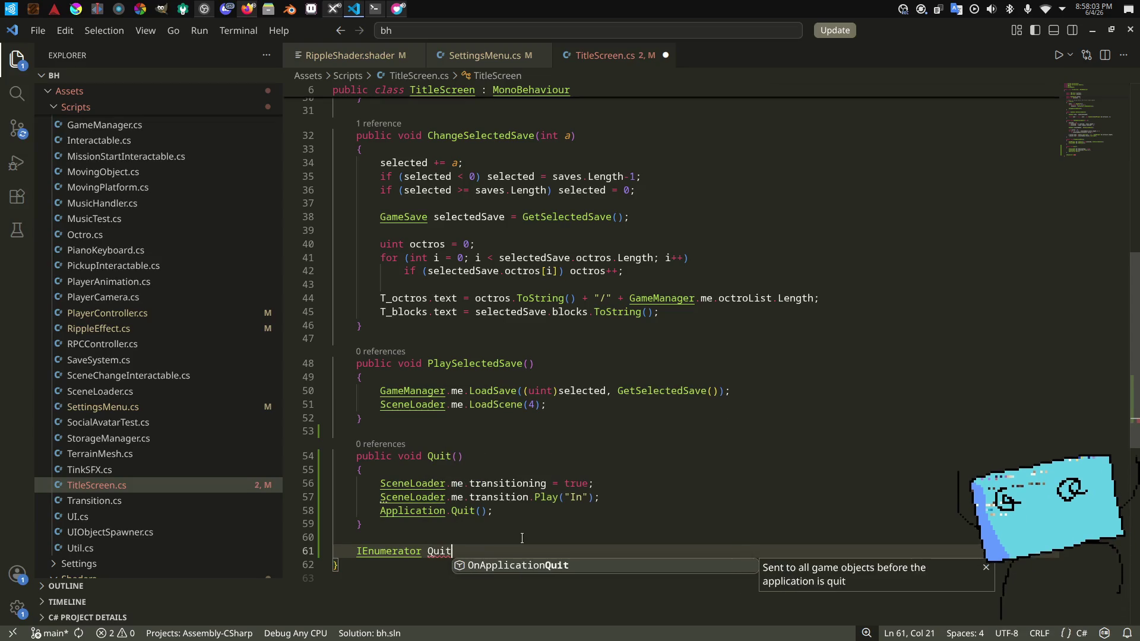
Step: Move the quit lines out of Quit() into the body of the new QuitRoutine coroutine
{"action": "scroll", "coordinate": [522, 538], "scroll_direction": "down", "scroll_amount": 1}
{"action": "type", "text": "Routine() {}"}
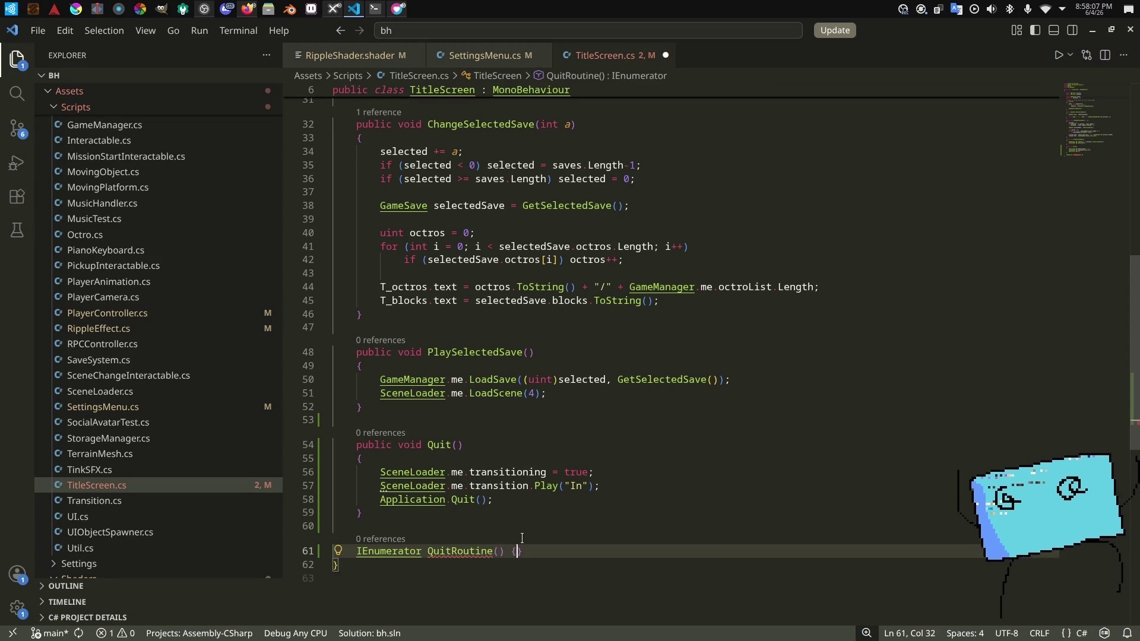
{"action": "key", "text": "Return"}
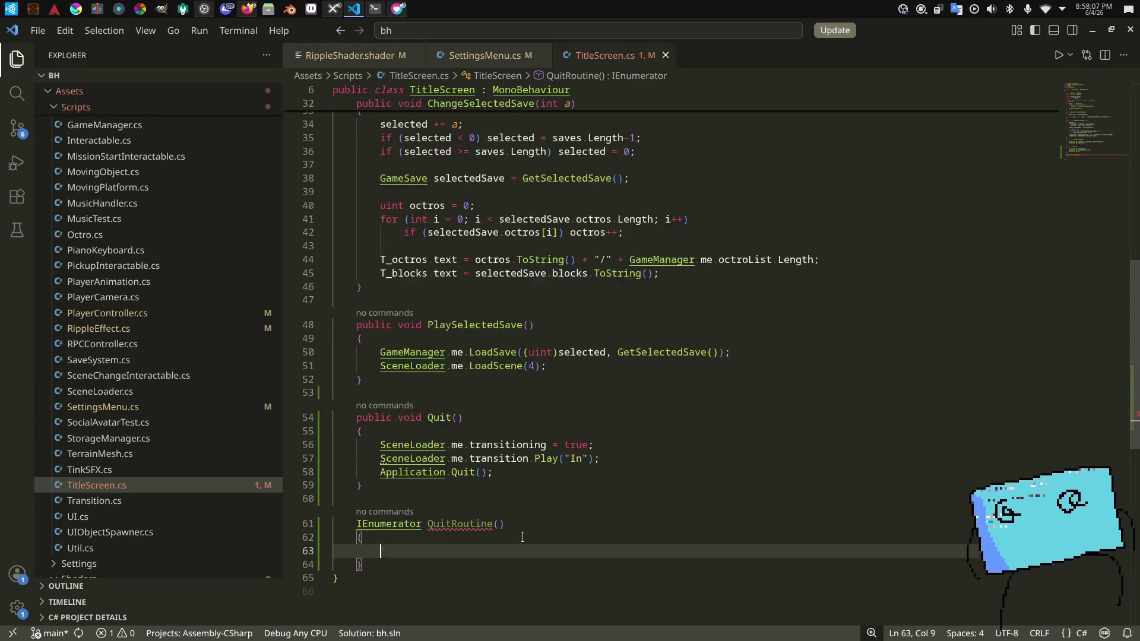
{"action": "left_click_drag", "start_coordinate": [516, 466], "coordinate": [425, 445]}
{"action": "key", "text": "ctrl+x"}
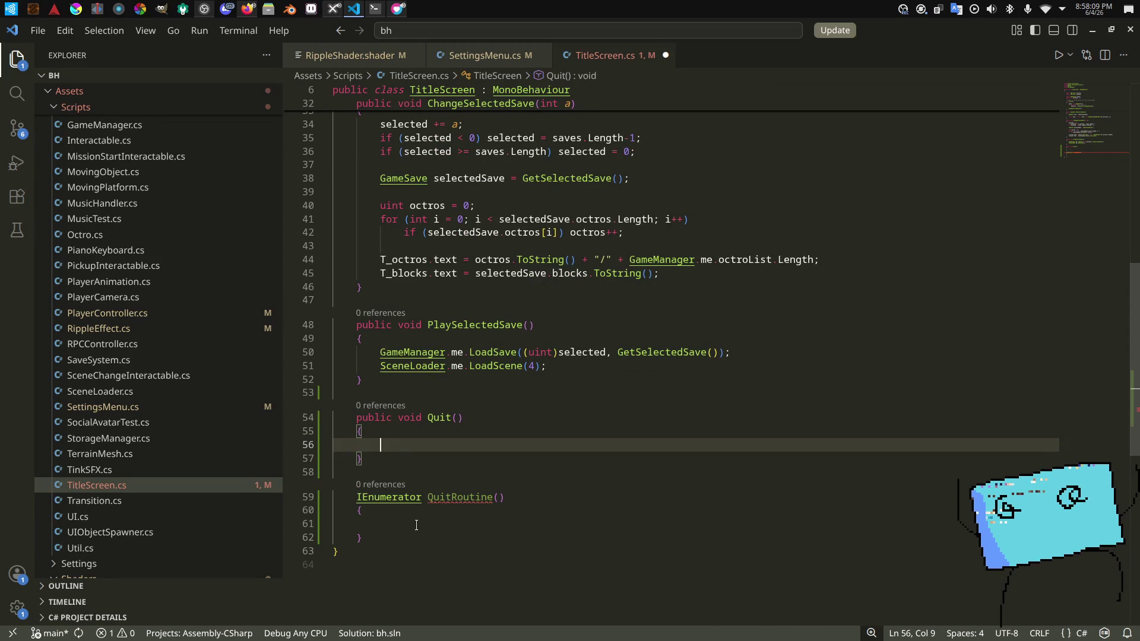
{"action": "left_click", "coordinate": [604, 525]}
{"action": "key", "text": "ctrl+v"}
{"action": "left_click", "coordinate": [603, 542]}
{"action": "key", "text": "Return"}
Step: Add 'yield return new WaitForSeconds(SceneLoader.me.transitionTime)' before Application.Quit()
{"action": "type", "text": "yi"}
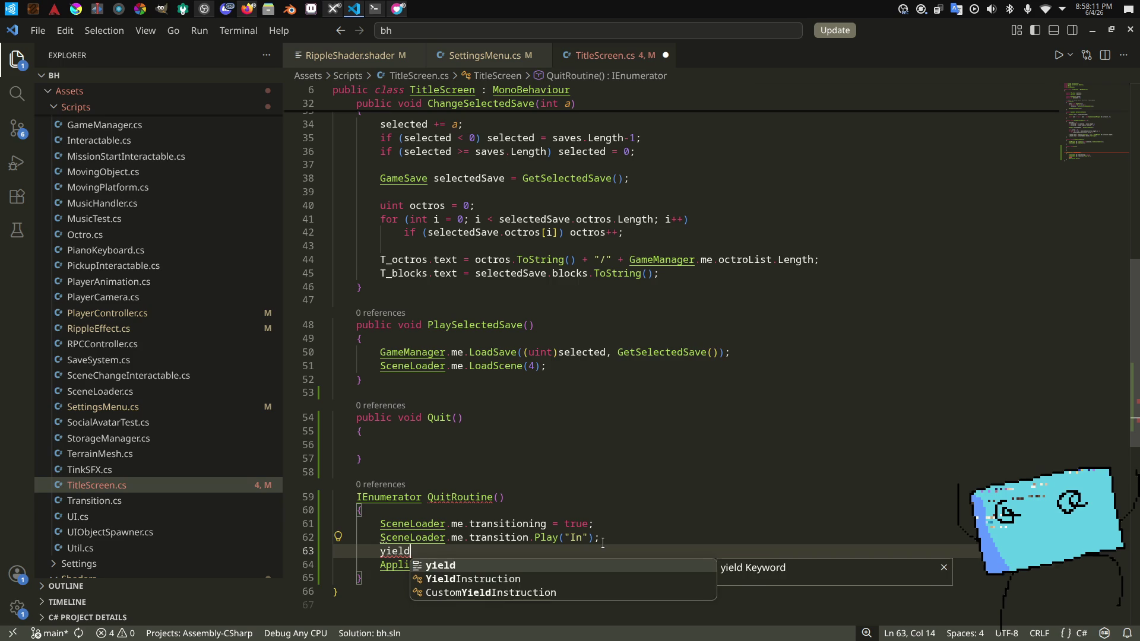
{"action": "type", "text": "eld return new Waitforsec"}
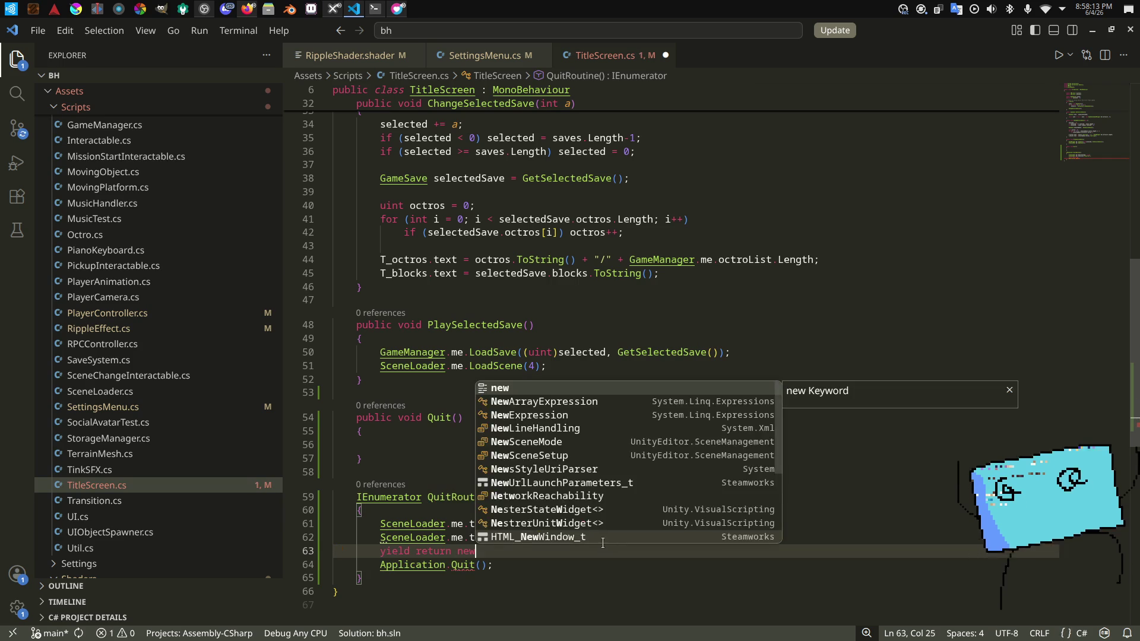
{"action": "key", "text": "Tab"}
{"action": "type", "text": "("}
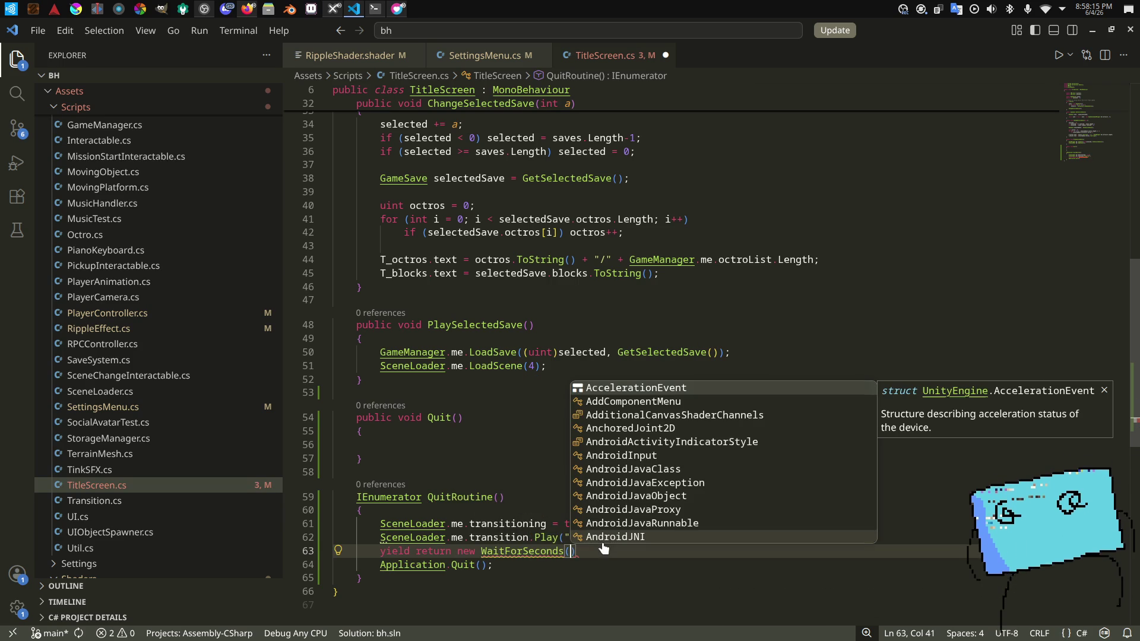
{"action": "type", "text": "SceneLoader.me."}
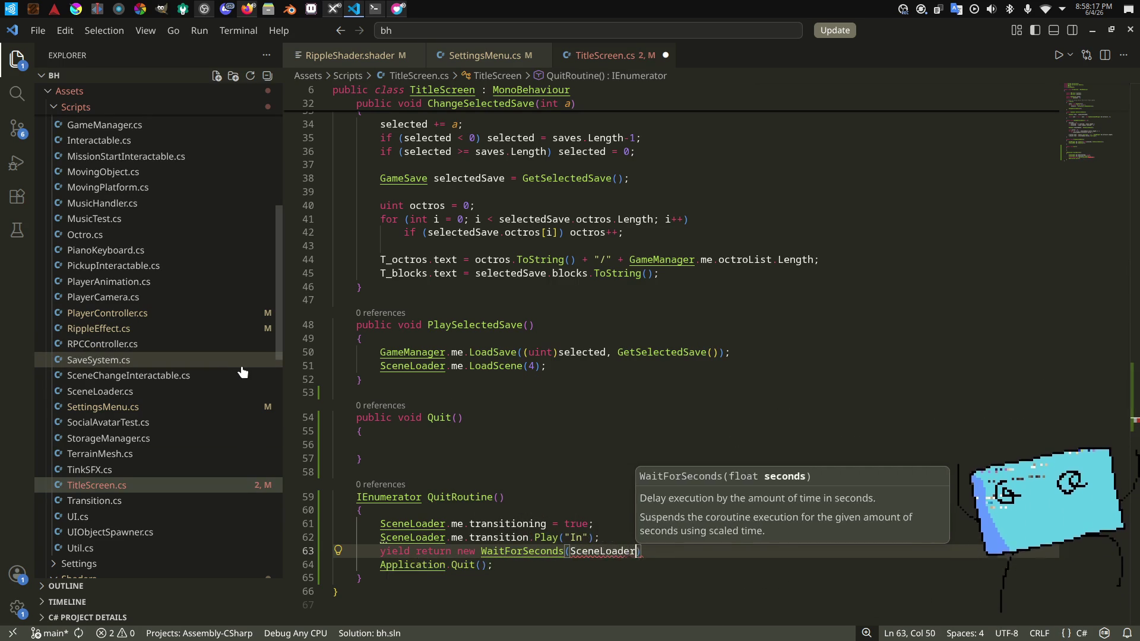
{"action": "type", "text": "transit"}
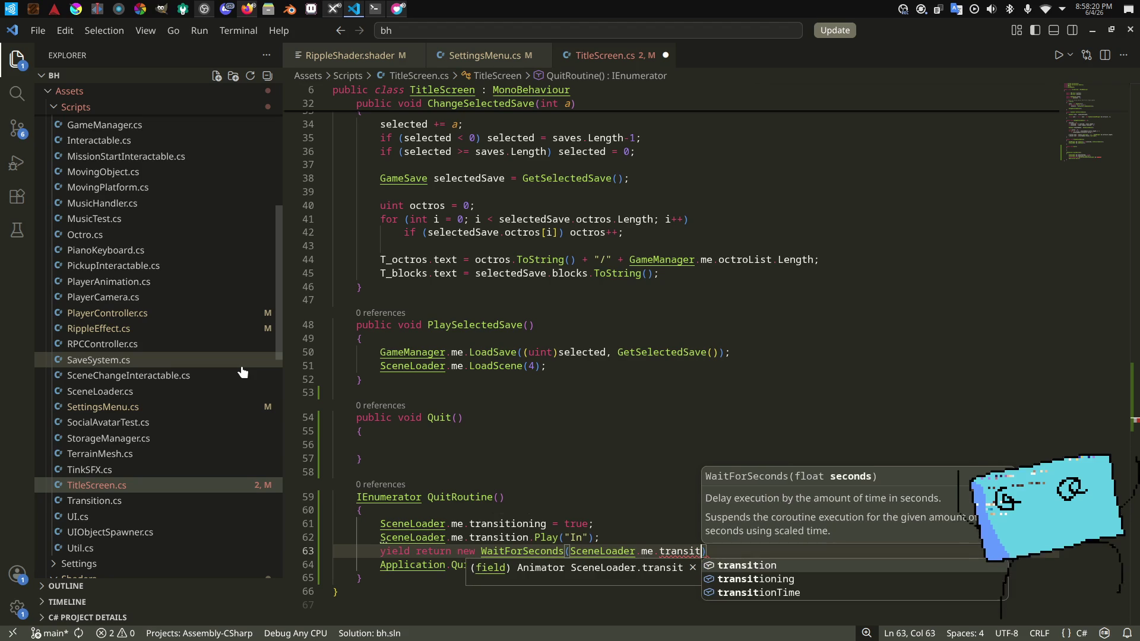
{"action": "key", "text": "Tab"}
{"action": "type", "text": ")"}
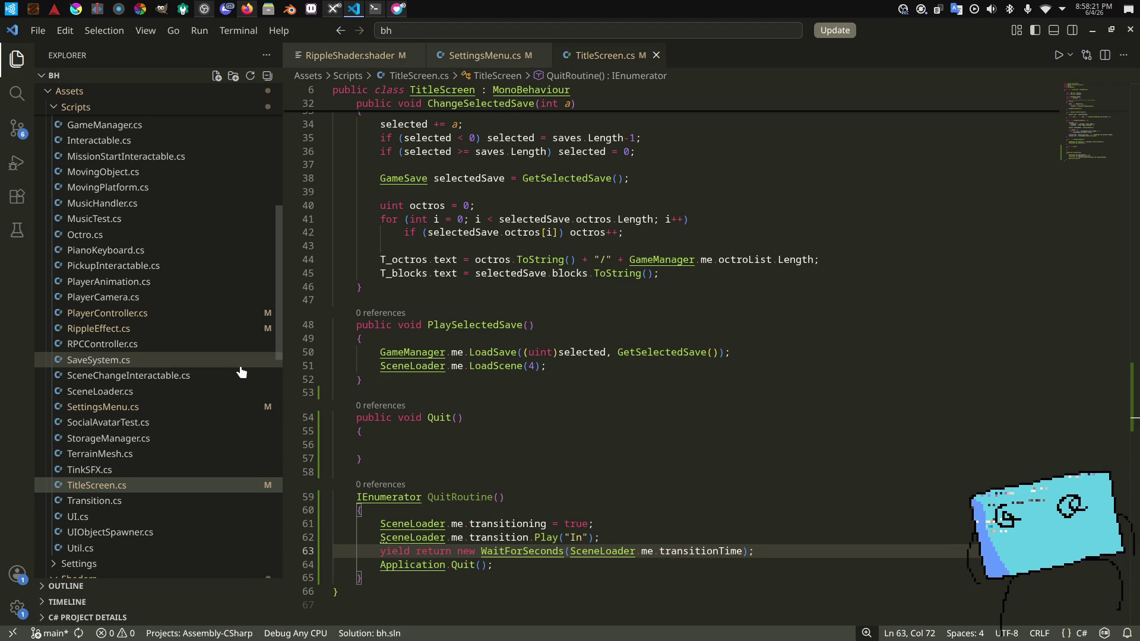
Step: Make Quit() call StartCoroutine(QuitRoutine()), save TitleScreen.cs, and bring up SceneLoader.cs
{"action": "left_click", "coordinate": [468, 445]}
{"action": "type", "text": "StartCorou"}
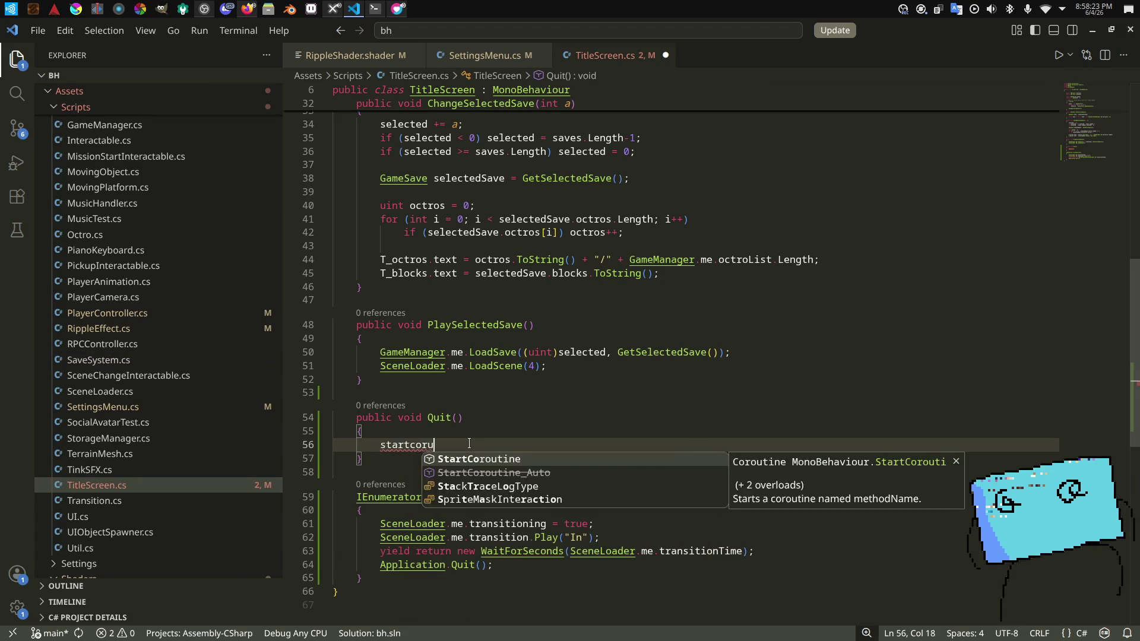
{"action": "key", "text": "Tab"}
{"action": "type", "text": "("}
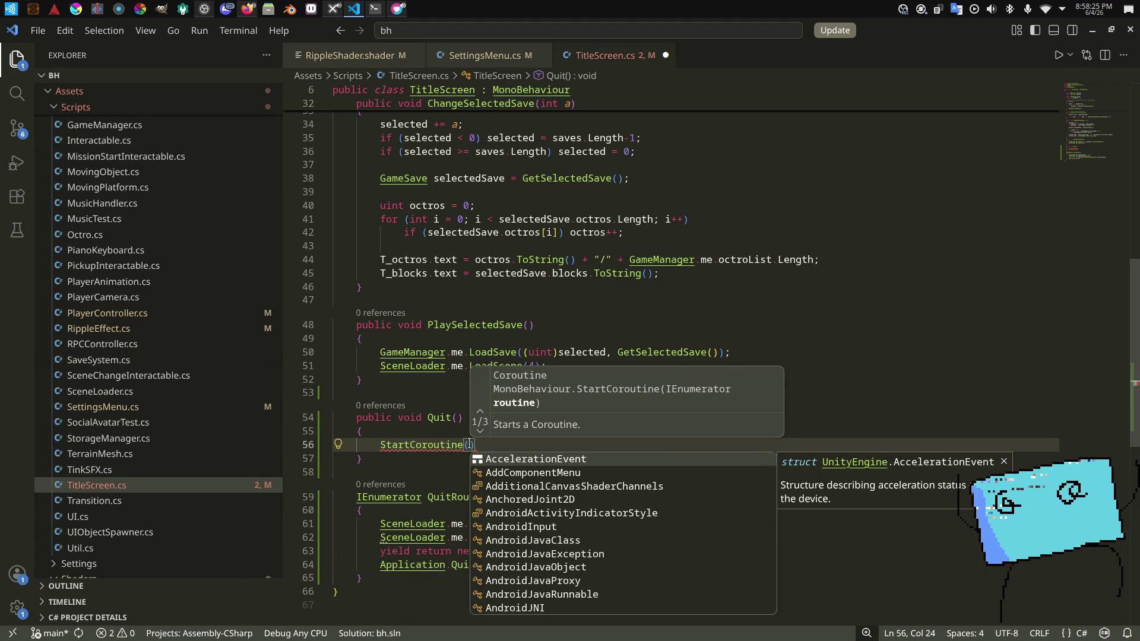
{"action": "type", "text": "QuitR"}
{"action": "key", "text": "Tab"}
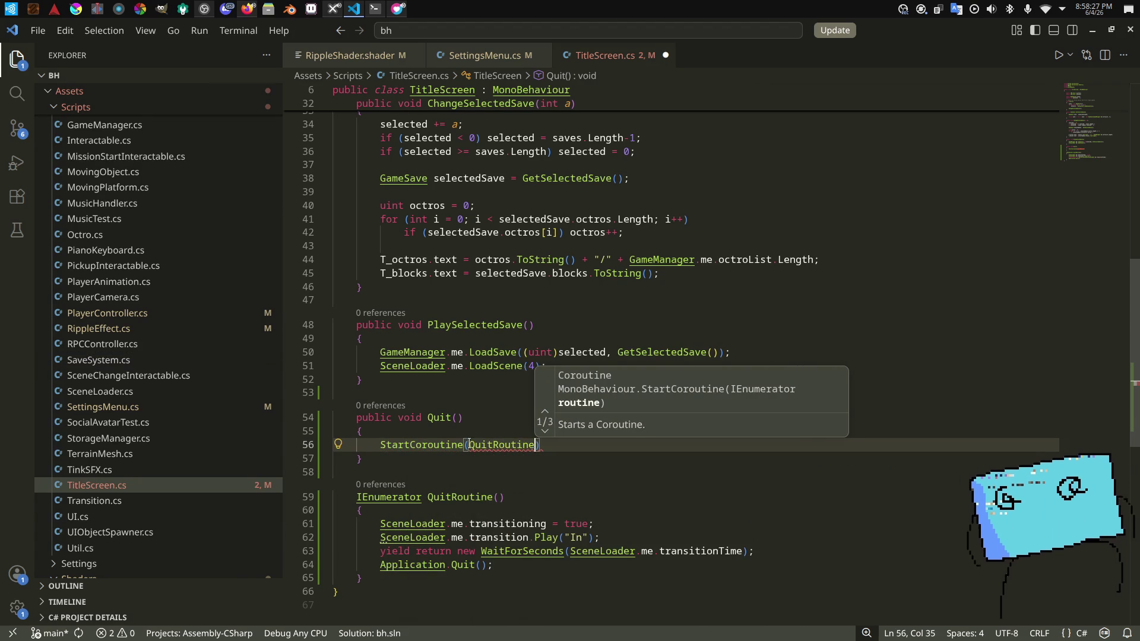
{"action": "type", "text": ")"}
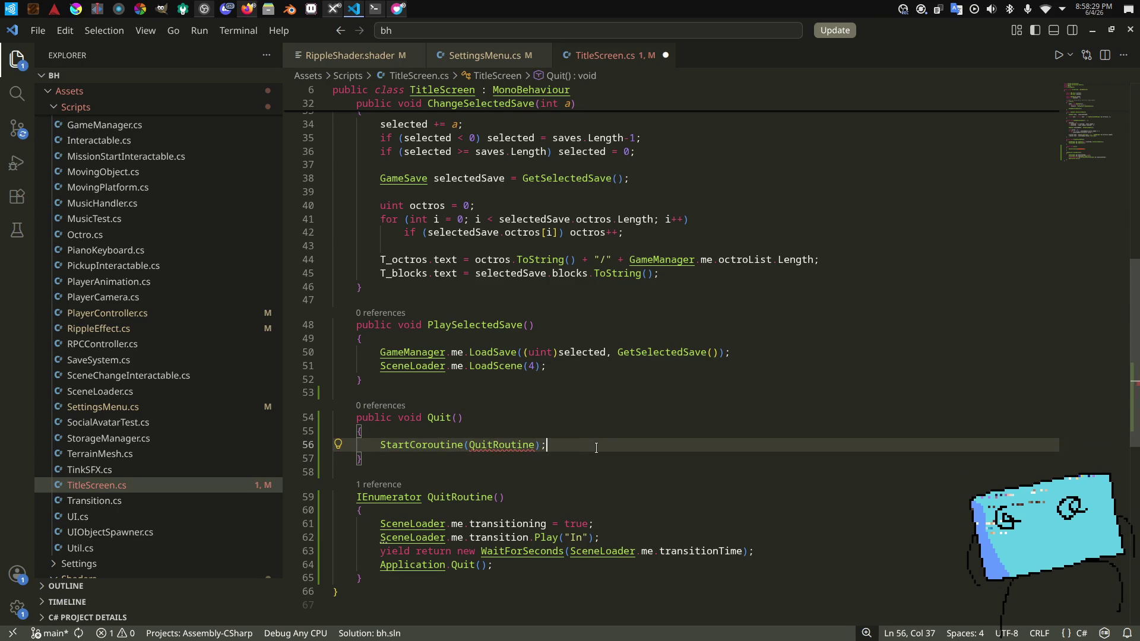
{"action": "mouse_move", "coordinate": [509, 440]}
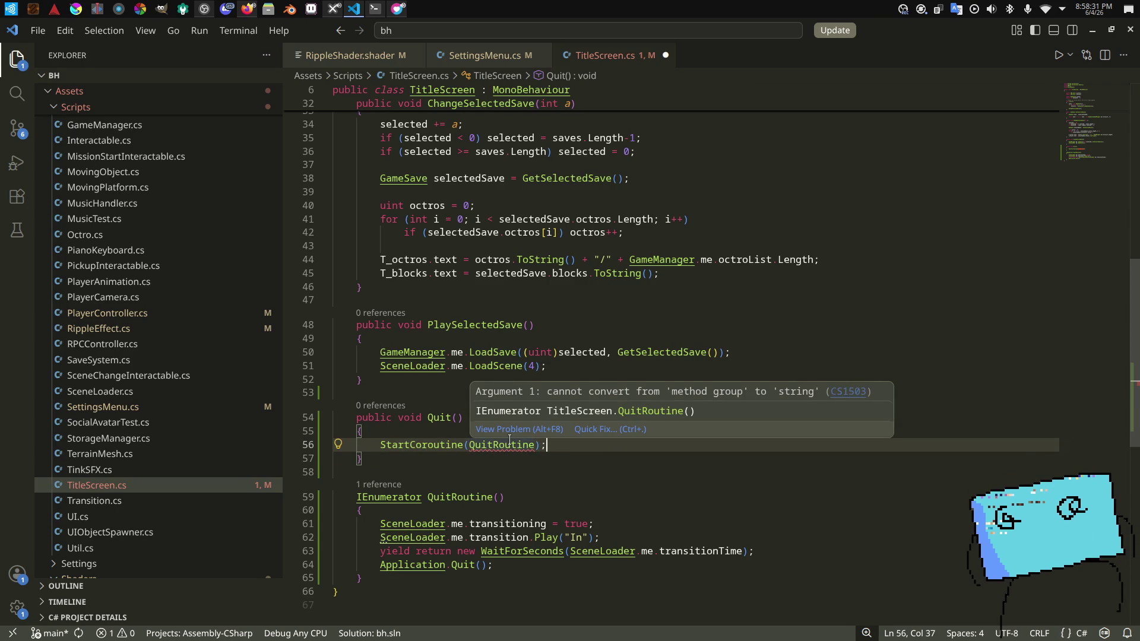
{"action": "left_click", "coordinate": [535, 445]}
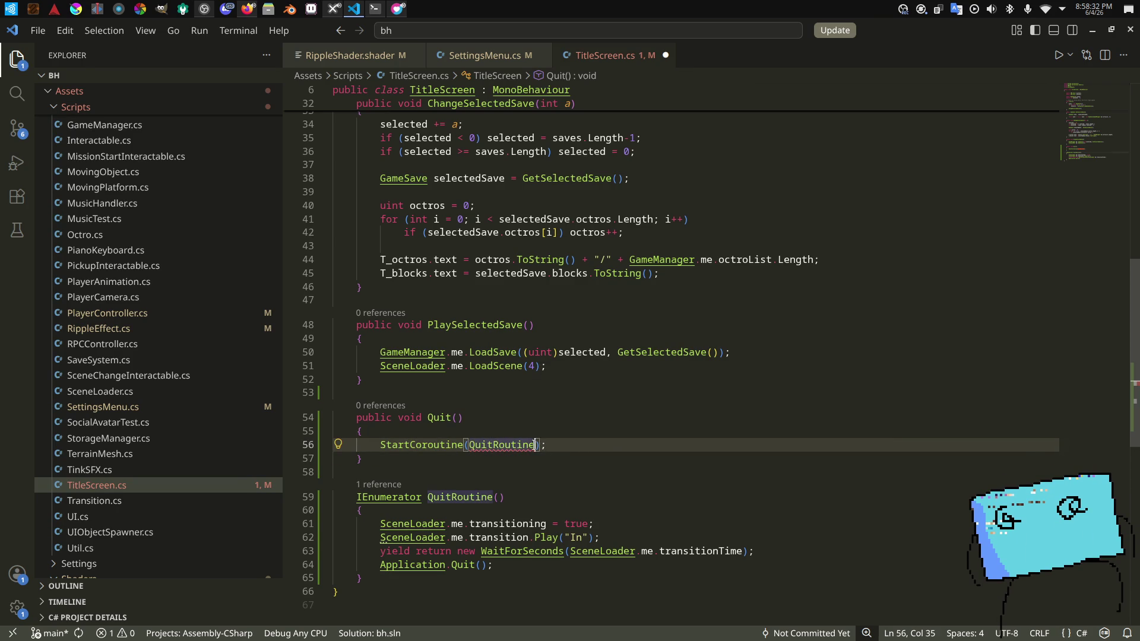
{"action": "left_click", "coordinate": [524, 435]}
{"action": "key", "text": "ctrl+s"}
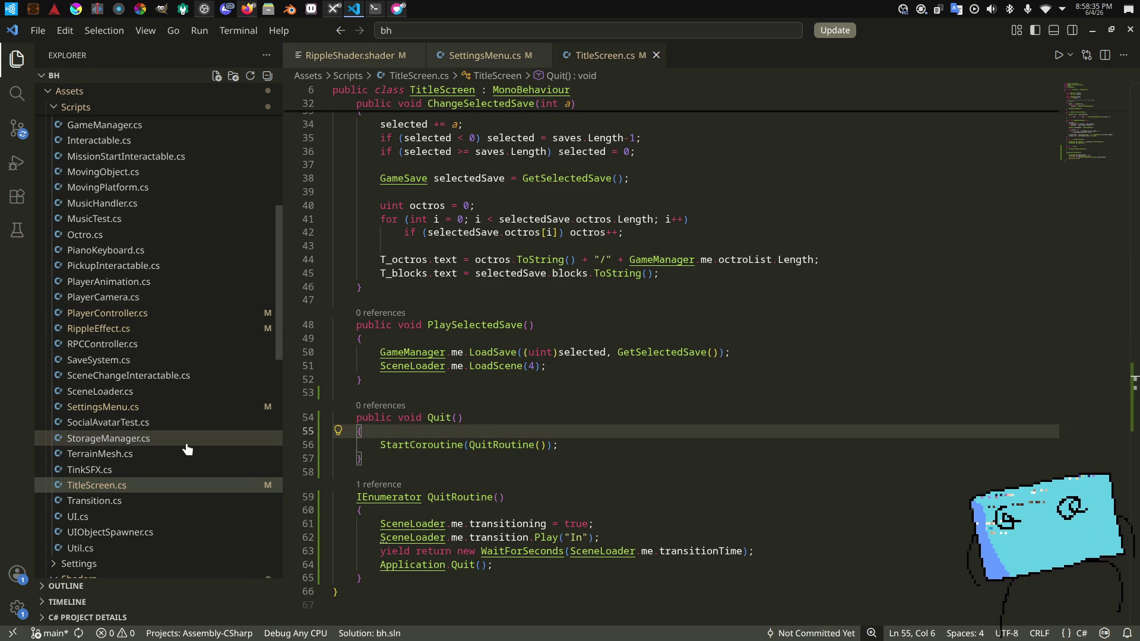
{"action": "left_click", "coordinate": [170, 393]}
Step: Review SceneLoader.cs's LoadScene transition code, then close it
{"action": "scroll", "coordinate": [622, 381], "scroll_direction": "up", "scroll_amount": 4}
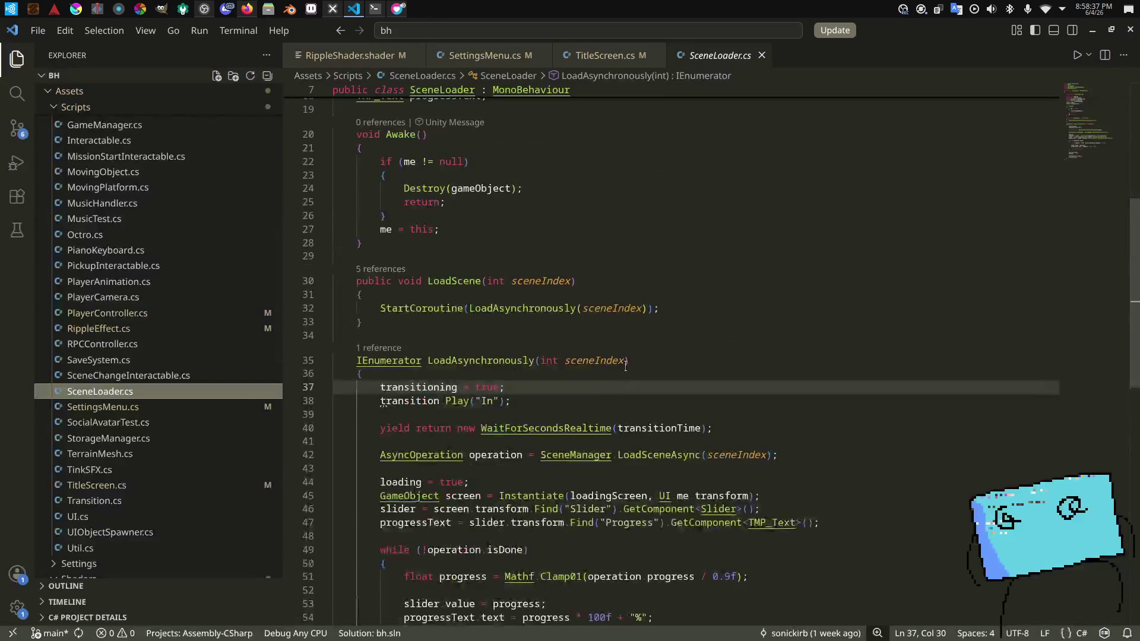
{"action": "left_click", "coordinate": [628, 325]}
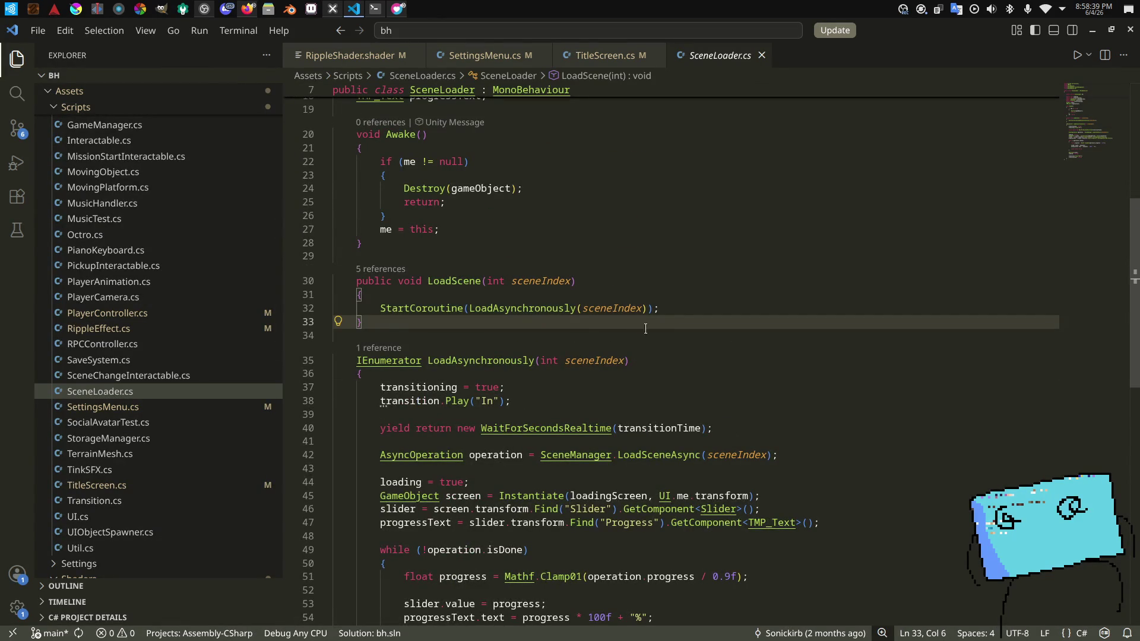
{"action": "scroll", "coordinate": [642, 320], "scroll_direction": "down", "scroll_amount": 4}
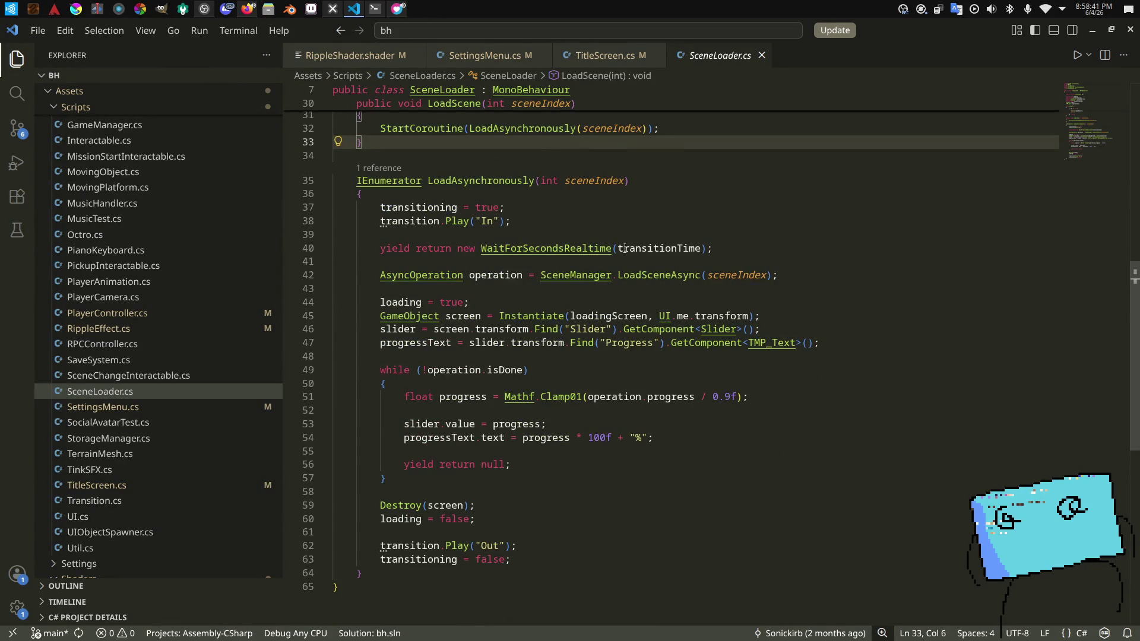
{"action": "scroll", "coordinate": [624, 248], "scroll_direction": "up", "scroll_amount": 2}
{"action": "key", "text": "ctrl+w"}
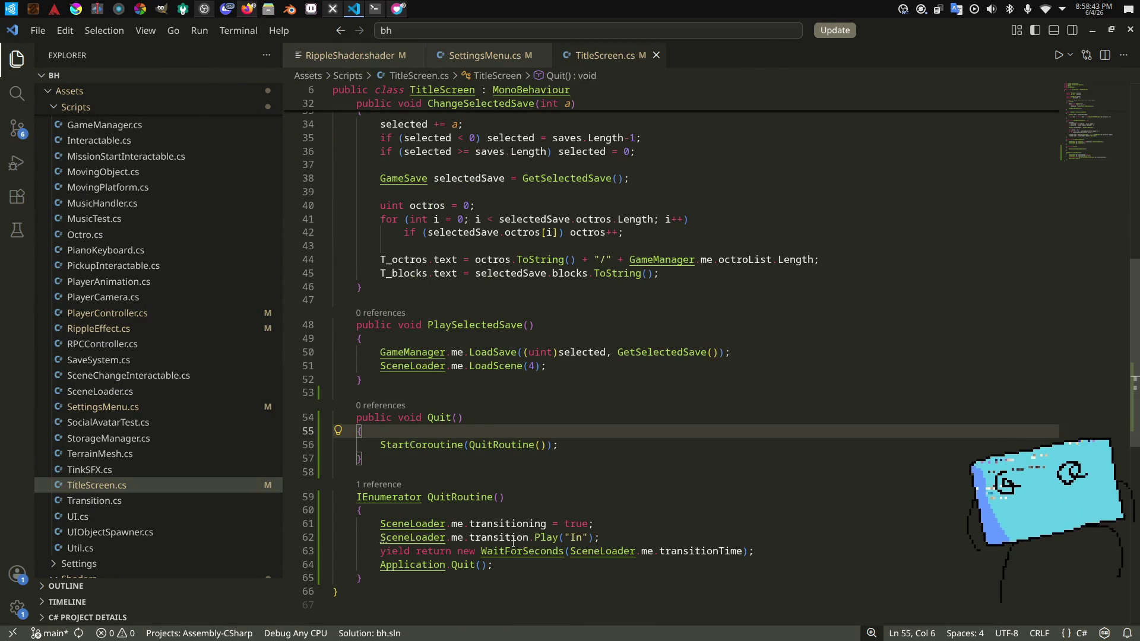
Step: Change the QuitRoutine wait to WaitForSecondsRealtime and save TitleScreen.cs
{"action": "left_click", "coordinate": [527, 552]}
{"action": "key", "text": "ctrl+space"}
{"action": "key", "text": "Down"}
{"action": "key", "text": "Down"}
{"action": "key", "text": "Down"}
{"action": "key", "text": "Return"}
{"action": "key", "text": "ctrl+s"}
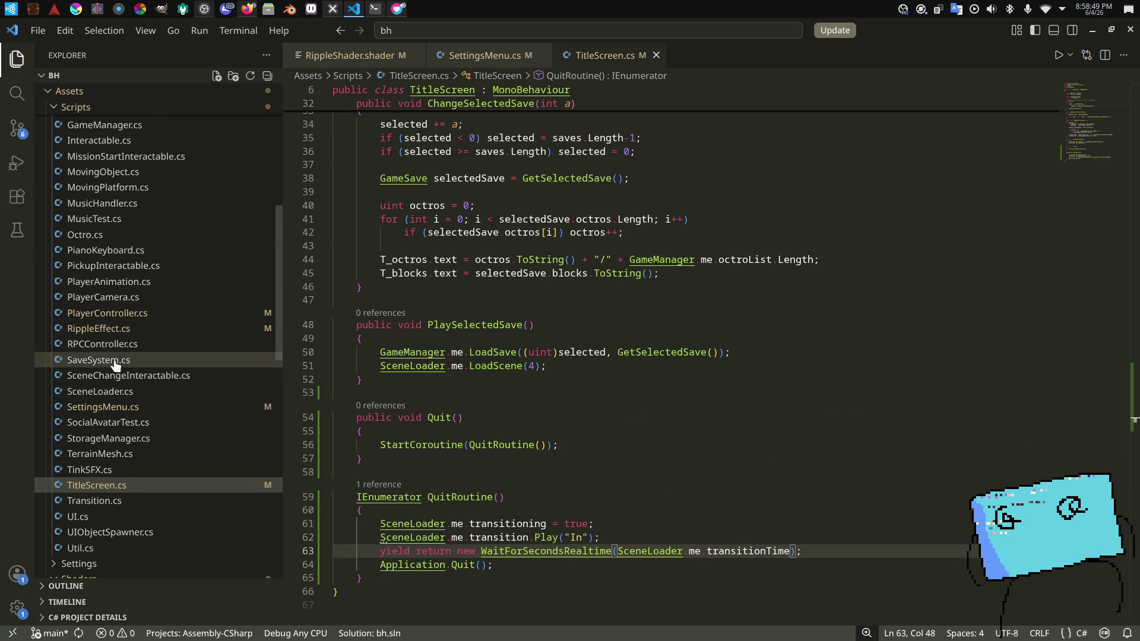
Step: Compare SceneLoader.cs against QuitRoutine's body once more, then switch to Unity
{"action": "left_click", "coordinate": [105, 393]}
{"action": "key", "text": "alt+Tab"}
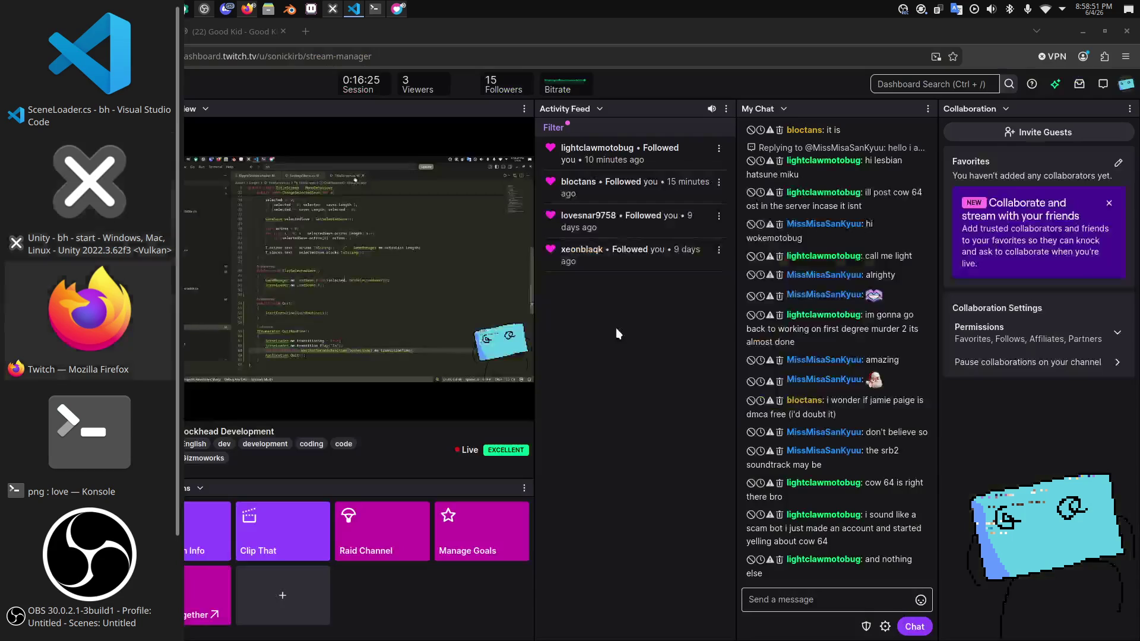
{"action": "key", "text": "alt+Tab"}
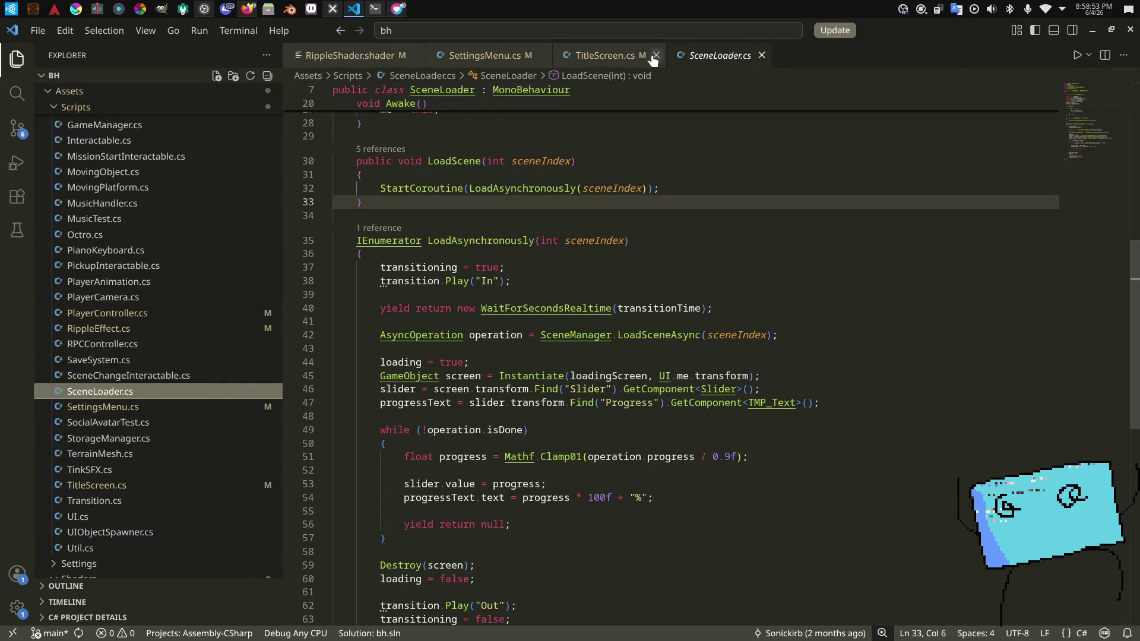
{"action": "left_click", "coordinate": [96, 485]}
{"action": "scroll", "coordinate": [546, 450], "scroll_direction": "down", "scroll_amount": 3}
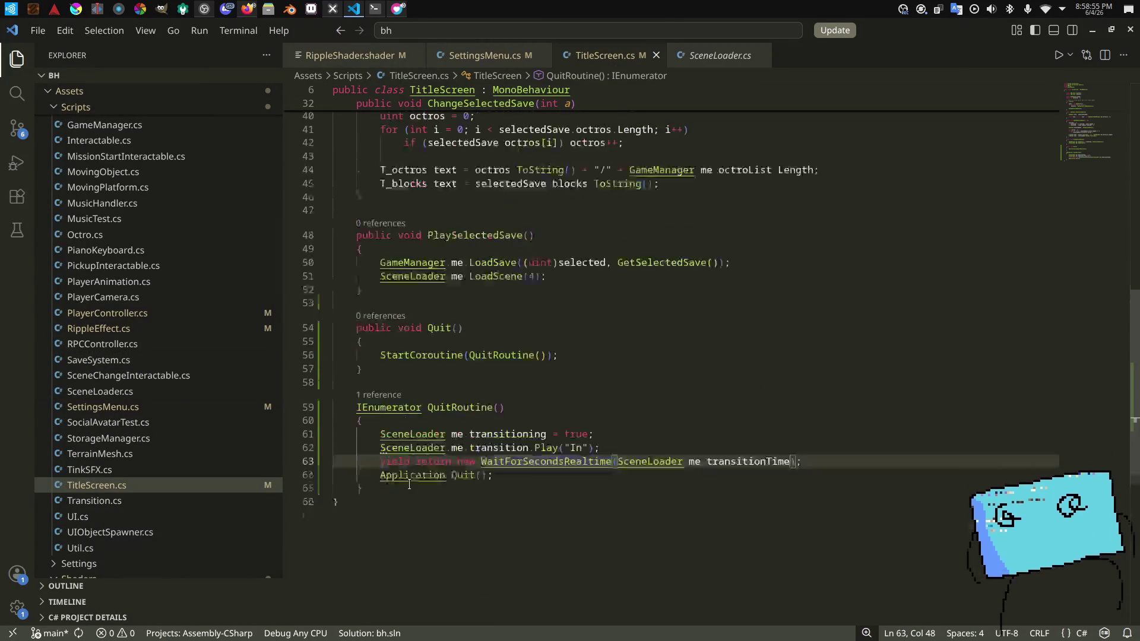
{"action": "left_click_drag", "start_coordinate": [546, 450], "coordinate": [380, 404]}
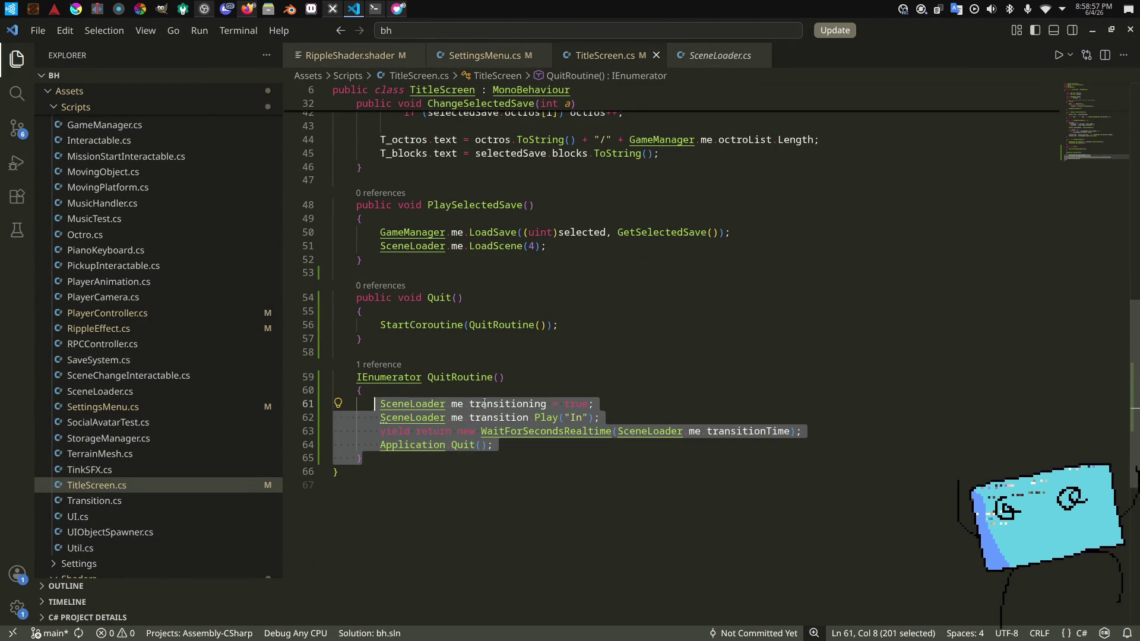
{"action": "left_click", "coordinate": [804, 404]}
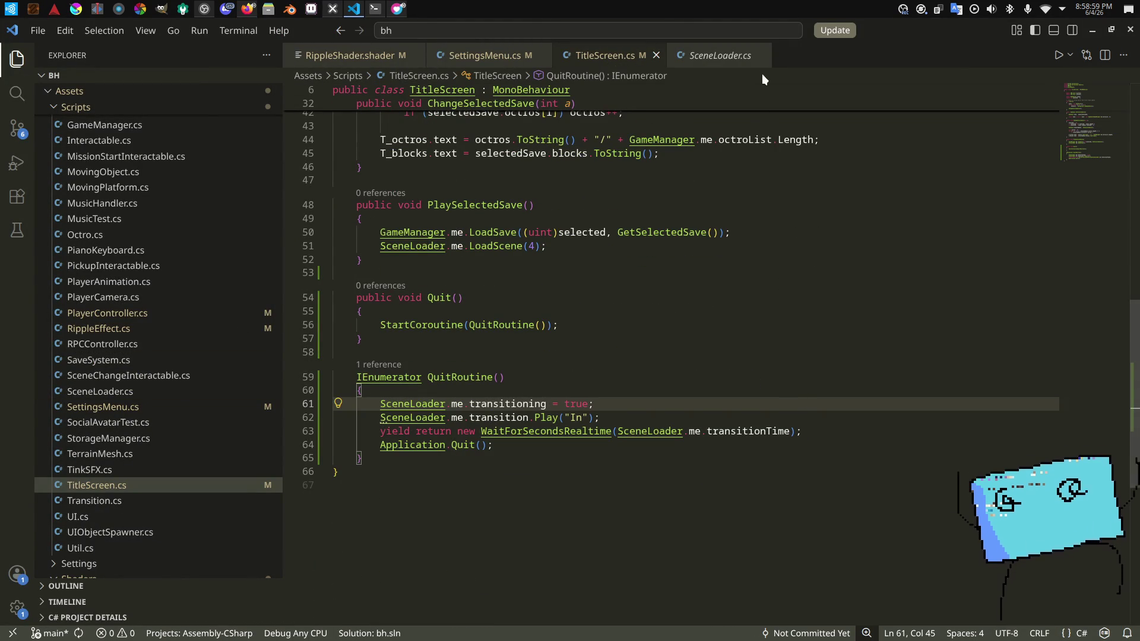
{"action": "left_click", "coordinate": [762, 55]}
{"action": "left_click", "coordinate": [688, 389]}
{"action": "key", "text": "alt+Tab"}
{"action": "key", "text": "alt+Tab"}
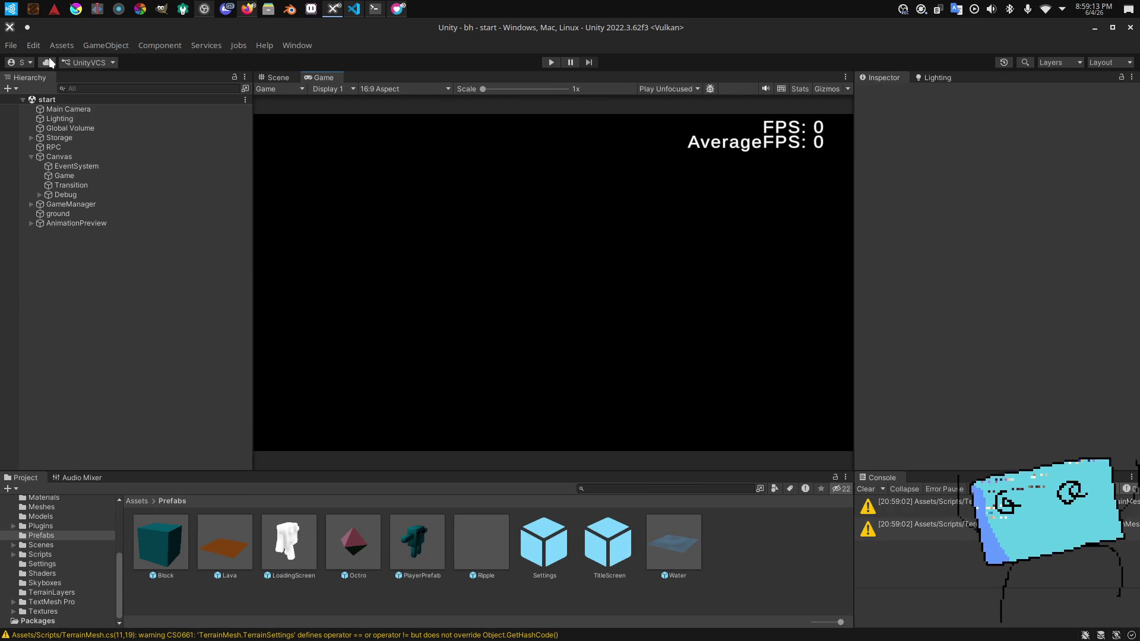
Step: Glance at the File > Build Settings scene list, then start Play mode
{"action": "left_click", "coordinate": [14, 48]}
{"action": "left_click", "coordinate": [24, 230]}
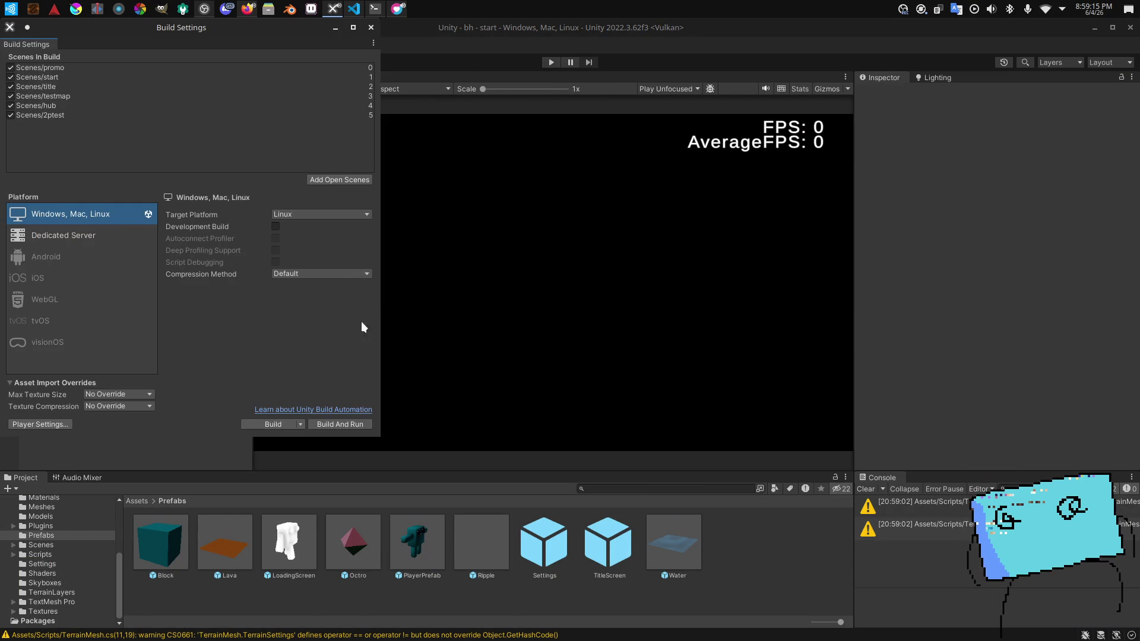
{"action": "left_click", "coordinate": [371, 27]}
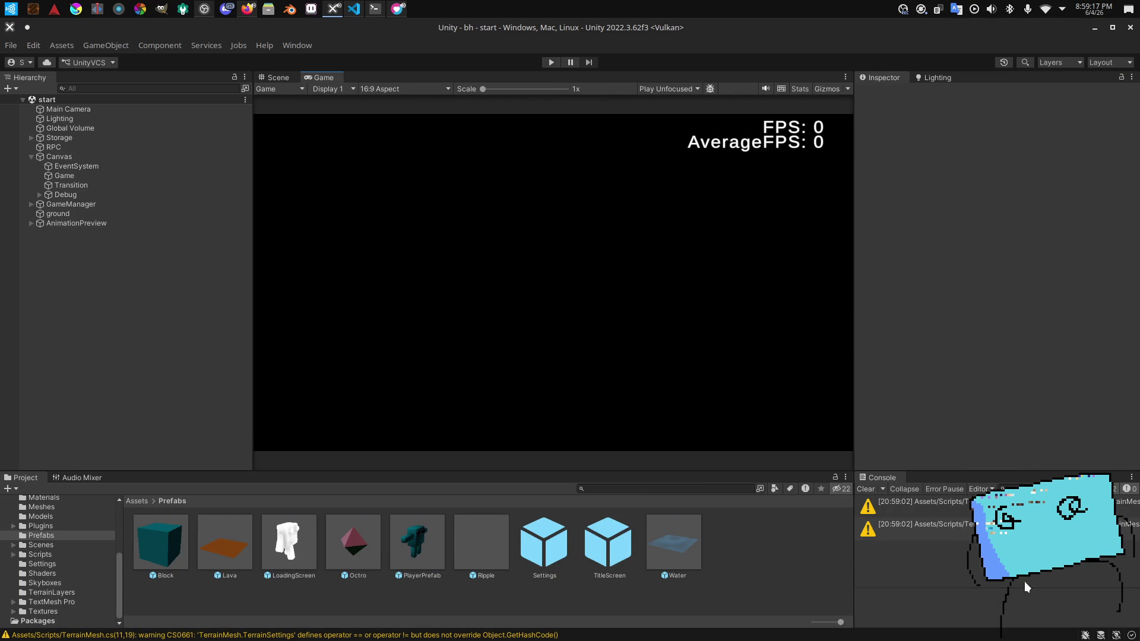
{"action": "left_click", "coordinate": [551, 62]}
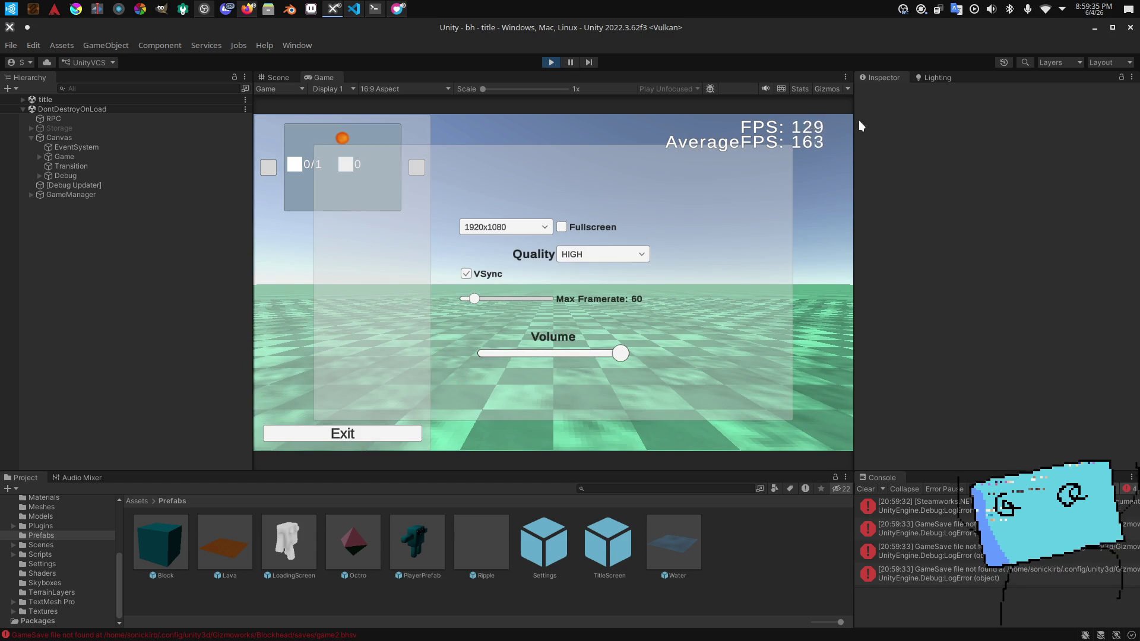
Step: Check the Game view aspect and Stats overlay, then start the game to load the hub
{"action": "left_click", "coordinate": [383, 86]}
{"action": "left_click", "coordinate": [636, 173]}
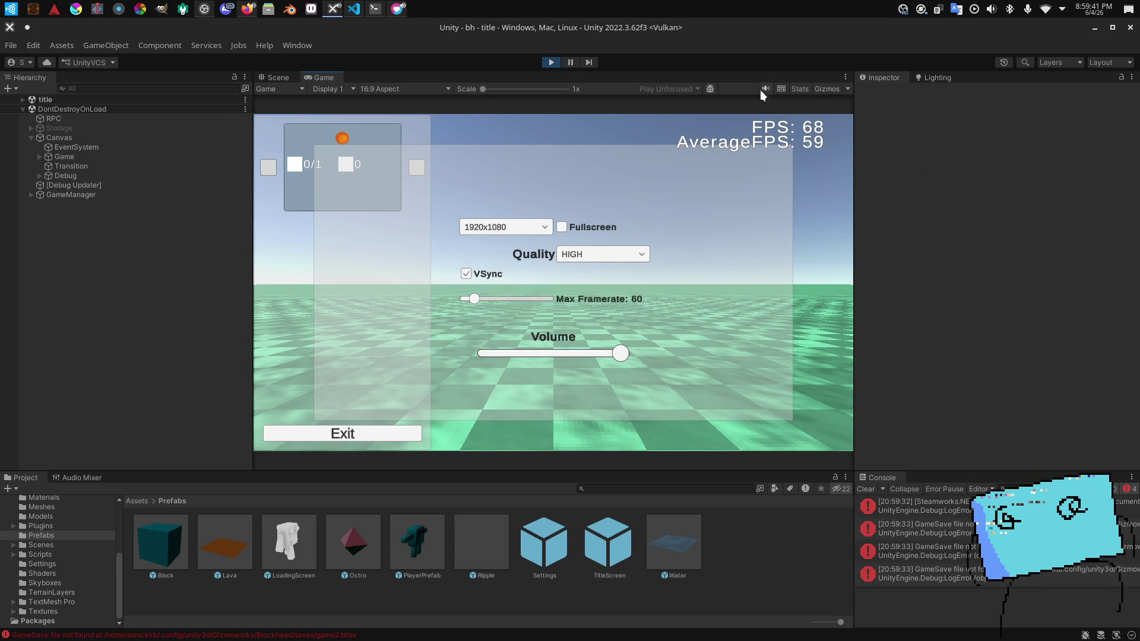
{"action": "left_click", "coordinate": [800, 88]}
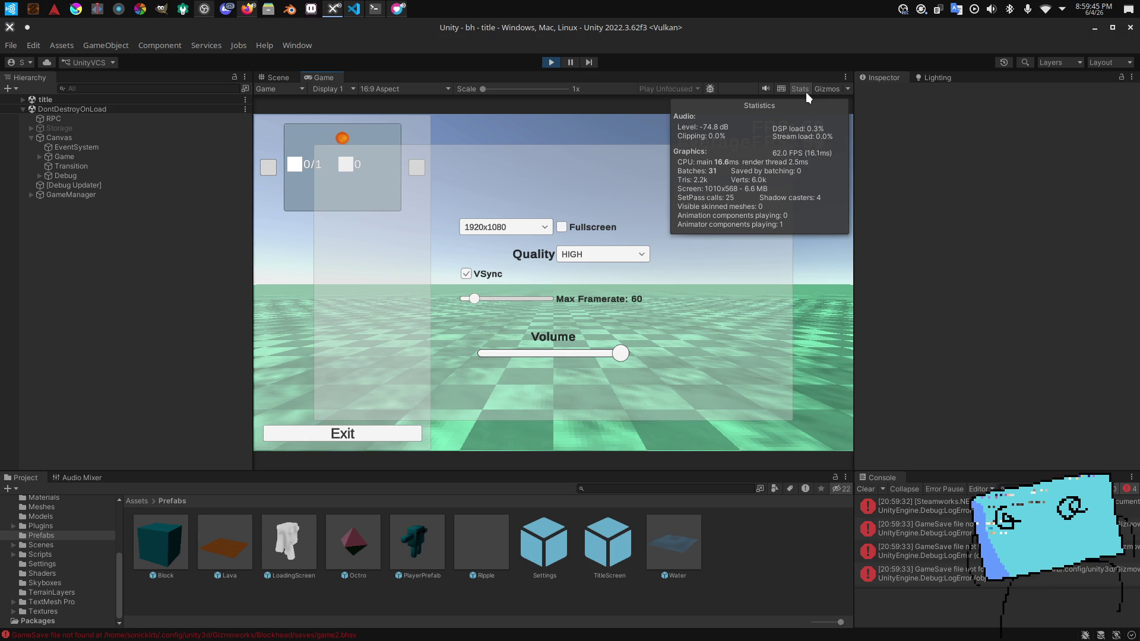
{"action": "left_click", "coordinate": [806, 91]}
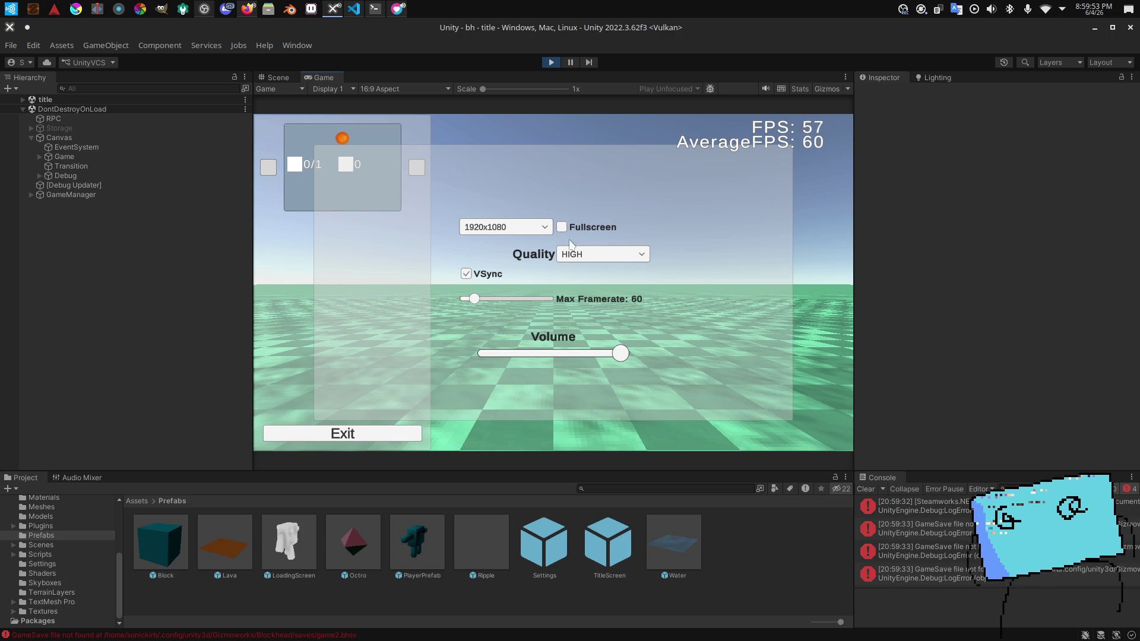
{"action": "key", "text": "alt+Tab"}
{"action": "key", "text": "alt+Tab"}
{"action": "left_click", "coordinate": [326, 137]}
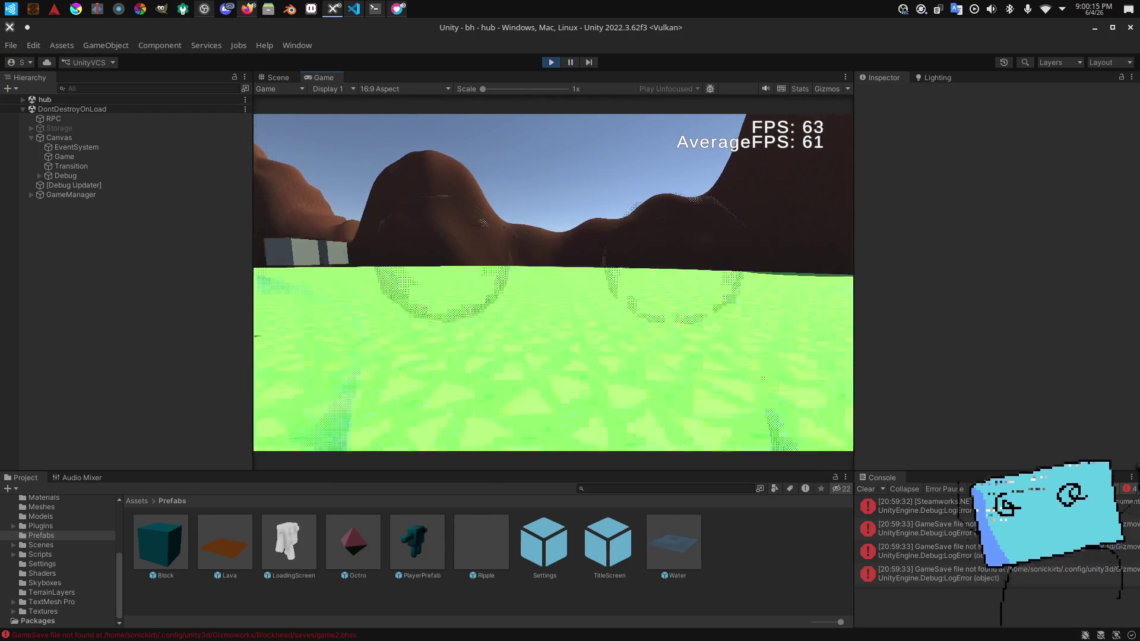
Step: Enter the test map via the grey box and walk across the pink plank to the pool
{"action": "key", "text": "e"}
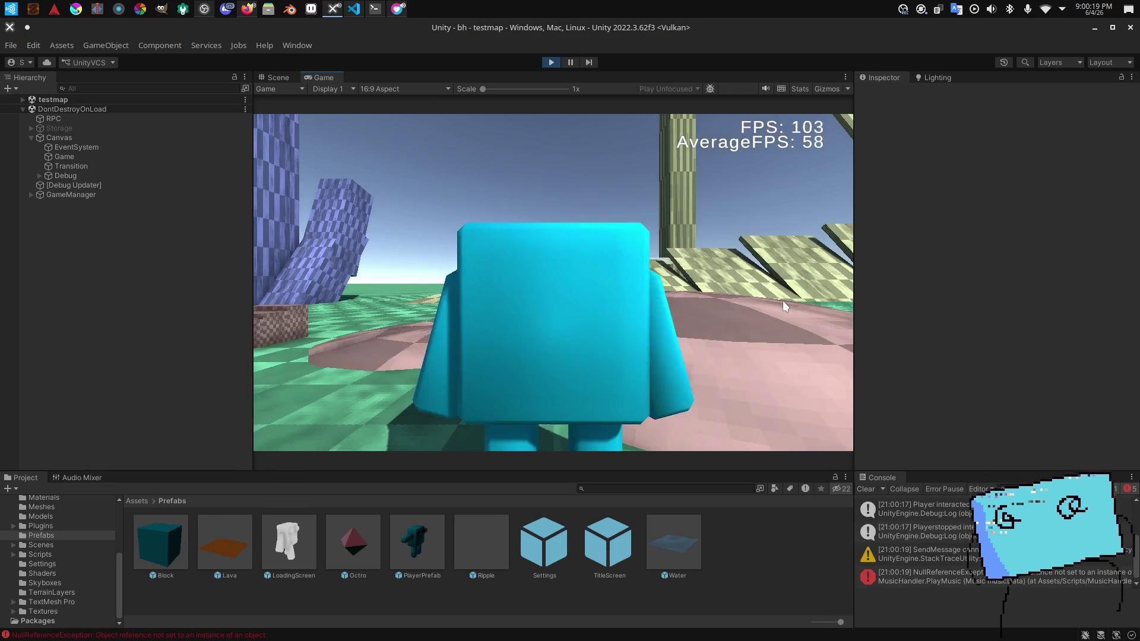
{"action": "key", "text": "w"}
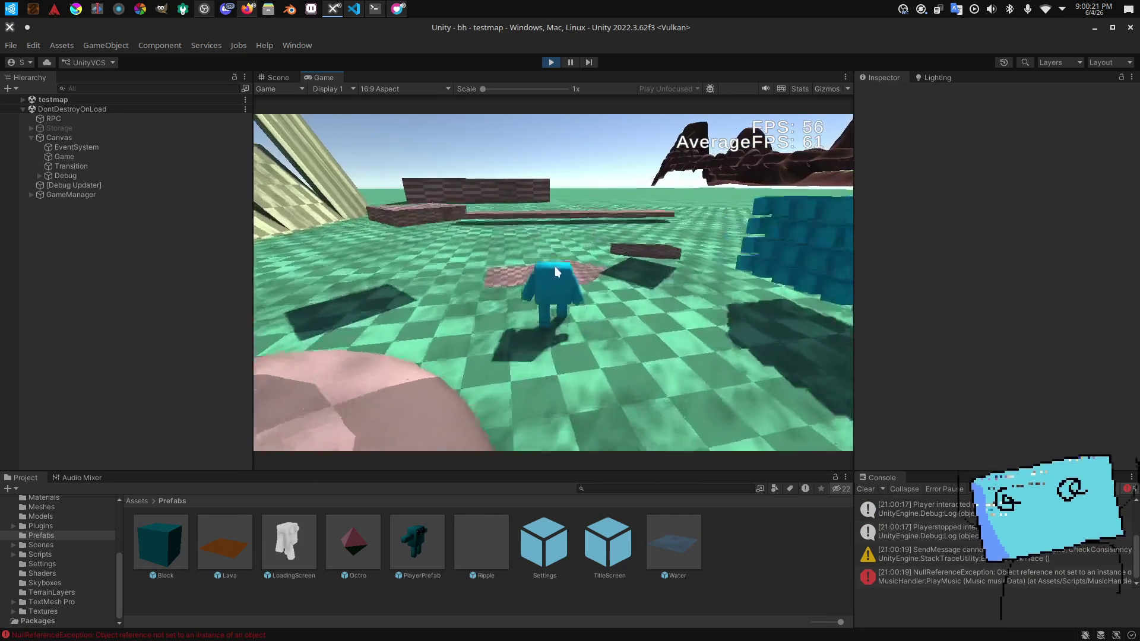
{"action": "key", "text": "w"}
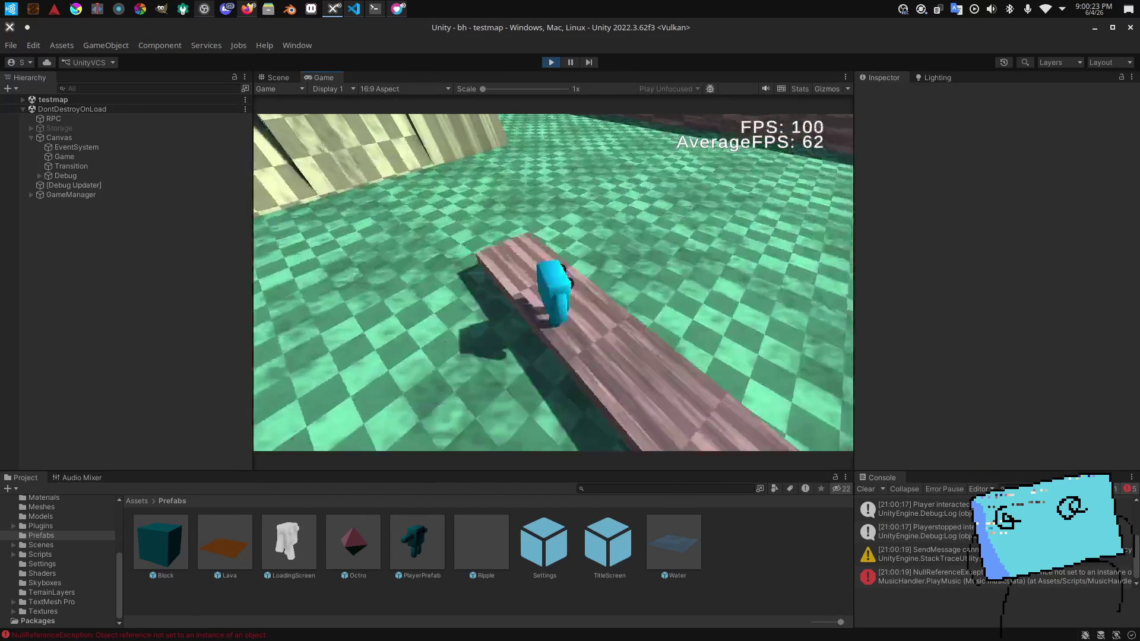
{"action": "key", "text": "w"}
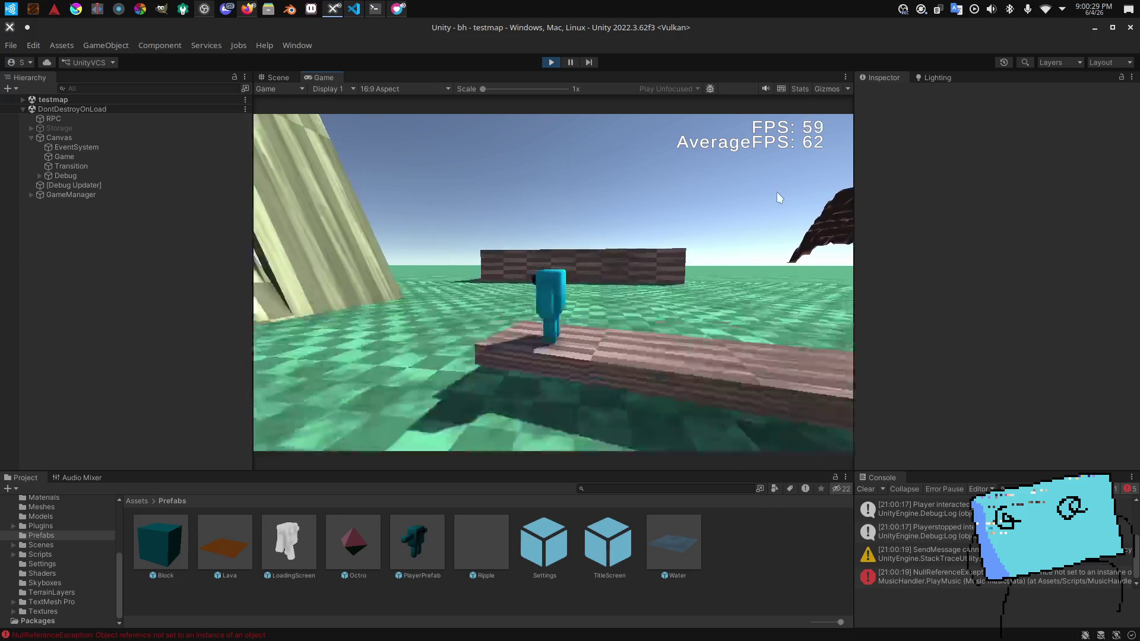
{"action": "left_click", "coordinate": [776, 191]}
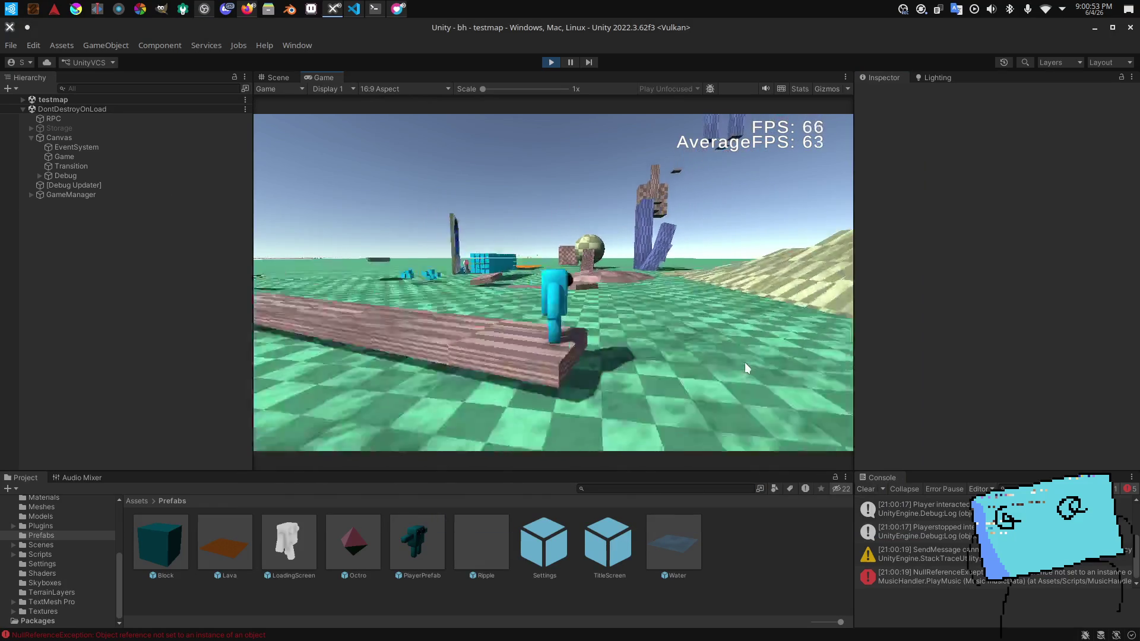
{"action": "left_click", "coordinate": [246, 12]}
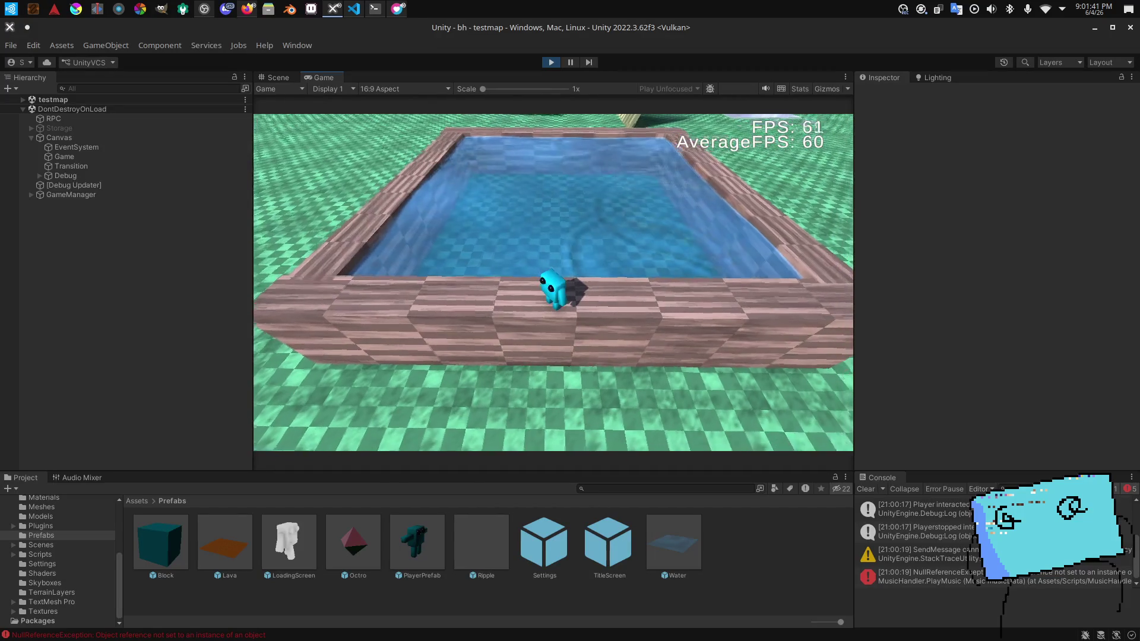
Step: Stop play mode, open the testmap scene, and select the Water object by the pool
{"action": "left_click", "coordinate": [551, 62]}
{"action": "left_click", "coordinate": [89, 545]}
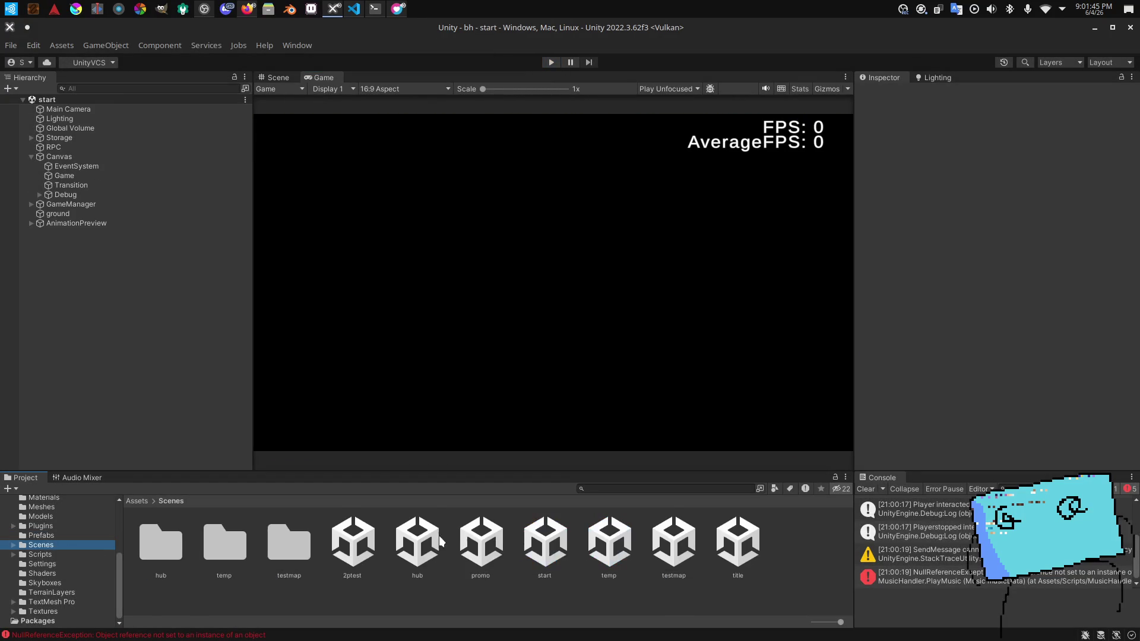
{"action": "left_click", "coordinate": [269, 79]}
{"action": "scroll", "coordinate": [673, 295], "scroll_direction": "up", "scroll_amount": 2}
{"action": "mouse_move", "coordinate": [674, 295]}
{"action": "left_mouse_down"}
{"action": "mouse_move", "coordinate": [692, 220]}
{"action": "mouse_move", "coordinate": [558, 225]}
{"action": "left_mouse_up"}
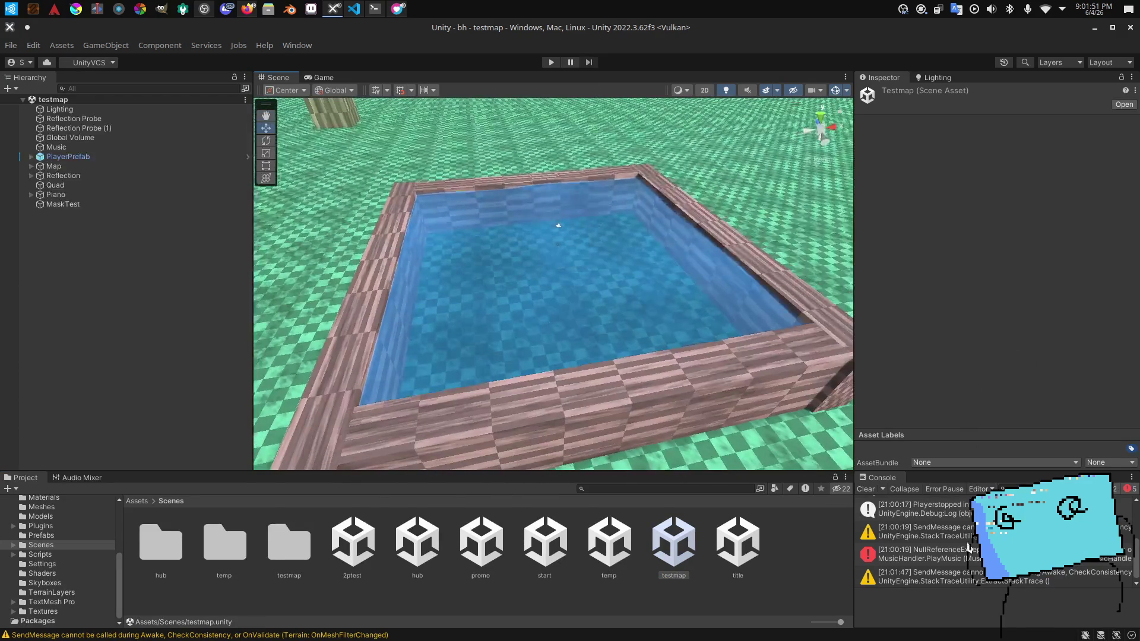
{"action": "left_click", "coordinate": [969, 576]}
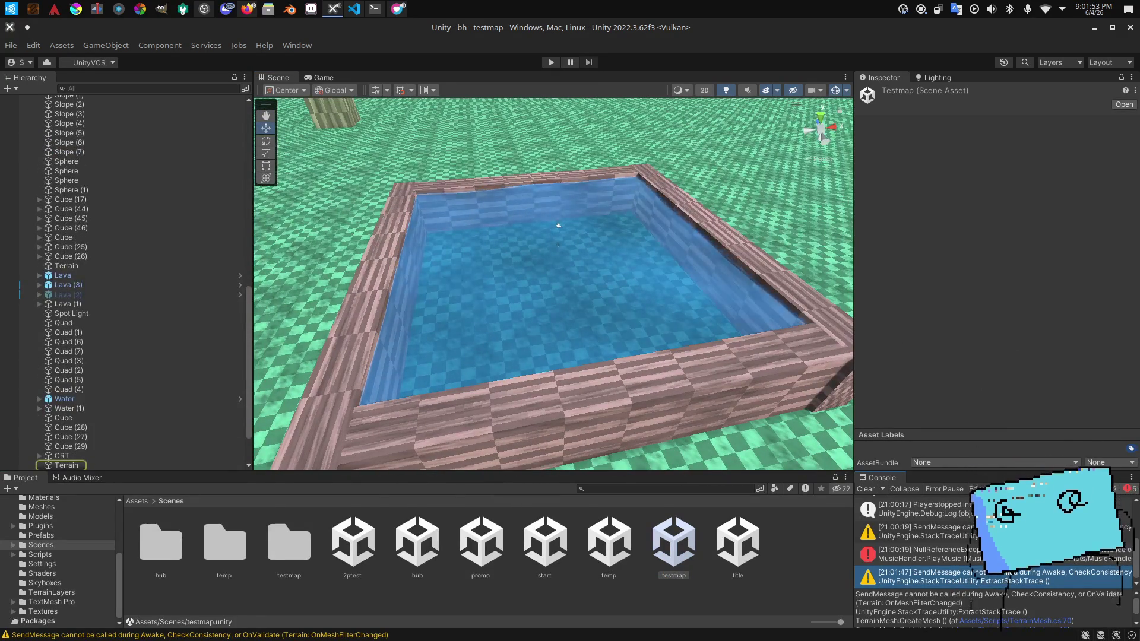
{"action": "mouse_move", "coordinate": [700, 420]}
{"action": "left_mouse_down"}
{"action": "mouse_move", "coordinate": [641, 333]}
{"action": "mouse_move", "coordinate": [677, 244]}
{"action": "mouse_move", "coordinate": [754, 379]}
{"action": "mouse_move", "coordinate": [687, 376]}
{"action": "left_mouse_up"}
{"action": "left_click", "coordinate": [676, 243]}
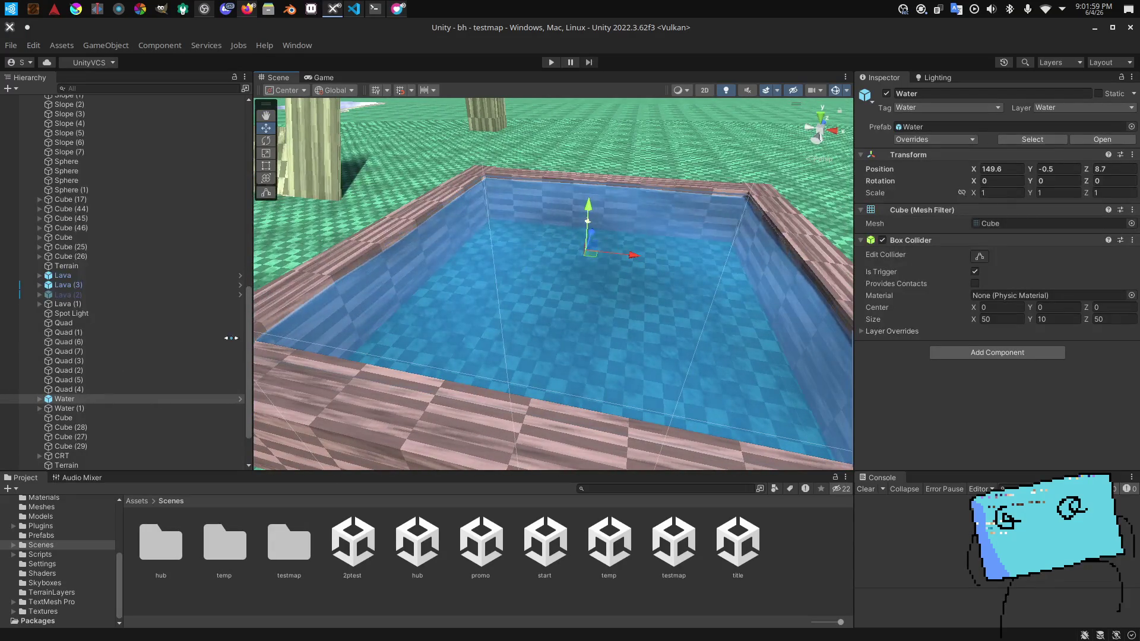
{"action": "mouse_move", "coordinate": [408, 326]}
{"action": "left_mouse_down"}
{"action": "mouse_move", "coordinate": [429, 294]}
{"action": "mouse_move", "coordinate": [500, 269]}
{"action": "mouse_move", "coordinate": [582, 193]}
{"action": "left_mouse_up"}
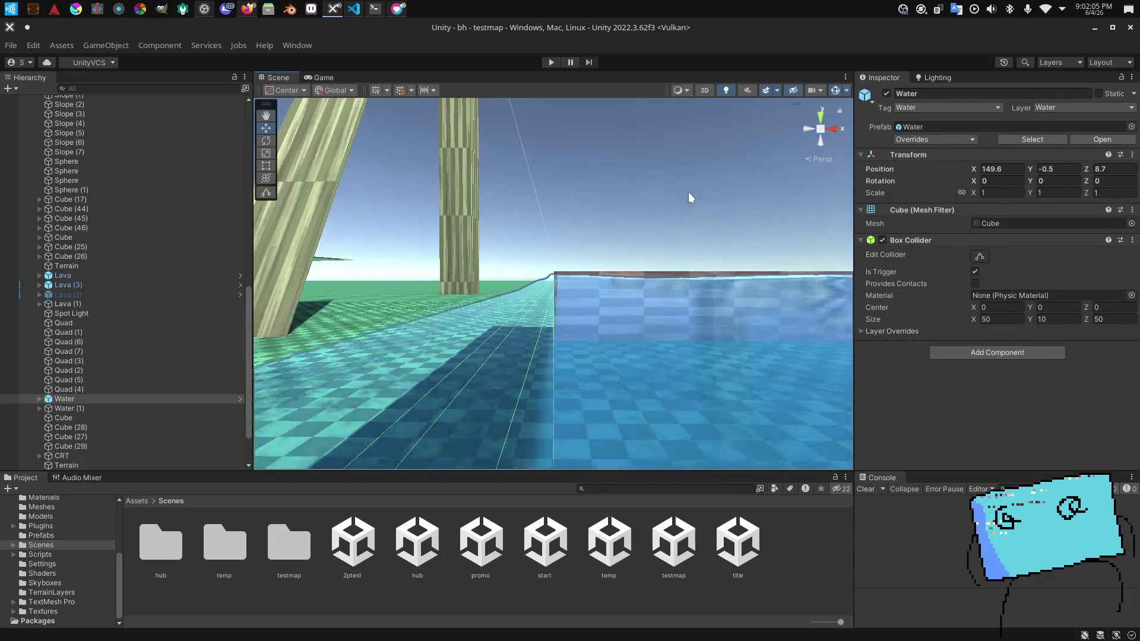
Step: Try Water X and Z scale values between 0.97 and 0.985 against the pool wall
{"action": "type", "text": "."}
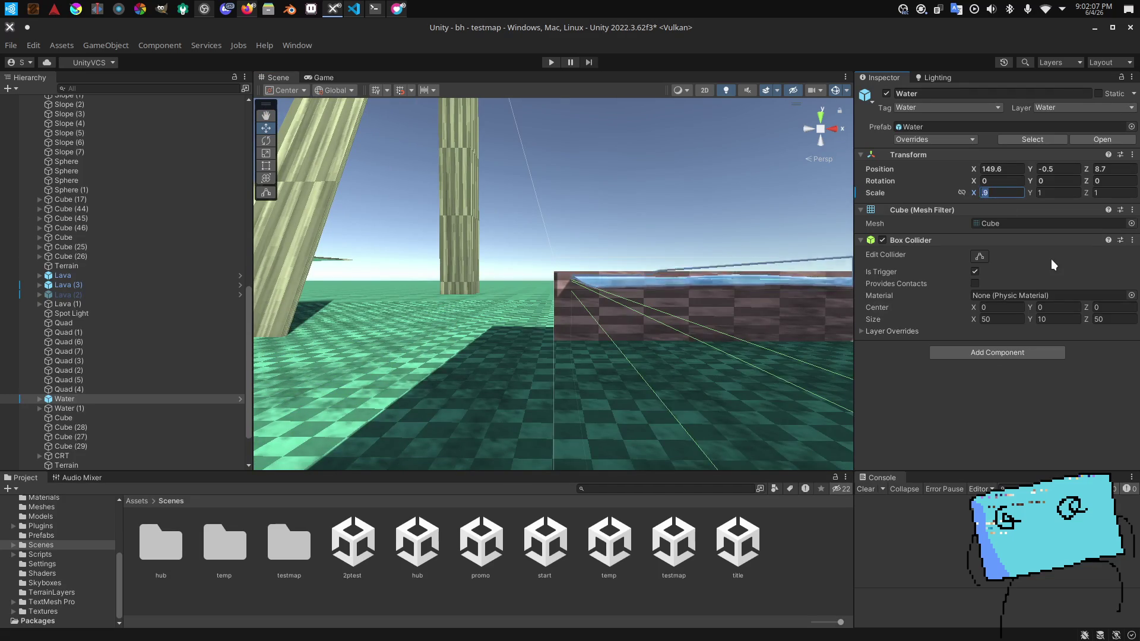
{"action": "type", "text": "985"}
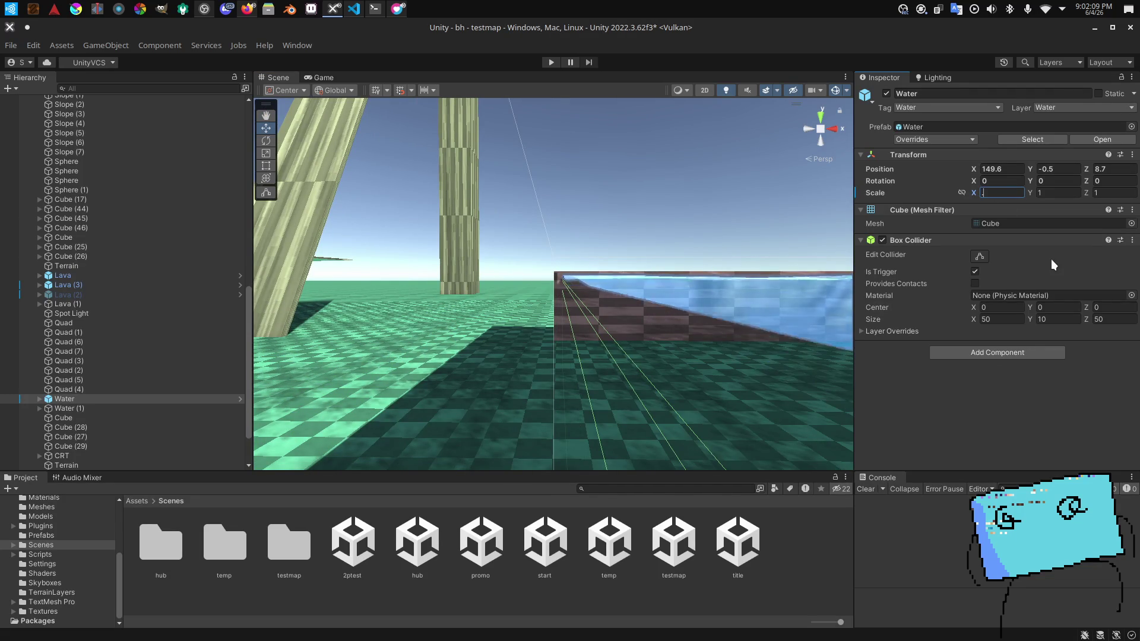
{"action": "key", "text": "BackSpace"}
{"action": "key", "text": "BackSpace"}
{"action": "key", "text": "BackSpace"}
{"action": "type", "text": "975"}
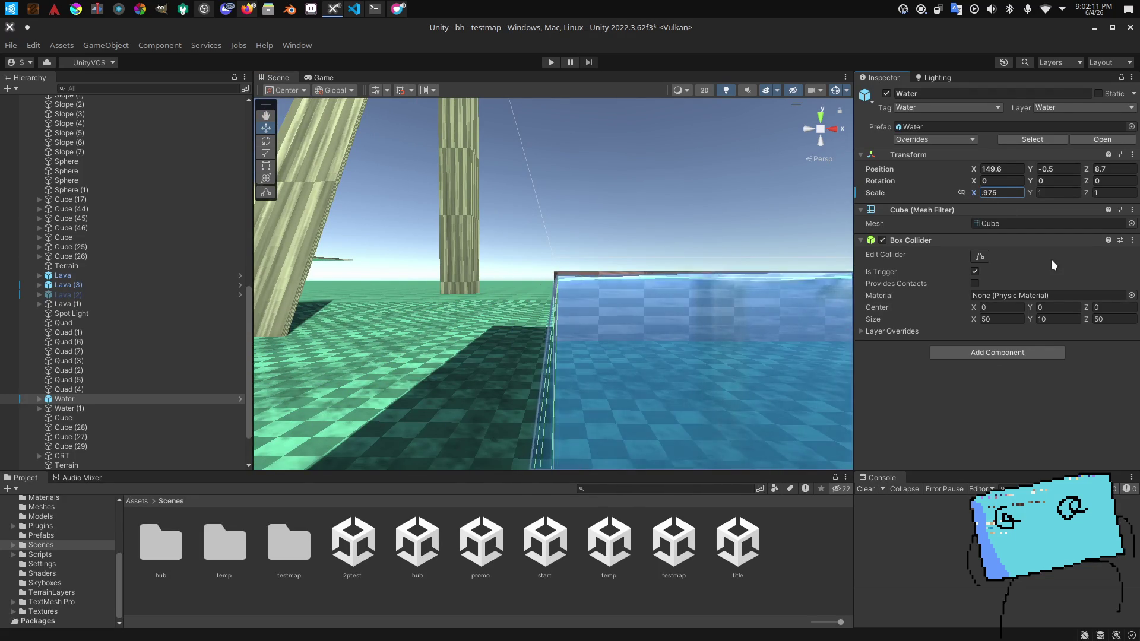
{"action": "left_click_drag", "start_coordinate": [614, 248], "coordinate": [621, 231]}
{"action": "key", "text": "Left"}
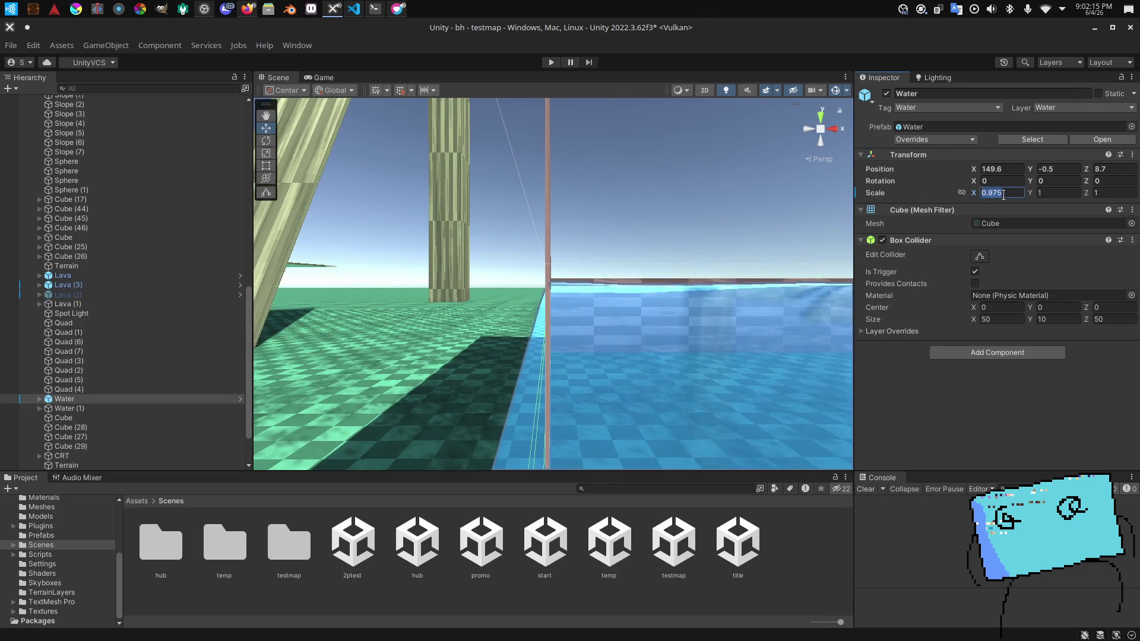
{"action": "type", "text": "98"}
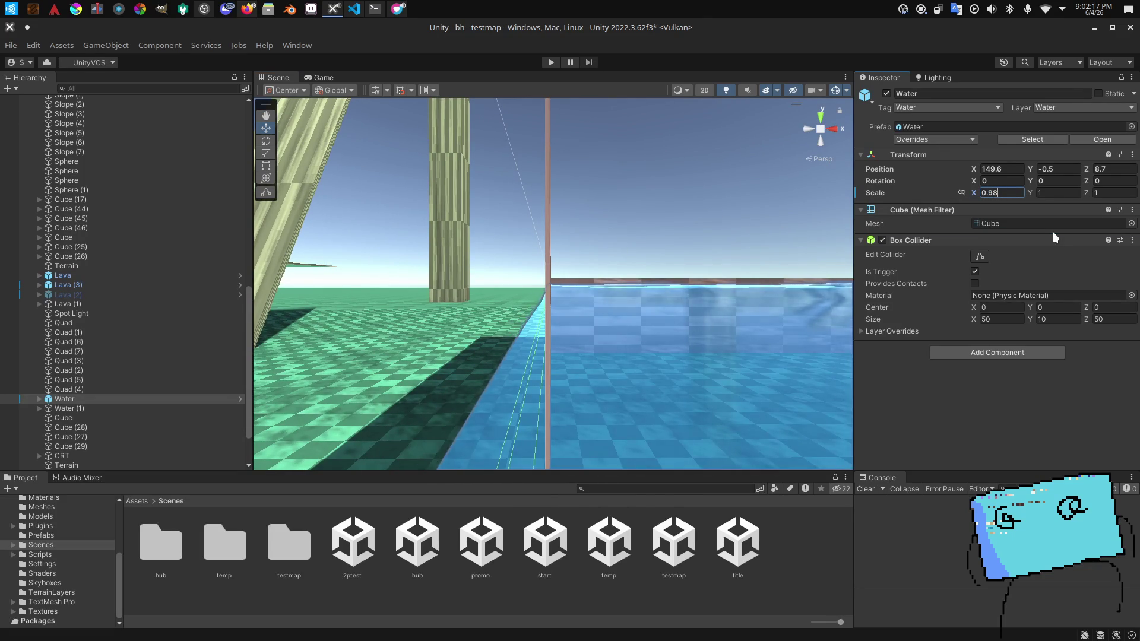
{"action": "key", "text": "BackSpace"}
{"action": "type", "text": "75"}
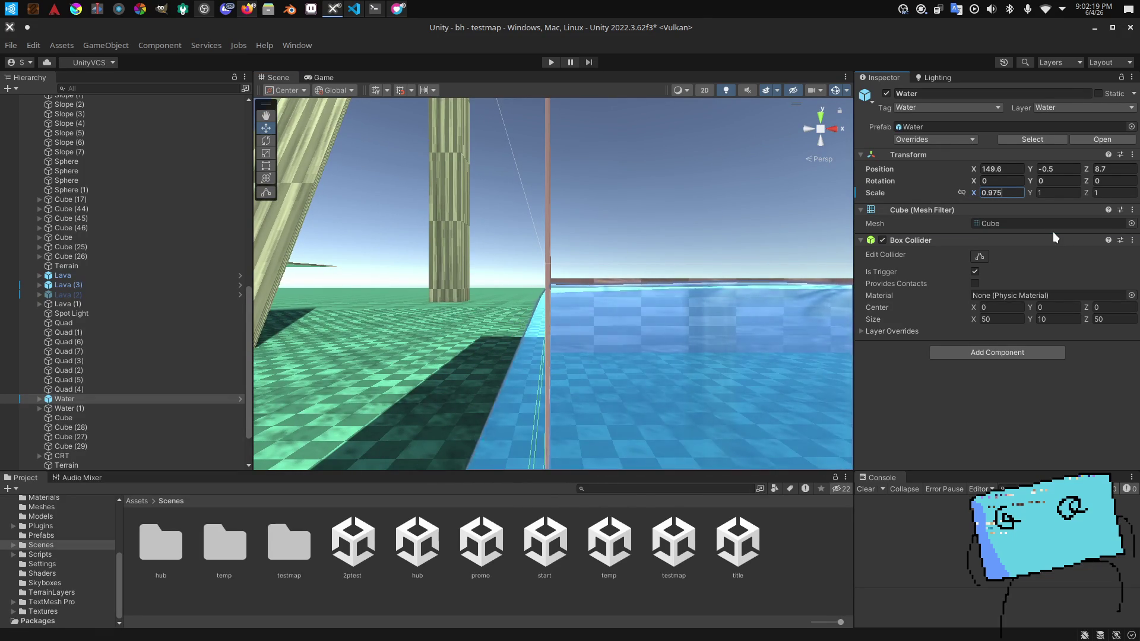
{"action": "key", "text": "BackSpace"}
{"action": "type", "text": "25"}
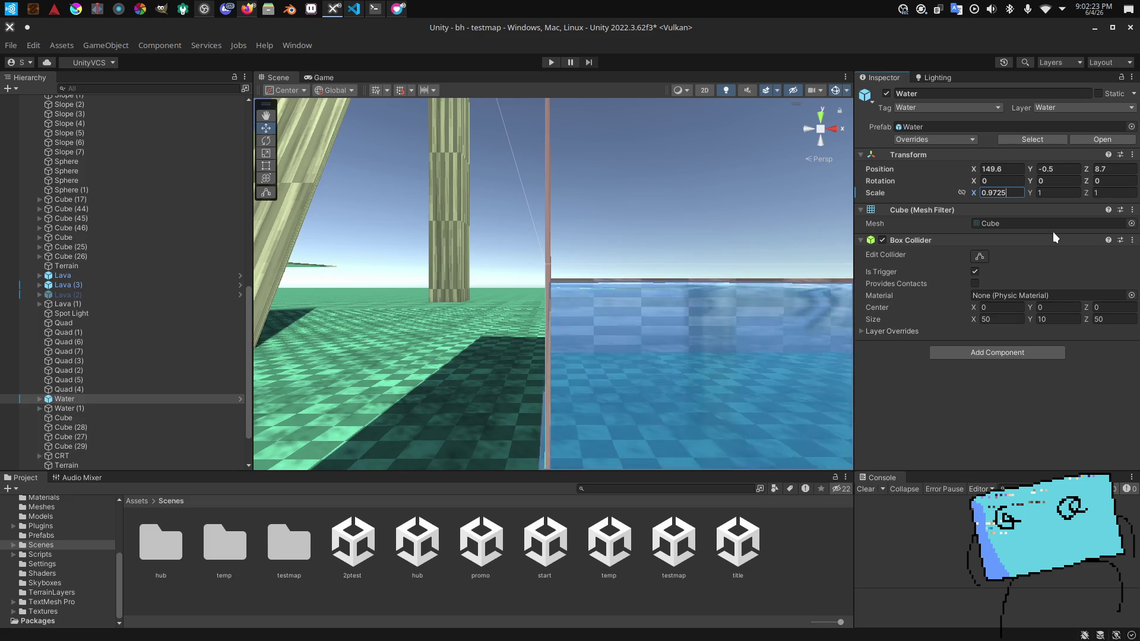
{"action": "key", "text": "Tab"}
{"action": "key", "text": "Tab"}
{"action": "type", "text": "0.9725"}
Step: Settle the Water scale at 0.98 on X and Z and save the testmap scene
{"action": "mouse_move", "coordinate": [720, 198]}
{"action": "left_mouse_down"}
{"action": "mouse_move", "coordinate": [952, 275]}
{"action": "mouse_move", "coordinate": [1028, 276]}
{"action": "mouse_move", "coordinate": [1076, 240]}
{"action": "mouse_move", "coordinate": [842, 228]}
{"action": "mouse_move", "coordinate": [841, 181]}
{"action": "mouse_move", "coordinate": [896, 182]}
{"action": "left_mouse_up"}
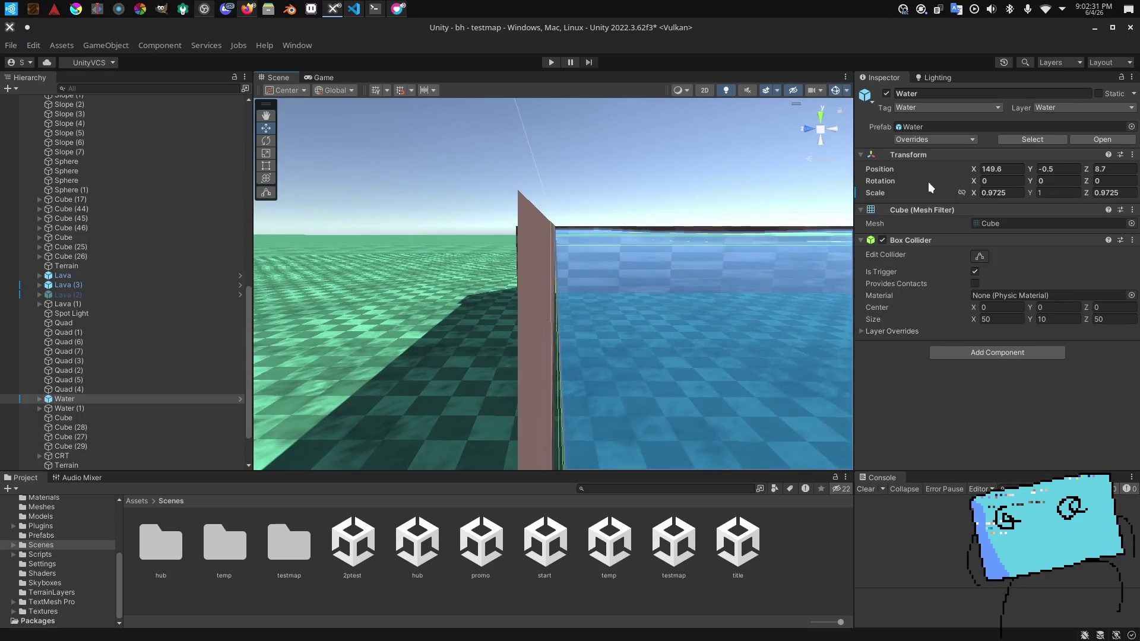
{"action": "type", "text": "0.97"}
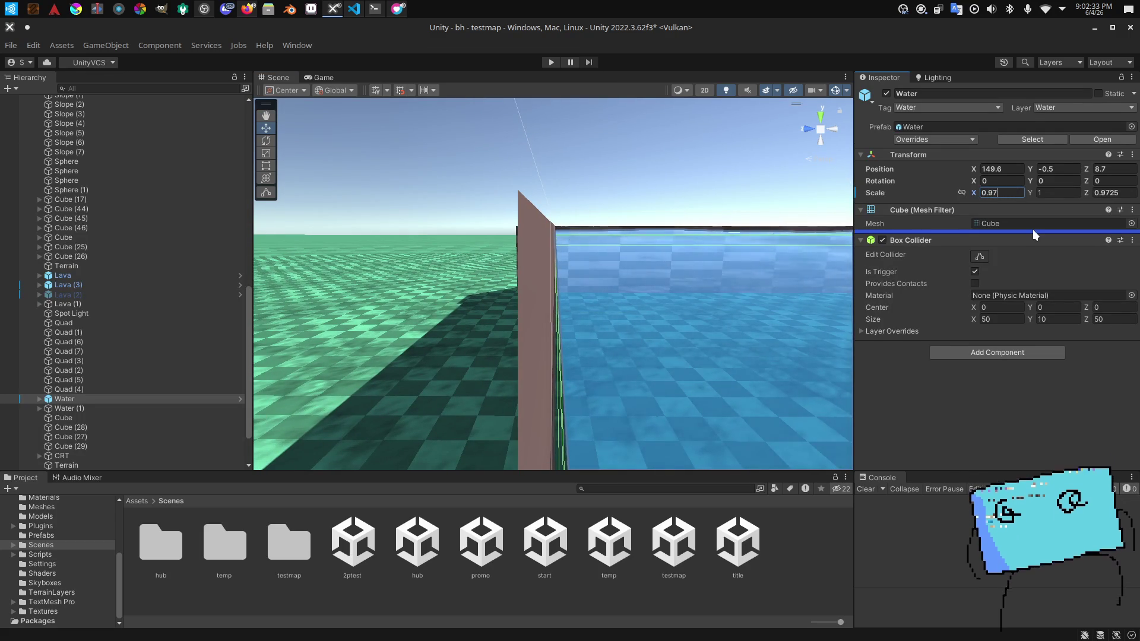
{"action": "key", "text": "Return"}
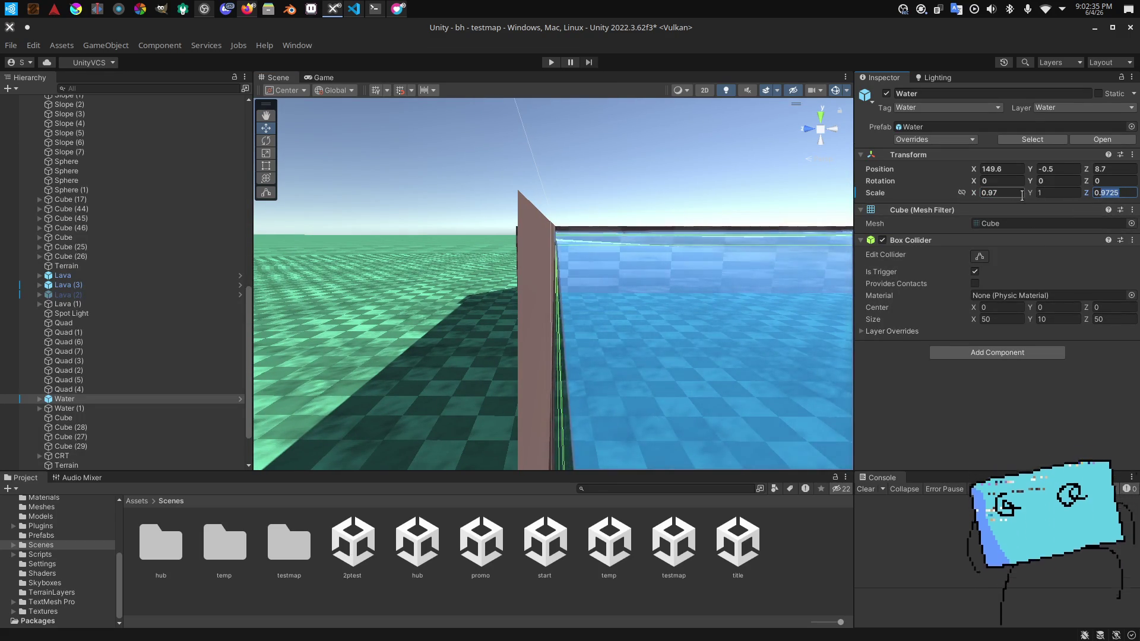
{"action": "type", "text": "0.9"}
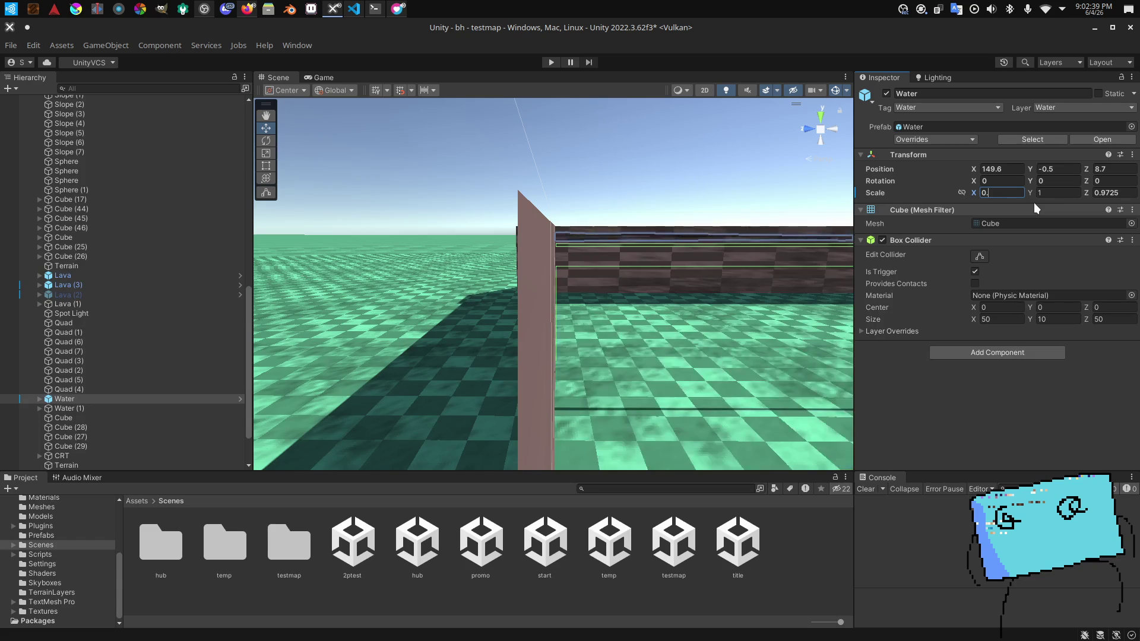
{"action": "left_click", "coordinate": [1119, 193]}
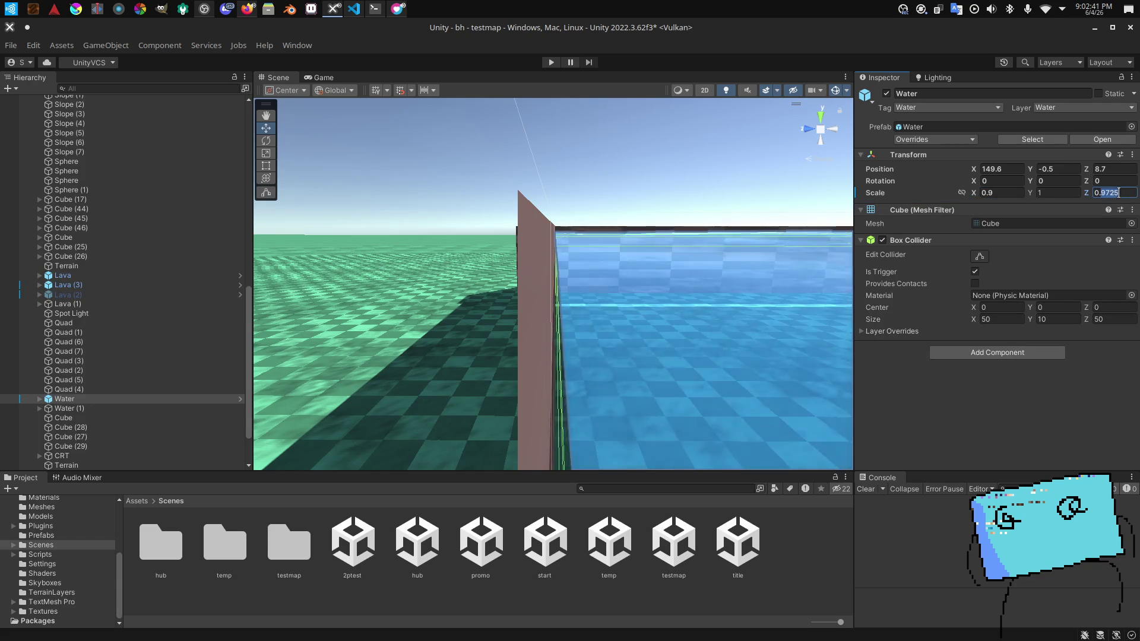
{"action": "type", "text": "0.98"}
{"action": "left_click", "coordinate": [1003, 192]}
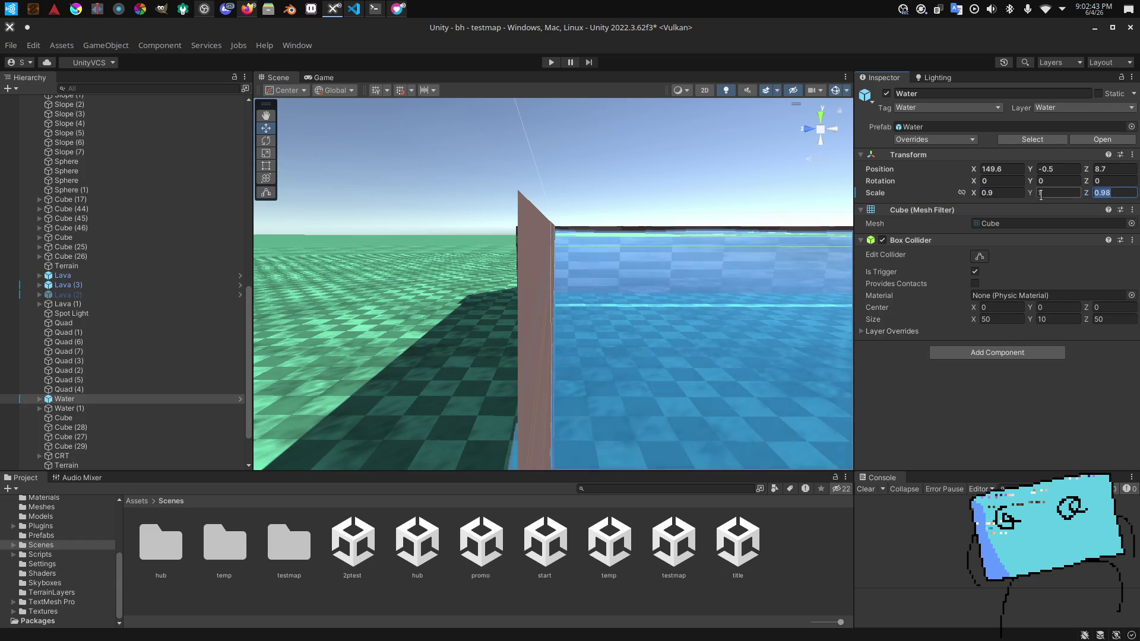
{"action": "type", "text": "0.98"}
{"action": "key", "text": "Return"}
{"action": "key", "text": "f"}
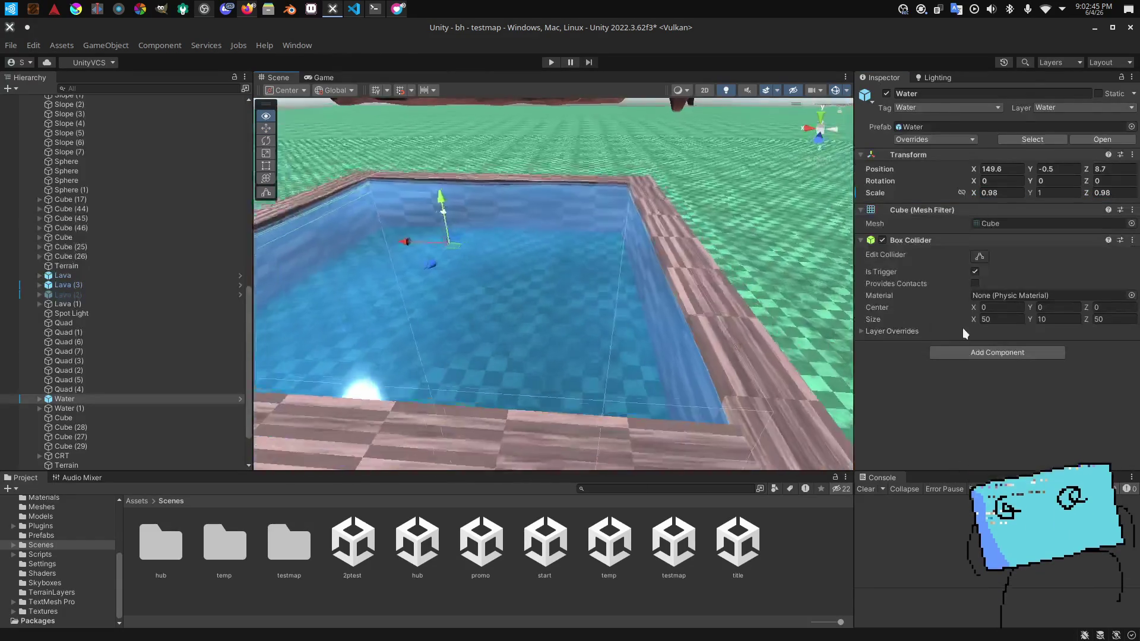
{"action": "left_click", "coordinate": [821, 555]}
{"action": "key", "text": "ctrl+s"}
{"action": "mouse_move", "coordinate": [722, 372]}
{"action": "left_mouse_down"}
{"action": "mouse_move", "coordinate": [715, 364]}
{"action": "mouse_move", "coordinate": [730, 522]}
{"action": "left_mouse_up"}
Step: Switch from the Scene view to the Game view of the testmap pool
{"action": "key", "text": "alt+Tab"}
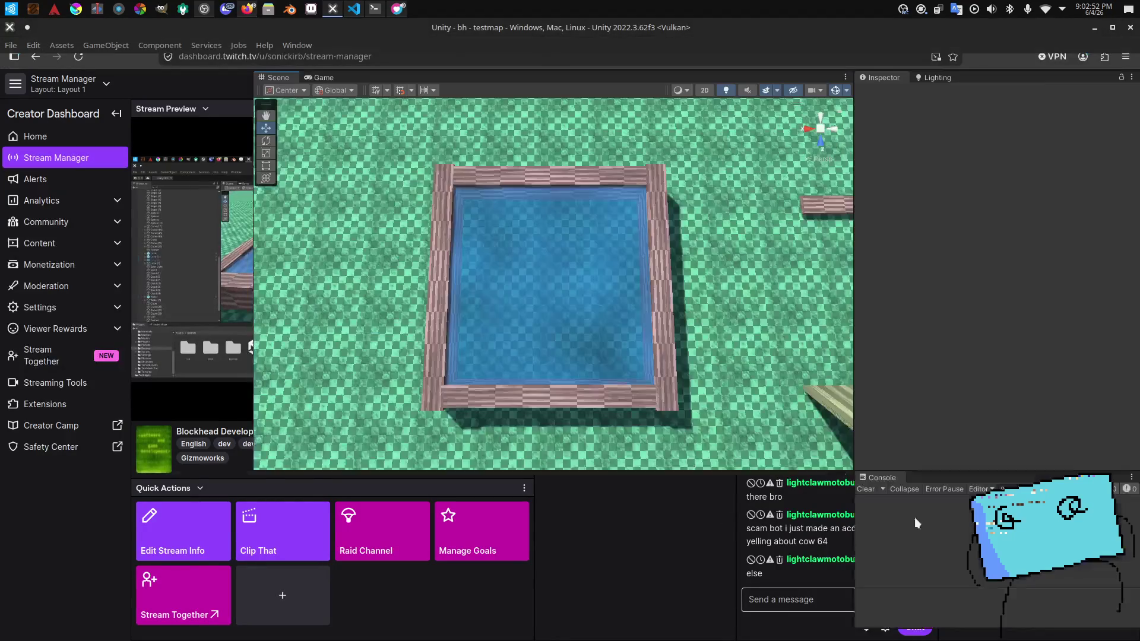
{"action": "key", "text": "alt+Tab"}
{"action": "left_click_drag", "start_coordinate": [653, 332], "coordinate": [629, 337]}
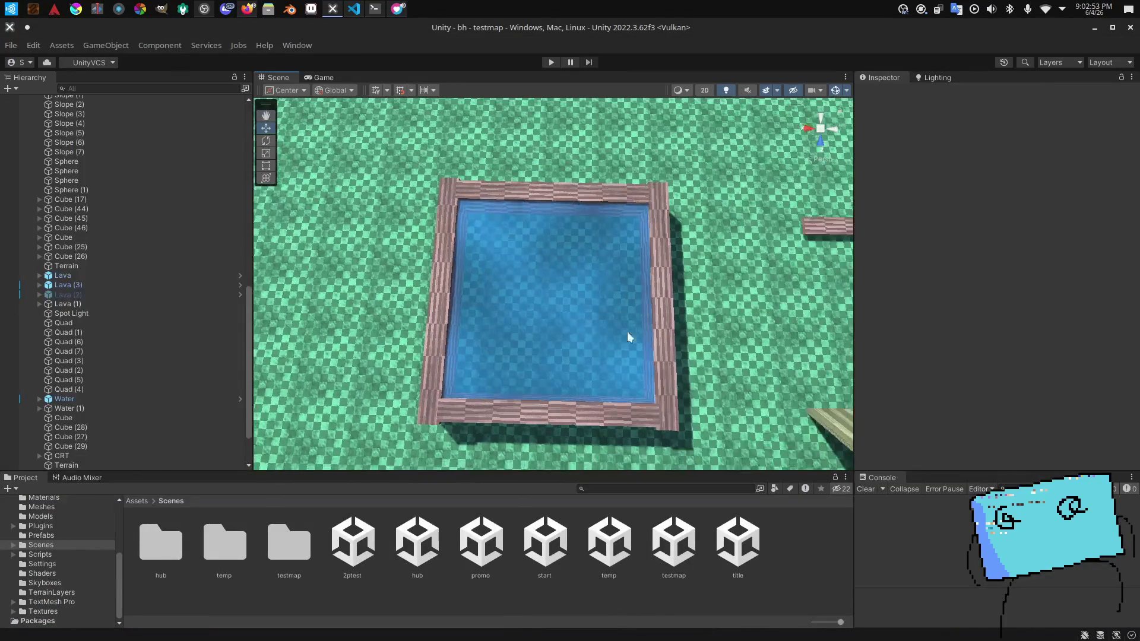
{"action": "left_click", "coordinate": [320, 77]}
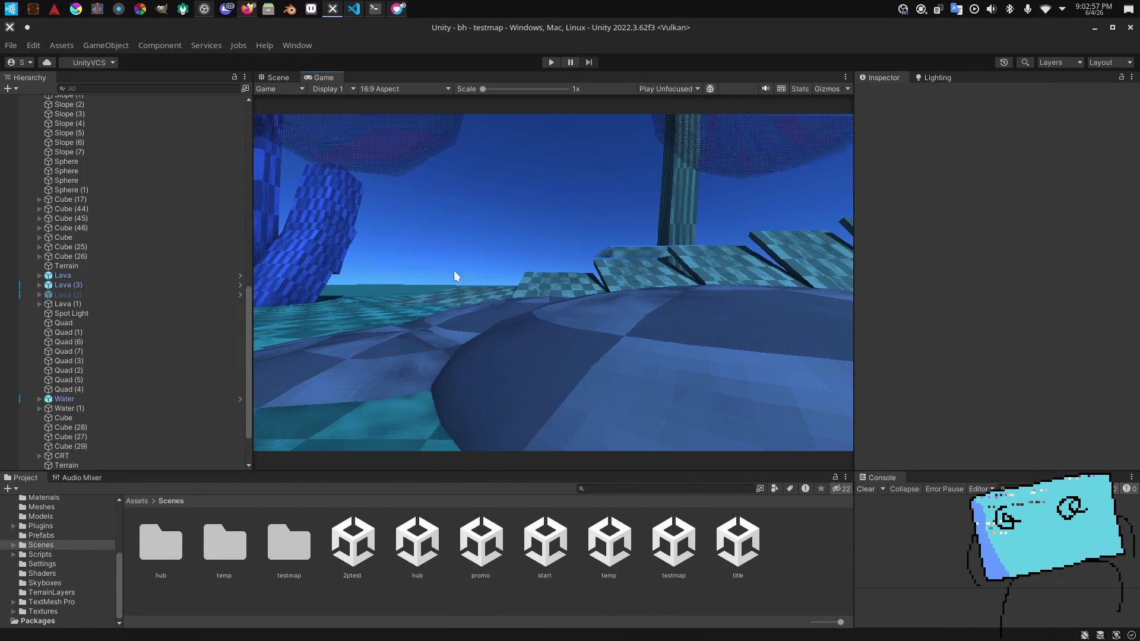
{"action": "key", "text": "alt+Tab"}
{"action": "key", "text": "alt+Tab"}
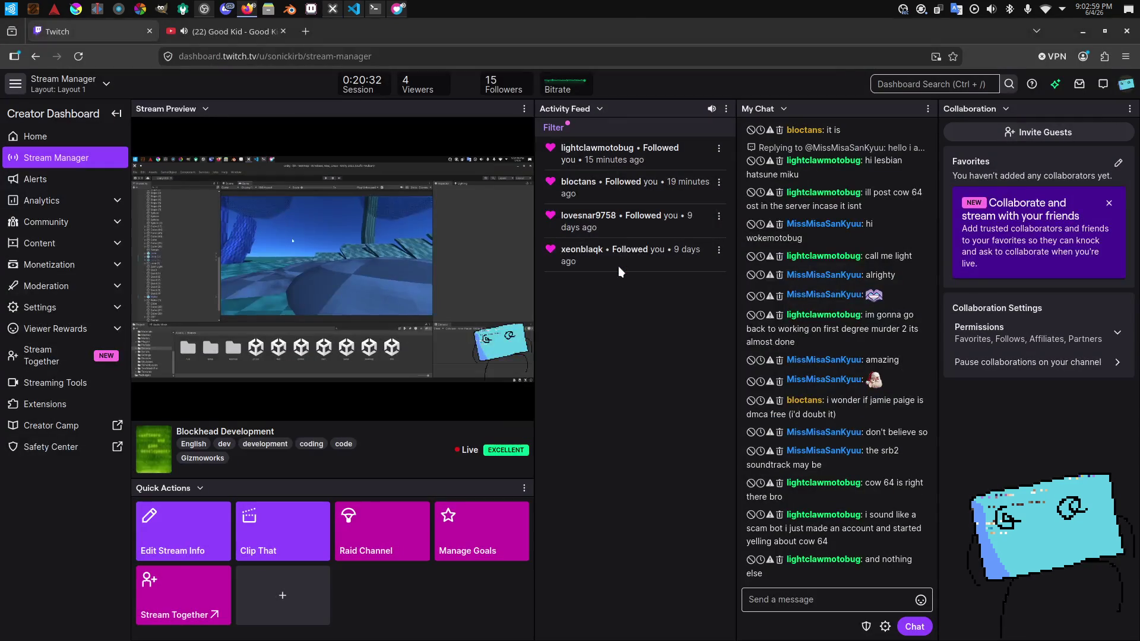
{"action": "key", "text": "alt+Tab"}
{"action": "key", "text": "alt+Tab"}
{"action": "key", "text": "alt+Tab"}
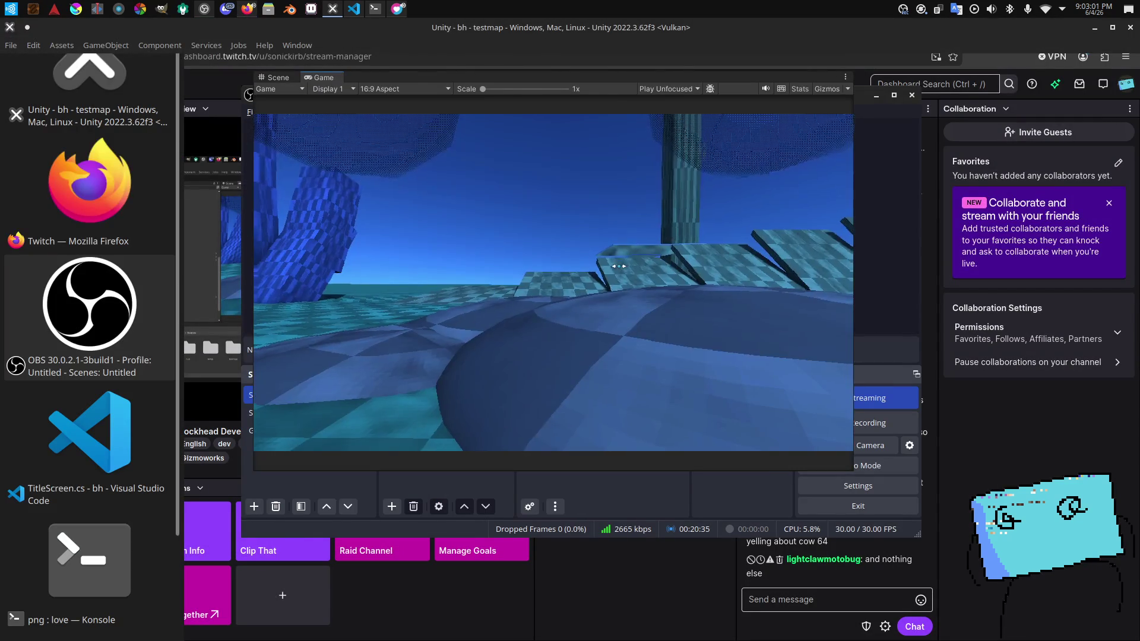
{"action": "key", "text": "alt+Tab"}
{"action": "key", "text": "alt+Tab"}
{"action": "key", "text": "alt+Tab"}
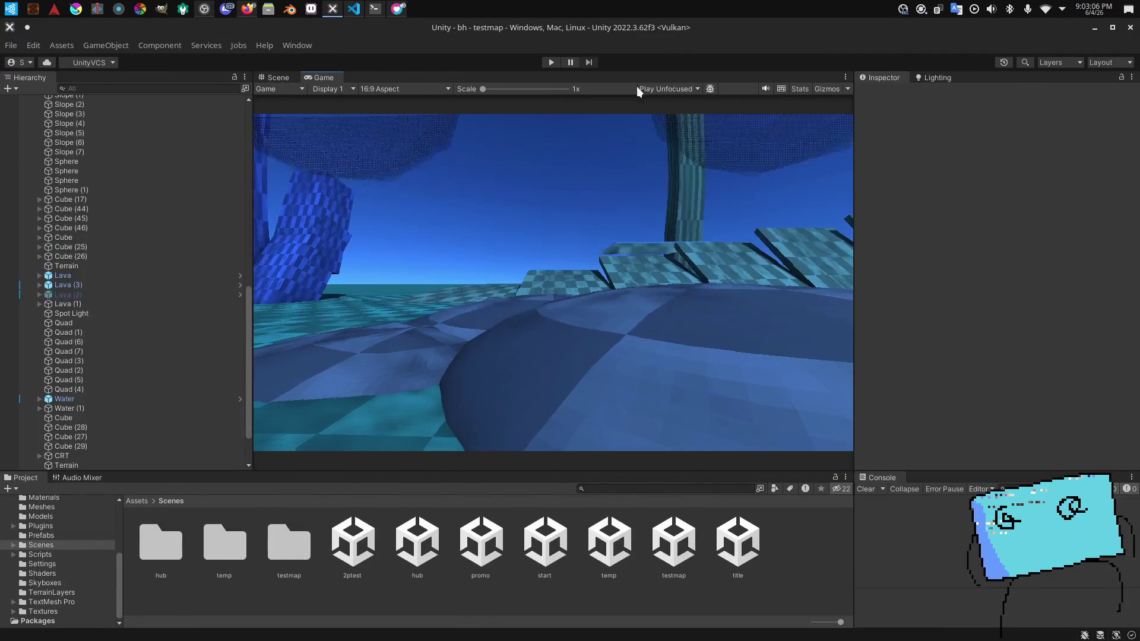
{"action": "left_click", "coordinate": [638, 88]}
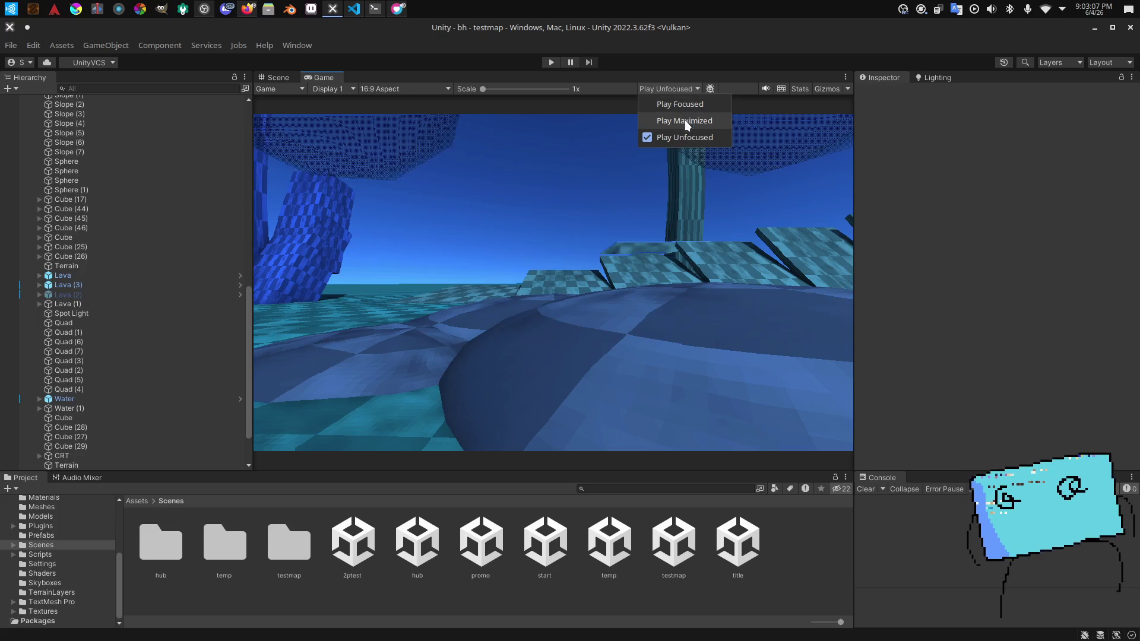
Step: Set play mode to Play Maximized and load the start scene
{"action": "left_click", "coordinate": [686, 117]}
{"action": "double_click", "coordinate": [545, 540]}
{"action": "left_click", "coordinate": [666, 88]}
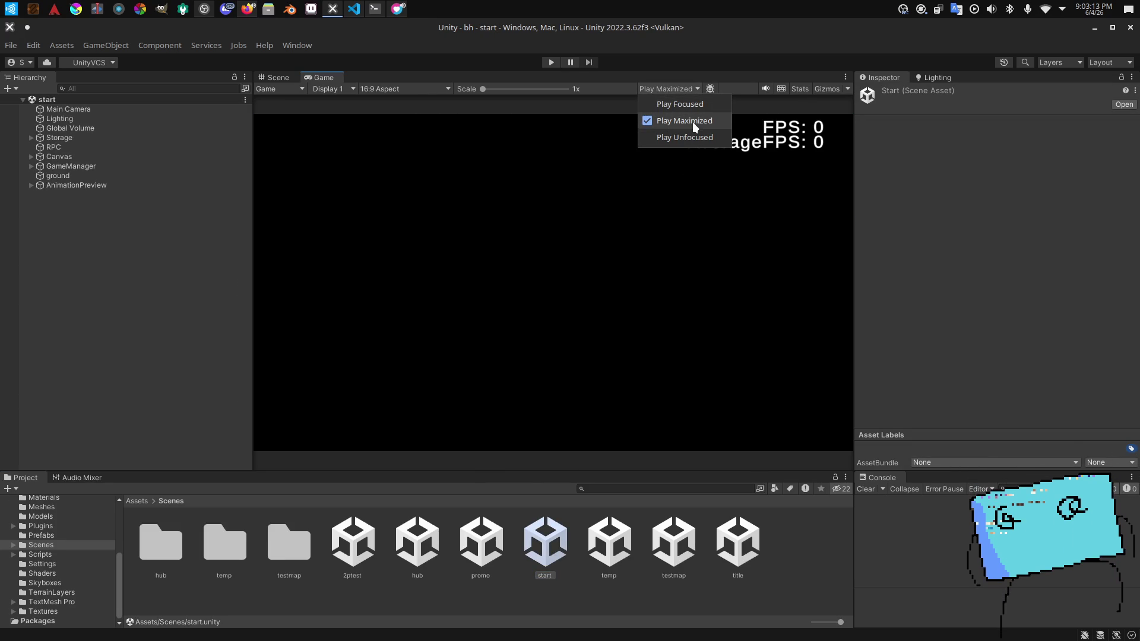
{"action": "left_click", "coordinate": [487, 163]}
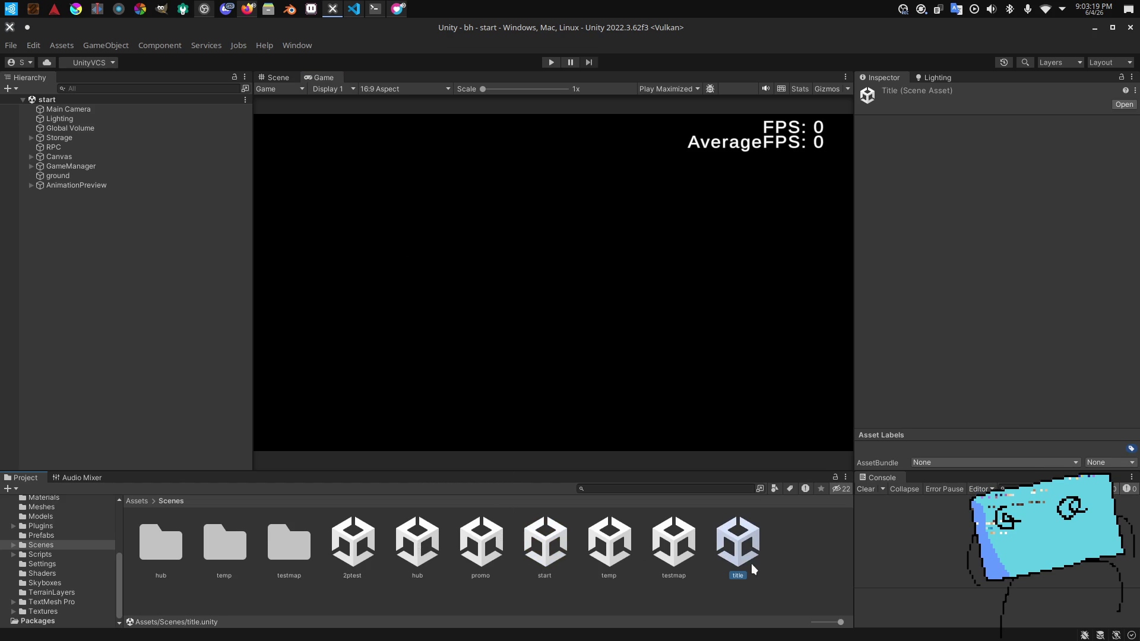
Step: Open the TitleScreen prefab from the Prefabs folder for editing
{"action": "left_click", "coordinate": [62, 565]}
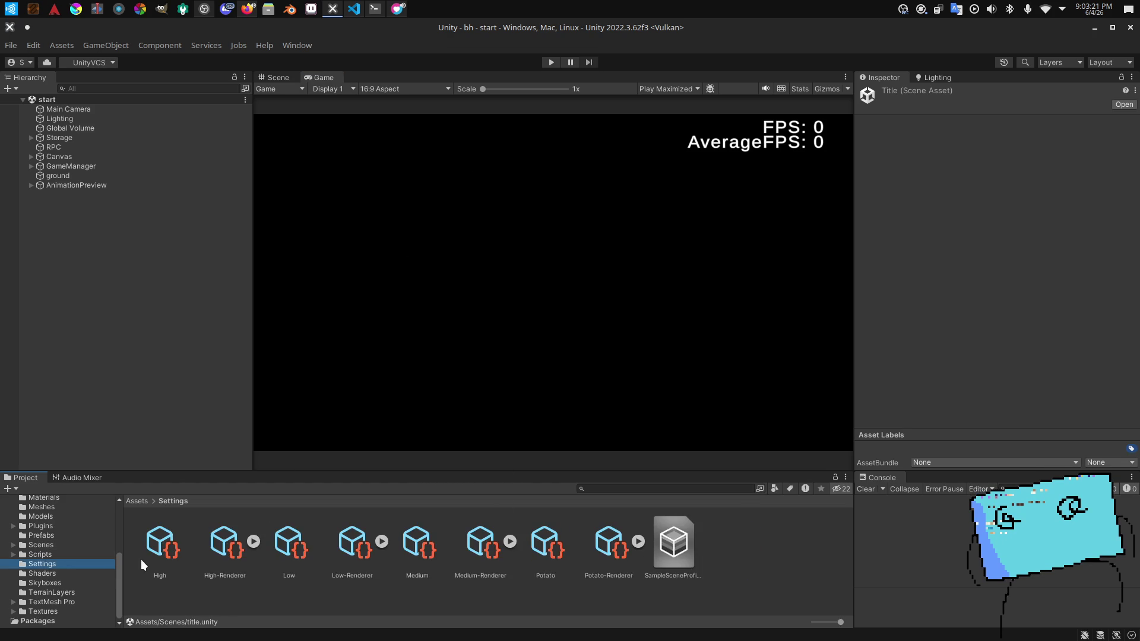
{"action": "left_click", "coordinate": [52, 536]}
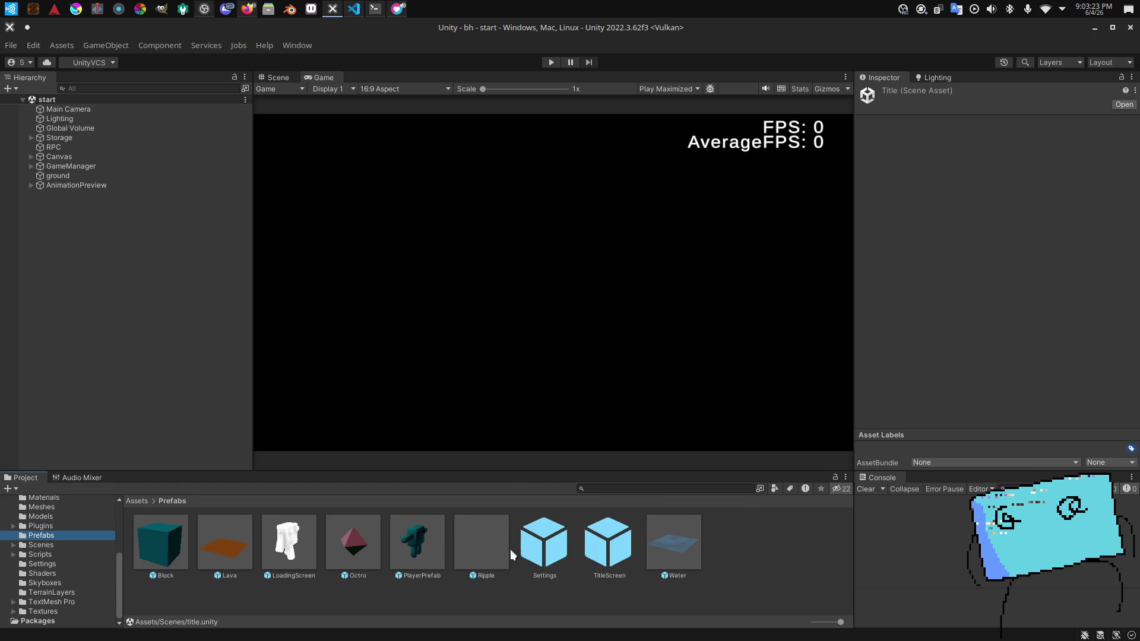
{"action": "double_click", "coordinate": [609, 557]}
{"action": "left_click", "coordinate": [272, 77]}
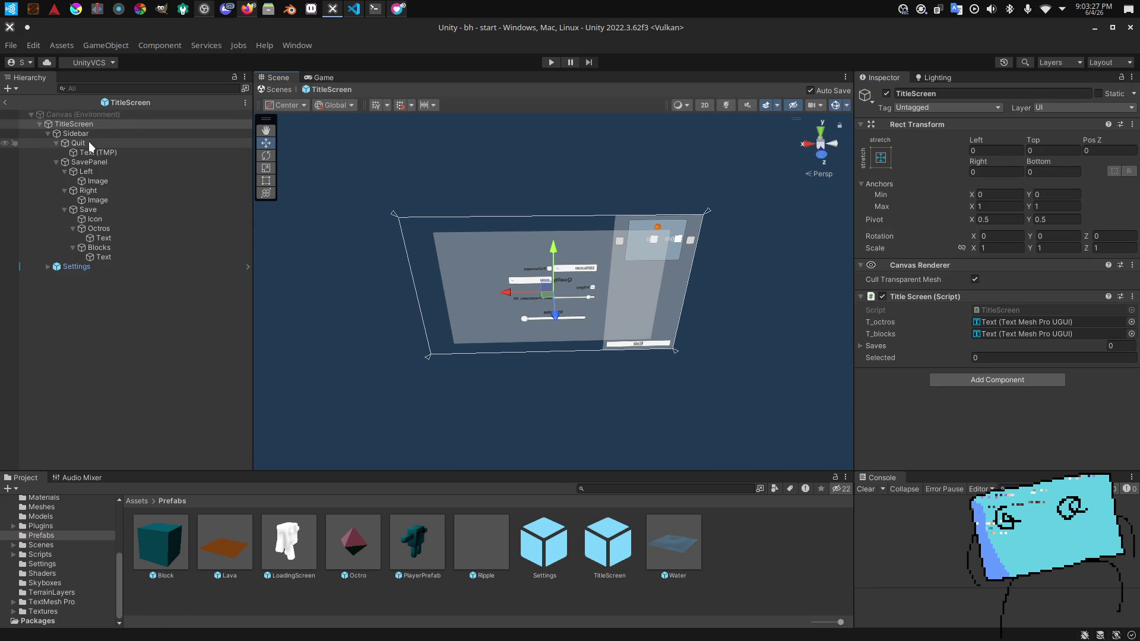
Step: Add a TextMeshPro button named ApplySettings under Settings and place it at the lower right
{"action": "double_click", "coordinate": [544, 543]}
{"action": "right_click", "coordinate": [116, 124]}
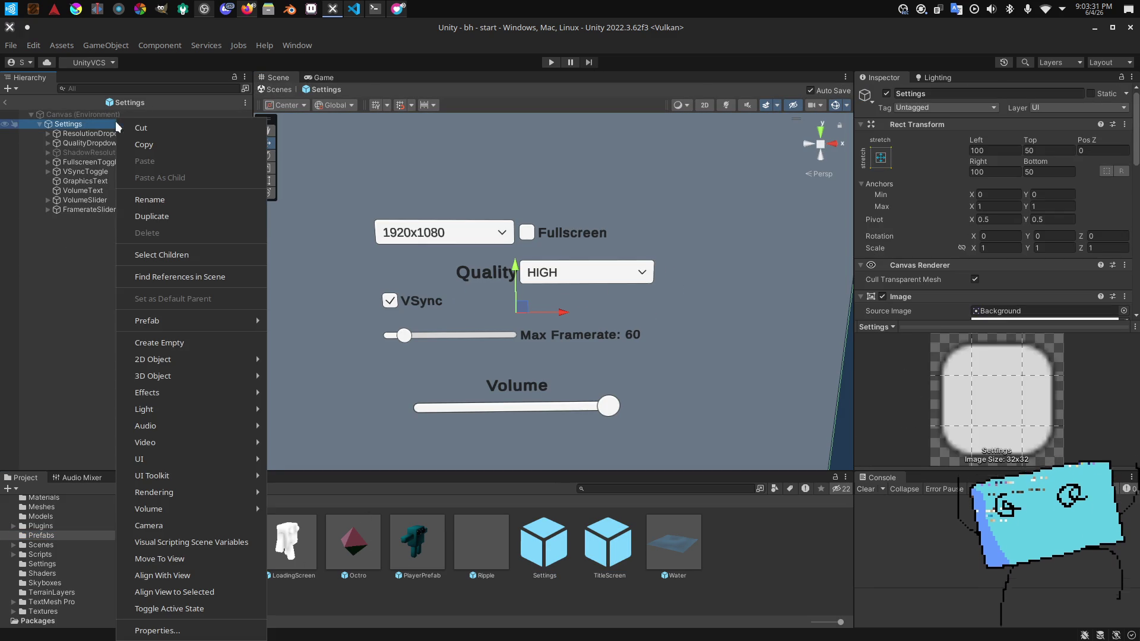
{"action": "mouse_move", "coordinate": [217, 411]}
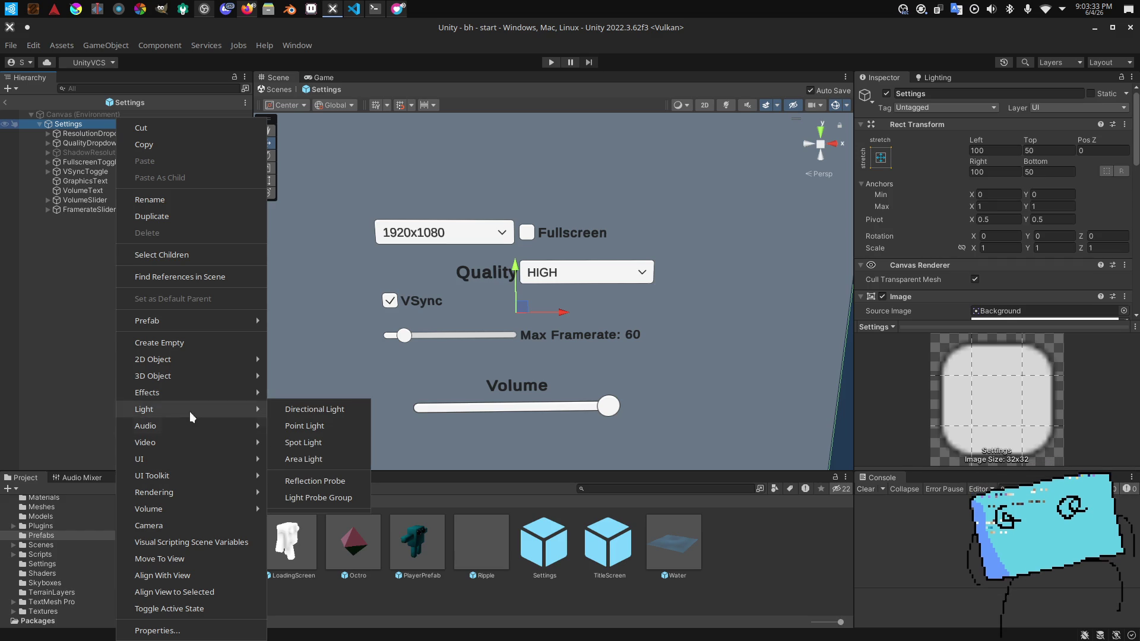
{"action": "mouse_move", "coordinate": [196, 459]}
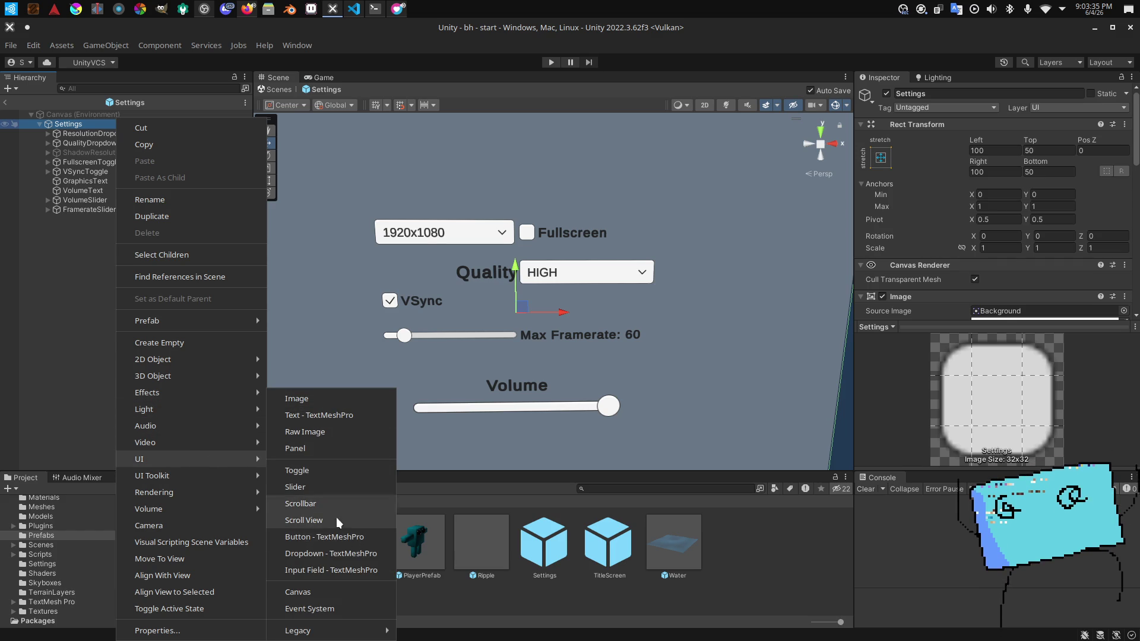
{"action": "left_click", "coordinate": [329, 537]}
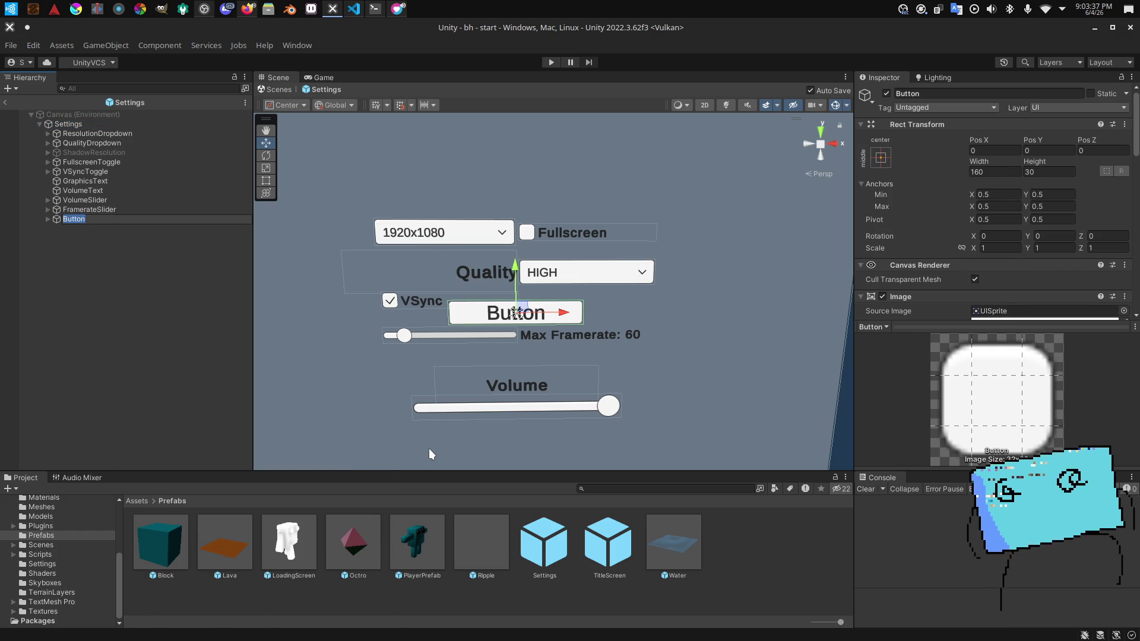
{"action": "type", "text": "ApplySettings"}
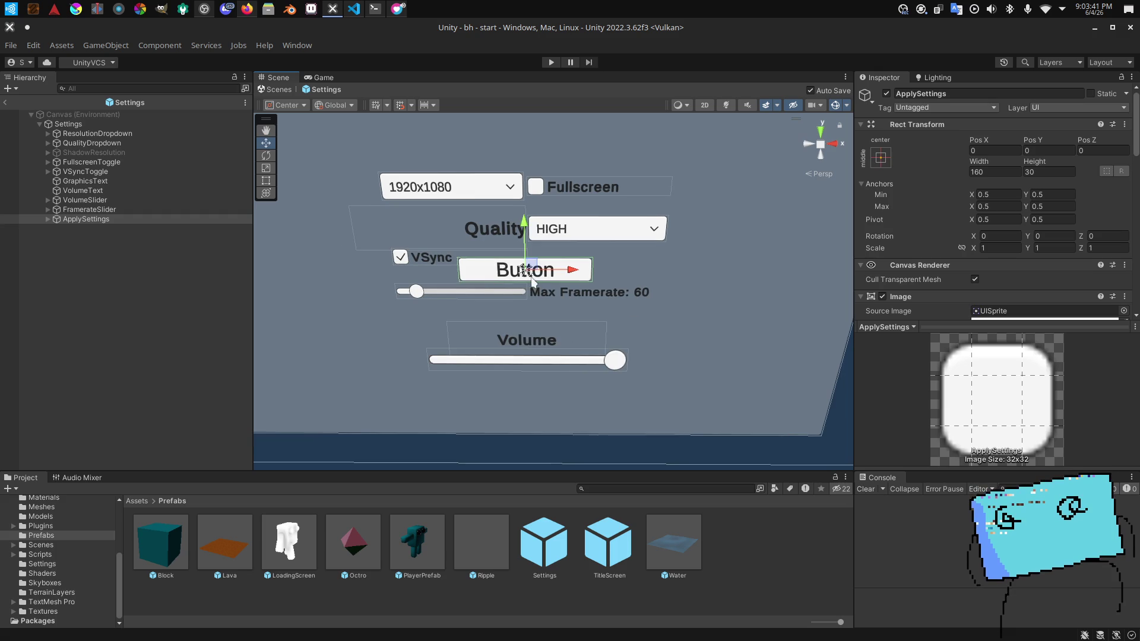
{"action": "left_click_drag", "start_coordinate": [525, 268], "coordinate": [638, 425]}
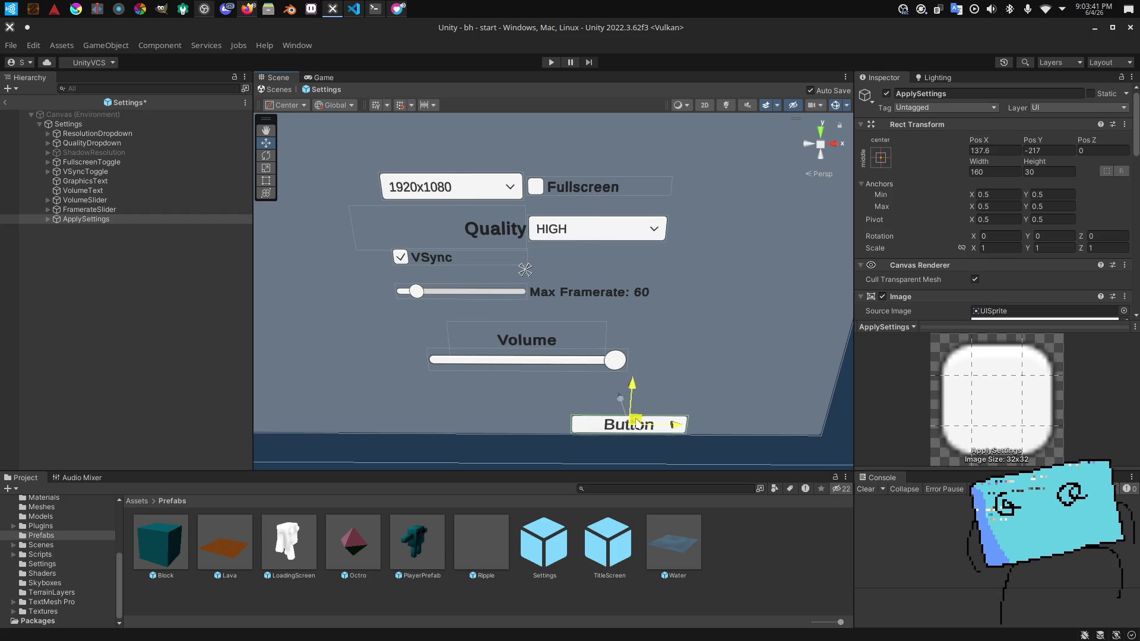
{"action": "scroll", "coordinate": [974, 264], "scroll_direction": "down", "scroll_amount": 5}
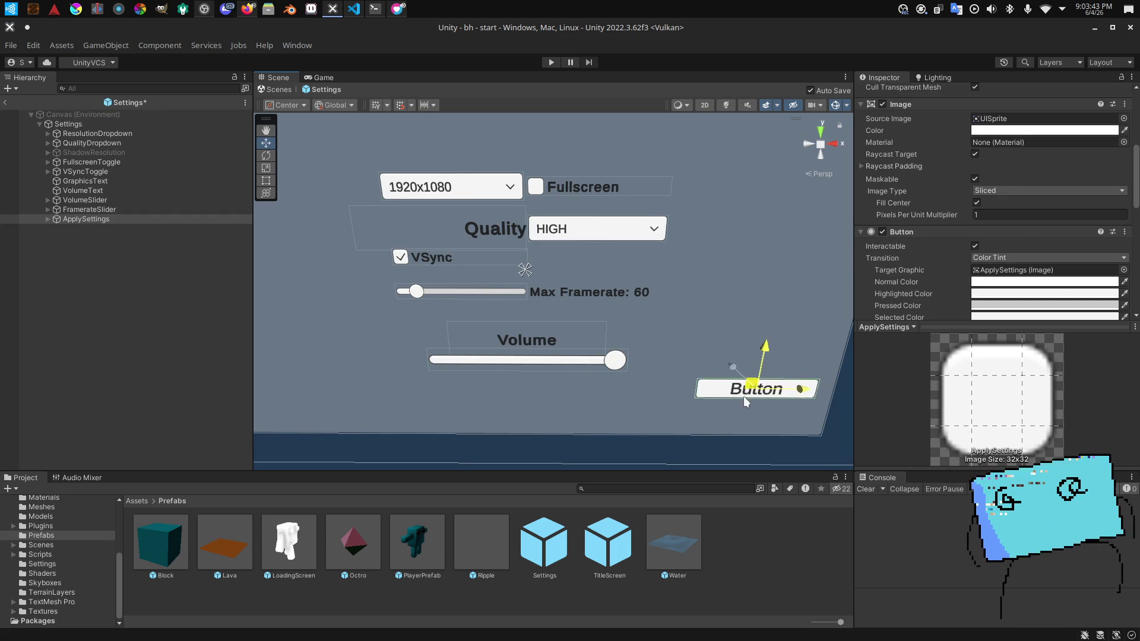
{"action": "scroll", "coordinate": [963, 197], "scroll_direction": "down", "scroll_amount": 8}
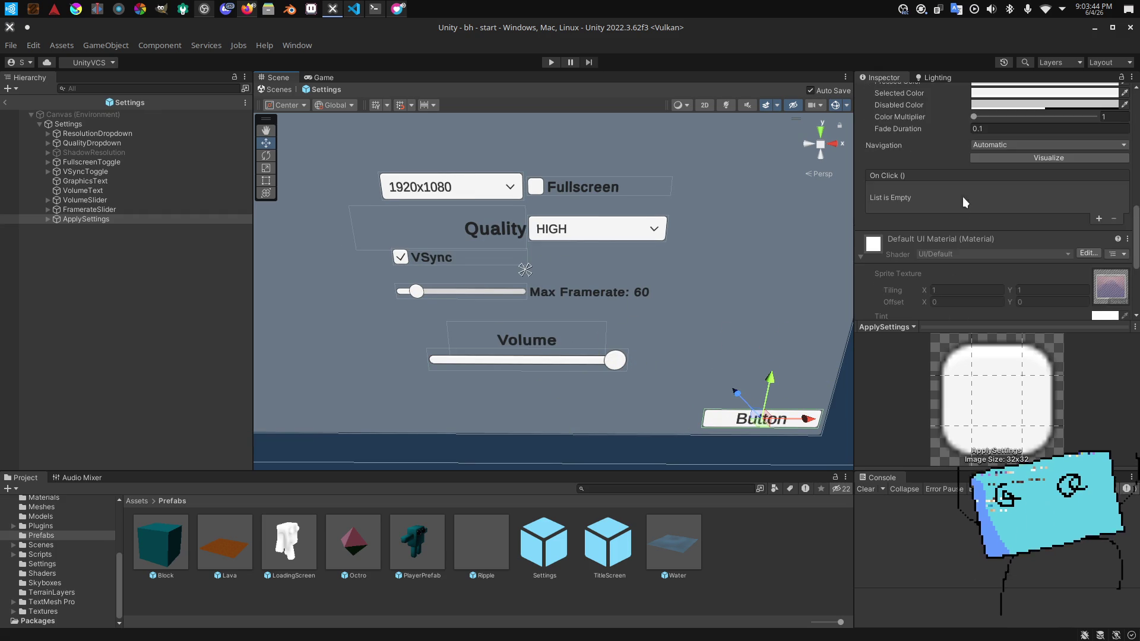
Step: Set the button's label text to 'Apply' and add an empty On Click entry
{"action": "left_click", "coordinate": [48, 219]}
{"action": "left_click", "coordinate": [83, 228]}
{"action": "scroll", "coordinate": [954, 259], "scroll_direction": "down", "scroll_amount": 3}
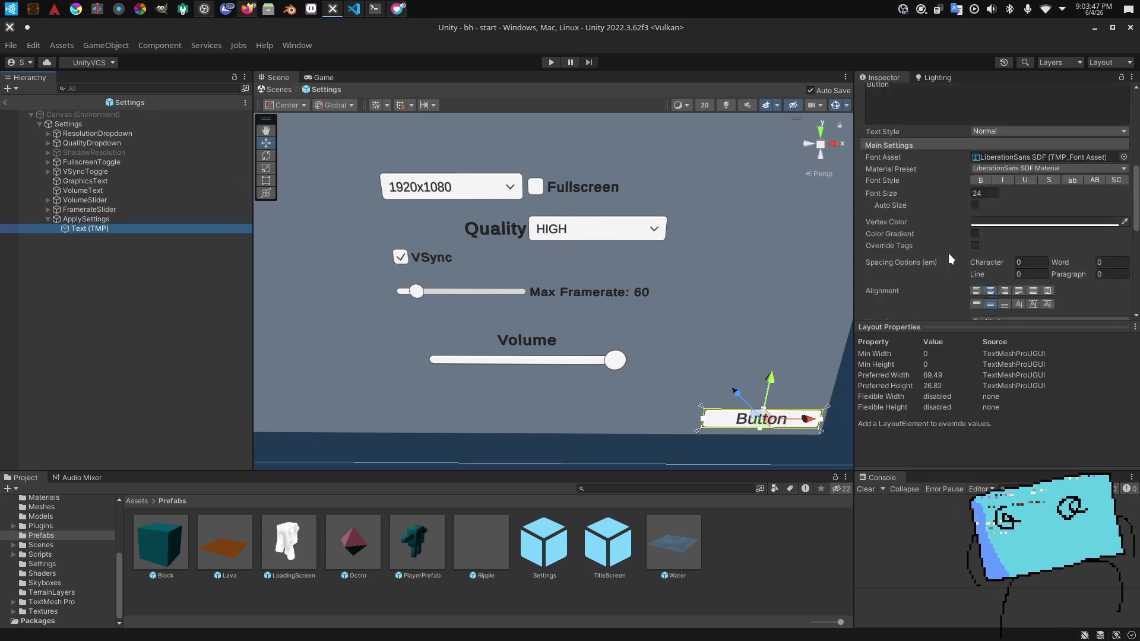
{"action": "scroll", "coordinate": [953, 257], "scroll_direction": "up", "scroll_amount": 3}
{"action": "left_click", "coordinate": [954, 291]}
{"action": "type", "text": "A"}
{"action": "left_click_drag", "start_coordinate": [532, 297], "coordinate": [515, 278]}
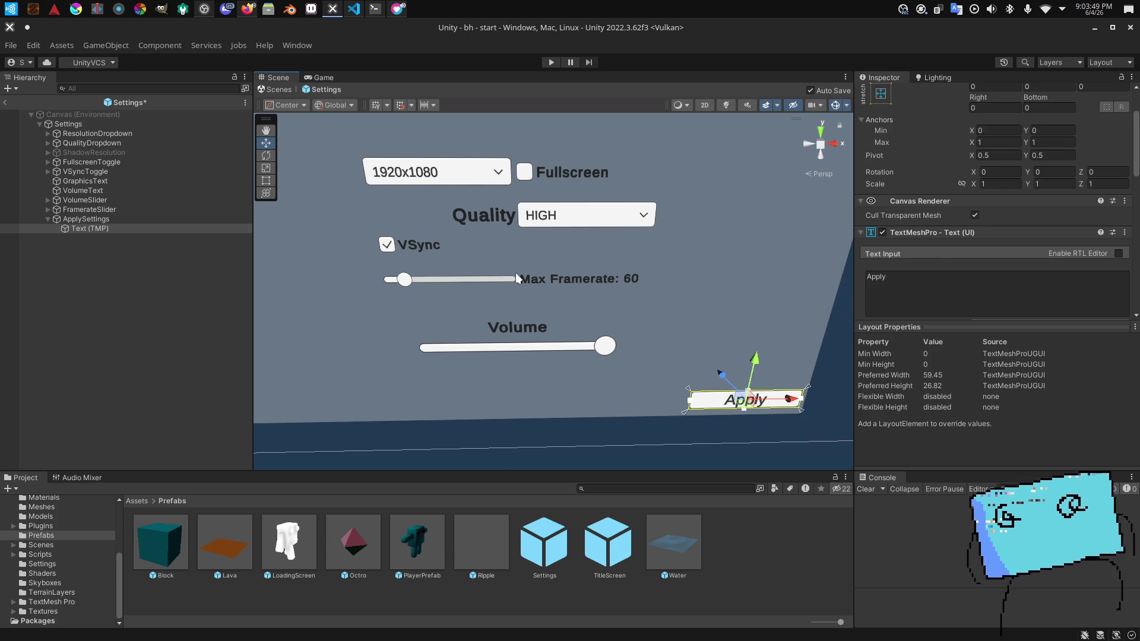
{"action": "left_click", "coordinate": [86, 219]}
{"action": "scroll", "coordinate": [992, 238], "scroll_direction": "down", "scroll_amount": 10}
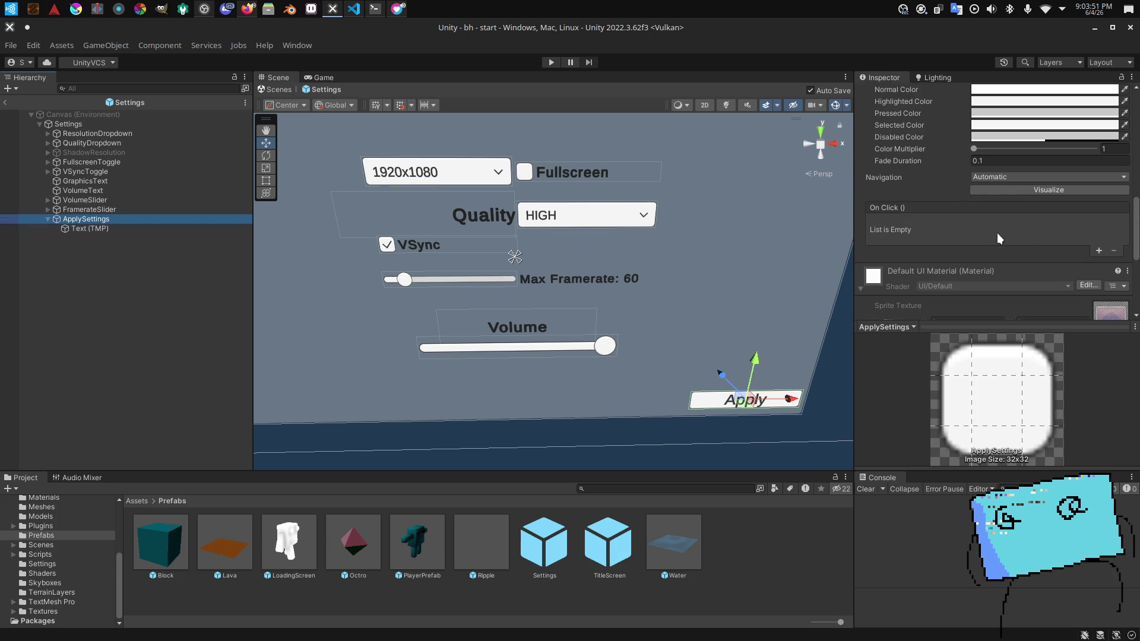
{"action": "left_click", "coordinate": [1098, 251]}
Step: Target the Settings object with SettingsMenu.ApplySettings() in the Apply button's On Click
{"action": "left_click", "coordinate": [131, 117]}
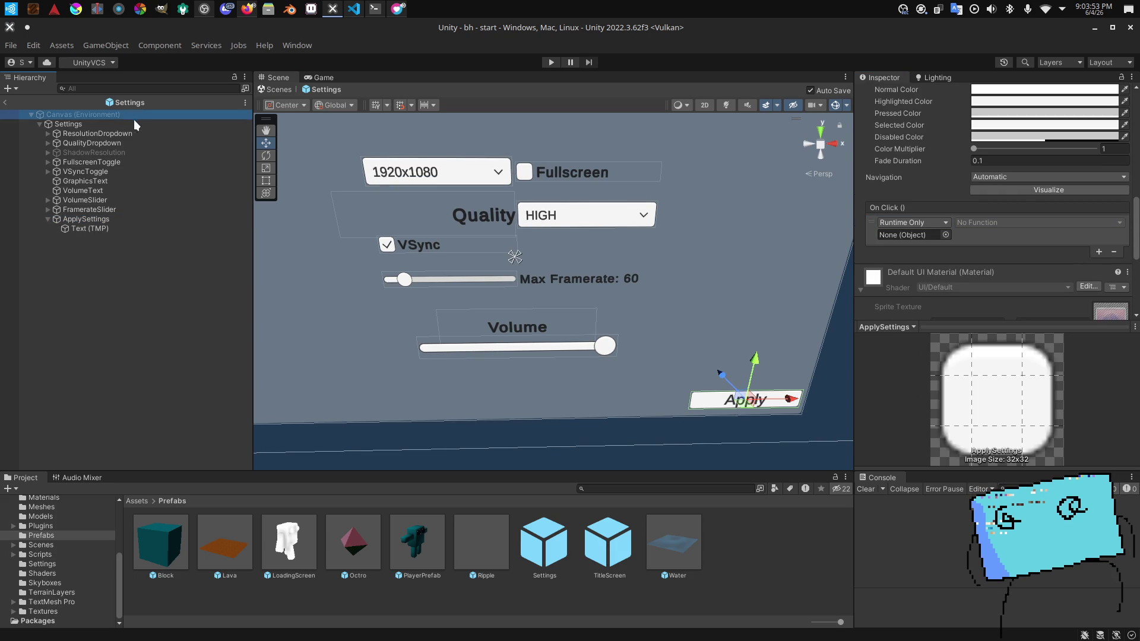
{"action": "left_click", "coordinate": [107, 219]}
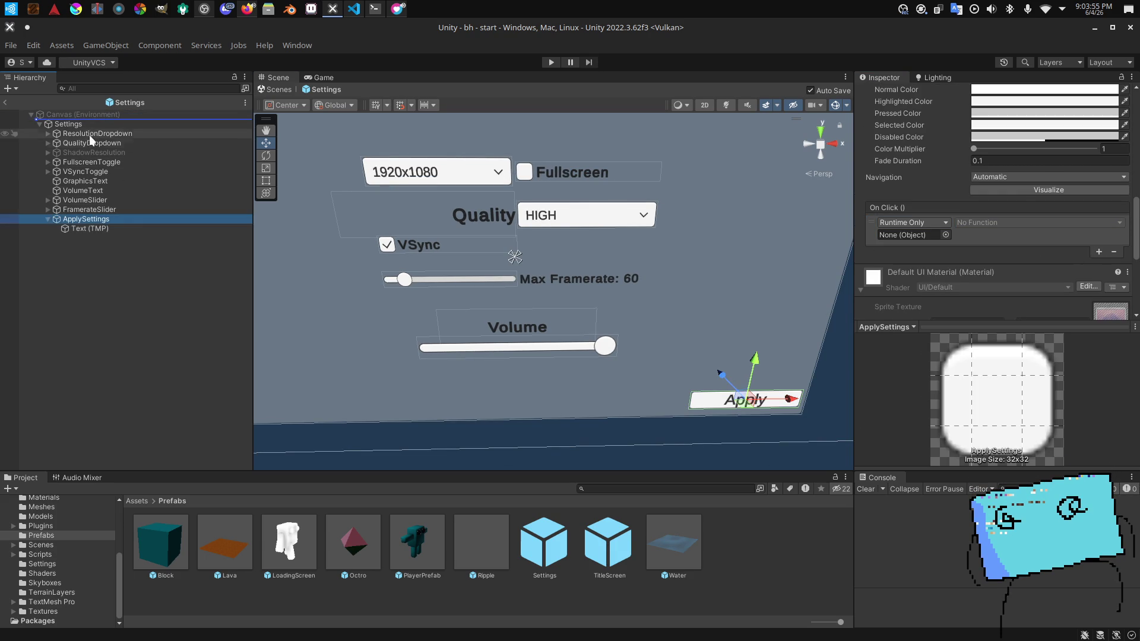
{"action": "left_click", "coordinate": [75, 125]}
{"action": "left_click", "coordinate": [991, 218]}
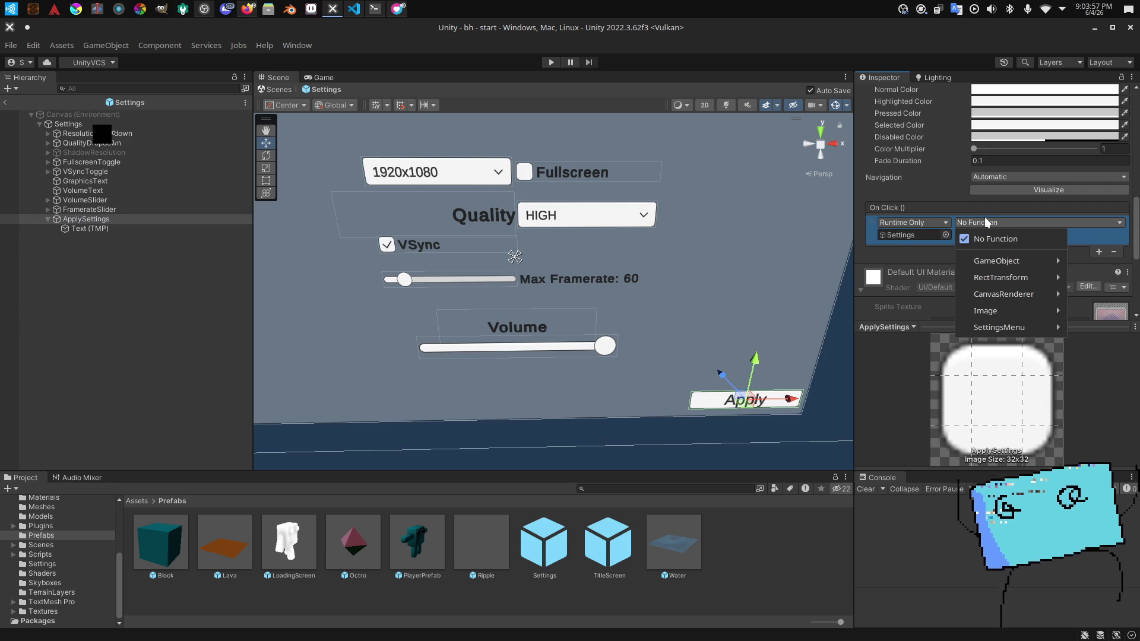
{"action": "mouse_move", "coordinate": [990, 328]}
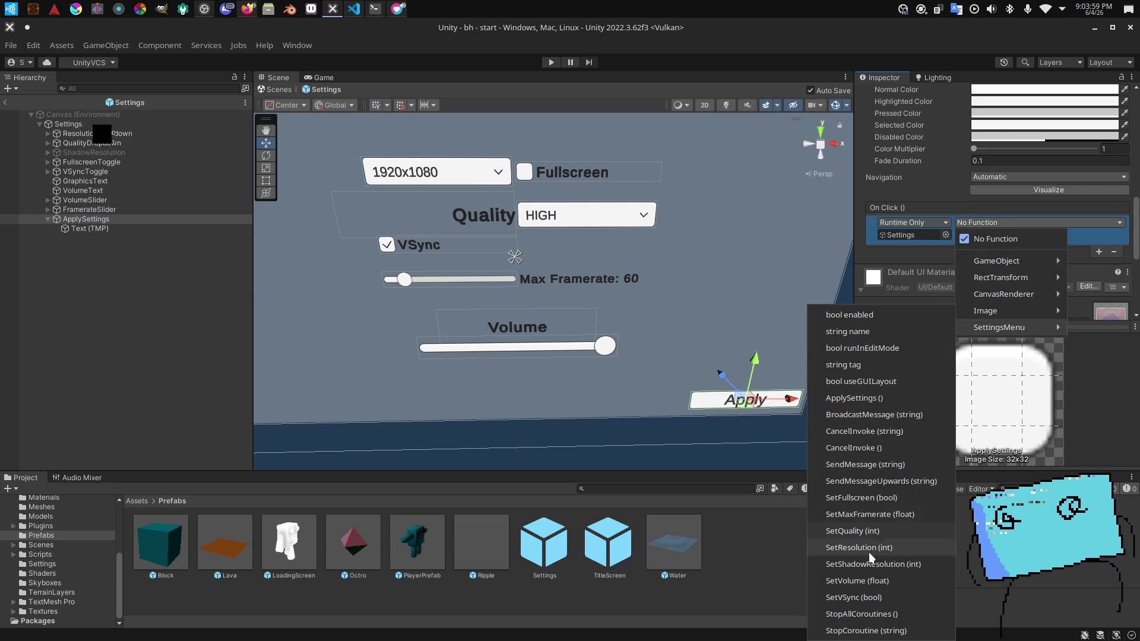
{"action": "left_click", "coordinate": [875, 397]}
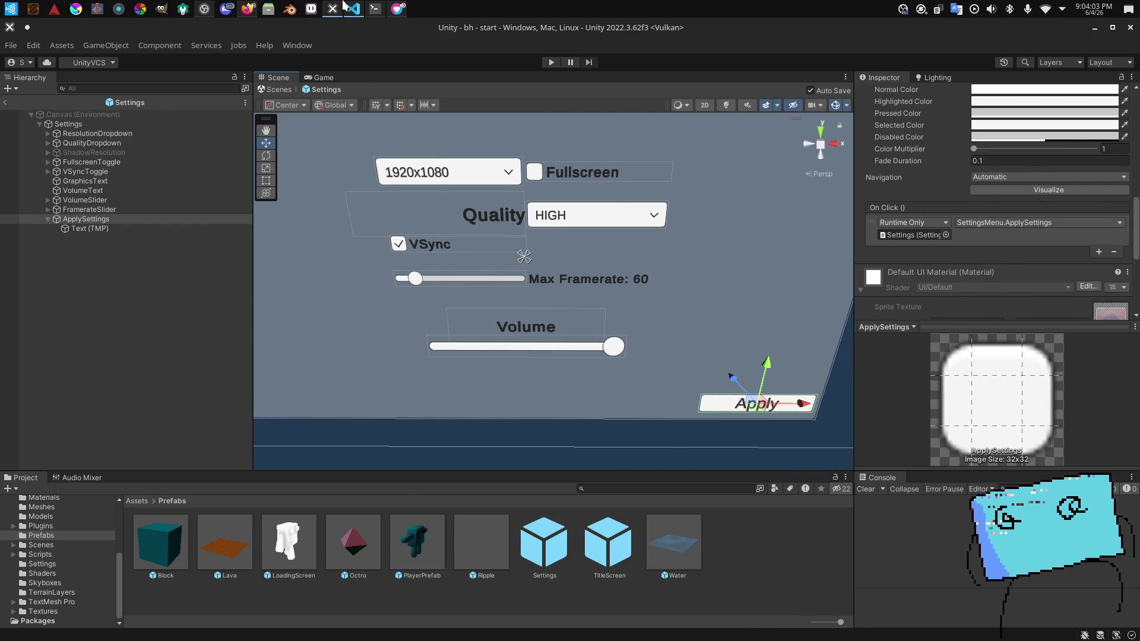
{"action": "left_click", "coordinate": [353, 7]}
{"action": "scroll", "coordinate": [539, 373], "scroll_direction": "up", "scroll_amount": 5}
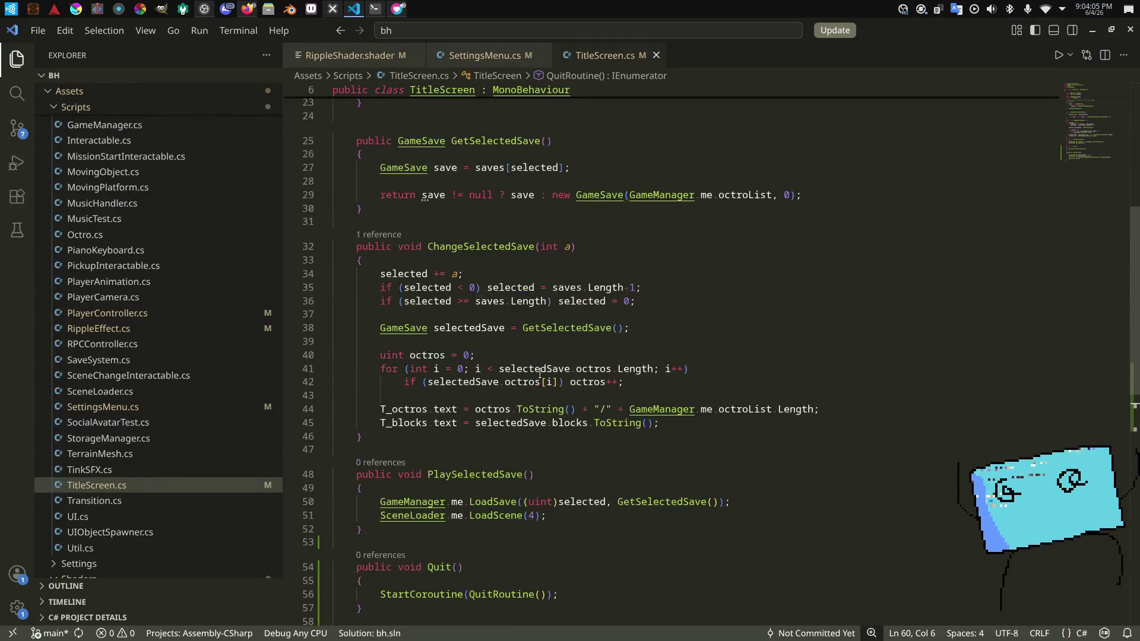
Step: Close the TitleScreen.cs and SettingsMenu.cs tabs and quit Visual Studio Code
{"action": "scroll", "coordinate": [539, 373], "scroll_direction": "up", "scroll_amount": 7}
{"action": "scroll", "coordinate": [505, 340], "scroll_direction": "down", "scroll_amount": 4}
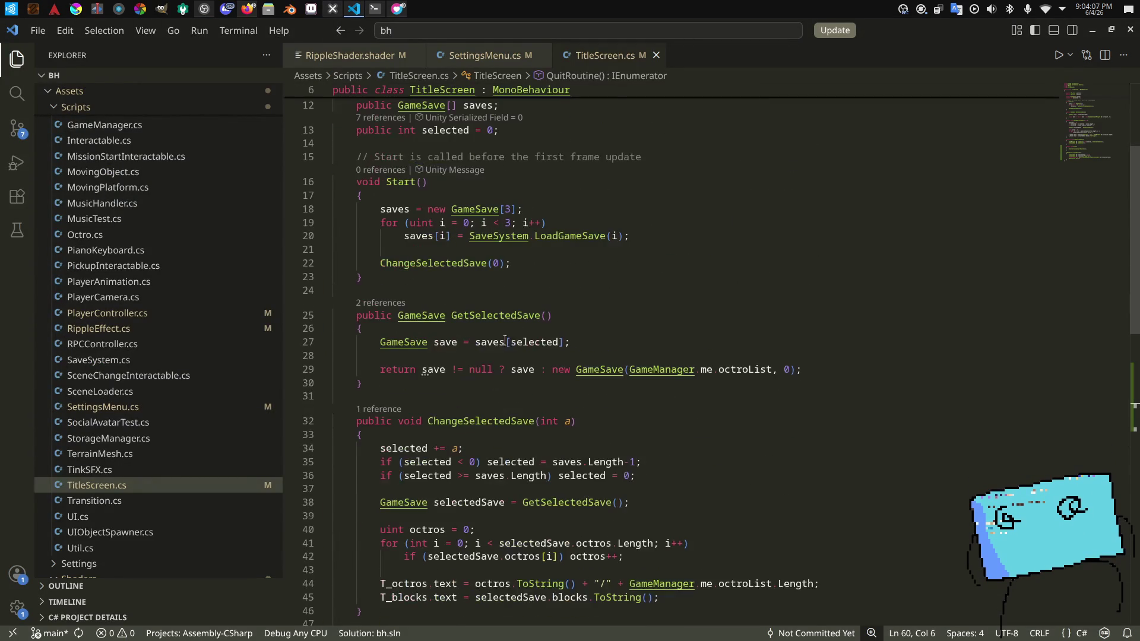
{"action": "left_click", "coordinate": [656, 55]}
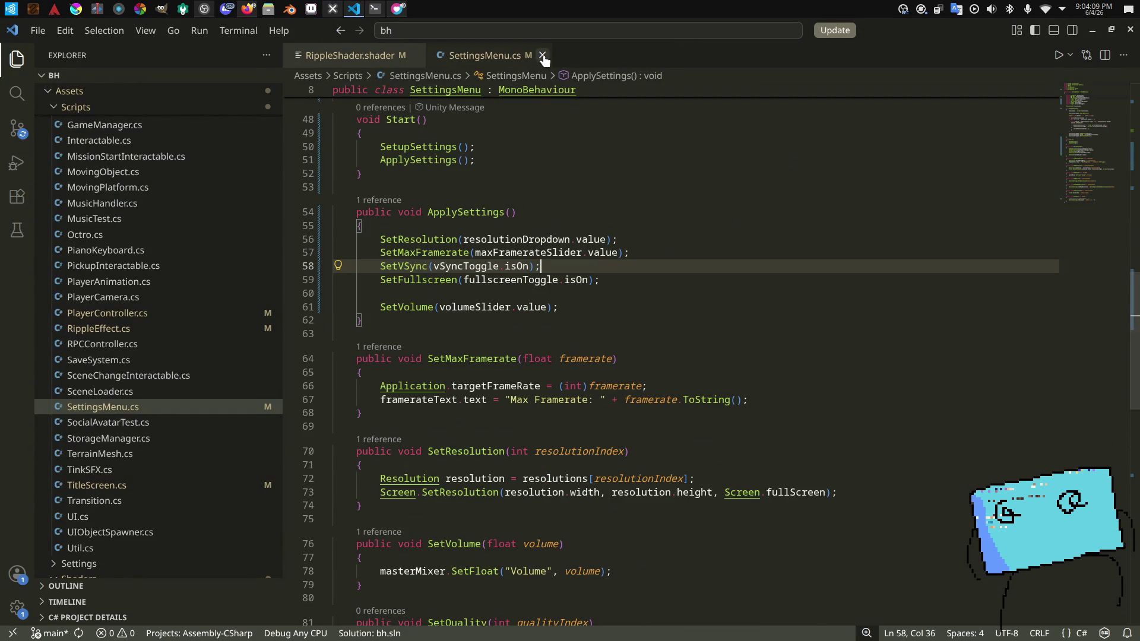
{"action": "left_click", "coordinate": [542, 55]}
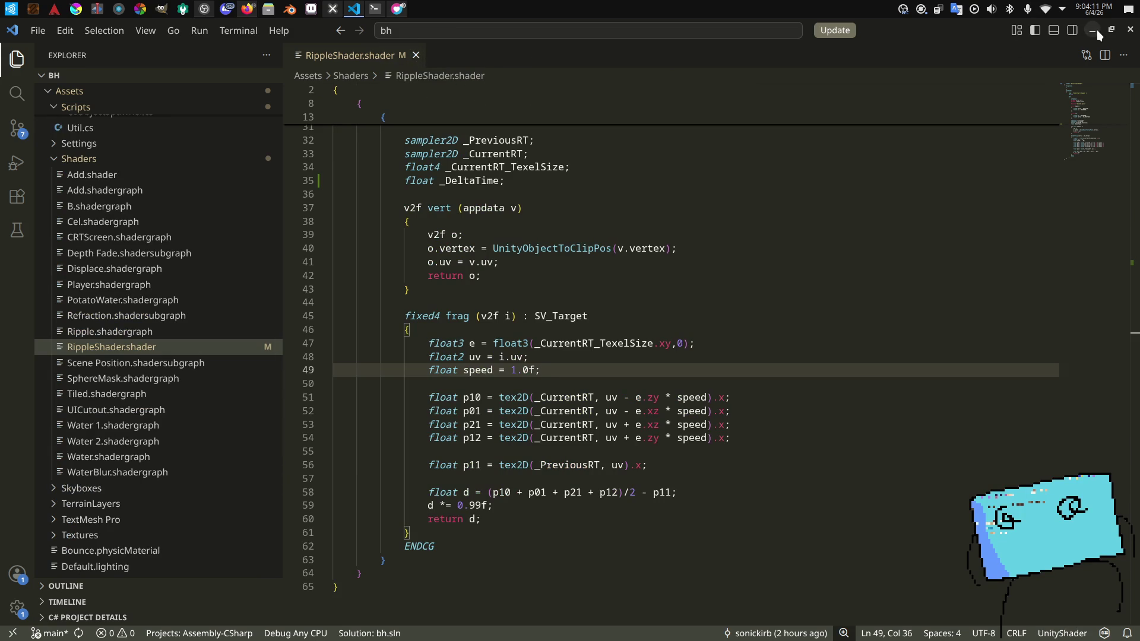
{"action": "left_click", "coordinate": [1128, 30]}
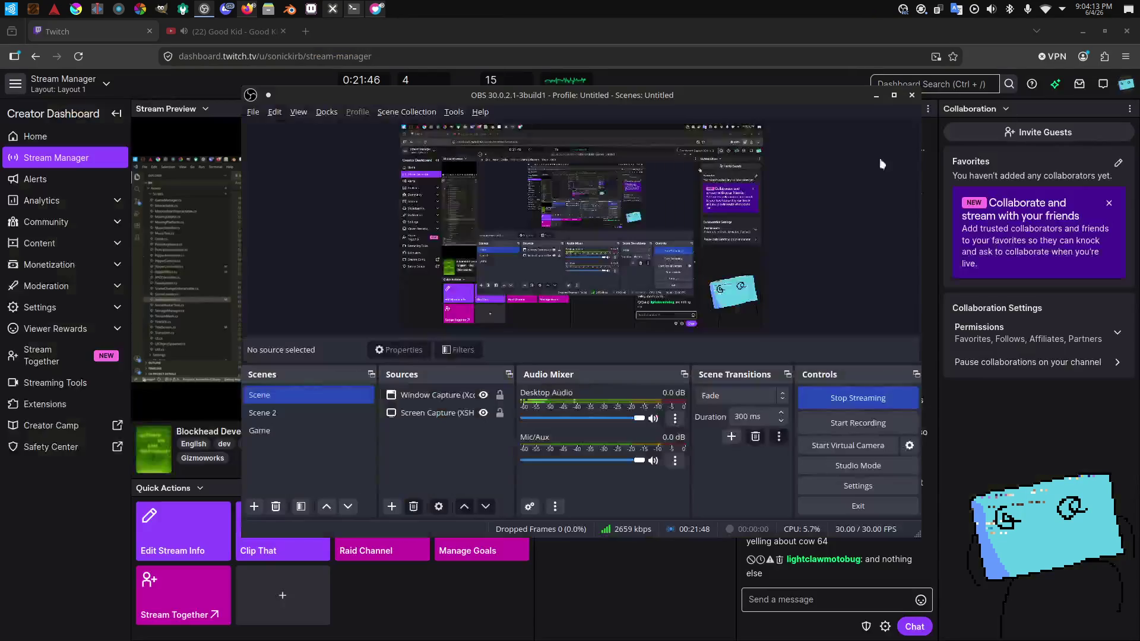
Step: Raise the Twitch Stream Manager over OBS, then switch back to the Unity editor
{"action": "left_click", "coordinate": [636, 574]}
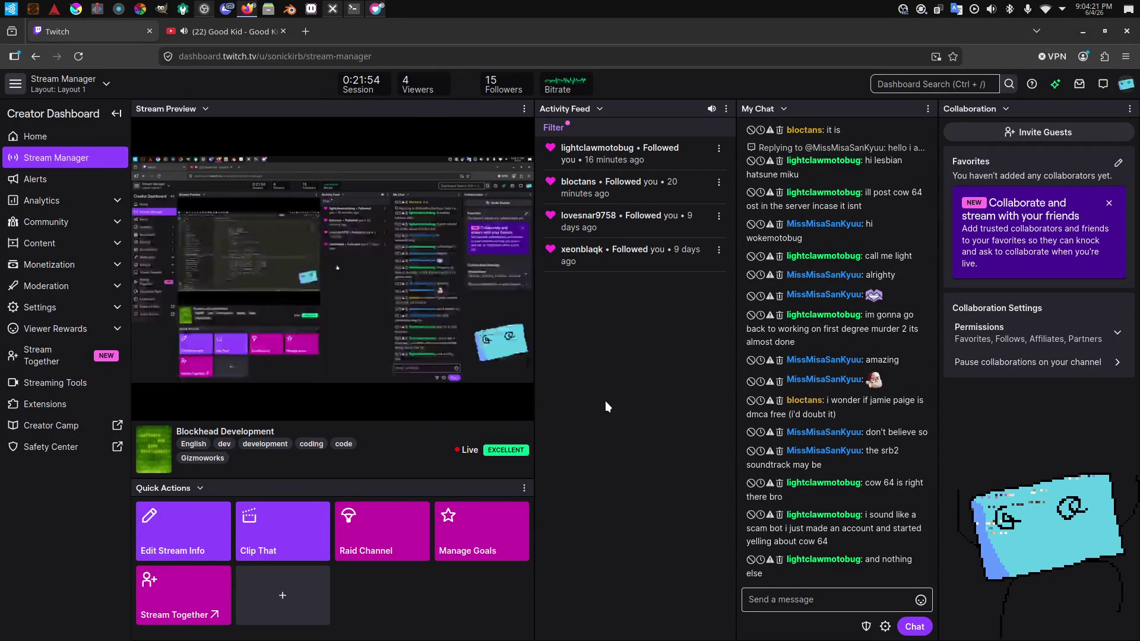
{"action": "key", "text": "alt+Tab"}
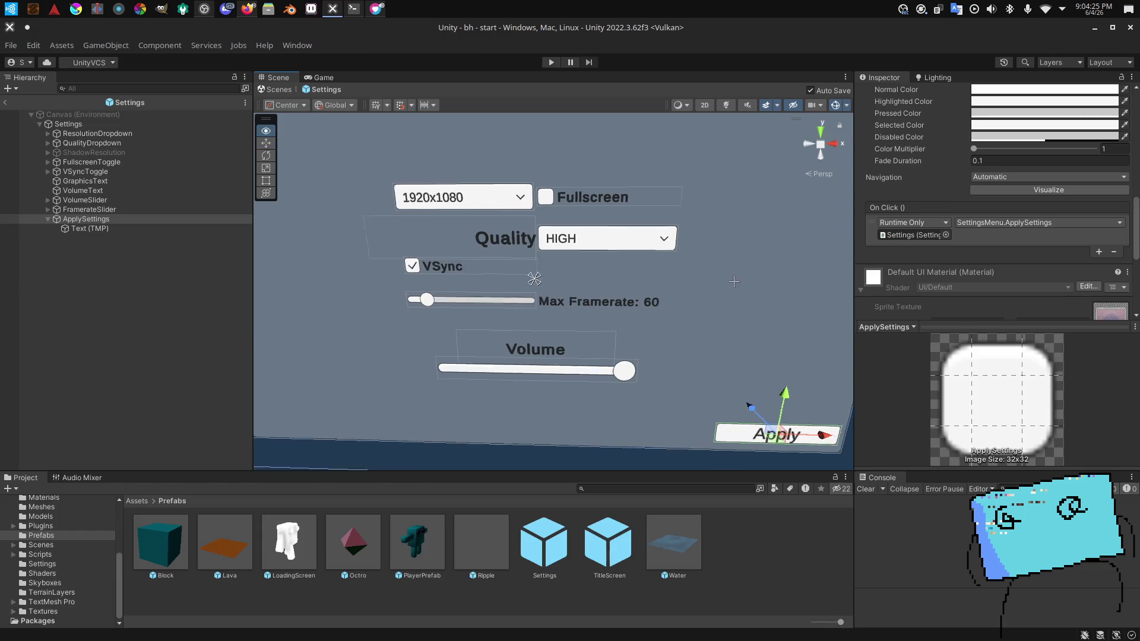
Step: Frame the Settings prefab's ApplySettings button and Settings panel in the Scene view
{"action": "key", "text": "alt+Tab"}
{"action": "key", "text": "alt+Tab"}
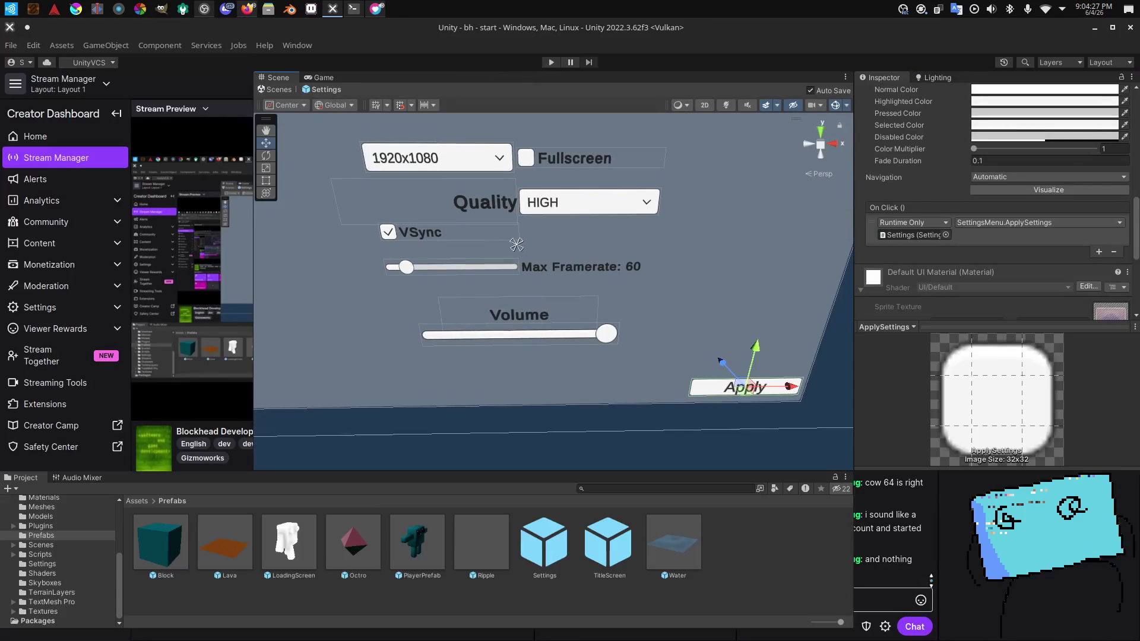
{"action": "mouse_move", "coordinate": [516, 323]}
{"action": "left_mouse_down"}
{"action": "mouse_move", "coordinate": [474, 308]}
{"action": "mouse_move", "coordinate": [483, 286]}
{"action": "left_mouse_up"}
{"action": "key", "text": "f"}
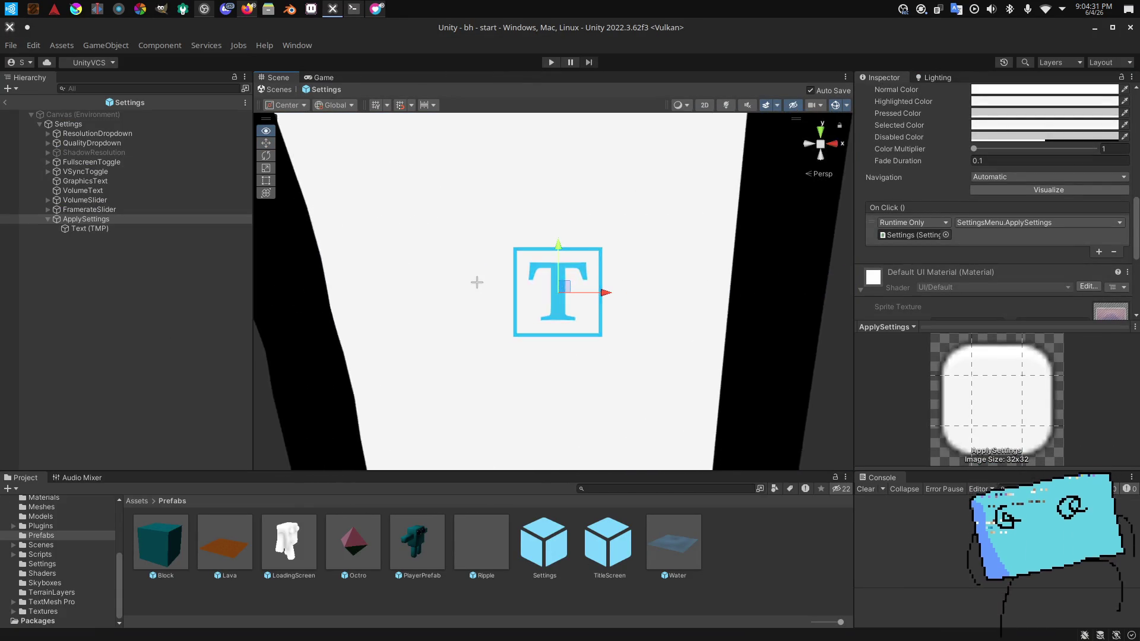
{"action": "left_click", "coordinate": [90, 124]}
{"action": "key", "text": "f"}
{"action": "scroll", "coordinate": [642, 183], "scroll_direction": "up", "scroll_amount": 5}
{"action": "scroll", "coordinate": [641, 188], "scroll_direction": "down", "scroll_amount": 5}
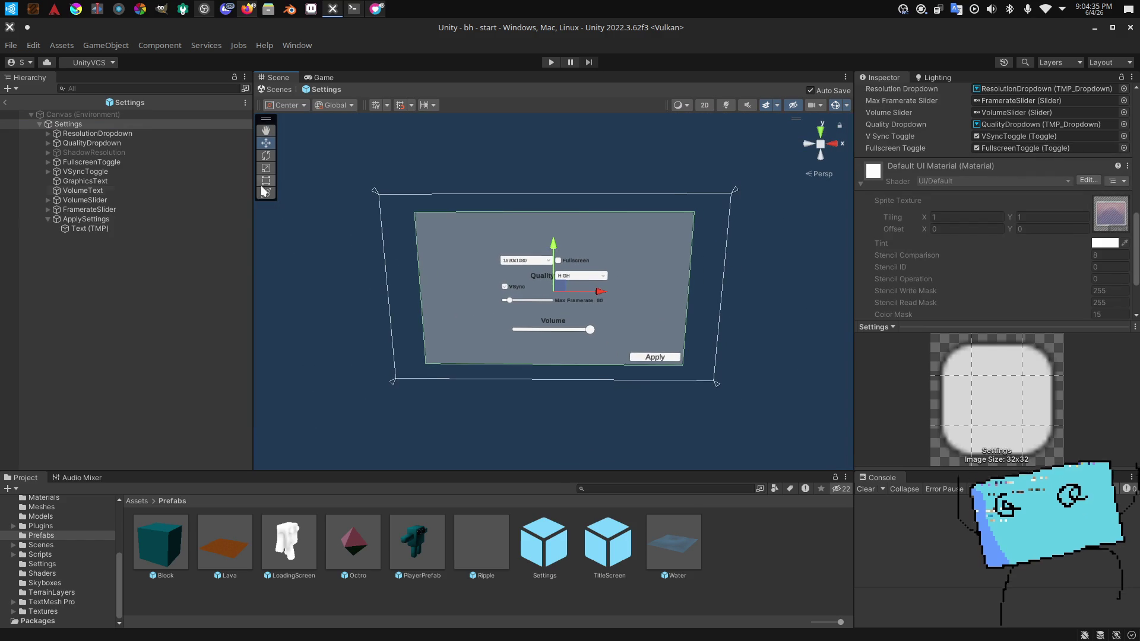
{"action": "left_click", "coordinate": [152, 218]}
{"action": "left_click_drag", "start_coordinate": [351, 201], "coordinate": [687, 206]}
{"action": "left_click", "coordinate": [232, 275]}
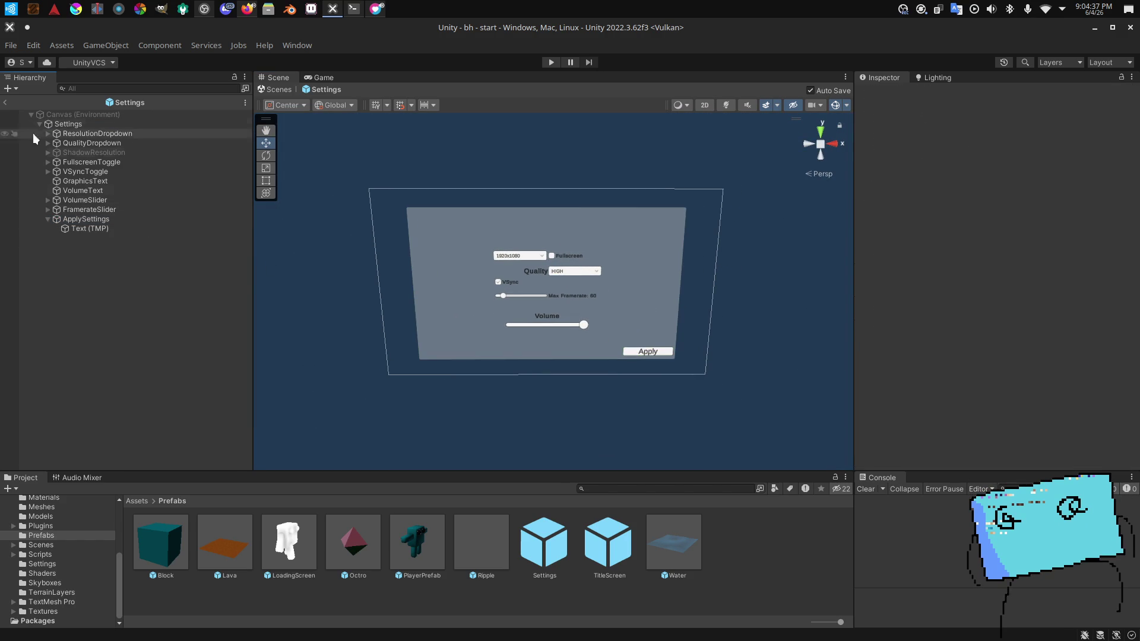
Step: Exit prefab mode to the start scene, show the Game view, and save the project
{"action": "left_click", "coordinate": [5, 103]}
{"action": "key", "text": "ctrl+2"}
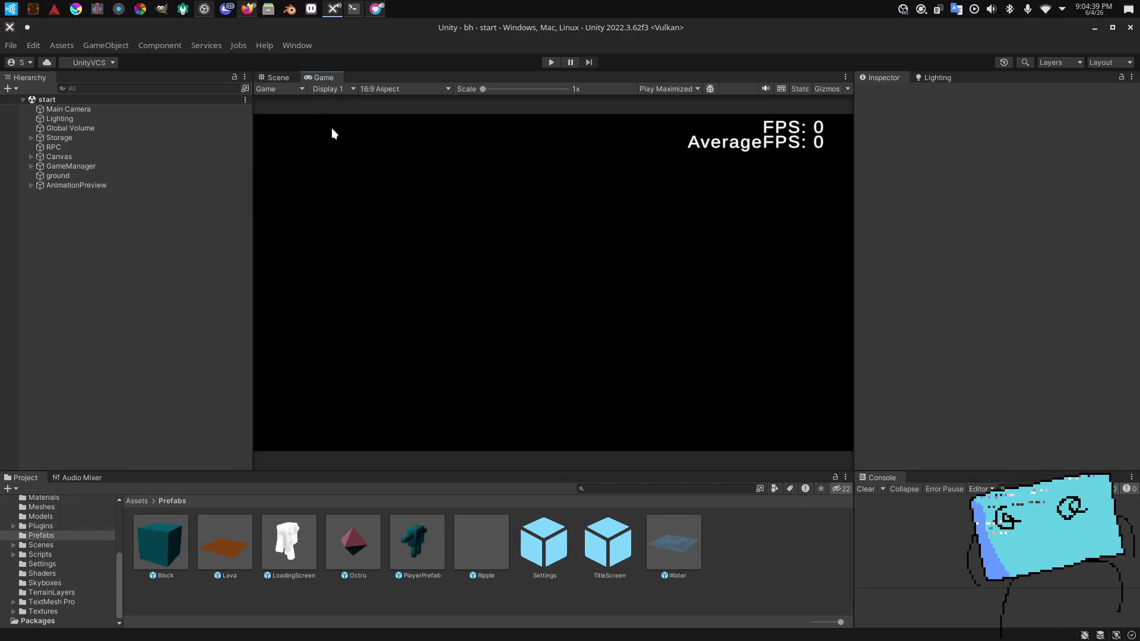
{"action": "left_click", "coordinate": [10, 45]}
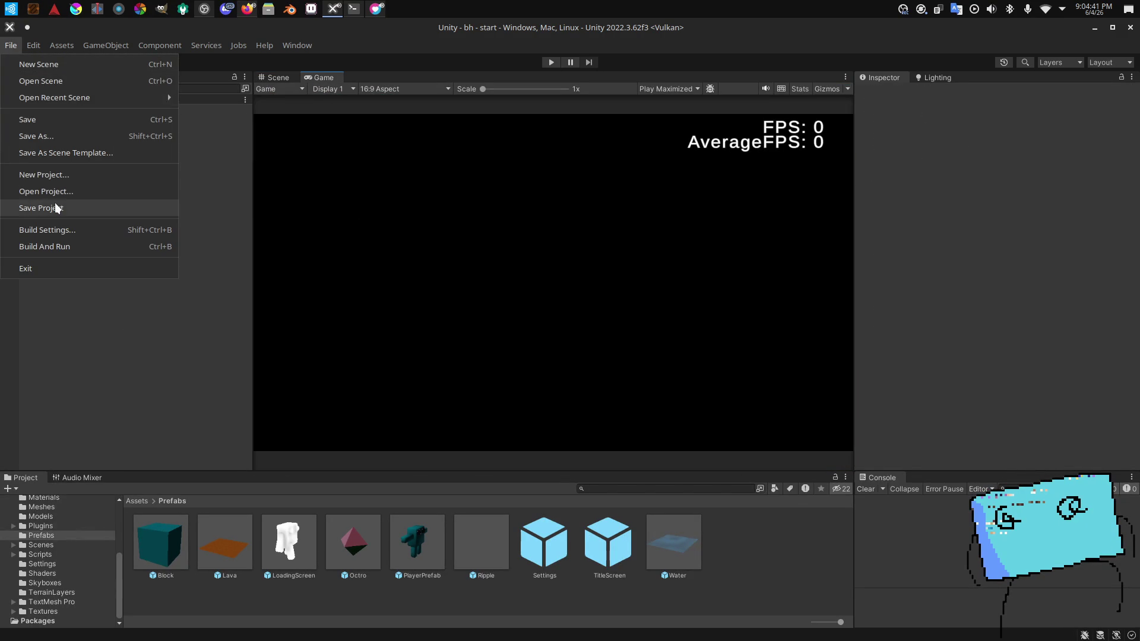
{"action": "left_click", "coordinate": [90, 207]}
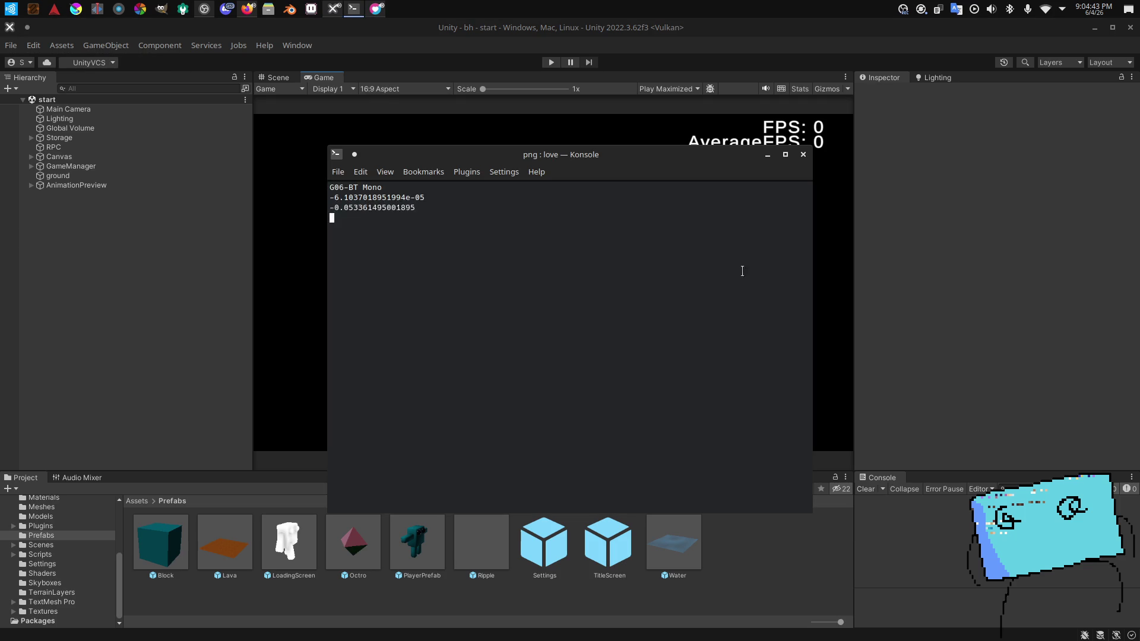
{"action": "left_click", "coordinate": [882, 290]}
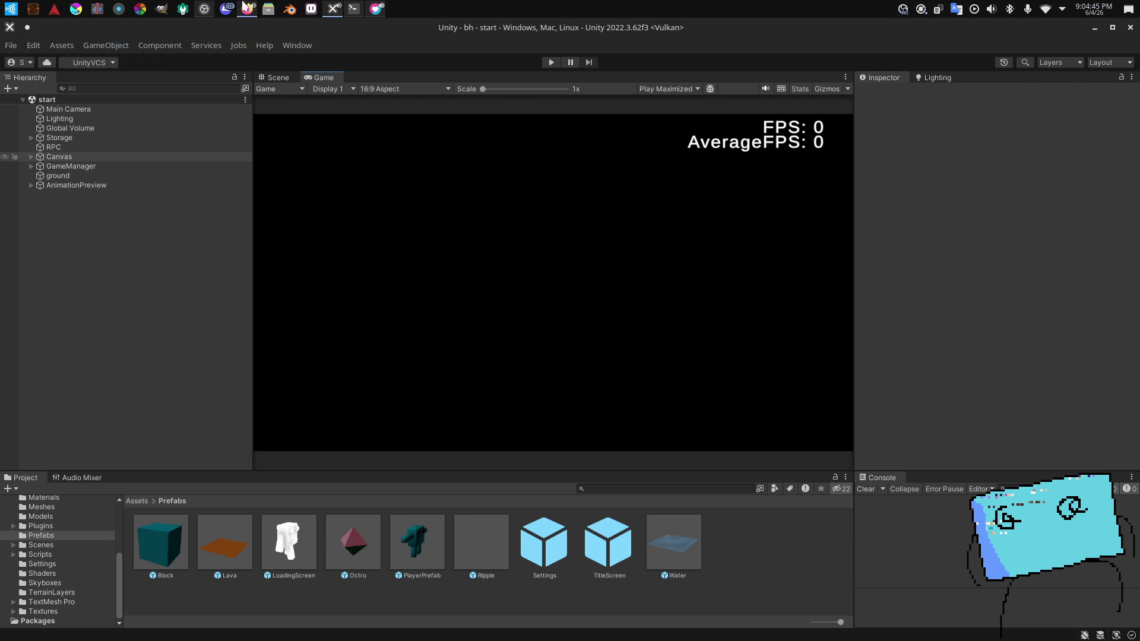
{"action": "left_click", "coordinate": [247, 7]}
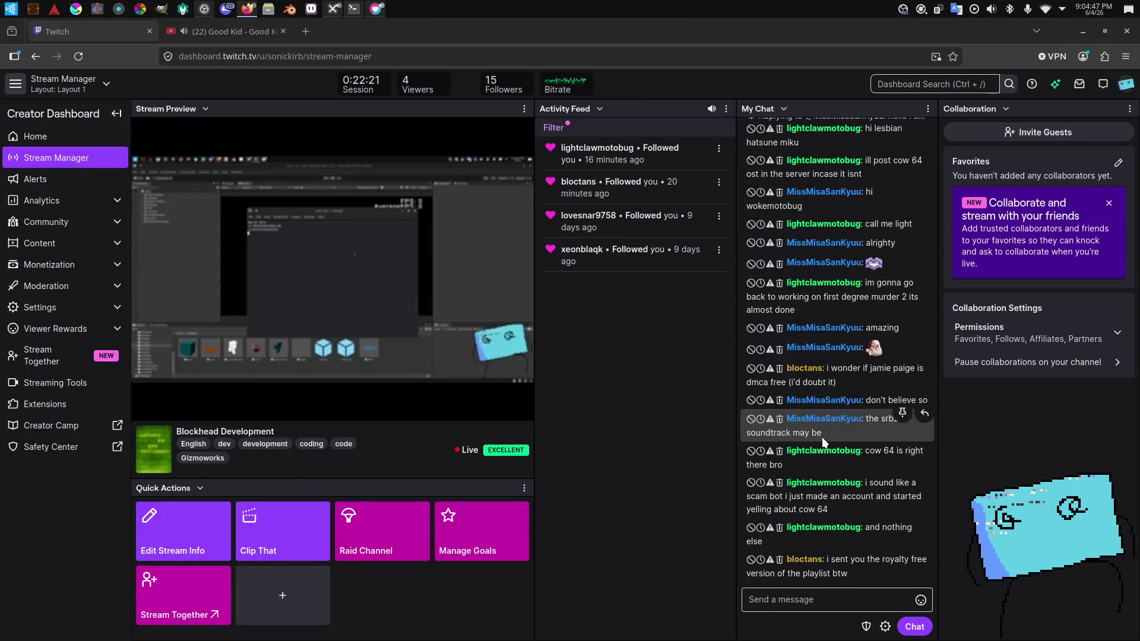
Step: Check the Good Kid video tab, then put the OBS broadcast on the Game scene
{"action": "mouse_move", "coordinate": [408, 149]}
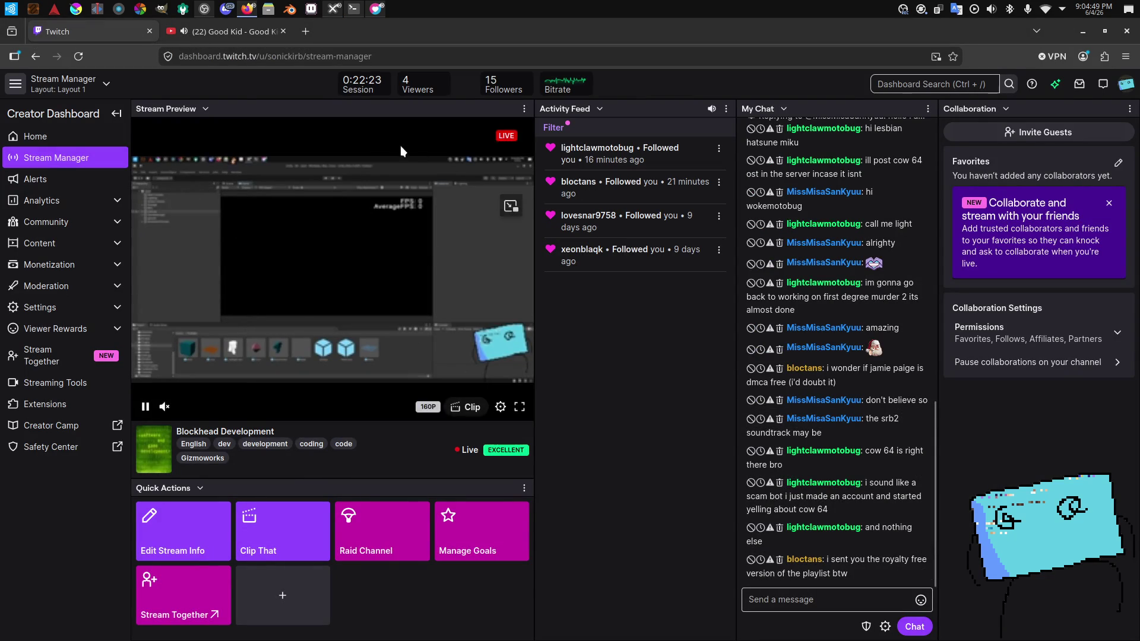
{"action": "left_click", "coordinate": [249, 38]}
{"action": "left_click", "coordinate": [93, 37]}
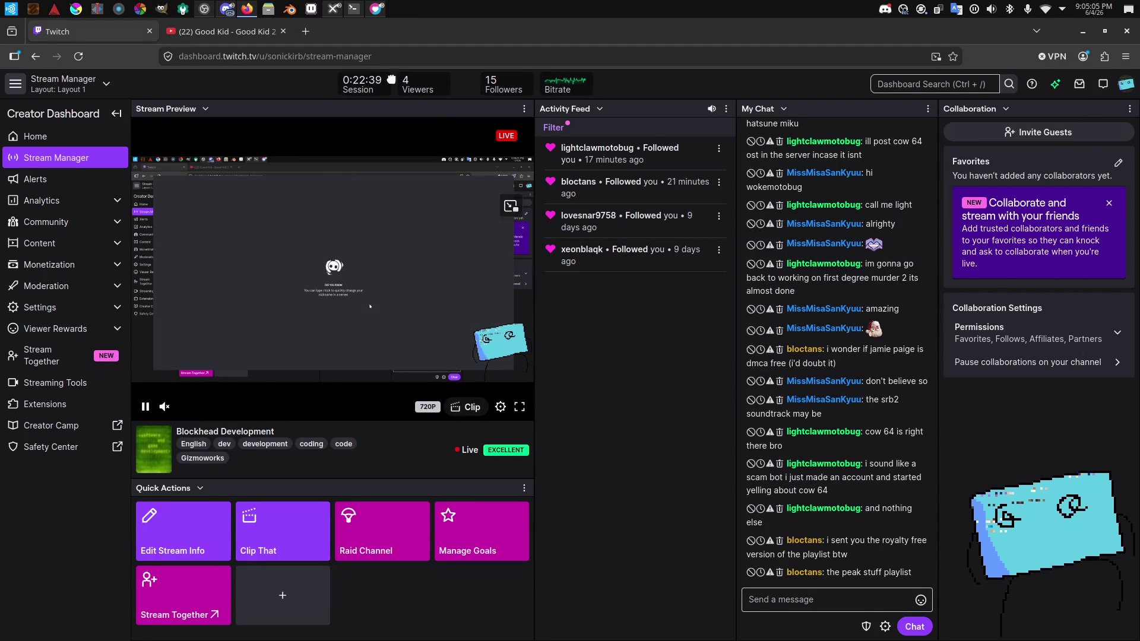
{"action": "key", "text": "alt+Tab"}
{"action": "left_click", "coordinate": [260, 430]}
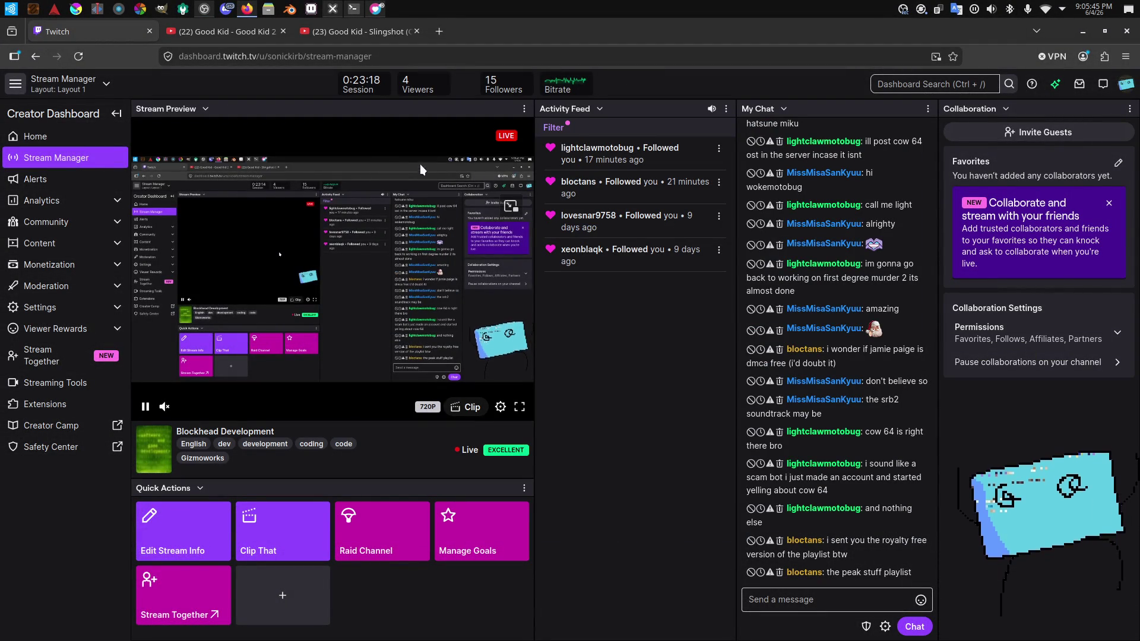
{"action": "left_click", "coordinate": [338, 35]}
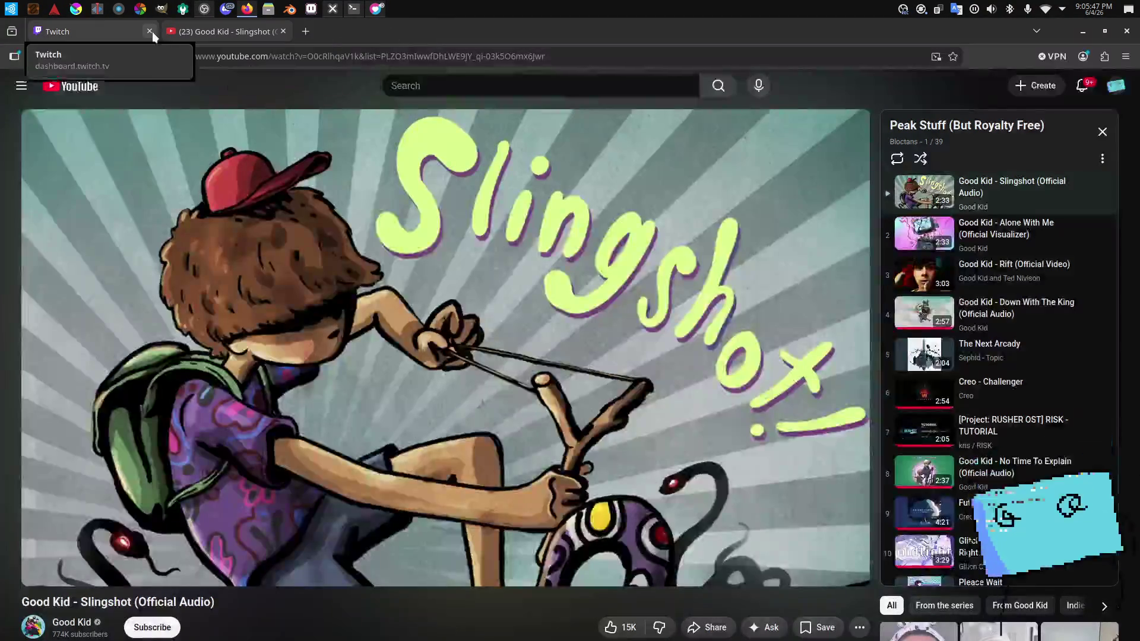
Step: Close the older Good Kid tab and start playing the Good Kid – Slingshot video
{"action": "middle_click", "coordinate": [166, 31]}
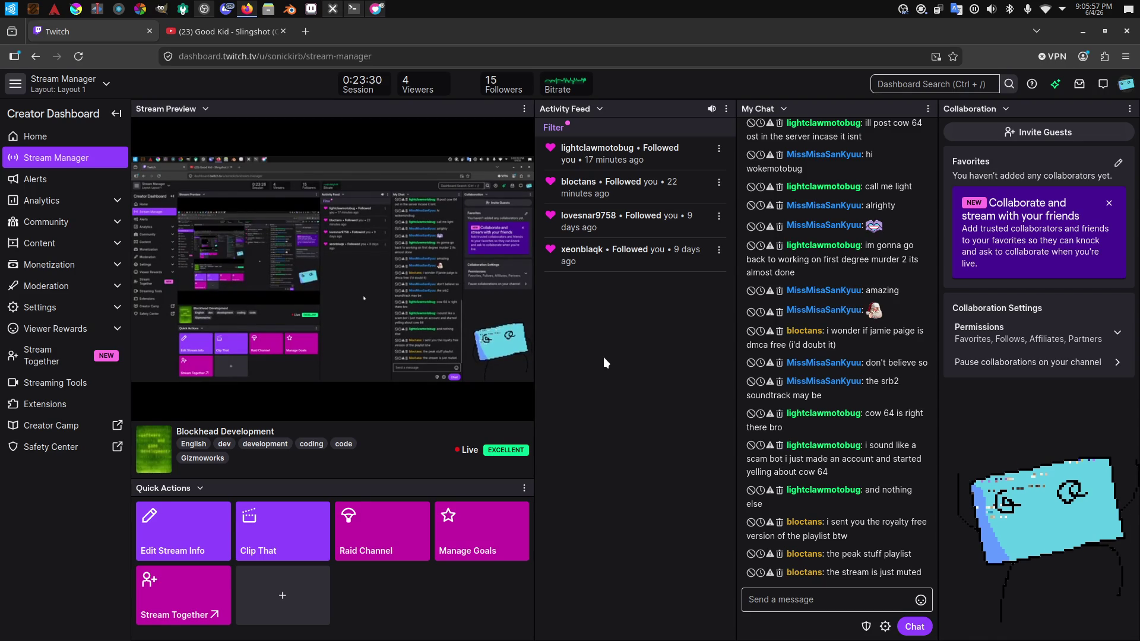
{"action": "left_click", "coordinate": [212, 40]}
{"action": "key", "text": "space"}
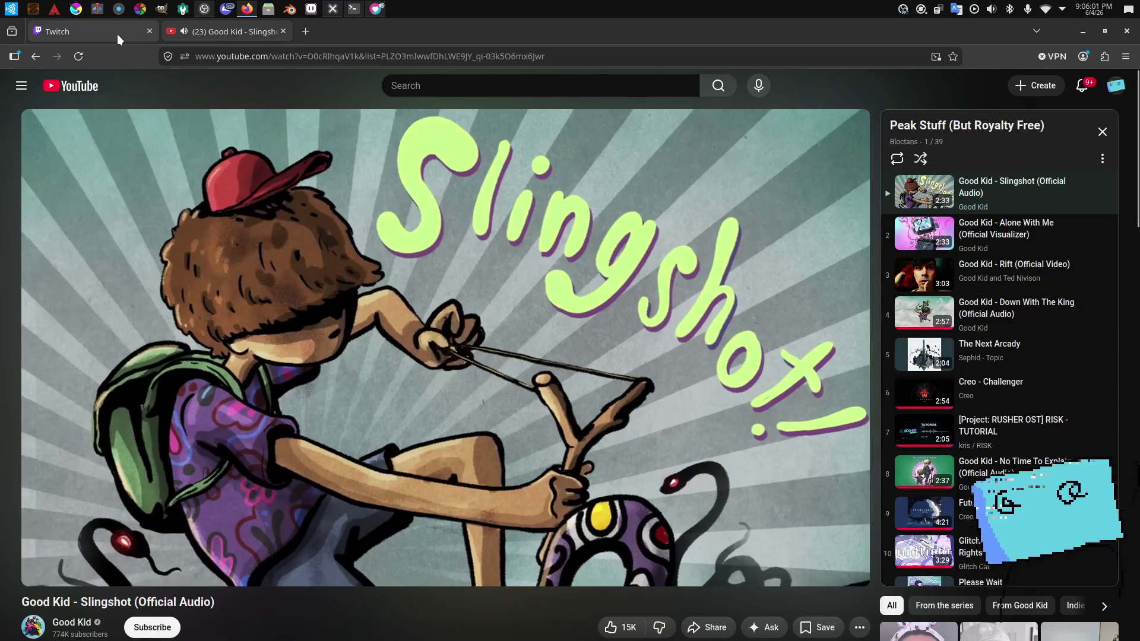
{"action": "left_click", "coordinate": [117, 34]}
{"action": "key", "text": "alt+Tab"}
{"action": "key", "text": "alt+Tab"}
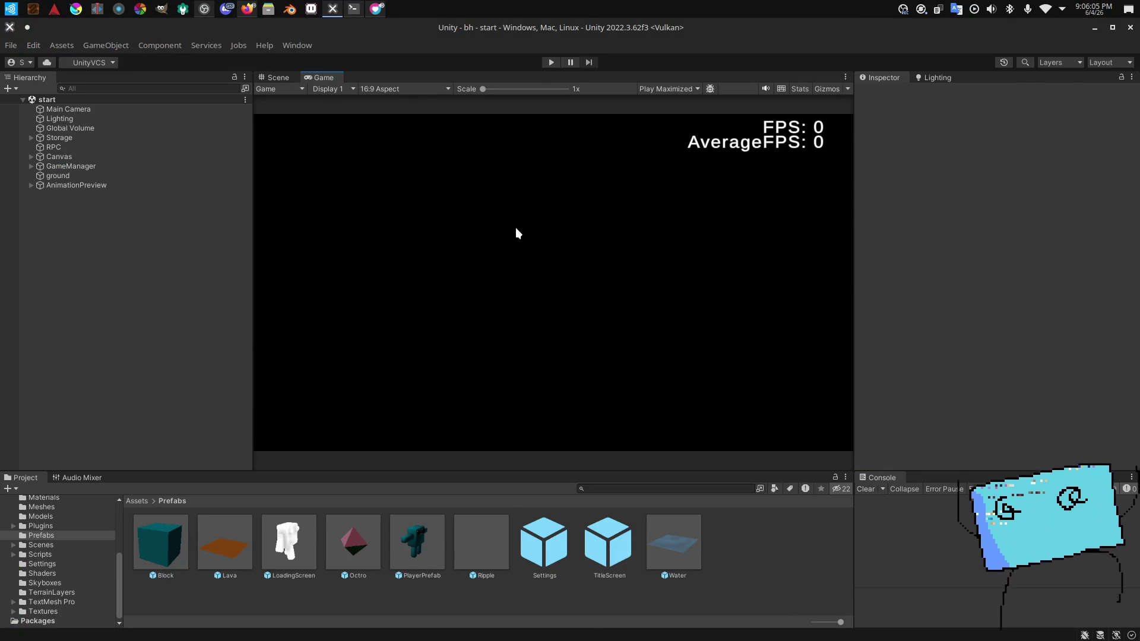
{"action": "key", "text": "alt+Tab"}
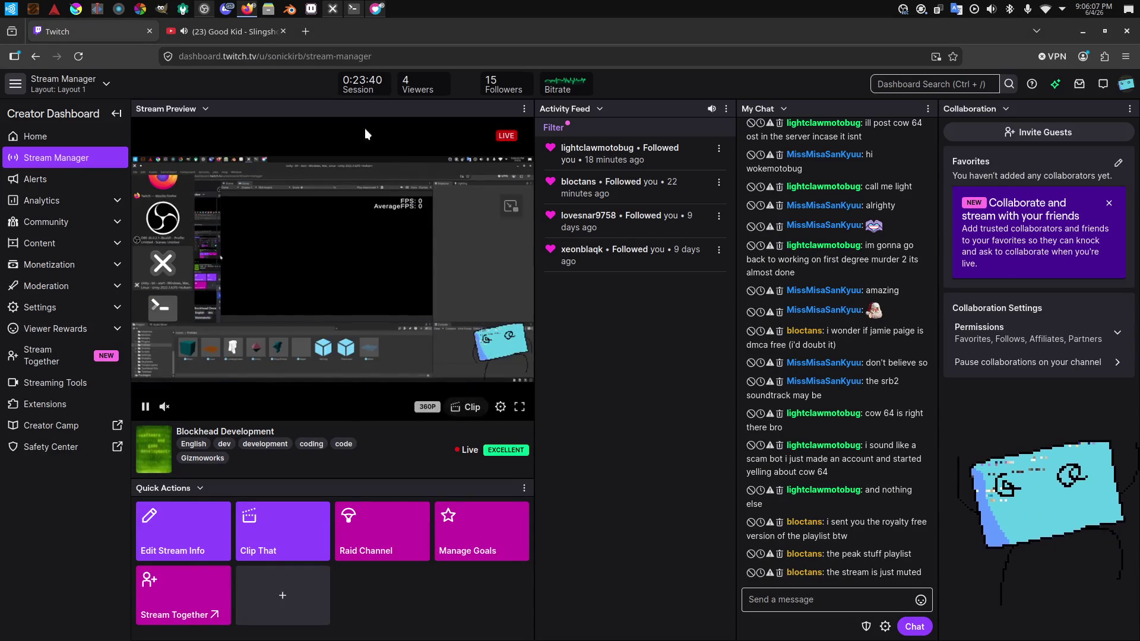
Step: Bookmark the Slingshot video page, then return to the Unity editor
{"action": "left_click", "coordinate": [248, 36]}
{"action": "left_click", "coordinate": [953, 56]}
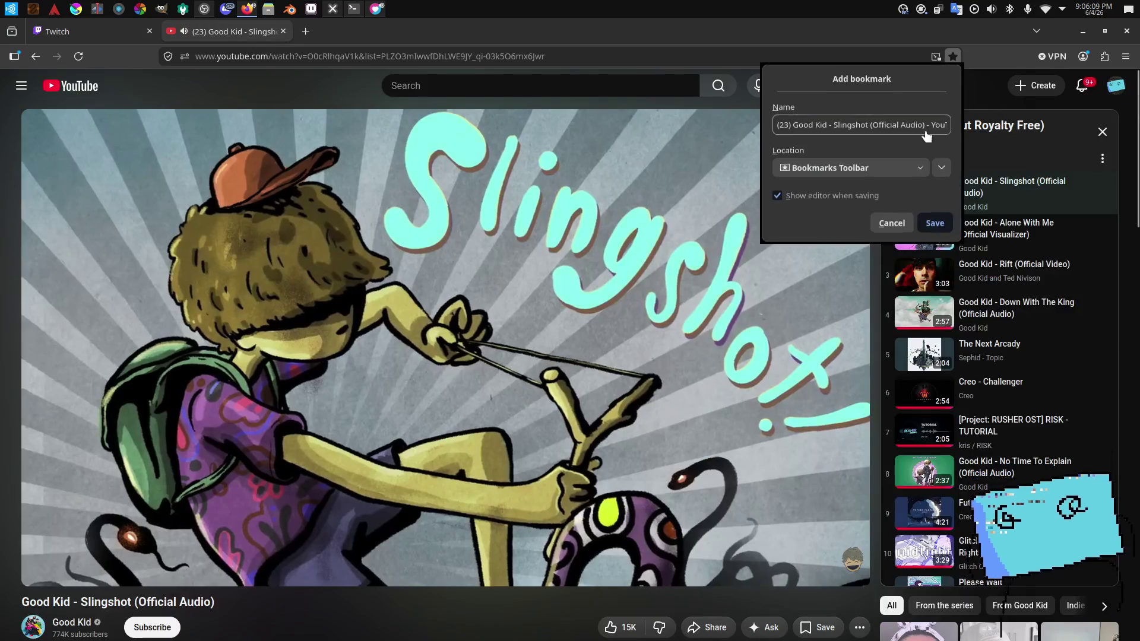
{"action": "left_click", "coordinate": [936, 223]}
{"action": "left_click", "coordinate": [1100, 160]}
{"action": "left_click", "coordinate": [1074, 191]}
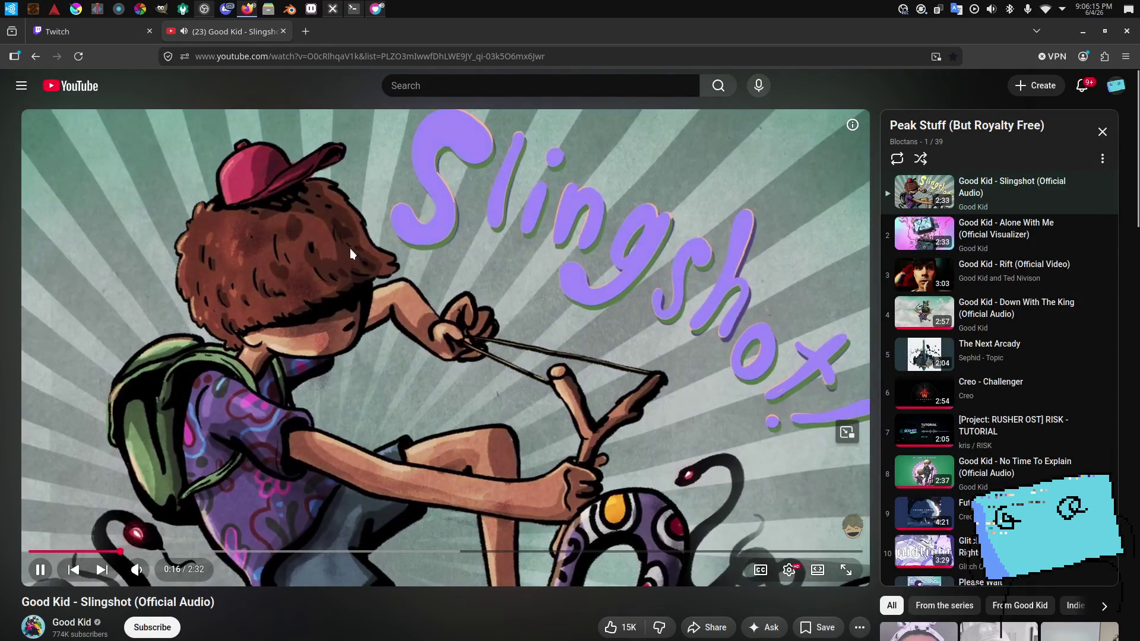
{"action": "mouse_move", "coordinate": [127, 33]}
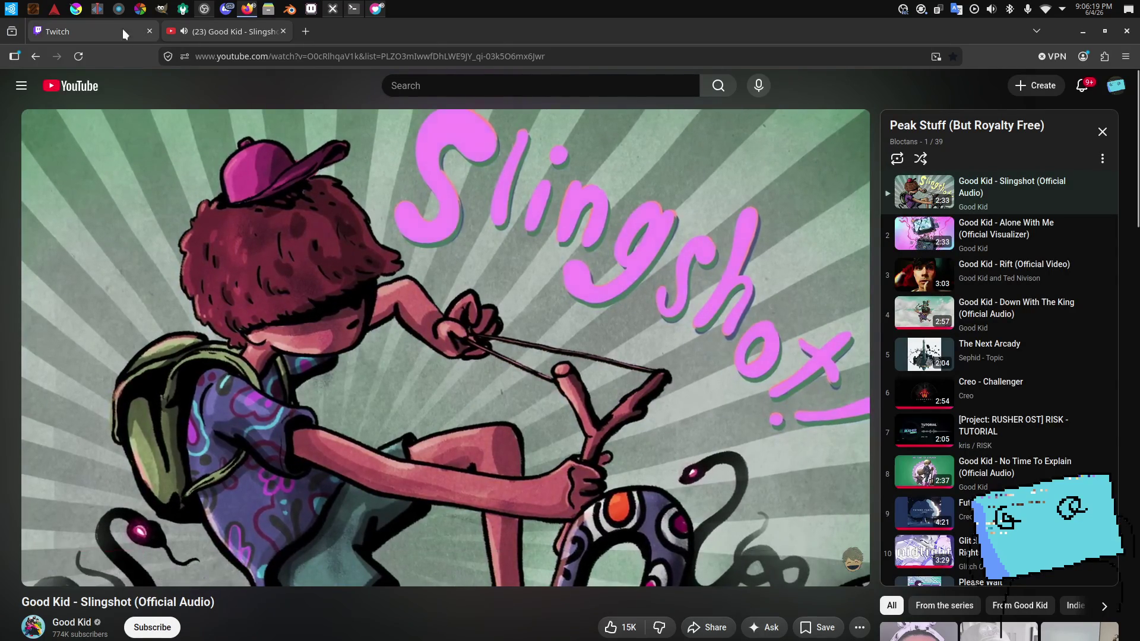
{"action": "left_click", "coordinate": [126, 32]}
{"action": "key", "text": "alt+Tab"}
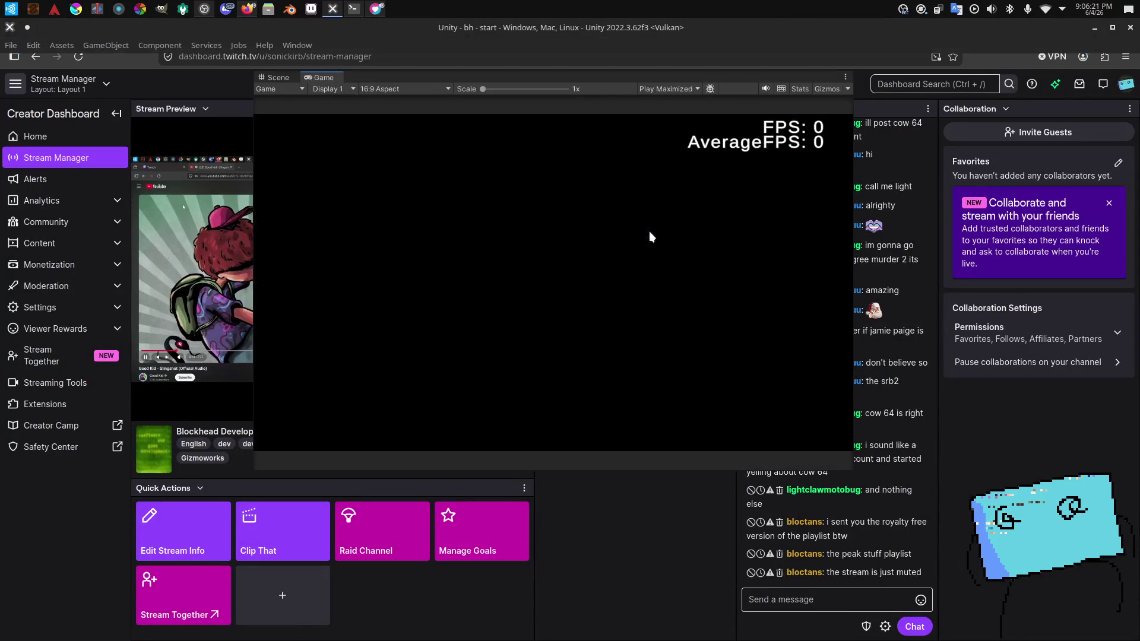
{"action": "key", "text": "alt+Tab"}
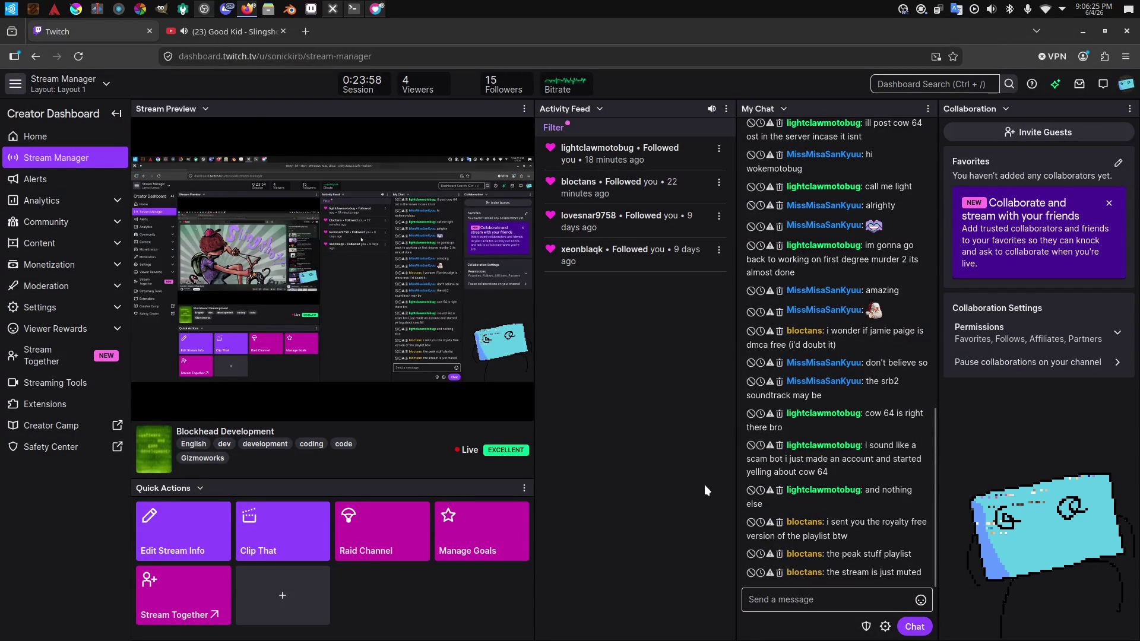
{"action": "key", "text": "alt+Tab"}
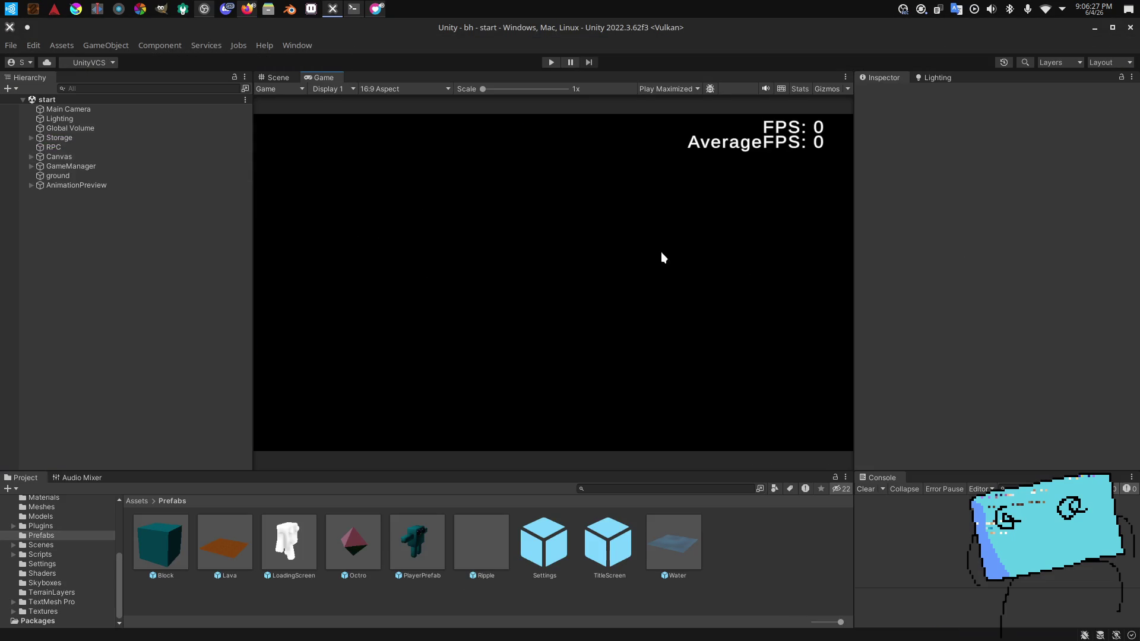
Step: Enter Play mode in Unity and launch the Konsole terminal
{"action": "left_click", "coordinate": [547, 62]}
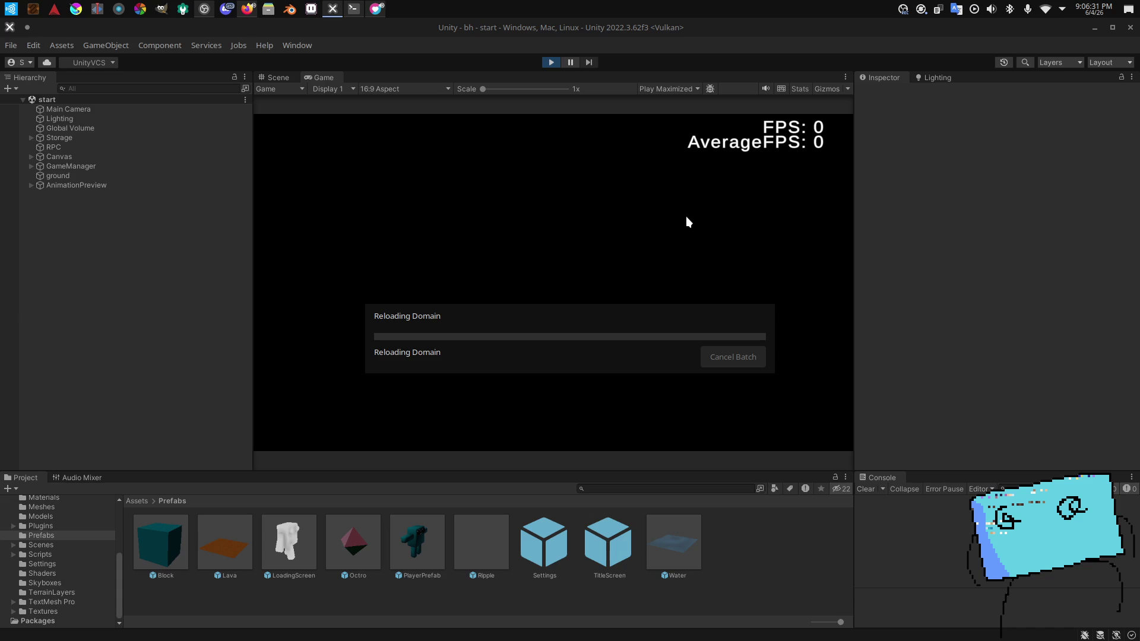
{"action": "key", "text": "super"}
{"action": "type", "text": "konsole"}
{"action": "key", "text": "Return"}
Step: In Development/github/sonickirb-bhstudios/bh, run push.bash with the message "apply settings"
{"action": "type", "text": "cd Development"}
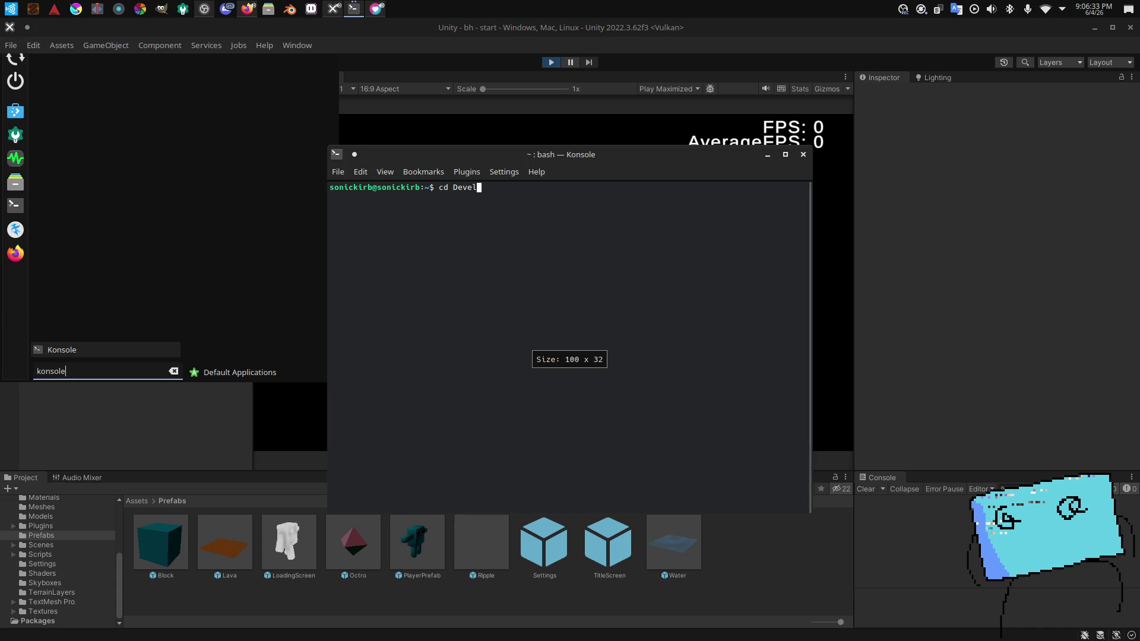
{"action": "key", "text": "Return"}
{"action": "type", "text": "cd github"}
{"action": "key", "text": "Return"}
{"action": "type", "text": "cd sonickirb-b"}
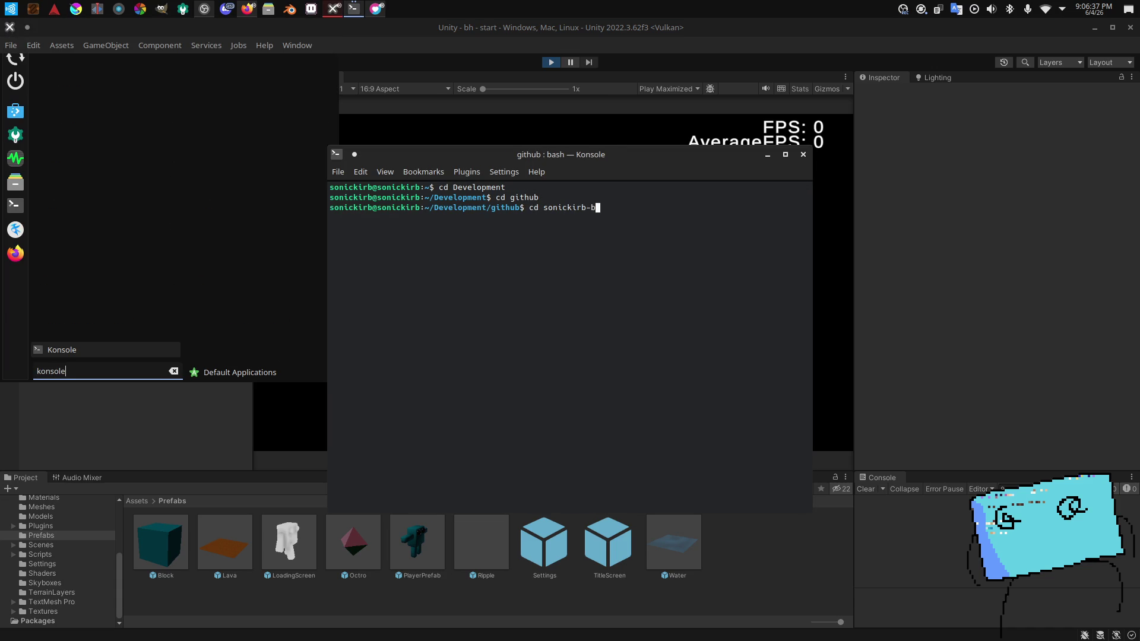
{"action": "type", "text": "hstudios"}
{"action": "key", "text": "Return"}
{"action": "type", "text": "cd bh"}
{"action": "key", "text": "Return"}
{"action": "type", "text": "bash push.bash \"s"}
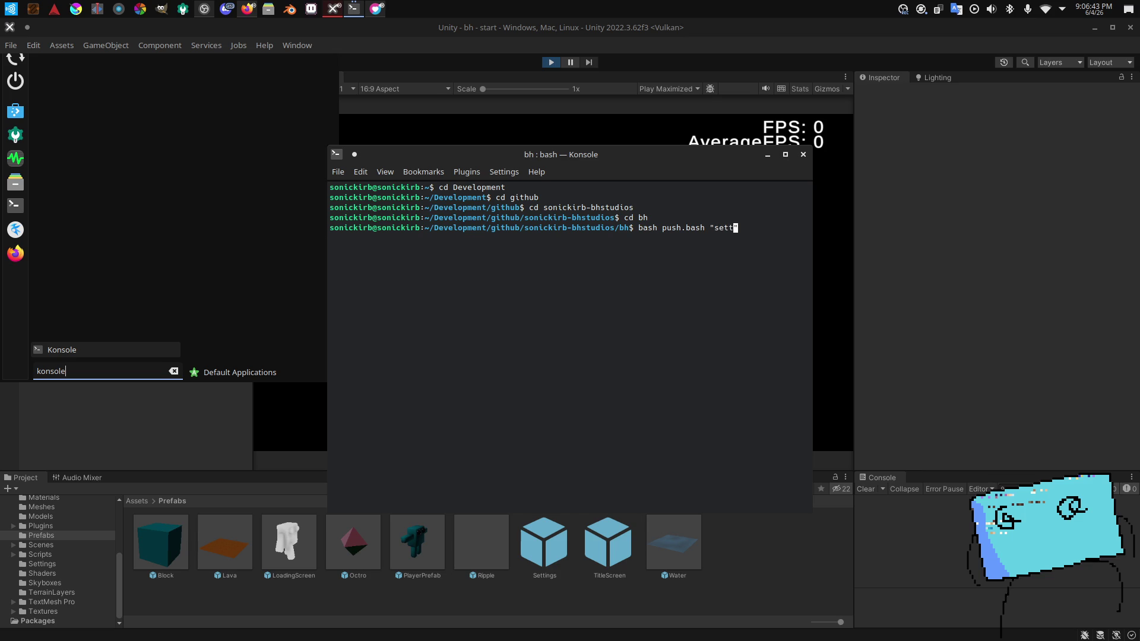
{"action": "key", "text": "BackSpace"}
{"action": "type", "text": "apply settings\""}
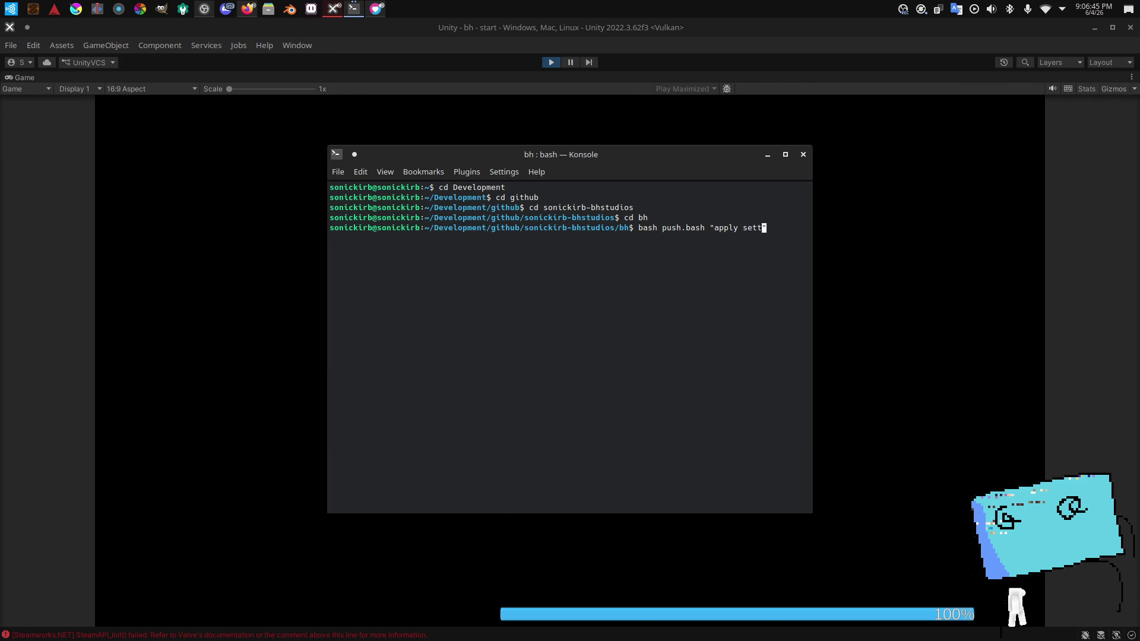
{"action": "key", "text": "Return"}
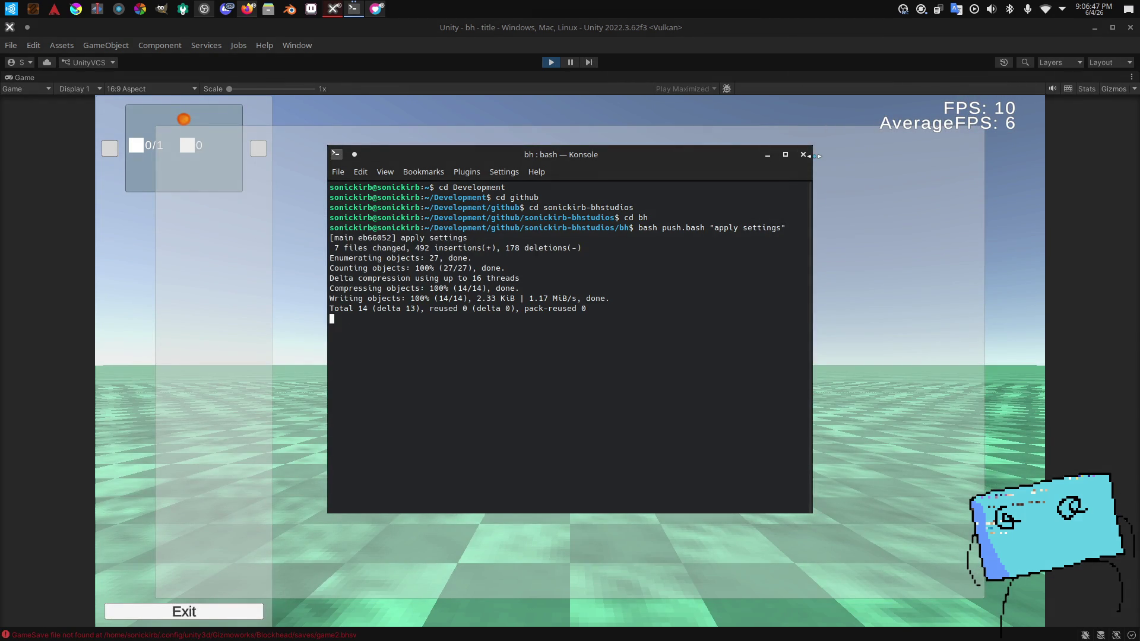
Step: Close Konsole, switch the game's Quality to POTATO and back to HIGH, then stop playing
{"action": "left_click", "coordinate": [804, 153]}
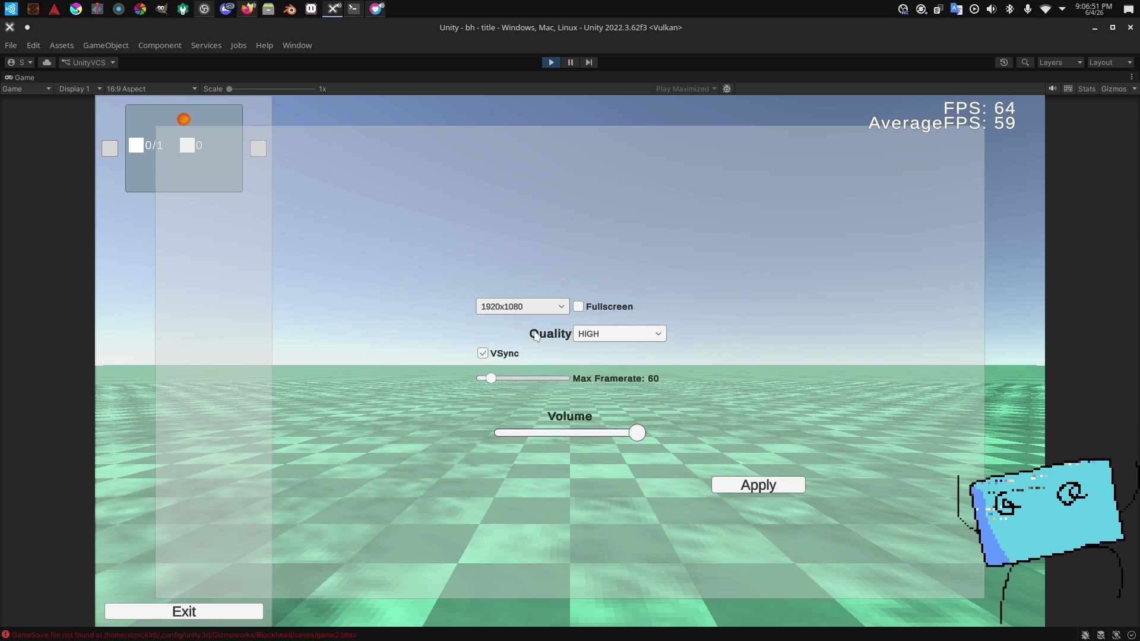
{"action": "key", "text": "alt+Tab"}
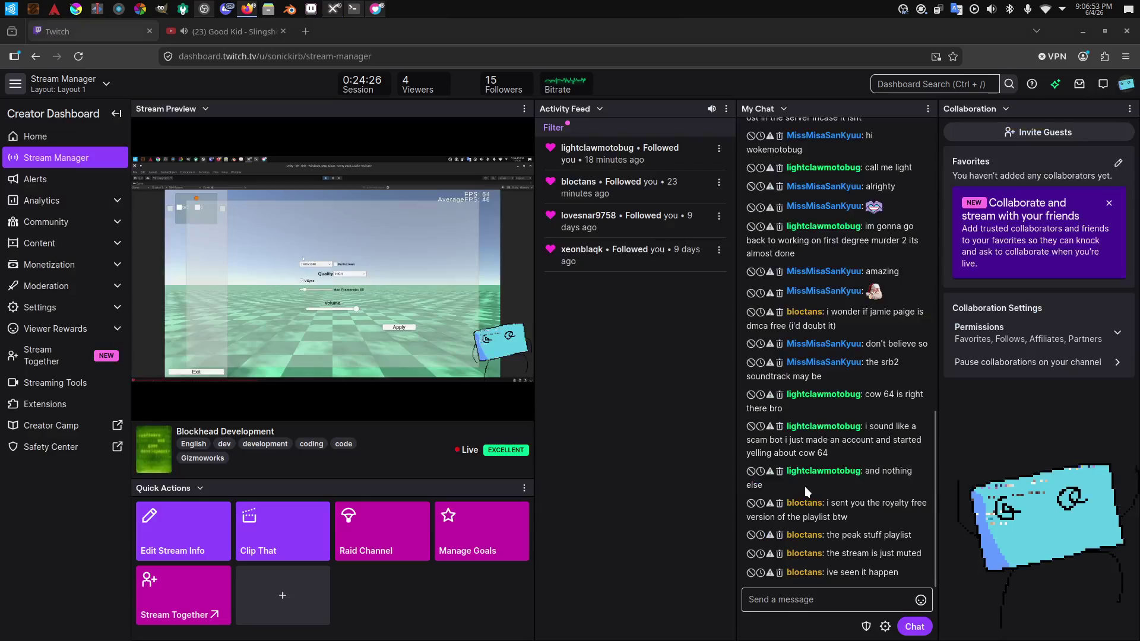
{"action": "key", "text": "alt+Tab"}
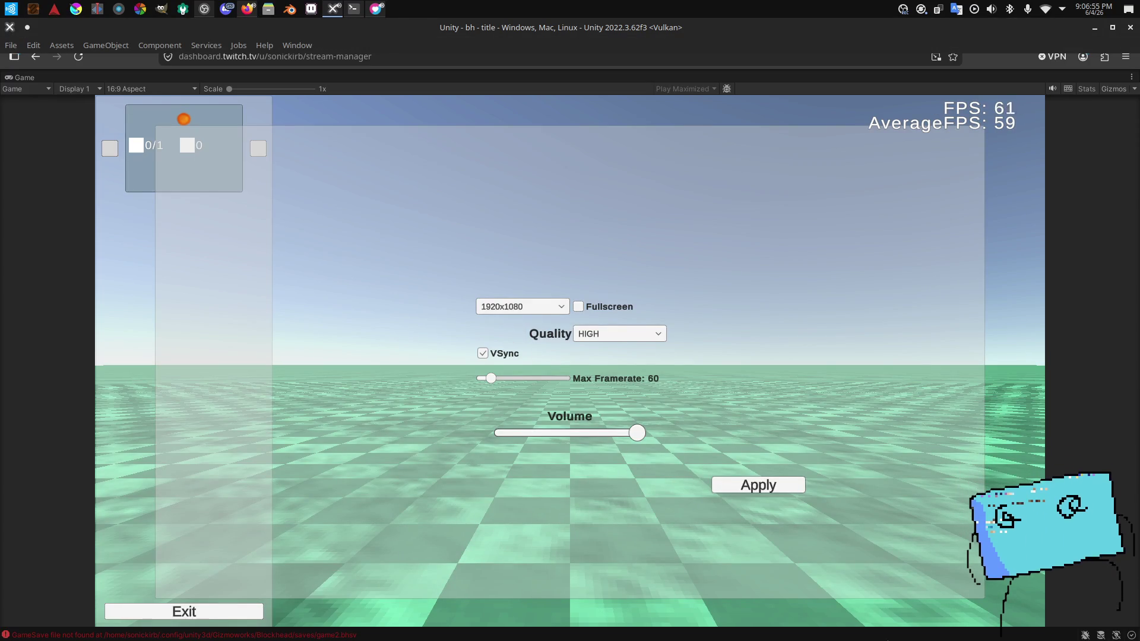
{"action": "left_click", "coordinate": [595, 336]}
{"action": "left_click", "coordinate": [565, 333]}
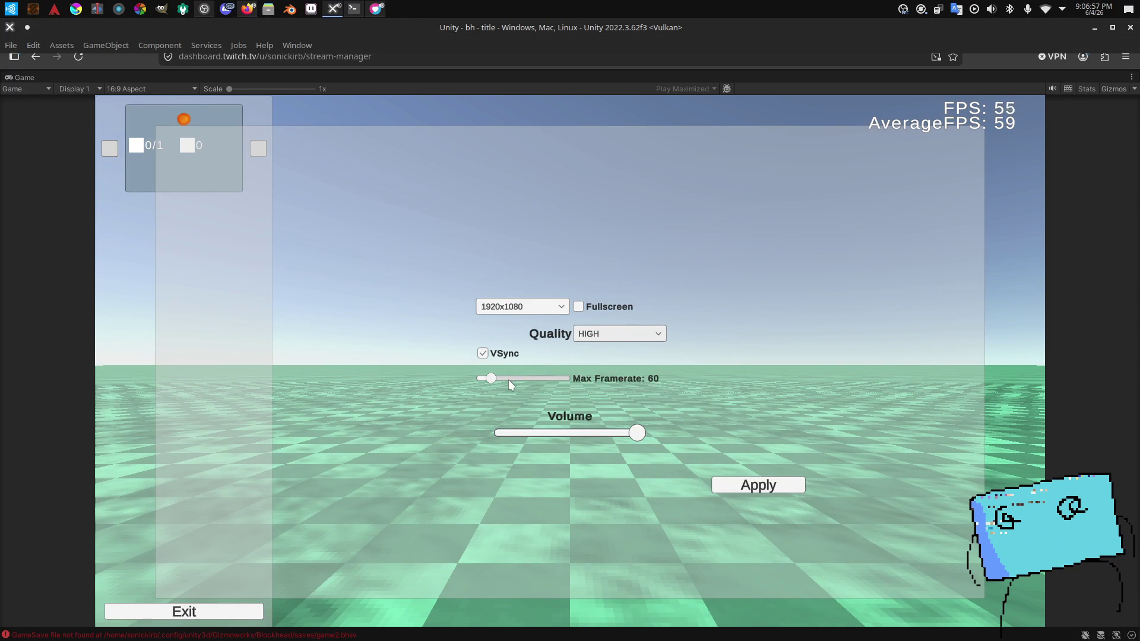
{"action": "left_click", "coordinate": [604, 335]}
{"action": "left_click", "coordinate": [605, 348]}
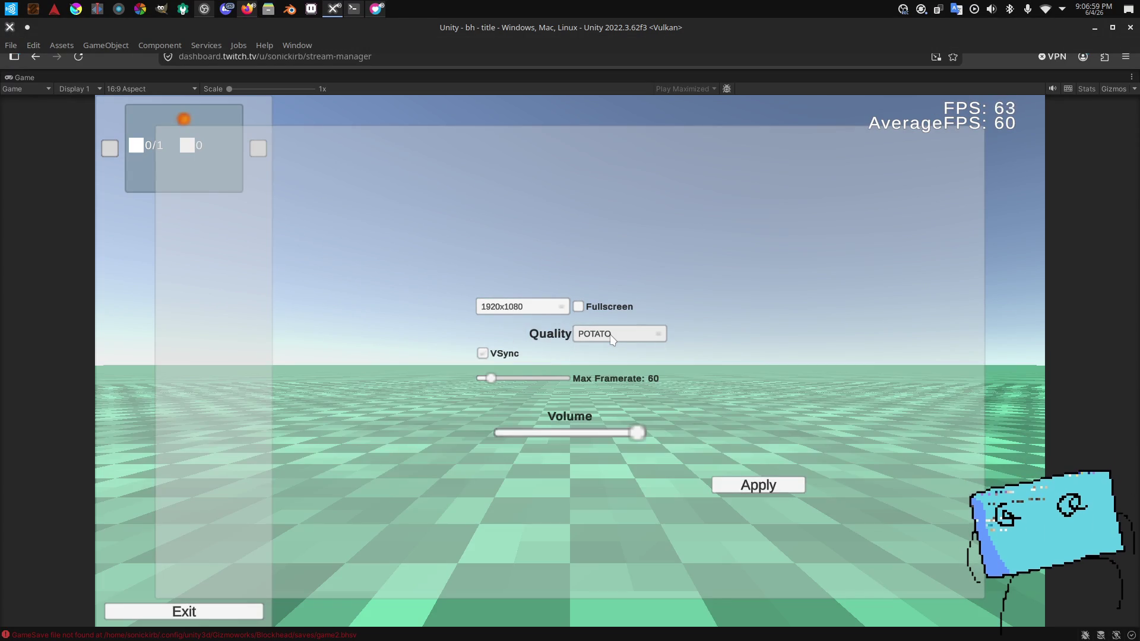
{"action": "left_click", "coordinate": [611, 338]}
{"action": "left_click", "coordinate": [623, 381]}
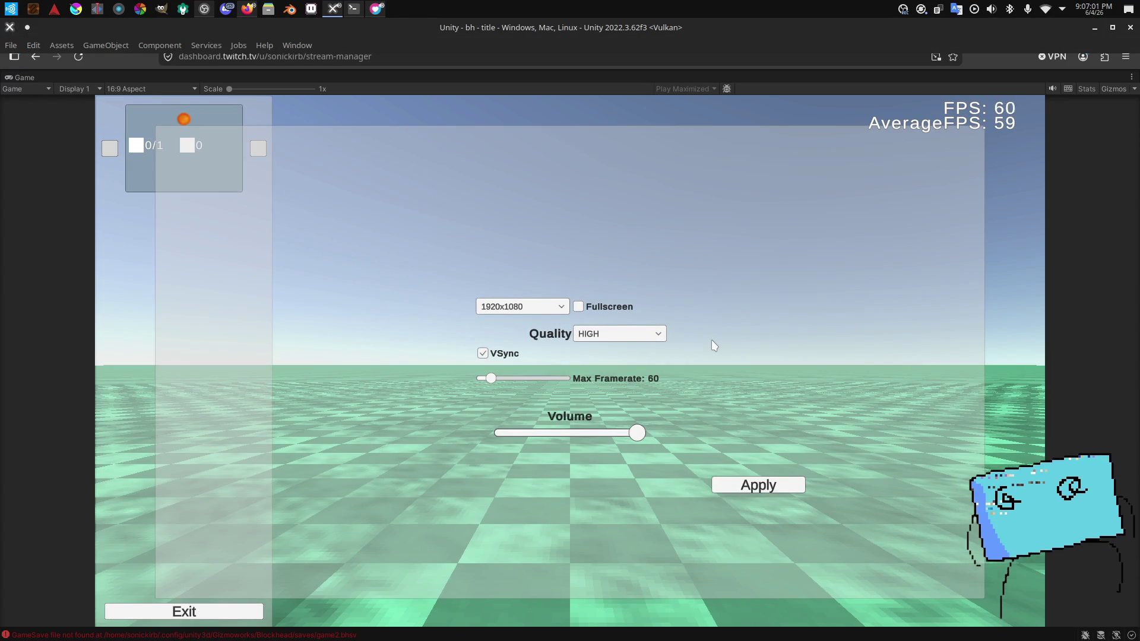
{"action": "left_click", "coordinate": [551, 61]}
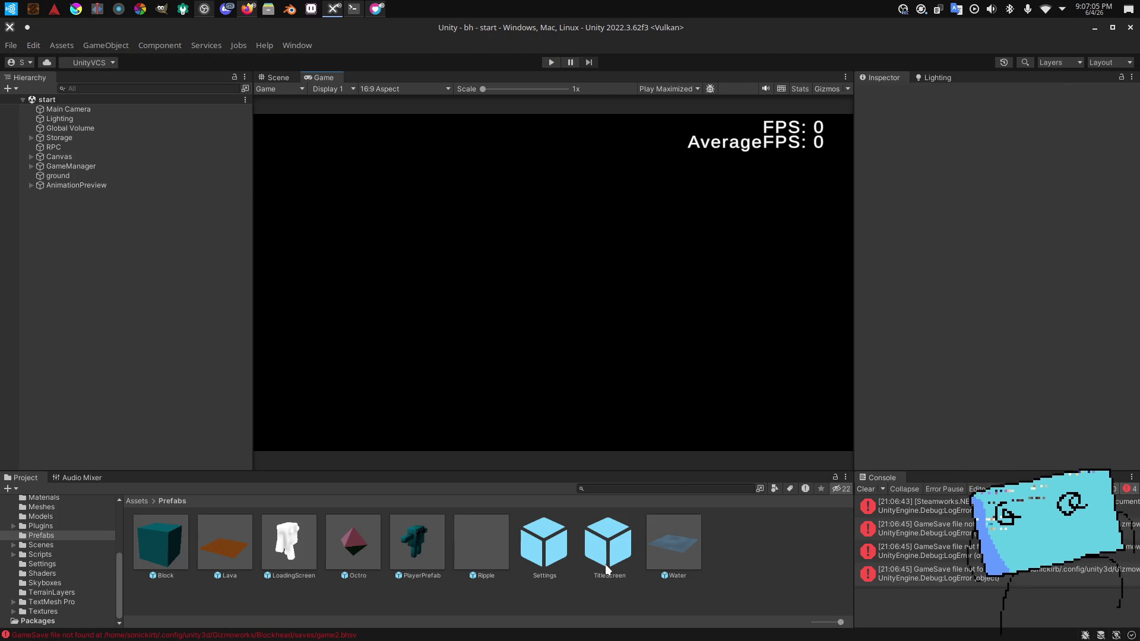
Step: Open the Settings prefab and remove QualityDropdown's On Value Changed entries, including SetQuality
{"action": "double_click", "coordinate": [544, 542]}
{"action": "left_click", "coordinate": [125, 142]}
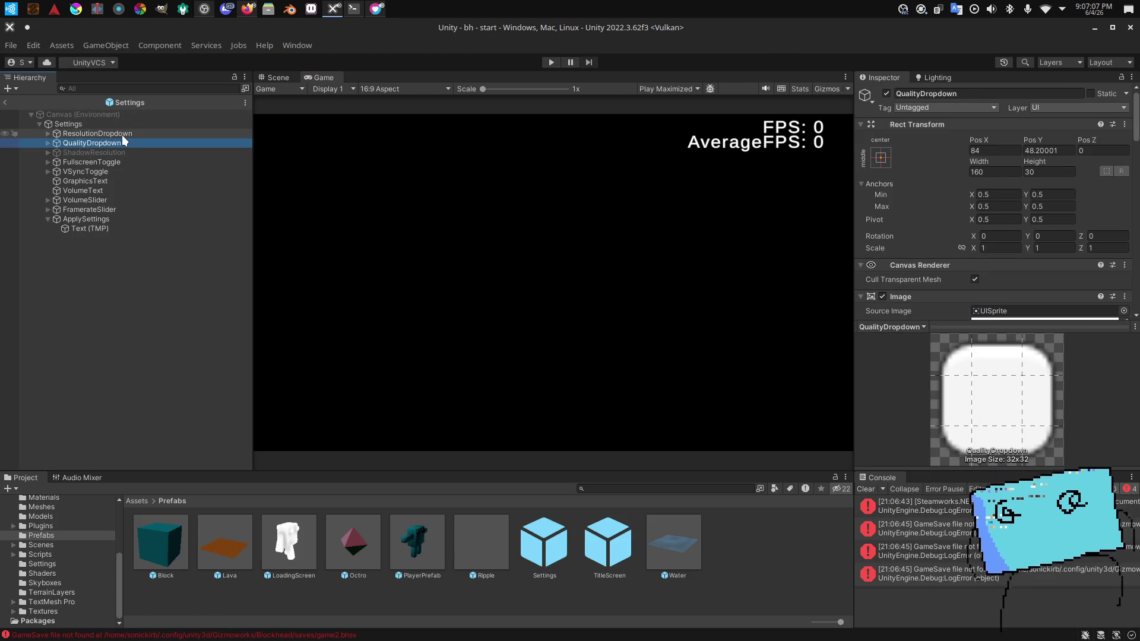
{"action": "left_click", "coordinate": [122, 134]}
{"action": "scroll", "coordinate": [962, 167], "scroll_direction": "down", "scroll_amount": 10}
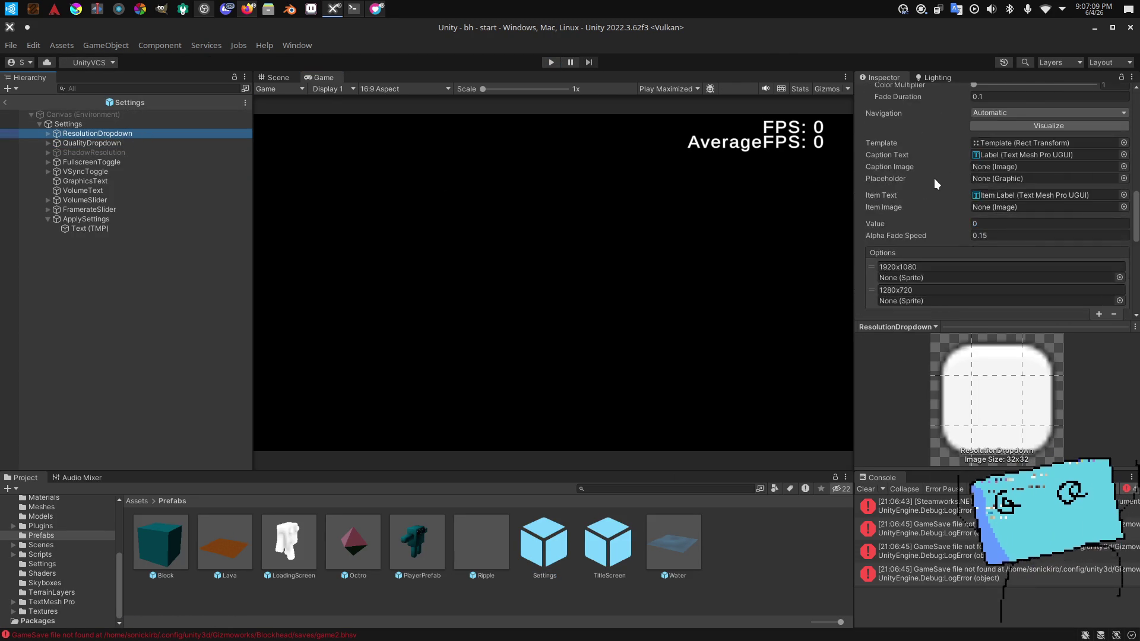
{"action": "scroll", "coordinate": [935, 179], "scroll_direction": "down", "scroll_amount": 3}
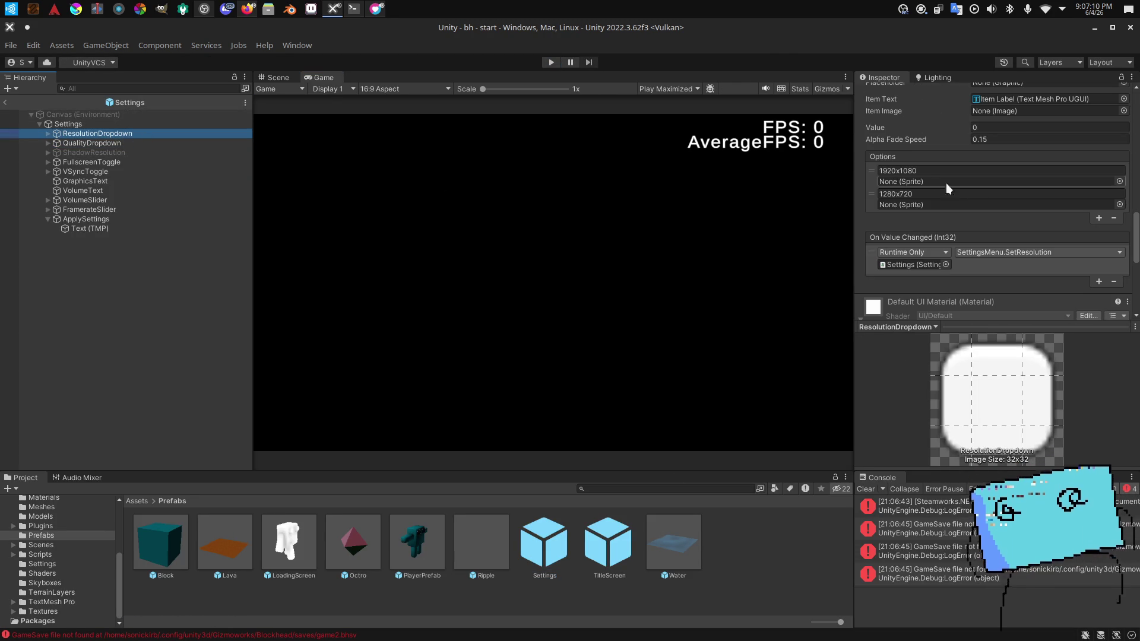
{"action": "left_click", "coordinate": [148, 143]}
{"action": "scroll", "coordinate": [1121, 243], "scroll_direction": "down", "scroll_amount": 5}
{"action": "left_click", "coordinate": [1112, 137]}
{"action": "left_click", "coordinate": [1114, 164]}
{"action": "left_click", "coordinate": [1113, 135]}
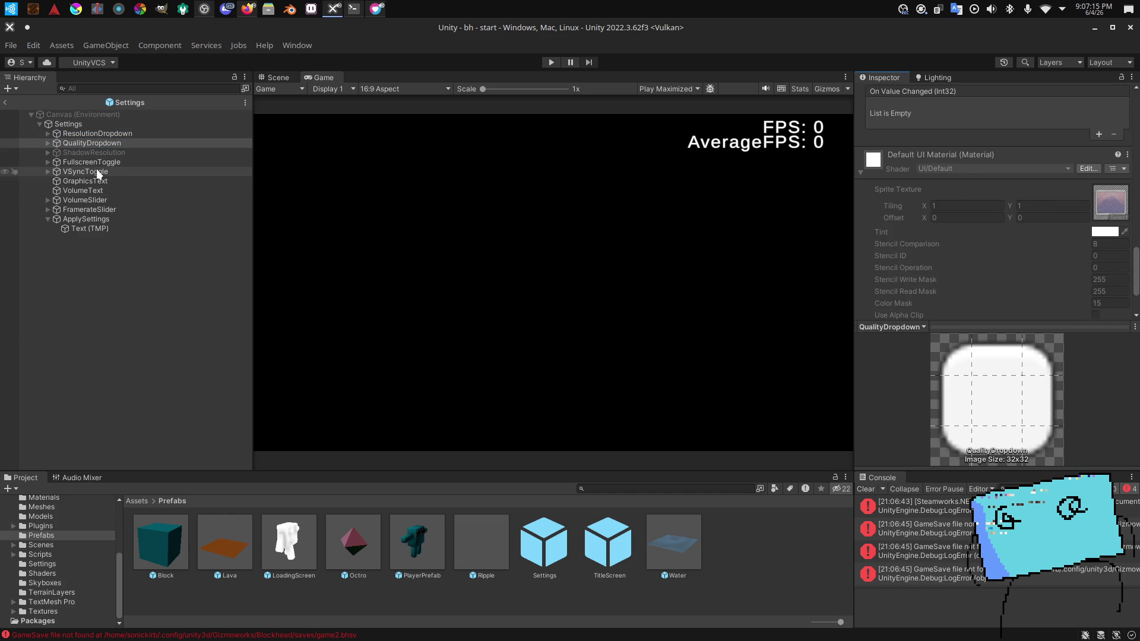
Step: Remove the On Value Changed entries from VSyncToggle, VolumeSlider and FramerateSlider
{"action": "left_click", "coordinate": [240, 162]}
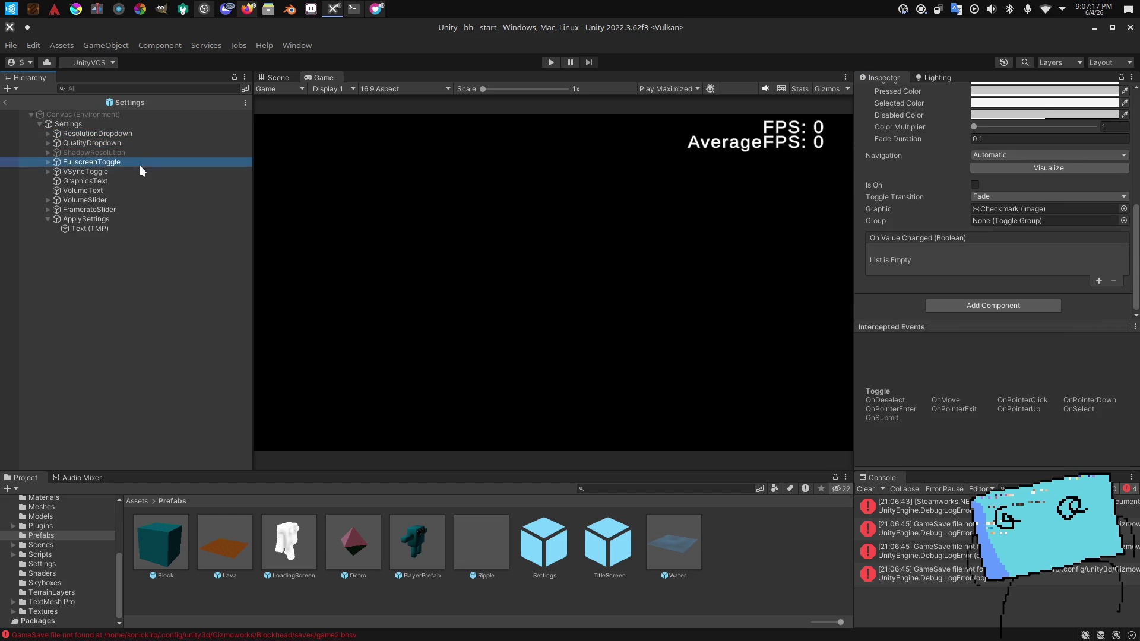
{"action": "left_click", "coordinate": [206, 171]}
{"action": "left_click", "coordinate": [1113, 281]}
{"action": "left_click", "coordinate": [197, 181]}
{"action": "left_click", "coordinate": [206, 200]}
{"action": "scroll", "coordinate": [997, 249], "scroll_direction": "down", "scroll_amount": 3}
{"action": "left_click", "coordinate": [1104, 267]}
{"action": "left_click", "coordinate": [1114, 283]}
{"action": "left_click", "coordinate": [135, 209]}
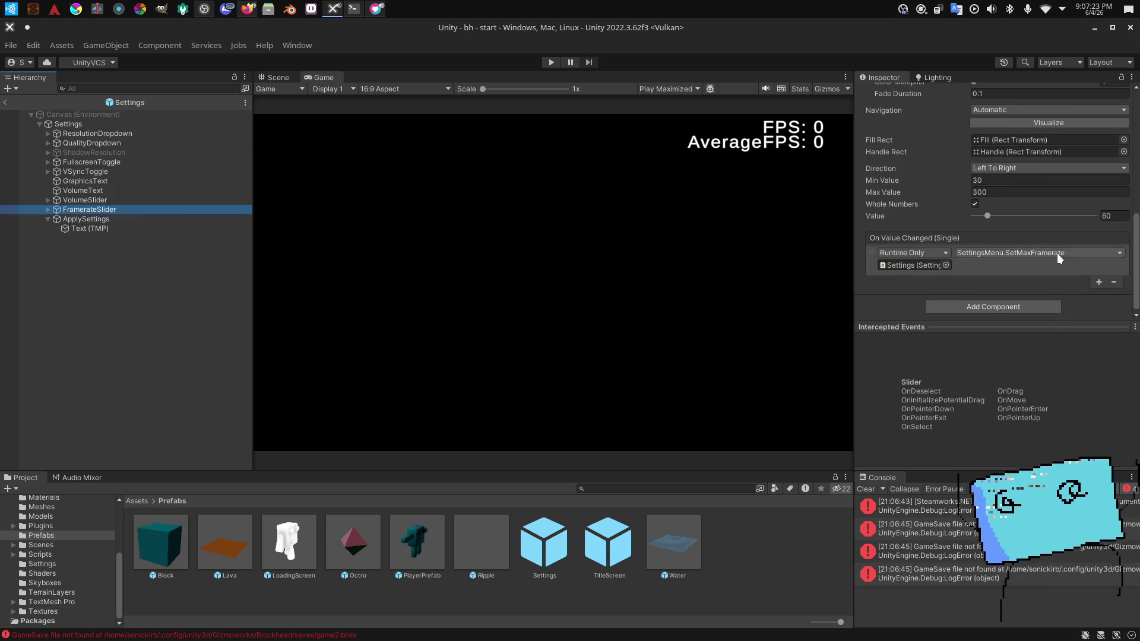
{"action": "left_click", "coordinate": [1115, 281]}
Step: Remove one ShadowResolution option entry and return to the start scene
{"action": "left_click", "coordinate": [190, 220]}
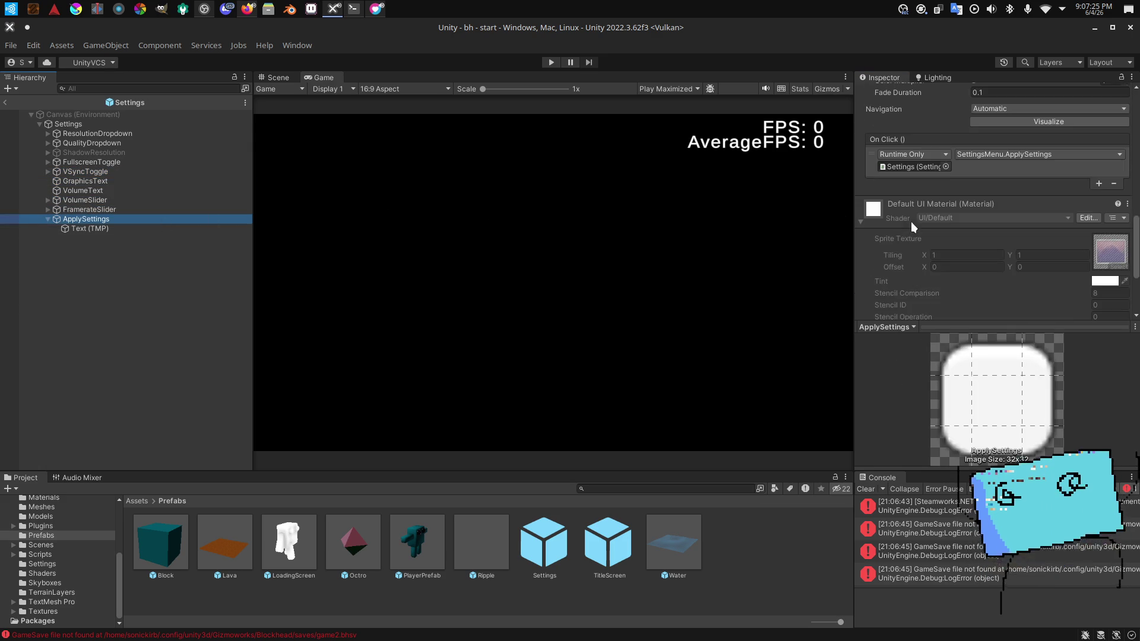
{"action": "left_click", "coordinate": [215, 255]}
{"action": "left_click", "coordinate": [197, 152]}
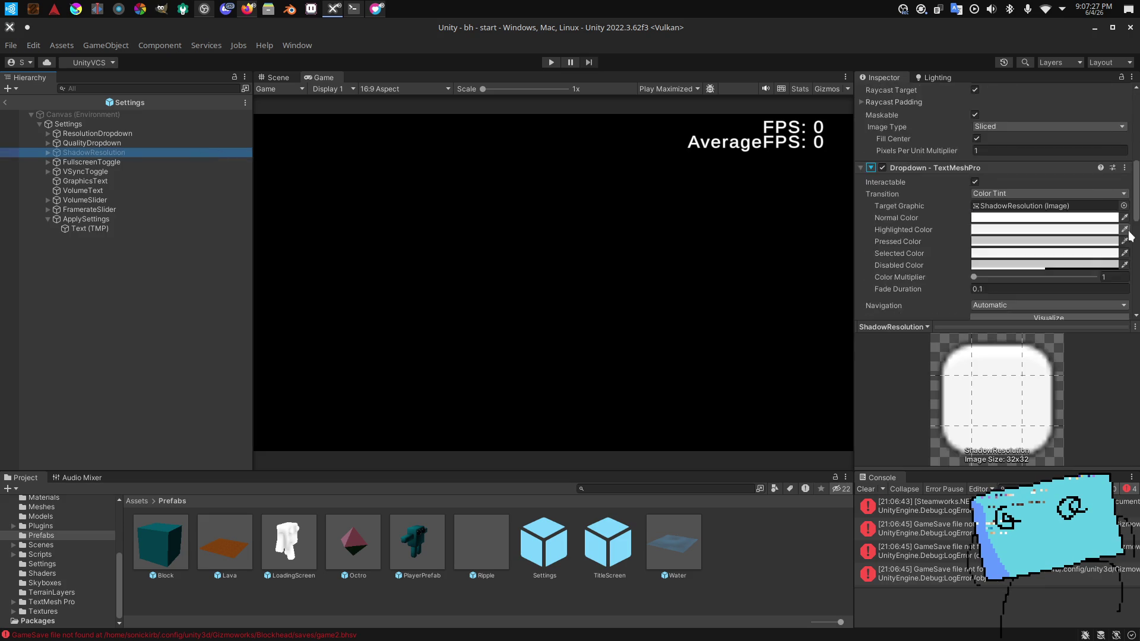
{"action": "scroll", "coordinate": [1115, 265], "scroll_direction": "down", "scroll_amount": 6}
{"action": "left_click", "coordinate": [1114, 265]}
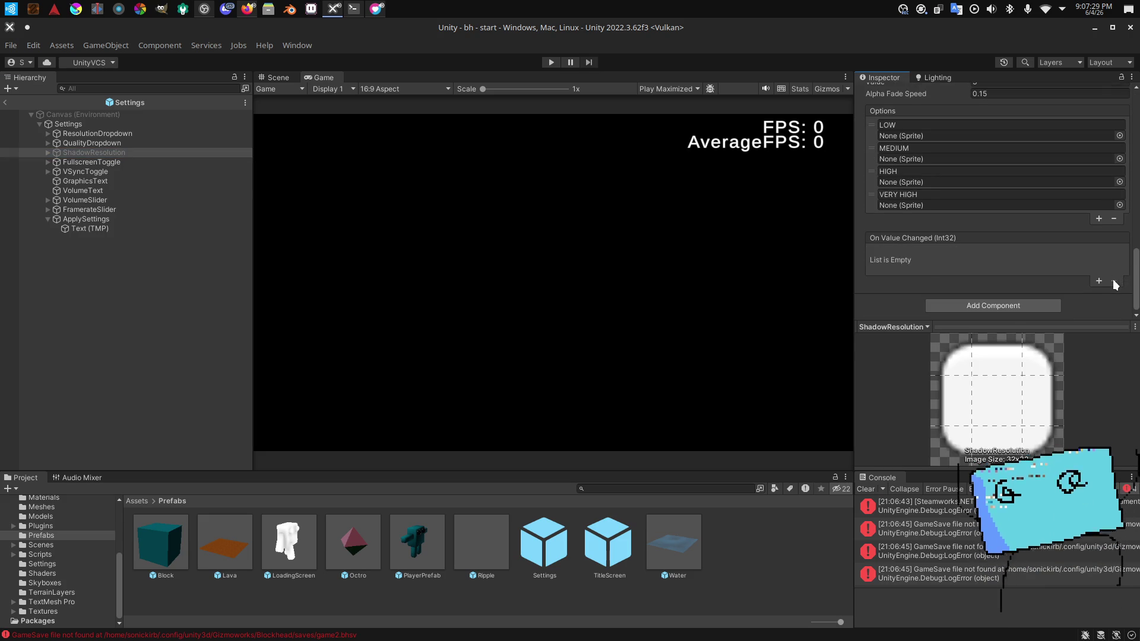
{"action": "left_click", "coordinate": [184, 316]}
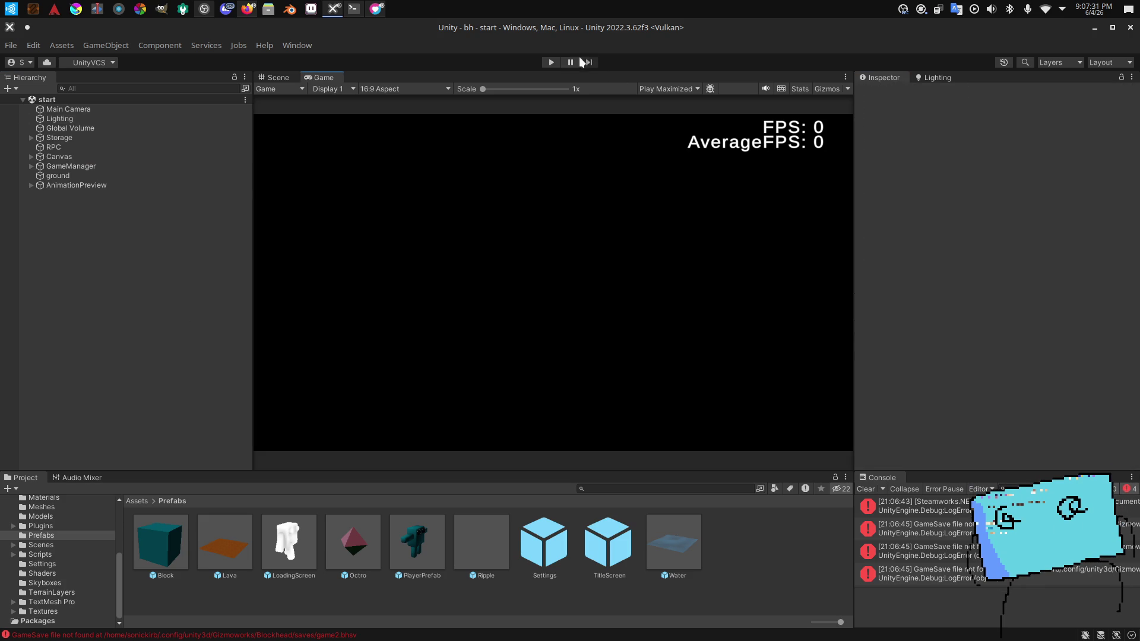
Step: Start playing the game and launch the Konsole terminal
{"action": "left_click", "coordinate": [551, 62]}
{"action": "key", "text": "super"}
{"action": "type", "text": "konsole"}
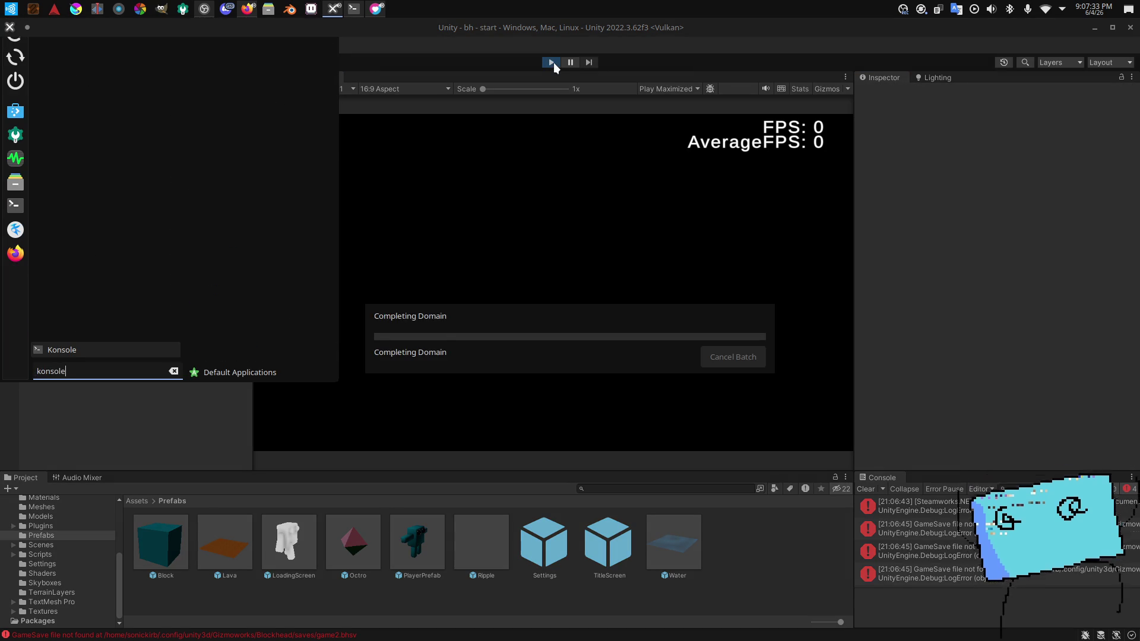
{"action": "key", "text": "Return"}
Step: In the bh repo, type push.bash with the message "remove actions from settings configuration"
{"action": "type", "text": "cd Development"}
{"action": "key", "text": "Return"}
{"action": "type", "text": "cd github"}
{"action": "key", "text": "Return"}
{"action": "type", "text": "cd sonickirb-bhstudios"}
{"action": "key", "text": "Return"}
{"action": "type", "text": "cd bh"}
{"action": "key", "text": "Return"}
{"action": "type", "text": "bash p"}
{"action": "key", "text": "Tab"}
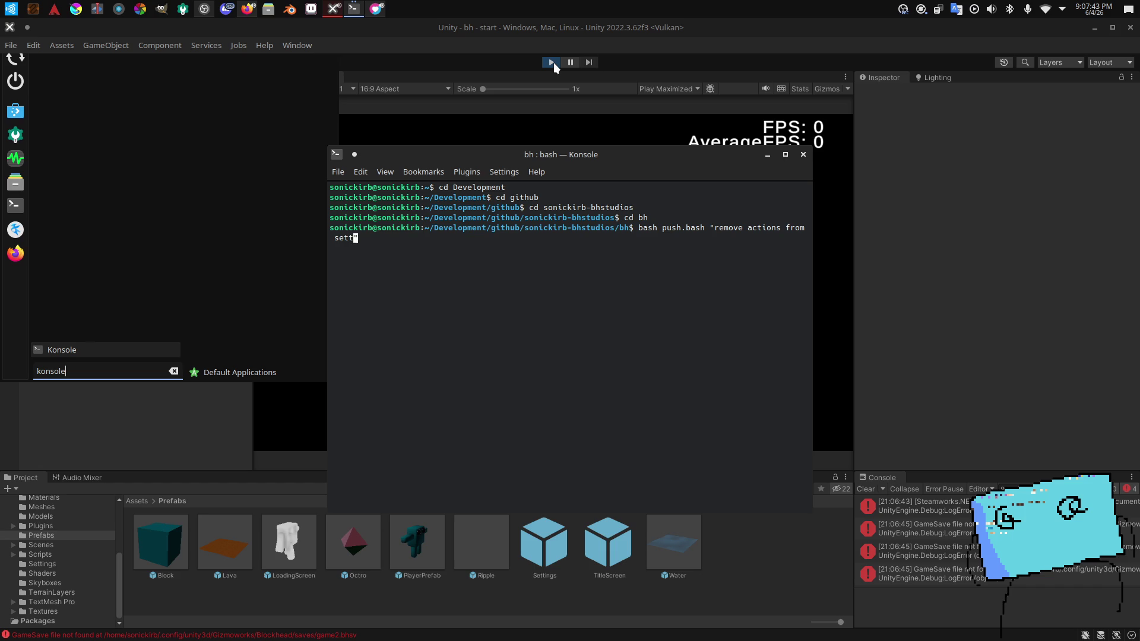
{"action": "type", "text": "conf"}
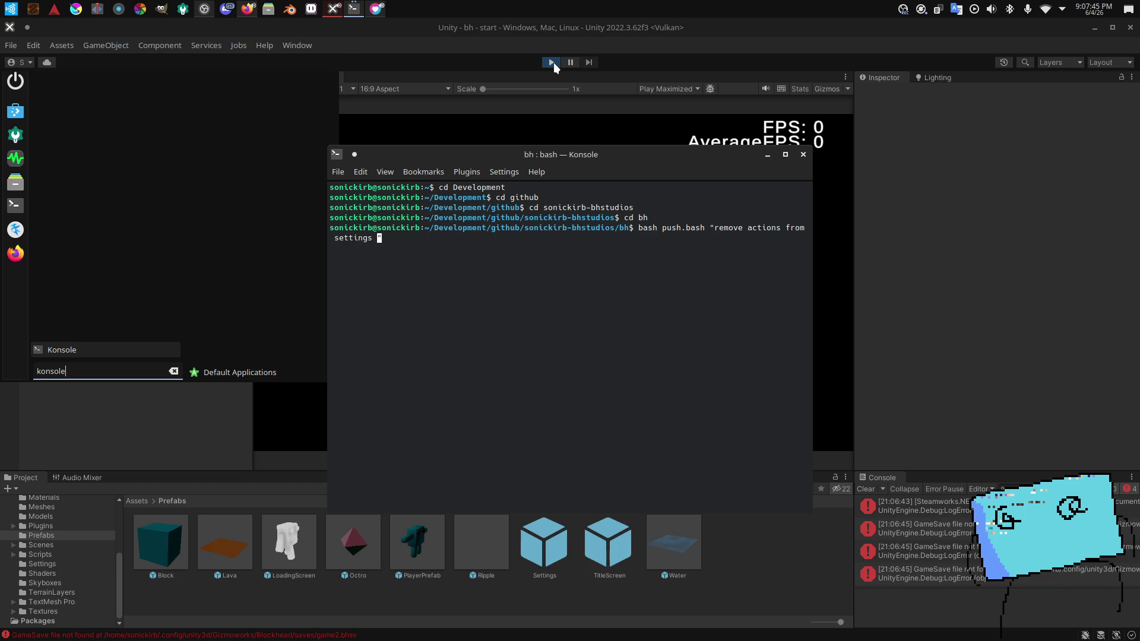
{"action": "type", "text": "iguration\""}
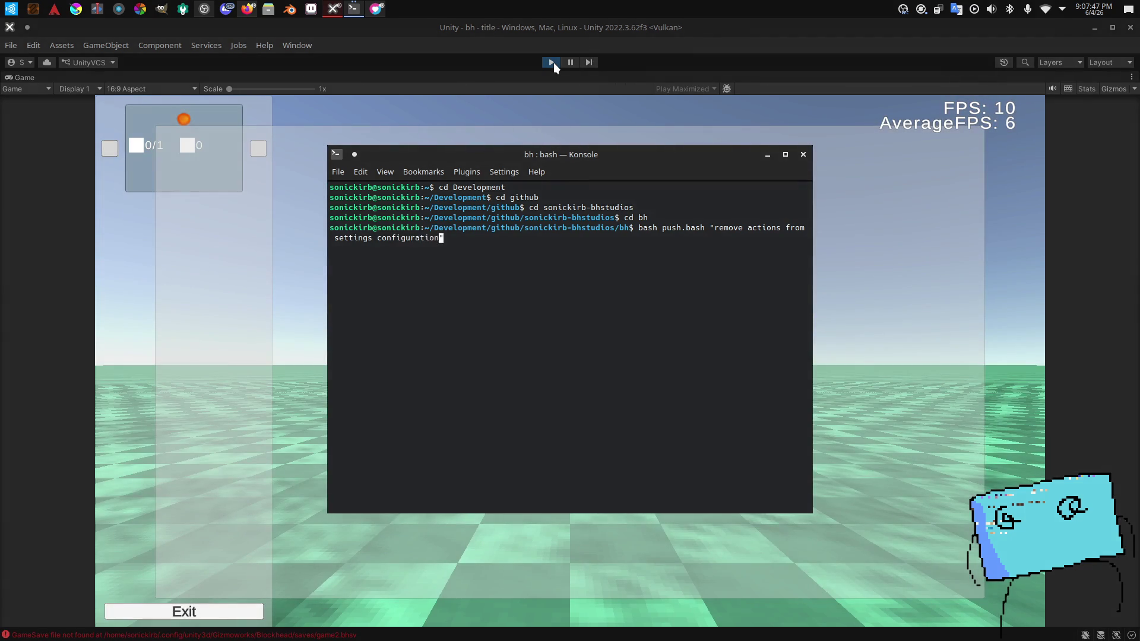
Step: Run the push, close Konsole, then set Quality to POTATO and apply it
{"action": "key", "text": "Return"}
{"action": "left_click", "coordinate": [803, 152]}
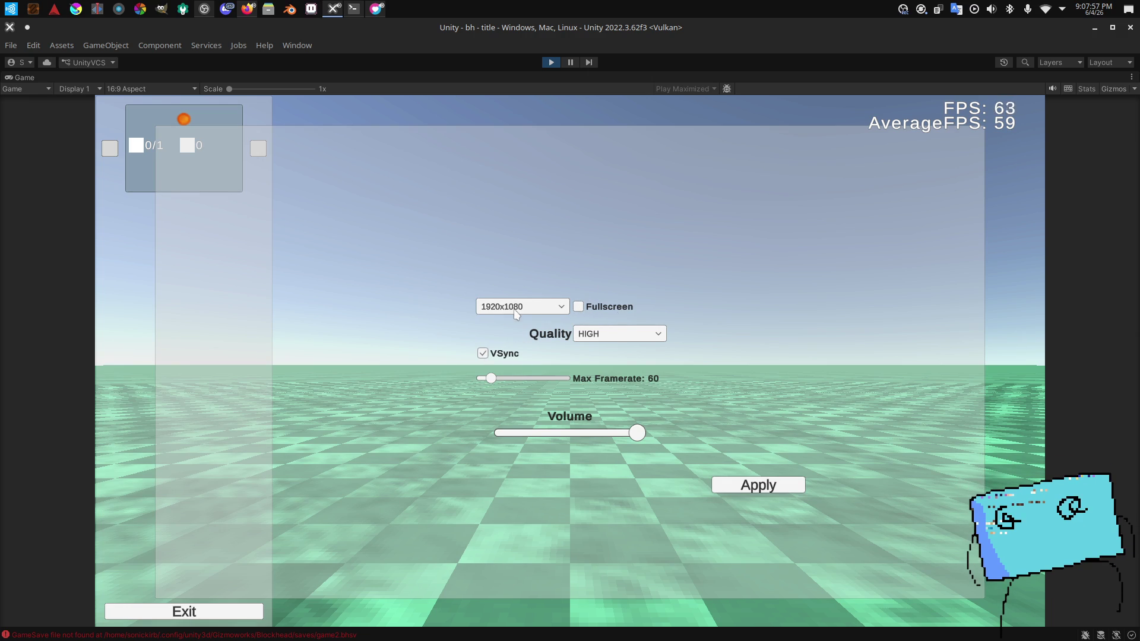
{"action": "left_click", "coordinate": [612, 333]}
{"action": "left_click", "coordinate": [596, 349]}
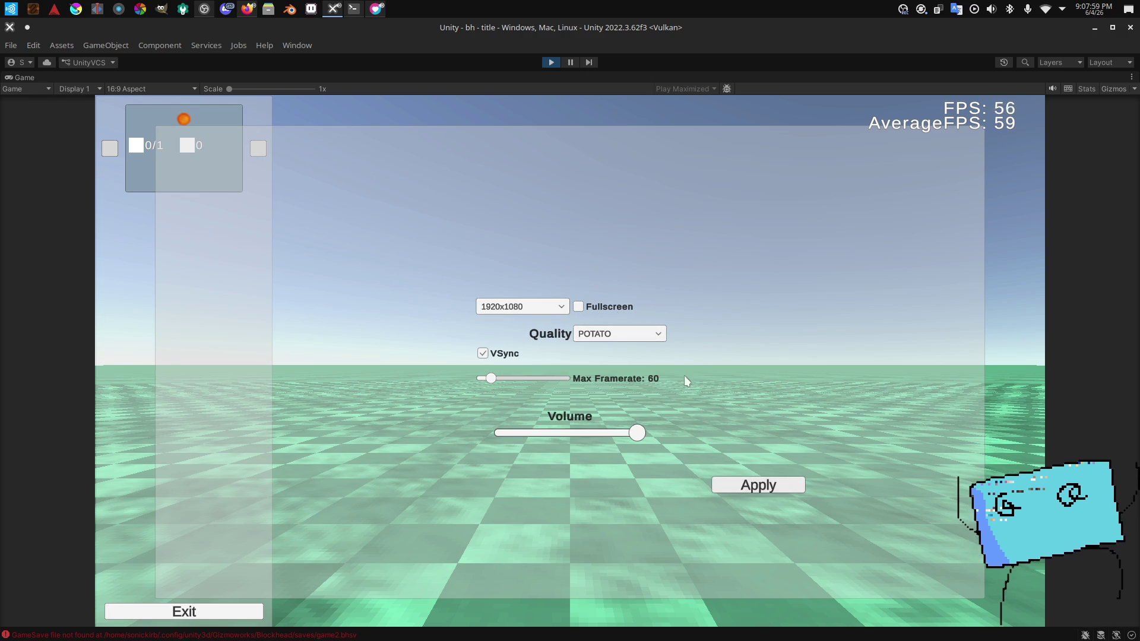
{"action": "left_click", "coordinate": [641, 333]}
{"action": "left_click", "coordinate": [766, 489]}
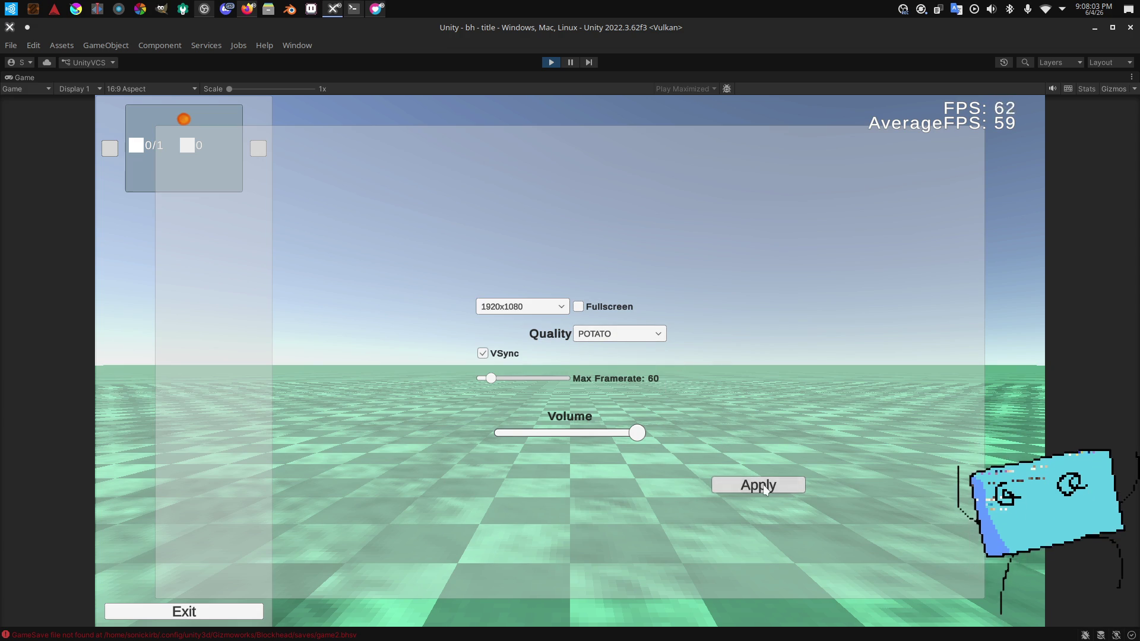
{"action": "left_click", "coordinate": [766, 489]}
{"action": "left_click", "coordinate": [765, 488]}
Step: Try max framerates of 300, 80 and 213, applying each, then stop playing
{"action": "mouse_move", "coordinate": [491, 376]}
{"action": "left_mouse_down"}
{"action": "mouse_move", "coordinate": [570, 378]}
{"action": "mouse_move", "coordinate": [510, 386]}
{"action": "left_mouse_up"}
{"action": "left_click", "coordinate": [737, 482]}
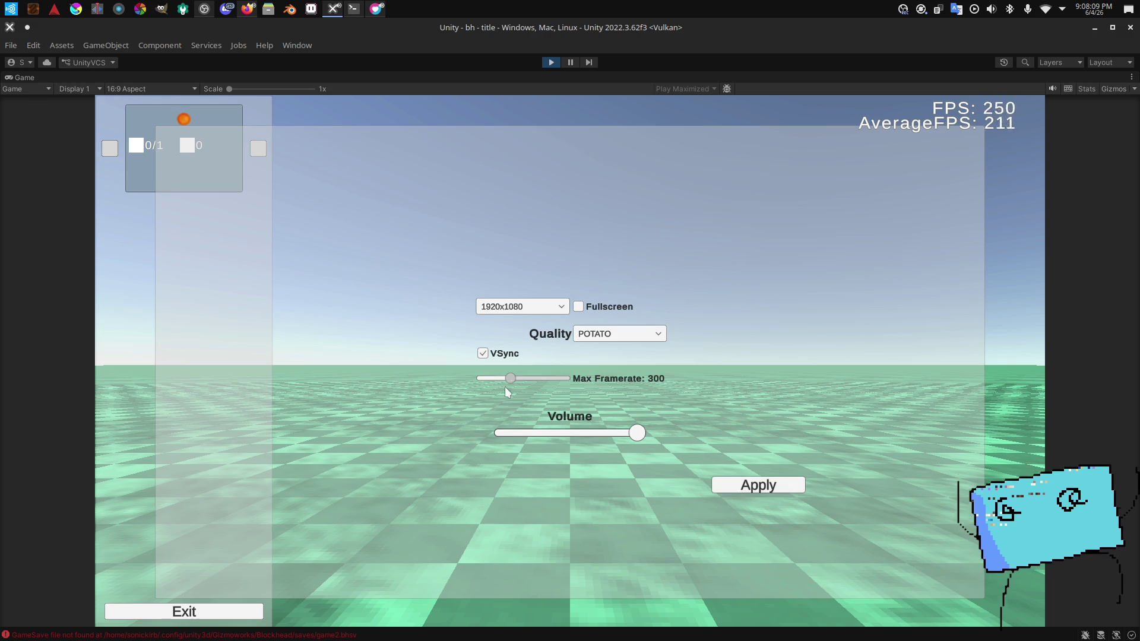
{"action": "left_click", "coordinate": [754, 484]}
{"action": "left_click", "coordinate": [539, 379]}
{"action": "left_click", "coordinate": [758, 483]}
{"action": "left_click", "coordinate": [554, 67]}
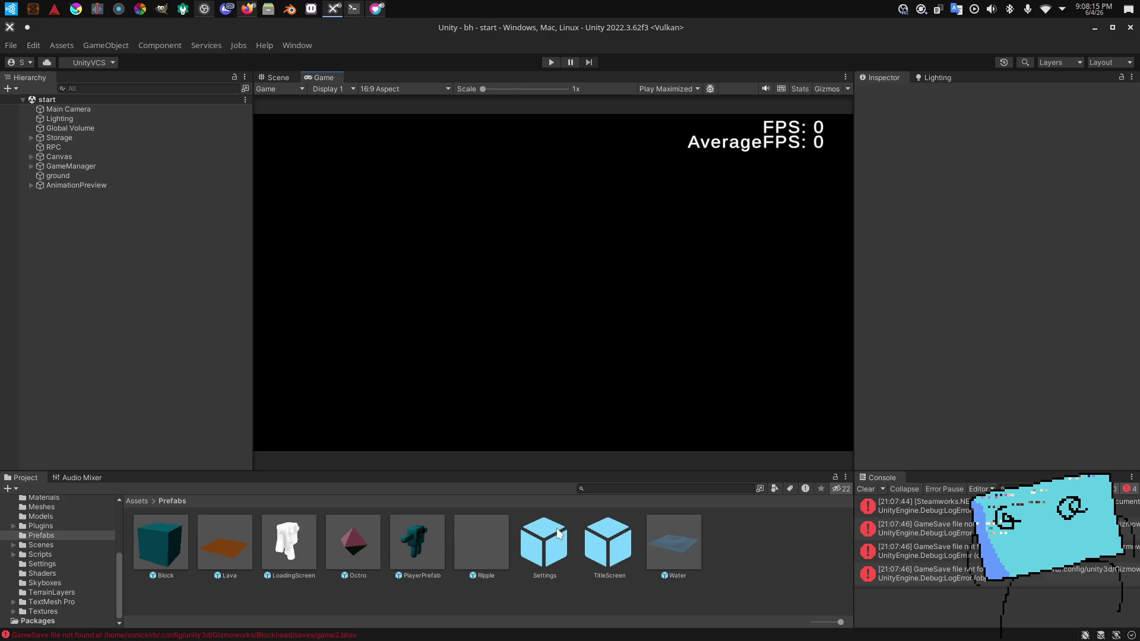
{"action": "left_click", "coordinate": [596, 549]}
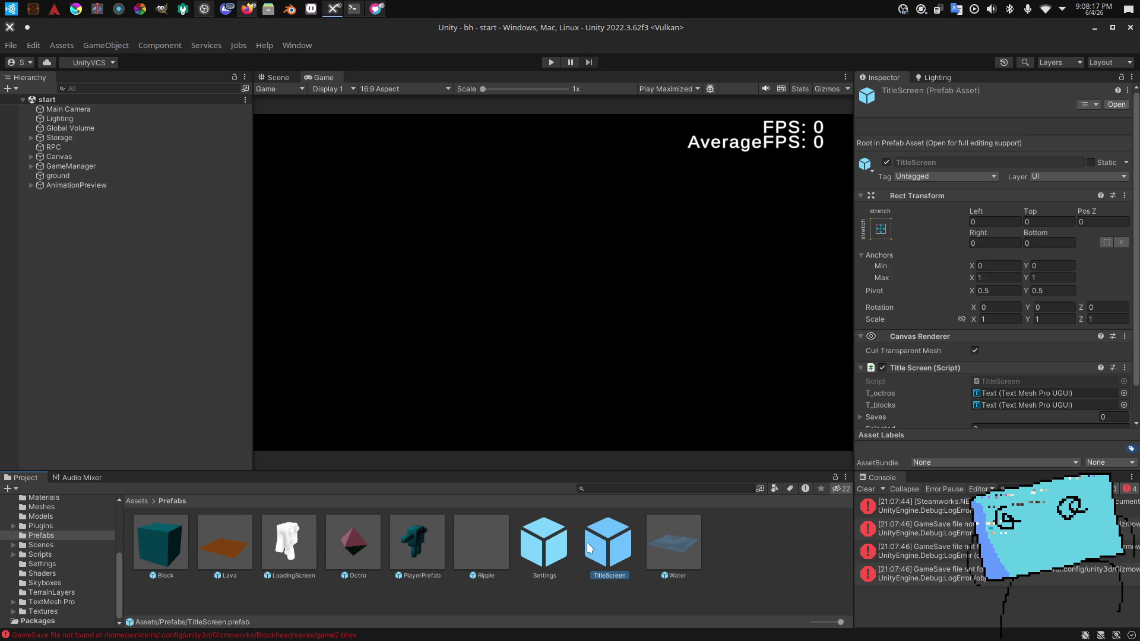
Step: Back in Unity, open SettingsMenu.cs from the Scripts folder in VS Code
{"action": "left_click", "coordinate": [248, 7]}
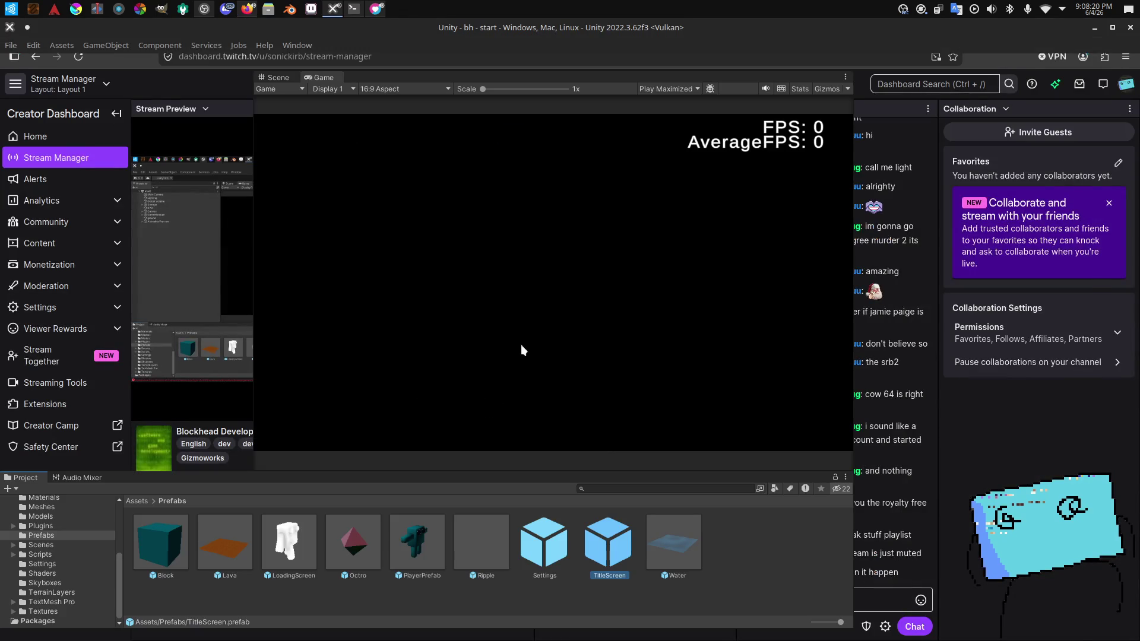
{"action": "left_click", "coordinate": [521, 350]}
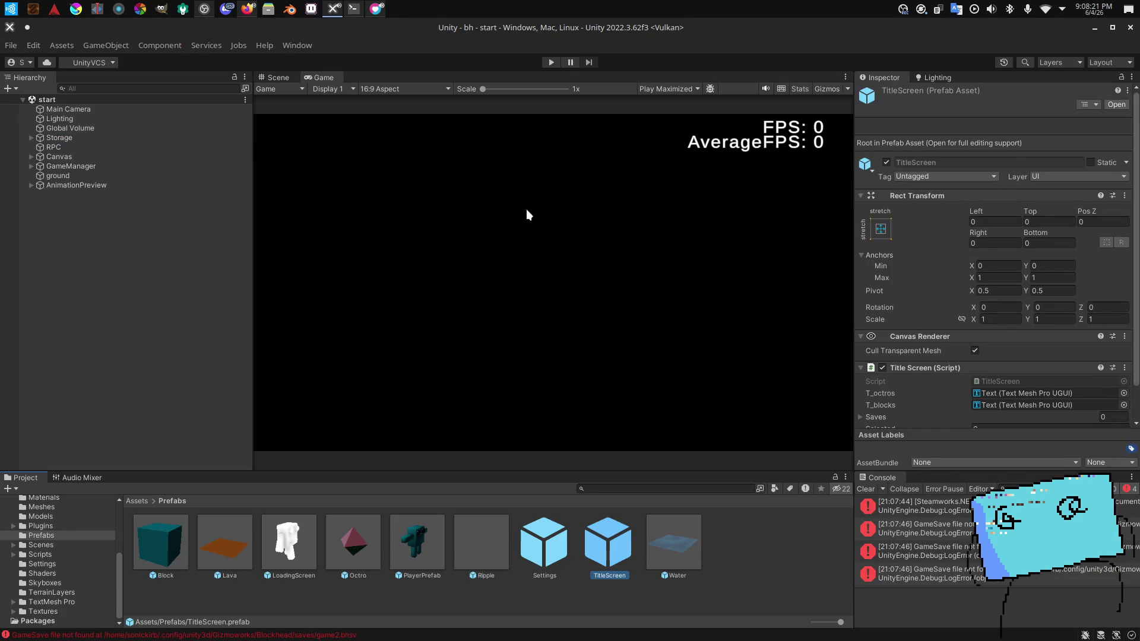
{"action": "left_click", "coordinate": [51, 557]}
{"action": "scroll", "coordinate": [470, 539], "scroll_direction": "down", "scroll_amount": 5}
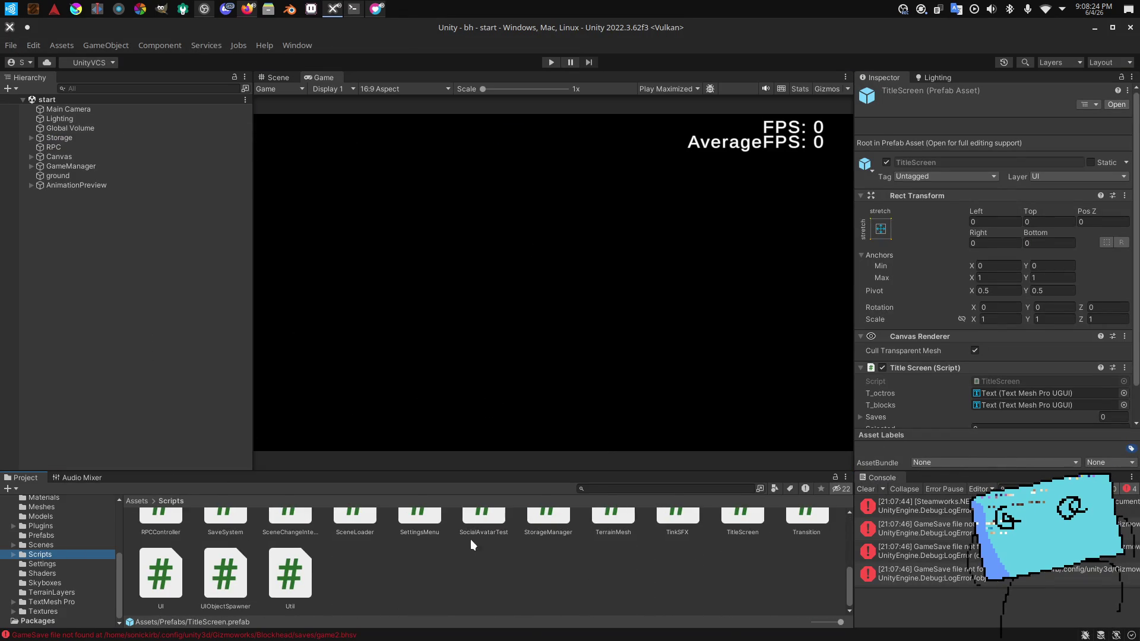
{"action": "left_click", "coordinate": [532, 600]}
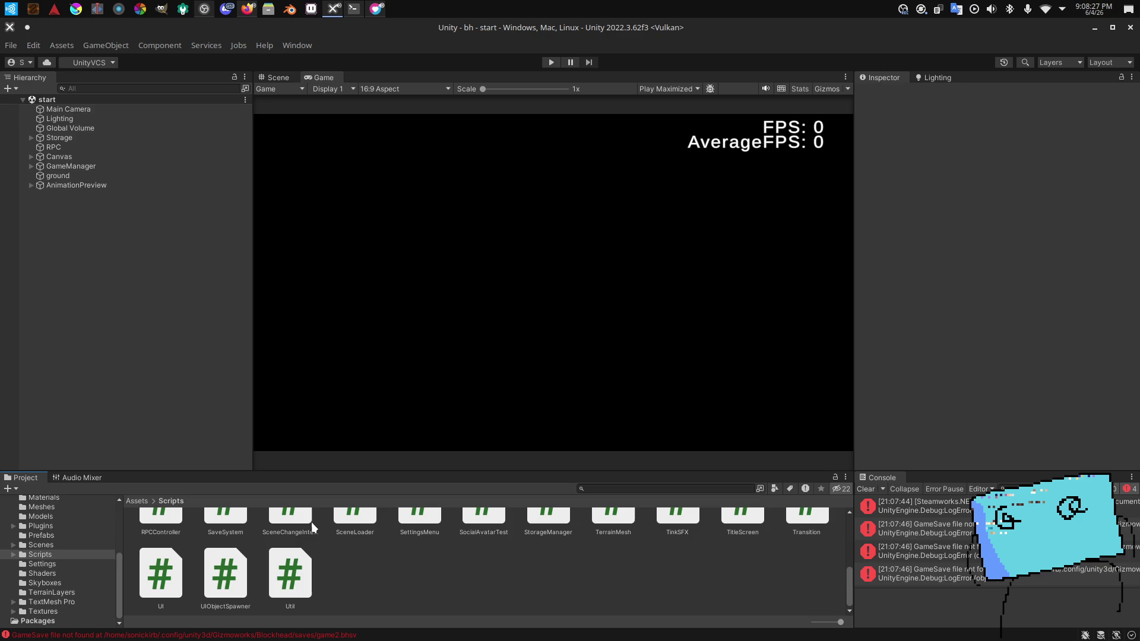
{"action": "left_click", "coordinate": [418, 521]}
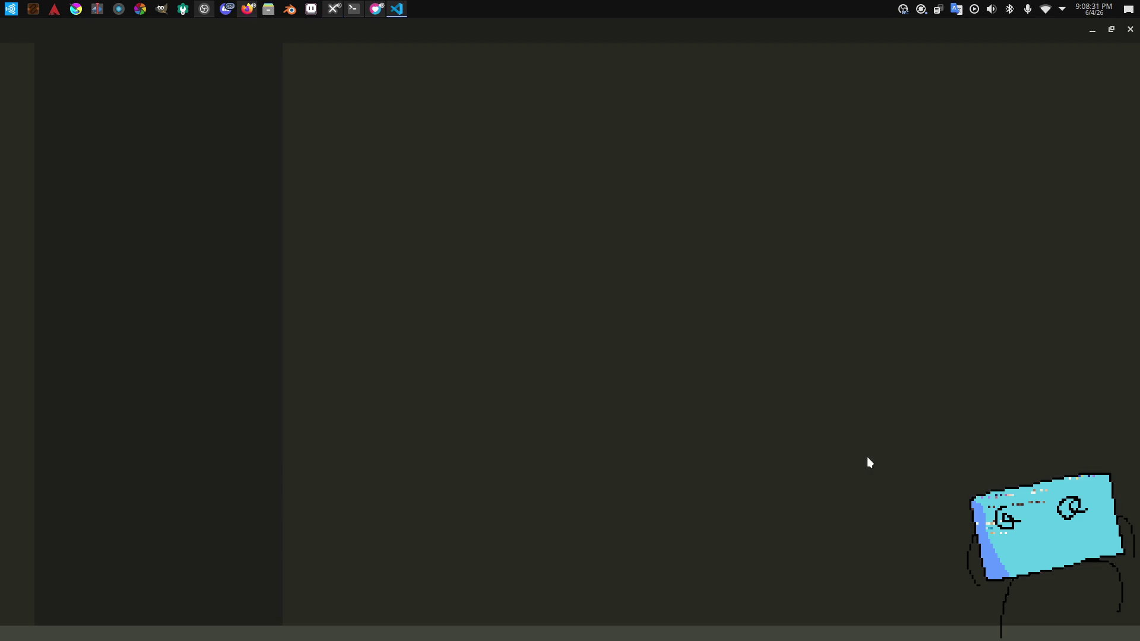
Step: Open the Settings prefab from the Prefabs folder in prefab mode
{"action": "scroll", "coordinate": [616, 406], "scroll_direction": "down", "scroll_amount": 3}
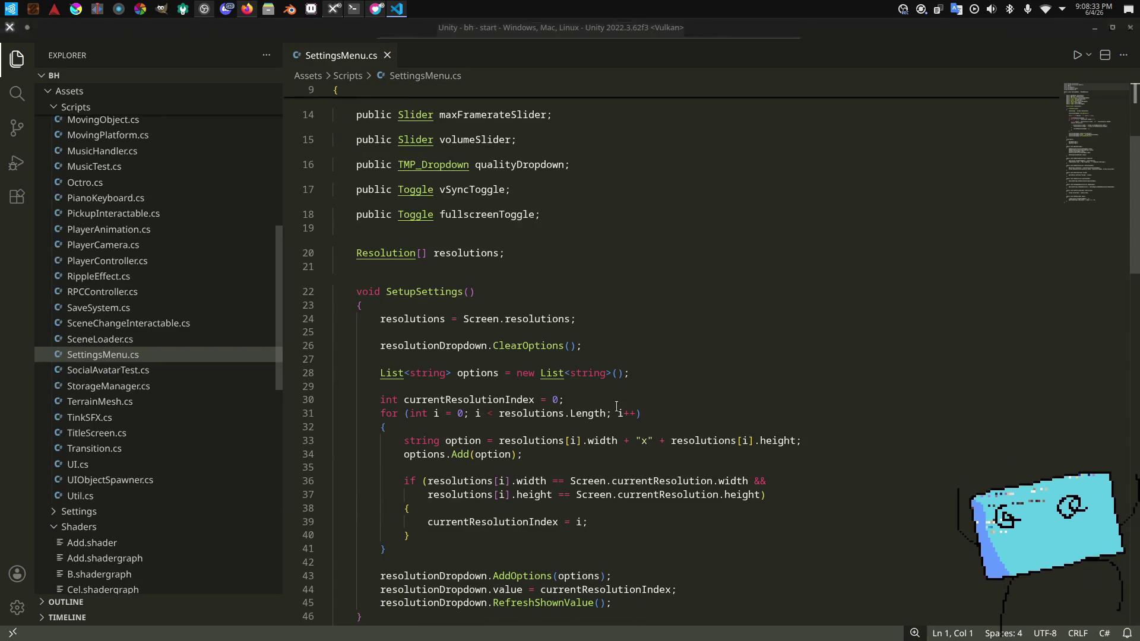
{"action": "key", "text": "alt+Tab"}
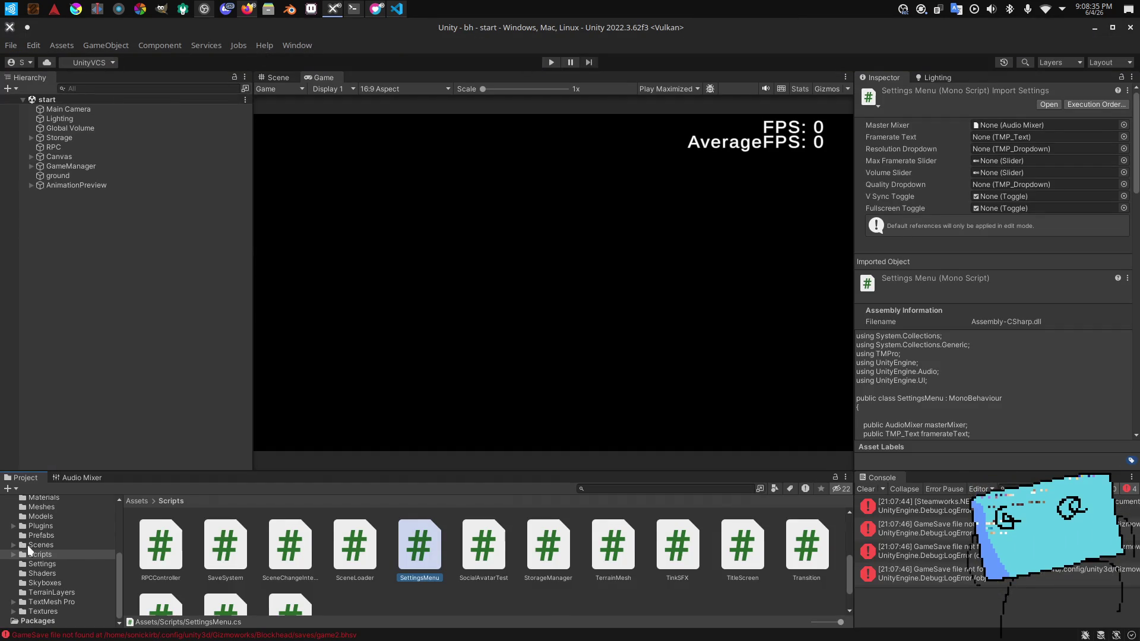
{"action": "left_click", "coordinate": [25, 547]}
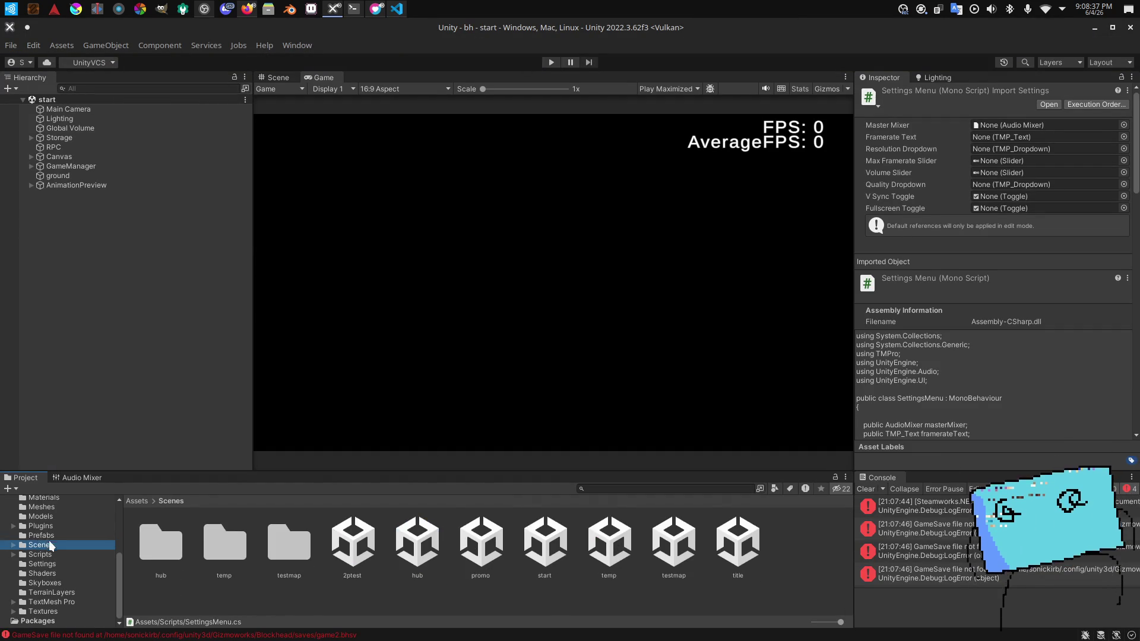
{"action": "left_click", "coordinate": [47, 536]}
{"action": "left_click", "coordinate": [567, 537]}
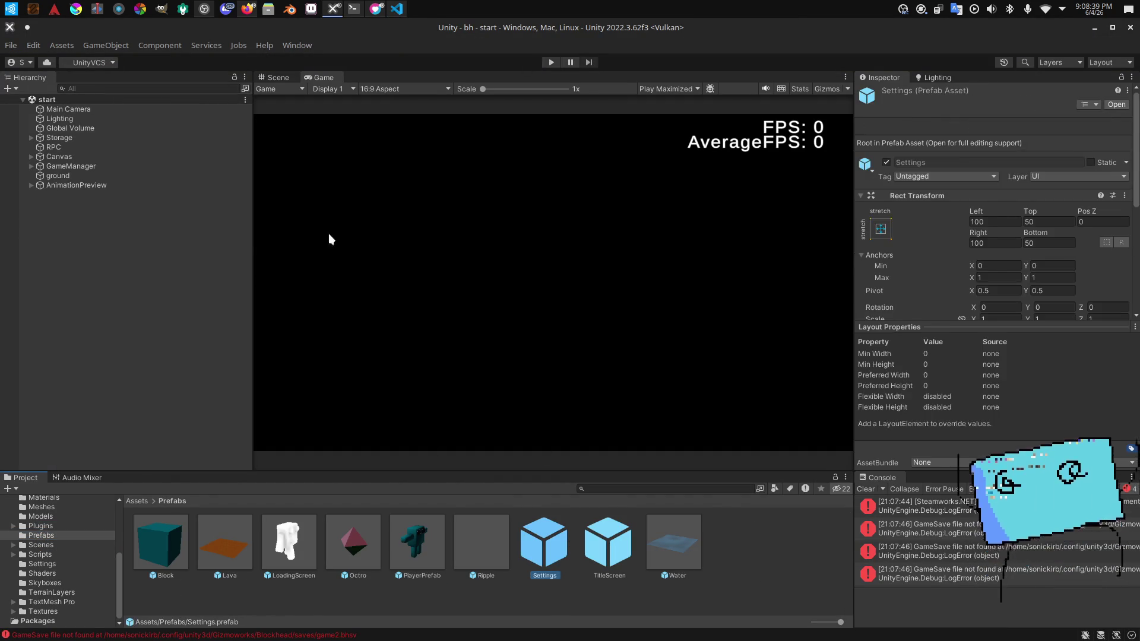
{"action": "left_click", "coordinate": [103, 134]}
Step: Add an empty On Value Changed entry to ResolutionDropdown
{"action": "left_click", "coordinate": [275, 77]}
{"action": "scroll", "coordinate": [953, 214], "scroll_direction": "down", "scroll_amount": 10}
{"action": "left_click", "coordinate": [1099, 152]}
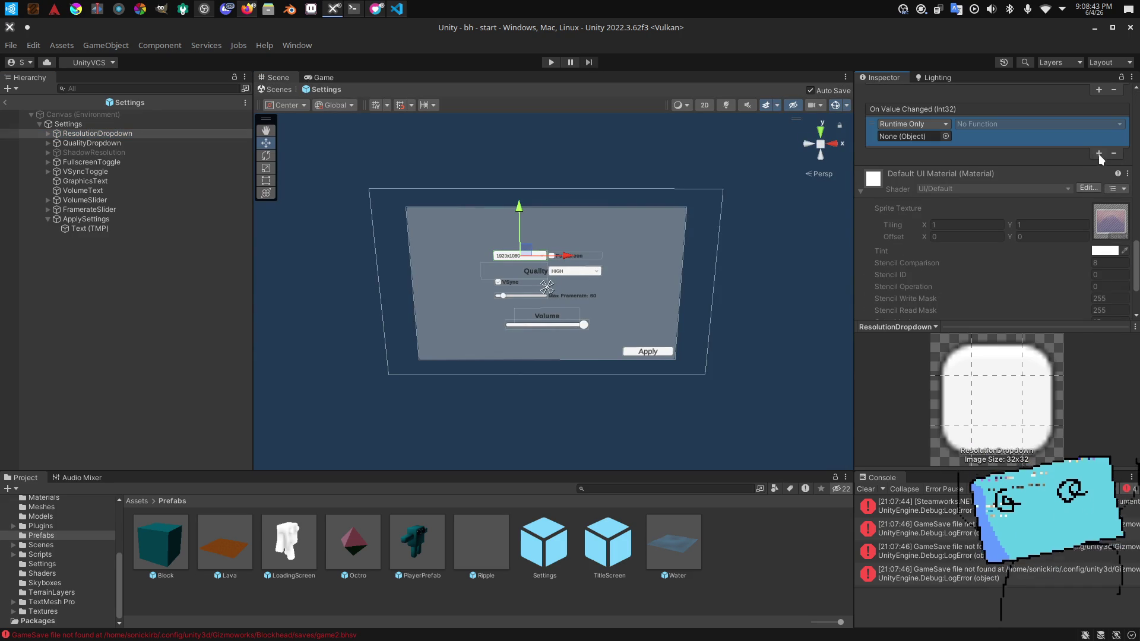
Step: Remove ResolutionDropdown's empty event, select FramerateSlider, and return to SettingsMenu.cs
{"action": "left_click_drag", "start_coordinate": [796, 223], "coordinate": [782, 231]}
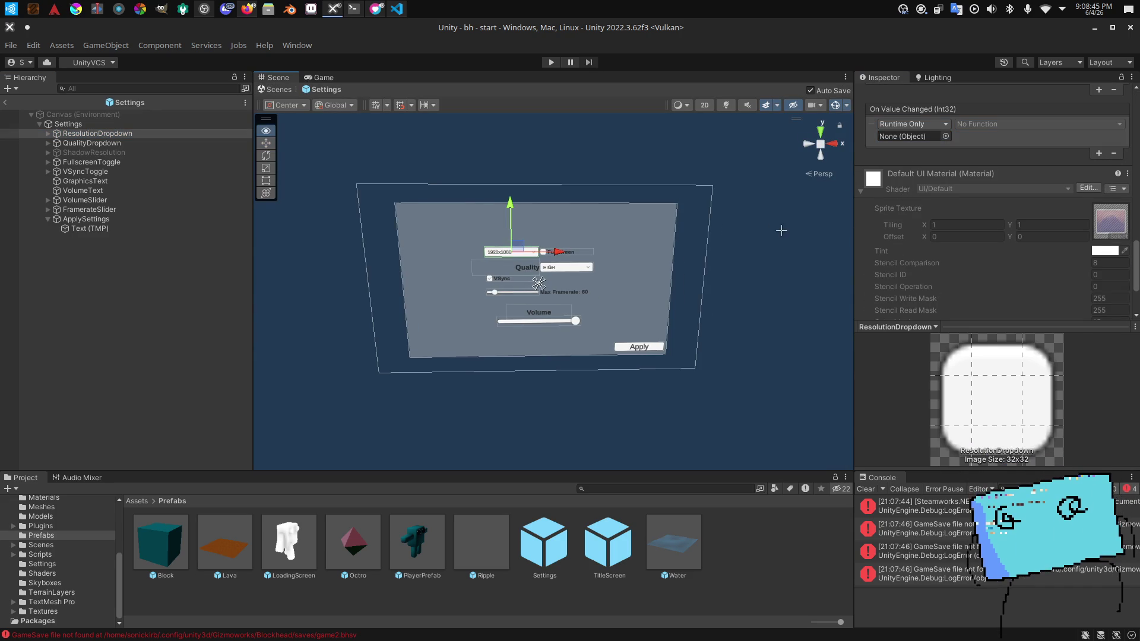
{"action": "left_click", "coordinate": [1112, 153]}
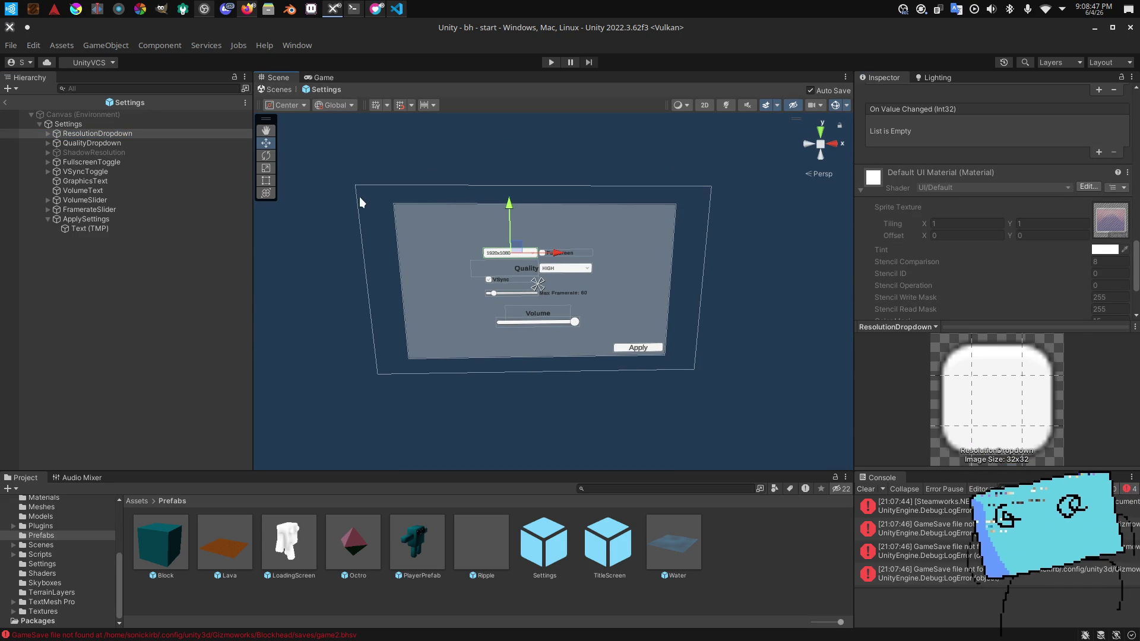
{"action": "left_click", "coordinate": [142, 209]}
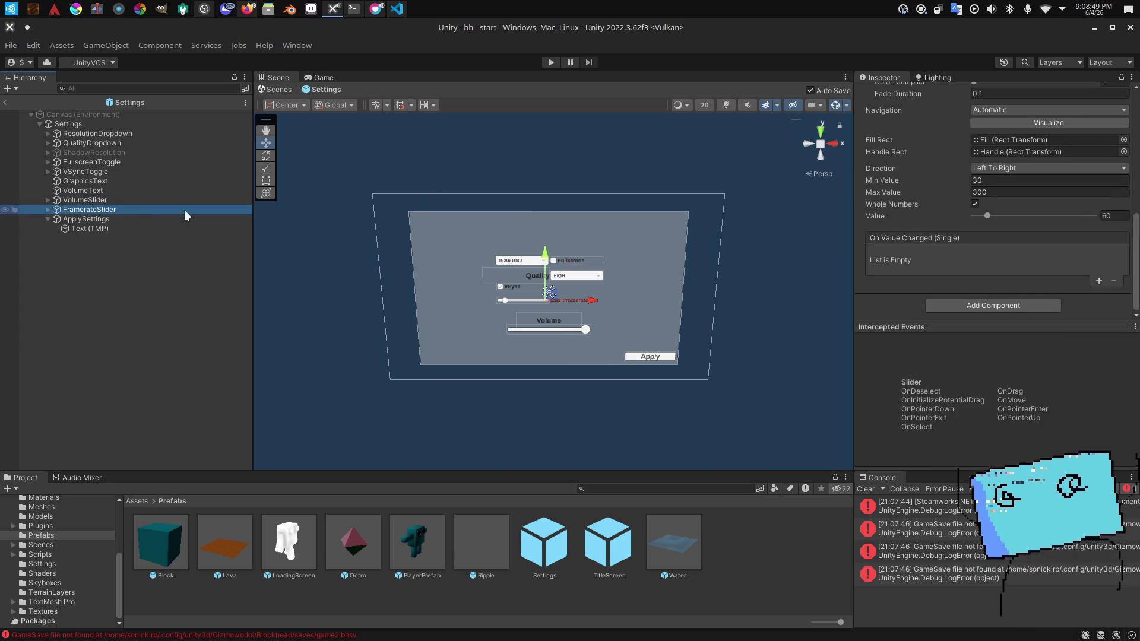
{"action": "left_click_drag", "start_coordinate": [672, 199], "coordinate": [611, 210]}
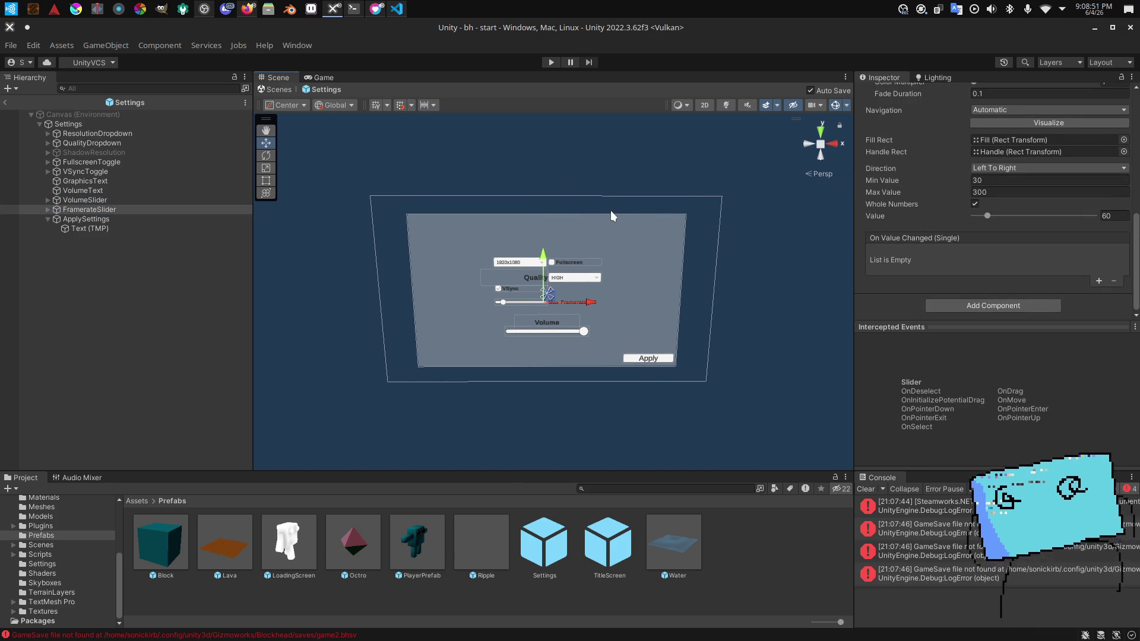
{"action": "left_click", "coordinate": [398, 9]}
{"action": "scroll", "coordinate": [674, 331], "scroll_direction": "down", "scroll_amount": 15}
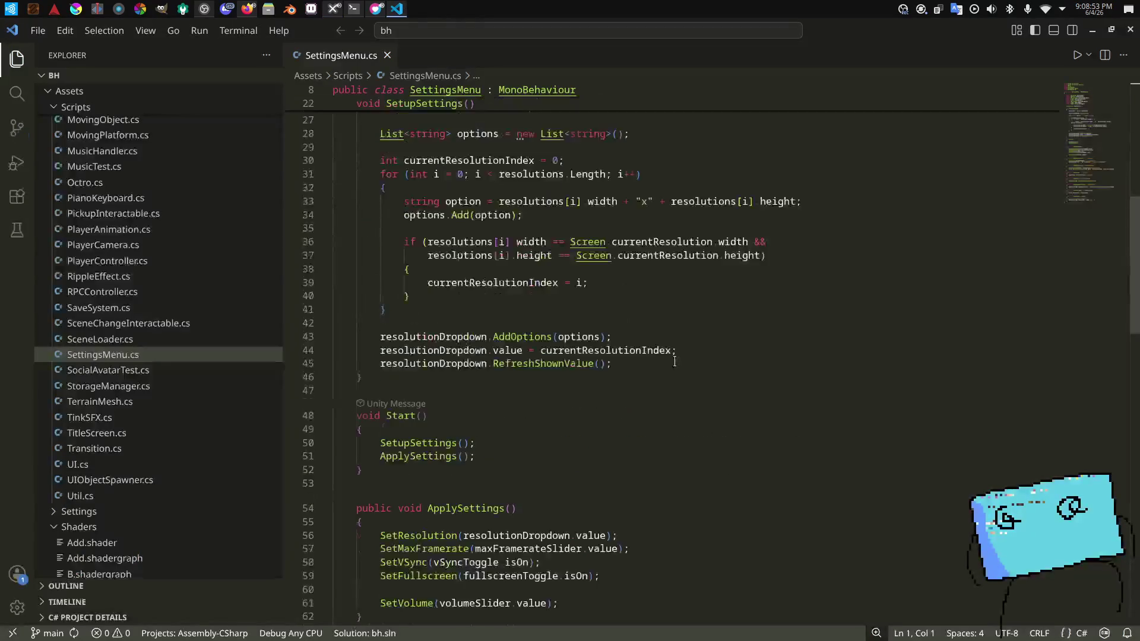
Step: Start a 'public void' method after SetResolution, then undo it
{"action": "scroll", "coordinate": [673, 333], "scroll_direction": "down", "scroll_amount": 2}
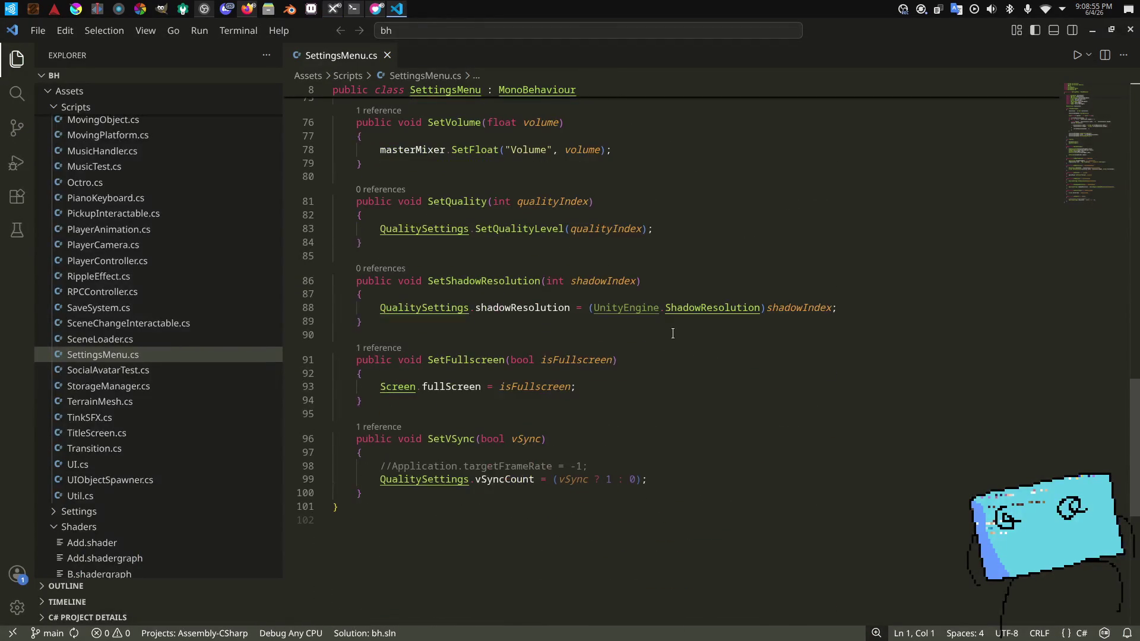
{"action": "left_click", "coordinate": [614, 493]}
{"action": "scroll", "coordinate": [604, 370], "scroll_direction": "up", "scroll_amount": 5}
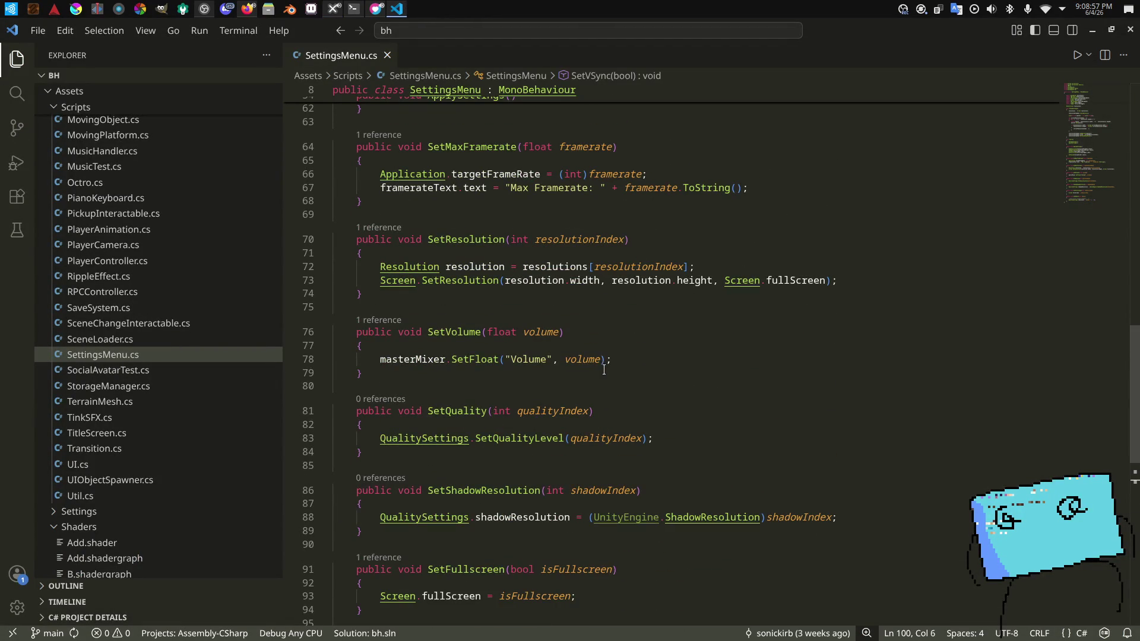
{"action": "left_click", "coordinate": [571, 300]}
{"action": "key", "text": "Return"}
{"action": "key", "text": "Return"}
{"action": "type", "text": "public void"}
{"action": "key", "text": "ctrl+z"}
{"action": "key", "text": "ctrl+z"}
{"action": "key", "text": "ctrl+z"}
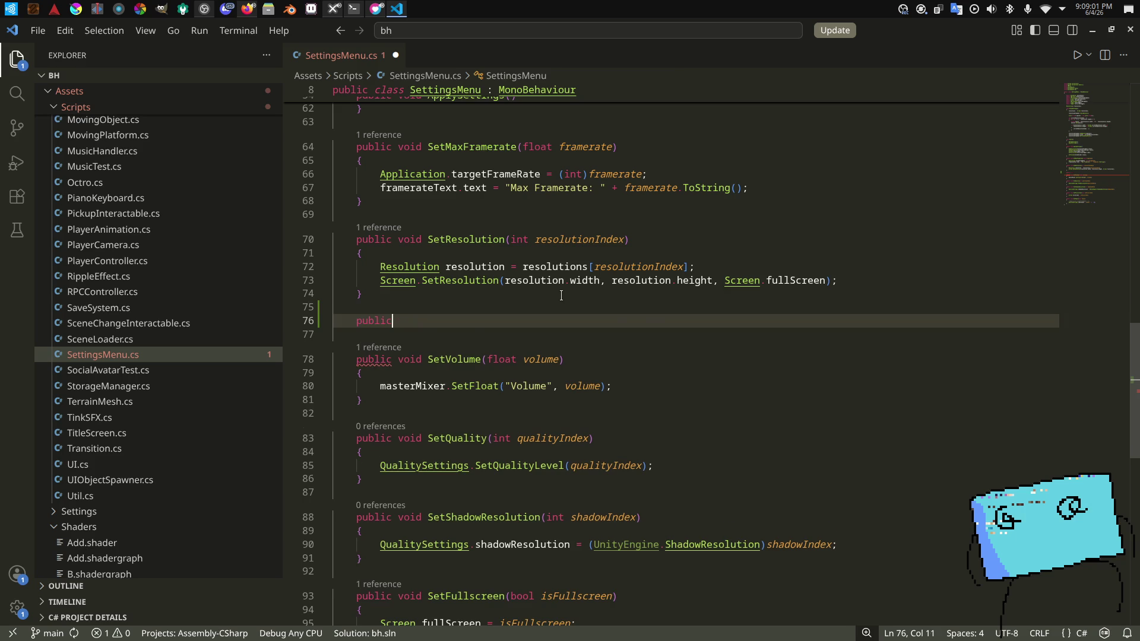
Step: Close Visual Studio Code, leaving SettingsMenu.cs unchanged
{"action": "key", "text": "alt+Tab"}
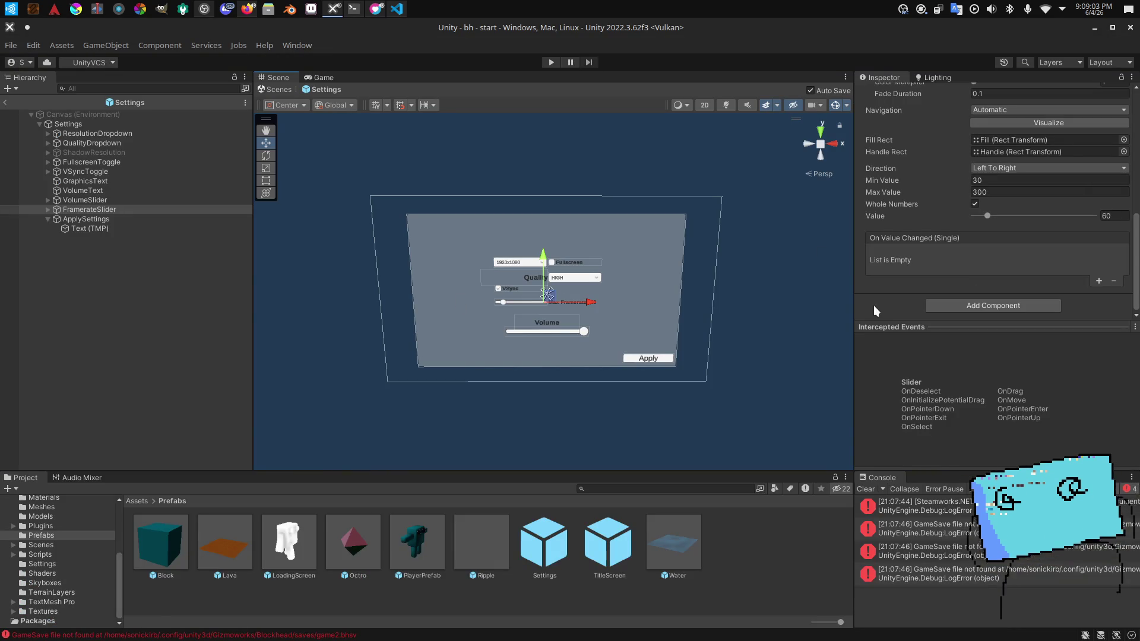
{"action": "key", "text": "alt+Tab"}
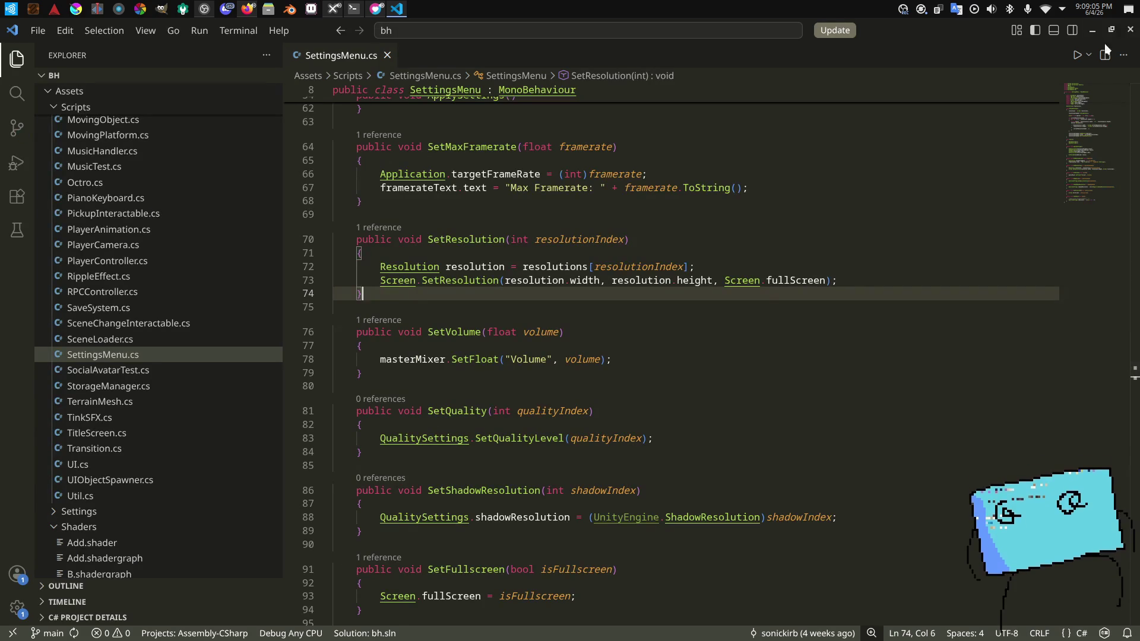
{"action": "left_click", "coordinate": [1131, 31]}
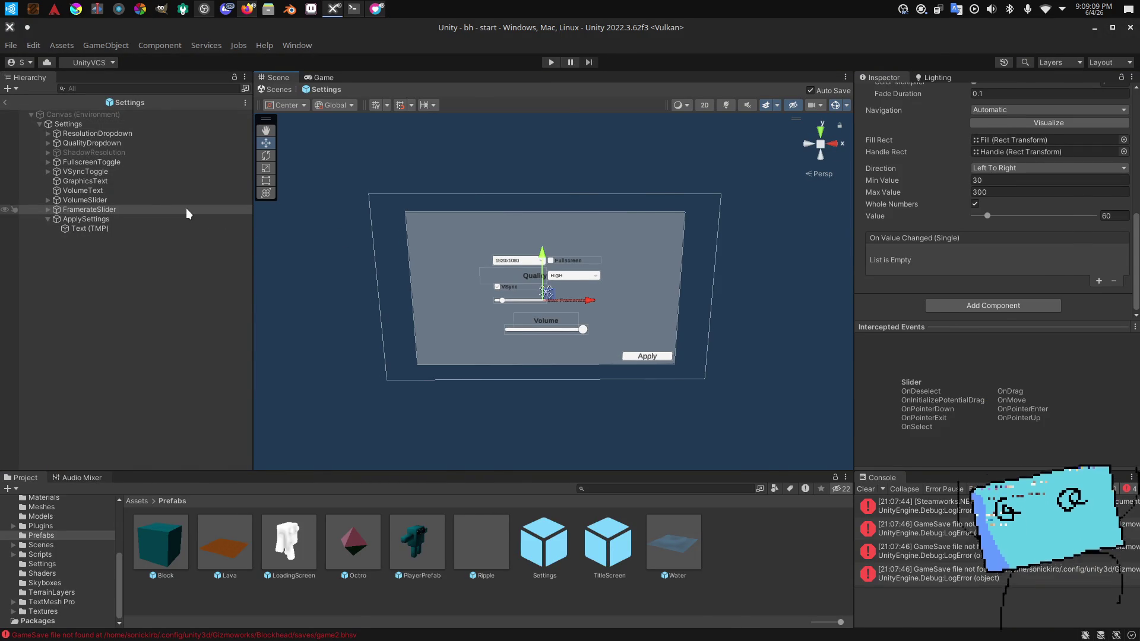
Step: Check the Settings prefab's controls and delete the ShadowResolution object
{"action": "key", "text": "alt+Tab"}
{"action": "key", "text": "alt+Tab"}
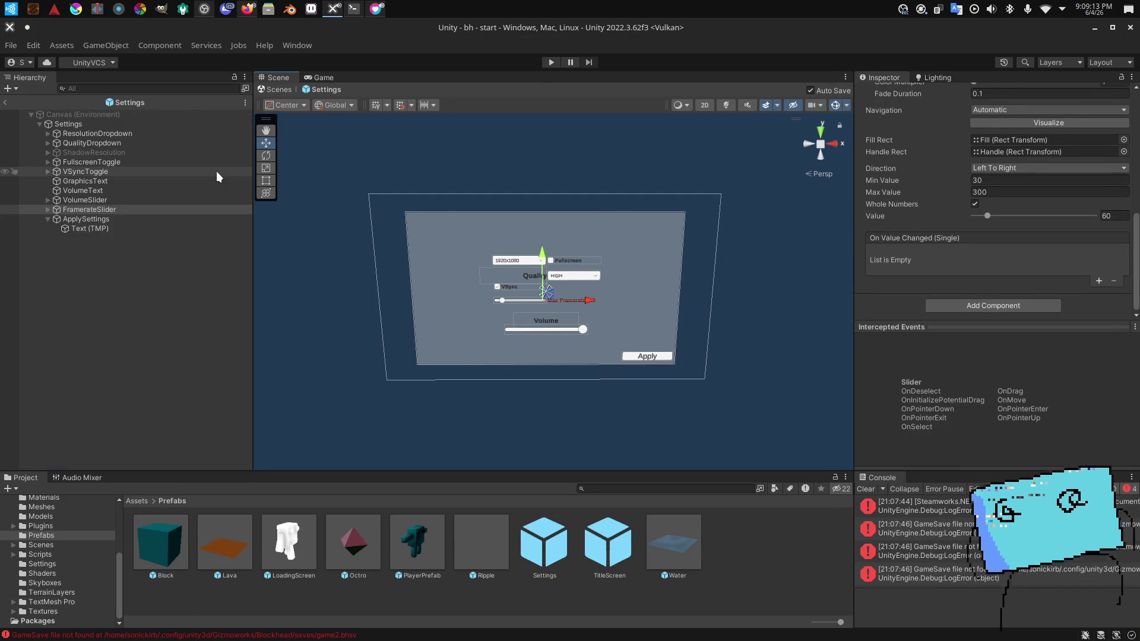
{"action": "left_click", "coordinate": [112, 171]}
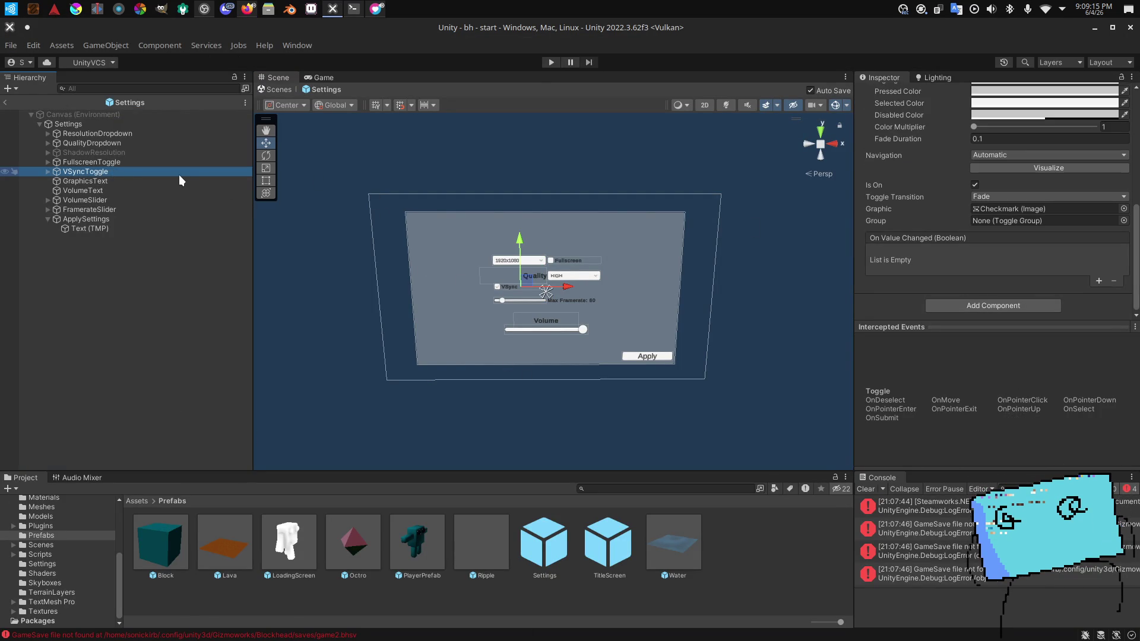
{"action": "left_click", "coordinate": [144, 161]}
{"action": "left_click", "coordinate": [154, 143]}
{"action": "left_click", "coordinate": [136, 133]}
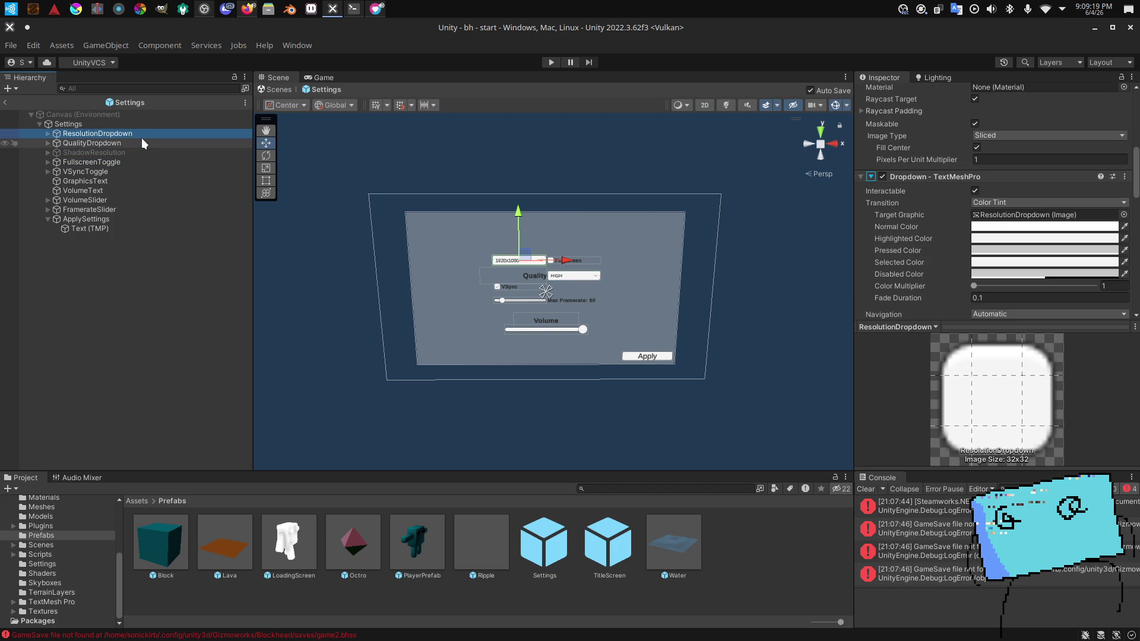
{"action": "left_click", "coordinate": [163, 152]}
{"action": "key", "text": "Delete"}
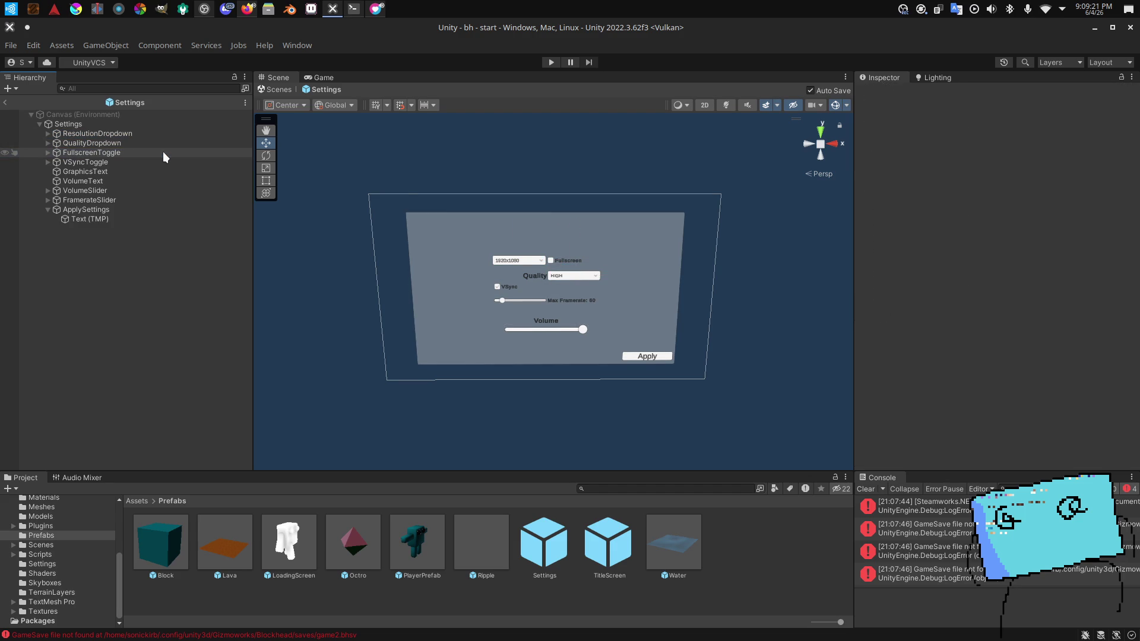
{"action": "left_click", "coordinate": [133, 133]}
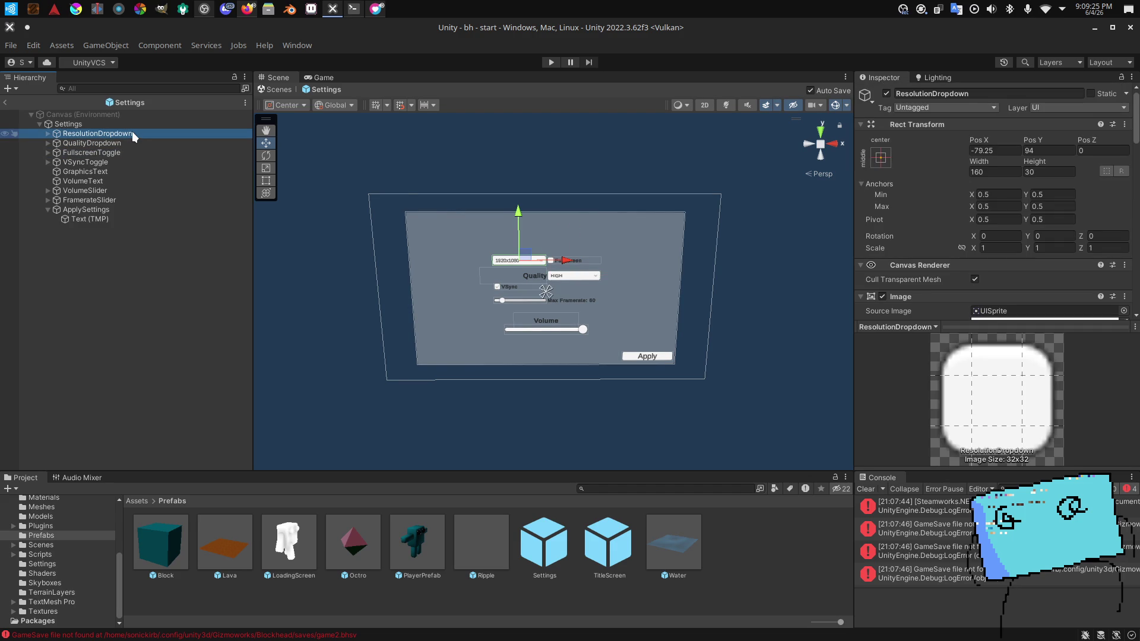
{"action": "key", "text": "alt+Tab"}
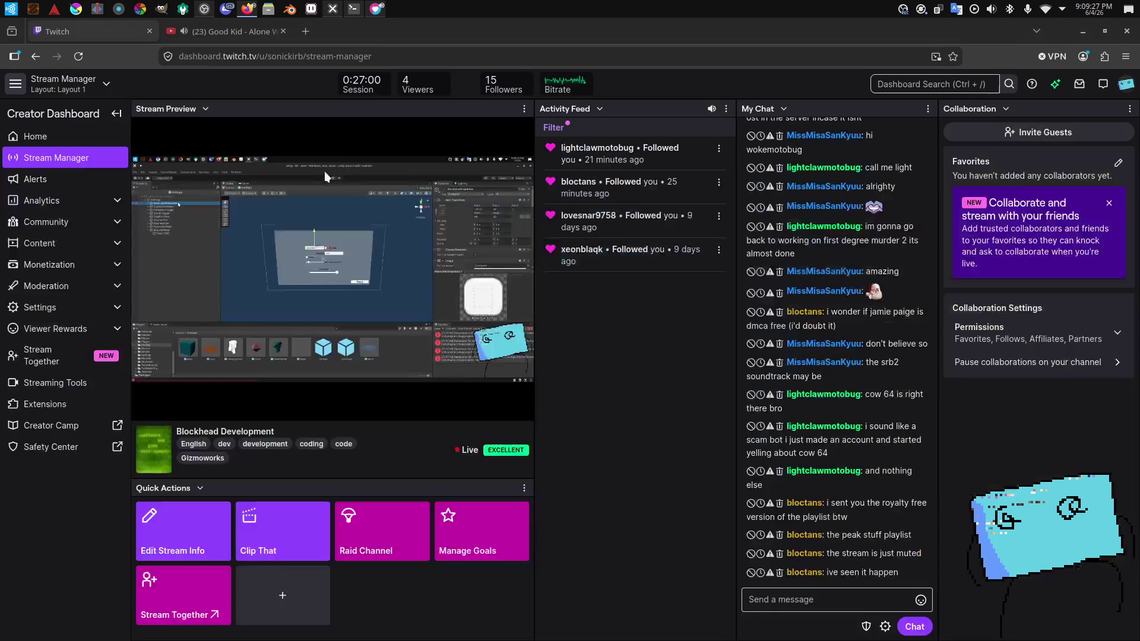
Step: Erase a stray letter from the Twitch chat box and return to Unity
{"action": "type", "text": "s"}
{"action": "key", "text": "BackSpace"}
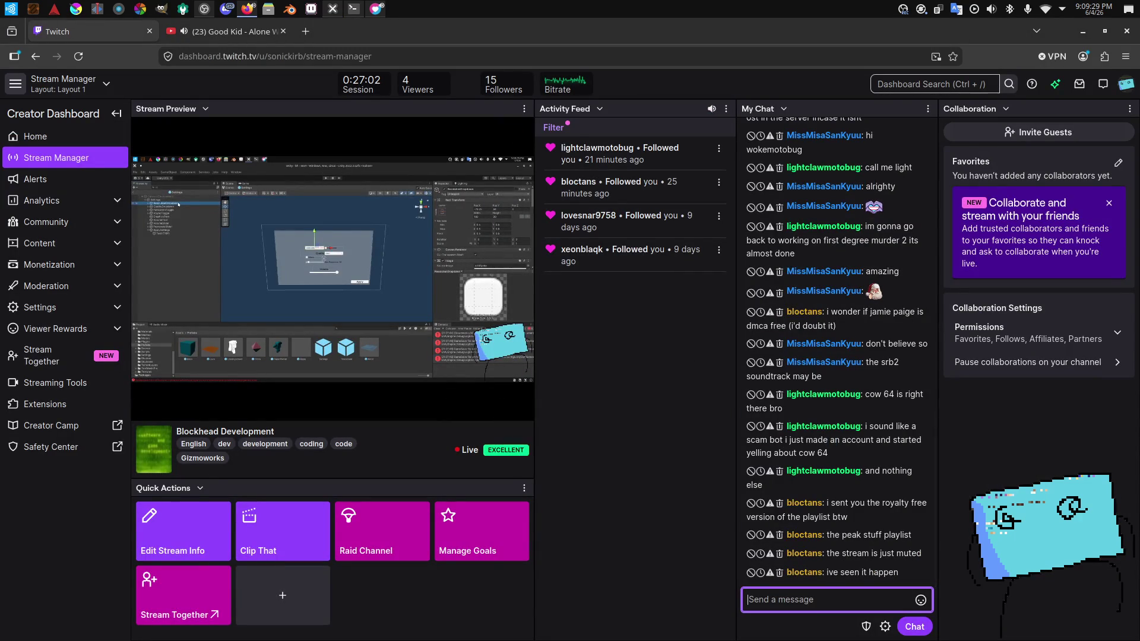
{"action": "left_click", "coordinate": [606, 408]}
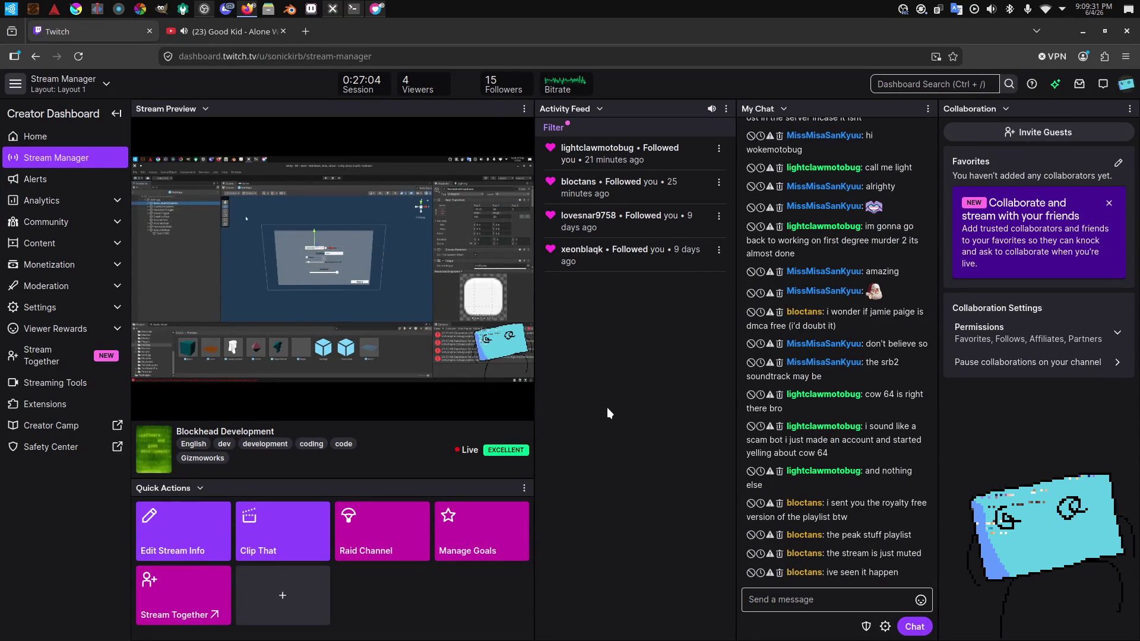
{"action": "key", "text": "alt+Tab"}
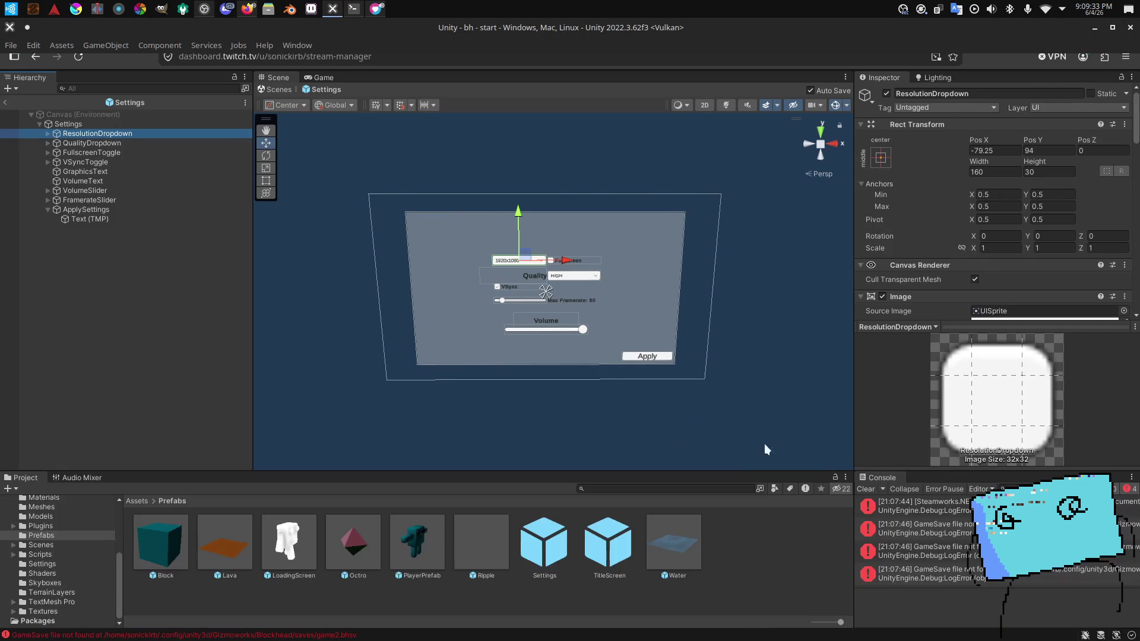
{"action": "key", "text": "alt+Tab"}
{"action": "key", "text": "alt+Tab"}
{"action": "key", "text": "alt+Tab"}
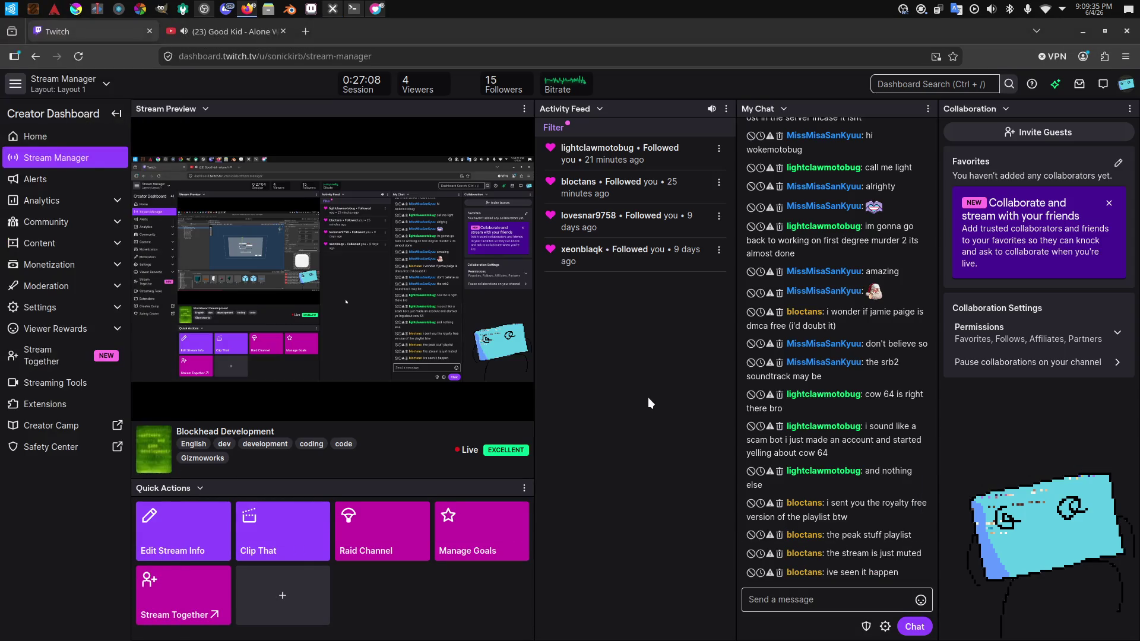
{"action": "key", "text": "alt+Tab"}
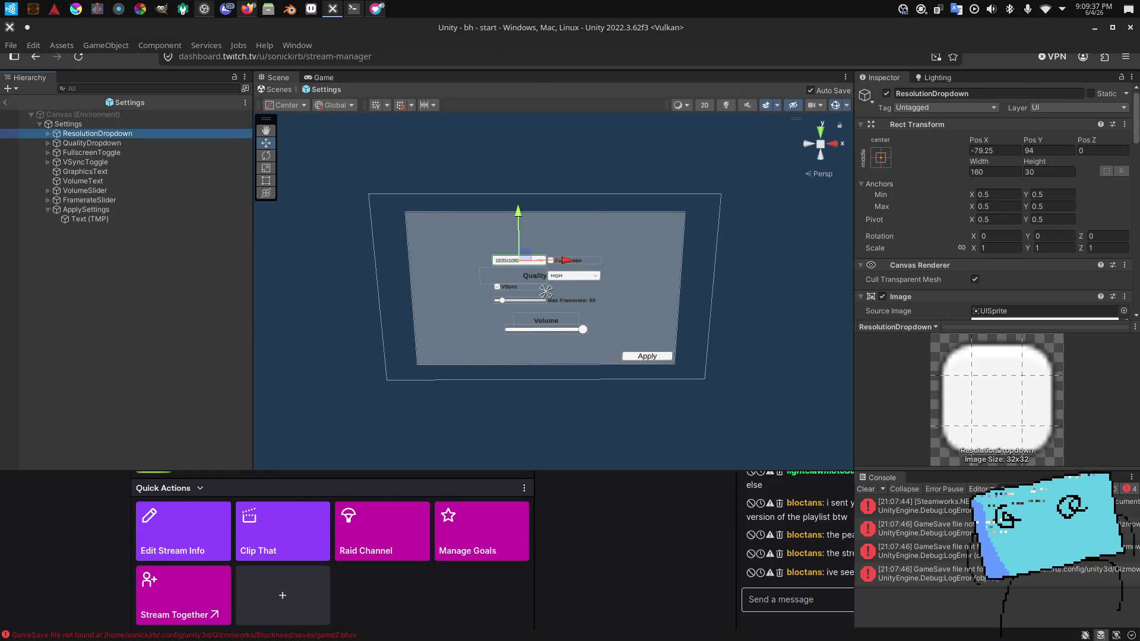
Step: Step through the resolution, quality, fullscreen, VSync, graphics and volume objects in the Hierarchy
{"action": "scroll", "coordinate": [1005, 205], "scroll_direction": "down", "scroll_amount": 10}
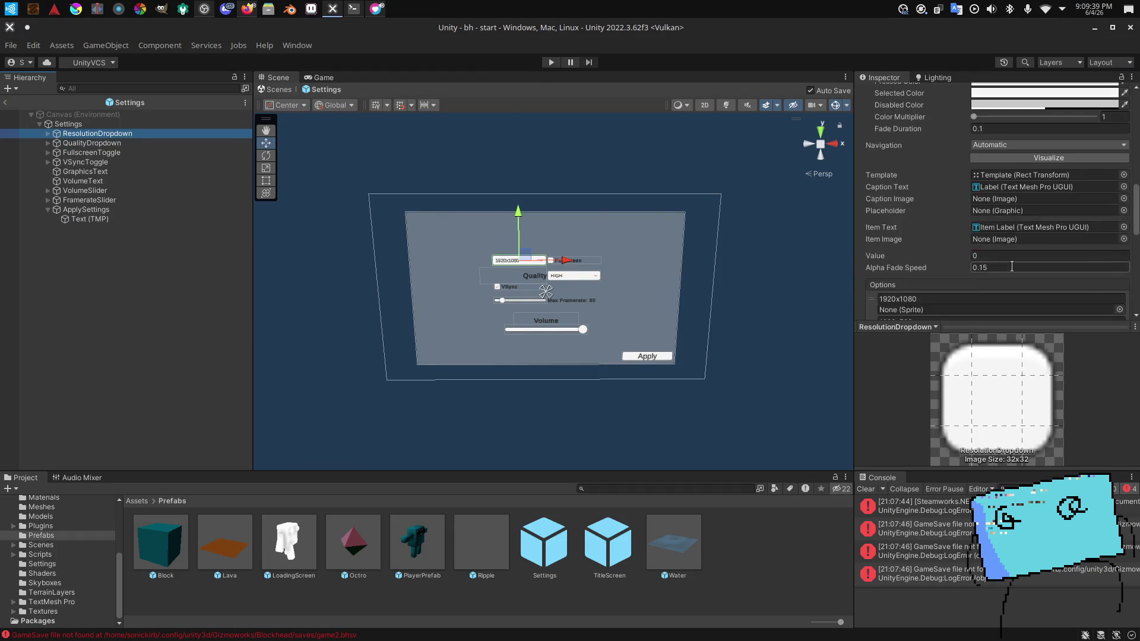
{"action": "scroll", "coordinate": [1011, 266], "scroll_direction": "down", "scroll_amount": 3}
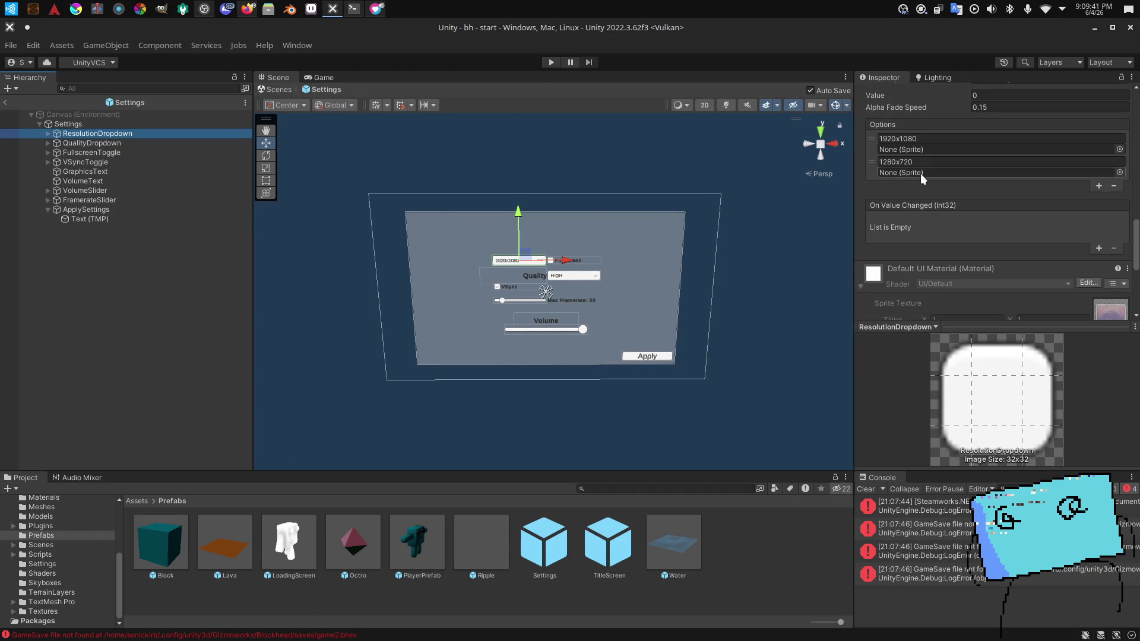
{"action": "left_click", "coordinate": [121, 267]}
{"action": "left_click", "coordinate": [135, 150]}
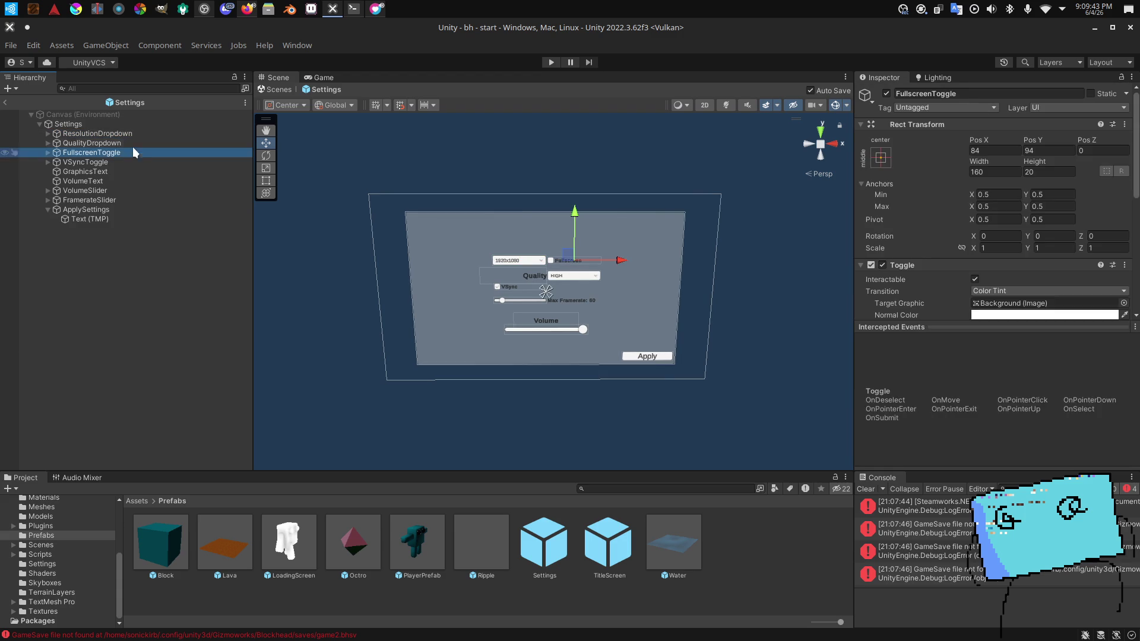
{"action": "left_click", "coordinate": [120, 136]}
{"action": "scroll", "coordinate": [1034, 192], "scroll_direction": "down", "scroll_amount": 3}
{"action": "scroll", "coordinate": [1034, 192], "scroll_direction": "down", "scroll_amount": 10}
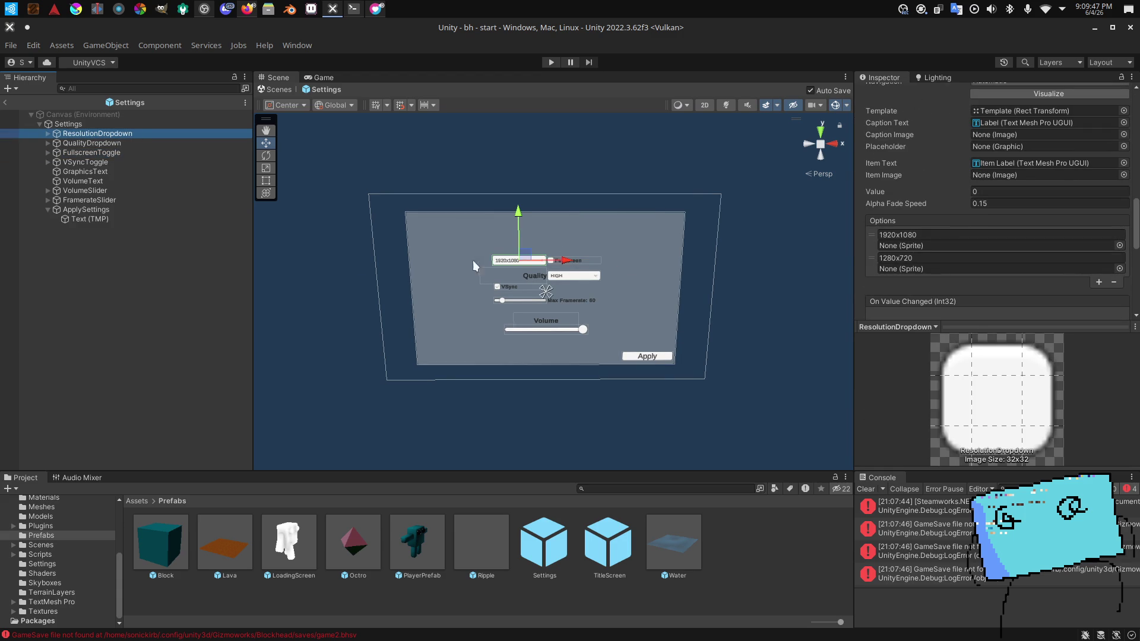
{"action": "left_click", "coordinate": [88, 275]}
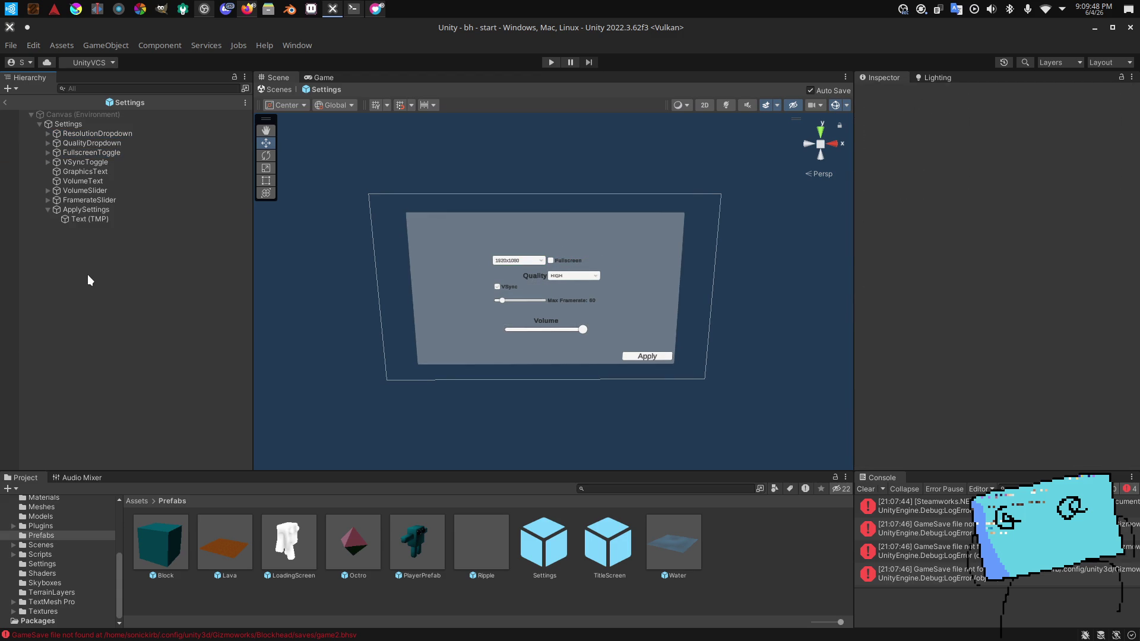
{"action": "left_click", "coordinate": [69, 180]}
{"action": "left_click", "coordinate": [71, 171]}
{"action": "left_click", "coordinate": [73, 161]}
{"action": "left_click", "coordinate": [63, 152]}
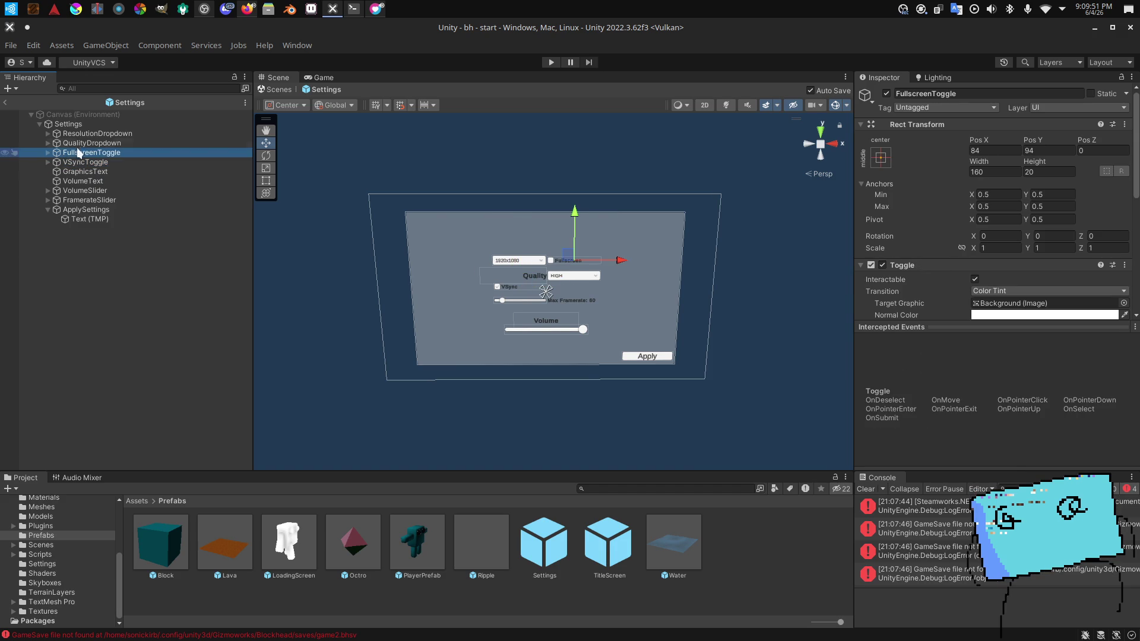
{"action": "left_click", "coordinate": [70, 144]}
{"action": "left_click", "coordinate": [77, 134]}
Step: Inspect the volume label and volume slider objects
{"action": "scroll", "coordinate": [903, 228], "scroll_direction": "down", "scroll_amount": 10}
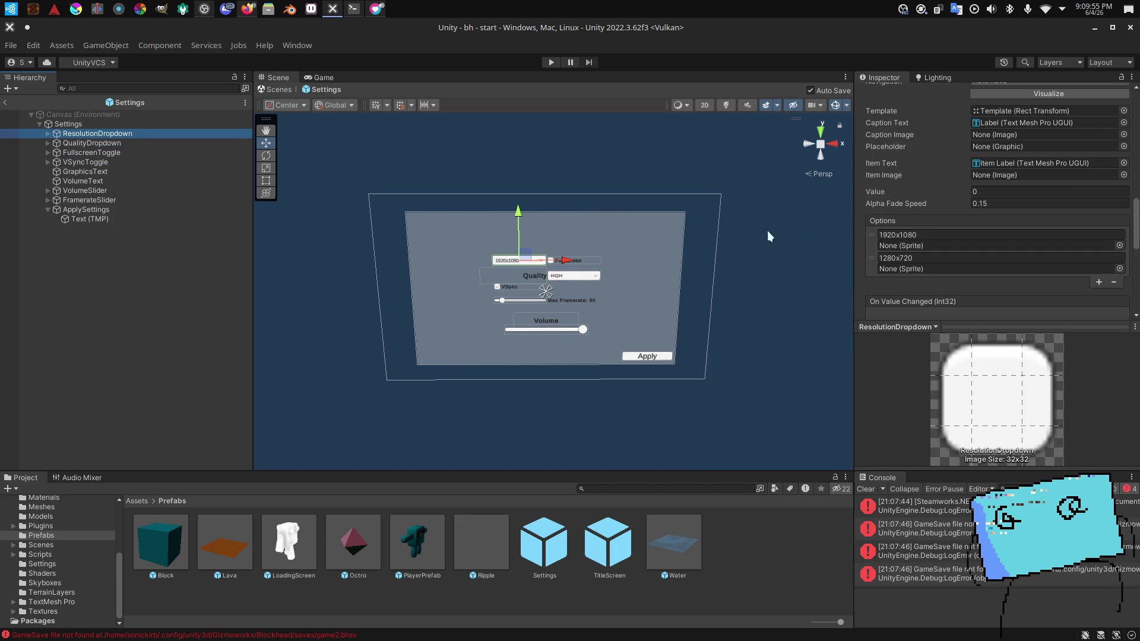
{"action": "left_click", "coordinate": [201, 183]}
{"action": "left_click", "coordinate": [217, 191]}
{"action": "left_click", "coordinate": [204, 182]}
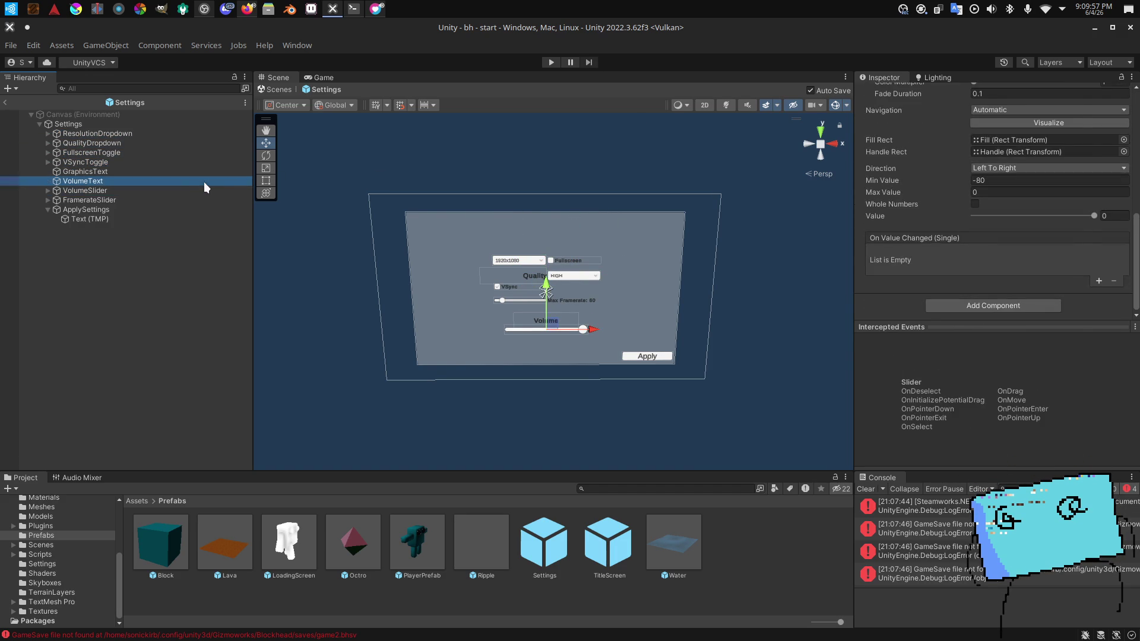
{"action": "scroll", "coordinate": [921, 184], "scroll_direction": "down", "scroll_amount": 5}
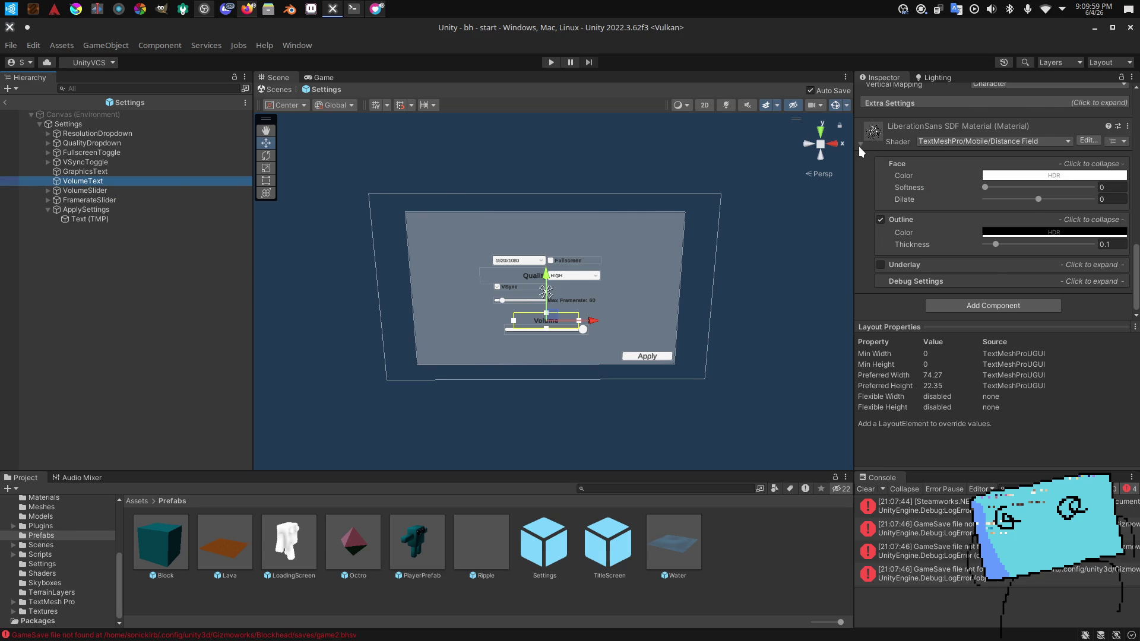
{"action": "left_click", "coordinate": [860, 145]}
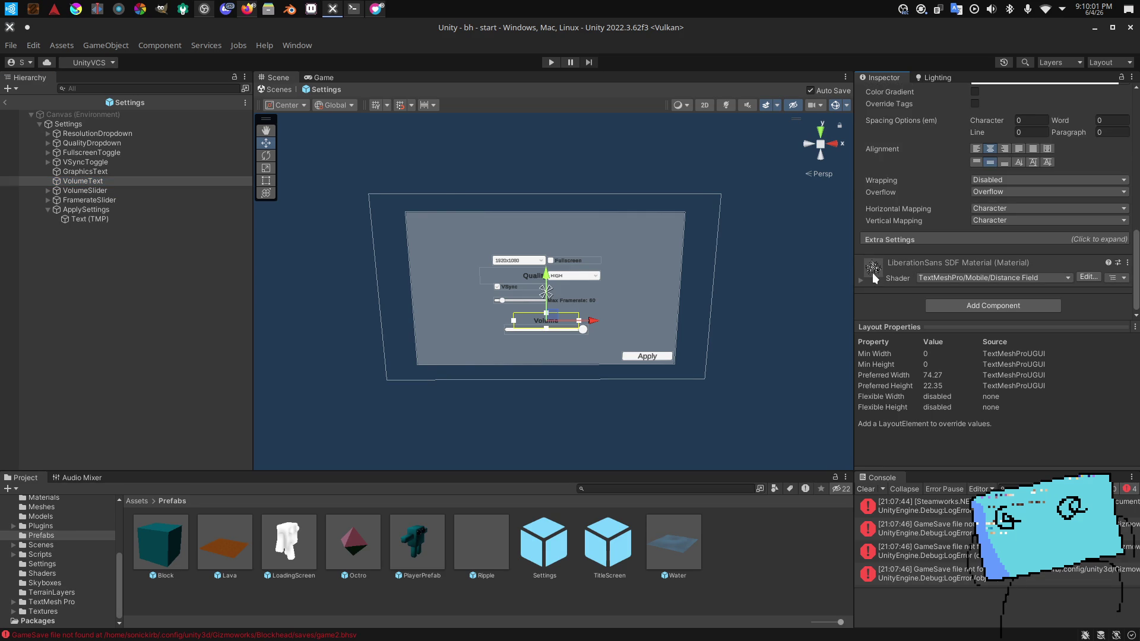
{"action": "scroll", "coordinate": [993, 268], "scroll_direction": "up", "scroll_amount": 3}
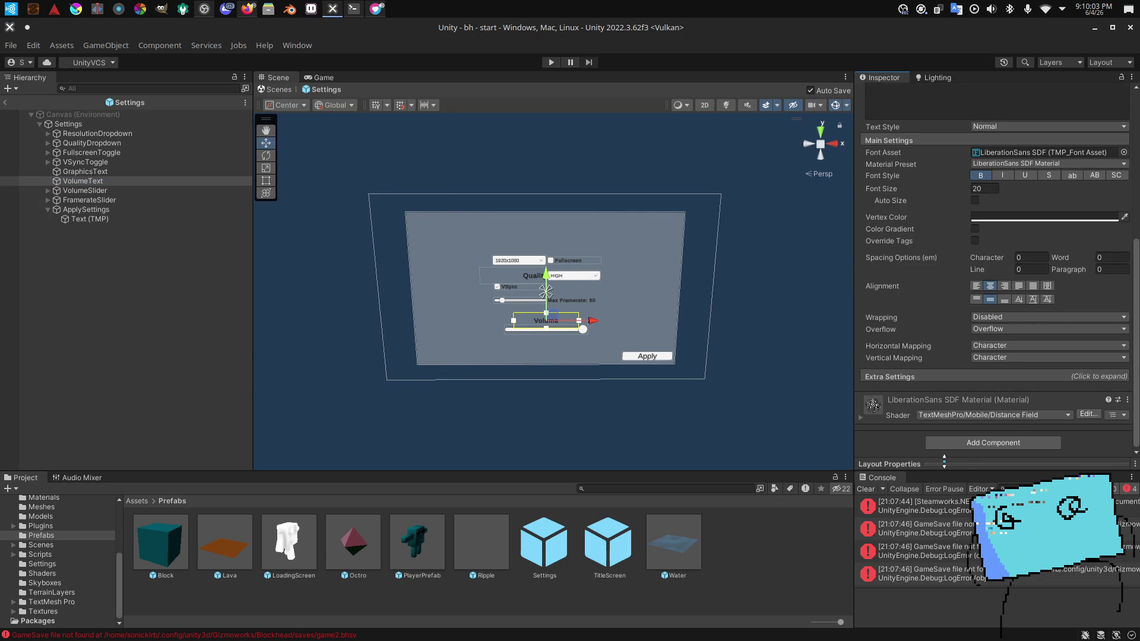
Step: Clear the console errors and confirm the Apply button calls SettingsMenu.ApplySettings
{"action": "left_click", "coordinate": [865, 488]}
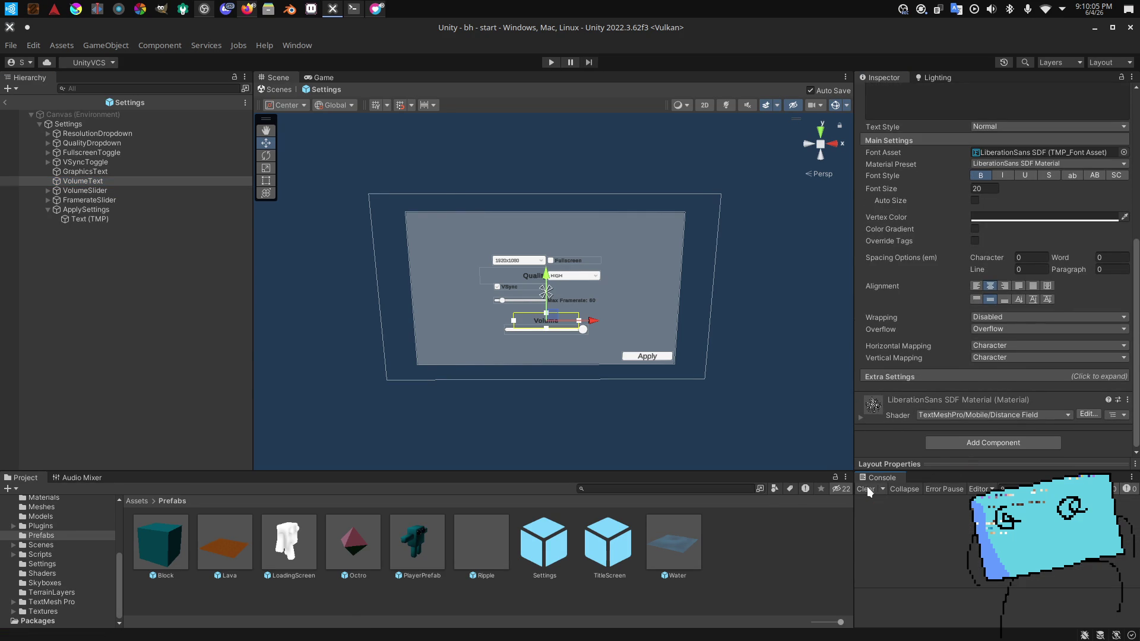
{"action": "left_click", "coordinate": [889, 464]}
{"action": "scroll", "coordinate": [936, 291], "scroll_direction": "up", "scroll_amount": 3}
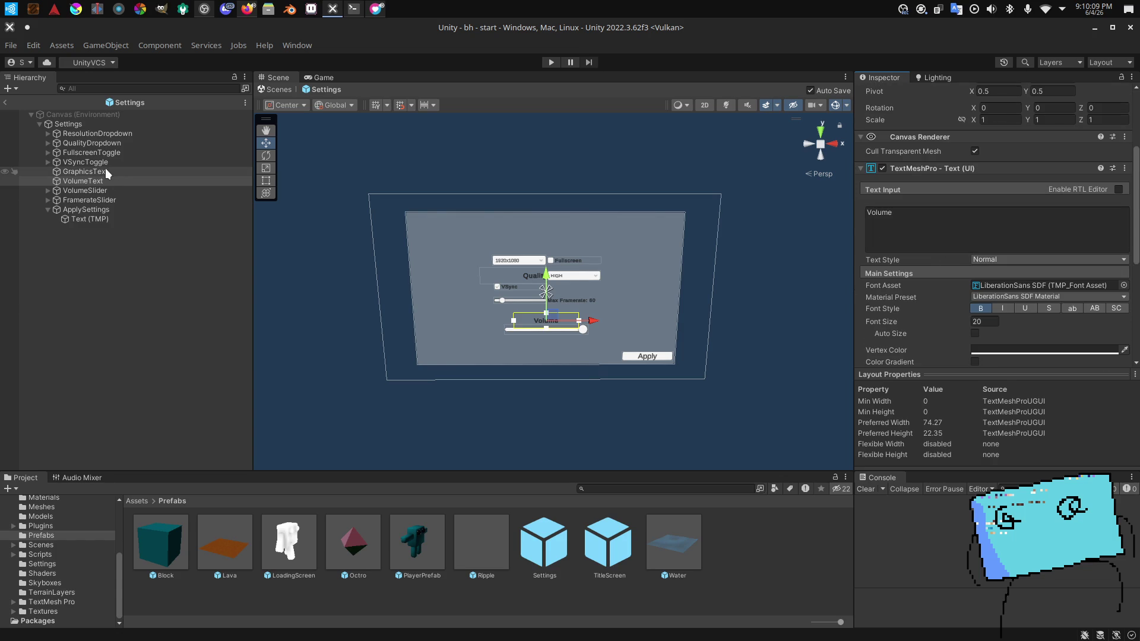
{"action": "left_click", "coordinate": [135, 211]}
{"action": "scroll", "coordinate": [905, 141], "scroll_direction": "down", "scroll_amount": 5}
{"action": "scroll", "coordinate": [903, 137], "scroll_direction": "down", "scroll_amount": 3}
{"action": "scroll", "coordinate": [903, 137], "scroll_direction": "up", "scroll_amount": 4}
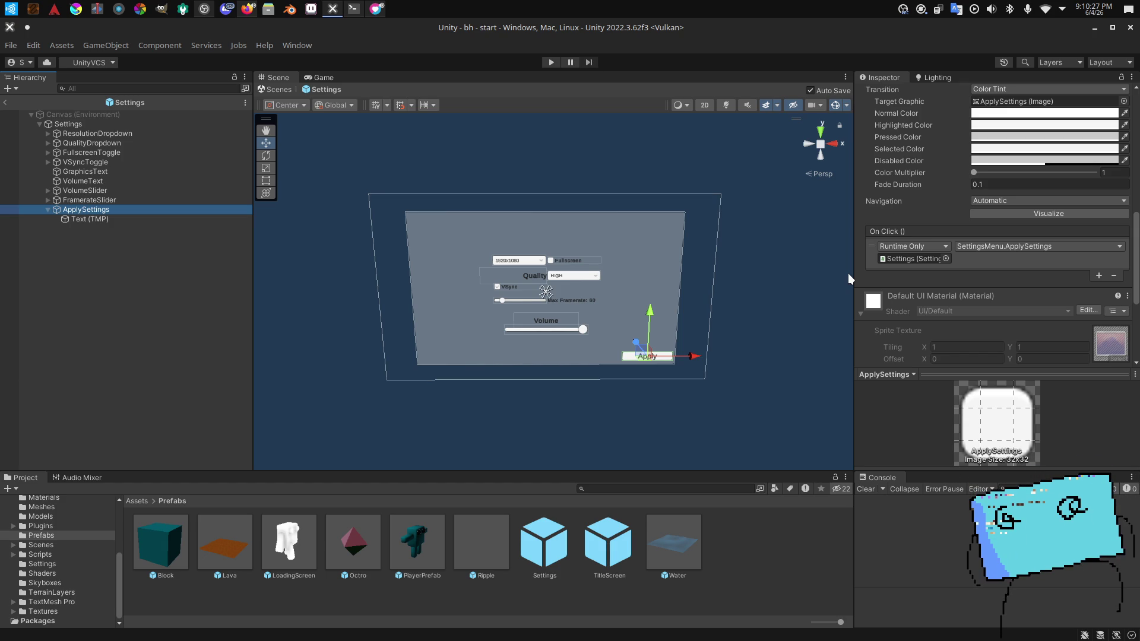
Step: Show the Scripts folder contents down to the SettingsMenu script
{"action": "left_click", "coordinate": [36, 554]}
{"action": "scroll", "coordinate": [355, 536], "scroll_direction": "down", "scroll_amount": 3}
{"action": "scroll", "coordinate": [460, 566], "scroll_direction": "down", "scroll_amount": 3}
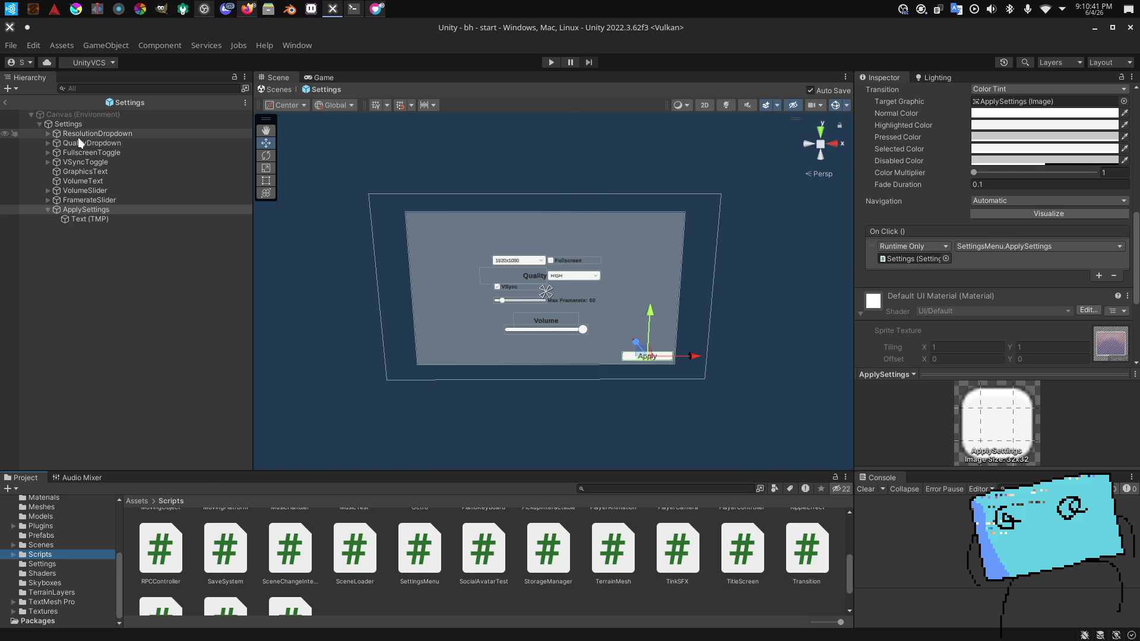
{"action": "key", "text": "alt+Tab"}
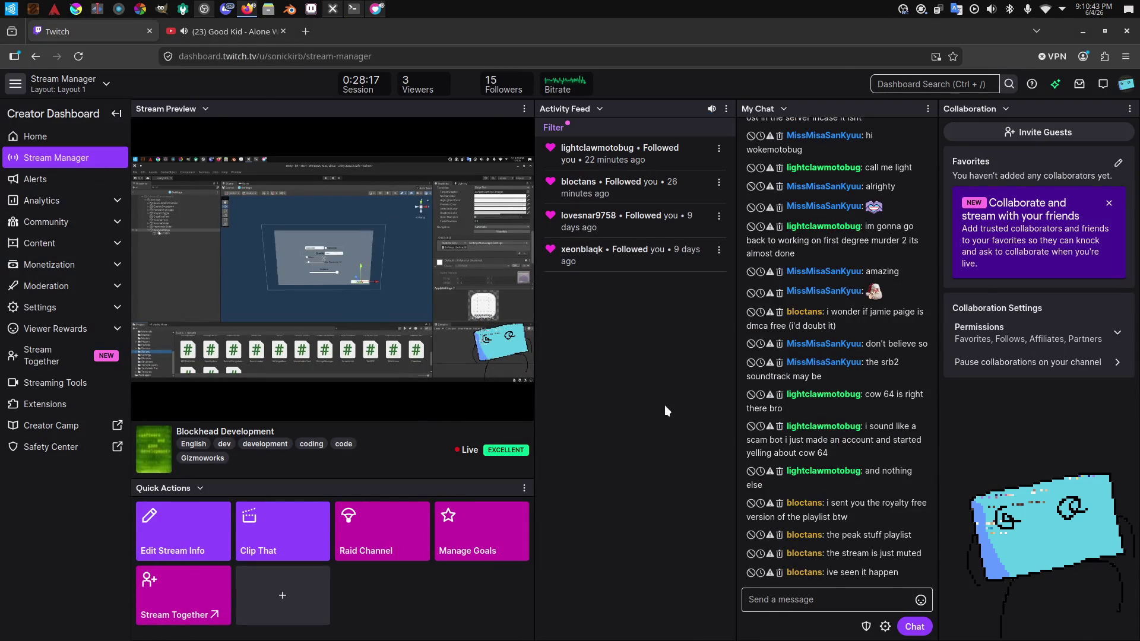
{"action": "key", "text": "alt+Tab"}
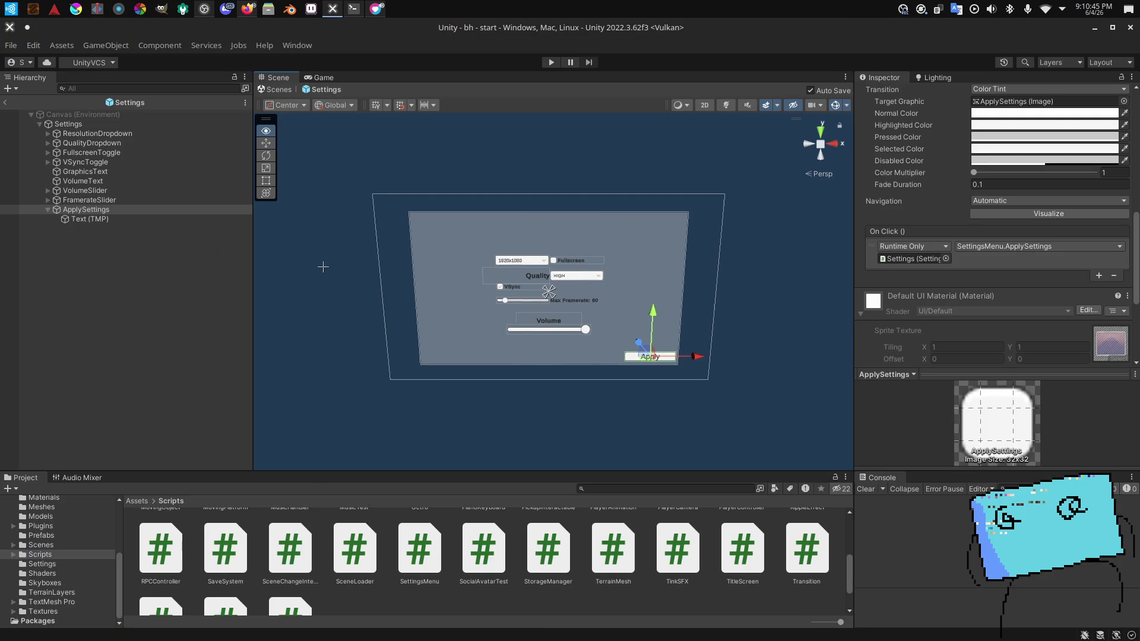
Step: Exit prefab mode to the start scene and select the SettingsMenu script asset
{"action": "left_click_drag", "start_coordinate": [323, 262], "coordinate": [327, 270]}
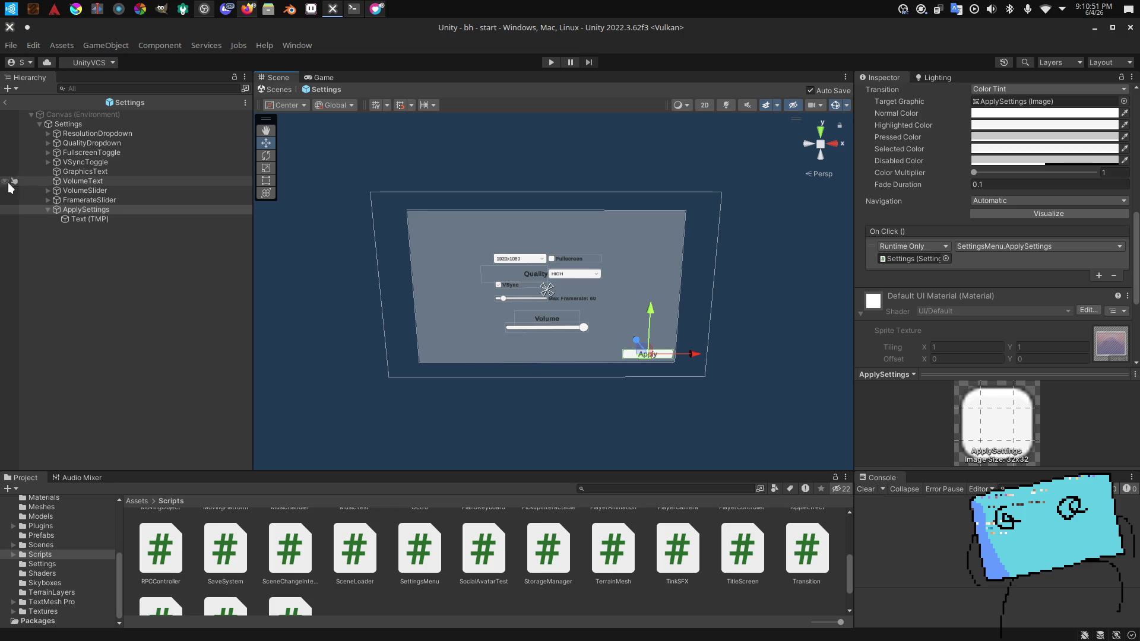
{"action": "left_click", "coordinate": [5, 102]}
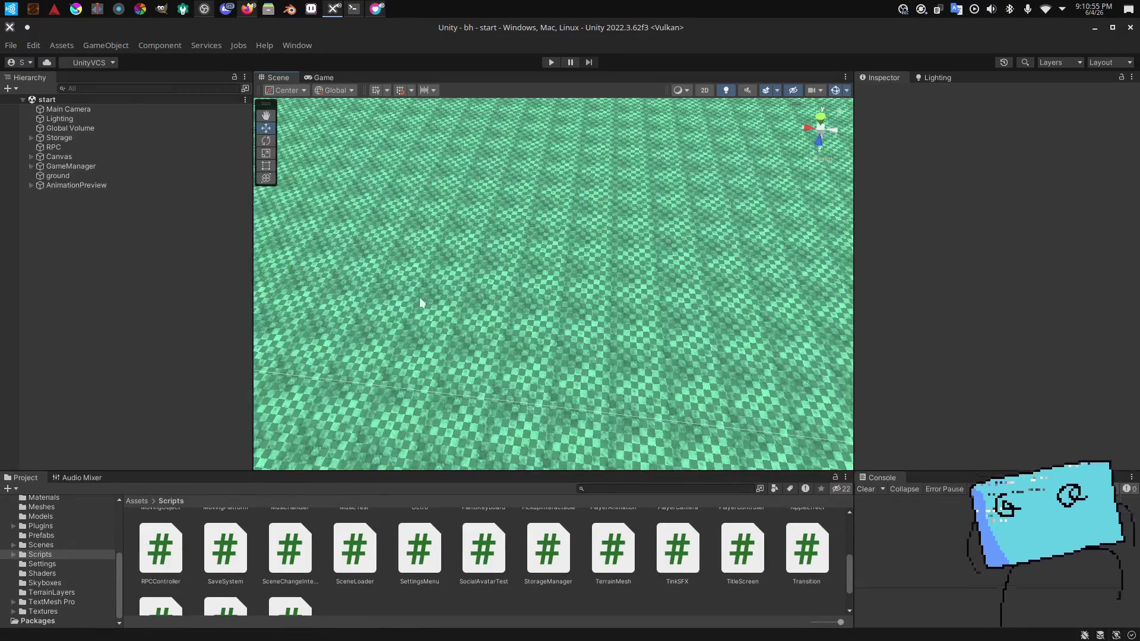
{"action": "left_click", "coordinate": [435, 549]}
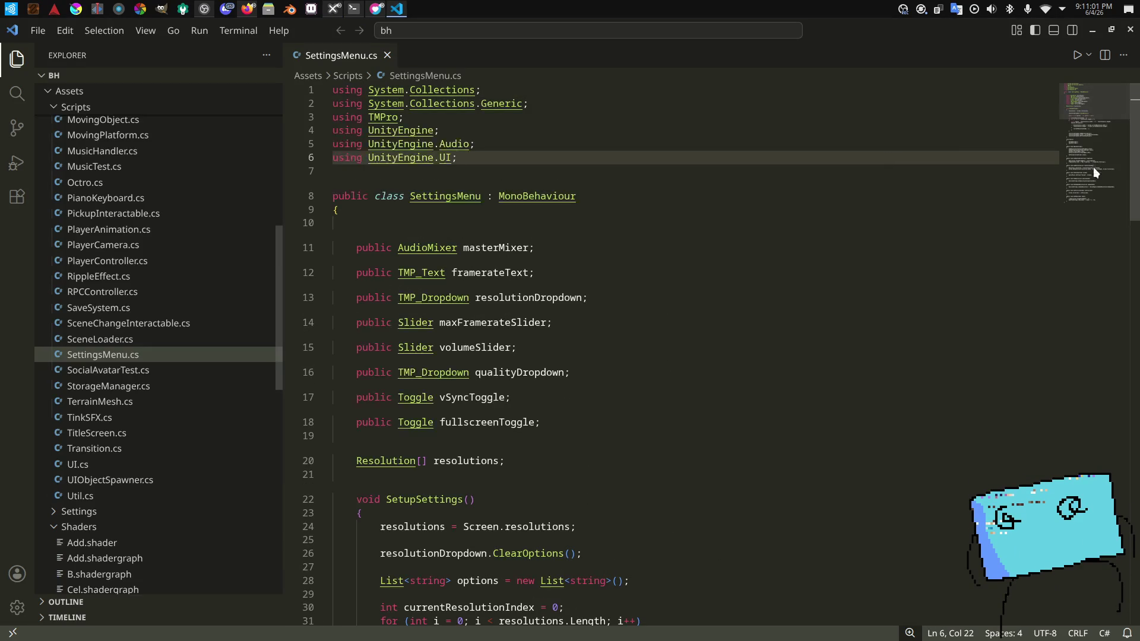
Step: Add SetQuality(qualityDropdown.value); after SetFullscreen in ApplySettings and save
{"action": "left_click", "coordinate": [1095, 172]}
{"action": "left_click", "coordinate": [683, 267]}
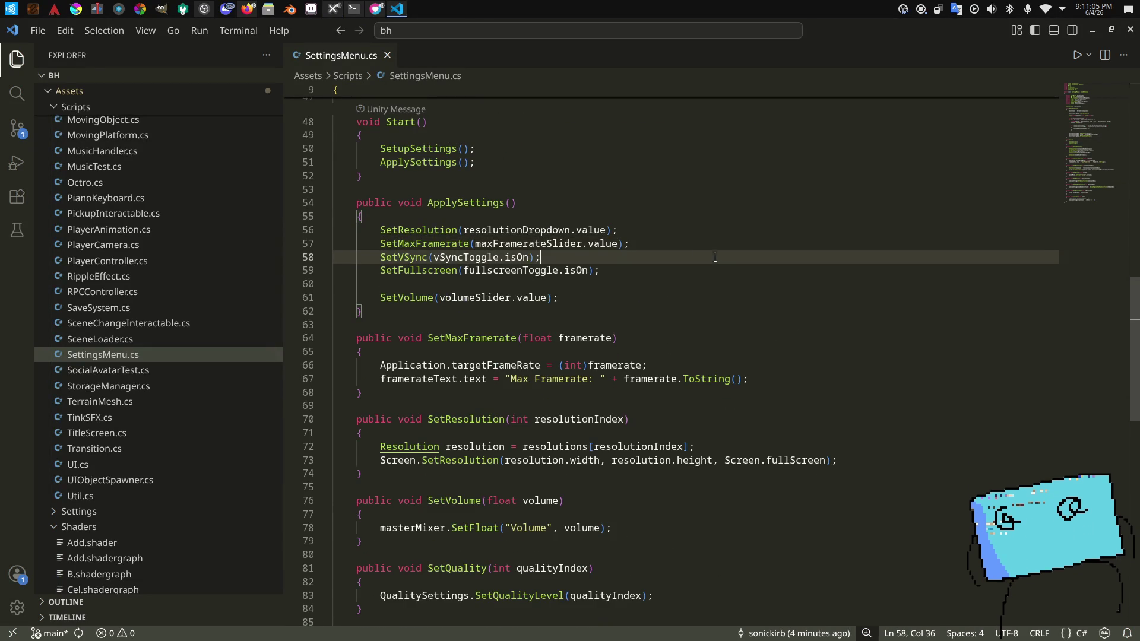
{"action": "scroll", "coordinate": [712, 255], "scroll_direction": "down", "scroll_amount": 2}
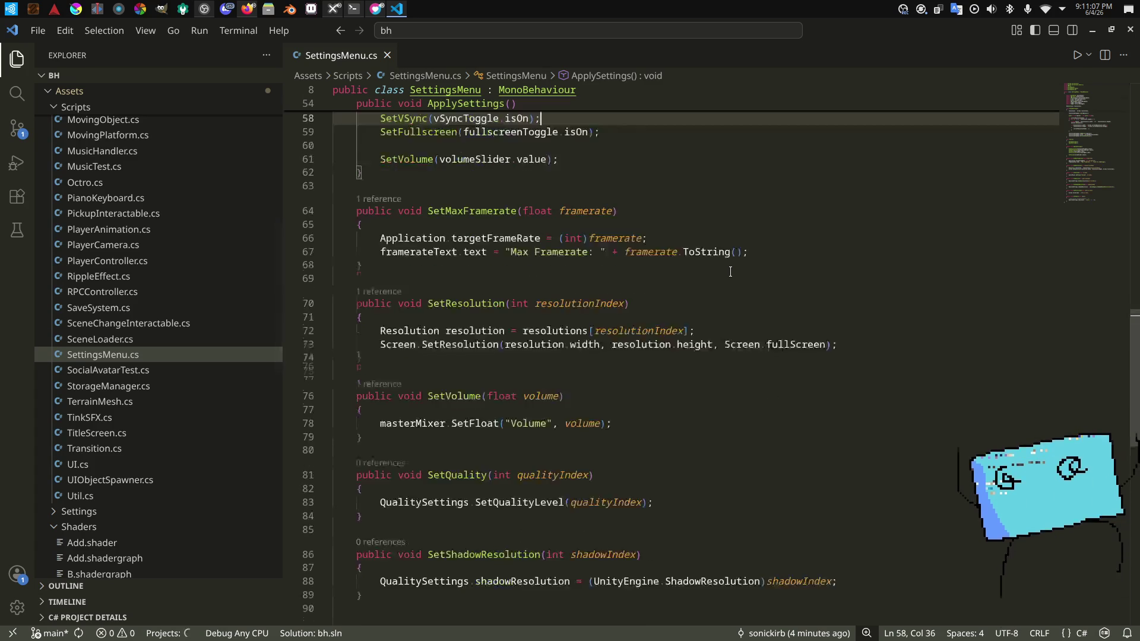
{"action": "left_click", "coordinate": [638, 194]}
{"action": "key", "text": "Return"}
{"action": "type", "text": "set"}
{"action": "key", "text": "BackSpace"}
{"action": "key", "text": "BackSpace"}
{"action": "key", "text": "BackSpace"}
{"action": "type", "text": "SetQ"}
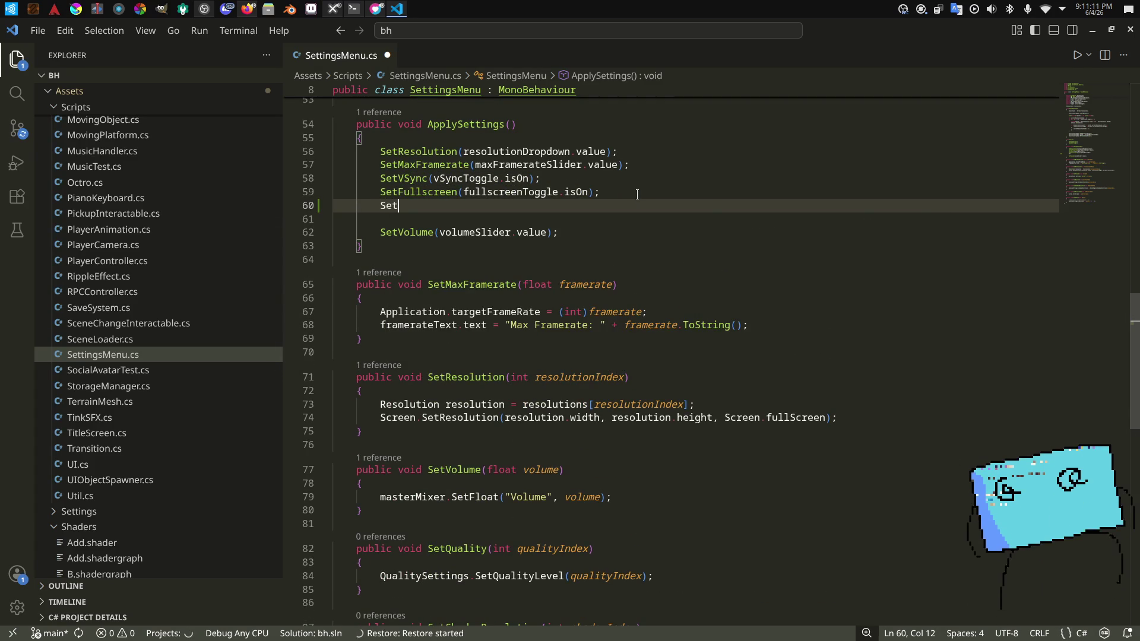
{"action": "key", "text": "Tab"}
{"action": "type", "text": "(qualityDropdown.val"}
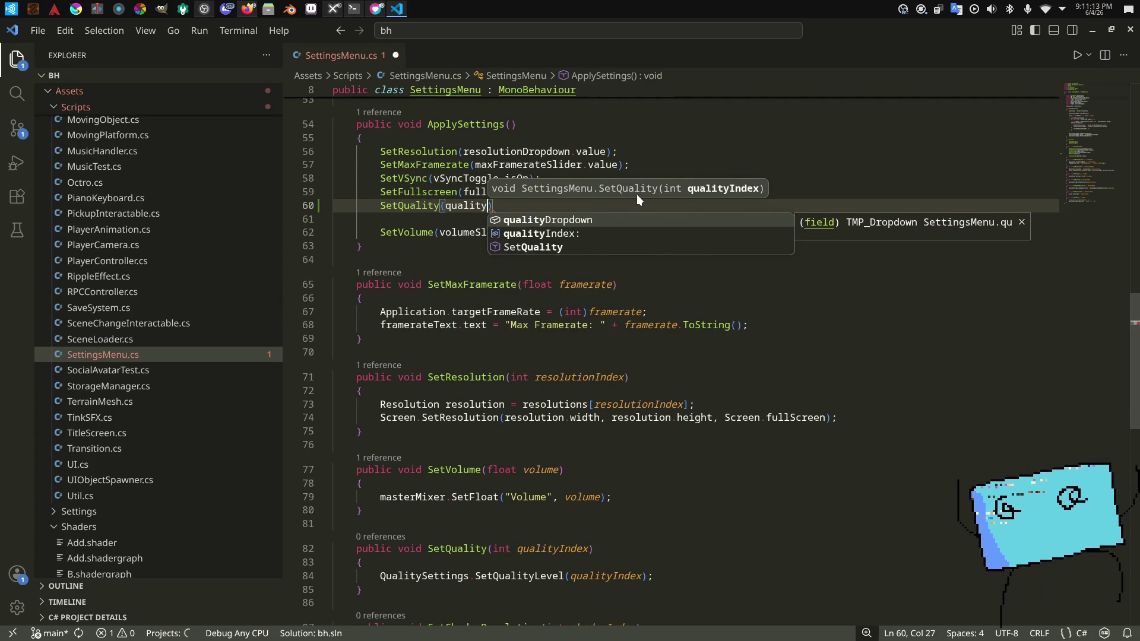
{"action": "key", "text": "Tab"}
{"action": "type", "text": ");"}
{"action": "key", "text": "ctrl+s"}
{"action": "key", "text": "alt+Tab"}
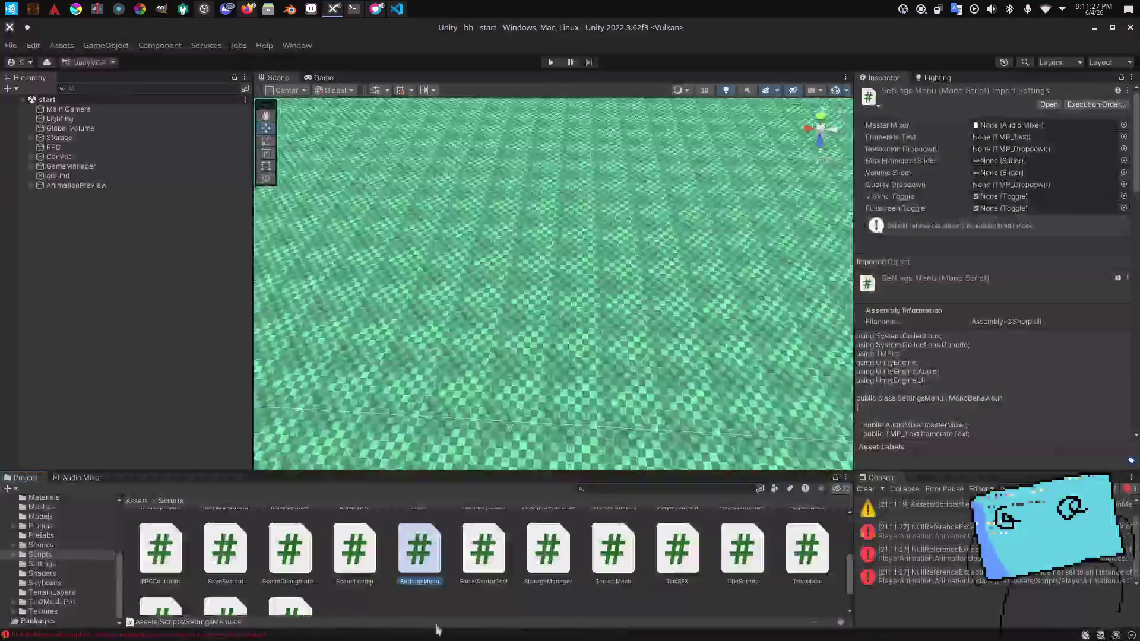
Step: In Unity's Game view, clear the console errors and start play mode
{"action": "left_click", "coordinate": [309, 78]}
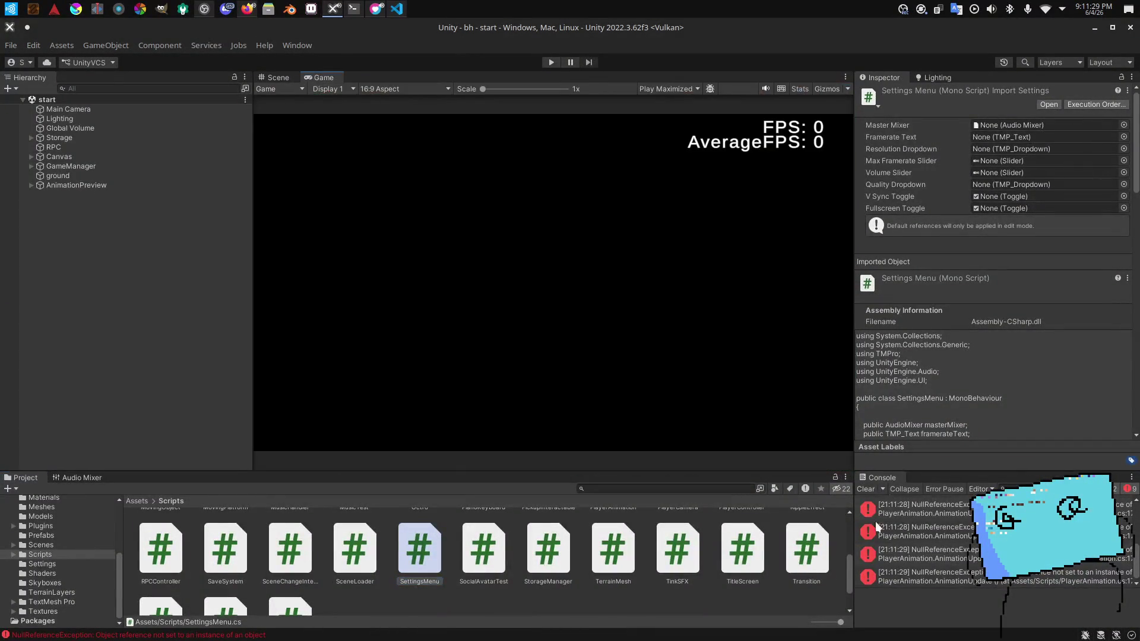
{"action": "left_click", "coordinate": [864, 488]}
{"action": "left_click", "coordinate": [3, 45]}
{"action": "left_click", "coordinate": [433, 321]}
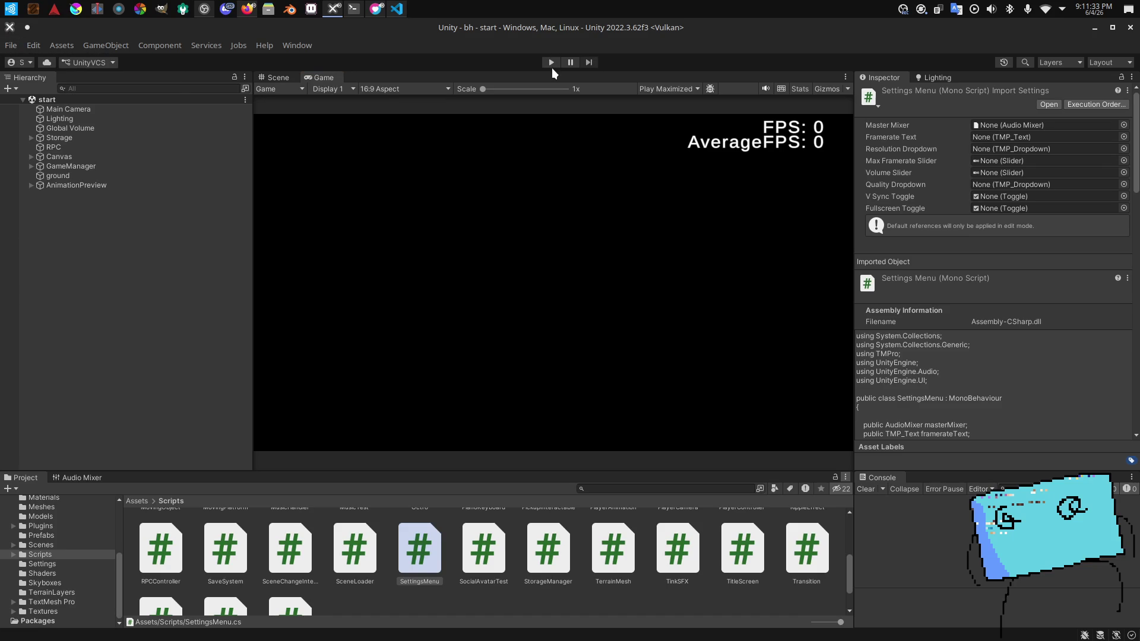
{"action": "left_click", "coordinate": [551, 63]}
{"action": "key", "text": "super"}
Step: Launch Konsole and move into the bhstudios project folder
{"action": "type", "text": "kions"}
{"action": "key", "text": "BackSpace"}
{"action": "key", "text": "BackSpace"}
{"action": "key", "text": "BackSpace"}
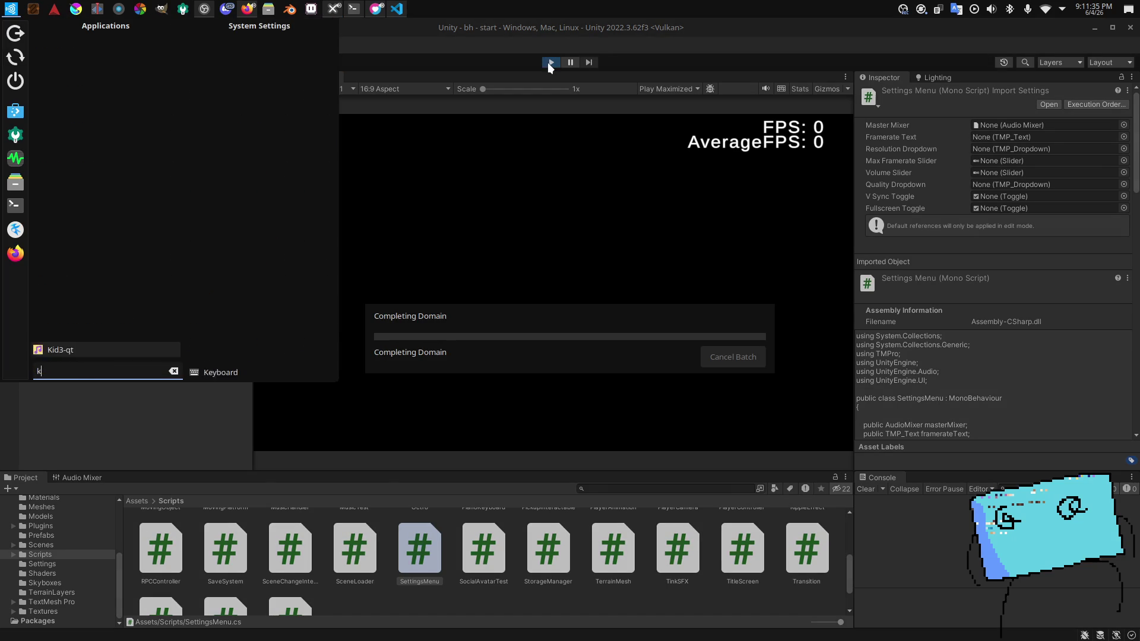
{"action": "key", "text": "Return"}
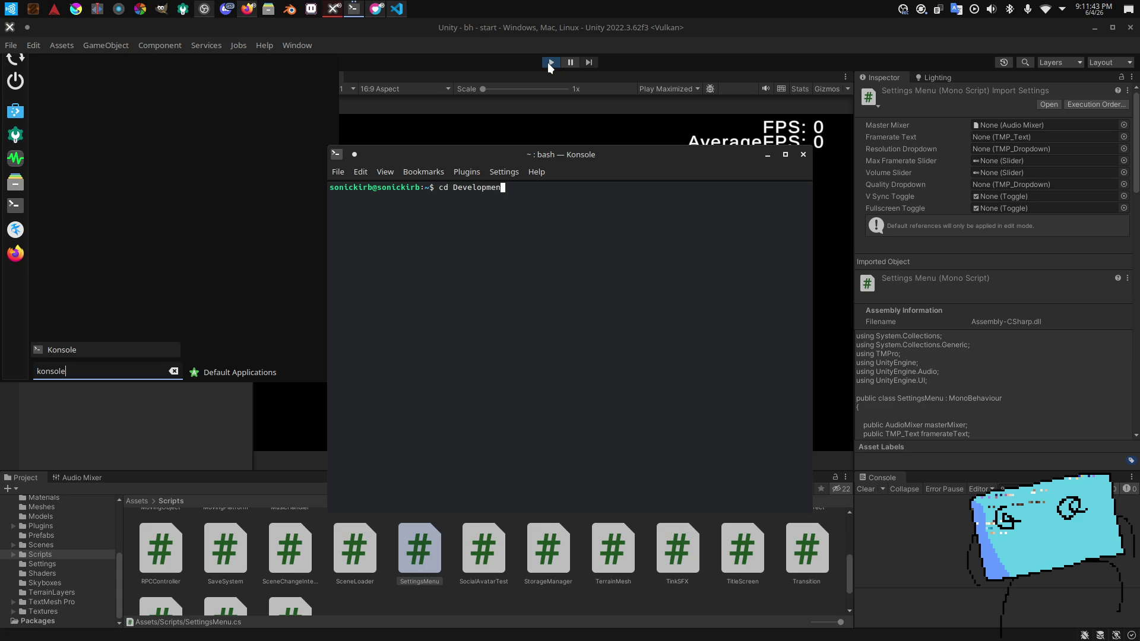
{"action": "type", "text": "bhstudios"}
{"action": "key", "text": "Return"}
Step: Run push.bash with commit message 'set quality on apply', then set the game's Quality to POTATO
{"action": "type", "text": "cd bh"}
{"action": "key", "text": "Return"}
{"action": "type", "text": "bash push.bash \"fi"}
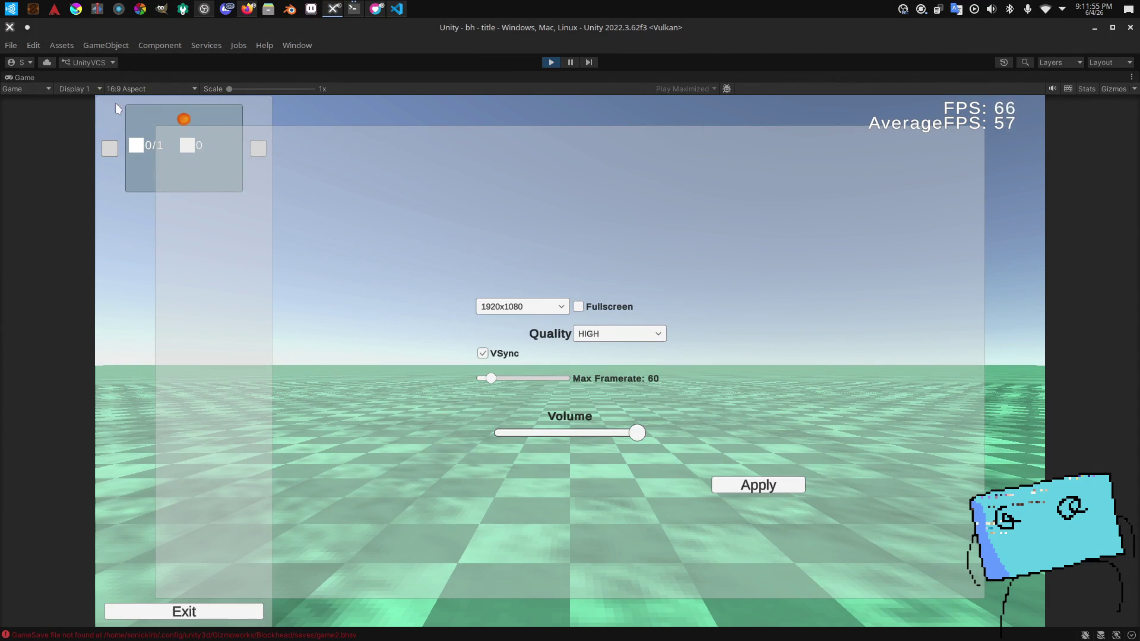
{"action": "key", "text": "alt+Tab"}
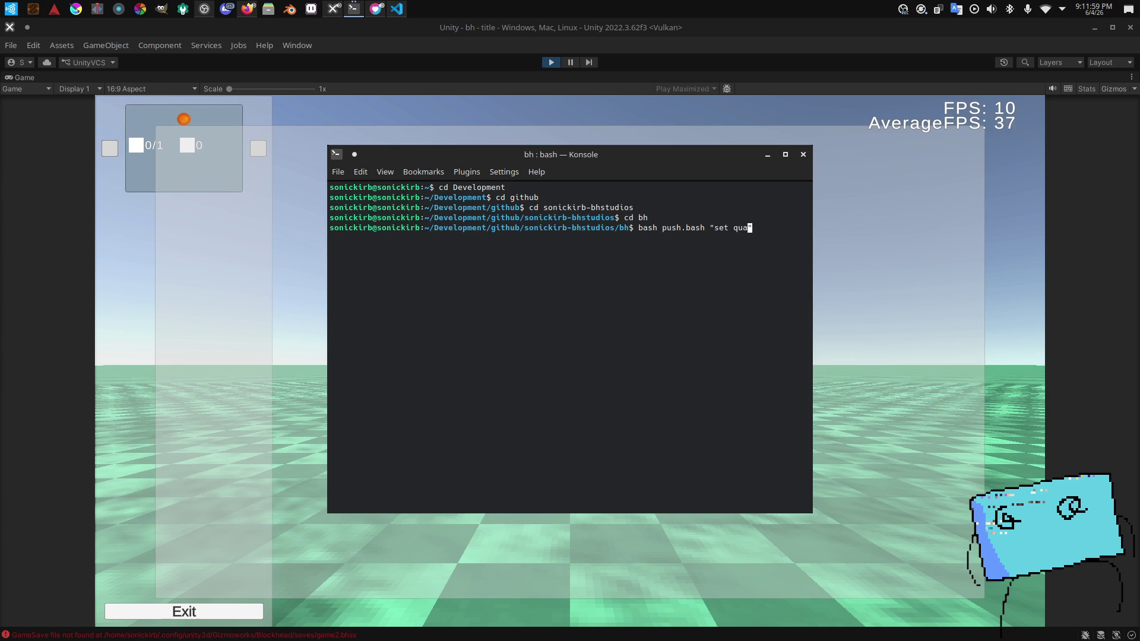
{"action": "key", "text": "Return"}
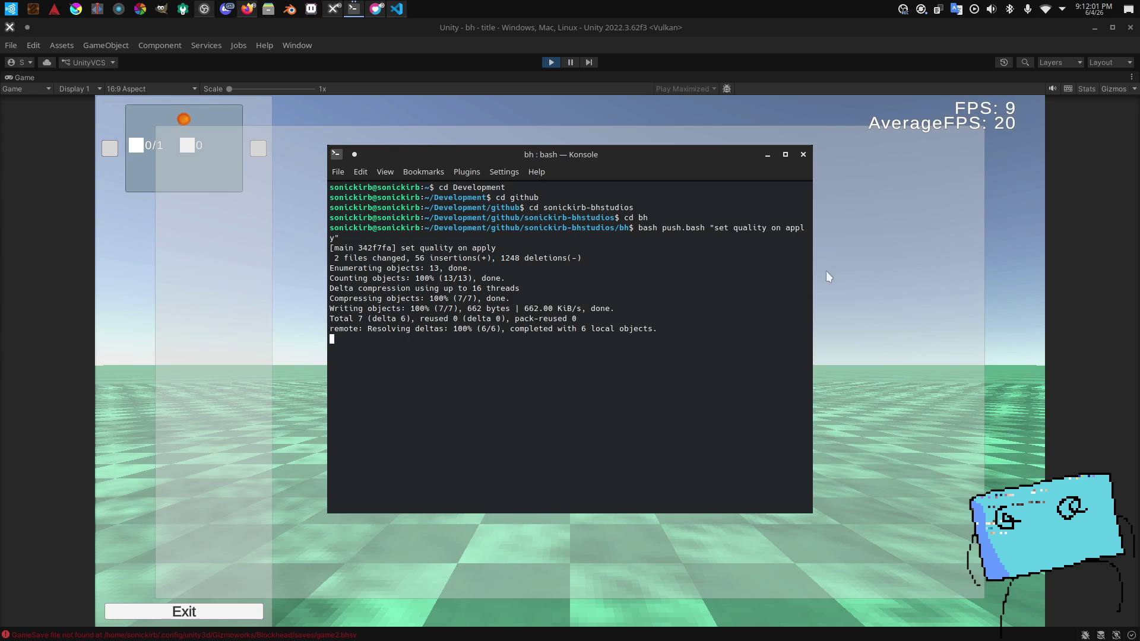
{"action": "left_click", "coordinate": [663, 334]}
{"action": "left_click", "coordinate": [594, 349]}
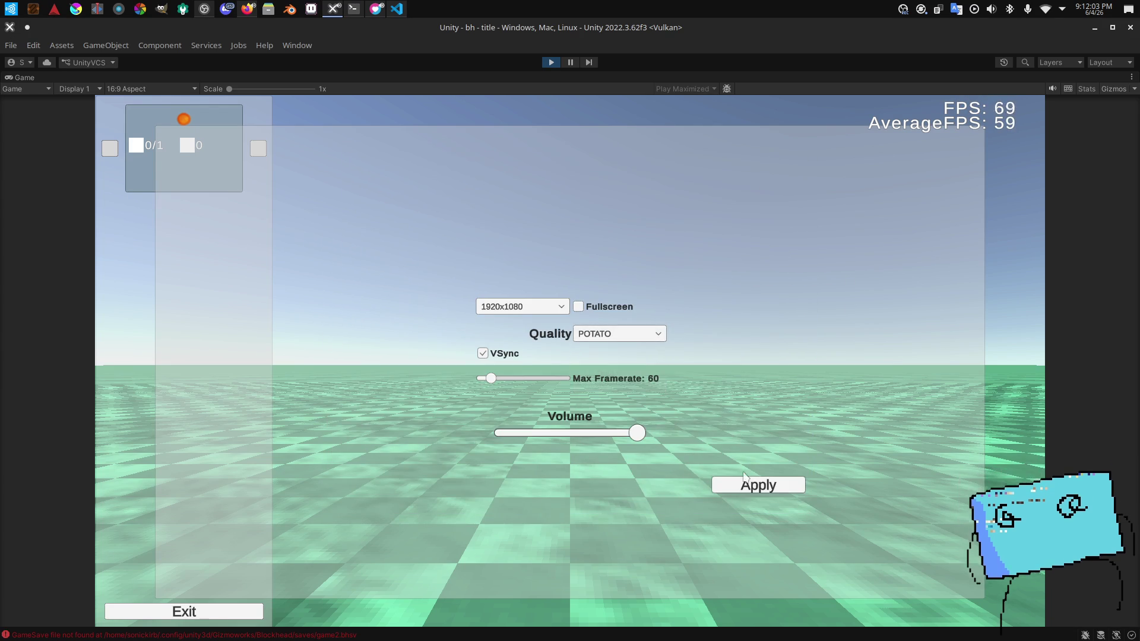
Step: Cycle the Quality dropdown through LOW and MEDIUM, ending on HIGH
{"action": "left_click", "coordinate": [597, 336]}
{"action": "left_click", "coordinate": [594, 362]}
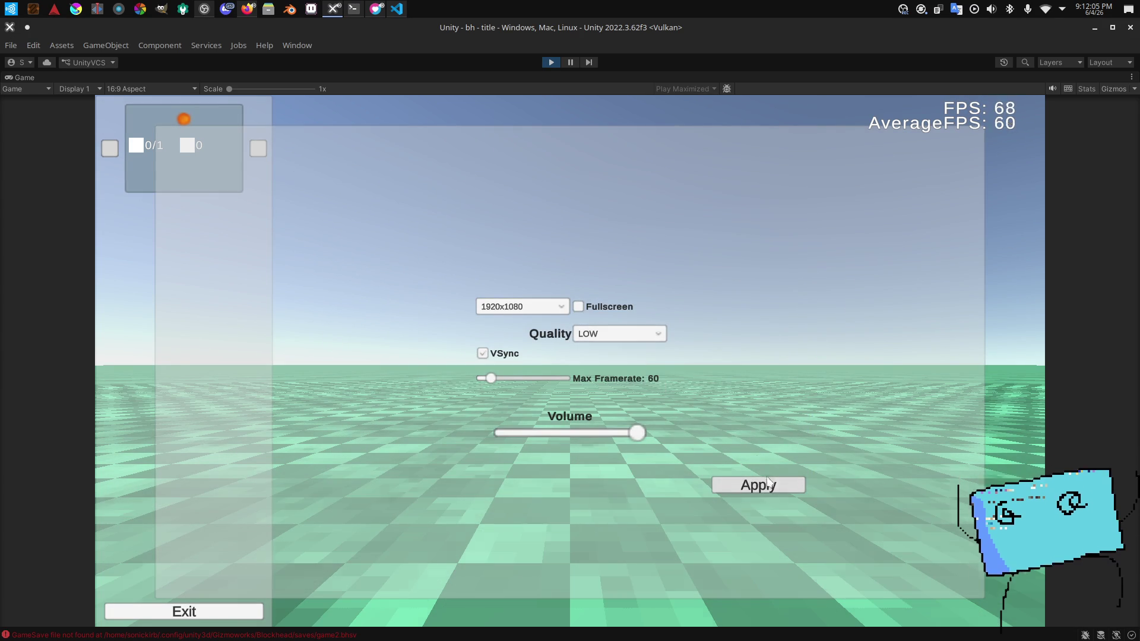
{"action": "left_click", "coordinate": [629, 335]}
{"action": "left_click", "coordinate": [635, 373]}
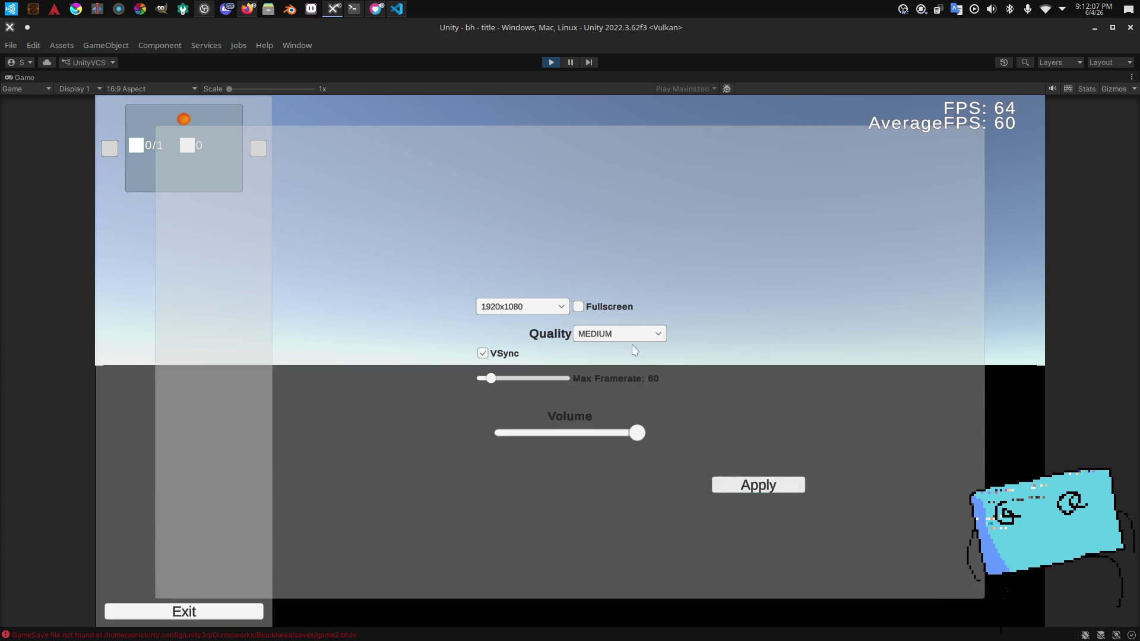
{"action": "left_click", "coordinate": [630, 334]}
{"action": "left_click", "coordinate": [629, 386]}
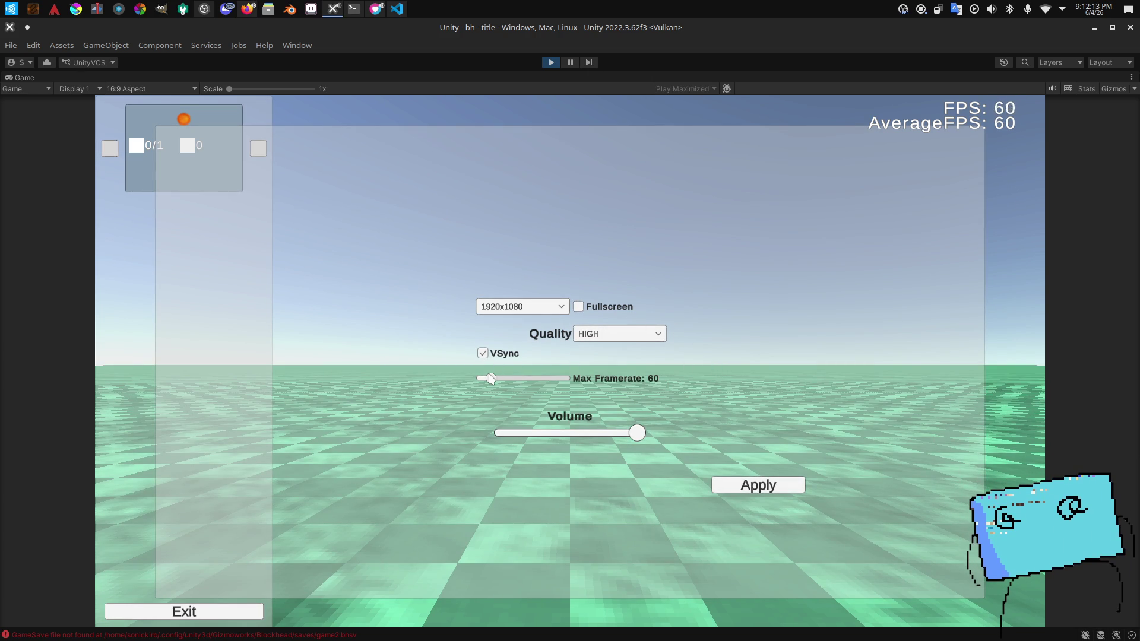
Step: Raise the Max Framerate cap to 300, then lower it to 189, toggling the Stats overlay
{"action": "left_click", "coordinate": [768, 485]}
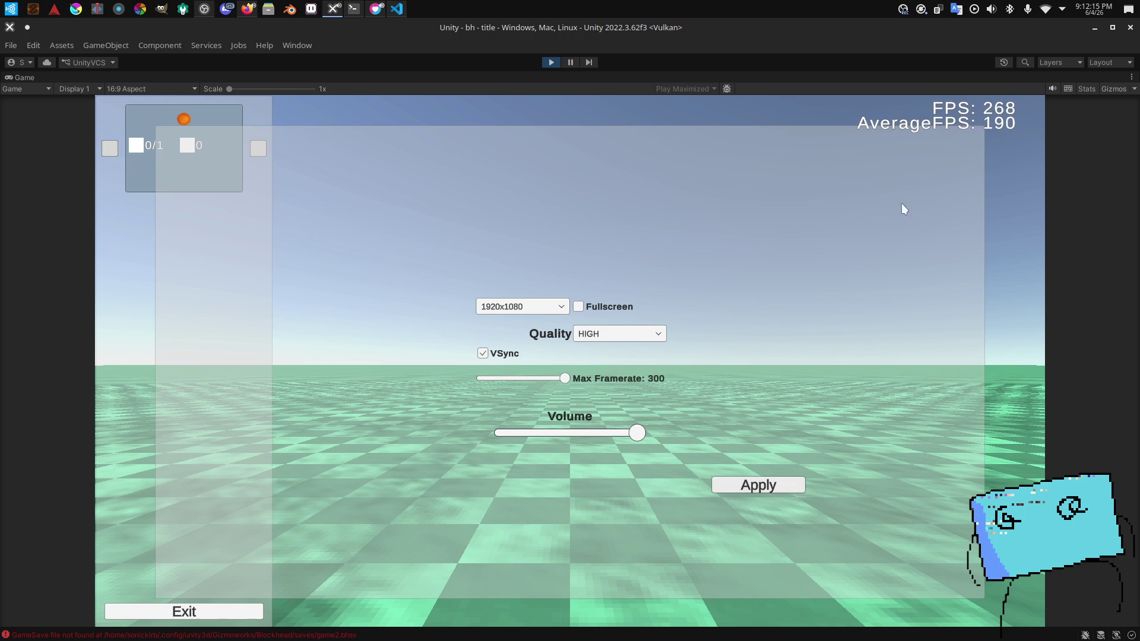
{"action": "left_click", "coordinate": [1089, 87]}
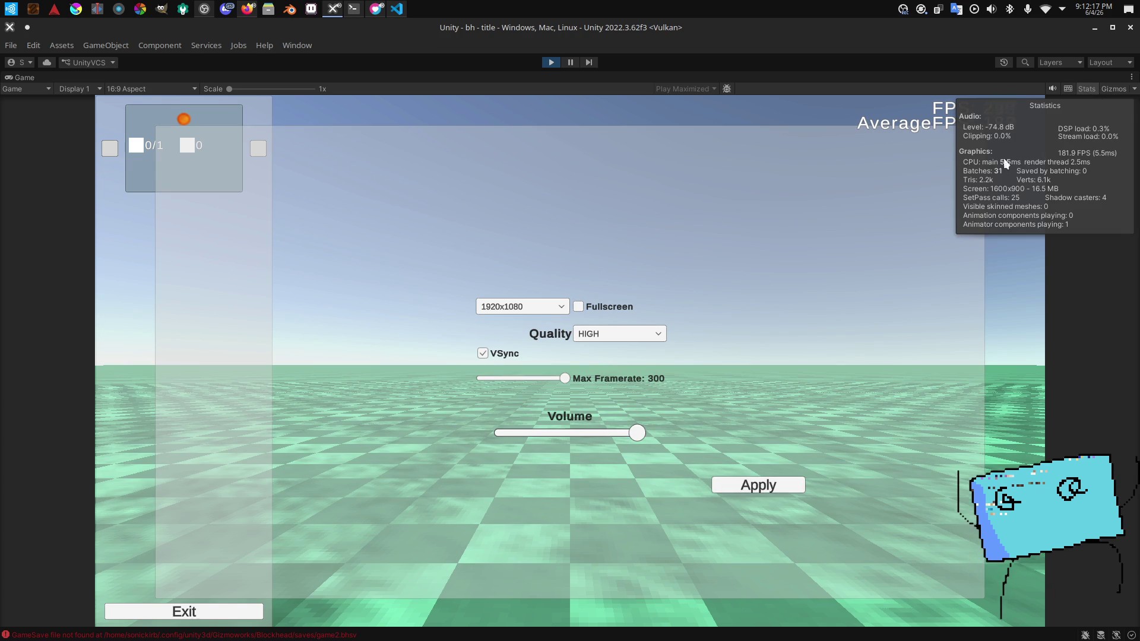
{"action": "left_click", "coordinate": [1088, 90]}
{"action": "left_click_drag", "start_coordinate": [563, 380], "coordinate": [527, 379]}
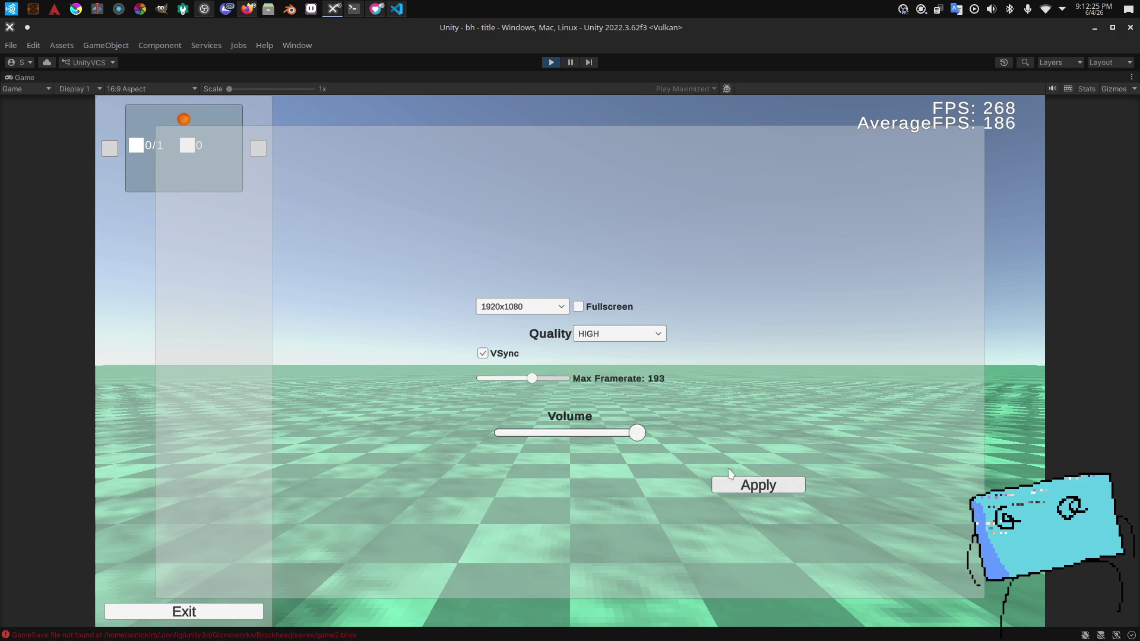
{"action": "left_click_drag", "start_coordinate": [533, 380], "coordinate": [531, 380]}
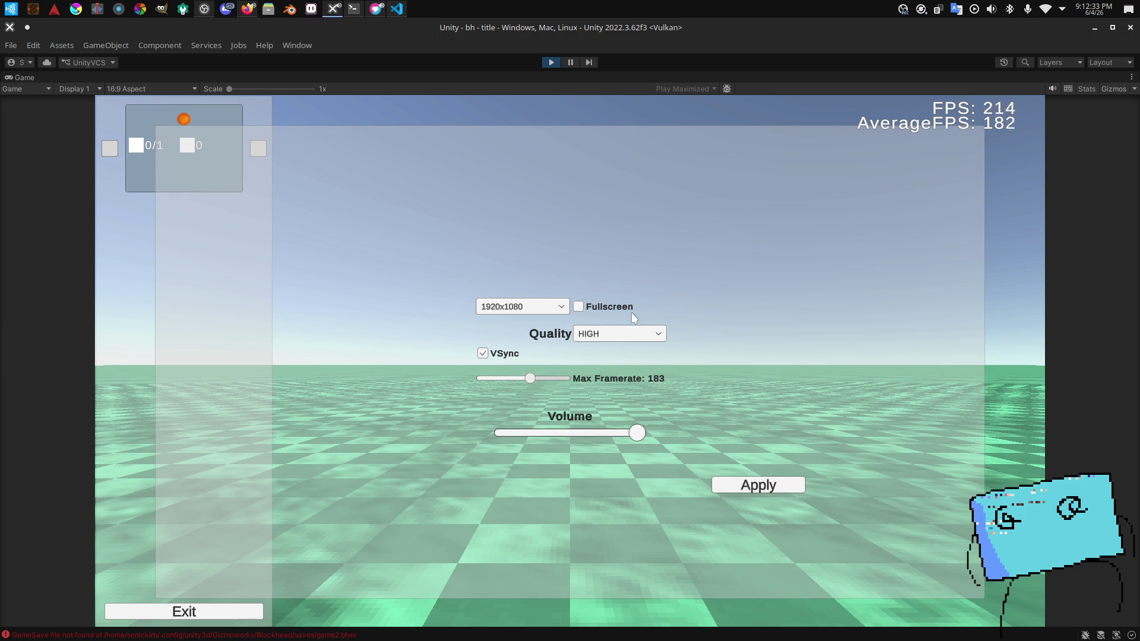
{"action": "left_click", "coordinate": [1092, 89]}
{"action": "left_click", "coordinate": [1091, 88]}
Step: Adjust the framerate cap again and apply it at 101, checking with the Stats overlay
{"action": "left_click_drag", "start_coordinate": [530, 378], "coordinate": [702, 408]}
{"action": "left_click", "coordinate": [759, 487]}
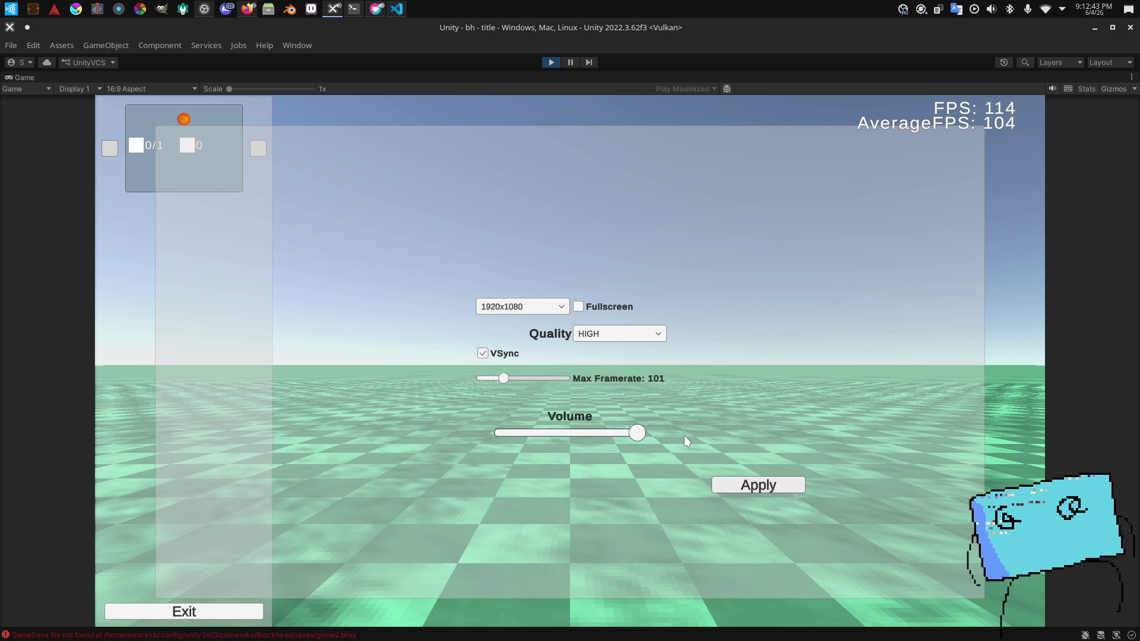
{"action": "left_click", "coordinate": [759, 487]}
{"action": "left_click", "coordinate": [1081, 91]}
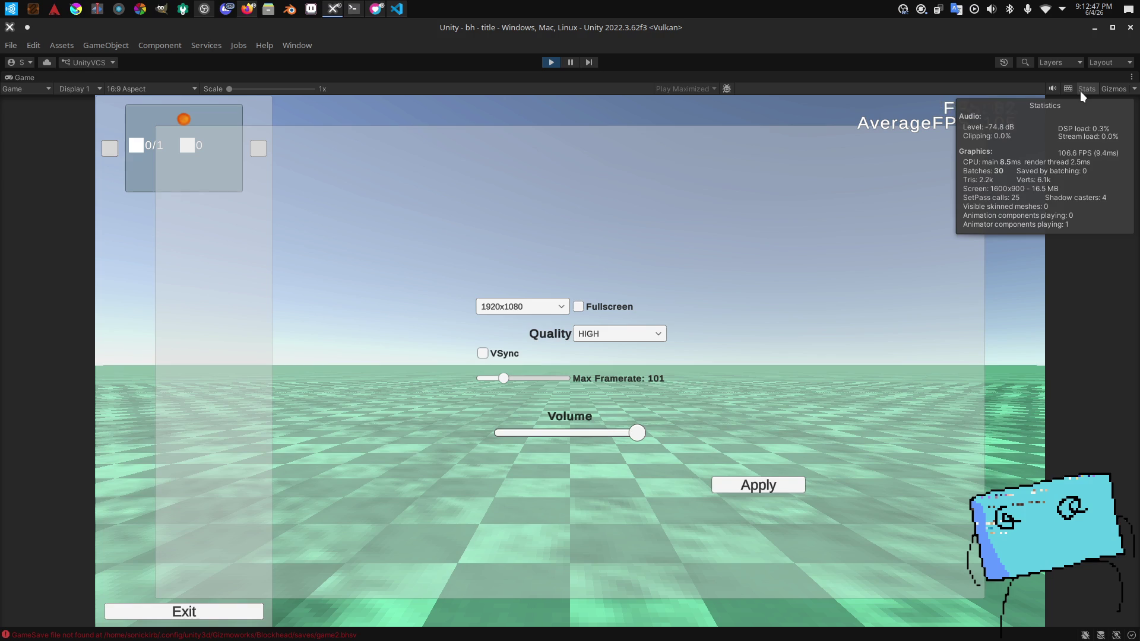
{"action": "left_click", "coordinate": [1081, 91]}
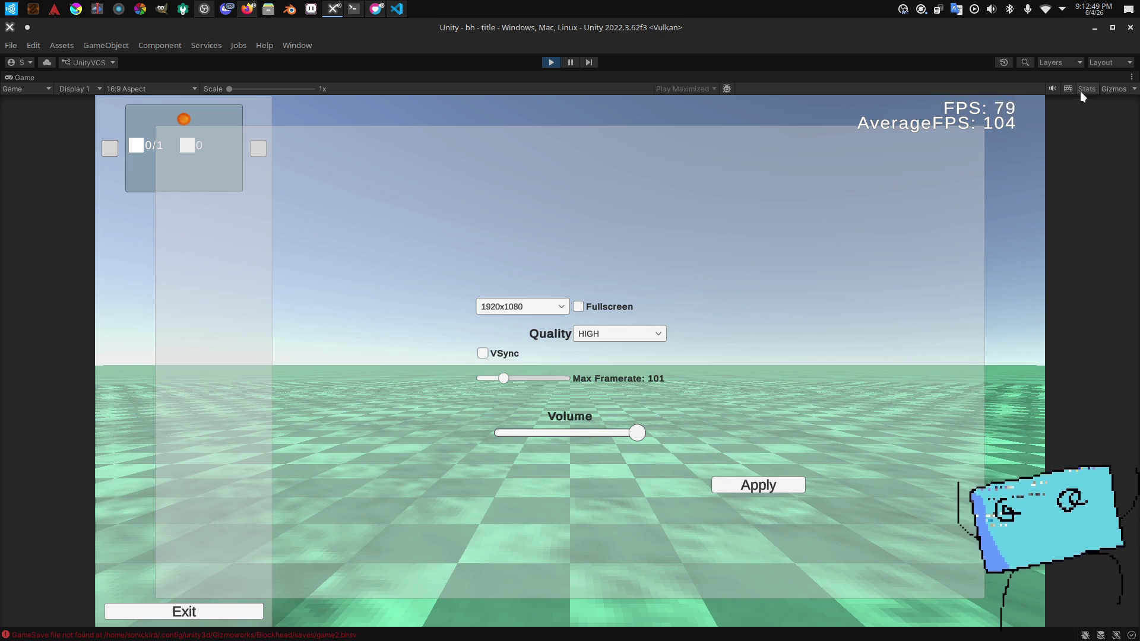
{"action": "key", "text": "alt+Tab"}
{"action": "key", "text": "Tab"}
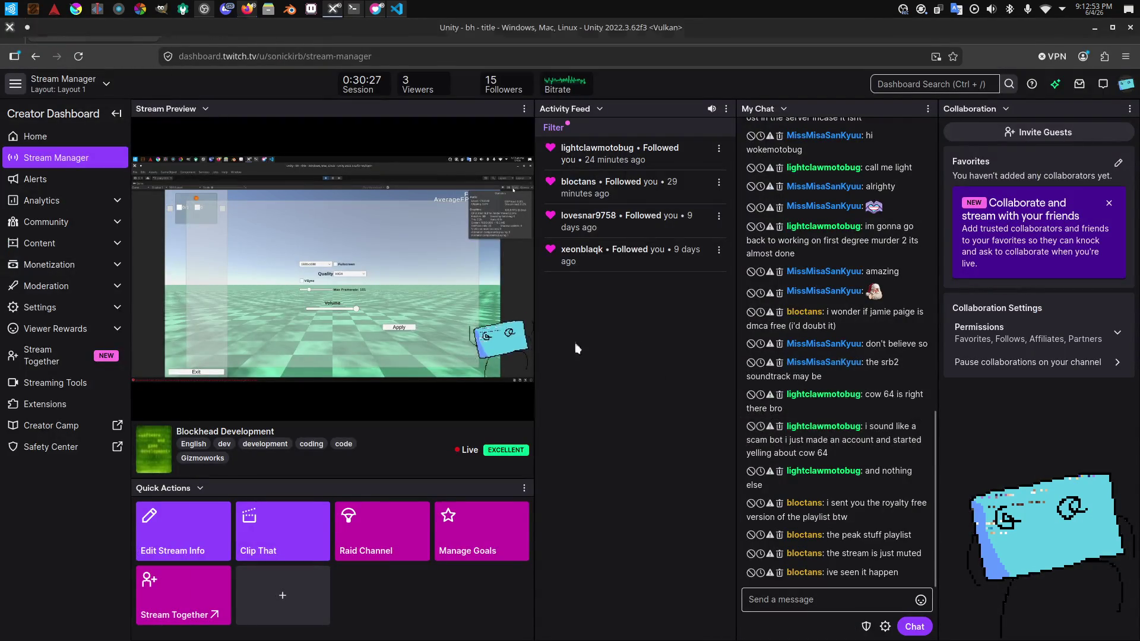
Step: Turn off the Twitch Stream Manager's live preview audio, then switch back to Unity
{"action": "key", "text": "alt+Tab"}
{"action": "key", "text": "alt+Tab"}
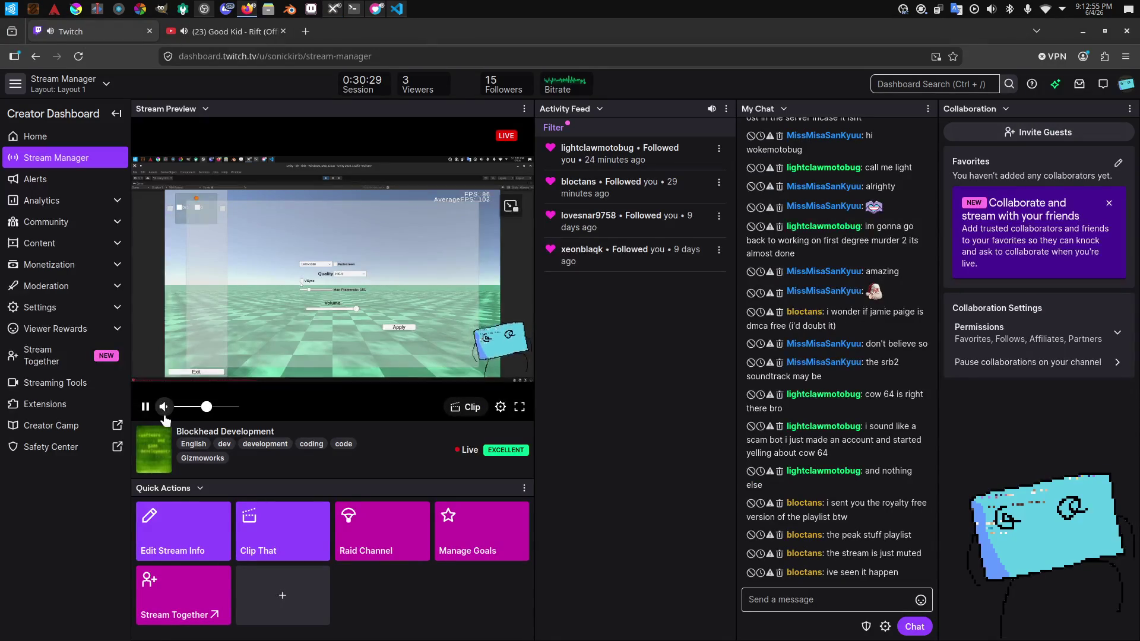
{"action": "left_click", "coordinate": [164, 407]}
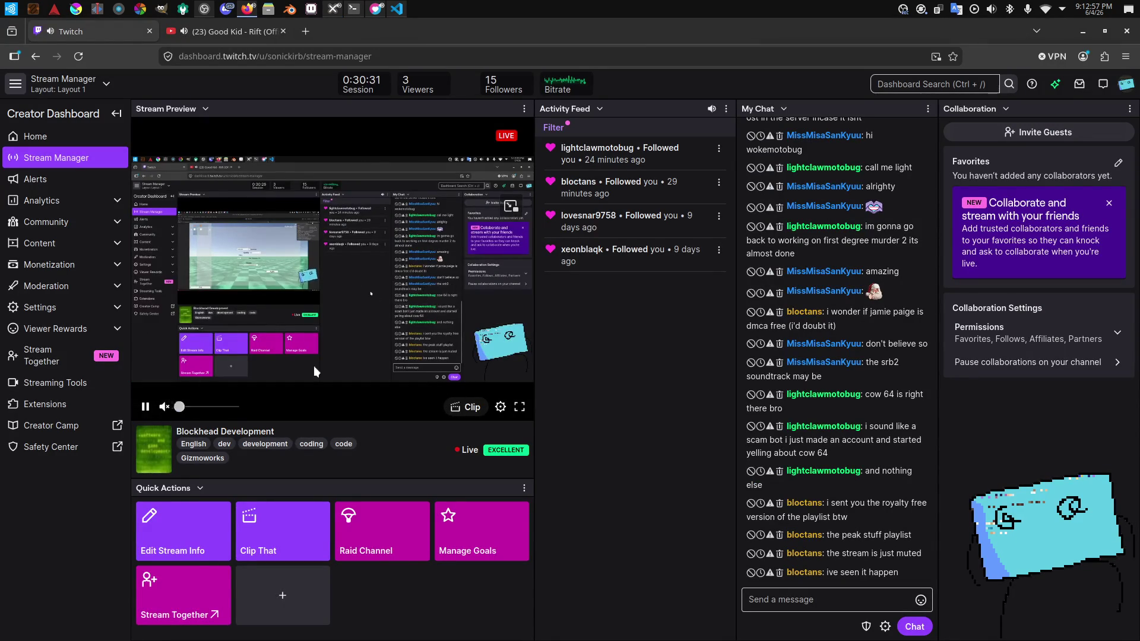
{"action": "key", "text": "alt+Tab"}
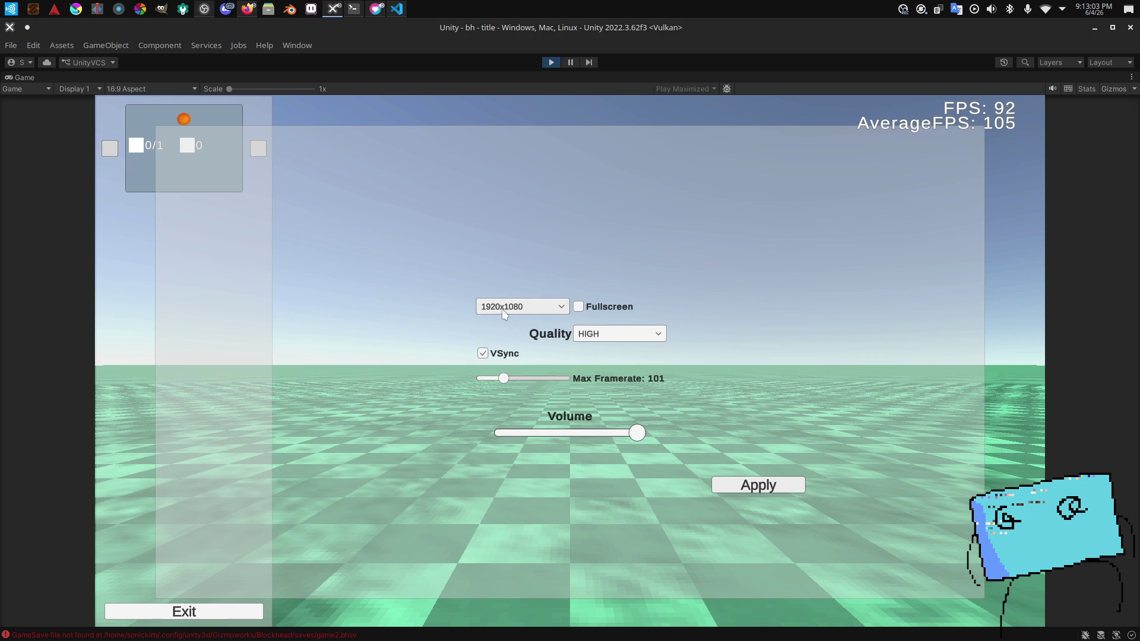
Step: Leave resolution at 1920x1080, drag Max Framerate to 300, and load into a level
{"action": "left_click", "coordinate": [549, 306]}
{"action": "scroll", "coordinate": [561, 373], "scroll_direction": "up", "scroll_amount": 5}
{"action": "scroll", "coordinate": [569, 391], "scroll_direction": "down", "scroll_amount": 5}
{"action": "scroll", "coordinate": [572, 398], "scroll_direction": "up", "scroll_amount": 5}
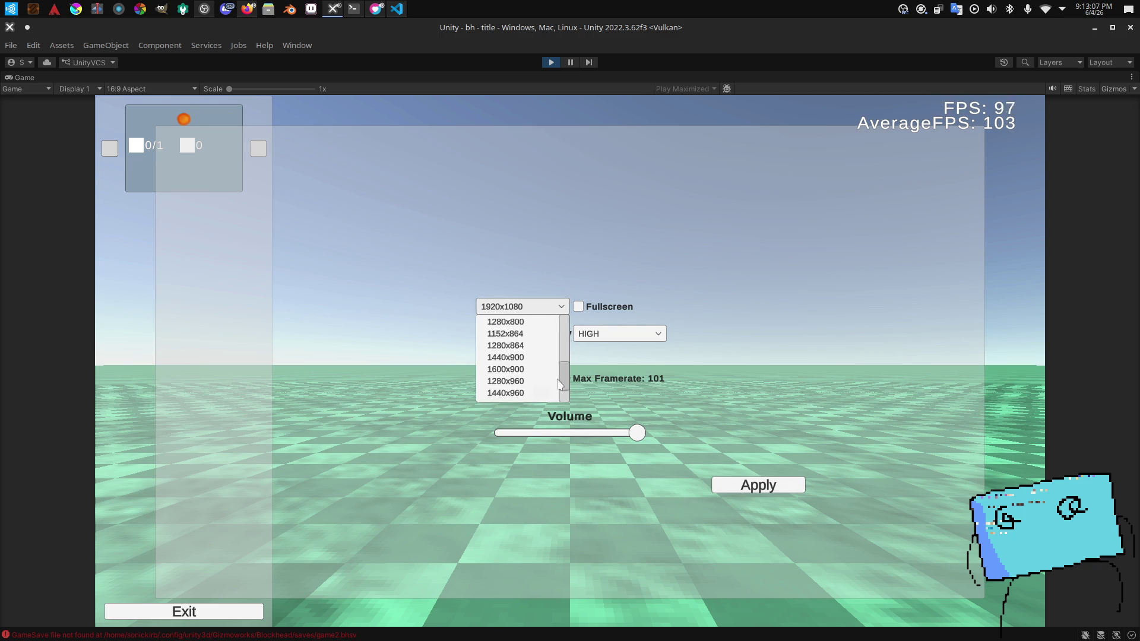
{"action": "scroll", "coordinate": [571, 398], "scroll_direction": "down", "scroll_amount": 5}
{"action": "scroll", "coordinate": [541, 323], "scroll_direction": "up", "scroll_amount": 5}
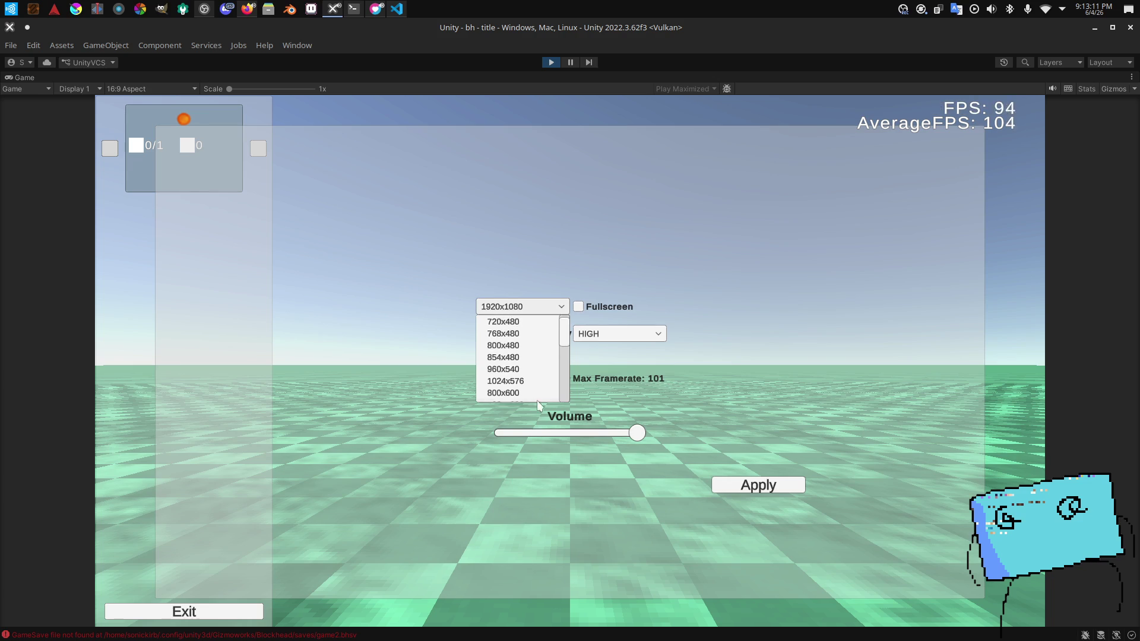
{"action": "scroll", "coordinate": [526, 361], "scroll_direction": "down", "scroll_amount": 5}
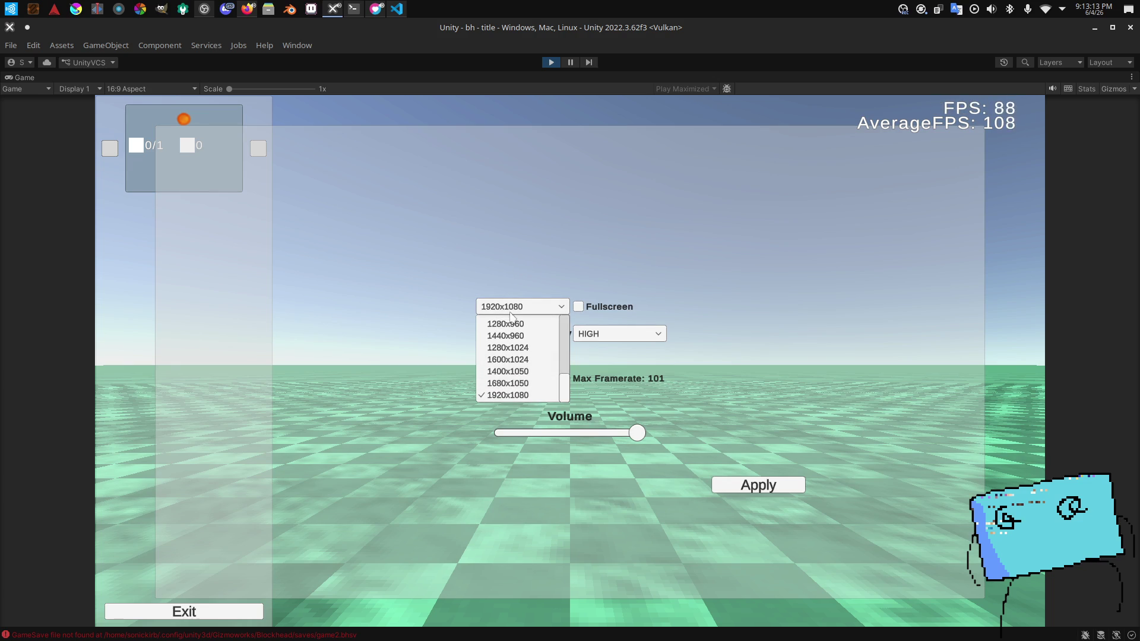
{"action": "scroll", "coordinate": [514, 330], "scroll_direction": "up", "scroll_amount": 5}
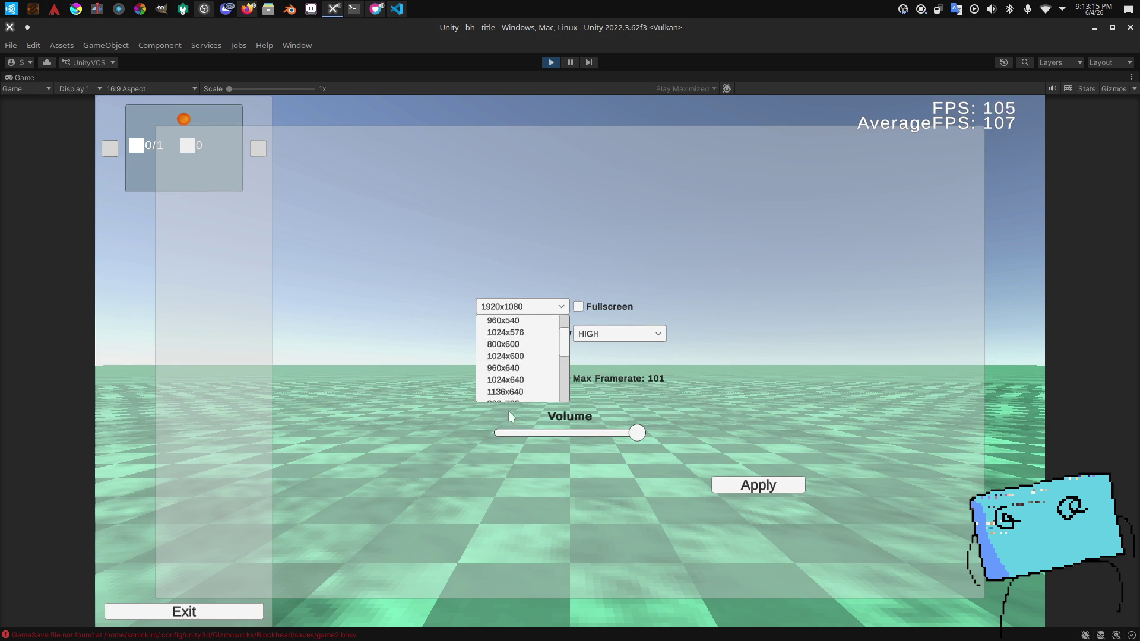
{"action": "scroll", "coordinate": [517, 331], "scroll_direction": "down", "scroll_amount": 10}
{"action": "left_click", "coordinate": [516, 310]}
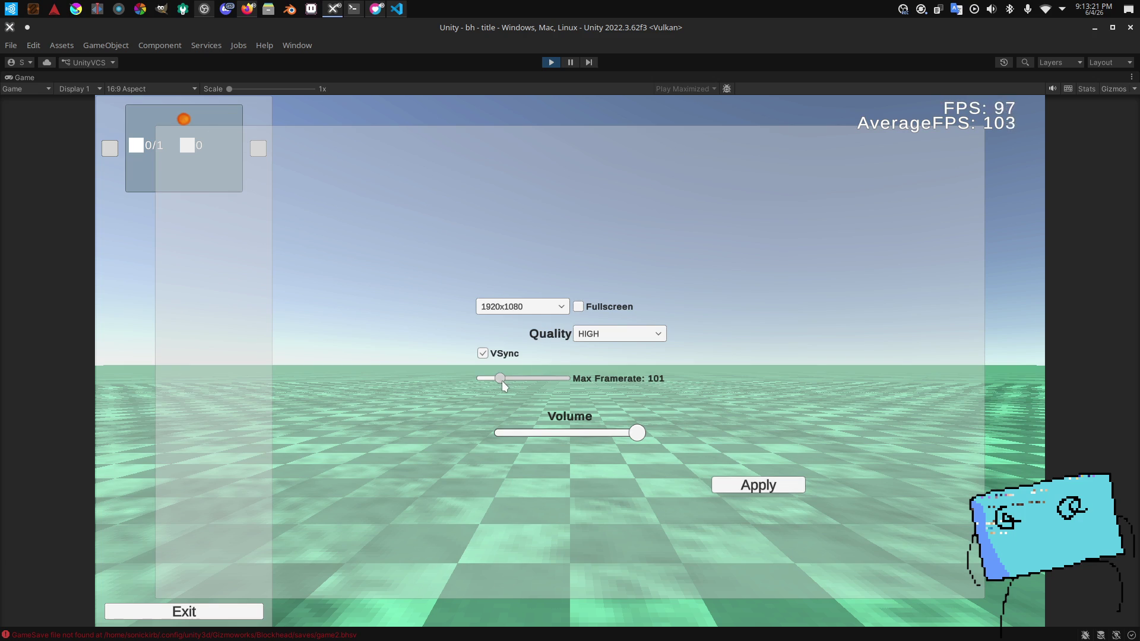
{"action": "left_click_drag", "start_coordinate": [496, 380], "coordinate": [643, 398]}
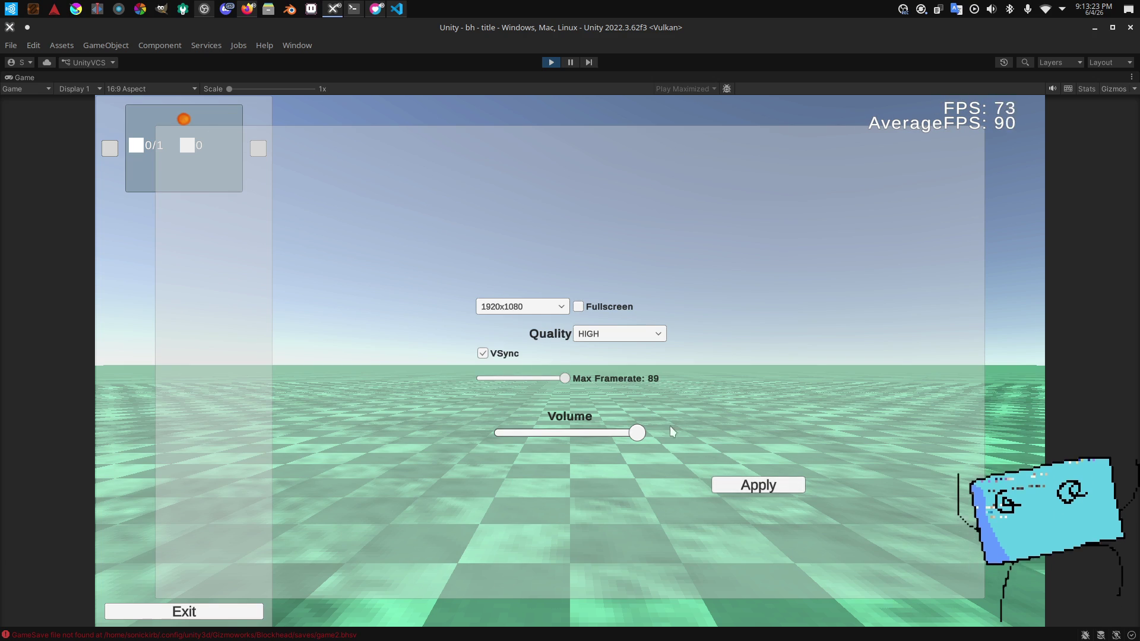
{"action": "left_click", "coordinate": [190, 117]}
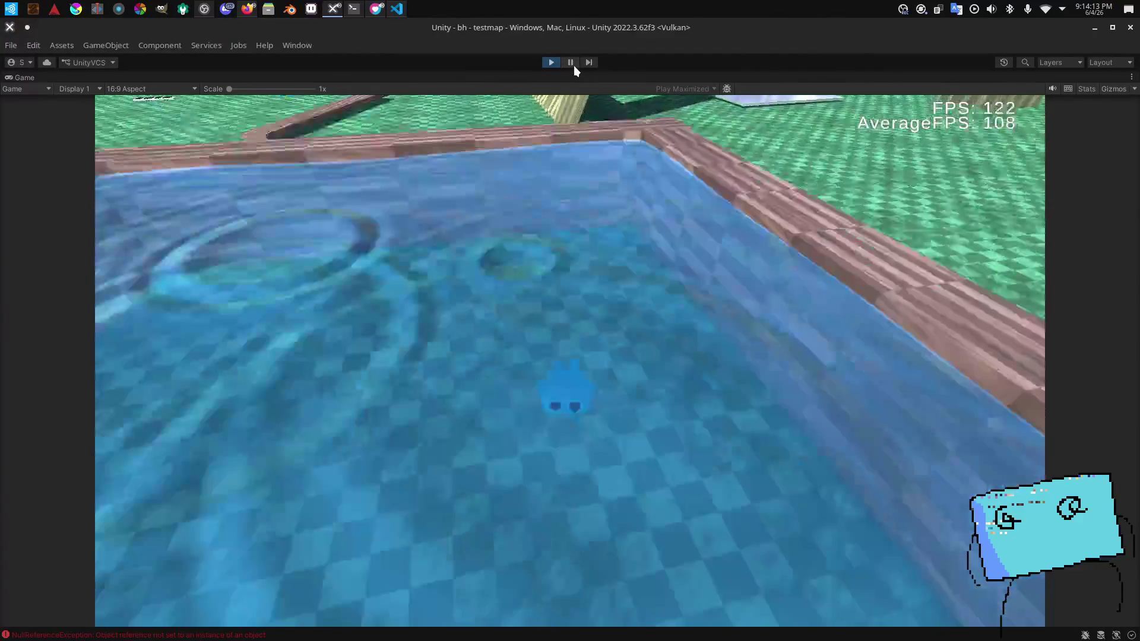
Step: Pause the testmap play-test and fly the Scene view camera around the pool
{"action": "left_click", "coordinate": [574, 66]}
{"action": "left_click", "coordinate": [275, 77]}
{"action": "scroll", "coordinate": [551, 262], "scroll_direction": "up", "scroll_amount": 2}
{"action": "left_click_drag", "start_coordinate": [550, 262], "coordinate": [265, 348]}
{"action": "left_click", "coordinate": [83, 523]}
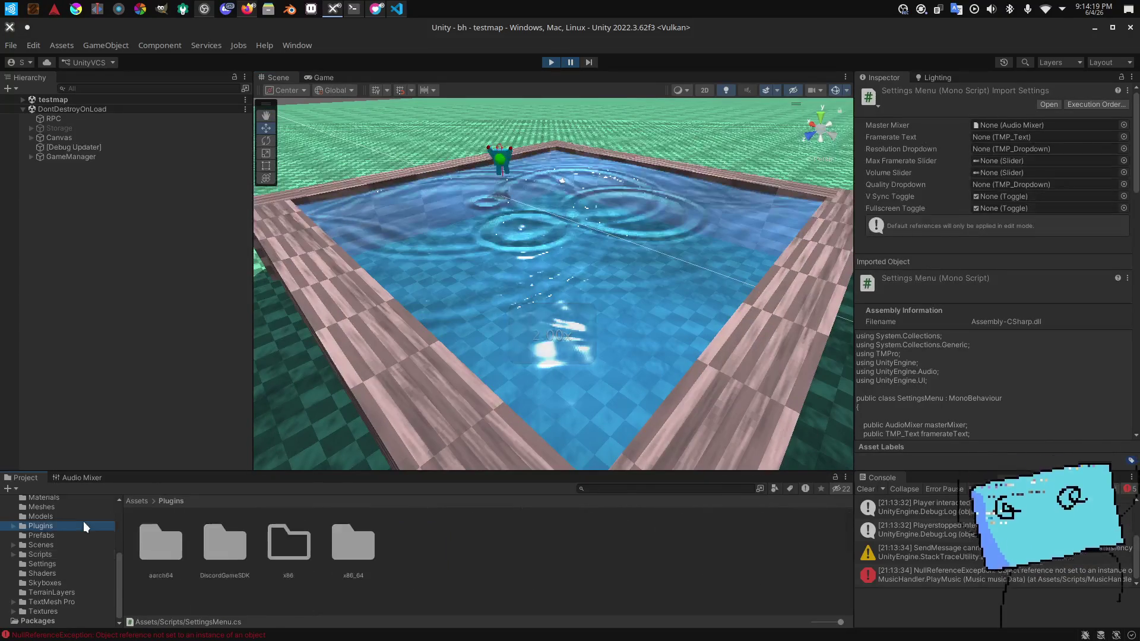
Step: Browse the Assets folders down to Materials and select the Water 1 material
{"action": "left_click", "coordinate": [75, 517]}
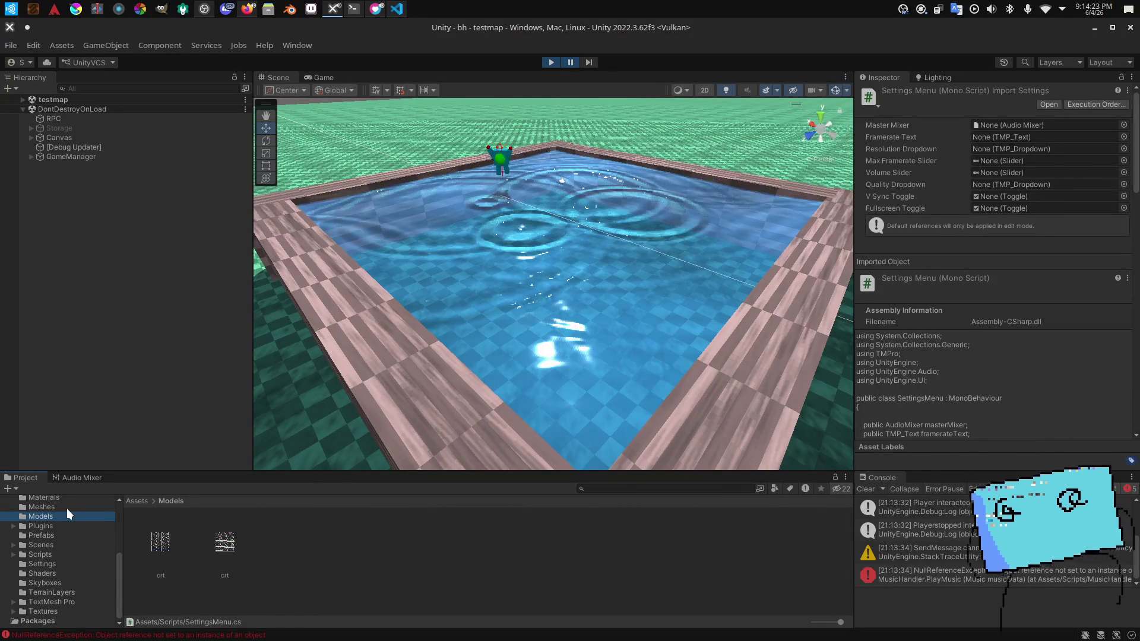
{"action": "left_click", "coordinate": [44, 528]}
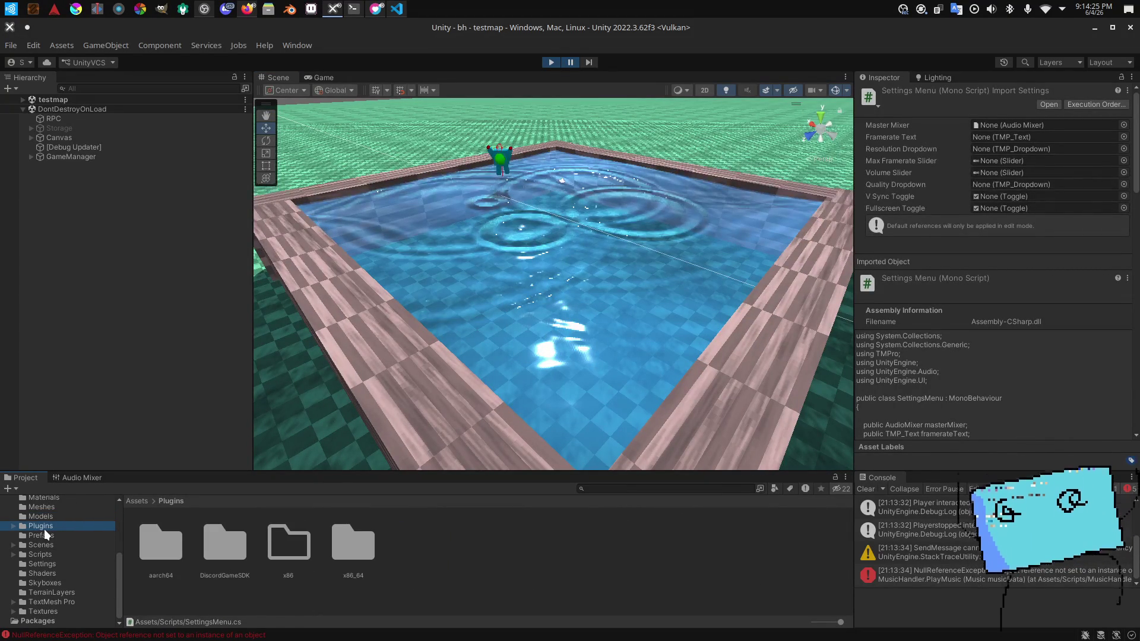
{"action": "left_click", "coordinate": [50, 535]}
{"action": "left_click", "coordinate": [52, 544]}
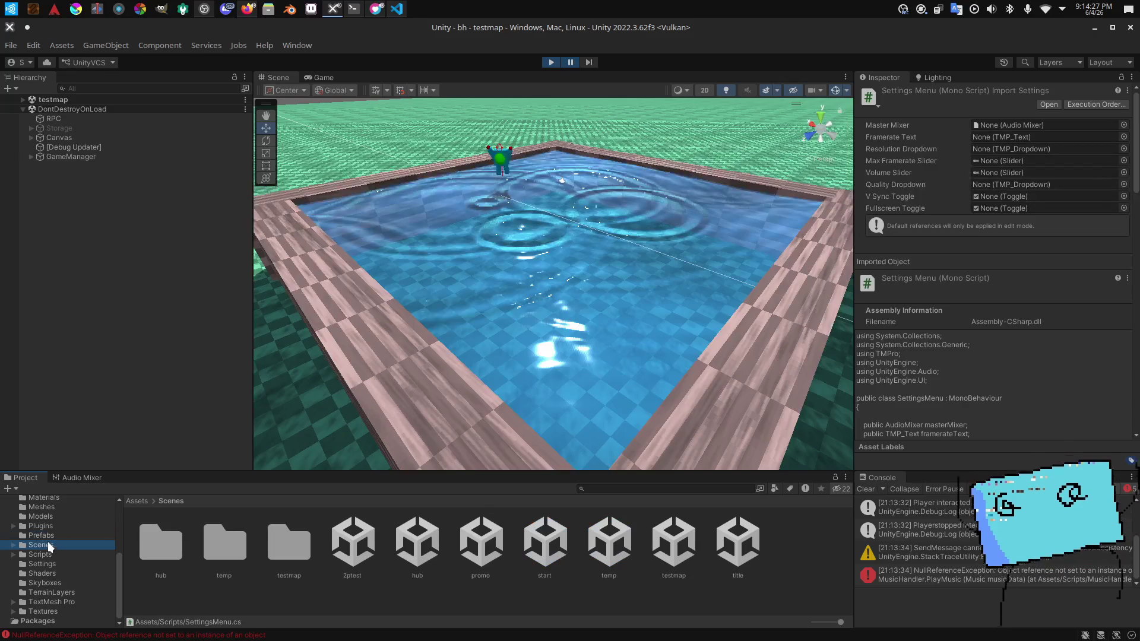
{"action": "key", "text": "alt+Tab"}
{"action": "key", "text": "alt+Tab"}
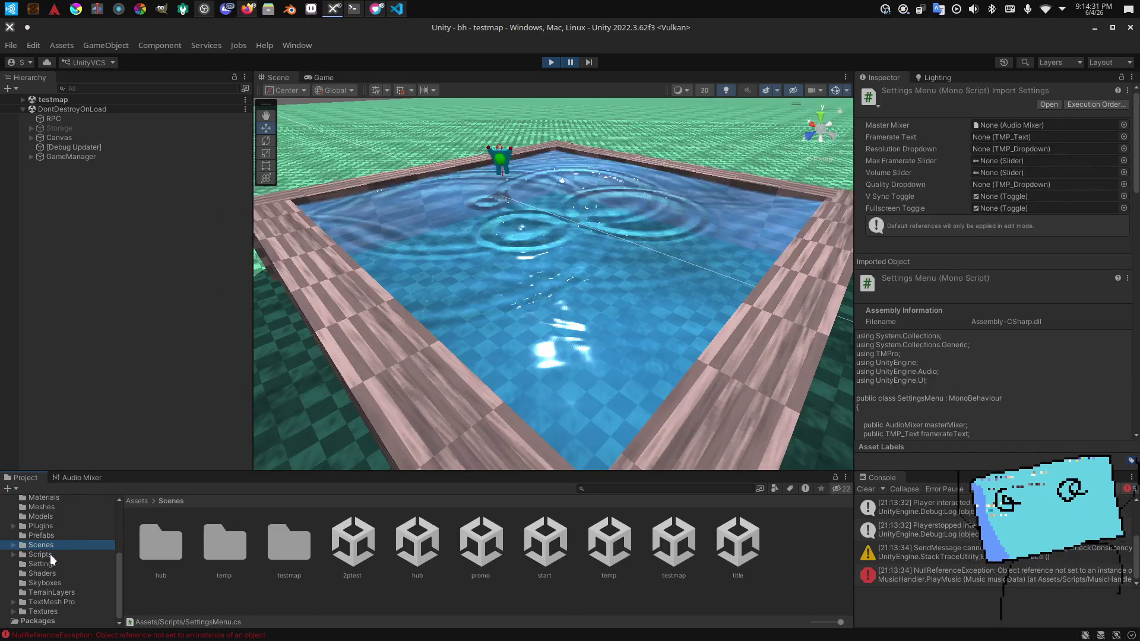
{"action": "left_click", "coordinate": [56, 554]}
{"action": "scroll", "coordinate": [53, 552], "scroll_direction": "up", "scroll_amount": 5}
{"action": "left_click", "coordinate": [55, 568]}
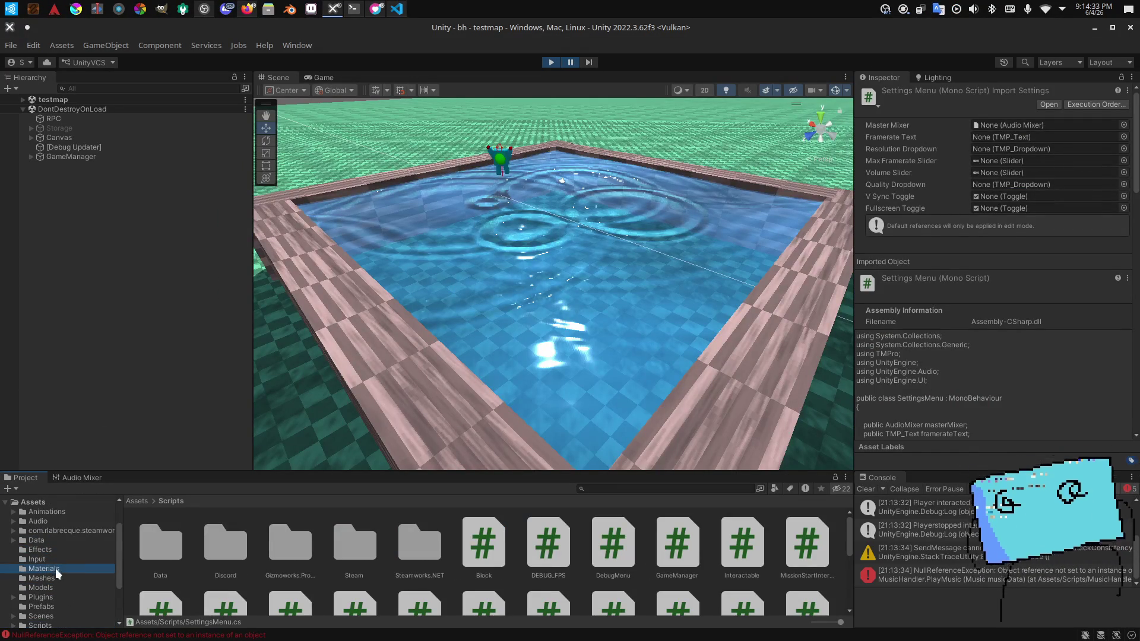
{"action": "scroll", "coordinate": [451, 558], "scroll_direction": "down", "scroll_amount": 3}
{"action": "left_click", "coordinate": [561, 582]}
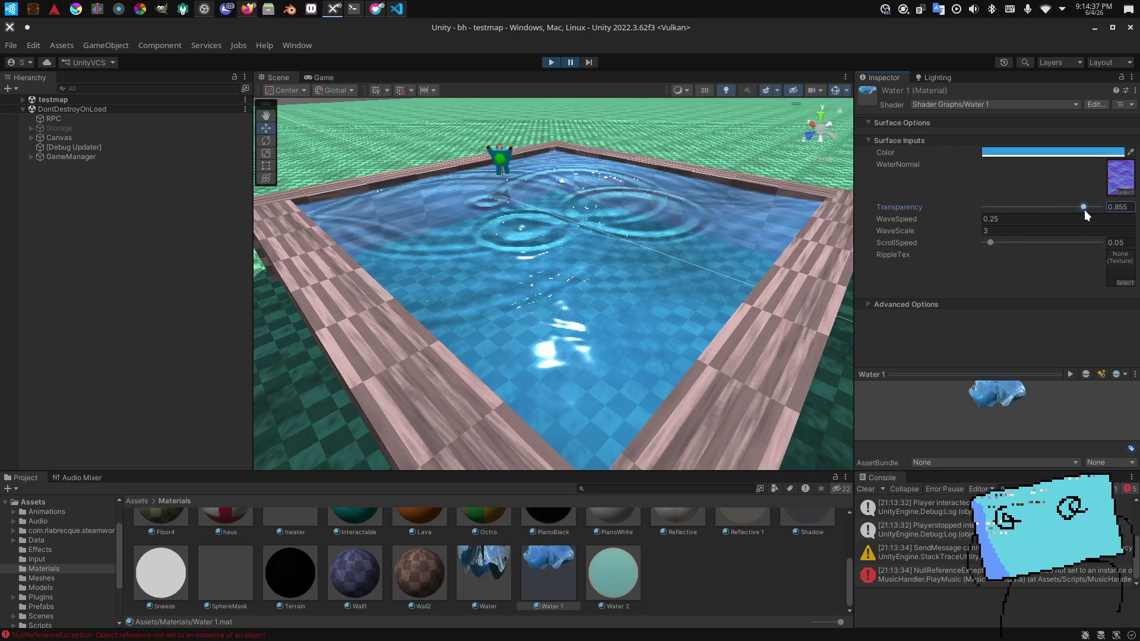
Step: Drag Water 1's Transparency to about 0.19, then 0, briefly running the game to check
{"action": "mouse_move", "coordinate": [985, 214]}
{"action": "left_mouse_down"}
{"action": "mouse_move", "coordinate": [1040, 221]}
{"action": "mouse_move", "coordinate": [1006, 220]}
{"action": "left_mouse_up"}
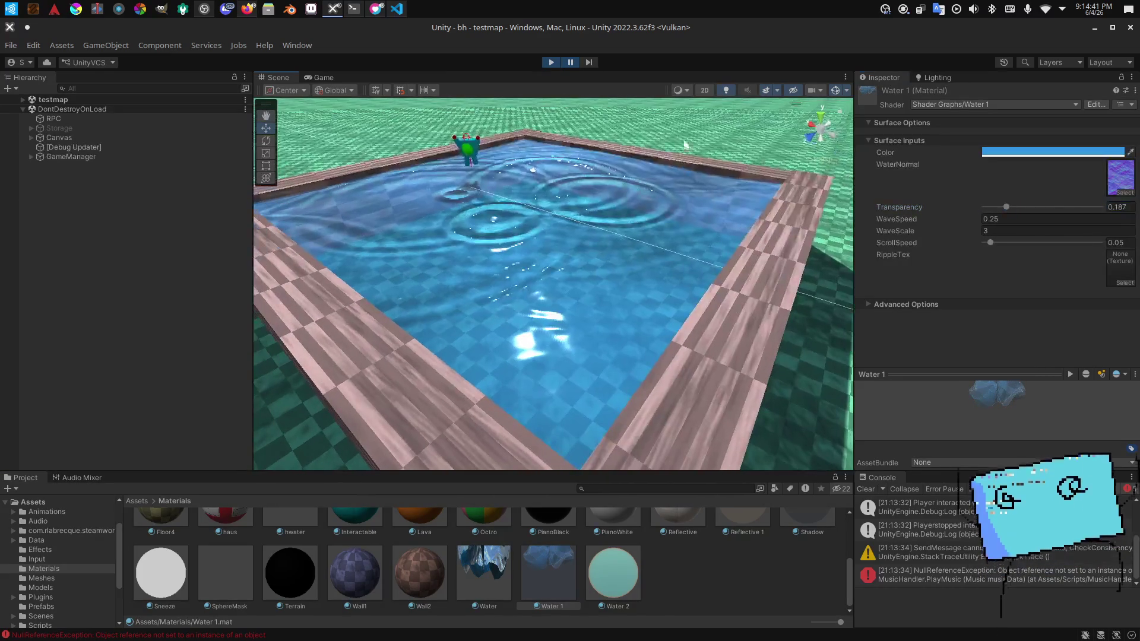
{"action": "left_click", "coordinate": [589, 62]}
{"action": "left_click_drag", "start_coordinate": [1006, 211], "coordinate": [978, 207]}
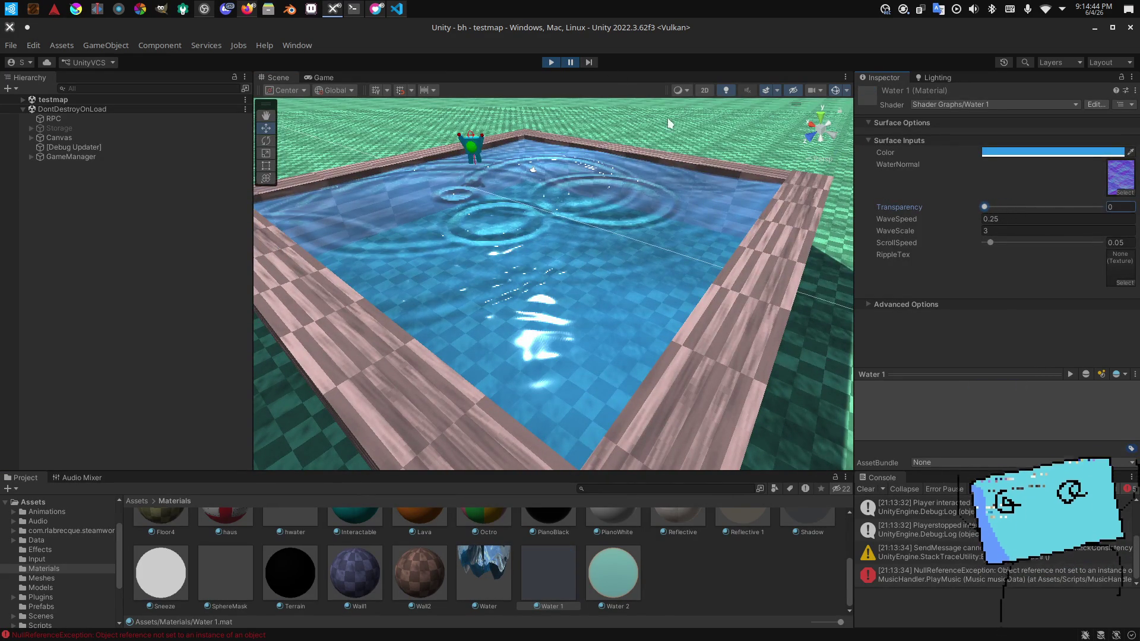
{"action": "left_click", "coordinate": [575, 63]}
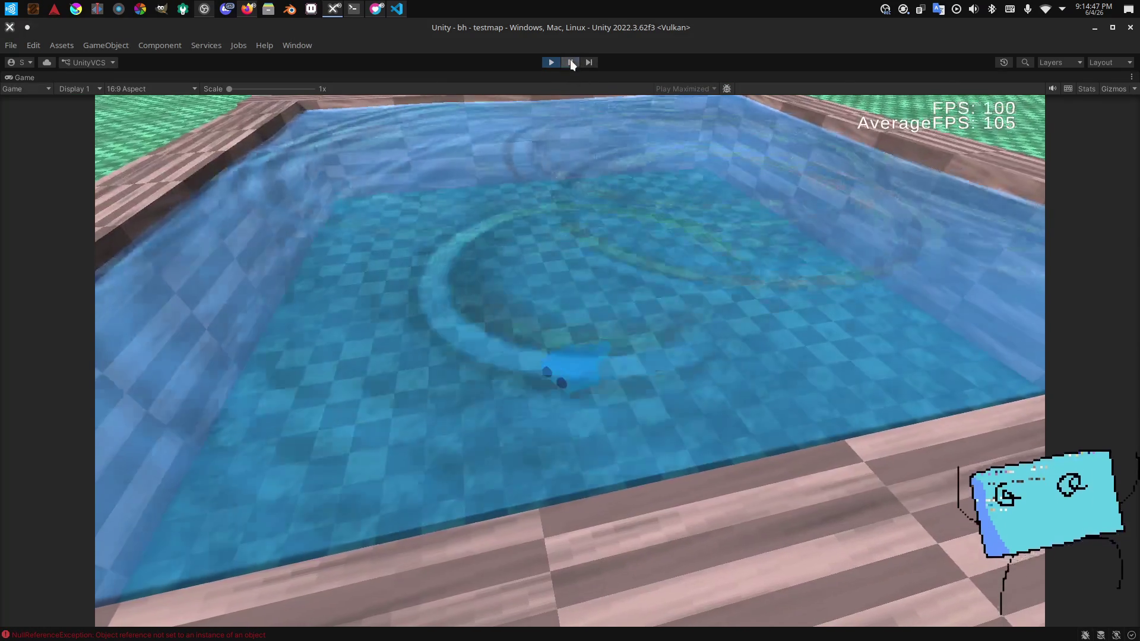
{"action": "left_click", "coordinate": [570, 62]}
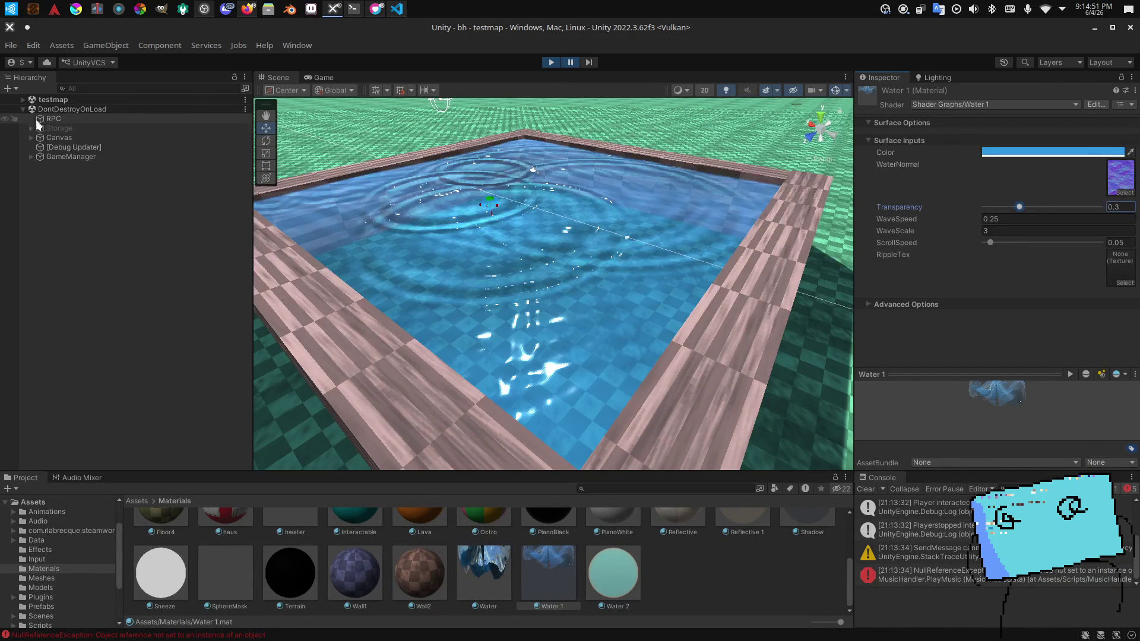
Step: Select Map > Water > Visual in the testmap hierarchy and expand its Water 1 material
{"action": "left_click", "coordinate": [24, 99]}
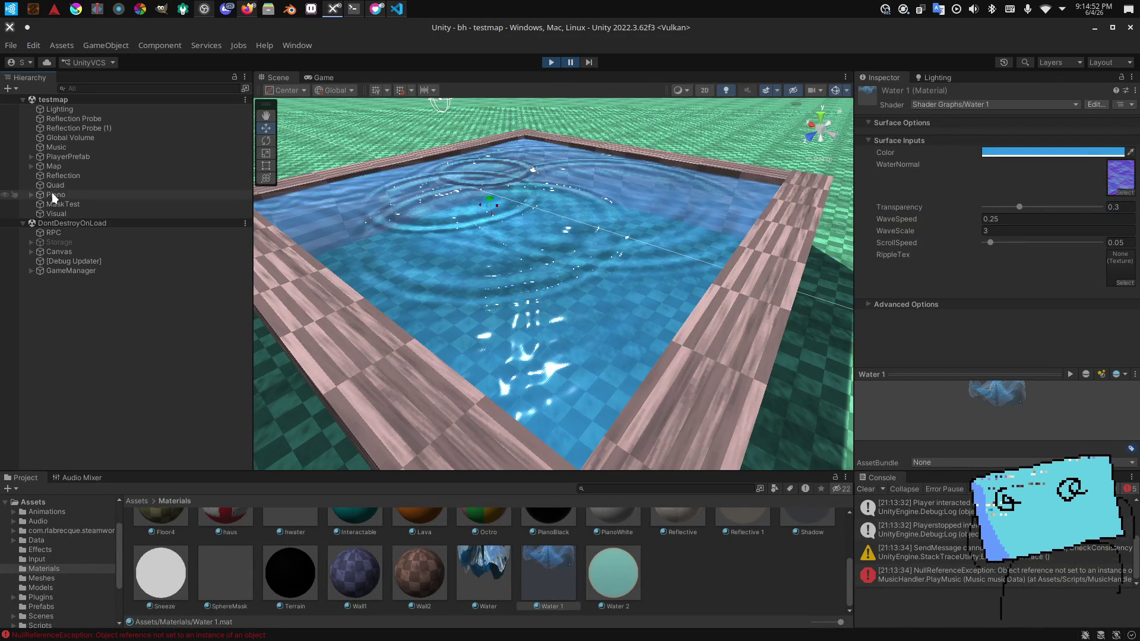
{"action": "left_click", "coordinate": [33, 165]}
{"action": "left_click", "coordinate": [31, 166]}
{"action": "scroll", "coordinate": [63, 184], "scroll_direction": "down", "scroll_amount": 10}
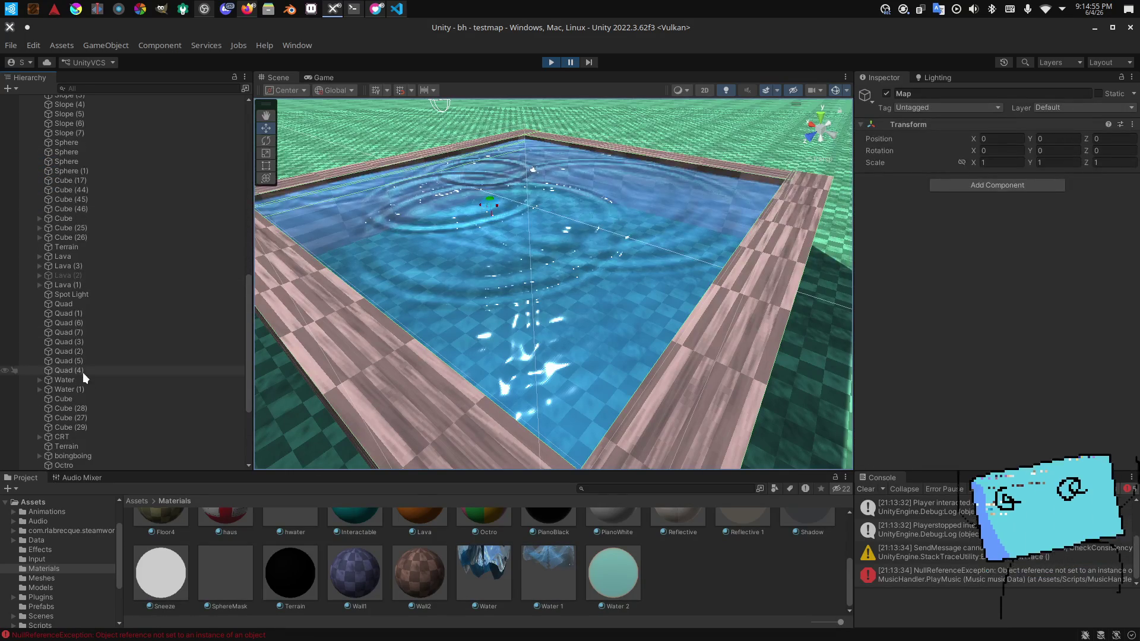
{"action": "left_click", "coordinate": [81, 380]}
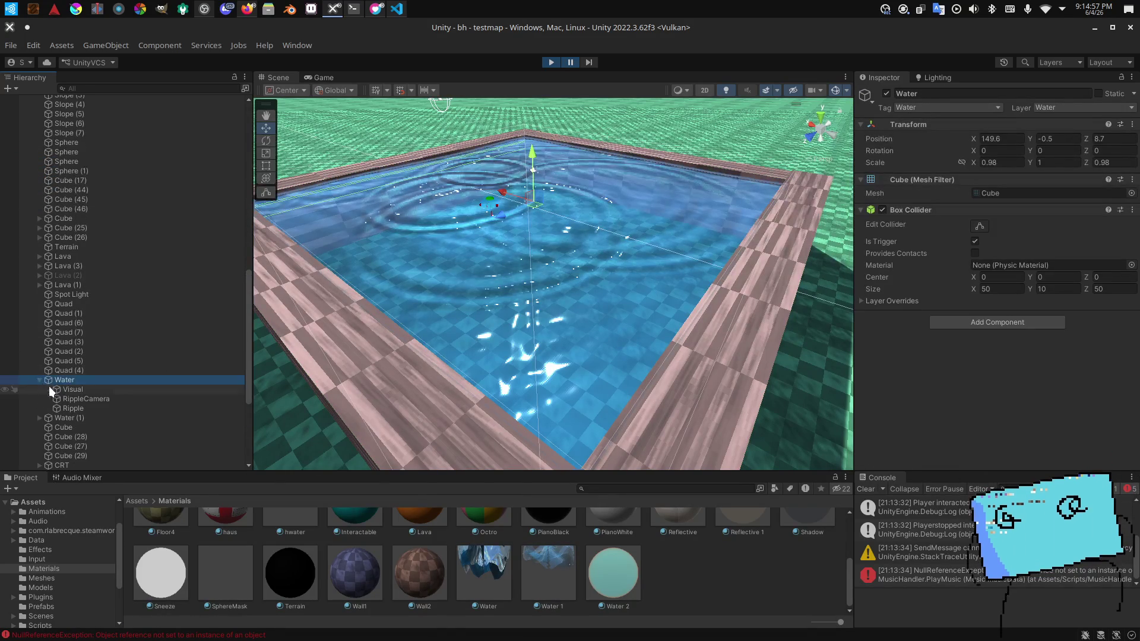
{"action": "left_click", "coordinate": [84, 390]}
{"action": "scroll", "coordinate": [982, 244], "scroll_direction": "down", "scroll_amount": 2}
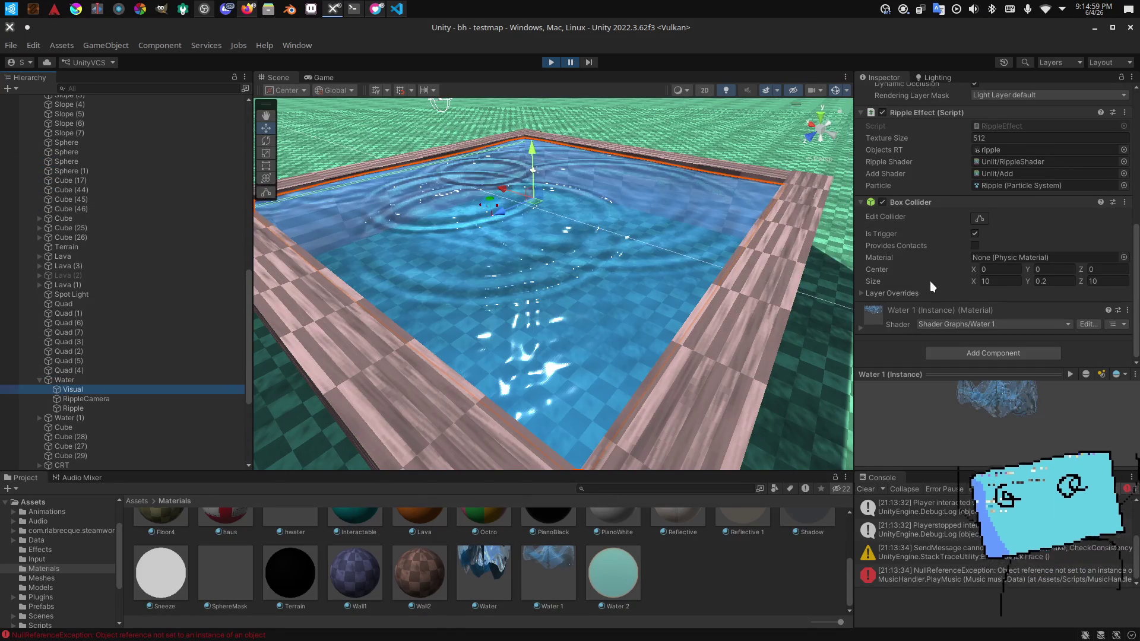
{"action": "left_click", "coordinate": [862, 328]}
{"action": "scroll", "coordinate": [901, 310], "scroll_direction": "down", "scroll_amount": 3}
{"action": "left_click", "coordinate": [549, 570]}
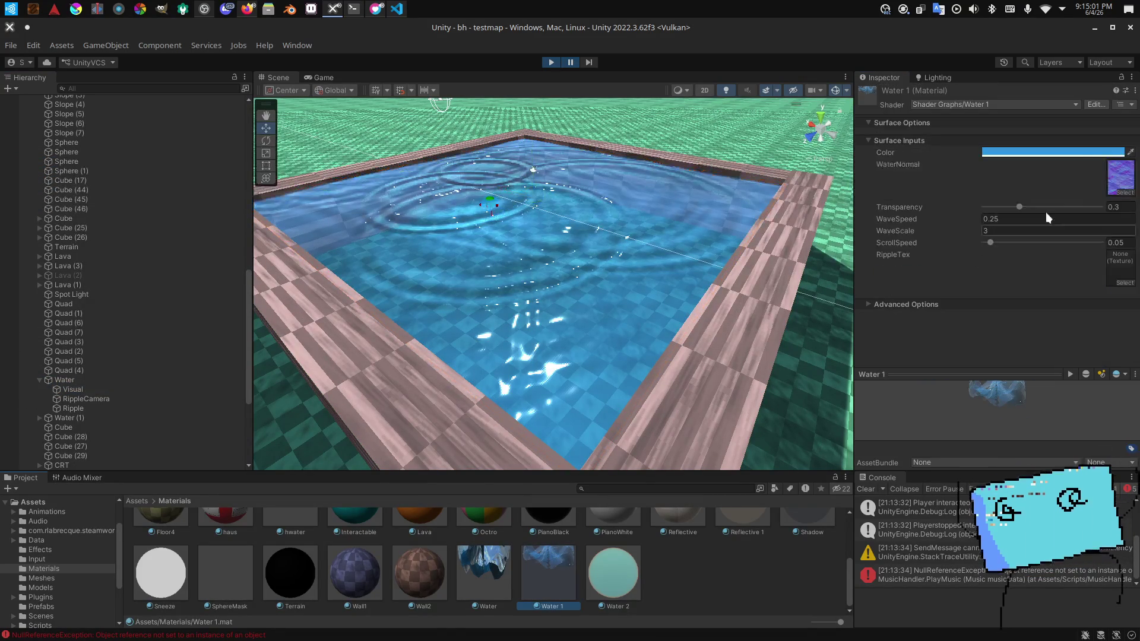
Step: Lower the Visual's Water 1 Transparency to about 0.014 and orbit to view the pool
{"action": "left_click_drag", "start_coordinate": [735, 255], "coordinate": [755, 250]}
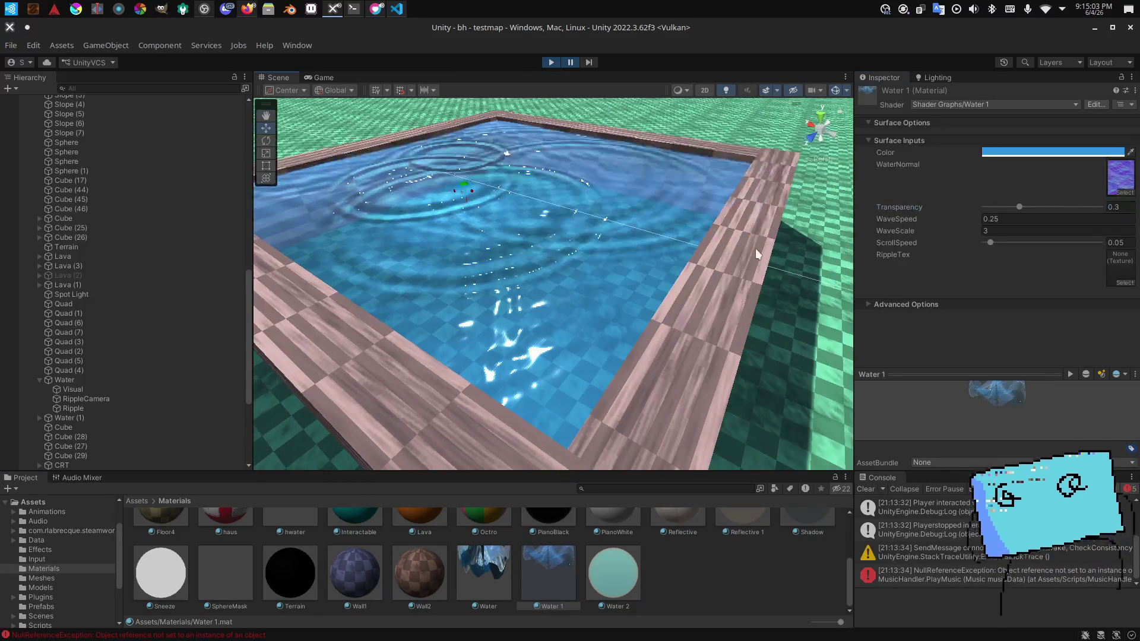
{"action": "left_click", "coordinate": [184, 391]}
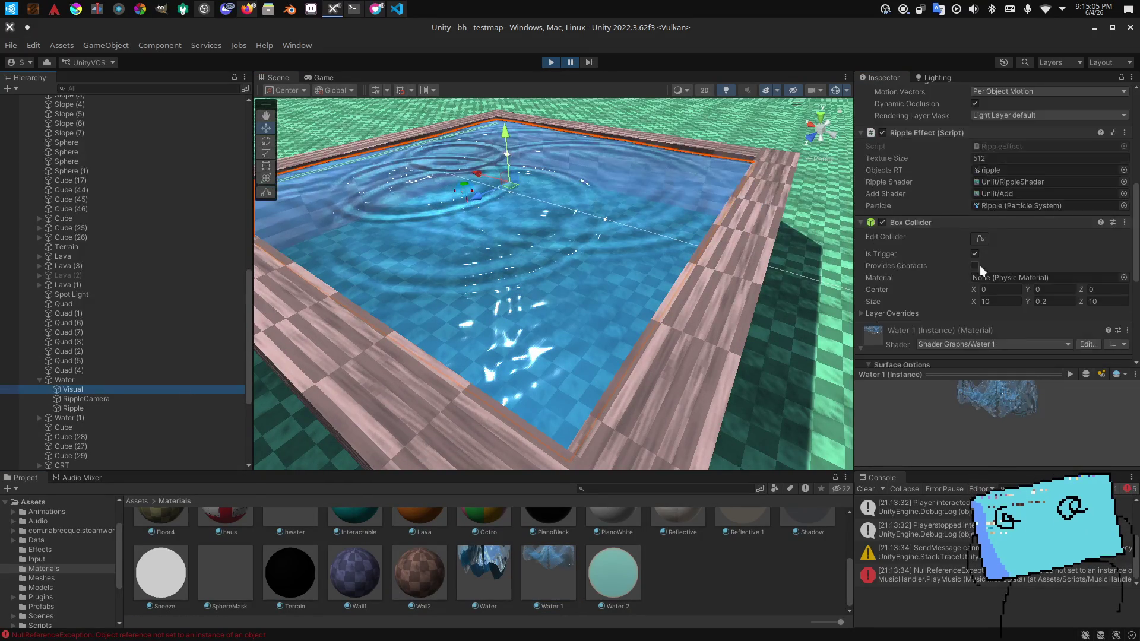
{"action": "scroll", "coordinate": [967, 253], "scroll_direction": "down", "scroll_amount": 5}
{"action": "left_click_drag", "start_coordinate": [1009, 258], "coordinate": [982, 258]}
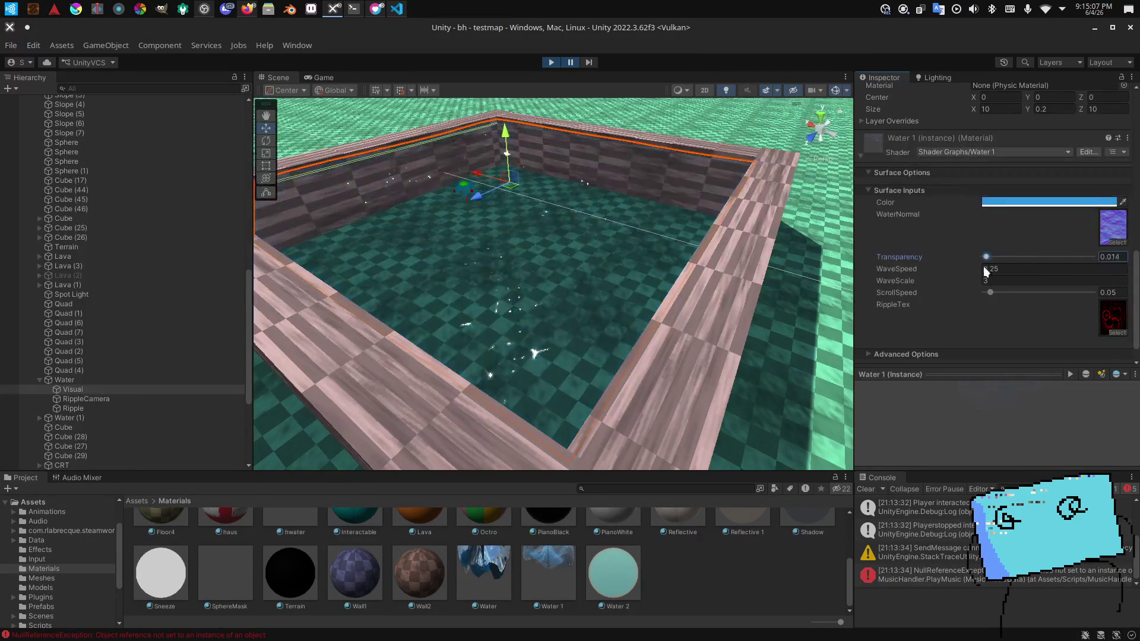
{"action": "mouse_move", "coordinate": [738, 273]}
{"action": "left_mouse_down"}
{"action": "mouse_move", "coordinate": [633, 267]}
{"action": "mouse_move", "coordinate": [428, 320]}
{"action": "mouse_move", "coordinate": [305, 318]}
{"action": "mouse_move", "coordinate": [514, 215]}
{"action": "mouse_move", "coordinate": [806, 259]}
{"action": "mouse_move", "coordinate": [583, 251]}
{"action": "left_mouse_up"}
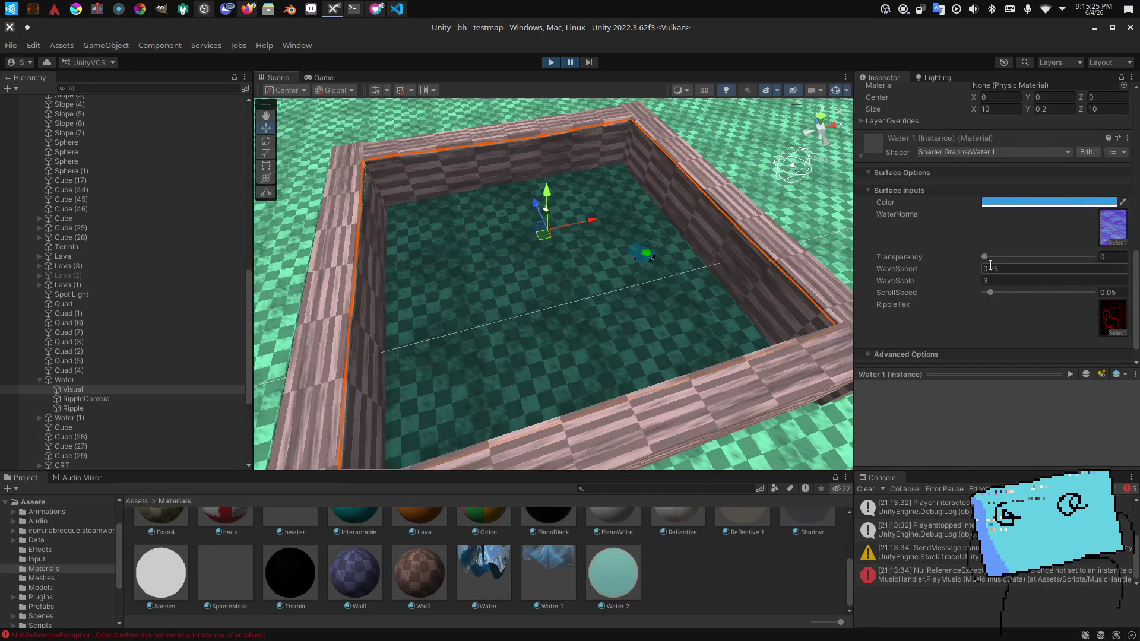
Step: Set Water 1's Transparency to 1 for fully opaque cyan water, then pause the test
{"action": "left_click_drag", "start_coordinate": [990, 257], "coordinate": [1092, 256]}
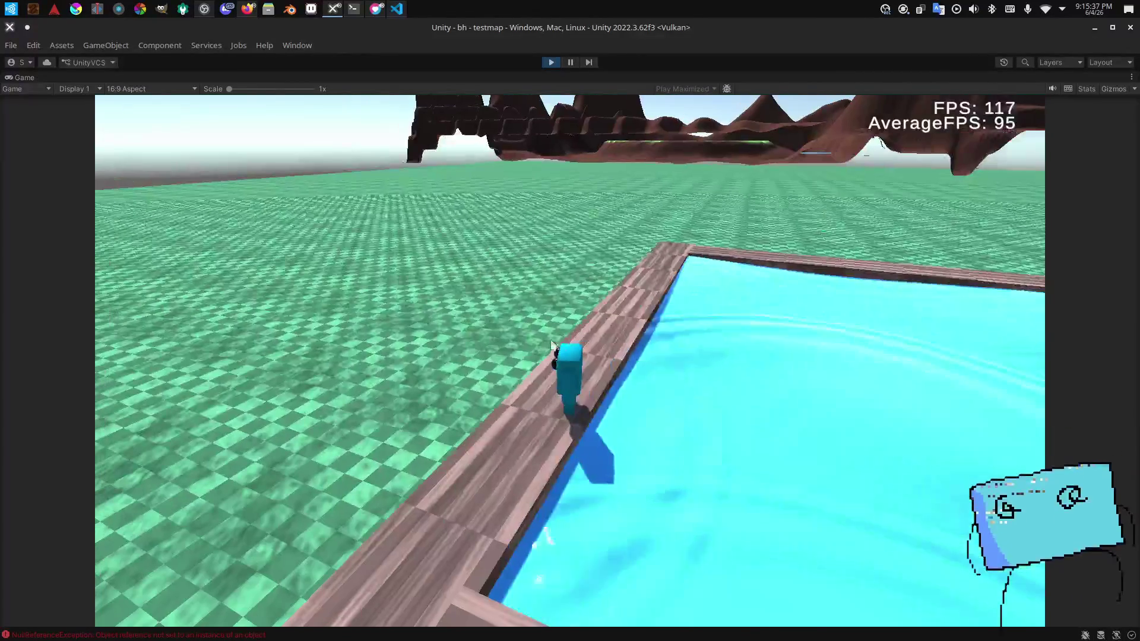
{"action": "key", "text": "ctrl+shift+p"}
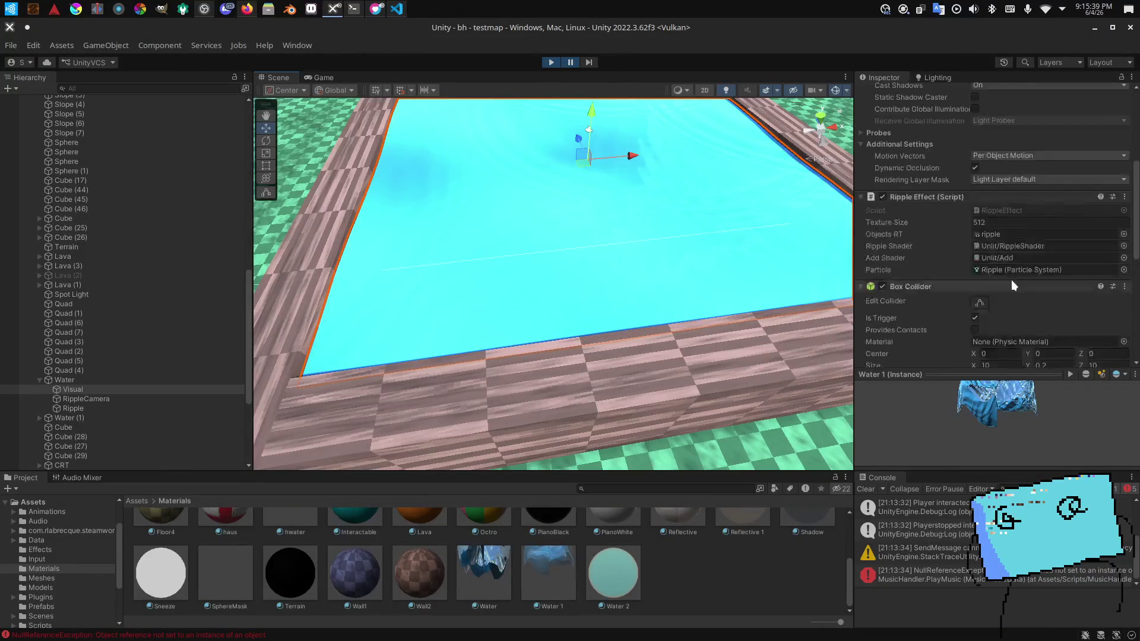
Step: Set Water 1 to Transparency 0.692 and colour 354939, then view the pool in the Game tab
{"action": "scroll", "coordinate": [1032, 282], "scroll_direction": "down", "scroll_amount": 1}
{"action": "mouse_move", "coordinate": [1039, 287]}
{"action": "left_mouse_down"}
{"action": "mouse_move", "coordinate": [1017, 292]}
{"action": "mouse_move", "coordinate": [1061, 301]}
{"action": "left_mouse_up"}
{"action": "left_click", "coordinate": [1031, 235]}
{"action": "left_click_drag", "start_coordinate": [22, 105], "coordinate": [25, 93]}
{"action": "left_click_drag", "start_coordinate": [63, 128], "coordinate": [70, 148]}
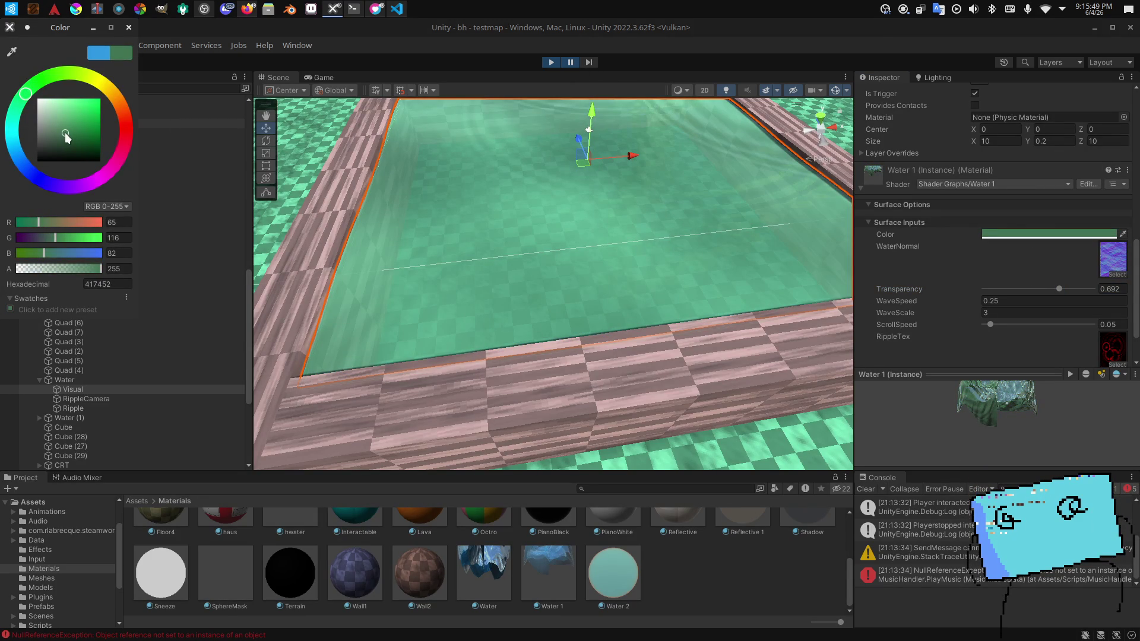
{"action": "left_click", "coordinate": [22, 166]}
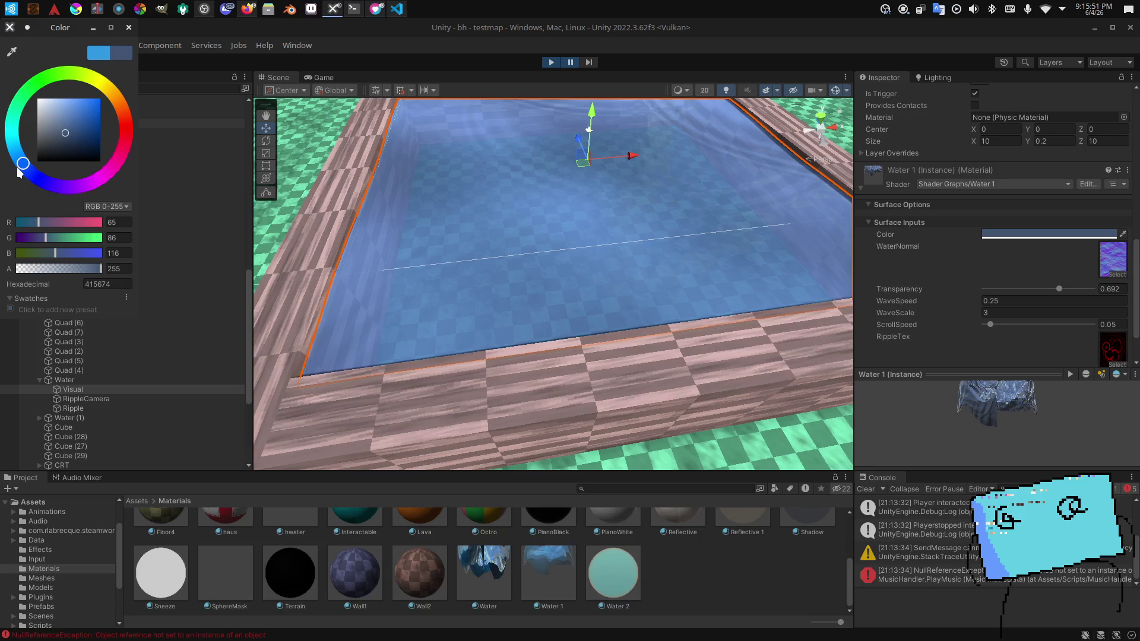
{"action": "left_click", "coordinate": [31, 89]}
{"action": "mouse_move", "coordinate": [70, 121]}
{"action": "left_mouse_down"}
{"action": "mouse_move", "coordinate": [78, 147]}
{"action": "mouse_move", "coordinate": [55, 152]}
{"action": "left_mouse_up"}
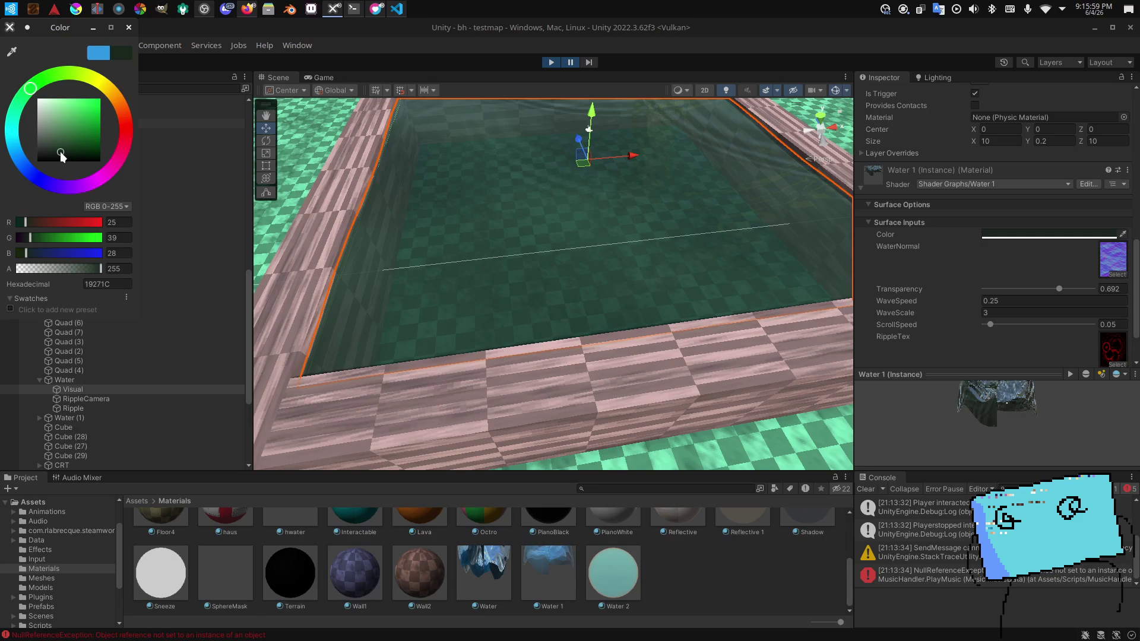
{"action": "left_click_drag", "start_coordinate": [61, 152], "coordinate": [55, 145]}
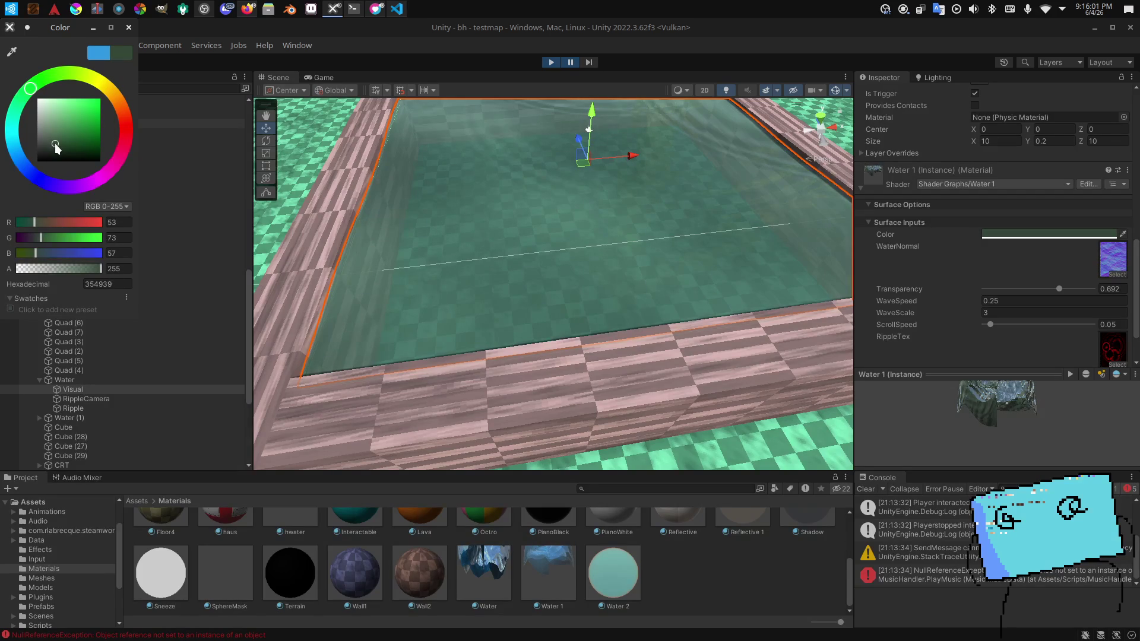
{"action": "mouse_move", "coordinate": [452, 250]}
{"action": "left_mouse_down"}
{"action": "mouse_move", "coordinate": [416, 178]}
{"action": "mouse_move", "coordinate": [336, 81]}
{"action": "left_mouse_up"}
{"action": "left_click", "coordinate": [318, 77]}
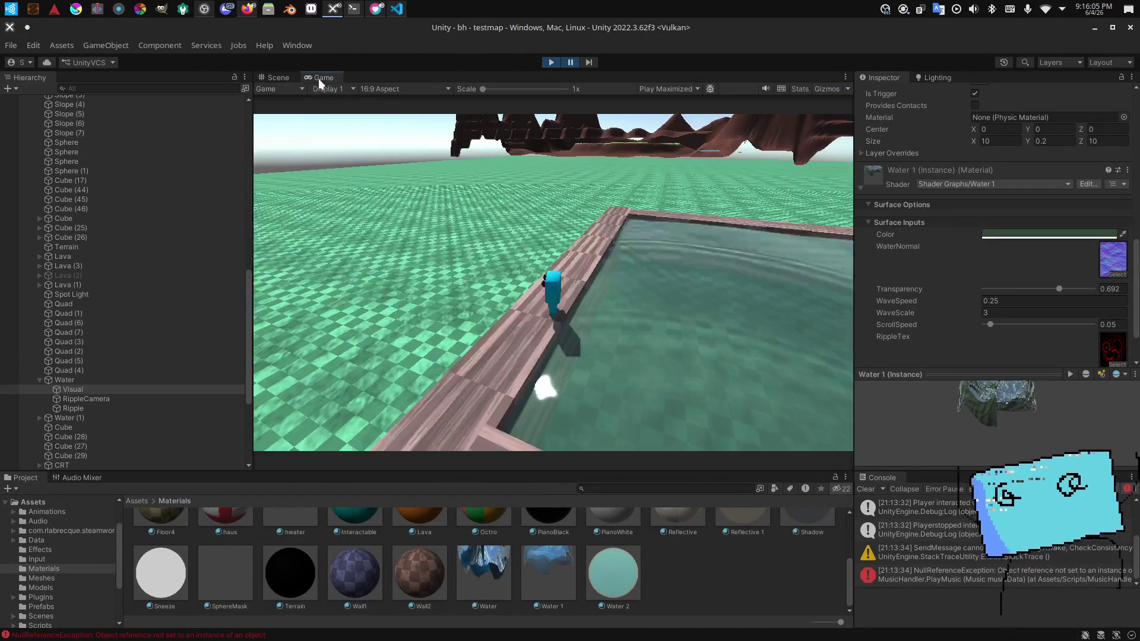
Step: Start the game and swim the cyan character through the translucent dark-green pool
{"action": "key", "text": "shift+space"}
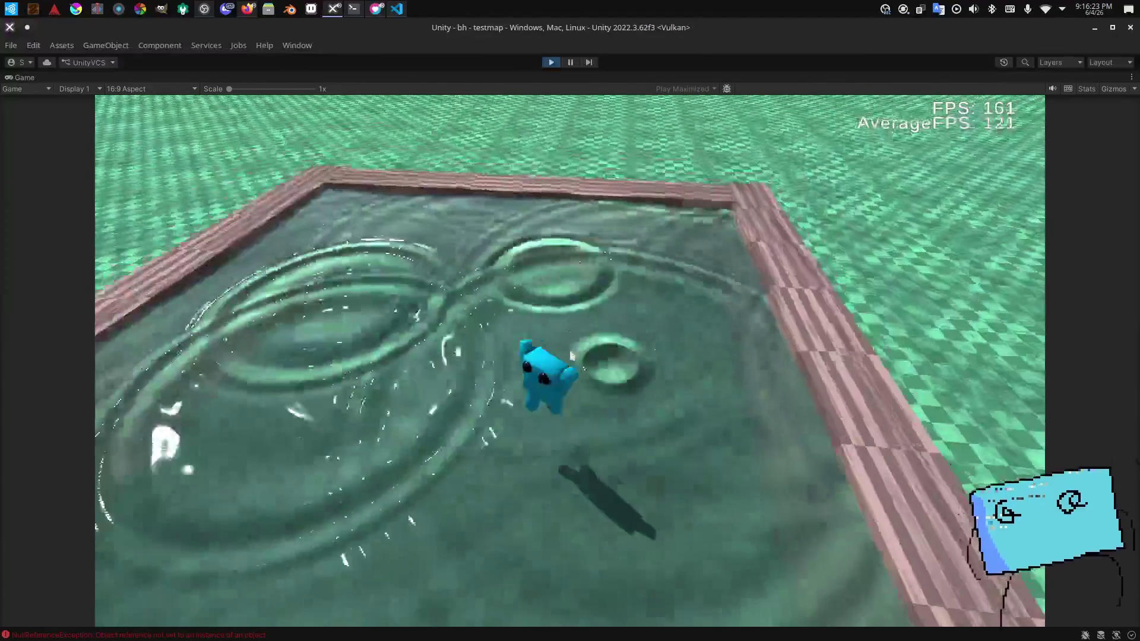
{"action": "key", "text": "alt+Tab"}
{"action": "key", "text": "alt+Tab"}
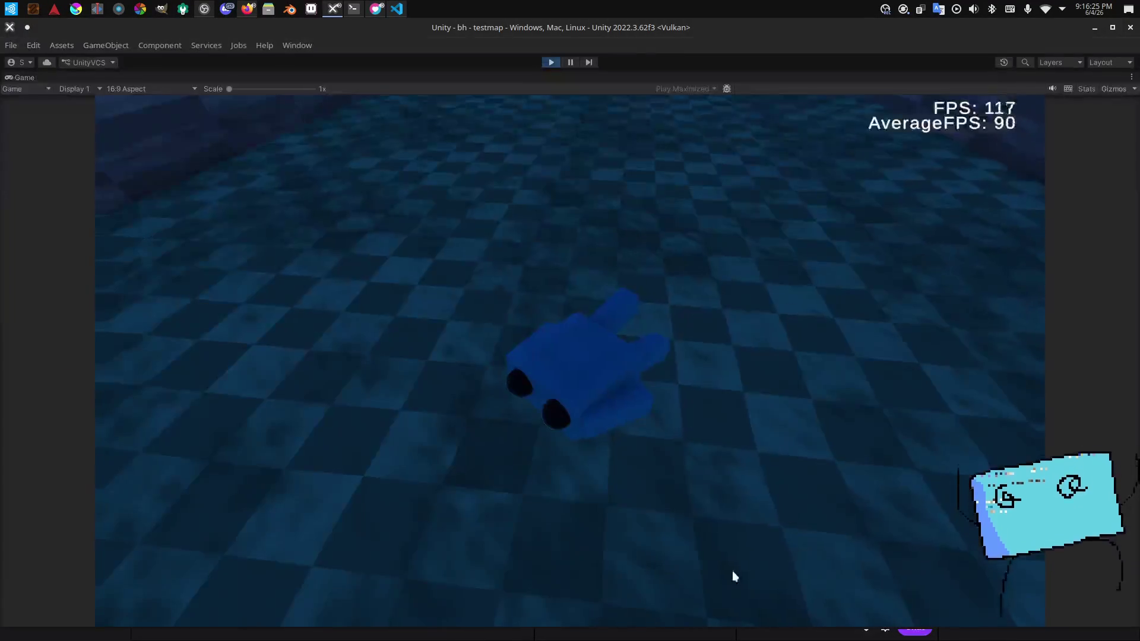
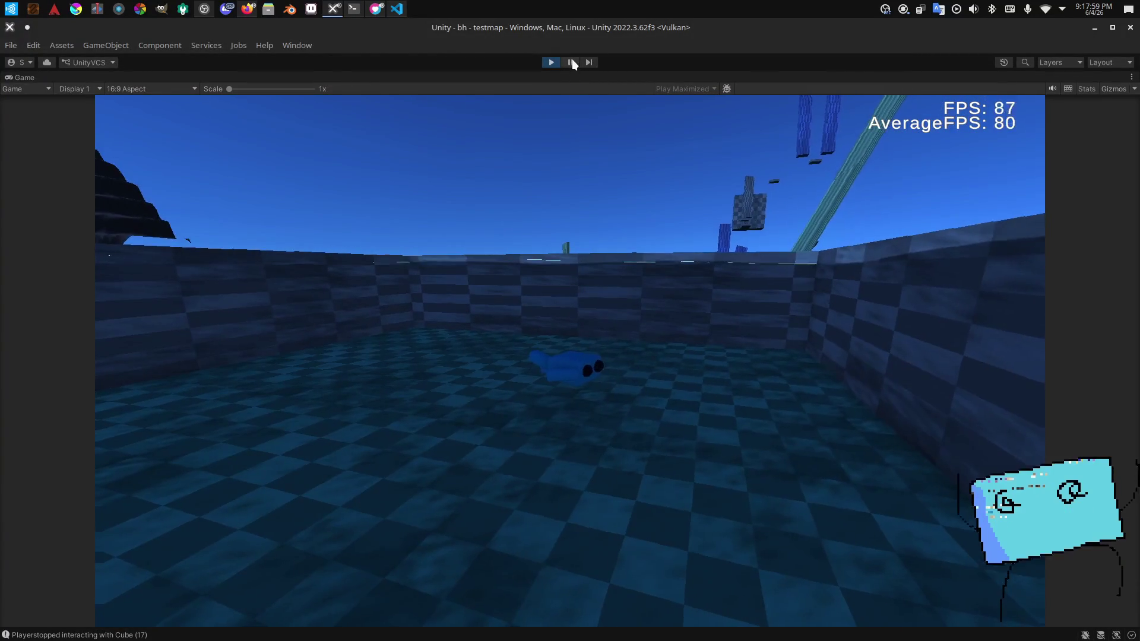
Step: Pause play, select Cube (17) in the Scene view and set its Position Y to 2
{"action": "left_click", "coordinate": [571, 62]}
{"action": "left_click", "coordinate": [273, 77]}
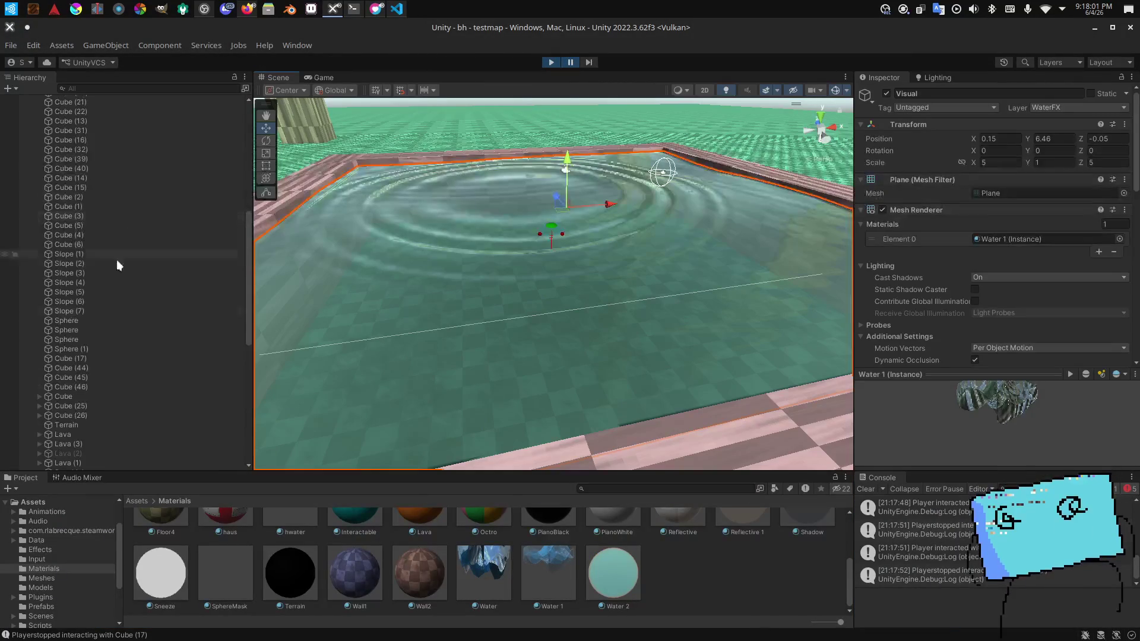
{"action": "left_click", "coordinate": [102, 359]}
{"action": "key", "text": "f"}
{"action": "mouse_move", "coordinate": [460, 244]}
{"action": "left_mouse_down"}
{"action": "mouse_move", "coordinate": [546, 76]}
{"action": "mouse_move", "coordinate": [653, 149]}
{"action": "mouse_move", "coordinate": [779, 182]}
{"action": "left_mouse_up"}
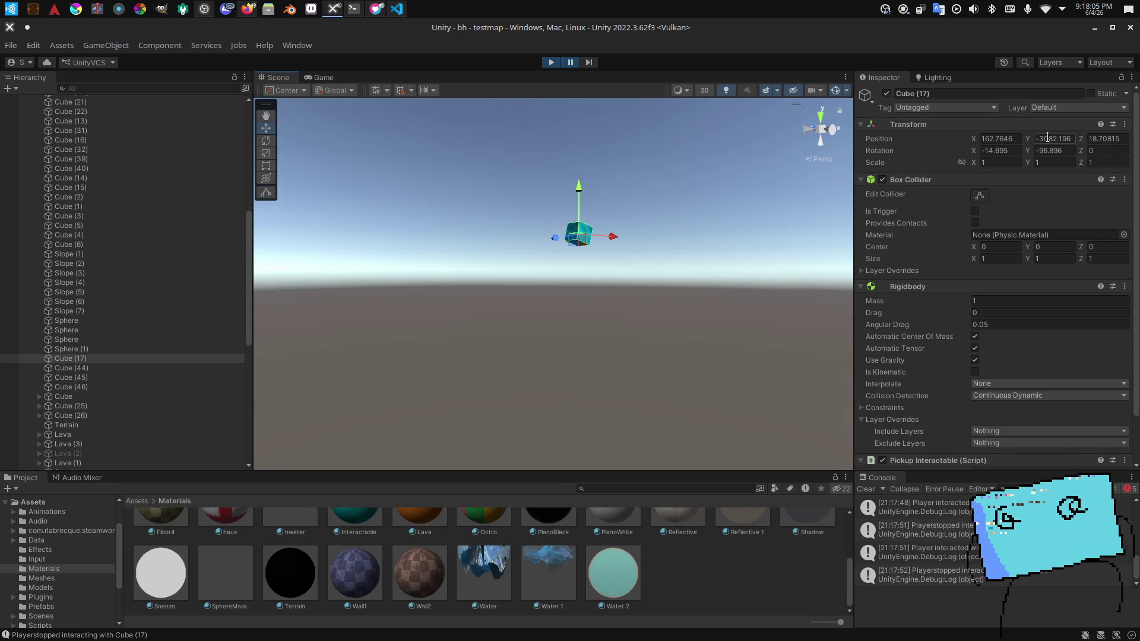
{"action": "key", "text": "Return"}
{"action": "key", "text": "f"}
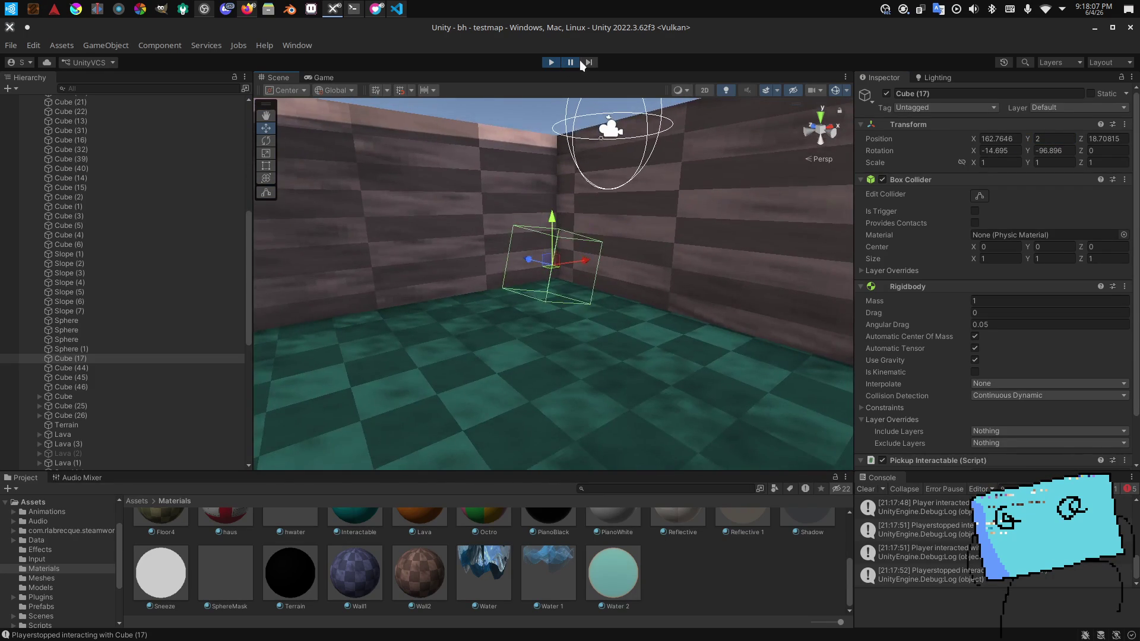
{"action": "scroll", "coordinate": [573, 265], "scroll_direction": "down", "scroll_amount": 5}
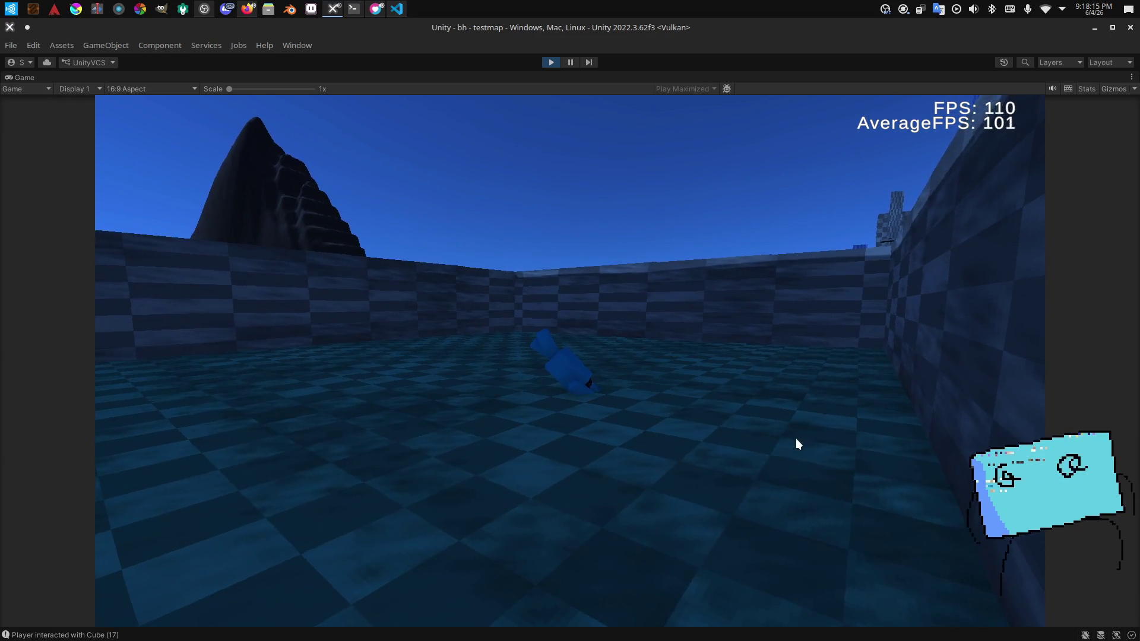
{"action": "key", "text": "alt+Tab"}
{"action": "key", "text": "alt+Tab"}
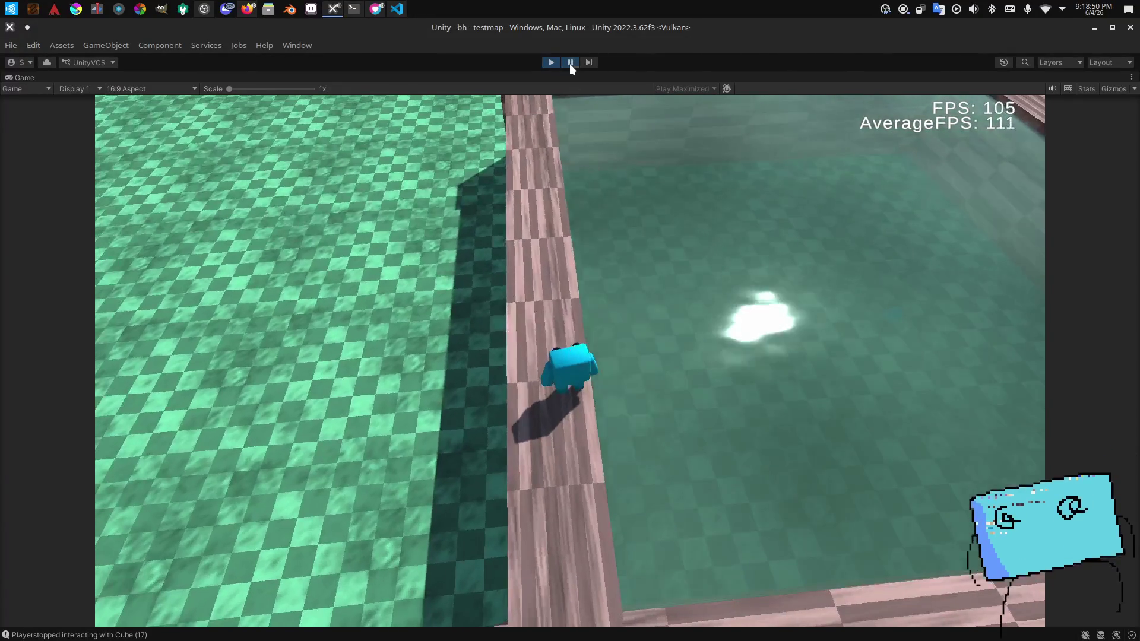
Step: Pause to inspect the Water 1 material, then resume the playtest
{"action": "left_click", "coordinate": [569, 62]}
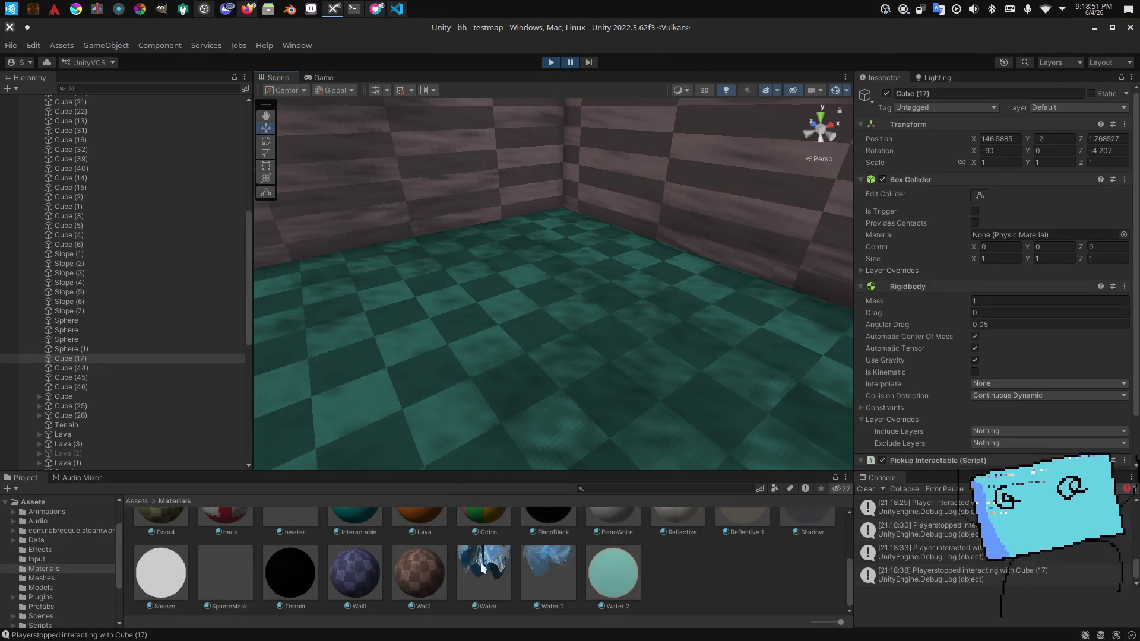
{"action": "left_click", "coordinate": [530, 588]}
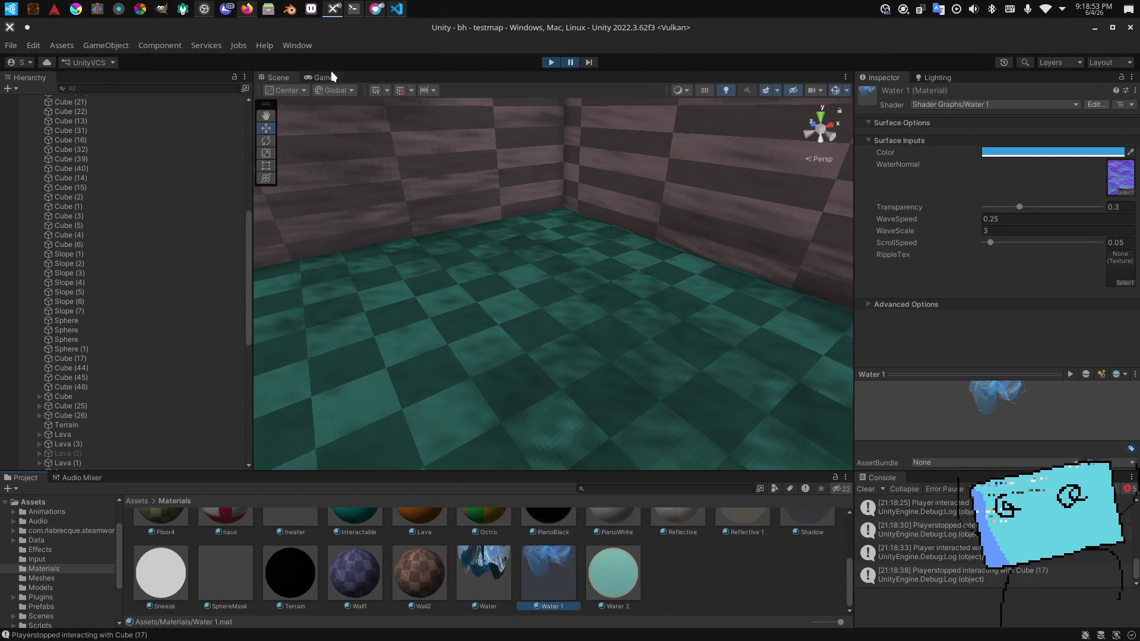
{"action": "left_click", "coordinate": [330, 77]}
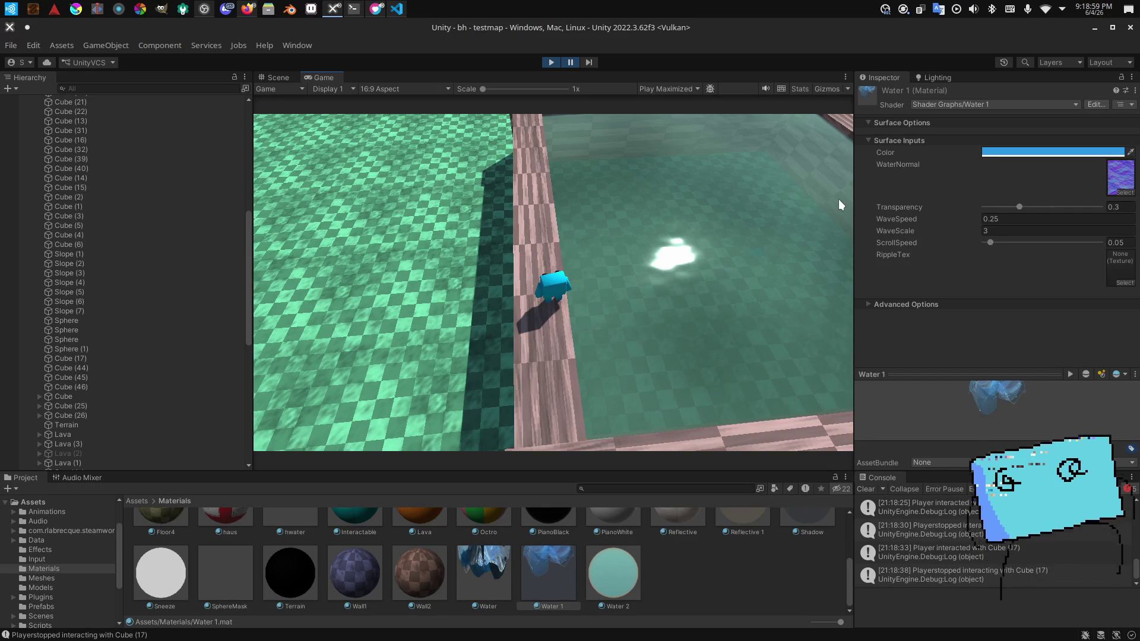
{"action": "left_click", "coordinate": [571, 61]}
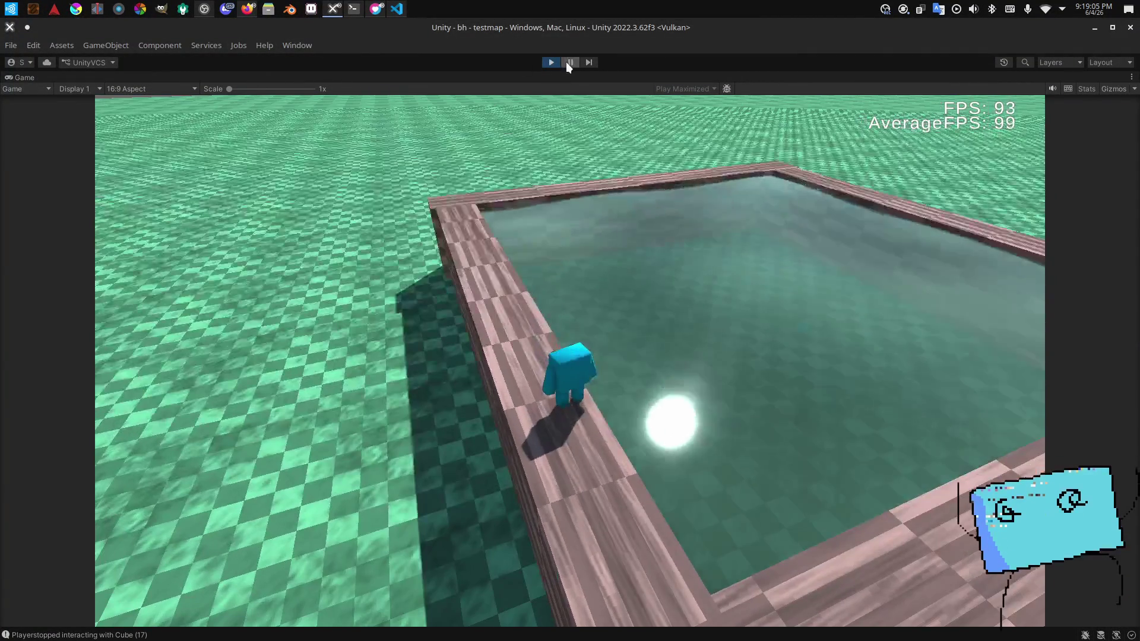
{"action": "left_click", "coordinate": [569, 62]}
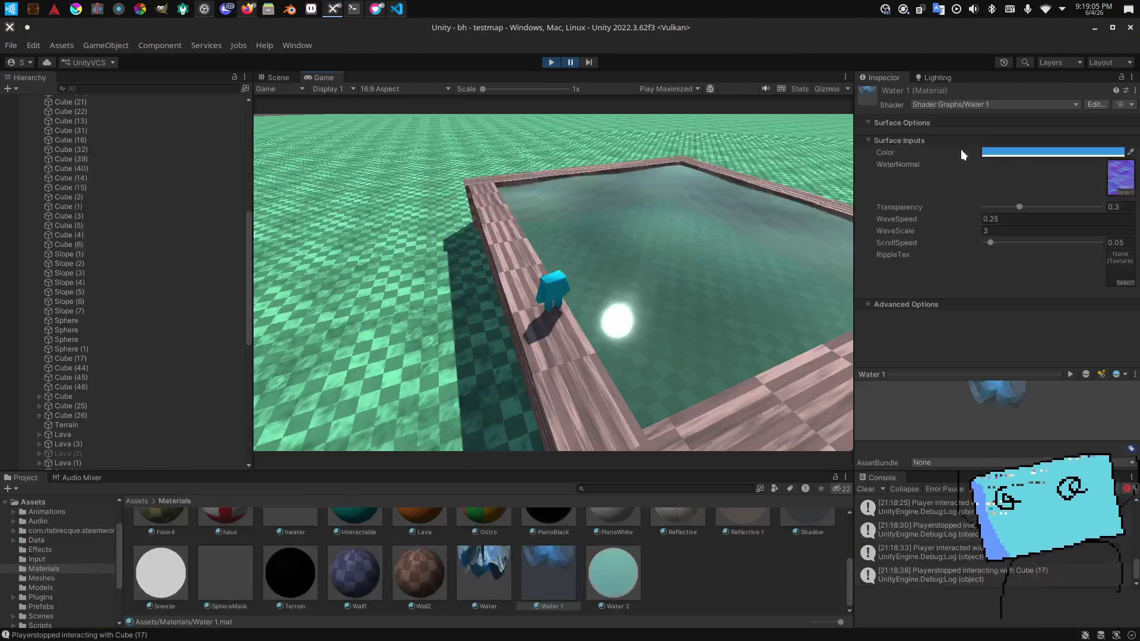
{"action": "left_click", "coordinate": [571, 64]}
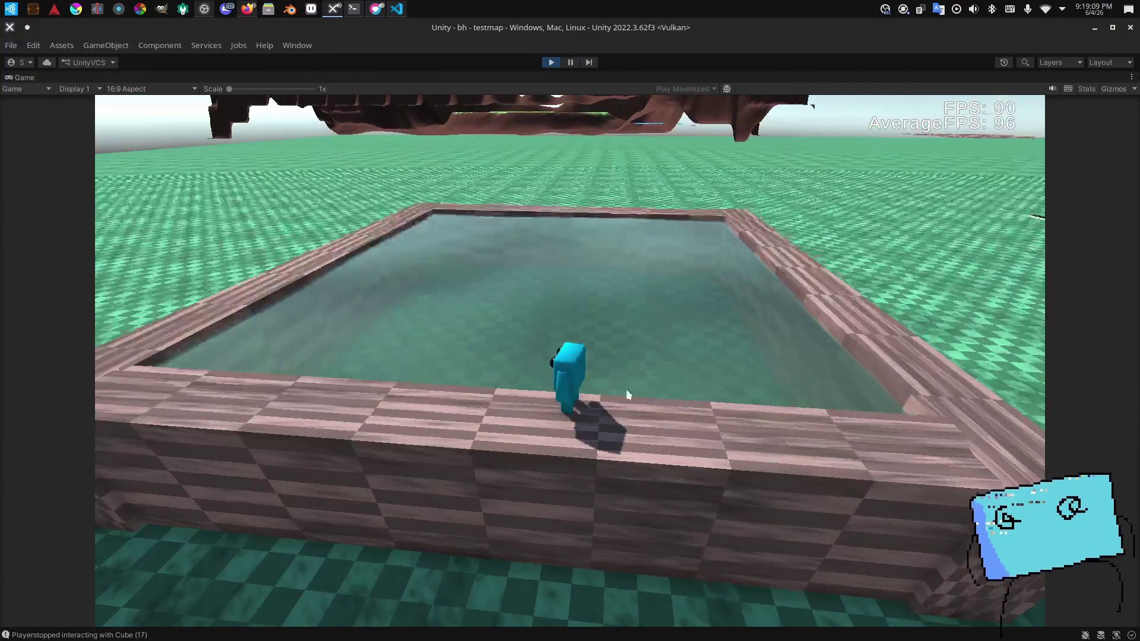
Step: Jump the character into the pool, climb out and walk along the brick edge
{"action": "key", "text": "w"}
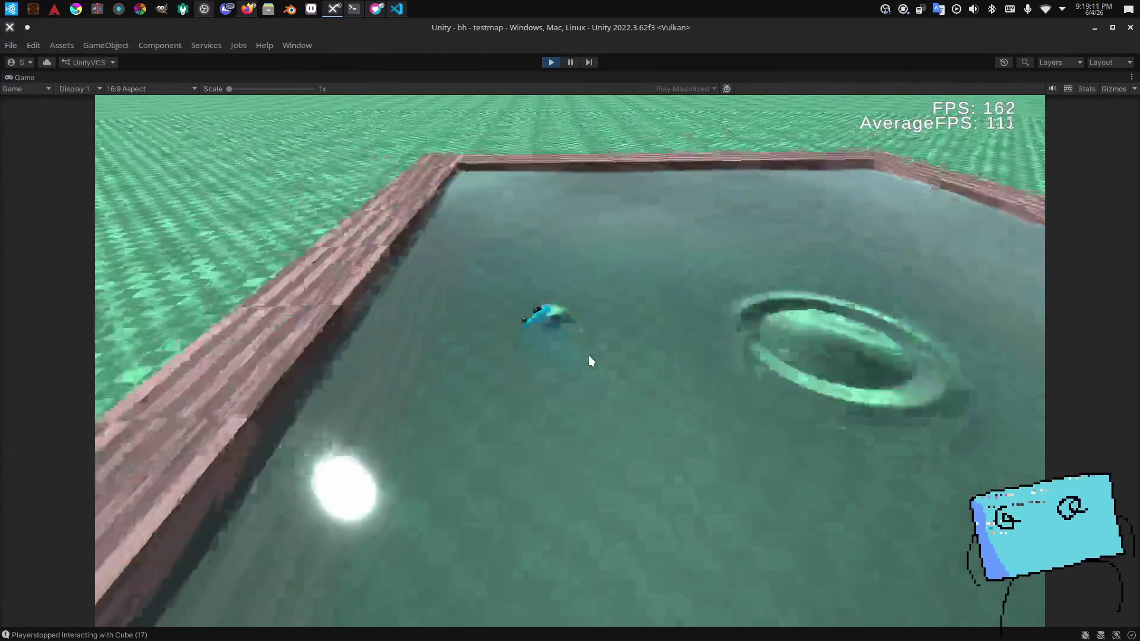
{"action": "left_click", "coordinate": [589, 355]}
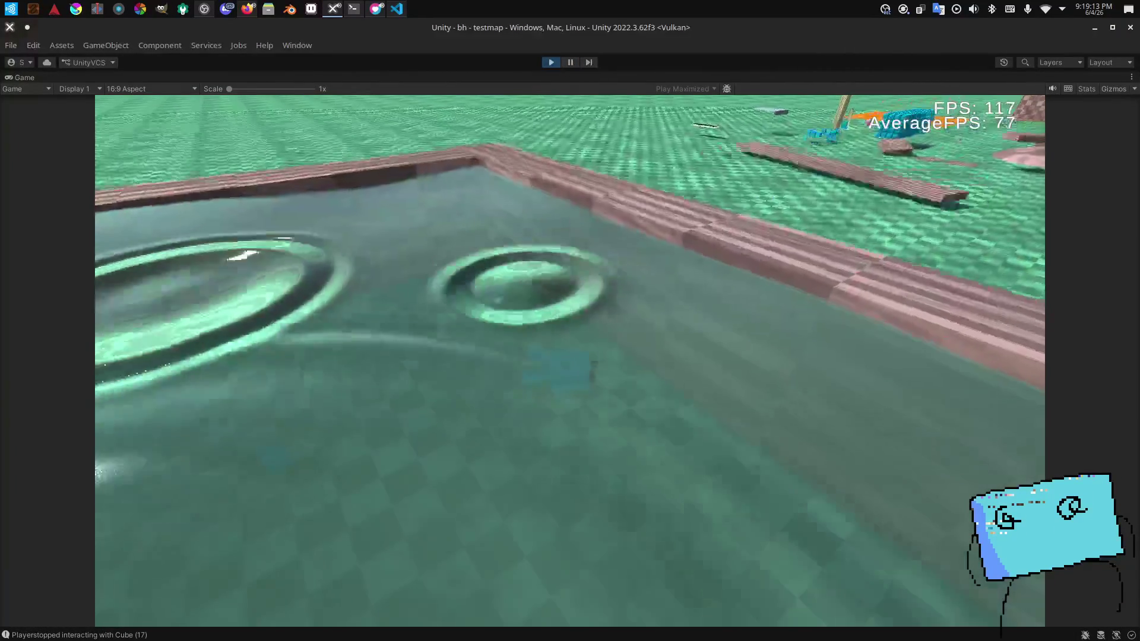
{"action": "key", "text": "w"}
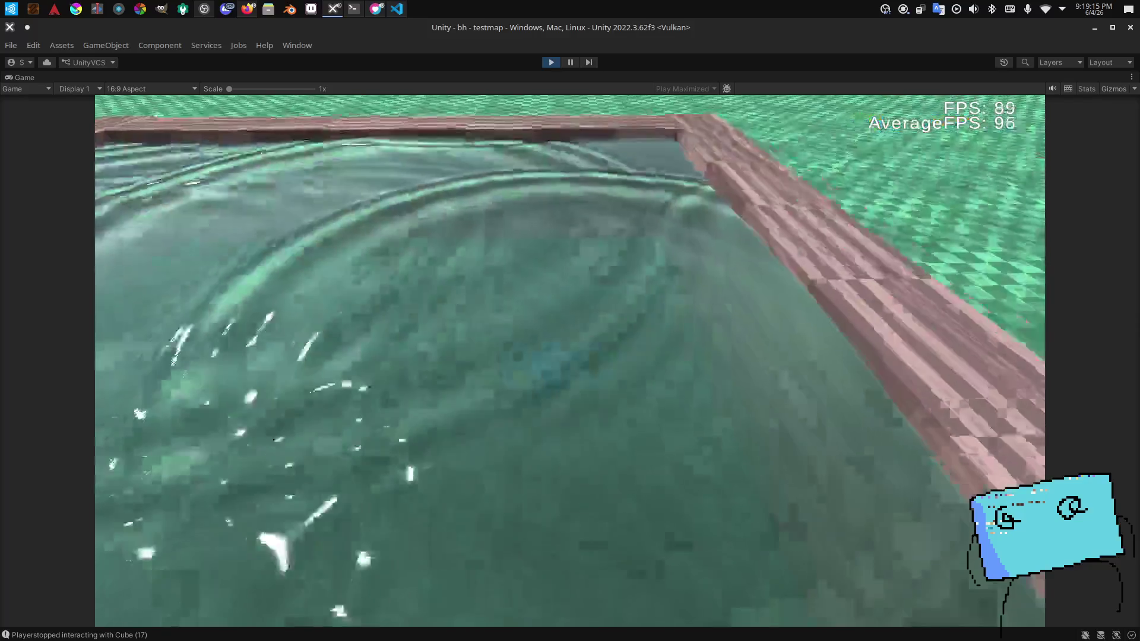
{"action": "key", "text": "w"}
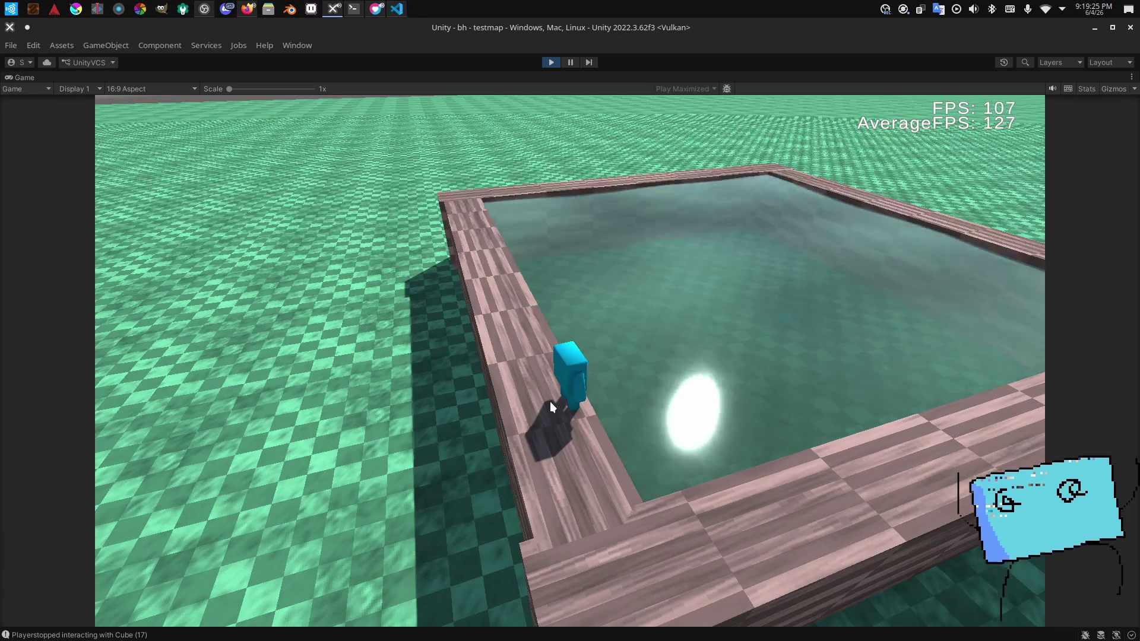
{"action": "key", "text": "w"}
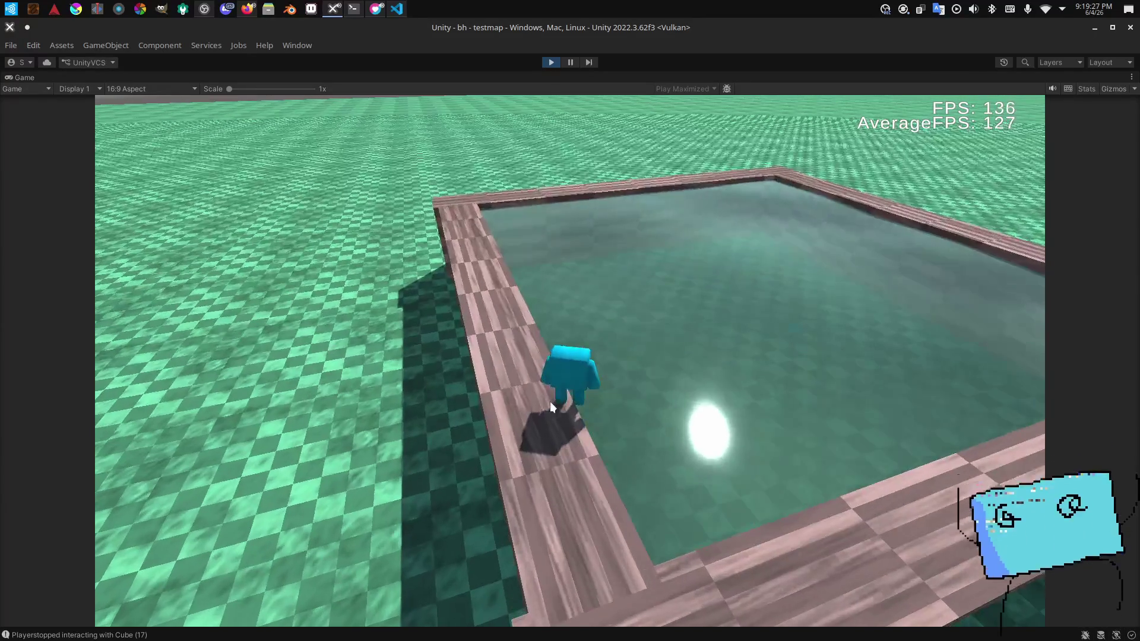
{"action": "key", "text": "alt+Tab"}
{"action": "key", "text": "alt+Tab"}
{"action": "key", "text": "alt+Tab"}
{"action": "key", "text": "alt+Tab"}
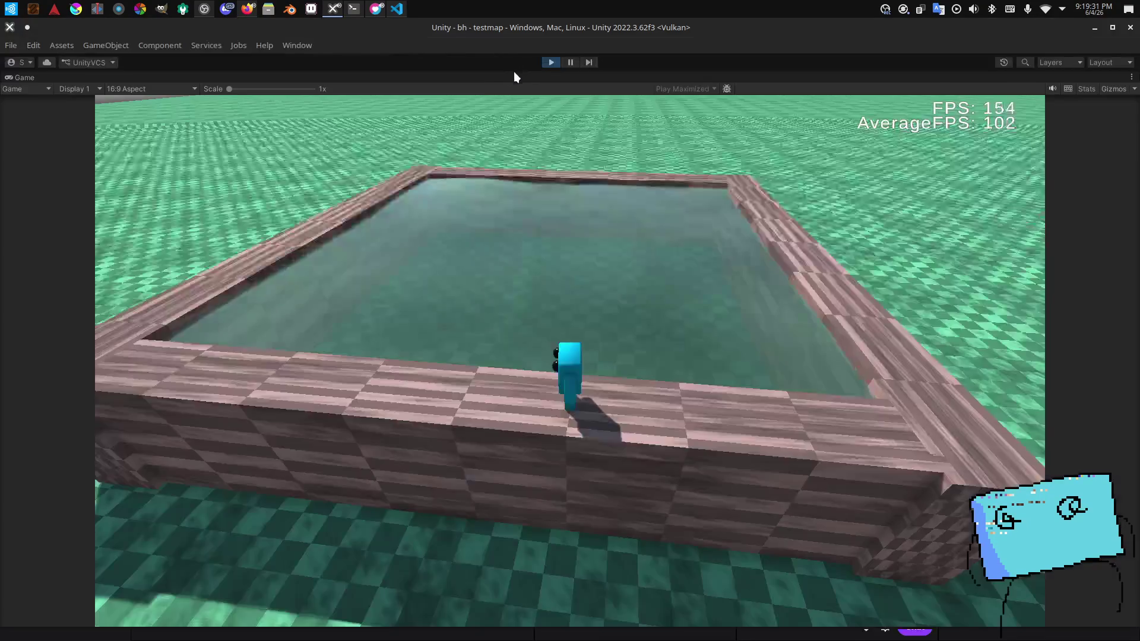
{"action": "key", "text": "alt+Tab"}
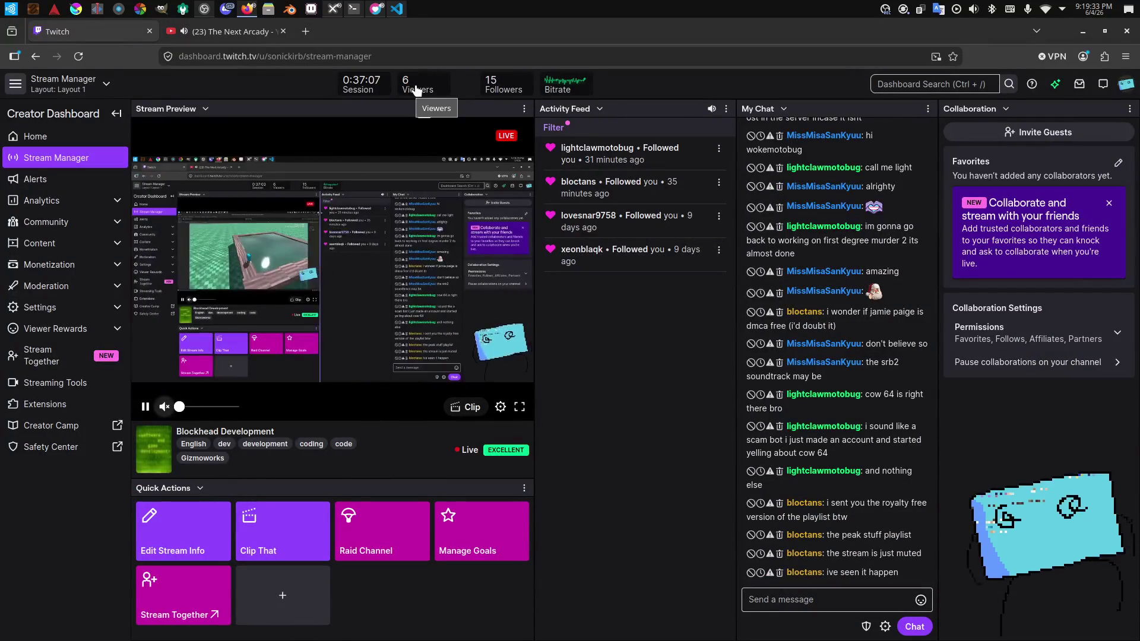
{"action": "key", "text": "alt+Tab"}
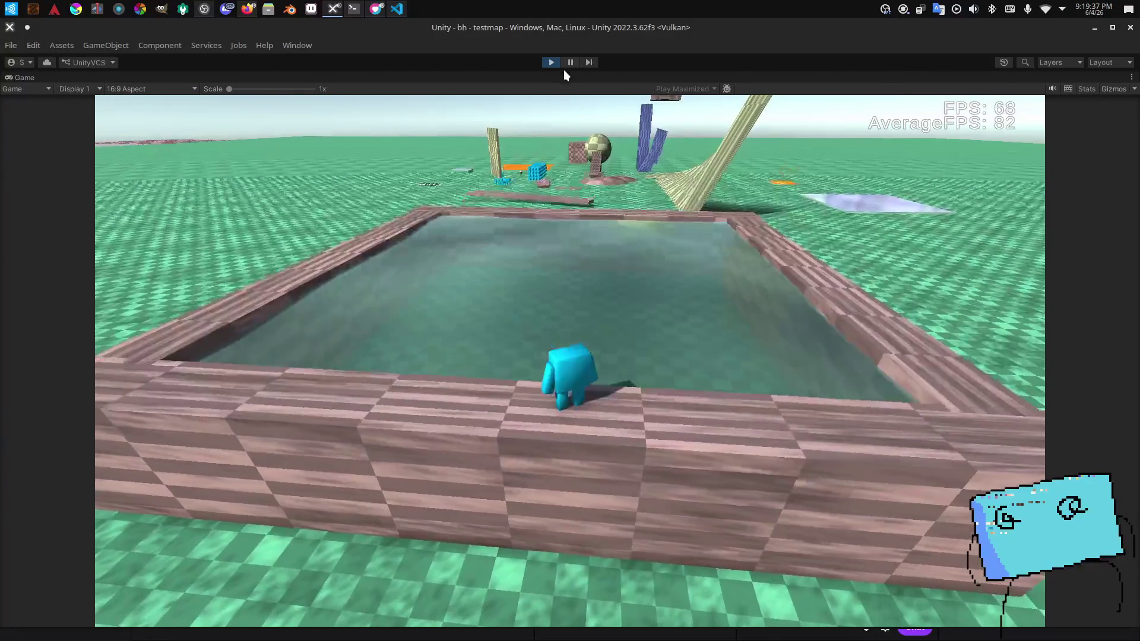
Step: Pause and fly the Scene view camera up over the pool
{"action": "left_click", "coordinate": [570, 62]}
{"action": "left_click", "coordinate": [292, 77]}
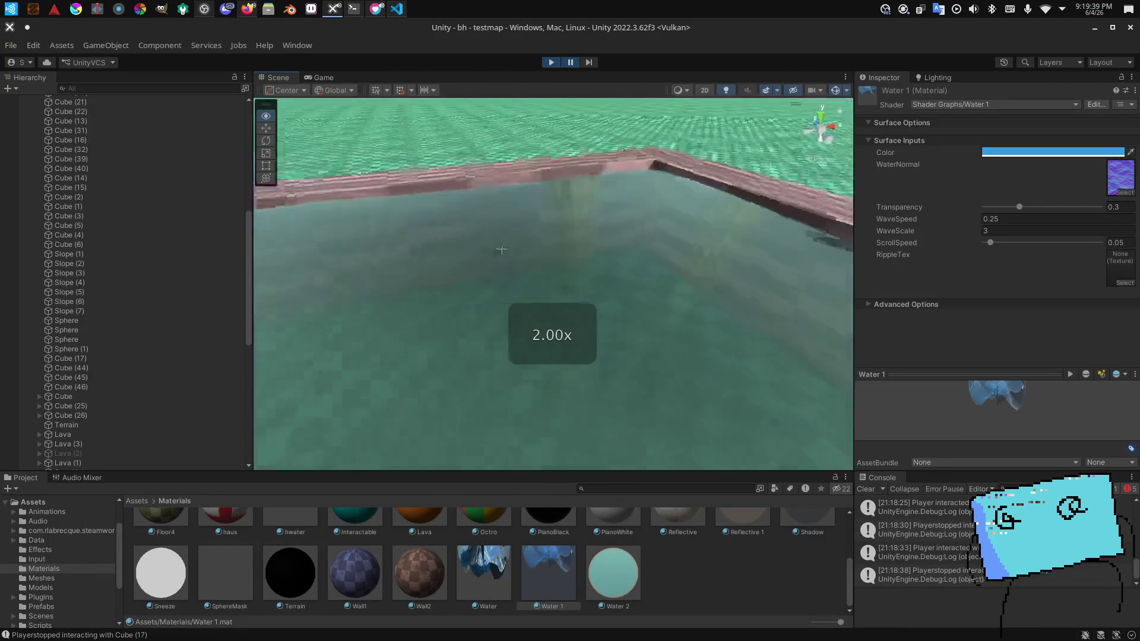
{"action": "scroll", "coordinate": [410, 319], "scroll_direction": "up", "scroll_amount": 2}
{"action": "key", "text": "s"}
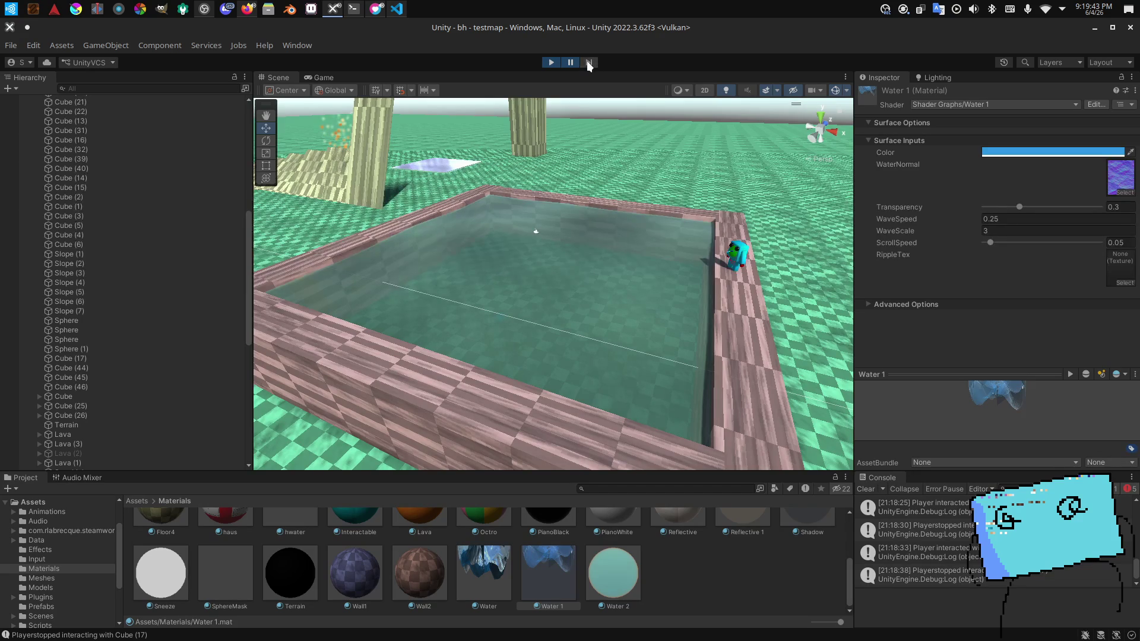
{"action": "left_click_drag", "start_coordinate": [523, 119], "coordinate": [472, 138]}
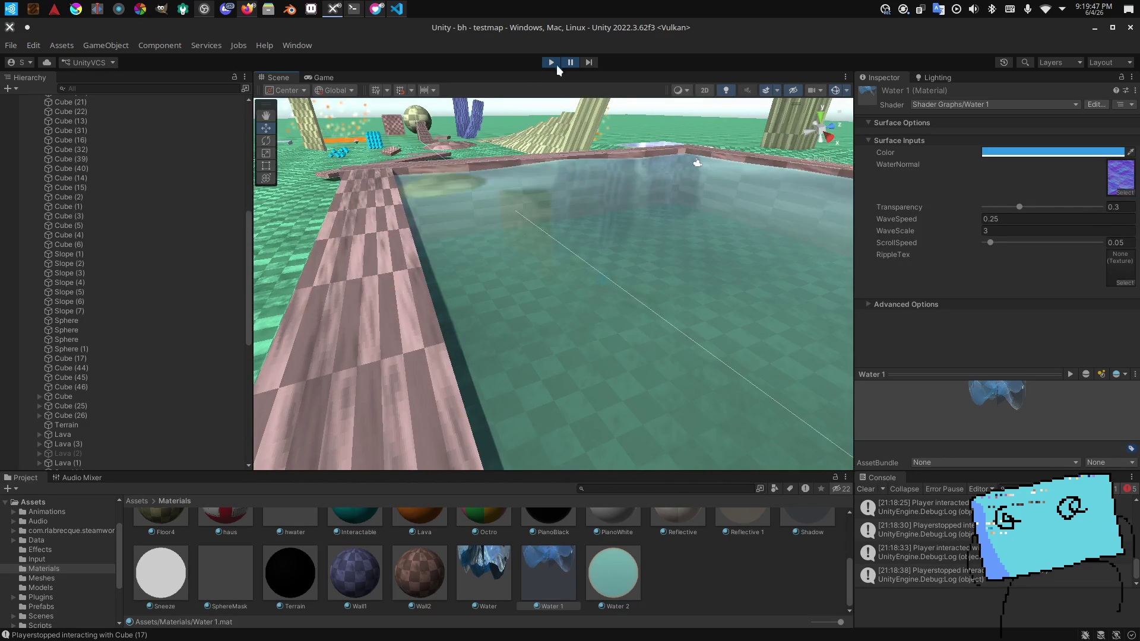
Step: Briefly resume, pause again and lower the scene camera toward the water, then show the Twitch dashboard
{"action": "left_click", "coordinate": [551, 63]}
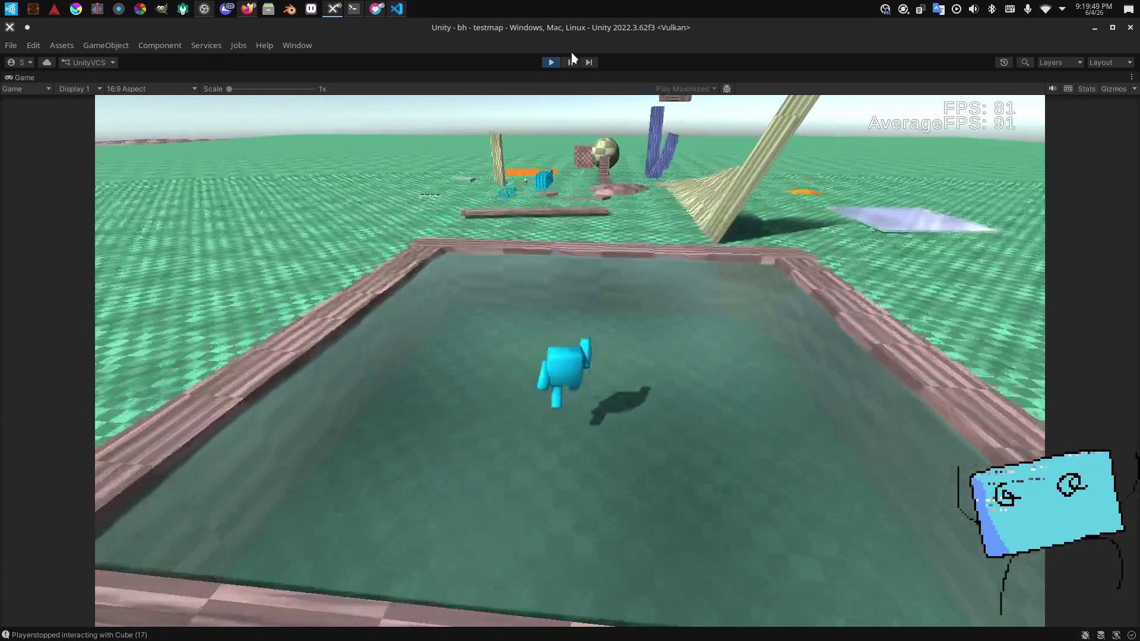
{"action": "left_click", "coordinate": [571, 63]}
{"action": "left_click_drag", "start_coordinate": [552, 267], "coordinate": [511, 276]}
{"action": "left_click_drag", "start_coordinate": [612, 212], "coordinate": [564, 187]}
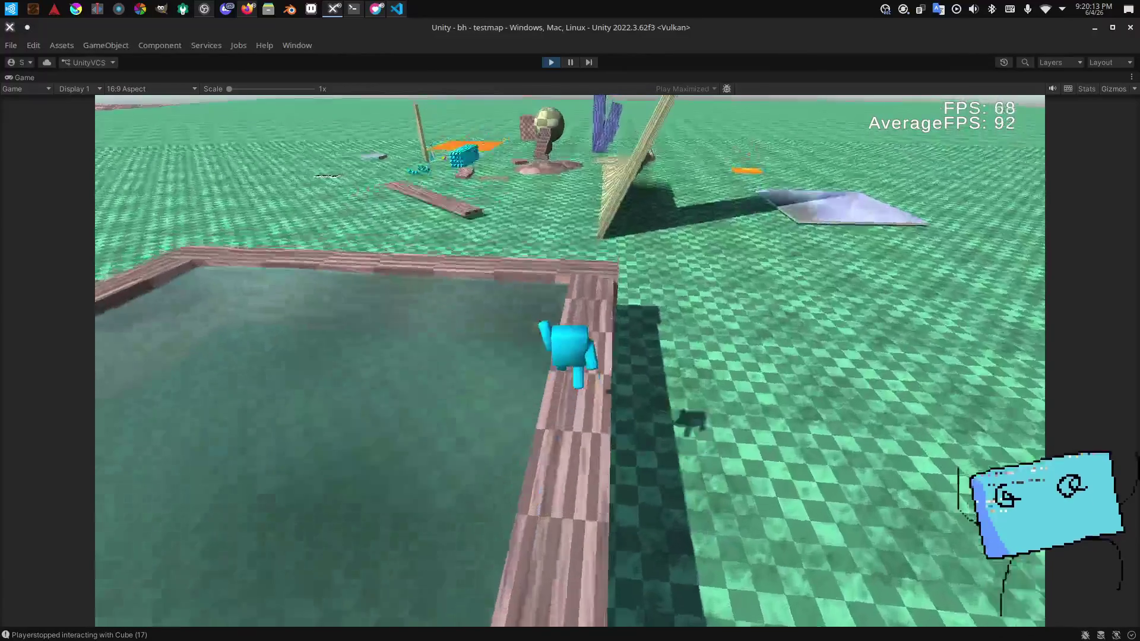
{"action": "key", "text": "alt+Tab"}
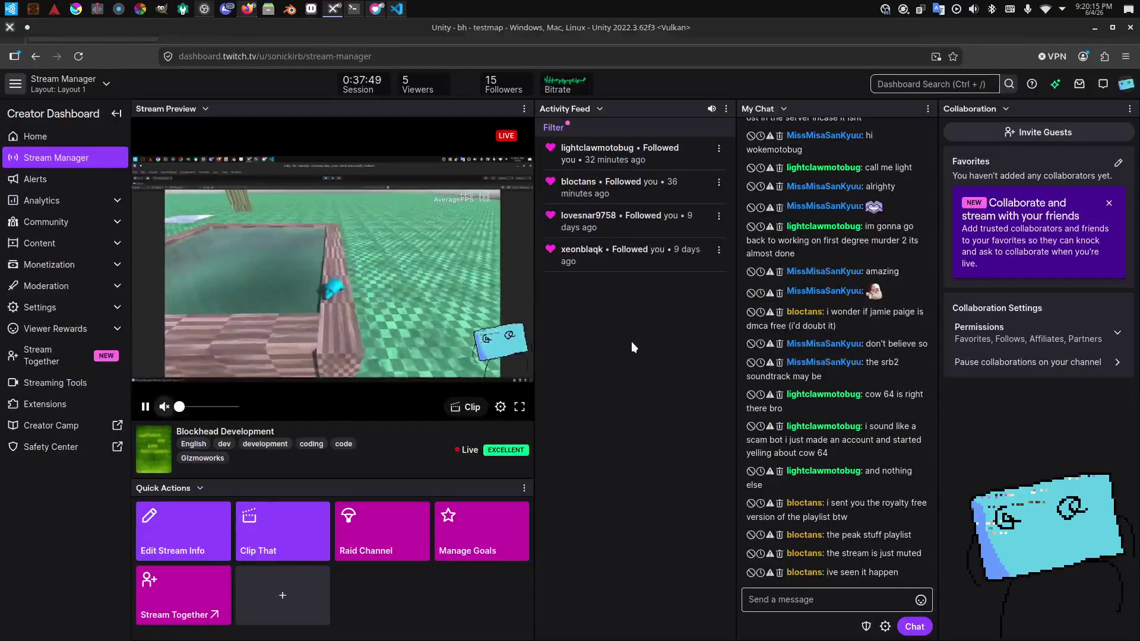
Step: Return to the running Unity playtest, then switch back to the Twitch dashboard
{"action": "key", "text": "alt+Tab"}
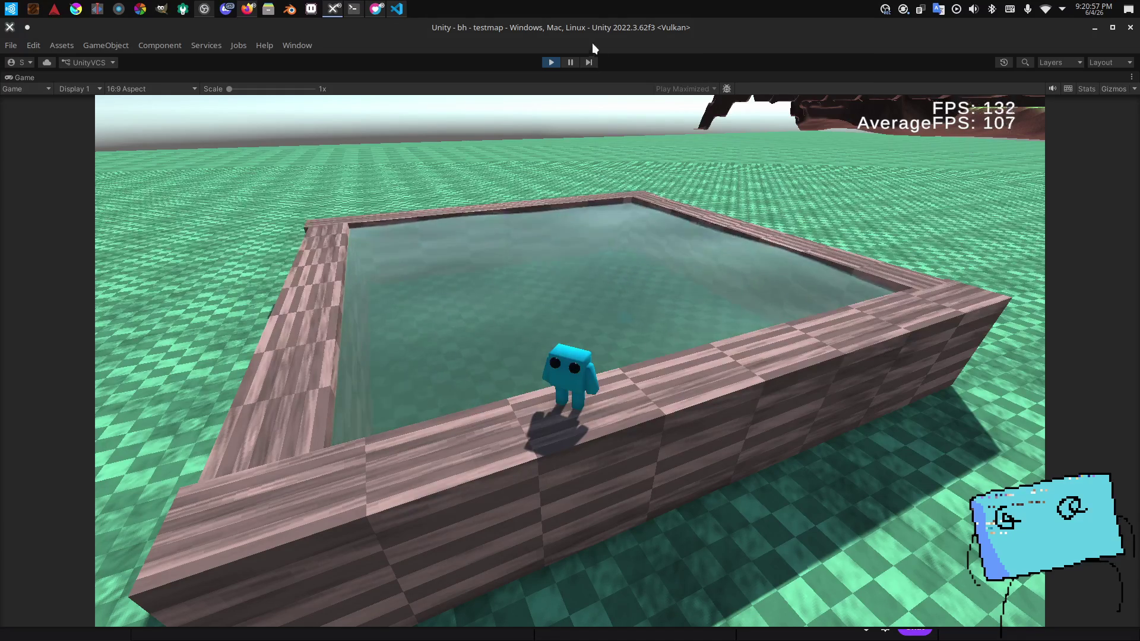
{"action": "key", "text": "alt+Tab"}
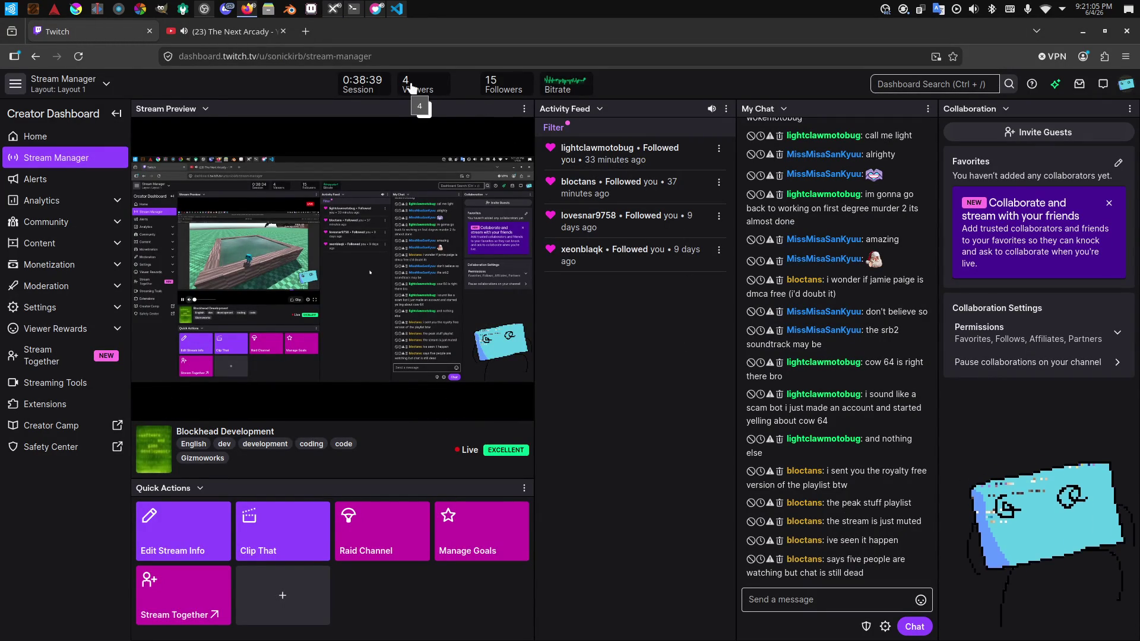
Step: Return to Unity and pull the scene camera back over the pool, glancing at Twitch in between
{"action": "key", "text": "alt+Tab"}
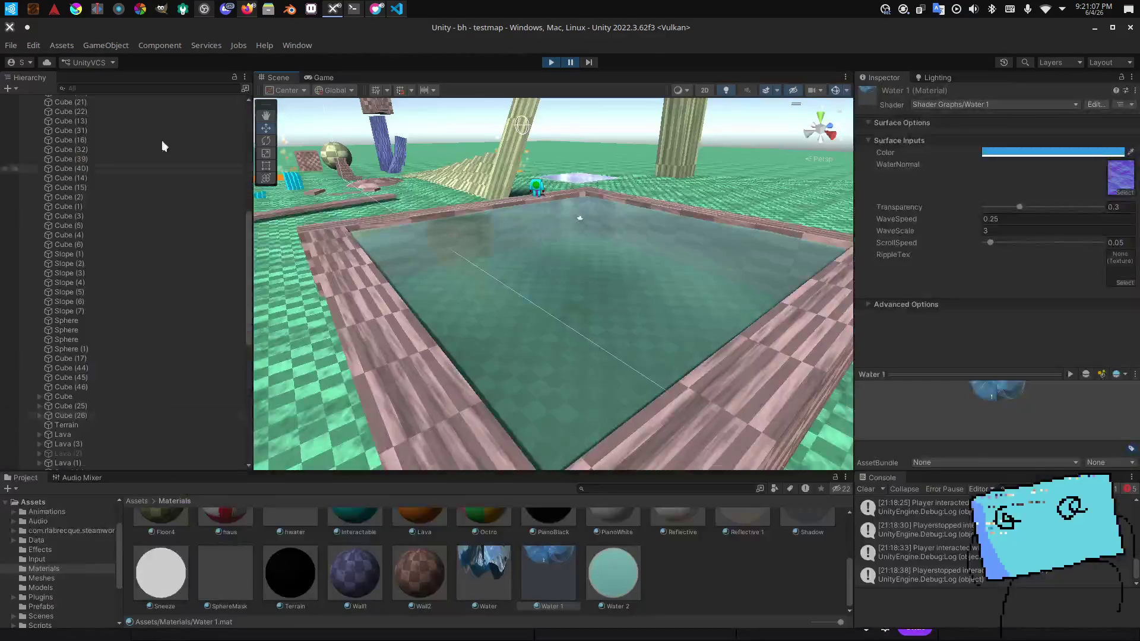
{"action": "key", "text": "s"}
{"action": "scroll", "coordinate": [535, 332], "scroll_direction": "up", "scroll_amount": 2}
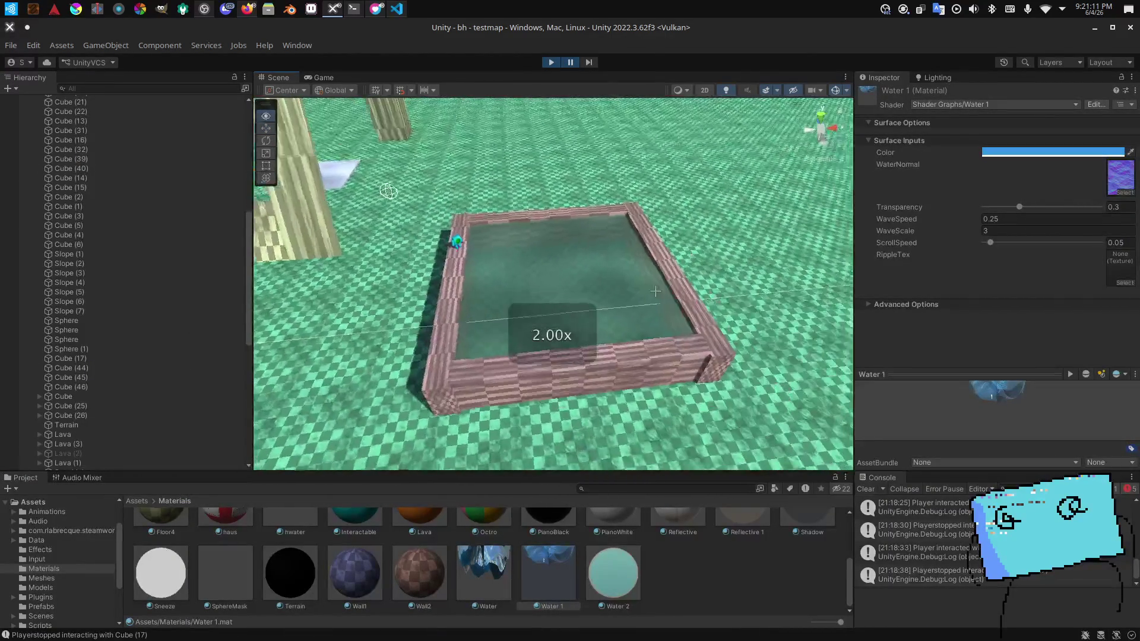
{"action": "key", "text": "alt+Tab"}
{"action": "key", "text": "alt+Tab"}
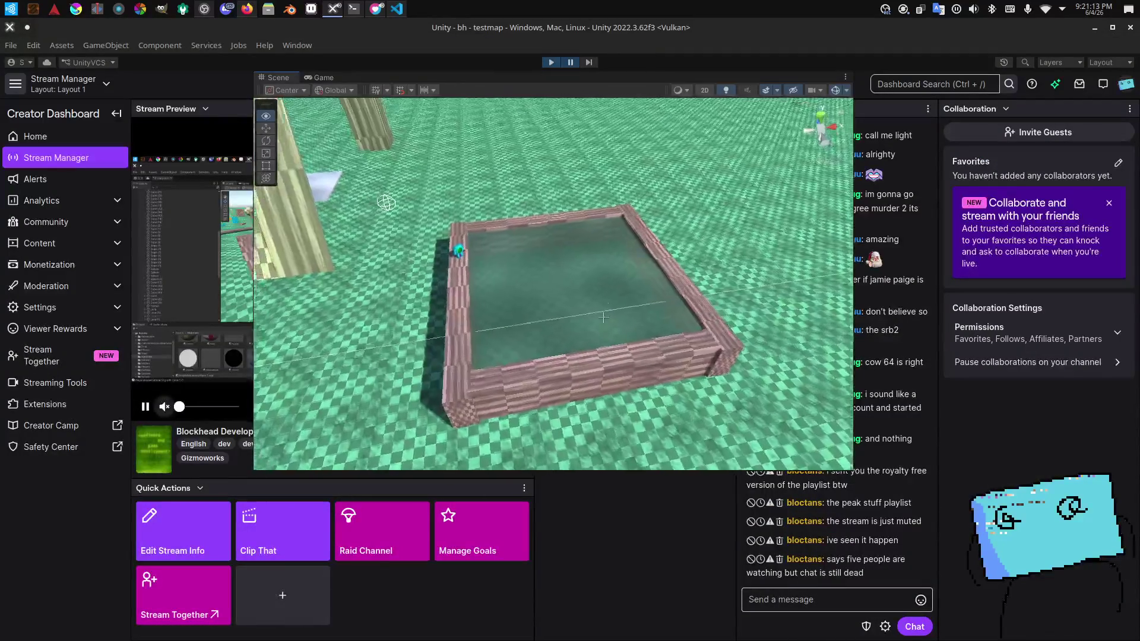
{"action": "key", "text": "alt+Tab"}
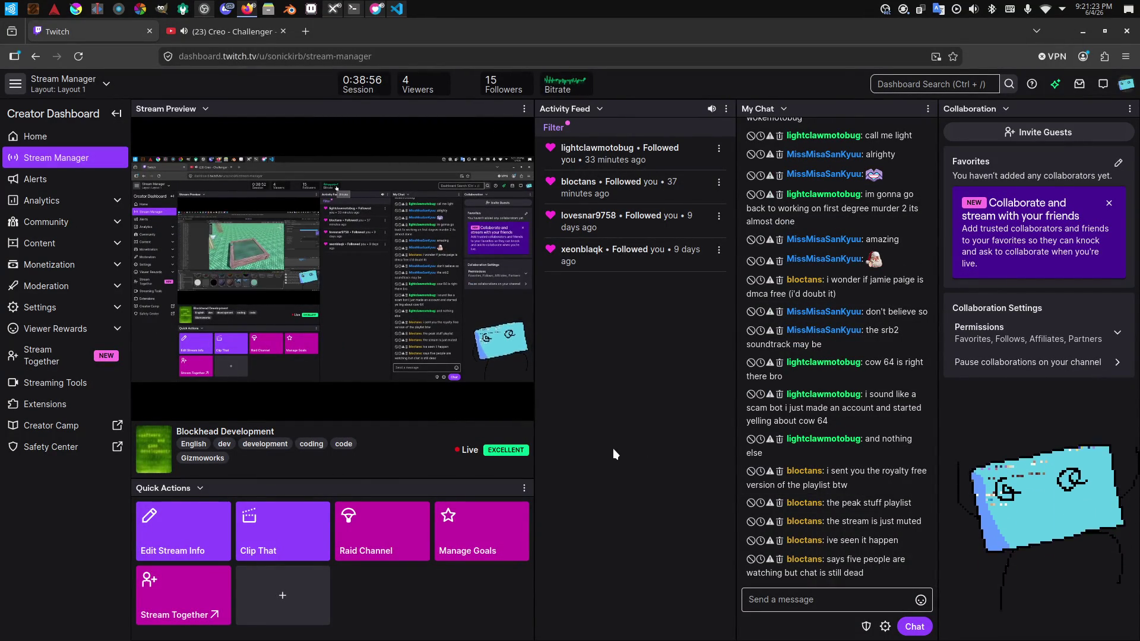
{"action": "key", "text": "alt+Tab"}
{"action": "scroll", "coordinate": [614, 334], "scroll_direction": "up", "scroll_amount": 3}
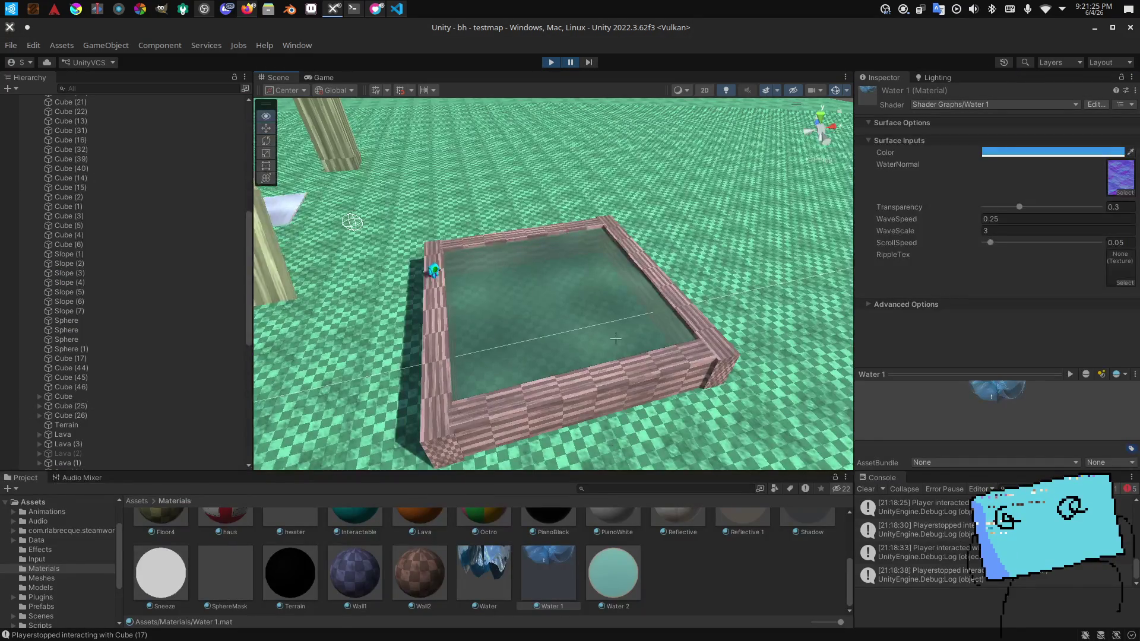
{"action": "scroll", "coordinate": [613, 335], "scroll_direction": "up", "scroll_amount": 2}
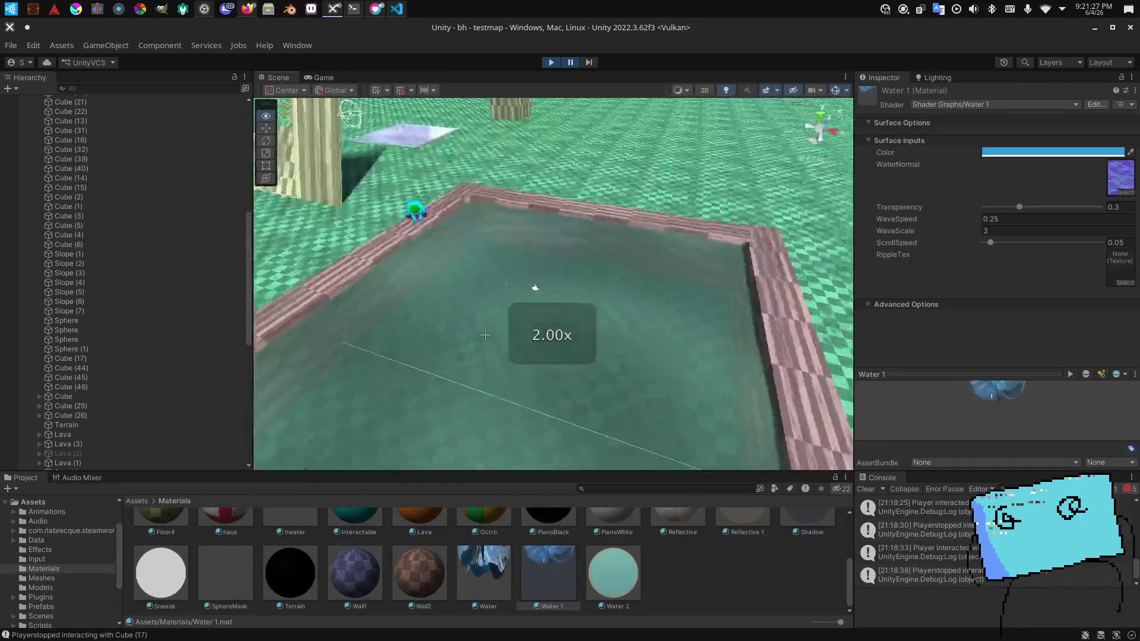
Step: Pause the playtest, swing the Scene view toward the pool and select platform Cube (51)
{"action": "left_click", "coordinate": [333, 77]}
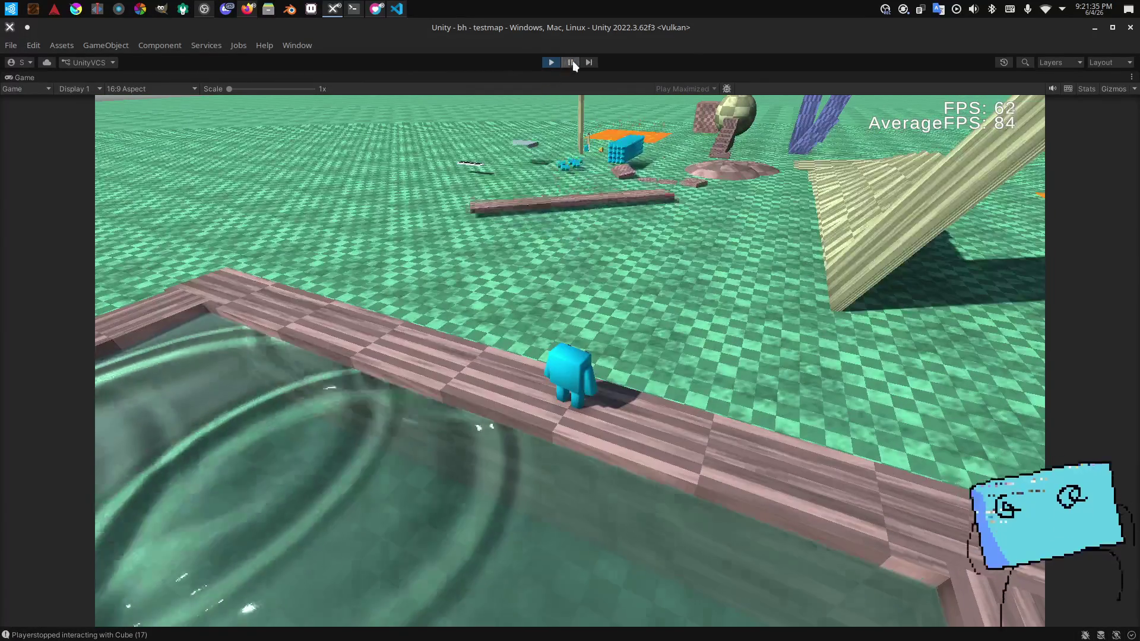
{"action": "left_click", "coordinate": [572, 62]}
{"action": "left_click", "coordinate": [264, 76]}
{"action": "mouse_move", "coordinate": [515, 242]}
{"action": "left_mouse_down"}
{"action": "mouse_move", "coordinate": [458, 255]}
{"action": "mouse_move", "coordinate": [658, 328]}
{"action": "mouse_move", "coordinate": [418, 302]}
{"action": "left_mouse_up"}
{"action": "left_click", "coordinate": [498, 267]}
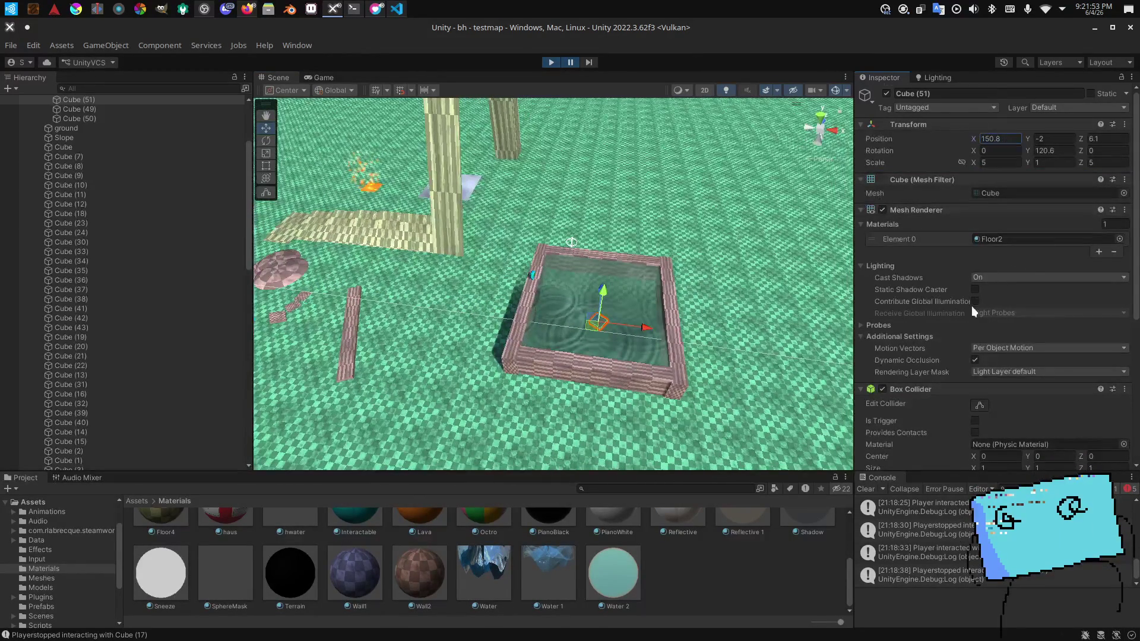
Step: Scroll to Cube (51)'s Moving Platform script and clear a stray letter in Twitch chat
{"action": "scroll", "coordinate": [973, 311], "scroll_direction": "down", "scroll_amount": 5}
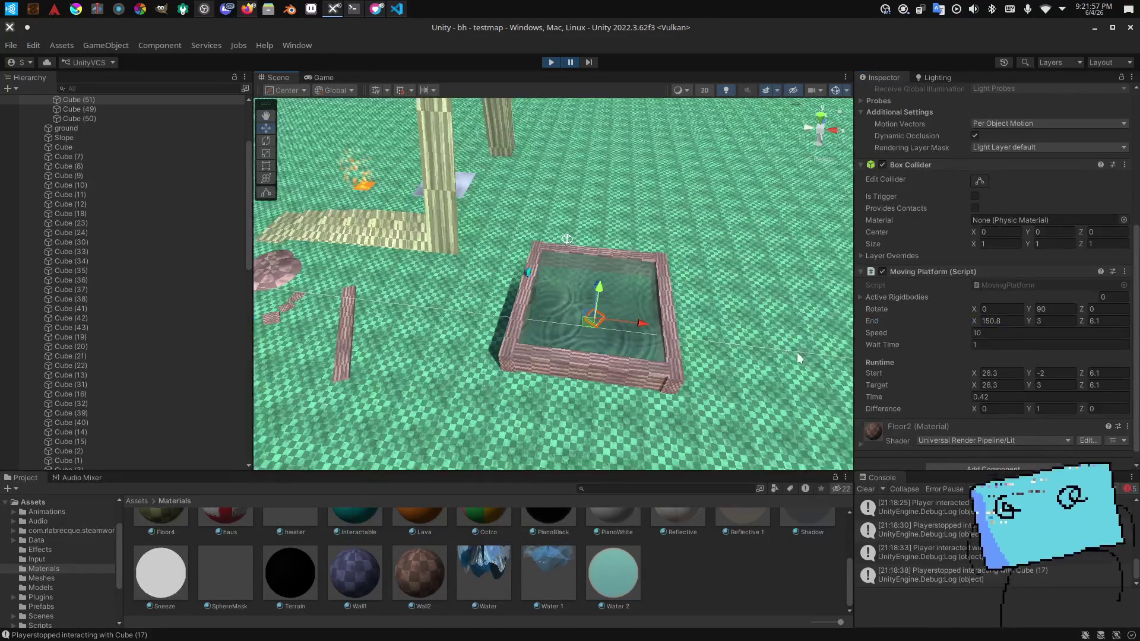
{"action": "key", "text": "alt+Tab"}
{"action": "left_click", "coordinate": [833, 606]}
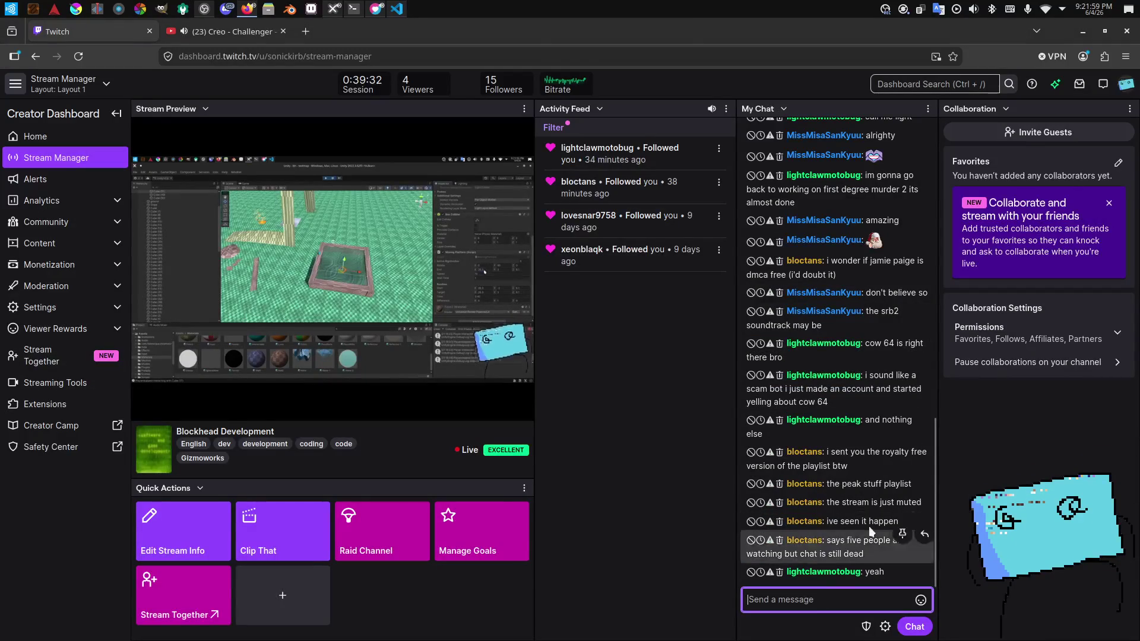
{"action": "key", "text": "BackSpace"}
{"action": "key", "text": "alt+Tab"}
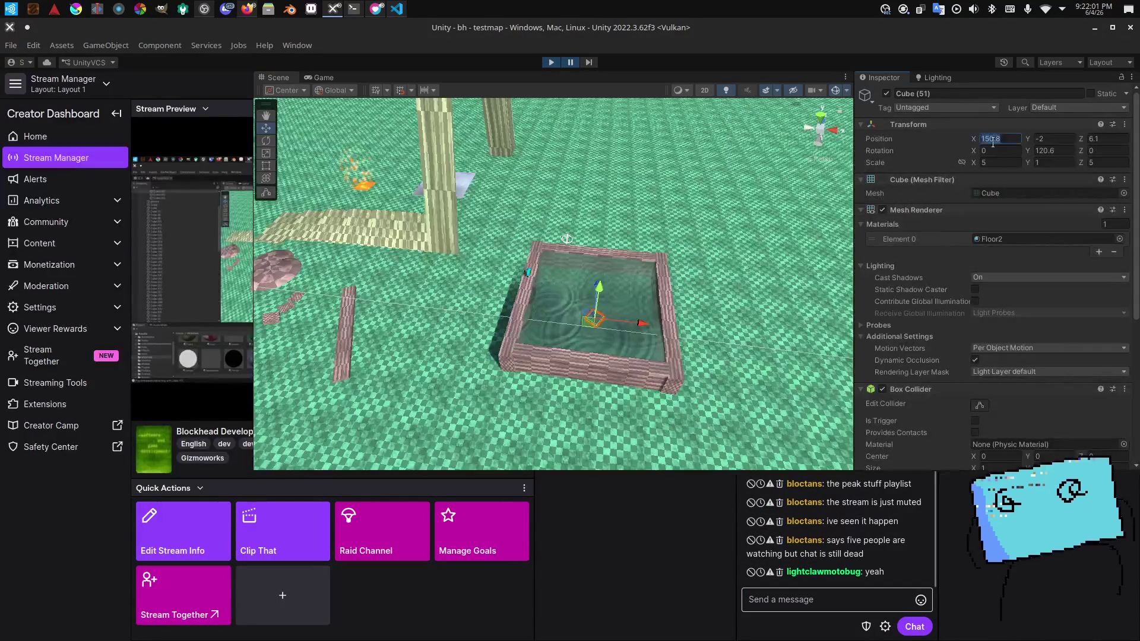
{"action": "key", "text": "alt+Tab"}
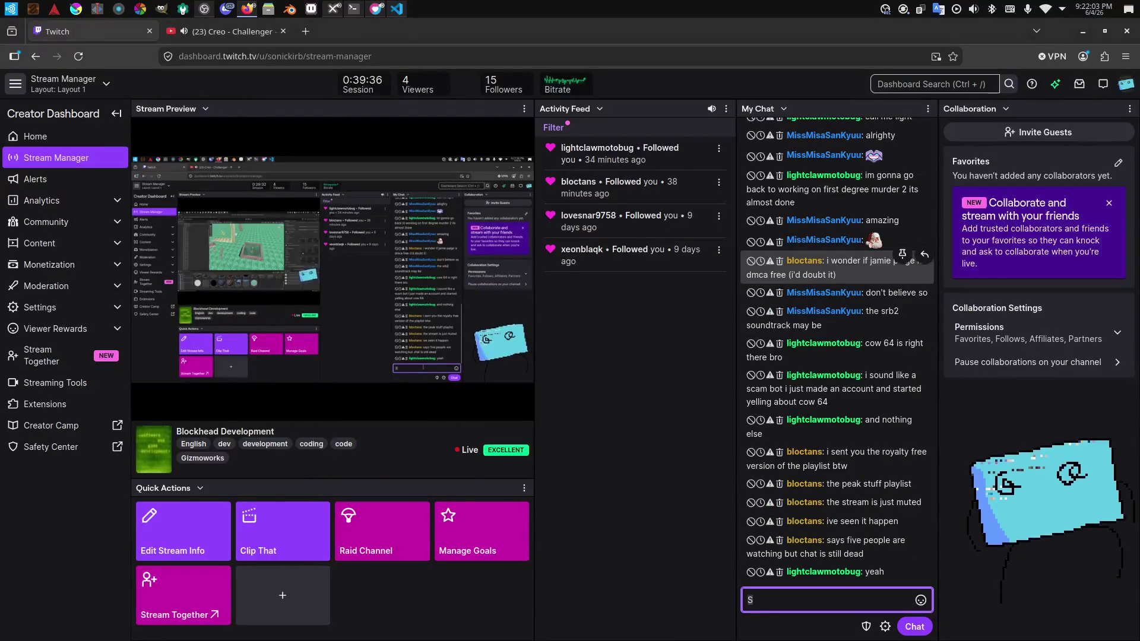
{"action": "key", "text": "alt+Tab"}
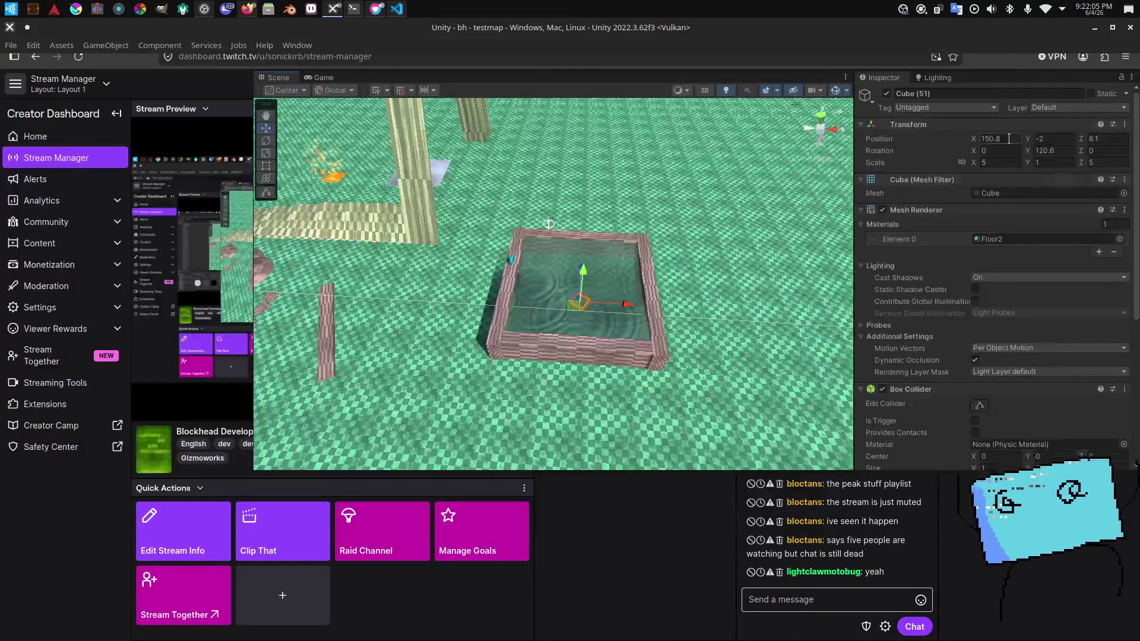
{"action": "scroll", "coordinate": [1024, 315], "scroll_direction": "down", "scroll_amount": 5}
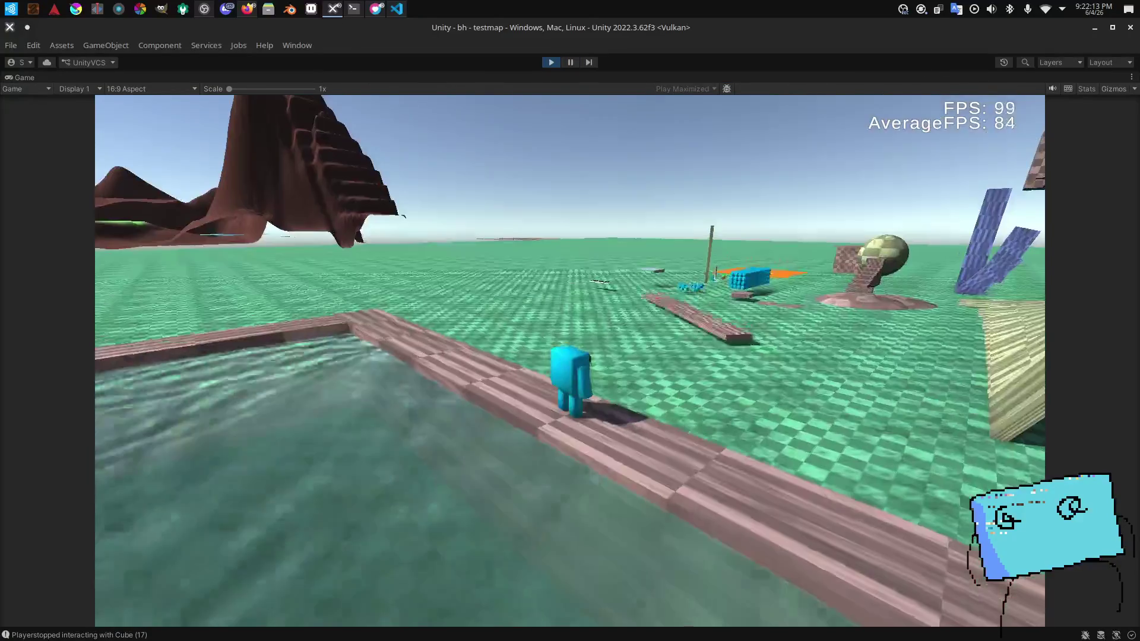
Step: Walk the character into the pool and jump out, then pause to view the Moving Platform settings
{"action": "key", "text": "w"}
{"action": "key", "text": "space"}
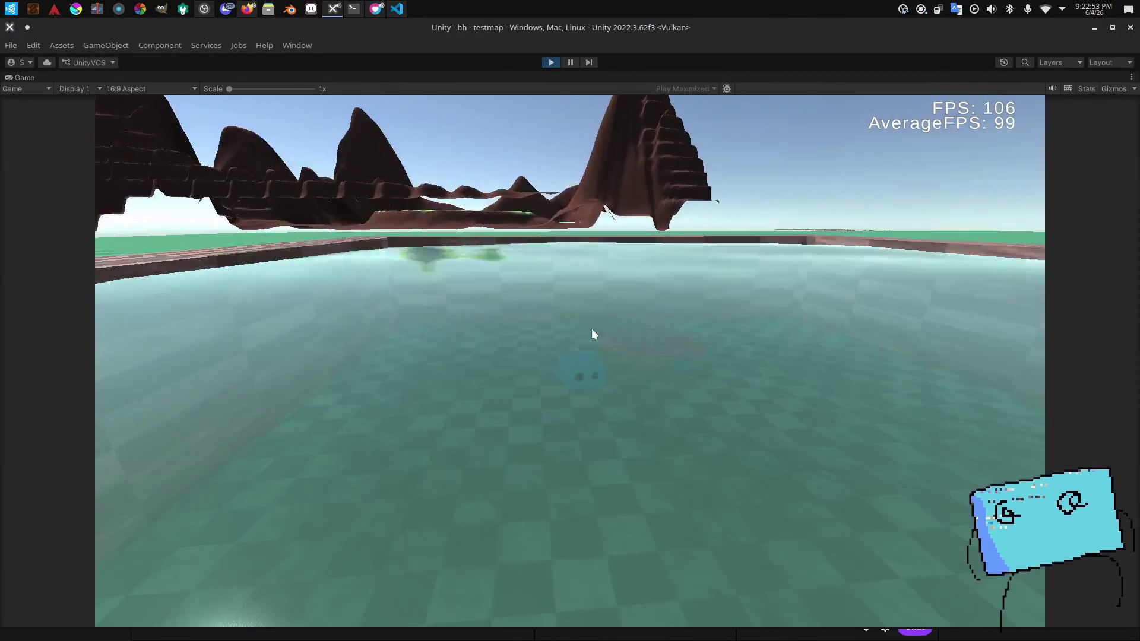
{"action": "left_click", "coordinate": [570, 63]}
{"action": "scroll", "coordinate": [914, 222], "scroll_direction": "down", "scroll_amount": 5}
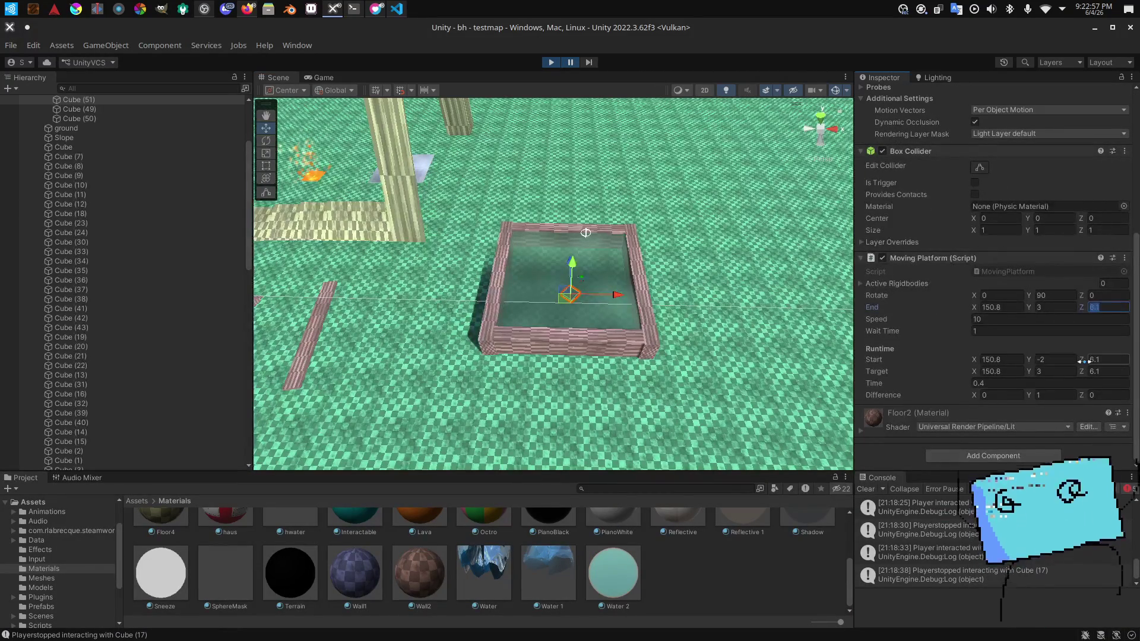
Step: Enter 6 as the Moving Platform End Y and resume play
{"action": "type", "text": "6"}
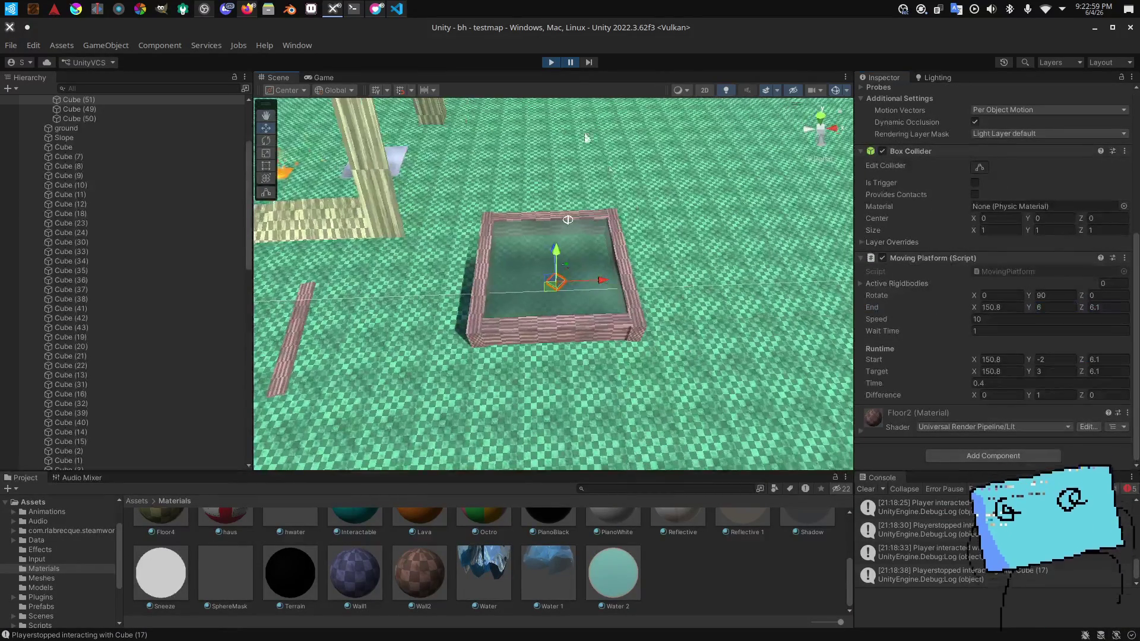
{"action": "left_click", "coordinate": [570, 63]}
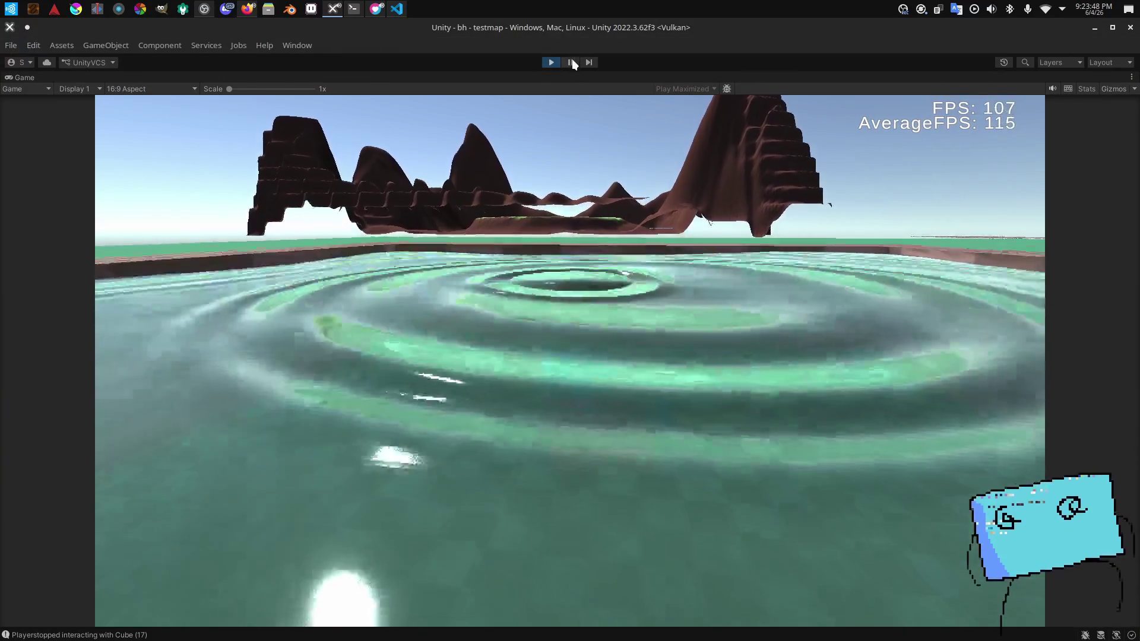
Step: Pause the playtest after riding the platform up through the pool
{"action": "left_click", "coordinate": [570, 63]}
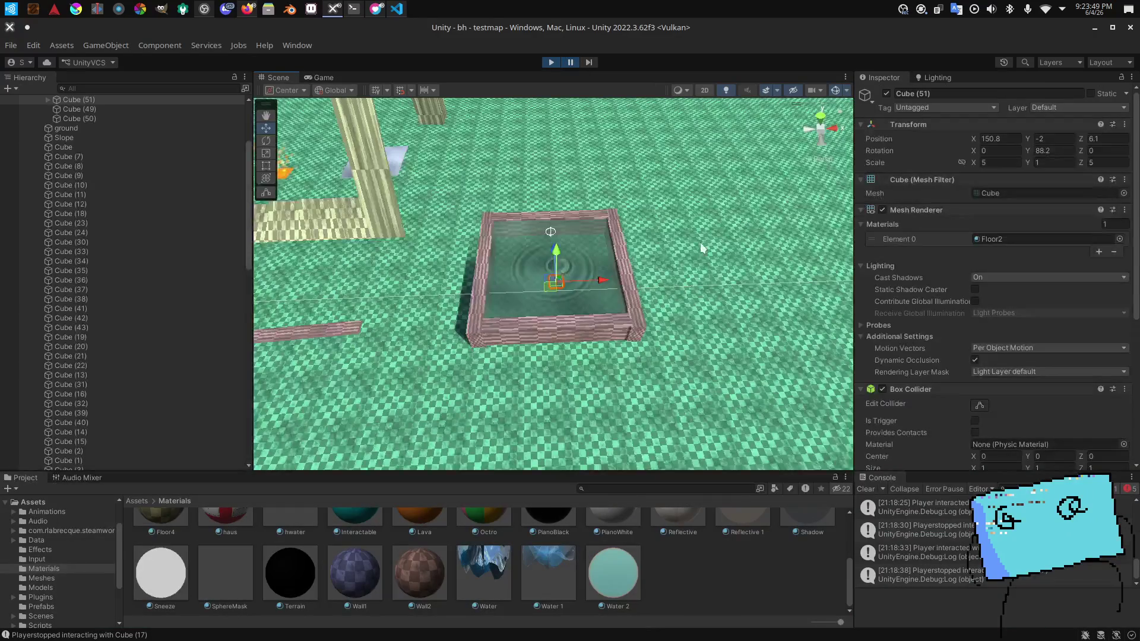
Step: Frame Cube (51), set Moving Platform End Y and Target Y to 9, and resume
{"action": "key", "text": "f"}
{"action": "scroll", "coordinate": [1109, 283], "scroll_direction": "down", "scroll_amount": 5}
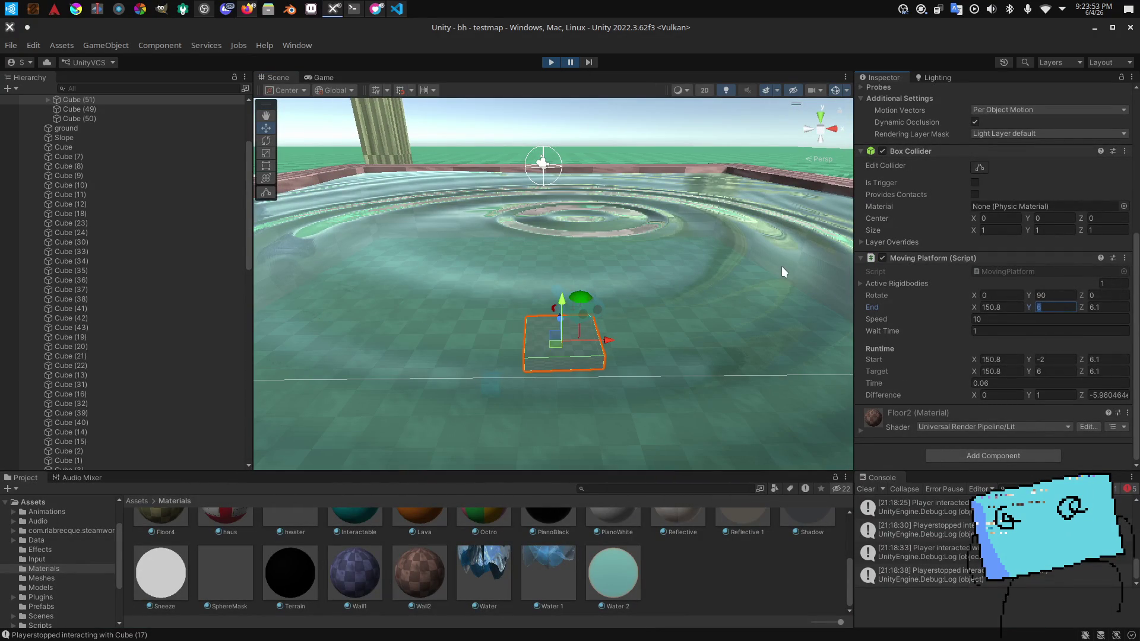
{"action": "key", "text": "Return"}
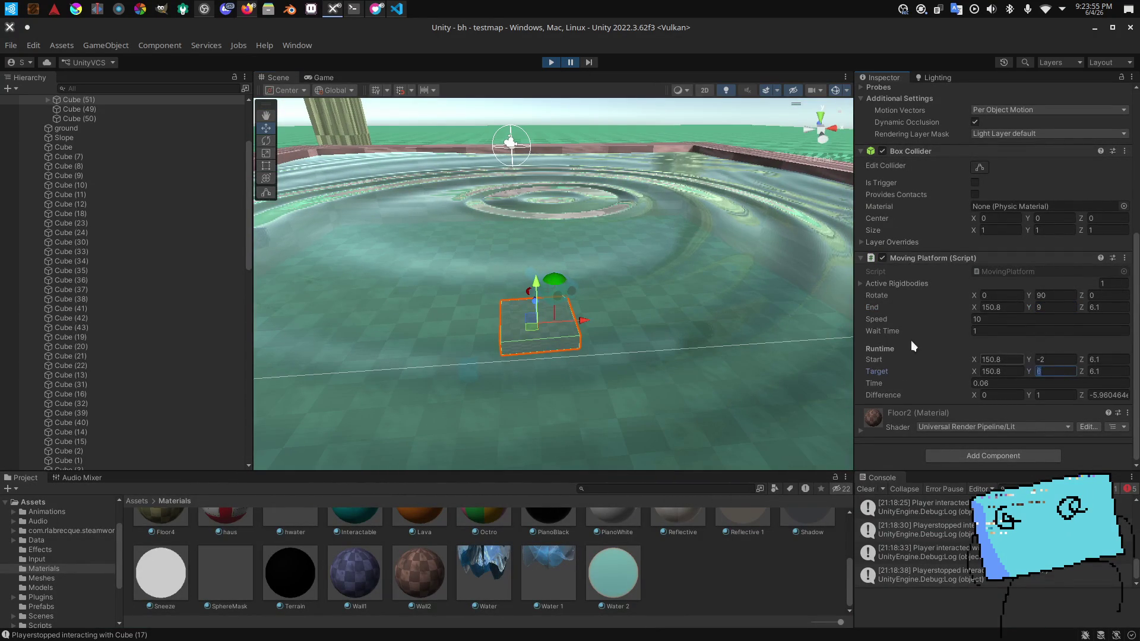
{"action": "type", "text": "9"}
{"action": "key", "text": "Return"}
{"action": "left_click", "coordinate": [571, 63]}
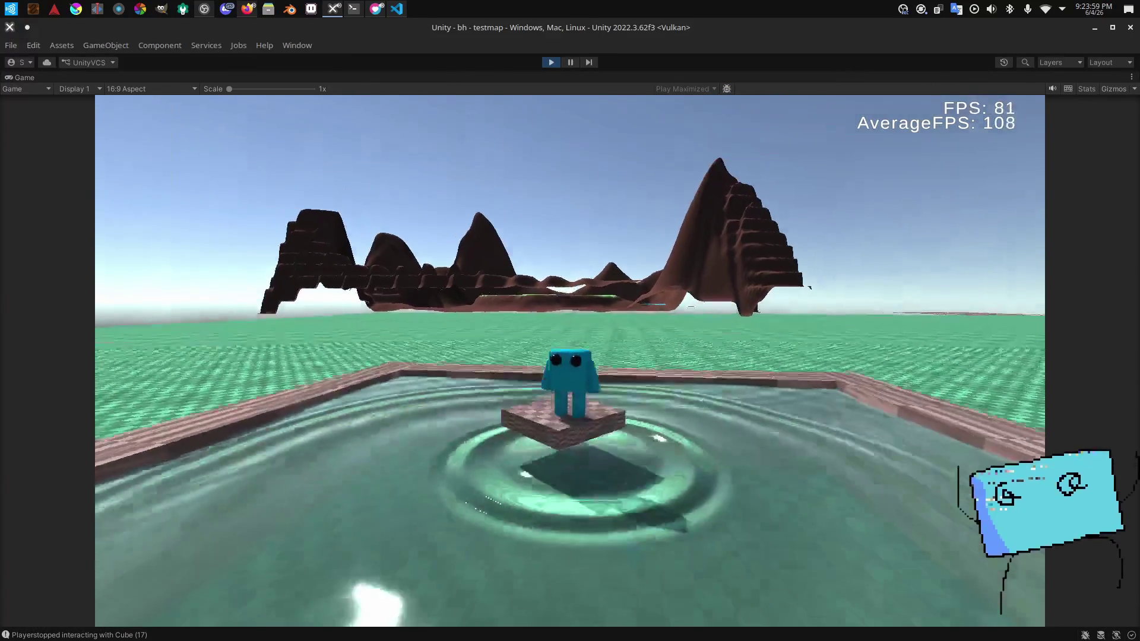
Step: Walk to the pool edge, ride the higher platform and dive off it underwater
{"action": "key", "text": "w"}
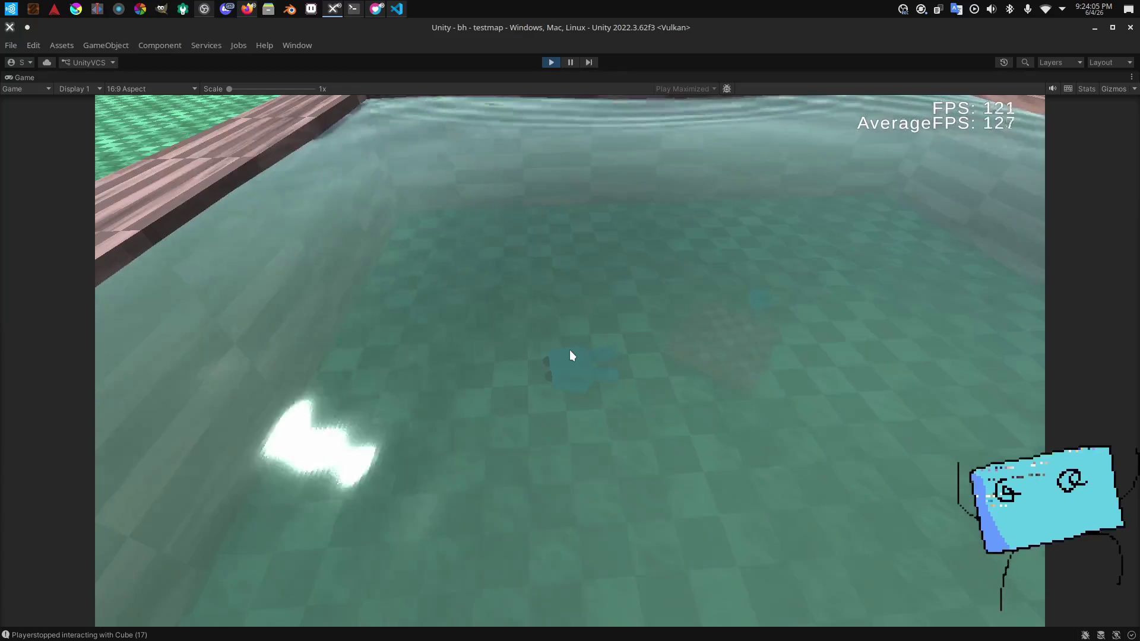
{"action": "left_click", "coordinate": [570, 352]}
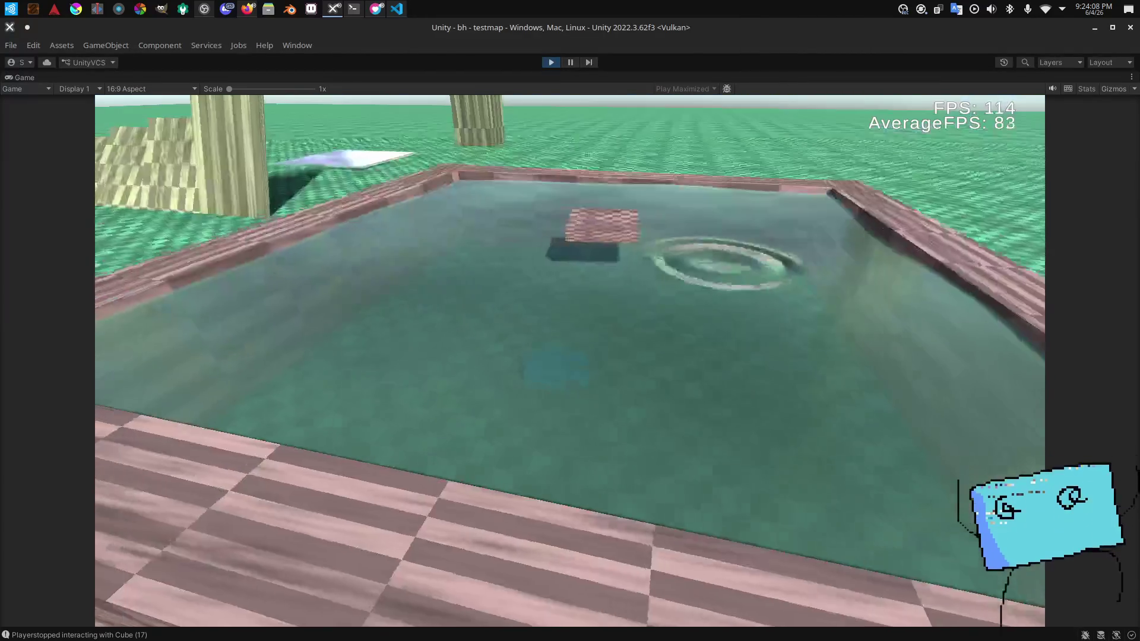
{"action": "key", "text": "Escape"}
{"action": "left_click", "coordinate": [570, 370]}
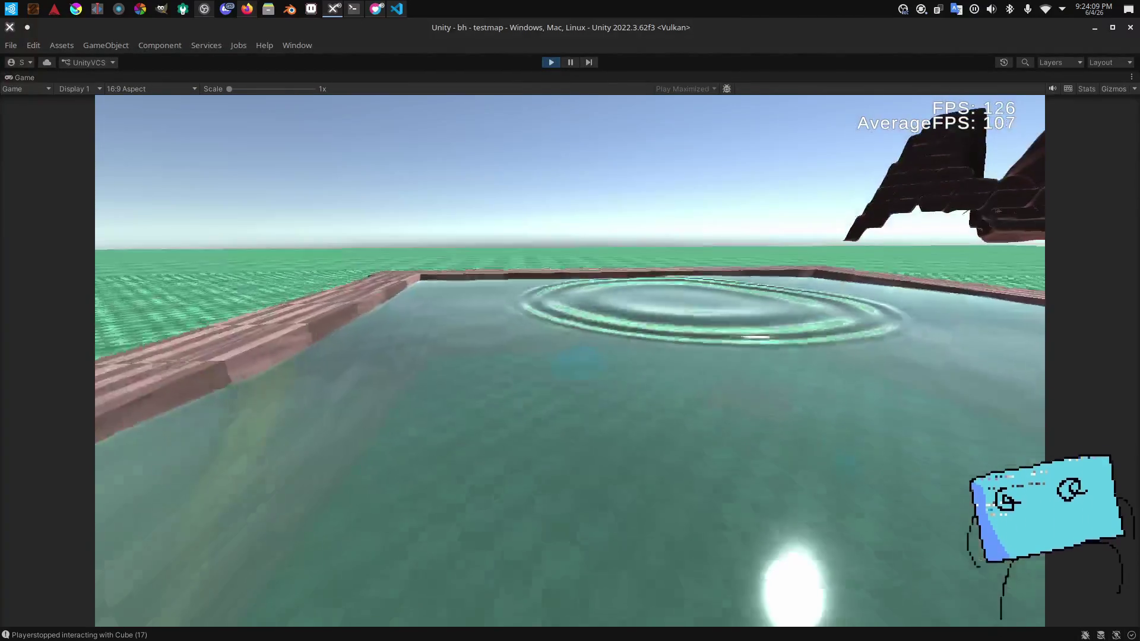
{"action": "key", "text": "s"}
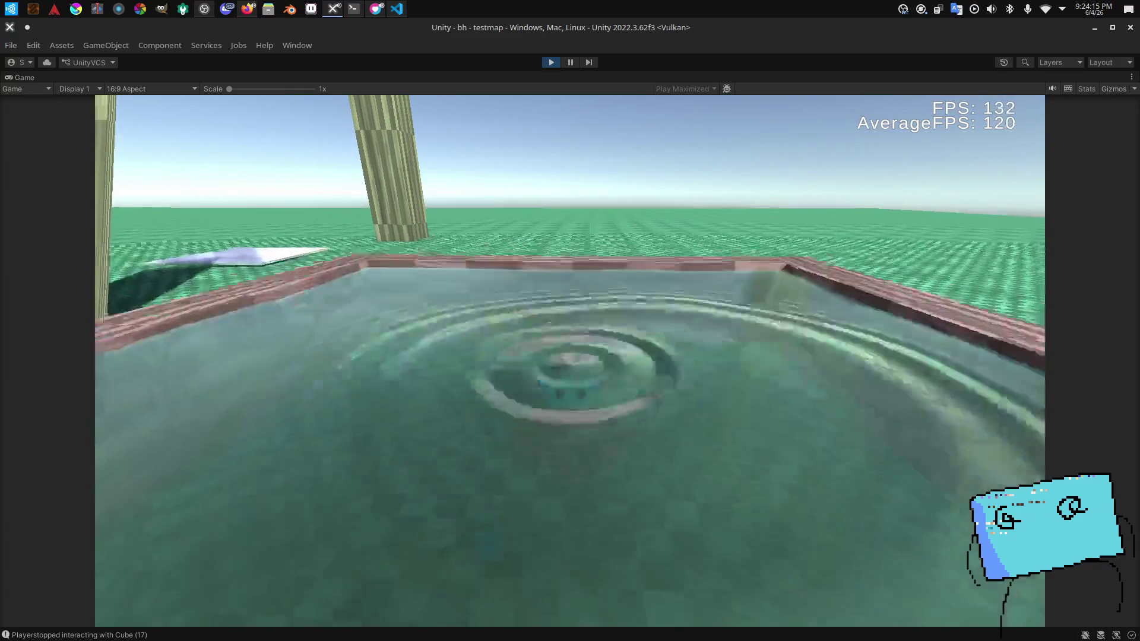
{"action": "key", "text": "w"}
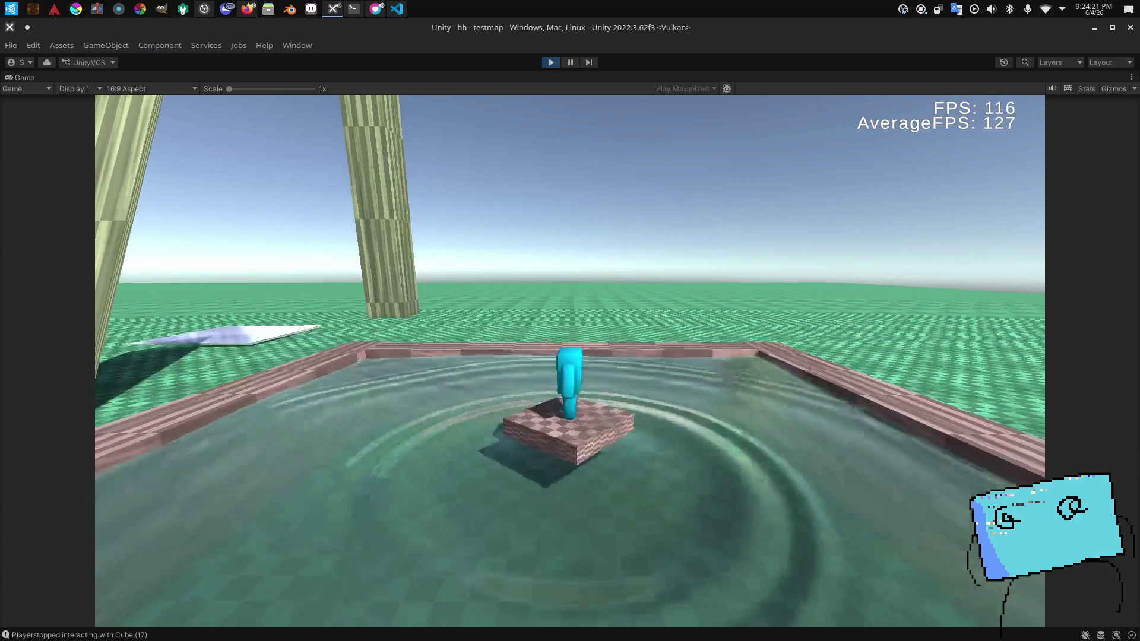
{"action": "key", "text": "w"}
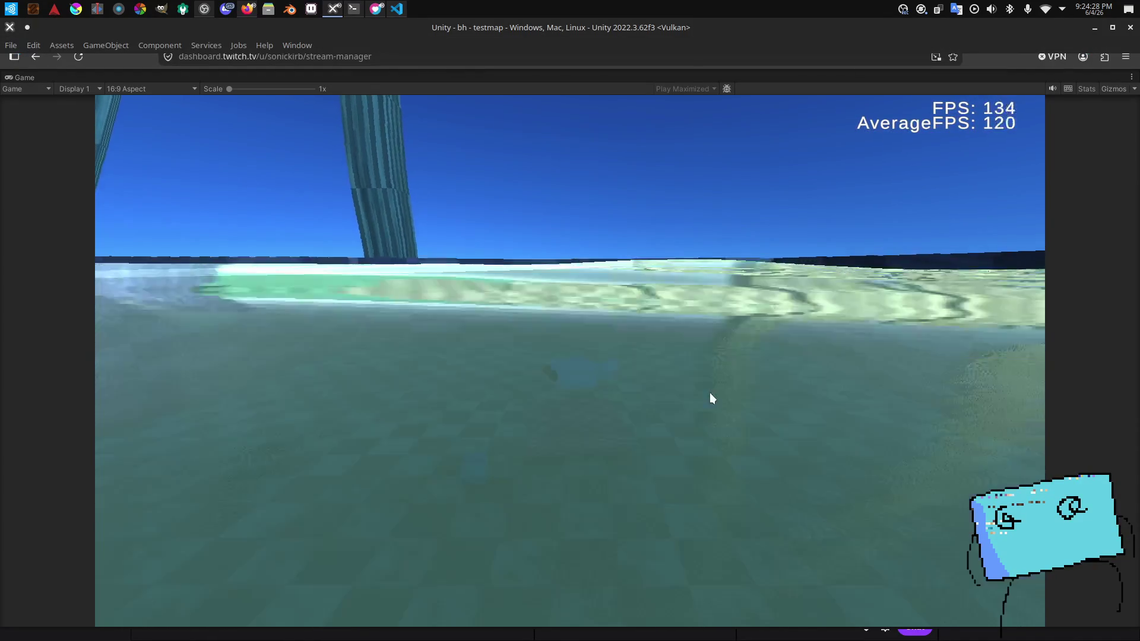
{"action": "left_click", "coordinate": [710, 393]}
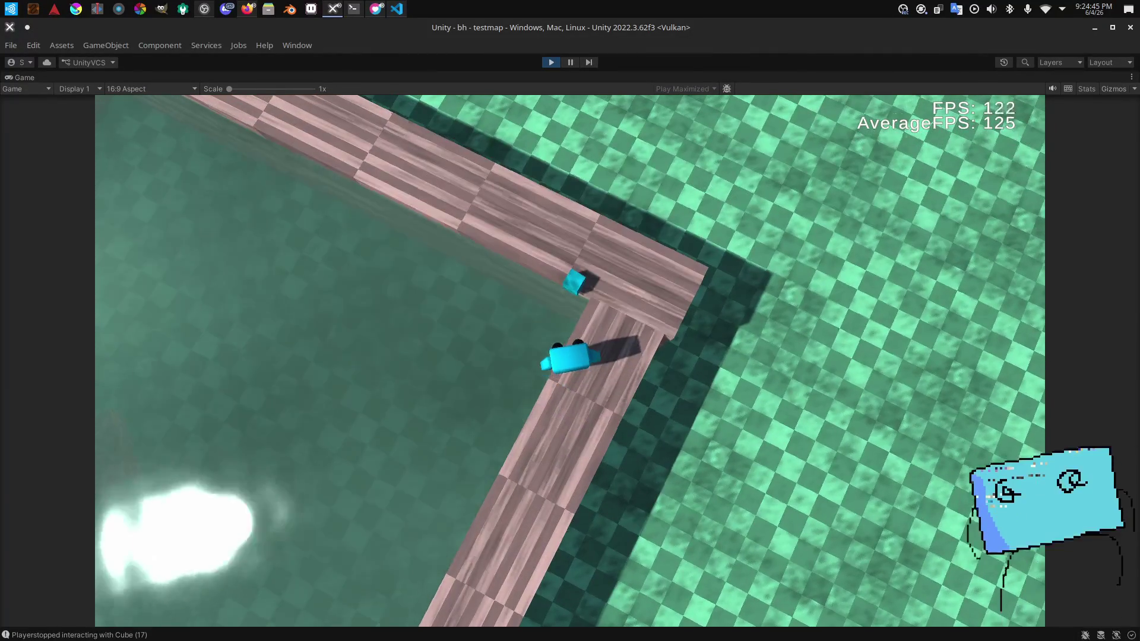
Step: Pick up Cube (17) on the walkway, carry it into the water and release it
{"action": "key", "text": "a"}
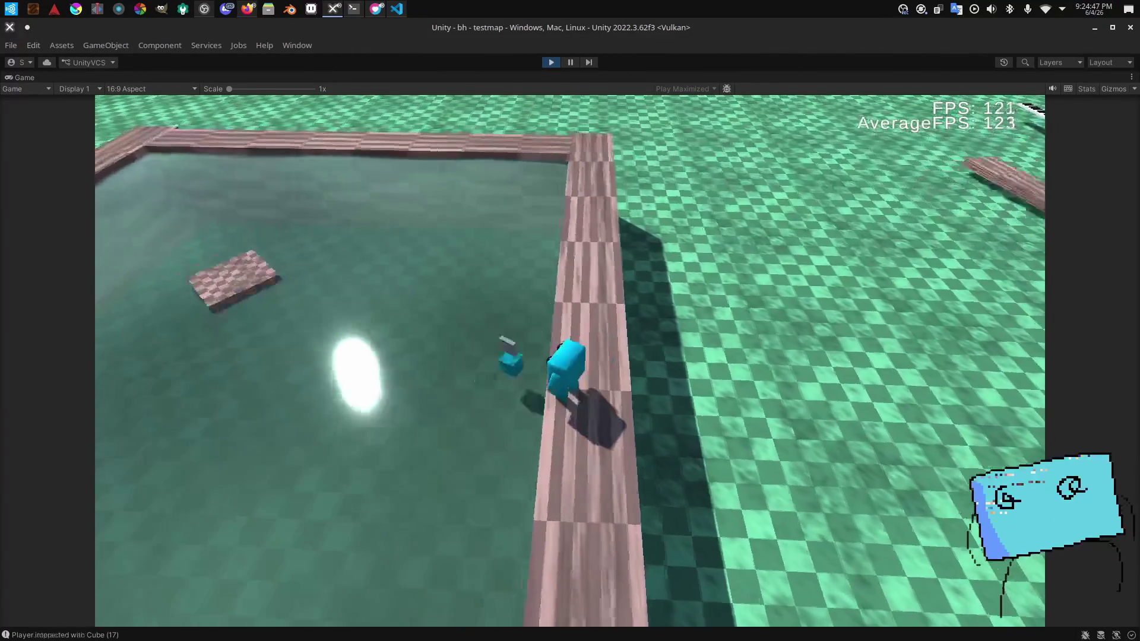
{"action": "key", "text": "e"}
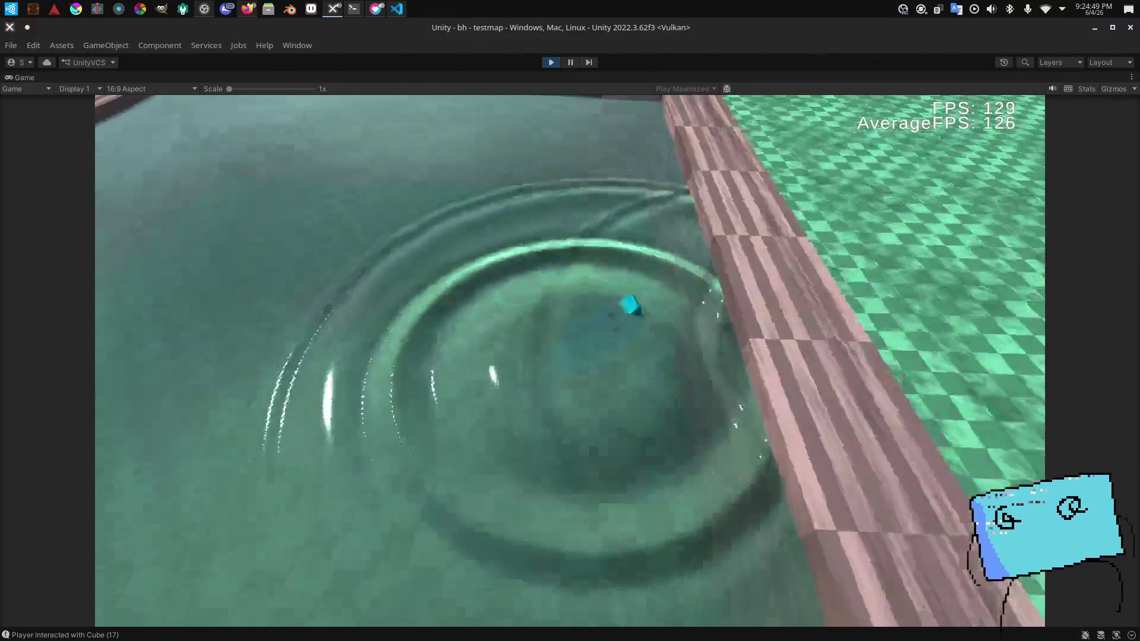
{"action": "key", "text": "a"}
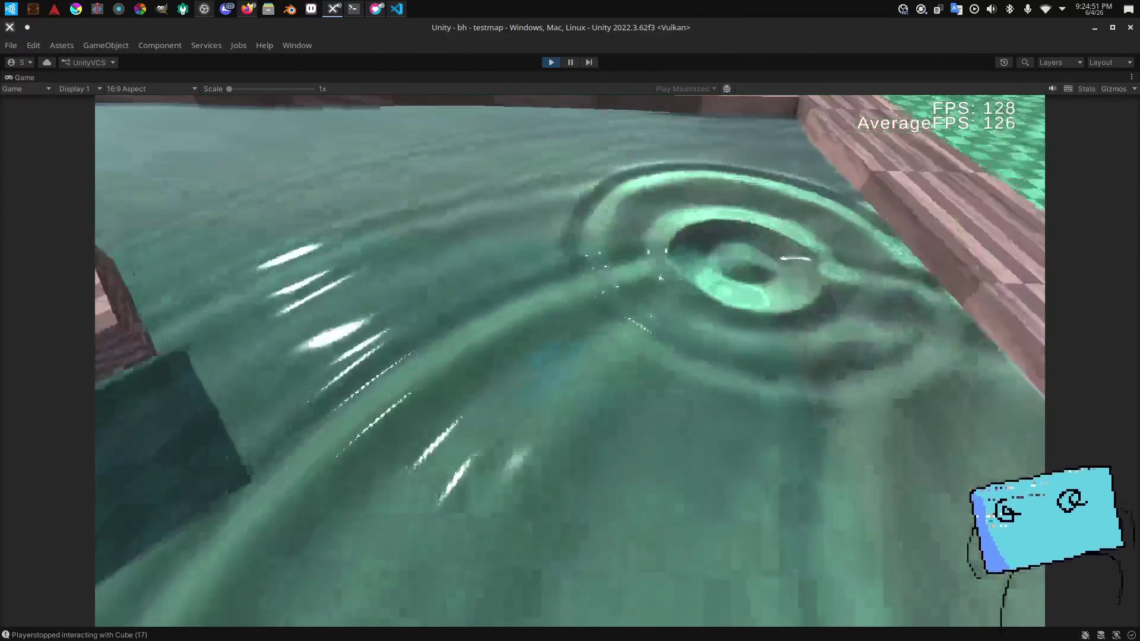
{"action": "key", "text": "e"}
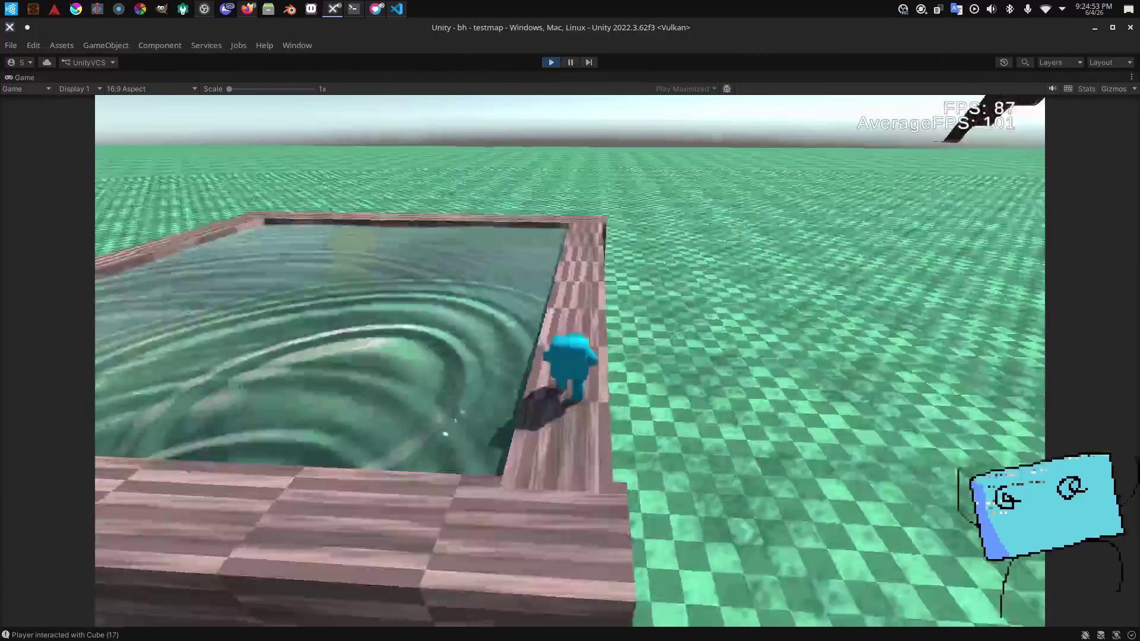
{"action": "key", "text": "e"}
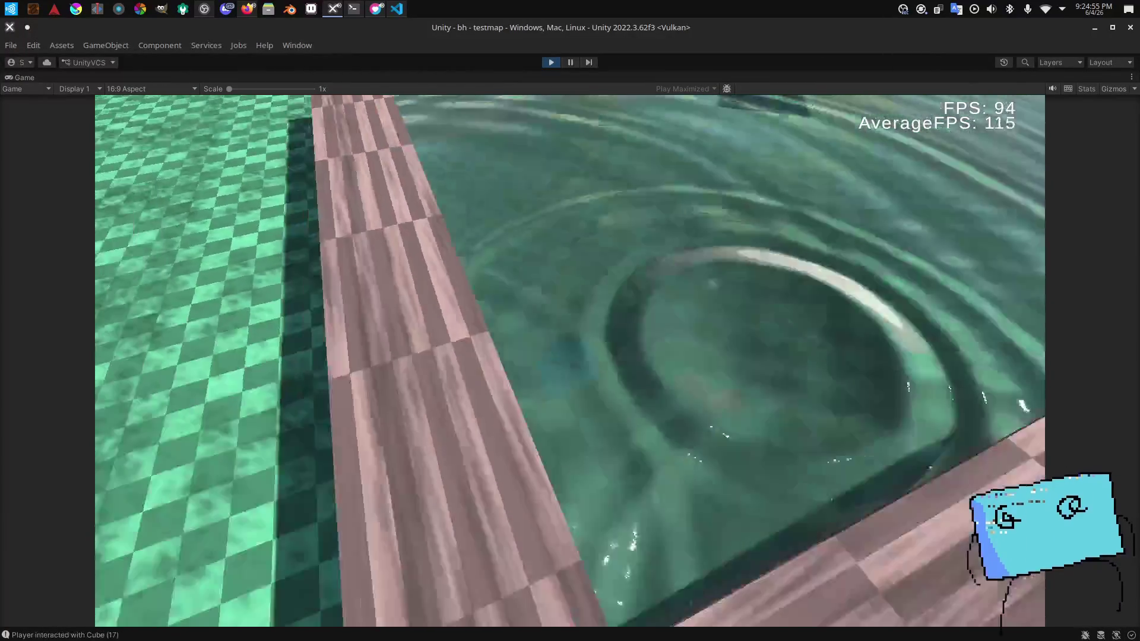
{"action": "key", "text": "e"}
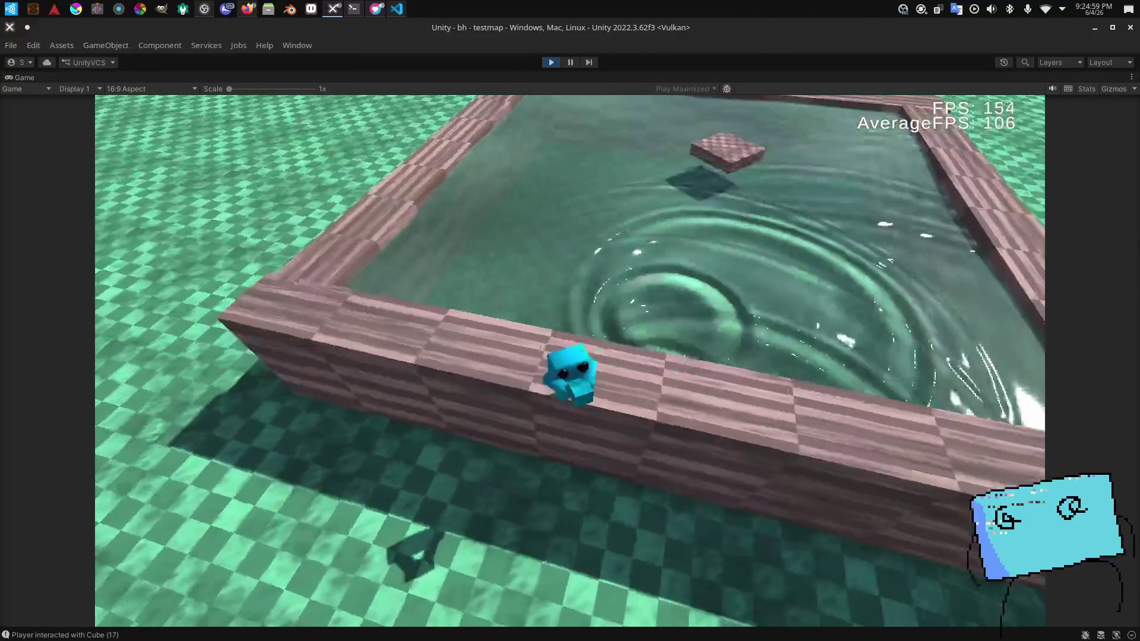
{"action": "key", "text": "alt+Tab"}
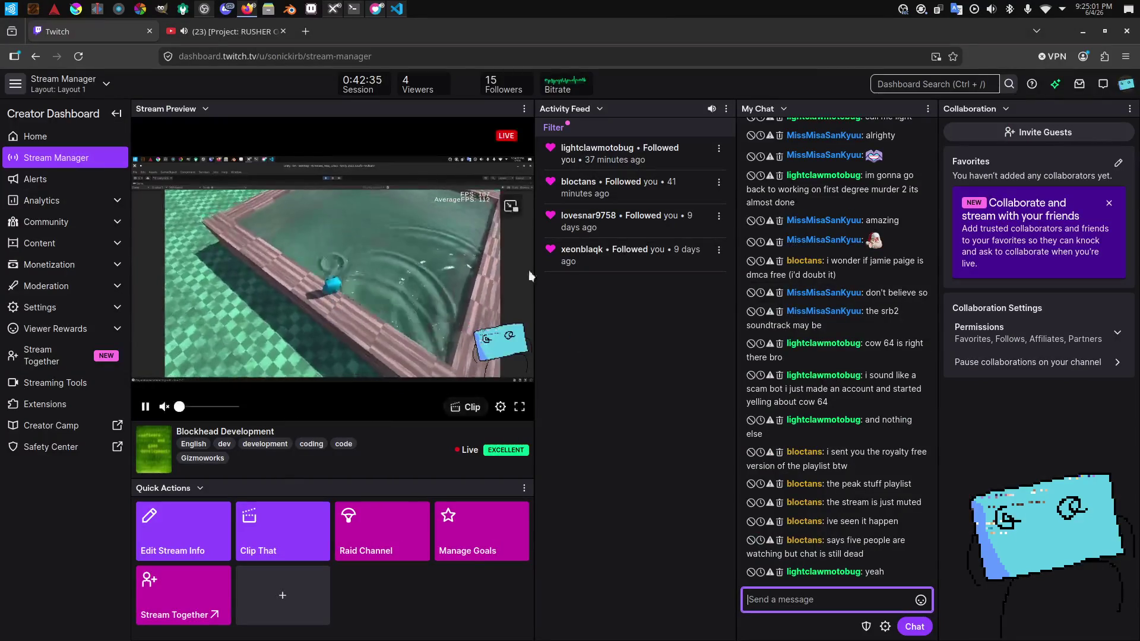
{"action": "key", "text": "alt+Tab"}
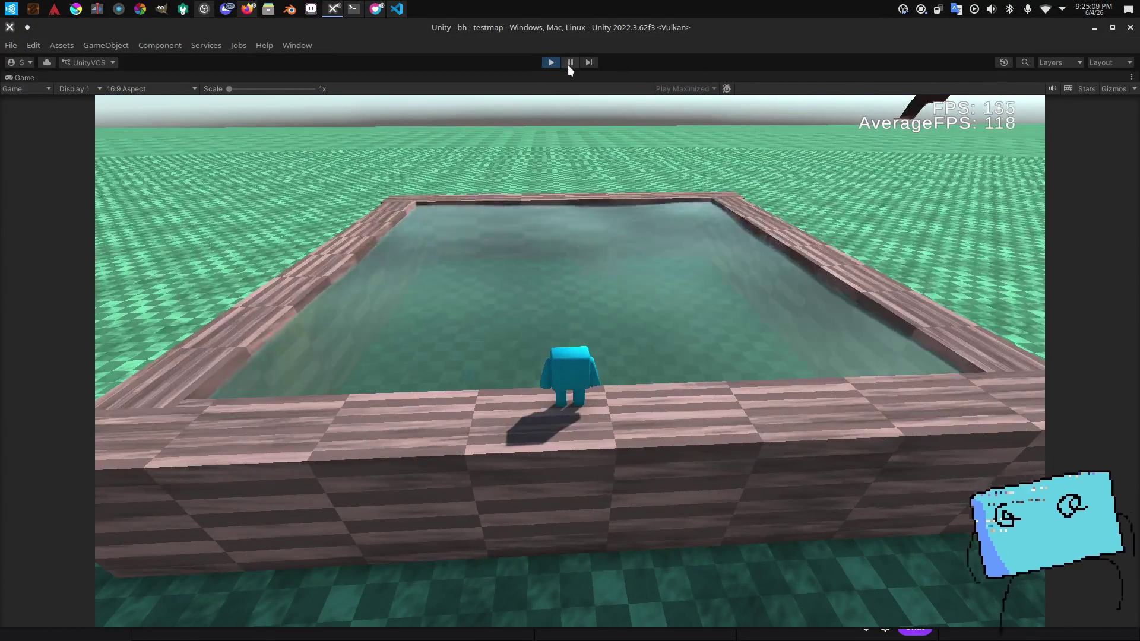
Step: Pause and then stop the playtest to leave Play mode
{"action": "left_click", "coordinate": [569, 63]}
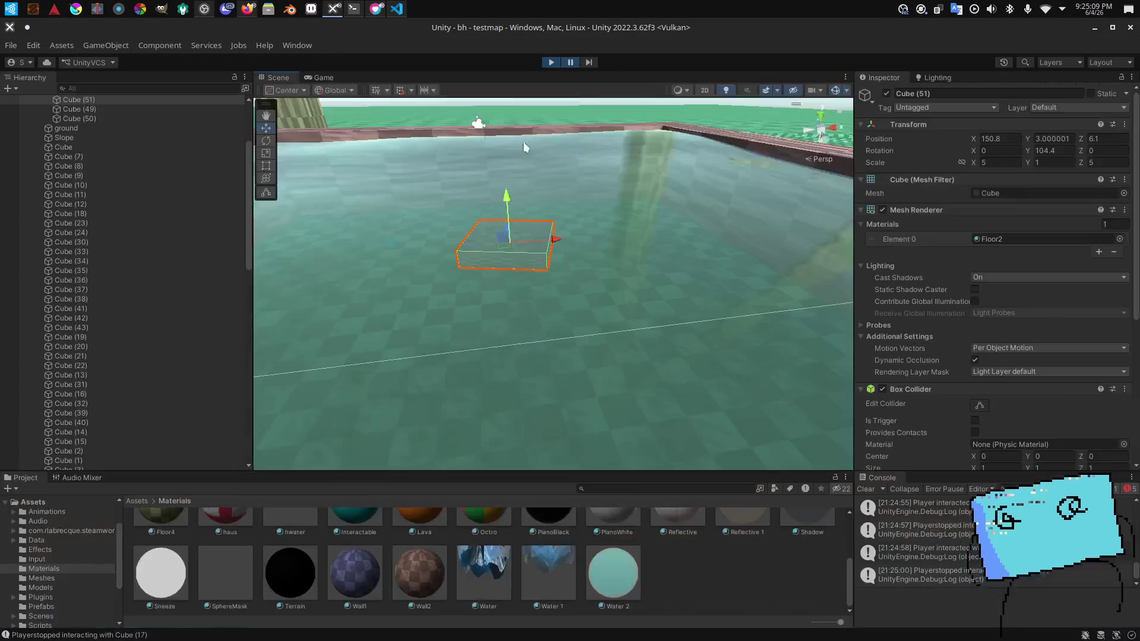
{"action": "scroll", "coordinate": [470, 179], "scroll_direction": "up", "scroll_amount": 2}
{"action": "key", "text": "s"}
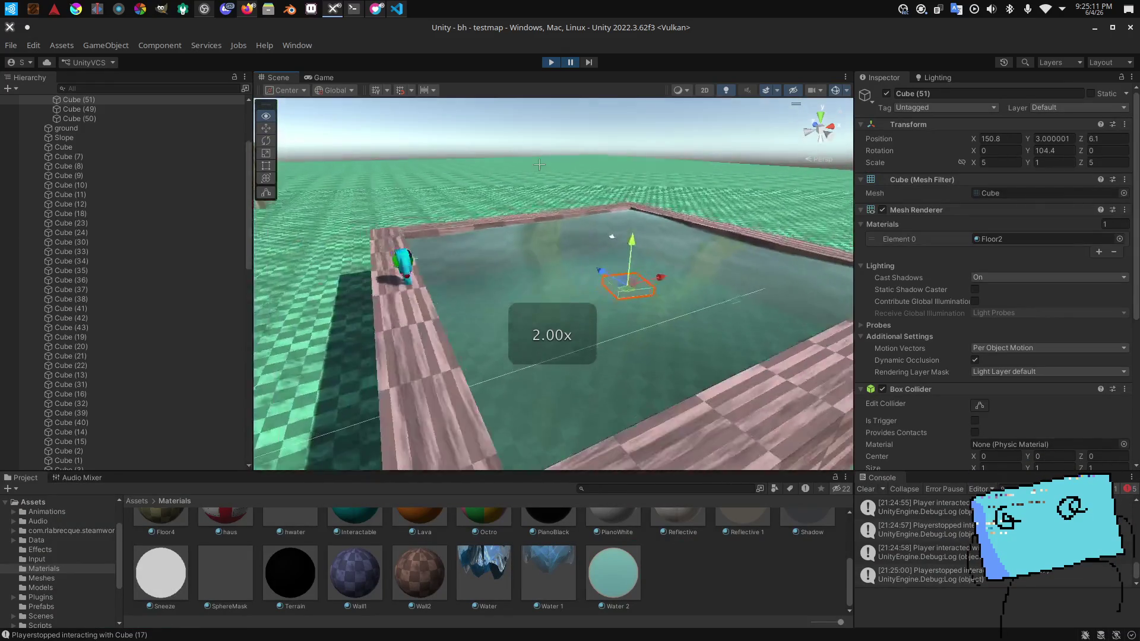
{"action": "scroll", "coordinate": [925, 240], "scroll_direction": "down", "scroll_amount": 10}
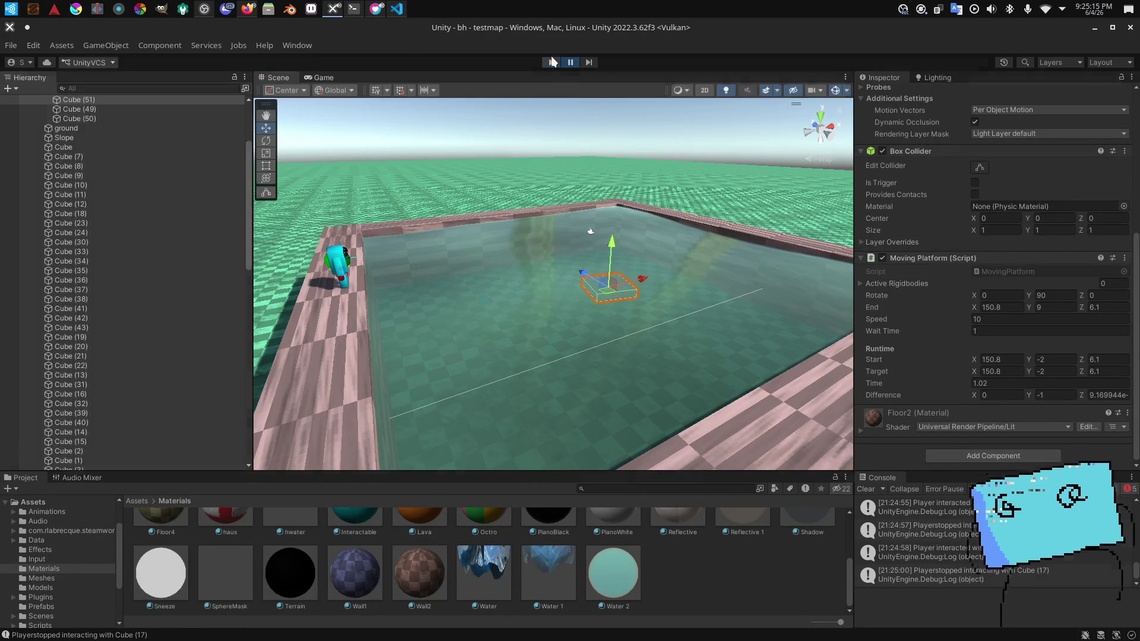
{"action": "left_click", "coordinate": [552, 62]}
Step: Open the testmap scene from Assets/Scenes and select the Water 1 material in Materials
{"action": "left_click", "coordinate": [62, 617]}
{"action": "left_click", "coordinate": [668, 556]}
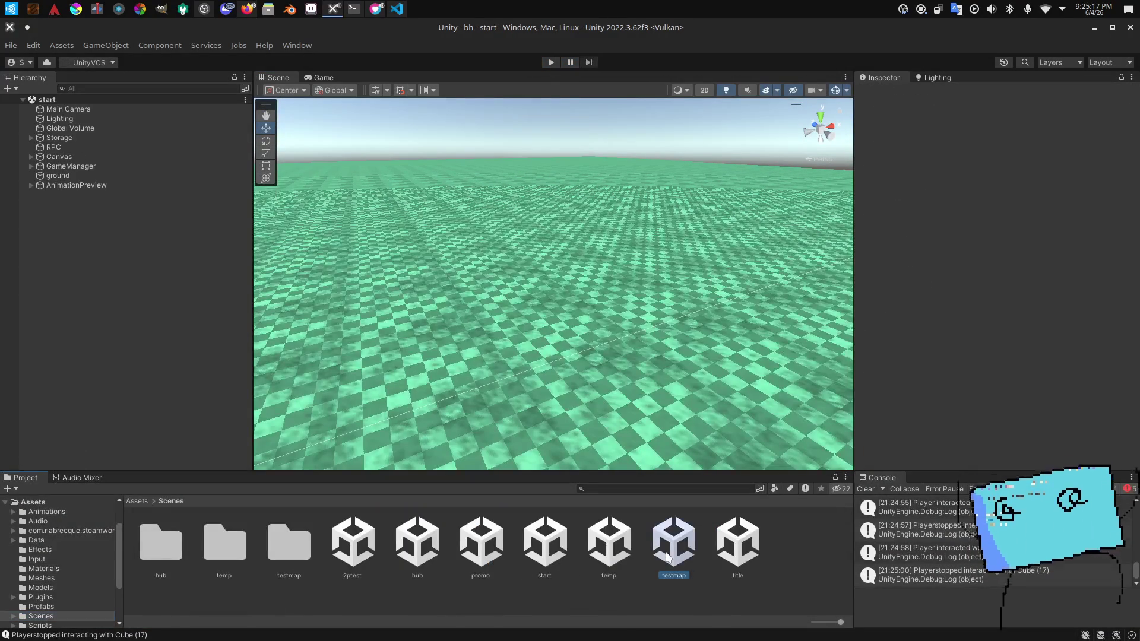
{"action": "double_click", "coordinate": [668, 556]}
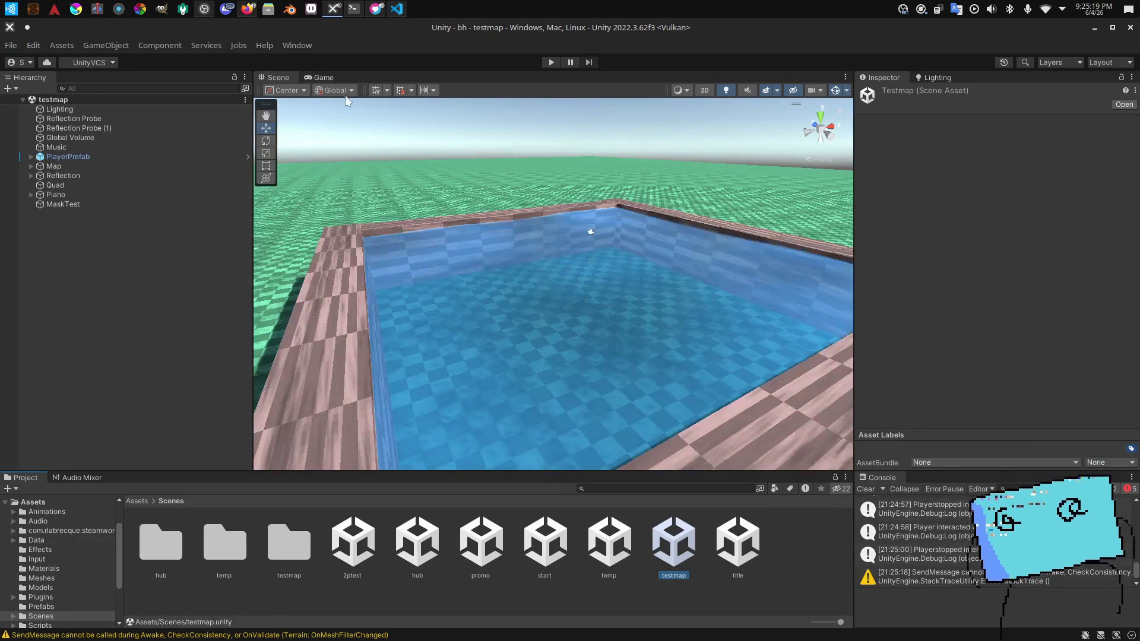
{"action": "mouse_move", "coordinate": [593, 173]}
{"action": "left_mouse_down"}
{"action": "mouse_move", "coordinate": [692, 282]}
{"action": "mouse_move", "coordinate": [649, 333]}
{"action": "left_mouse_up"}
{"action": "left_click", "coordinate": [44, 568]}
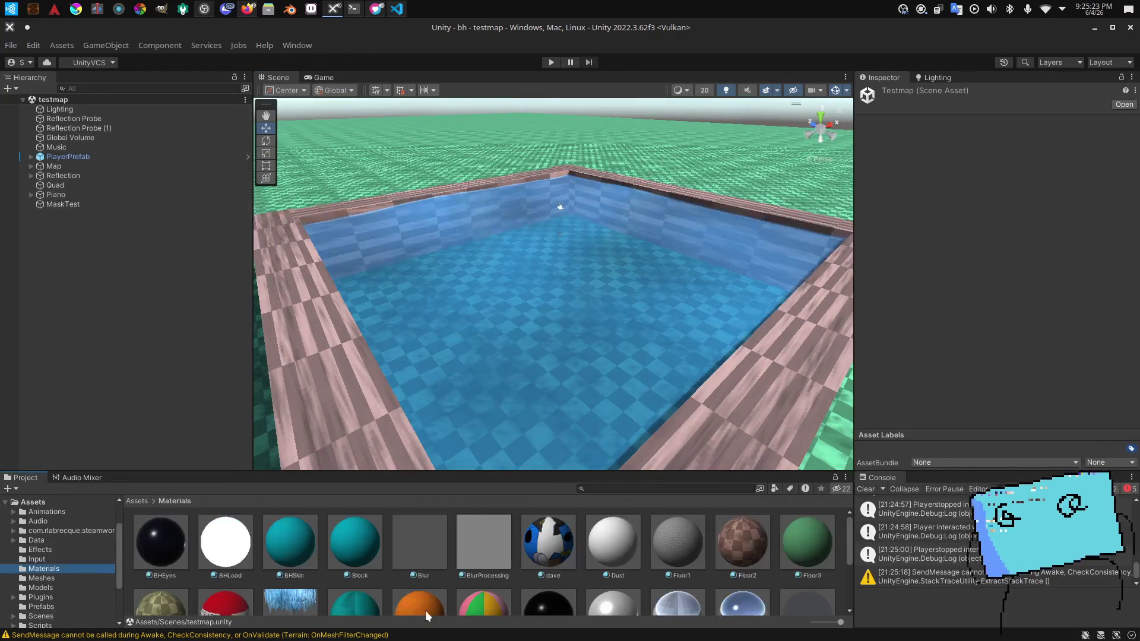
{"action": "scroll", "coordinate": [410, 609], "scroll_direction": "down", "scroll_amount": 3}
{"action": "left_click", "coordinate": [547, 572]}
Step: Shift the Water 1 colour from blue to a darker grey-green
{"action": "left_click", "coordinate": [1009, 155]}
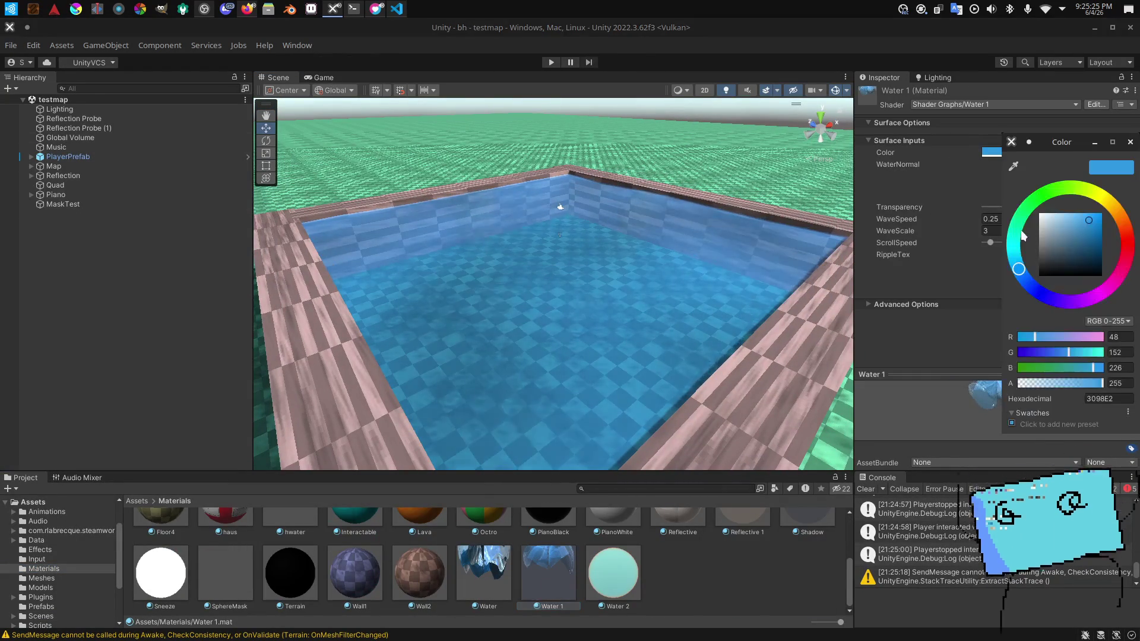
{"action": "left_click", "coordinate": [1038, 205]}
{"action": "left_click", "coordinate": [1049, 257]}
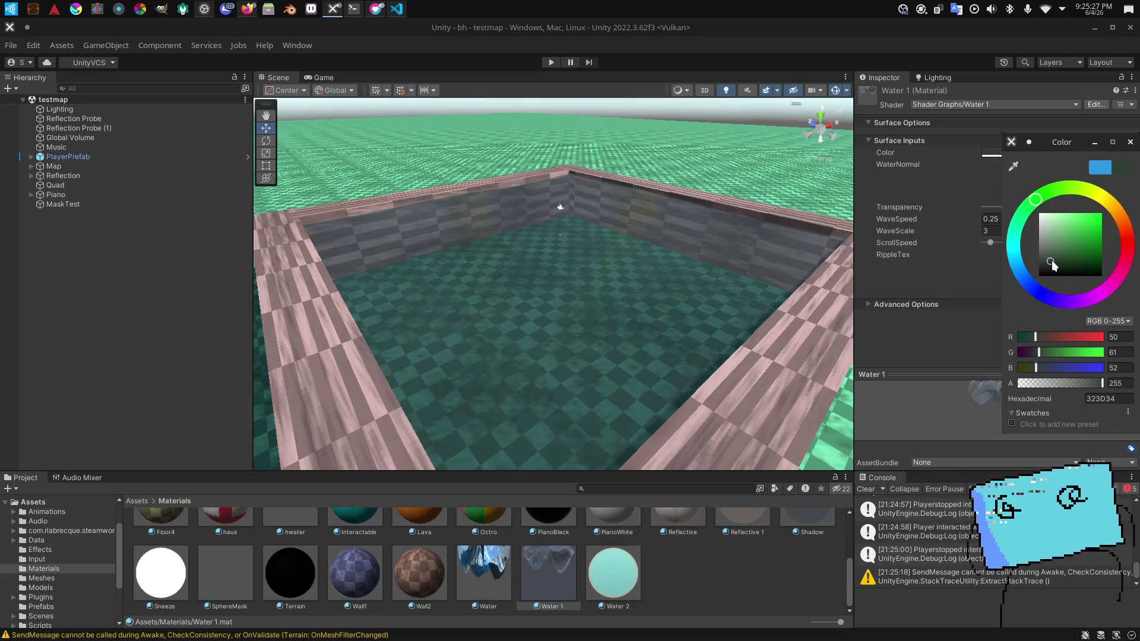
{"action": "left_click_drag", "start_coordinate": [1052, 254], "coordinate": [1051, 253]}
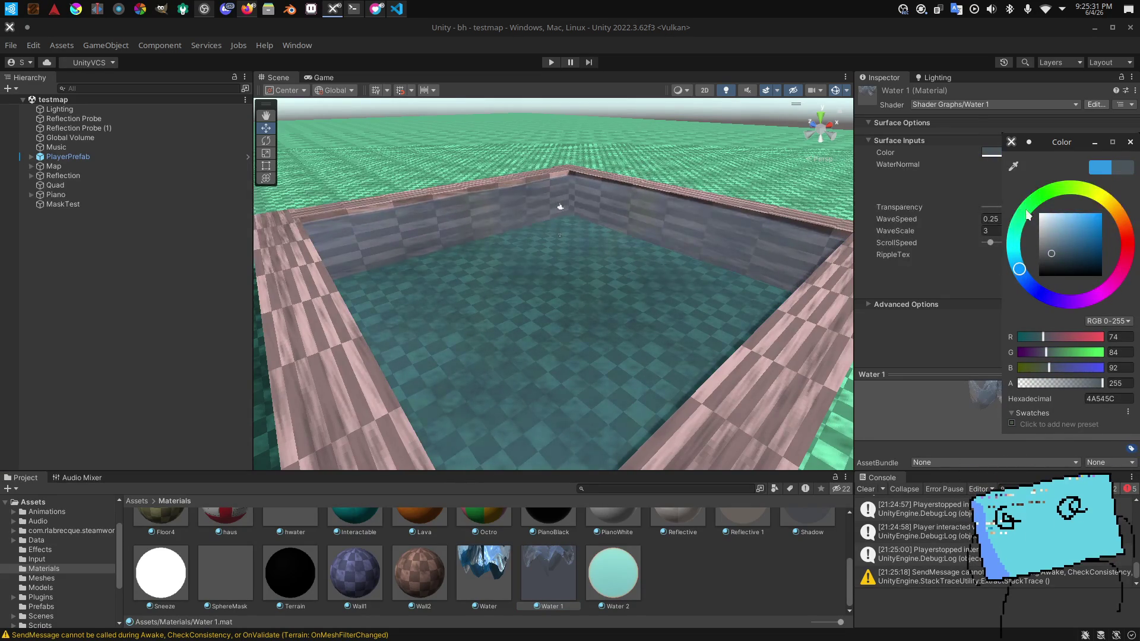
{"action": "left_click_drag", "start_coordinate": [717, 244], "coordinate": [683, 232]}
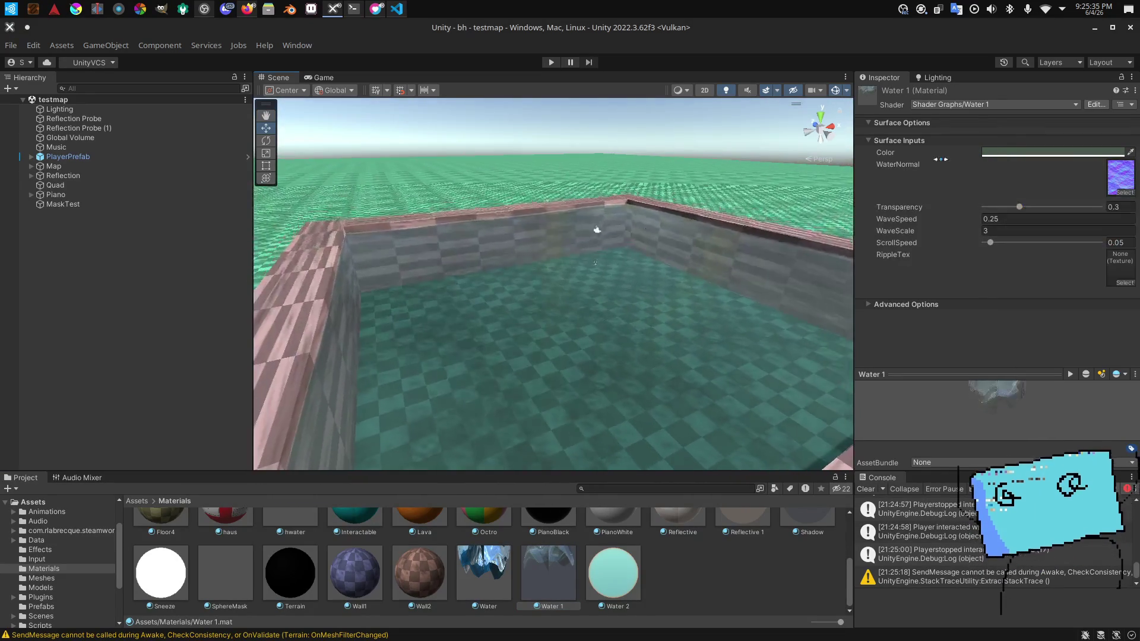
{"action": "left_click", "coordinate": [1017, 154]}
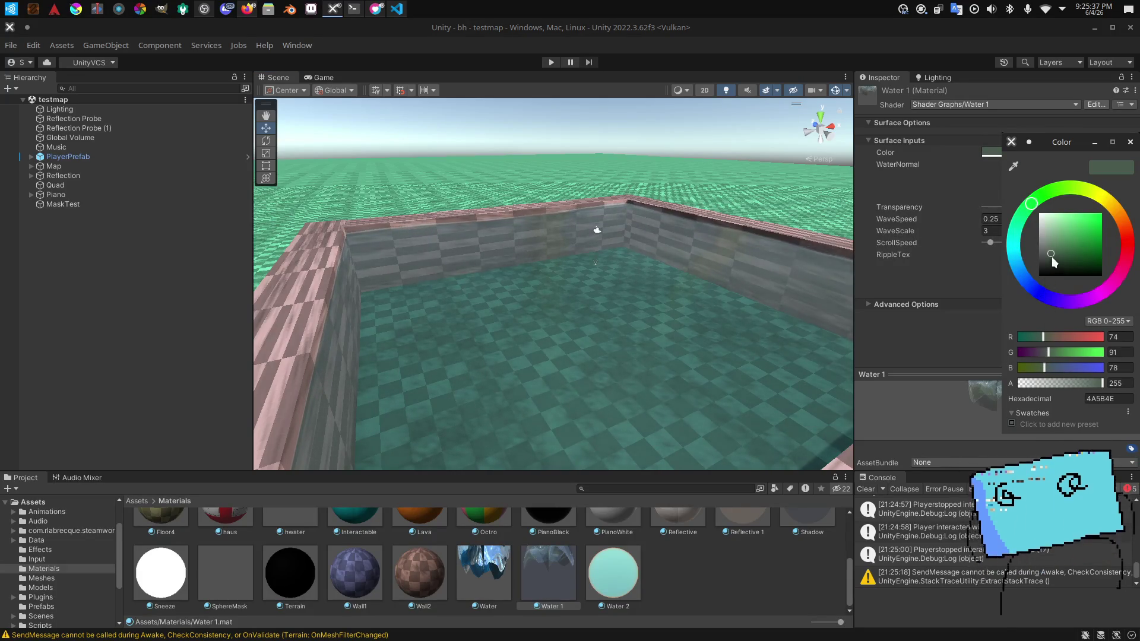
{"action": "left_click", "coordinate": [1021, 202]}
Step: Refine the water colour to a darker green and check it around the pool
{"action": "left_click_drag", "start_coordinate": [1021, 207], "coordinate": [1046, 207]}
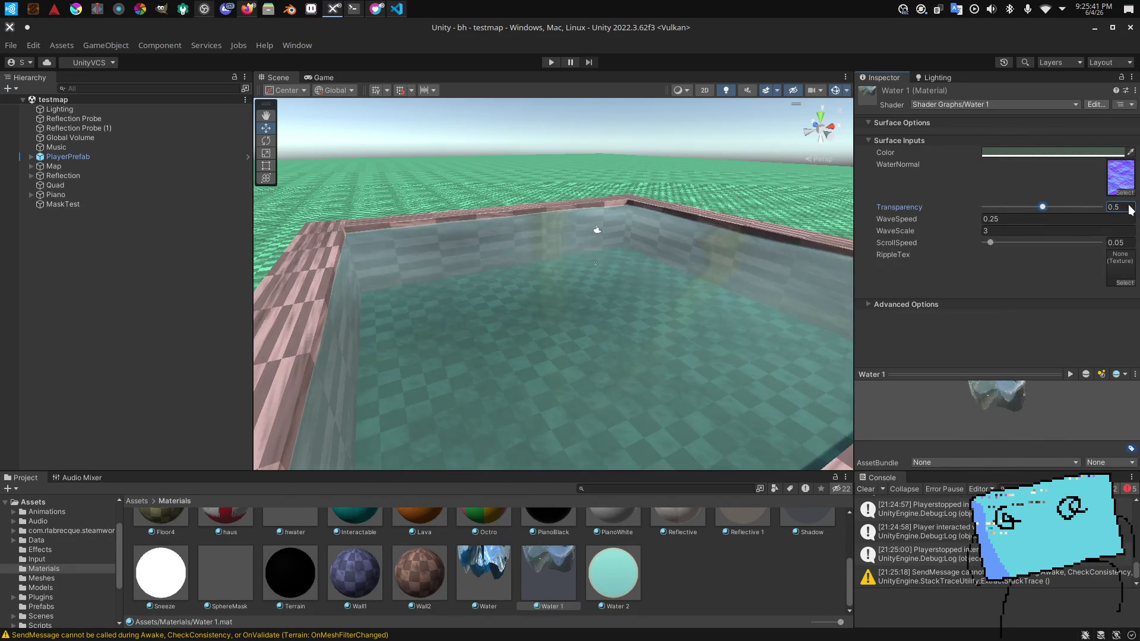
{"action": "left_click", "coordinate": [1049, 152]}
{"action": "left_click", "coordinate": [1054, 265]}
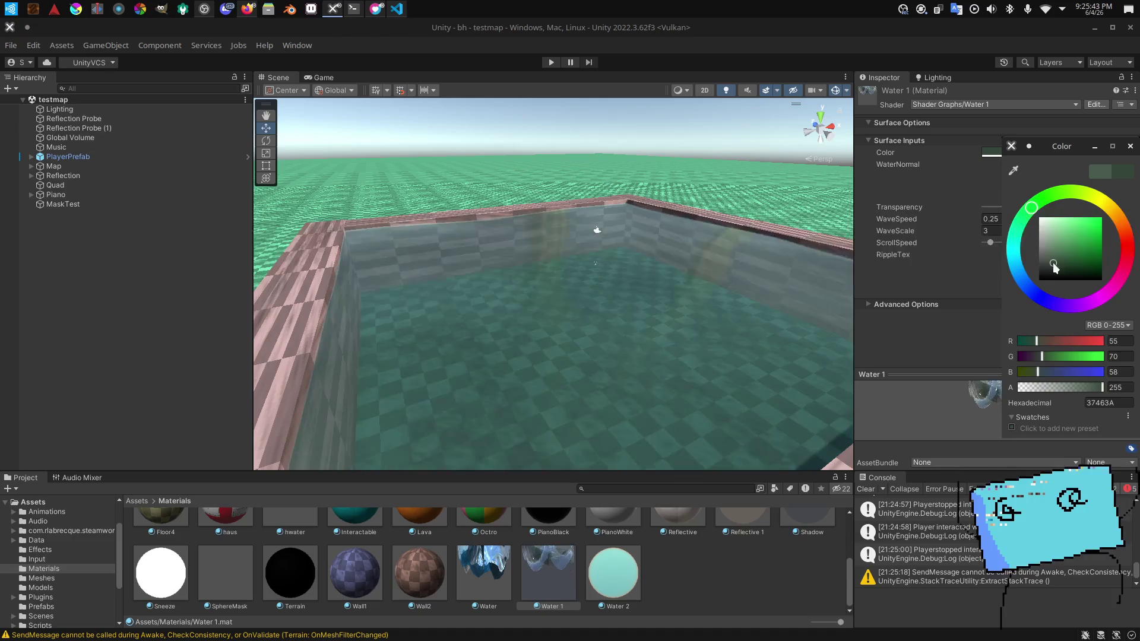
{"action": "left_click_drag", "start_coordinate": [1054, 268], "coordinate": [1054, 266]}
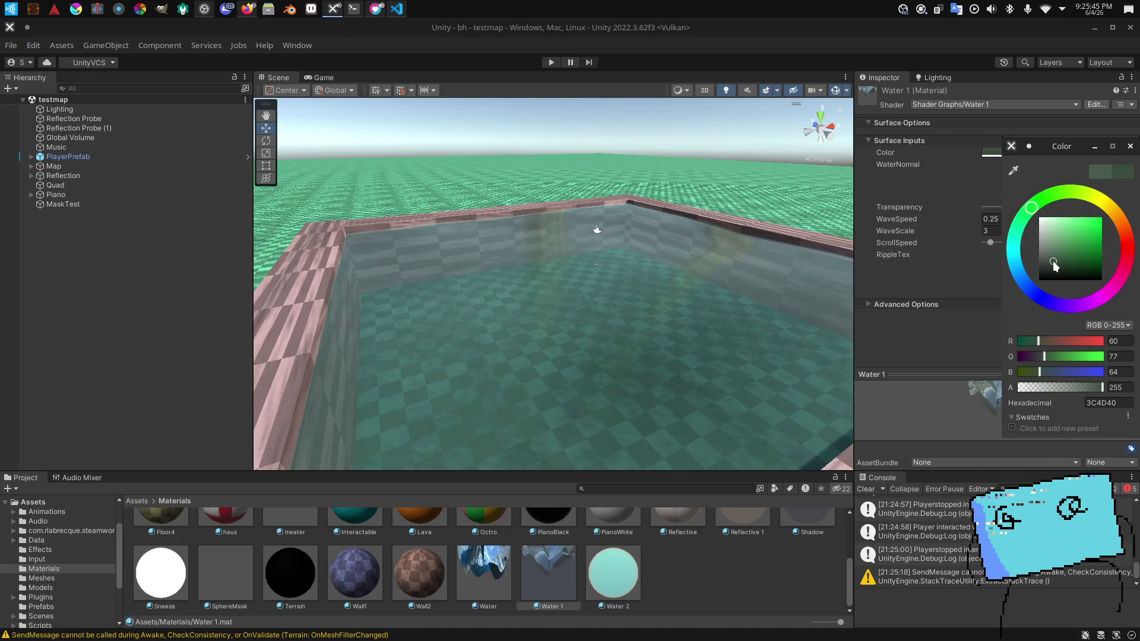
{"action": "right_click", "coordinate": [464, 303]}
{"action": "key", "text": "w"}
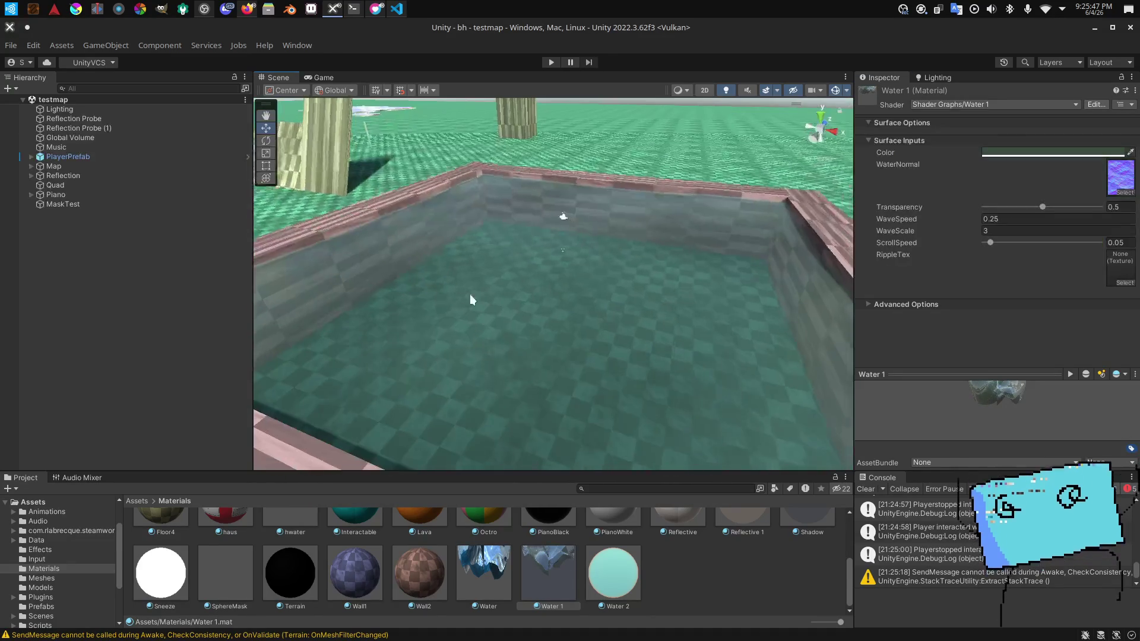
{"action": "right_click", "coordinate": [464, 302]}
{"action": "key", "text": "Down"}
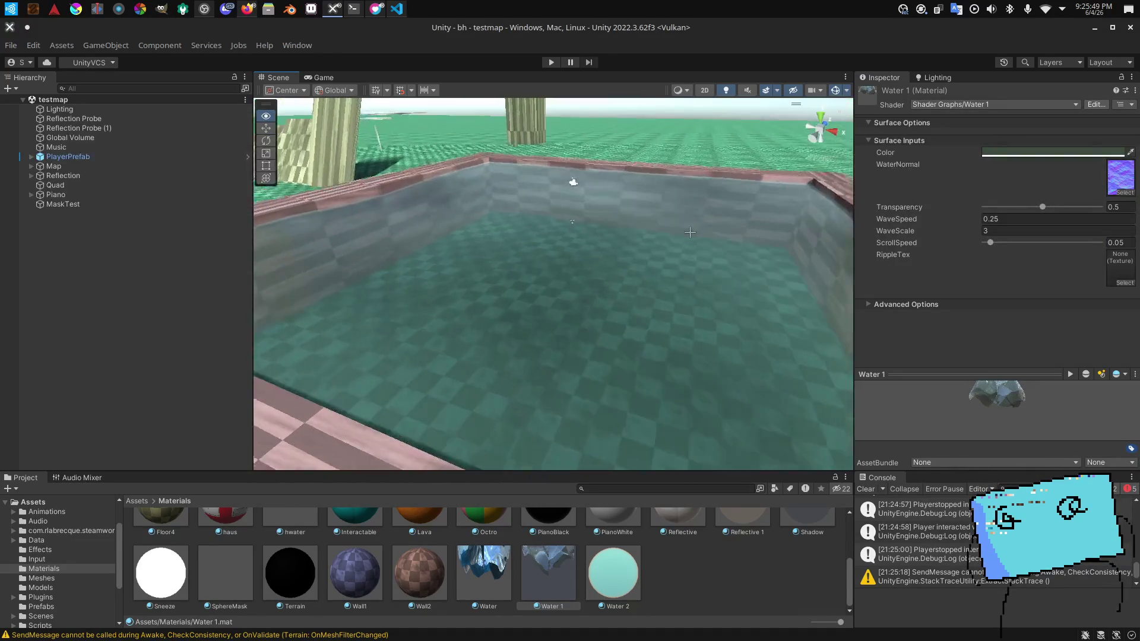
Step: Set Water 1's Transparency to 0.6 and select the pool to judge the result
{"action": "mouse_move", "coordinate": [1044, 208]}
{"action": "left_mouse_down"}
{"action": "mouse_move", "coordinate": [1026, 207]}
{"action": "mouse_move", "coordinate": [1045, 211]}
{"action": "left_mouse_up"}
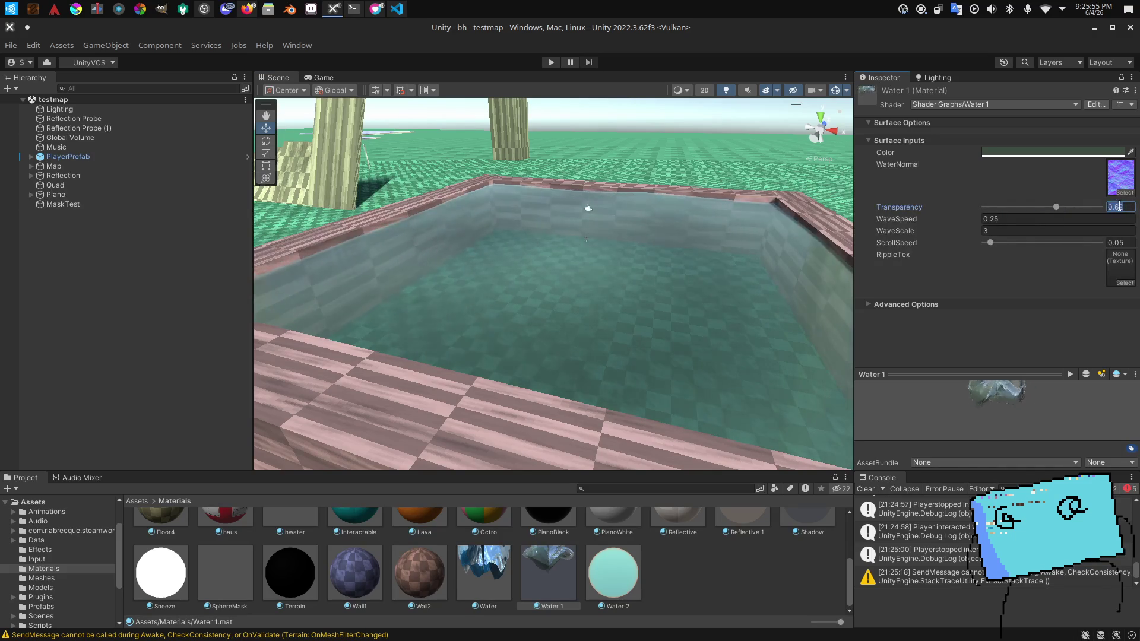
{"action": "key", "text": "BackSpace"}
{"action": "type", "text": "75"}
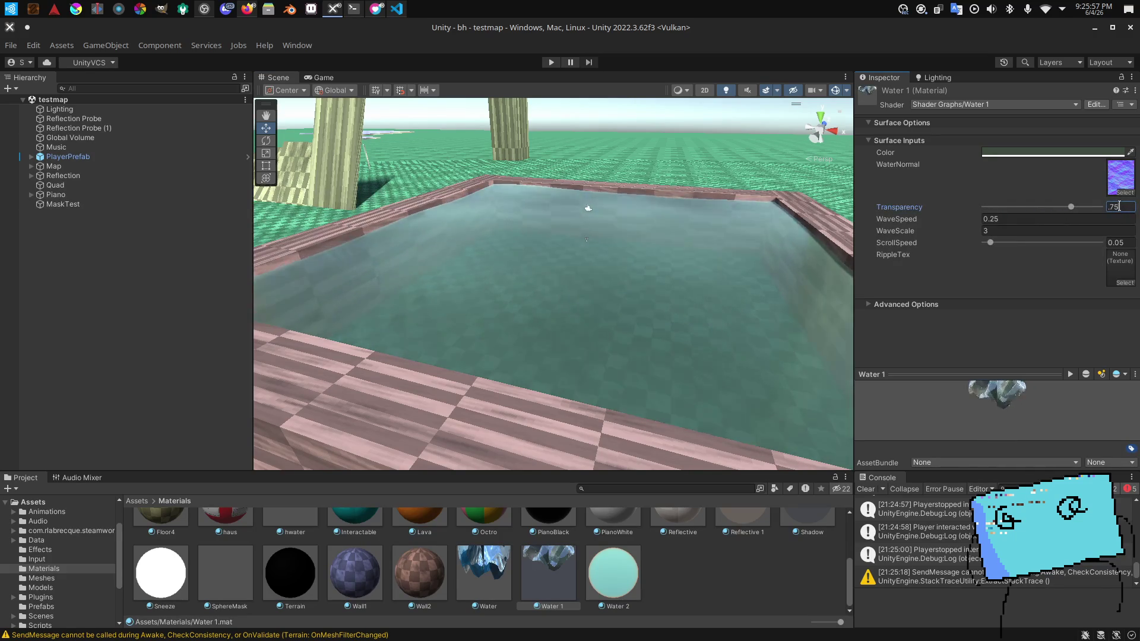
{"action": "type", "text": ".6"}
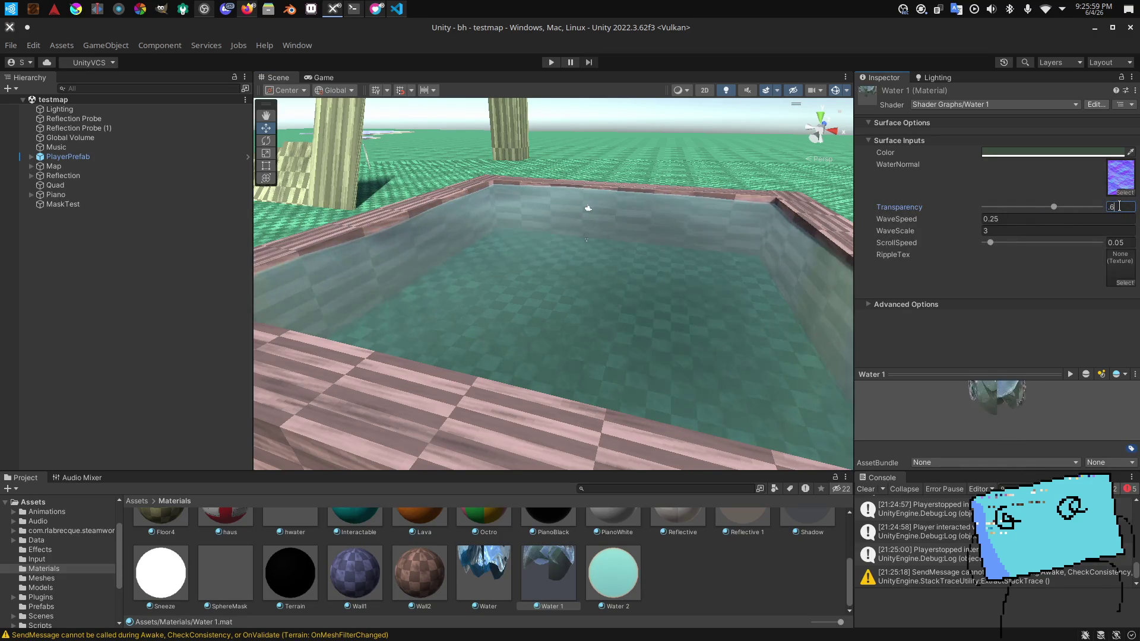
{"action": "key", "text": "BackSpace"}
{"action": "type", "text": "5"}
{"action": "key", "text": "Return"}
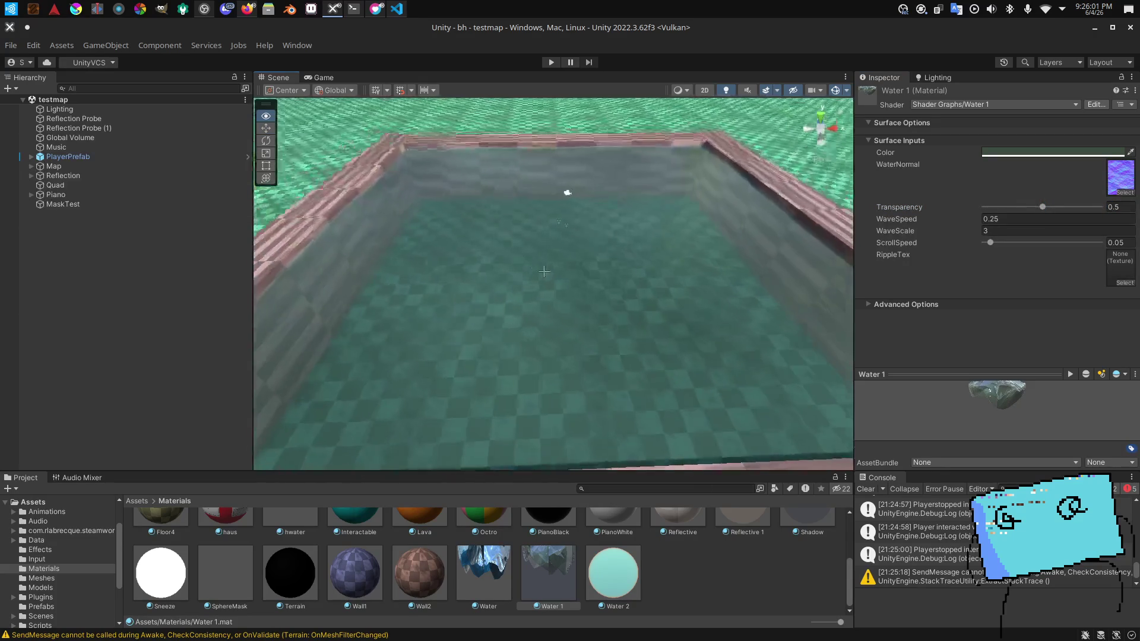
{"action": "type", "text": ".3"}
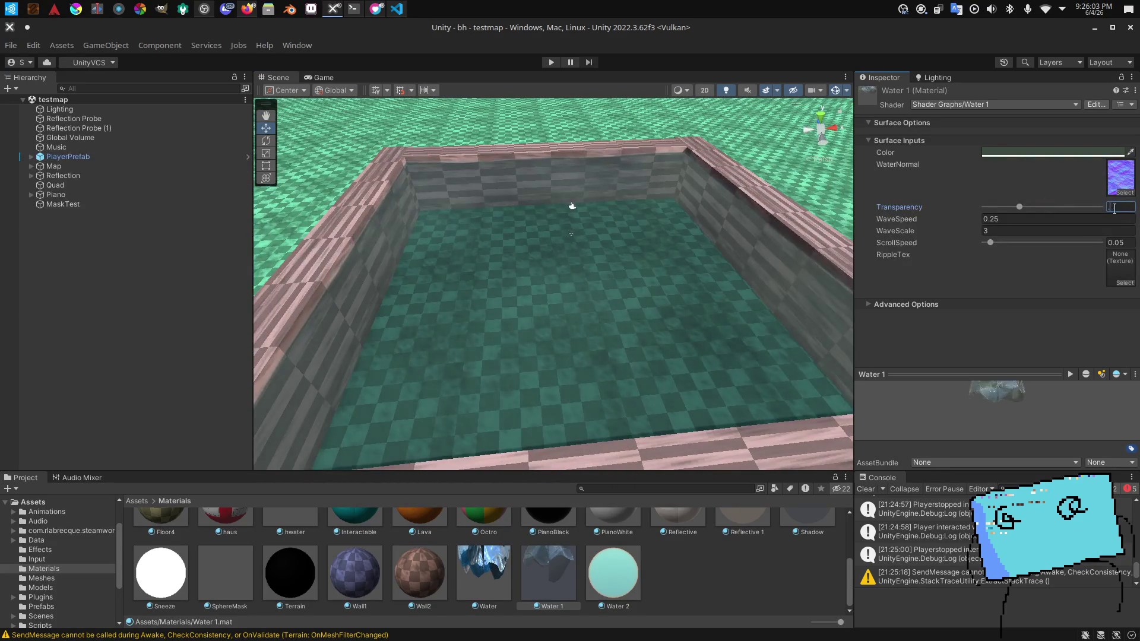
{"action": "type", "text": ".5"}
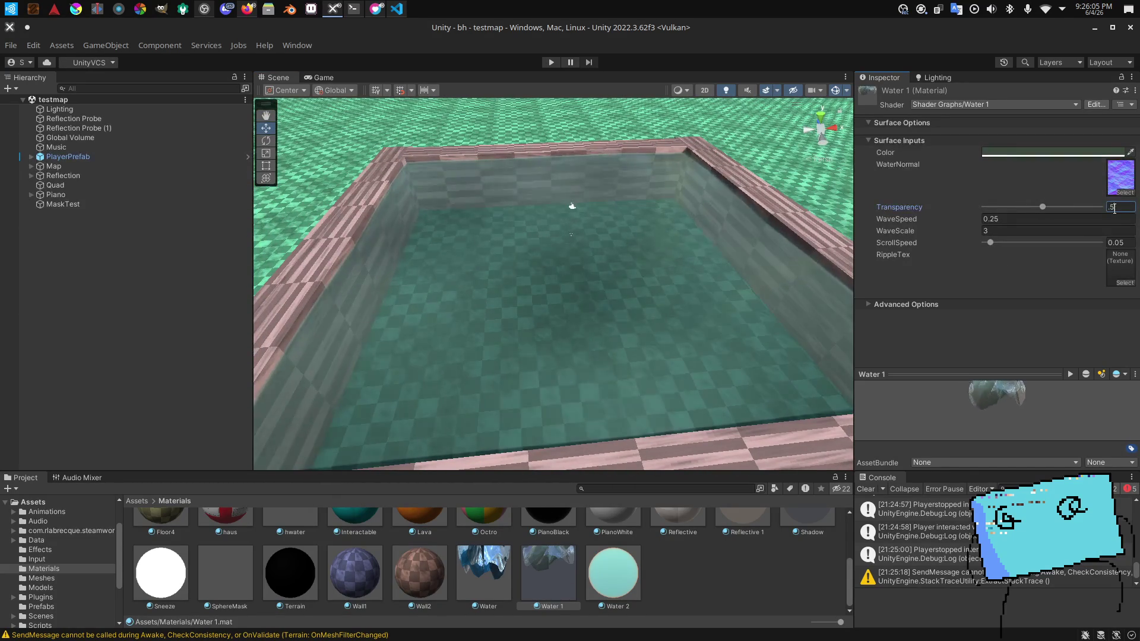
{"action": "key", "text": "alt+Tab"}
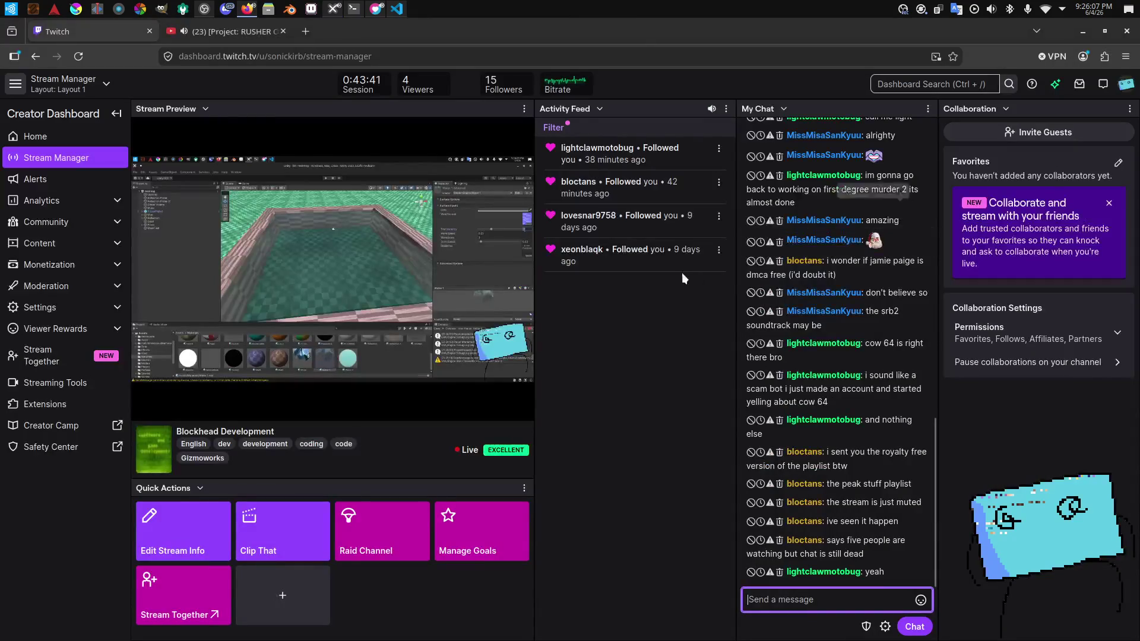
{"action": "key", "text": "alt+Tab"}
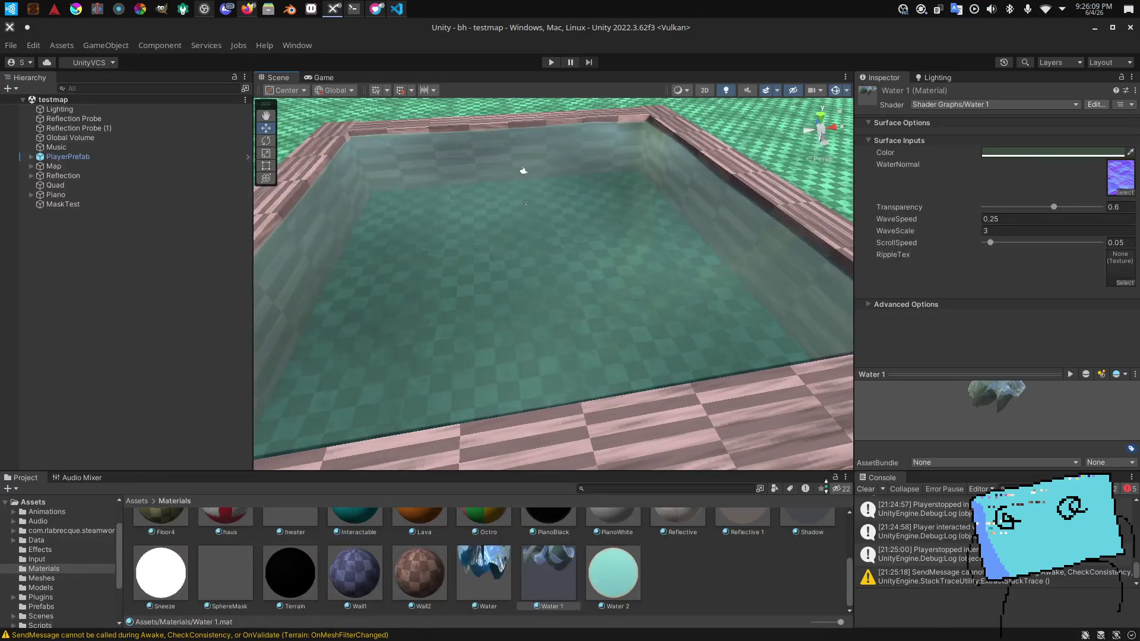
{"action": "mouse_move", "coordinate": [522, 392]}
{"action": "left_mouse_down"}
{"action": "mouse_move", "coordinate": [522, 349]}
{"action": "mouse_move", "coordinate": [546, 324]}
{"action": "mouse_move", "coordinate": [501, 332]}
{"action": "mouse_move", "coordinate": [409, 276]}
{"action": "mouse_move", "coordinate": [536, 305]}
{"action": "mouse_move", "coordinate": [528, 300]}
{"action": "left_mouse_up"}
{"action": "left_click", "coordinate": [532, 358]}
Step: Select platform Cube (51), try an End Z of 3, then undo the edit
{"action": "scroll", "coordinate": [36, 416], "scroll_direction": "down", "scroll_amount": 3}
{"action": "left_click", "coordinate": [443, 283]}
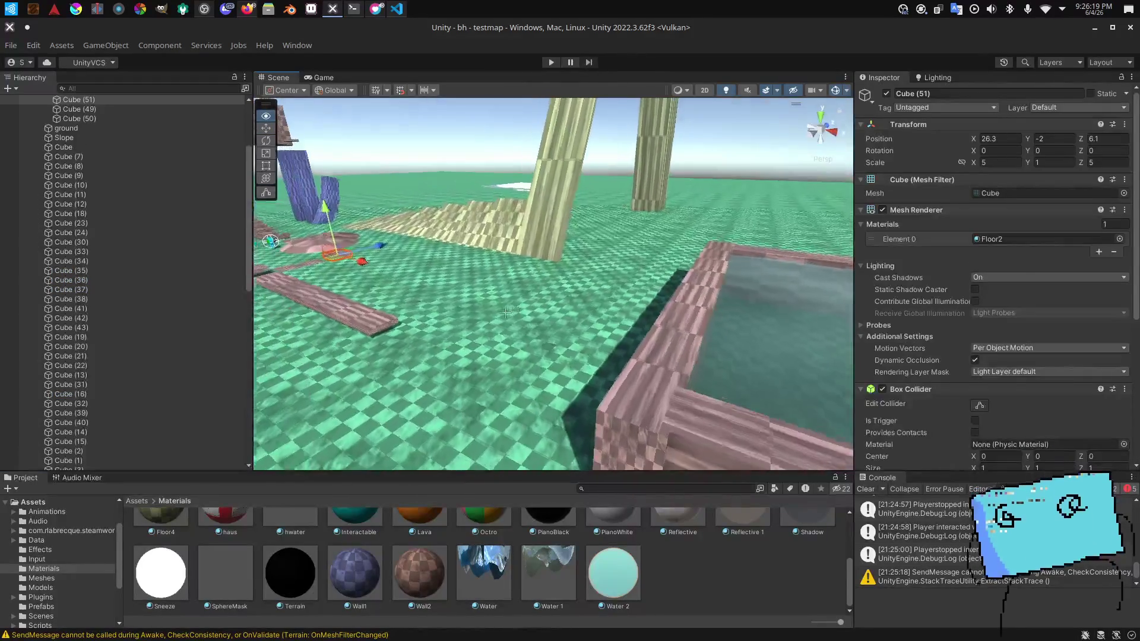
{"action": "scroll", "coordinate": [1043, 287], "scroll_direction": "down", "scroll_amount": 5}
{"action": "mouse_move", "coordinate": [679, 319]}
{"action": "left_mouse_down"}
{"action": "mouse_move", "coordinate": [448, 321]}
{"action": "mouse_move", "coordinate": [563, 321]}
{"action": "left_mouse_up"}
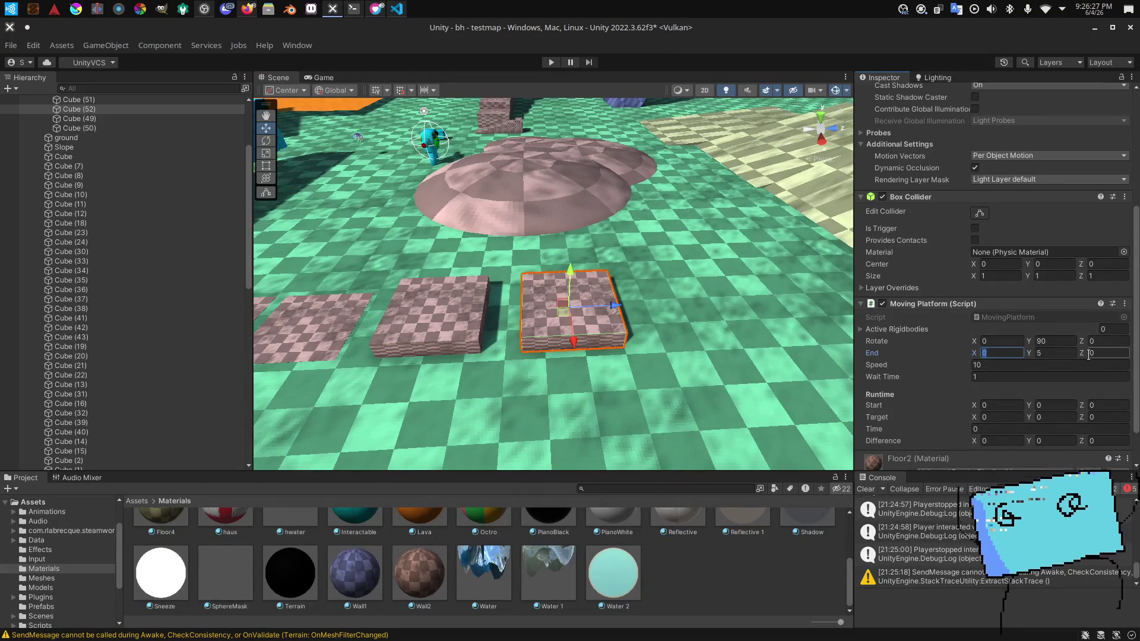
{"action": "type", "text": "3"}
{"action": "key", "text": "Return"}
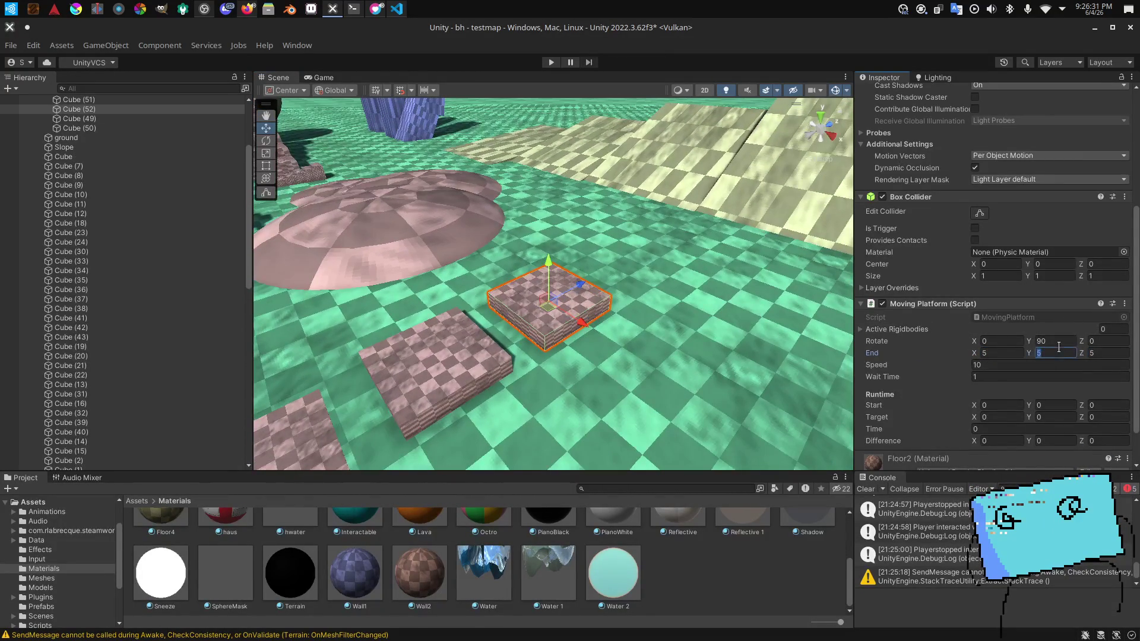
{"action": "key", "text": "ctrl+z"}
{"action": "key", "text": "ctrl+z"}
{"action": "key", "text": "ctrl+z"}
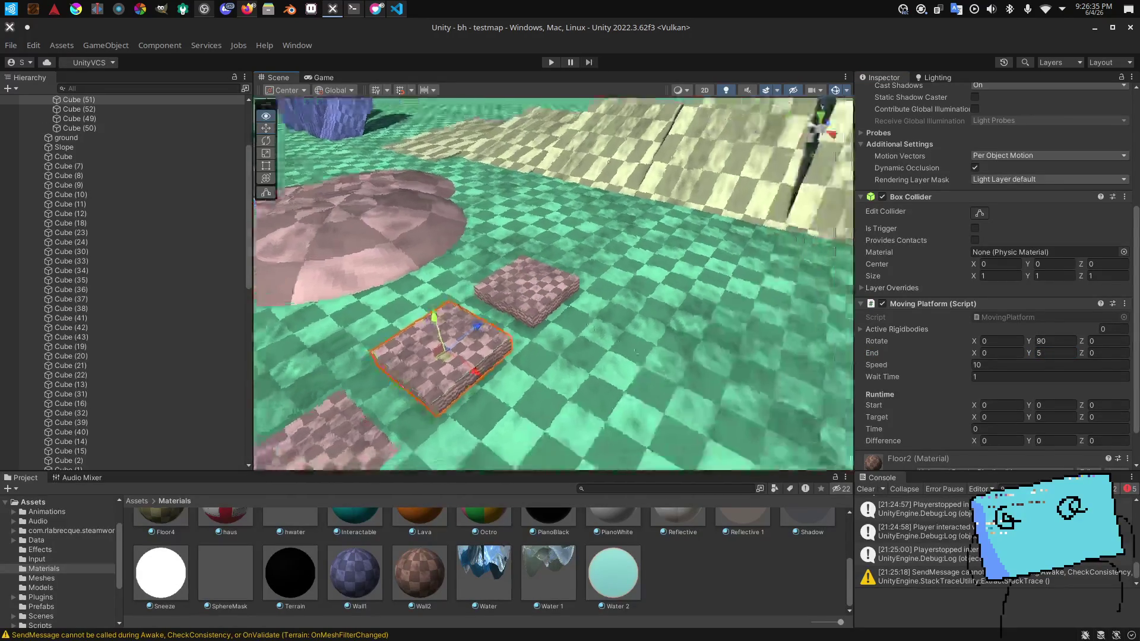
Step: Duplicate moving platform Cube (51) to create Cube (53)
{"action": "left_click", "coordinate": [438, 297]}
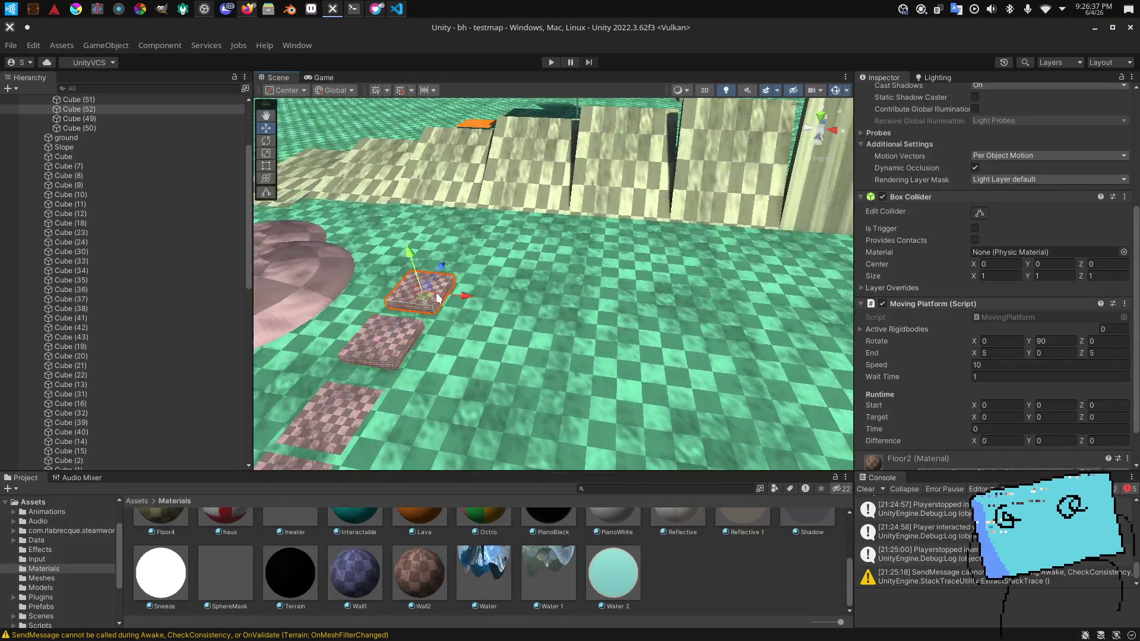
{"action": "left_click", "coordinate": [394, 340]}
{"action": "key", "text": "ctrl+d"}
{"action": "scroll", "coordinate": [390, 335], "scroll_direction": "up", "scroll_amount": 2}
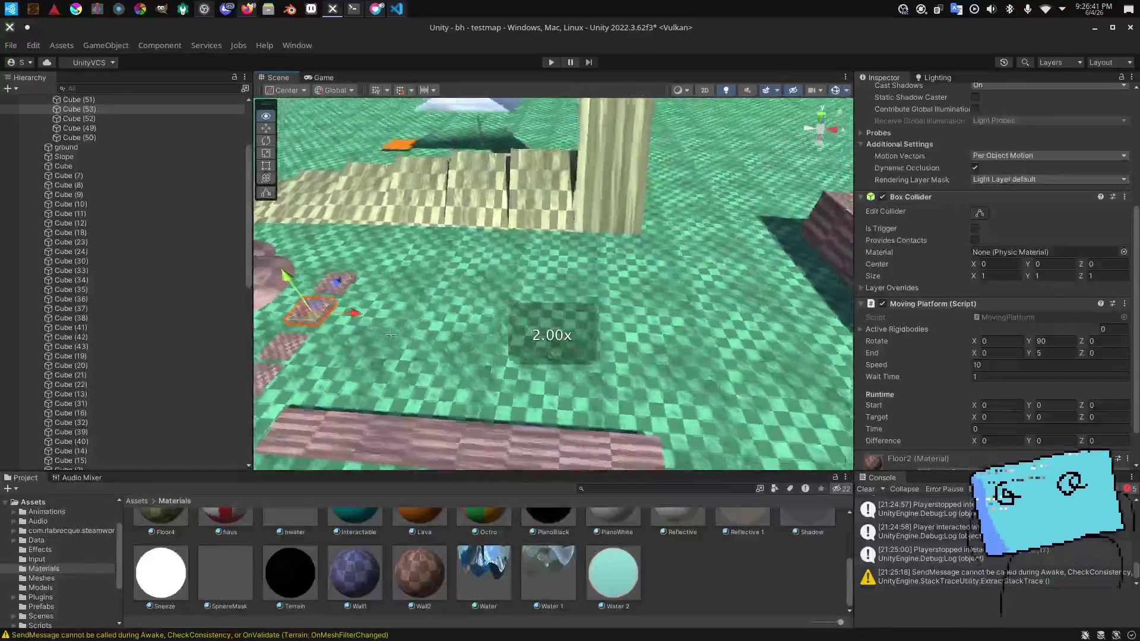
{"action": "left_click", "coordinate": [764, 346]}
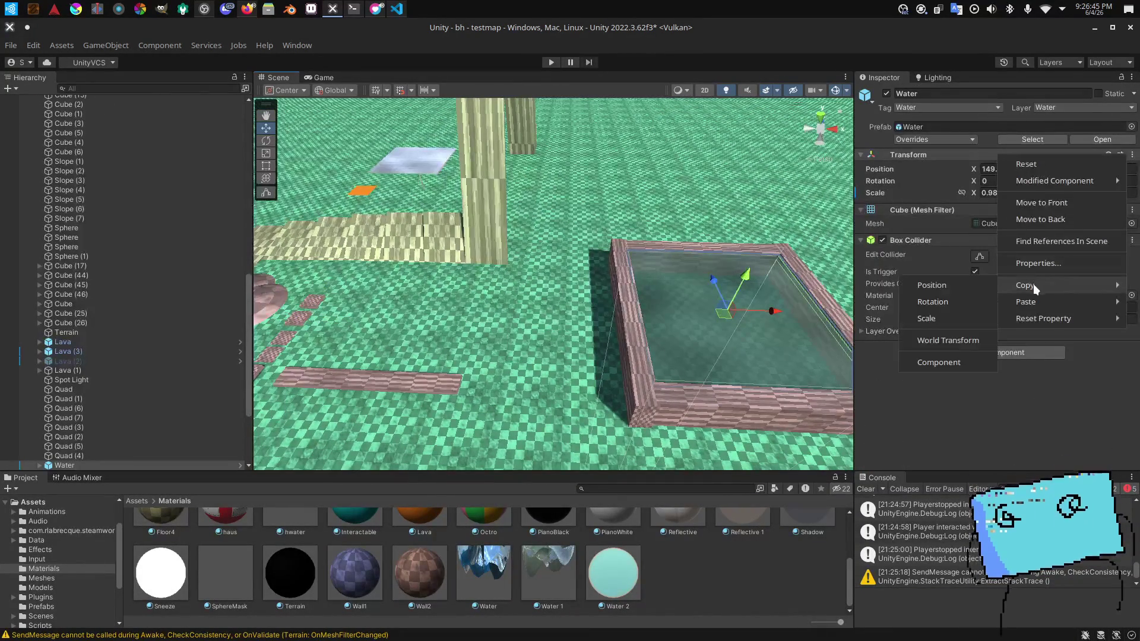
Step: Select Cube (53) and paste the copied position onto its Transform
{"action": "left_click", "coordinate": [991, 284]}
{"action": "left_click", "coordinate": [317, 324]}
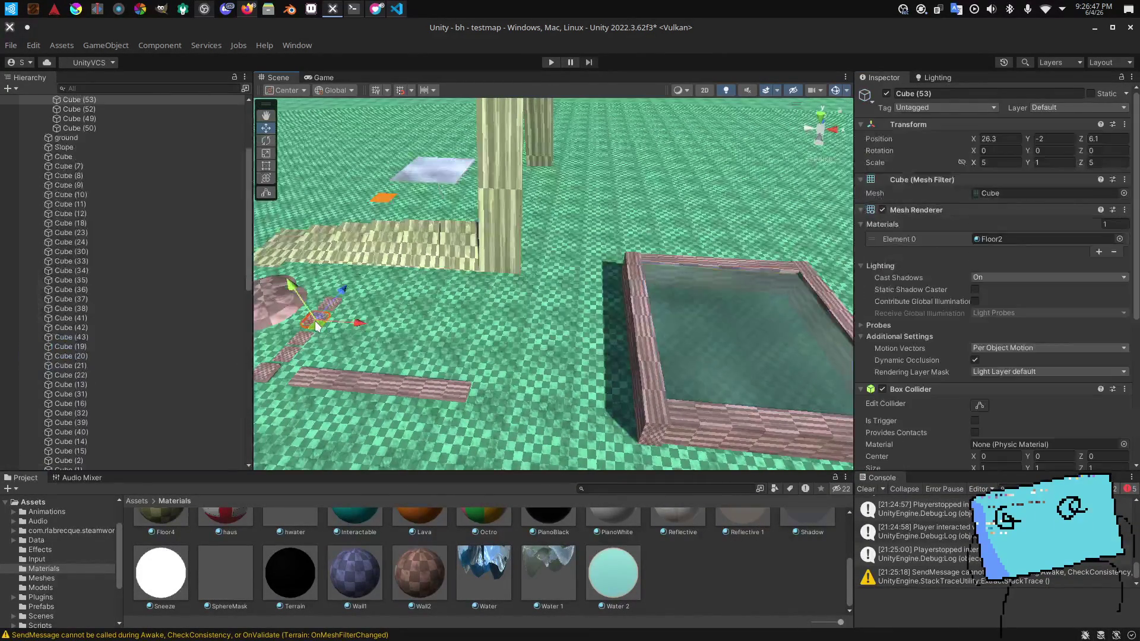
{"action": "scroll", "coordinate": [167, 184], "scroll_direction": "up", "scroll_amount": 3}
{"action": "left_click", "coordinate": [144, 191]}
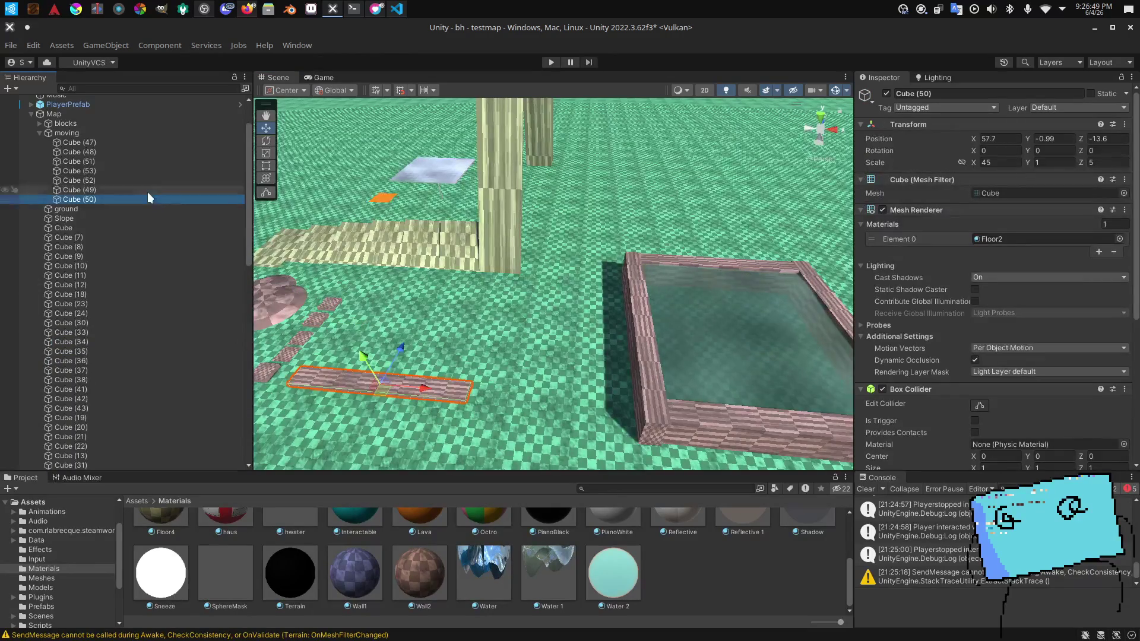
{"action": "left_click", "coordinate": [121, 172]}
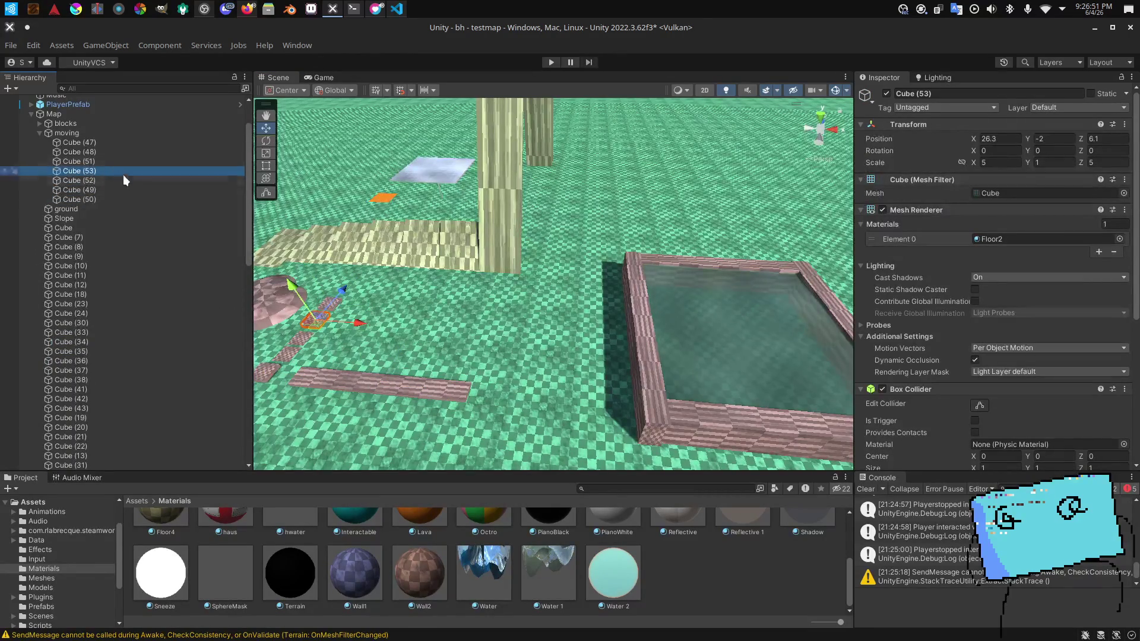
{"action": "left_click", "coordinate": [105, 161]}
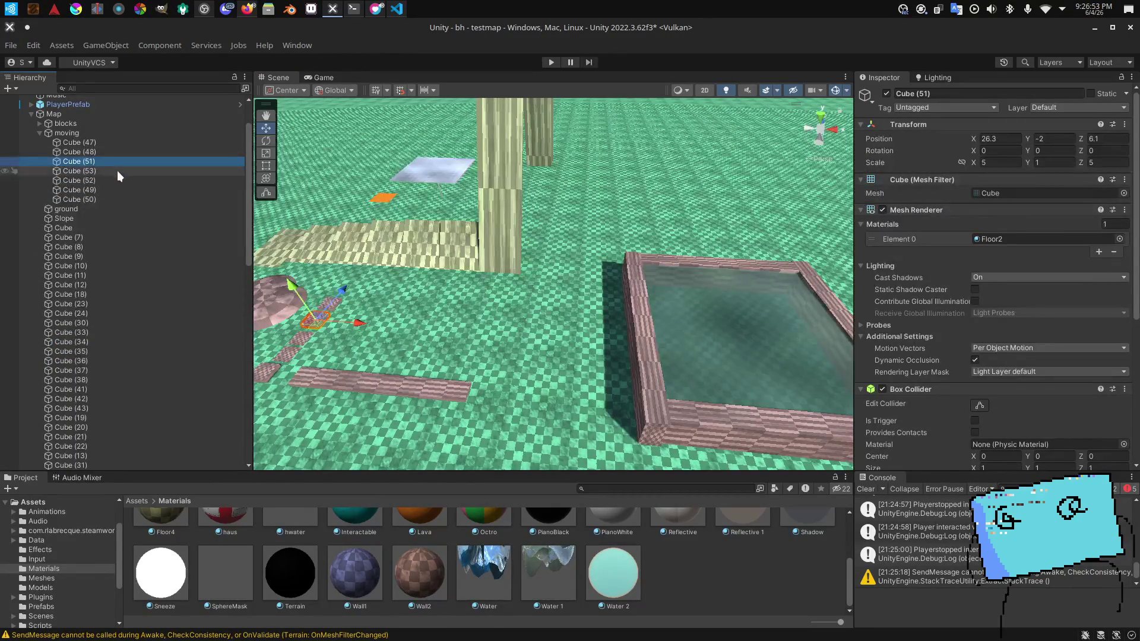
{"action": "left_click", "coordinate": [114, 168]}
{"action": "right_click", "coordinate": [926, 125]}
{"action": "mouse_move", "coordinate": [953, 258]}
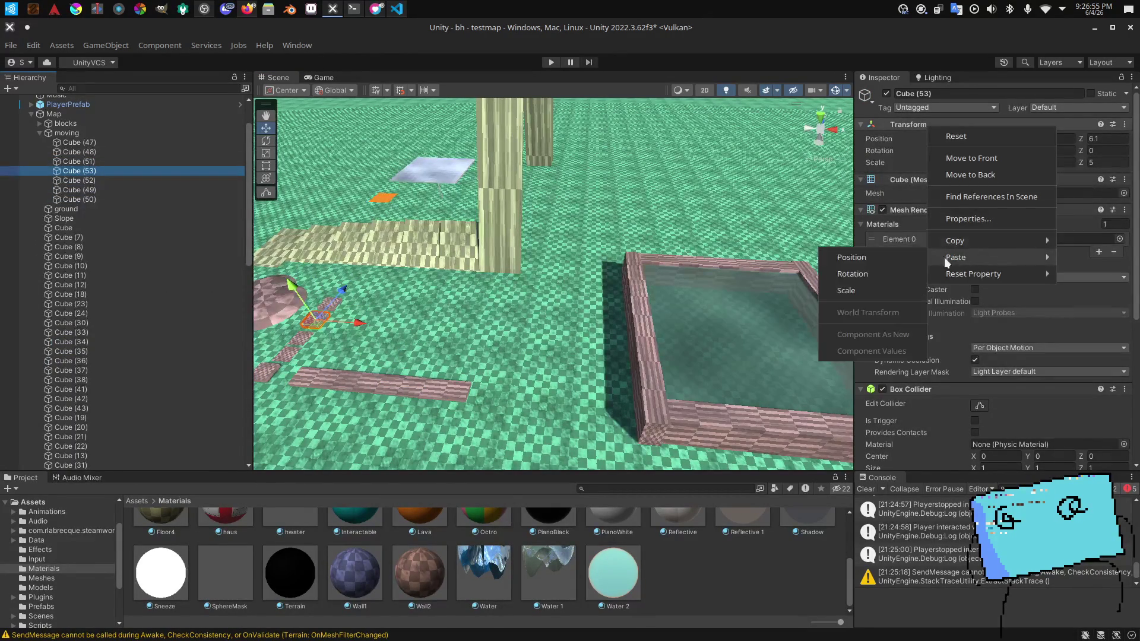
{"action": "left_click", "coordinate": [843, 257]}
{"action": "key", "text": "f"}
{"action": "left_click_drag", "start_coordinate": [653, 267], "coordinate": [575, 193]}
Step: Lower Cube (53) to Y -2, set Moving Platform End Y to 9 and save
{"action": "left_click_drag", "start_coordinate": [594, 232], "coordinate": [601, 246]}
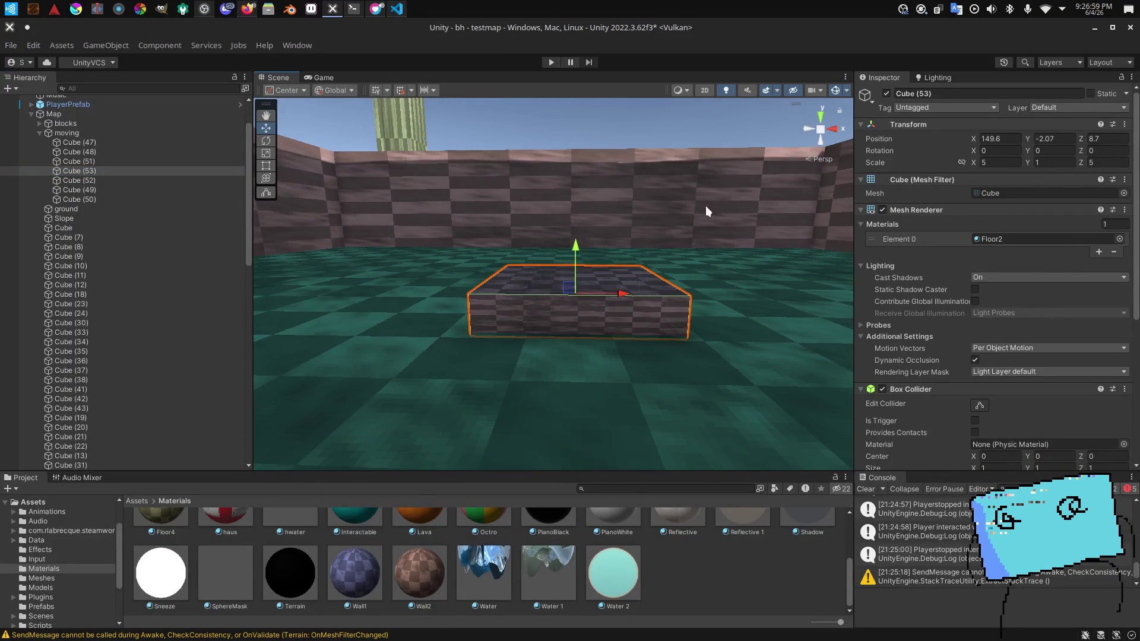
{"action": "type", "text": "1"}
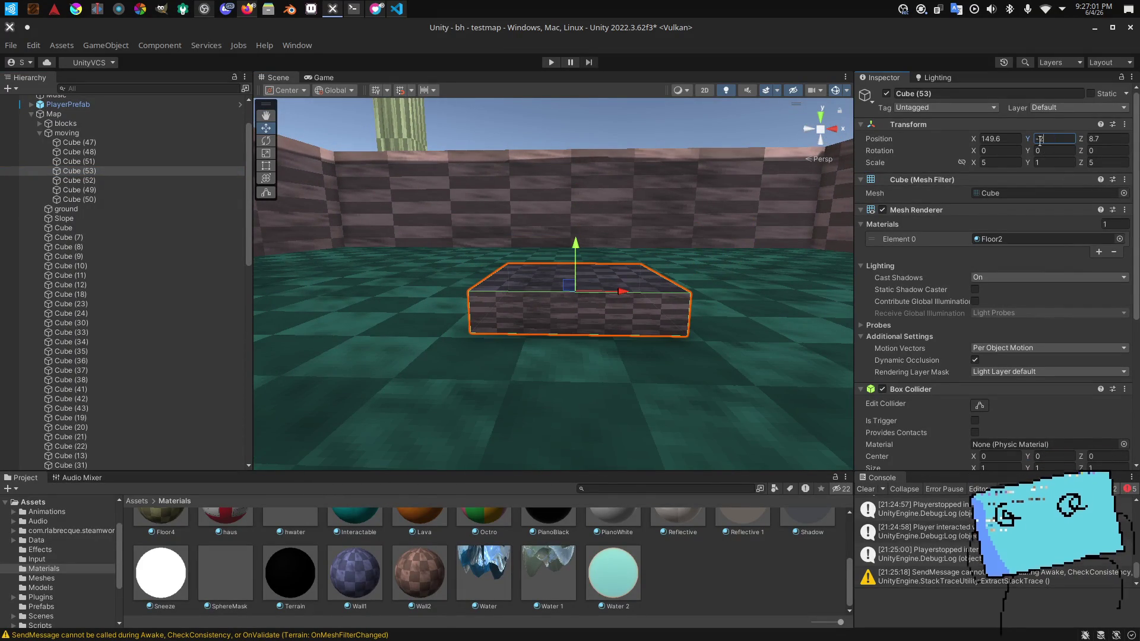
{"action": "left_click_drag", "start_coordinate": [635, 155], "coordinate": [635, 202]}
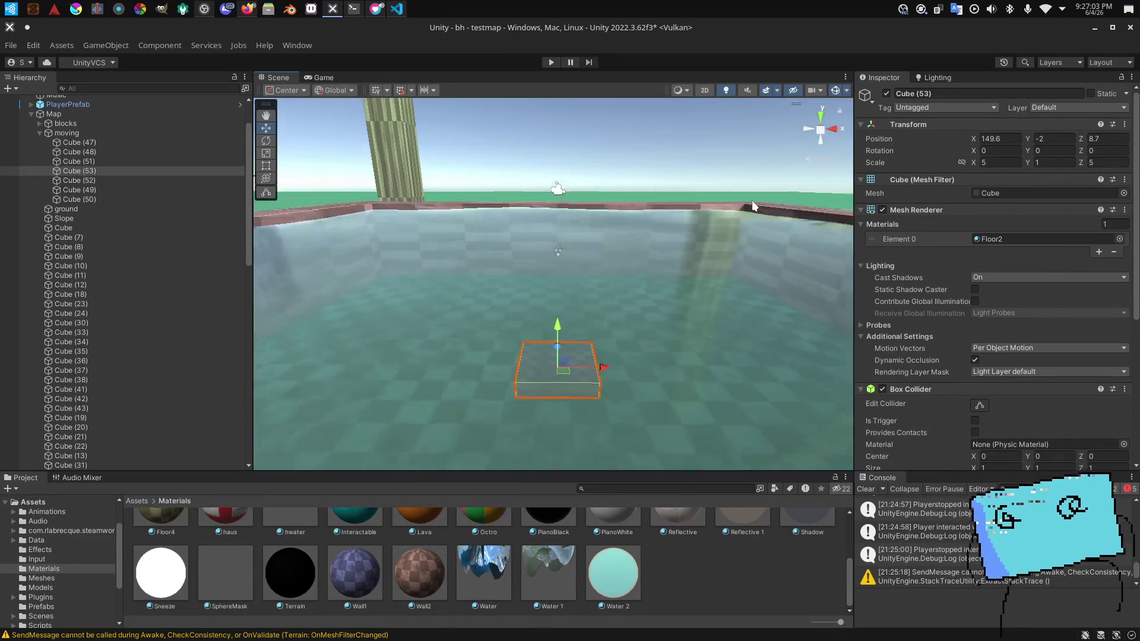
{"action": "scroll", "coordinate": [1072, 391], "scroll_direction": "down", "scroll_amount": 5}
{"action": "left_click", "coordinate": [1051, 305]}
{"action": "type", "text": "90"}
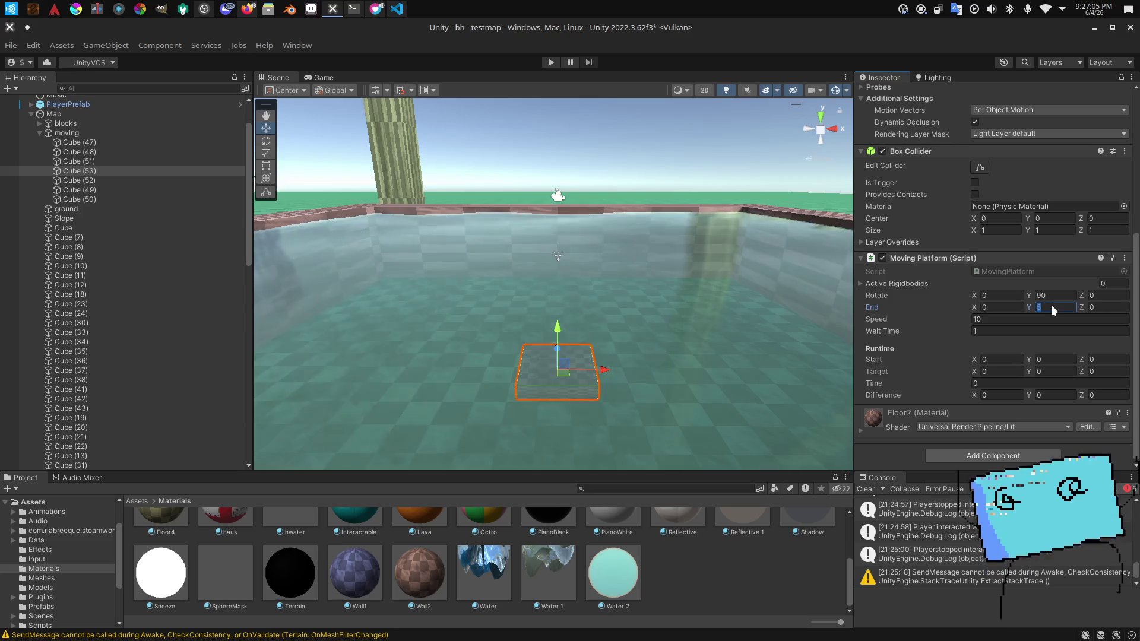
{"action": "key", "text": "ctrl+s"}
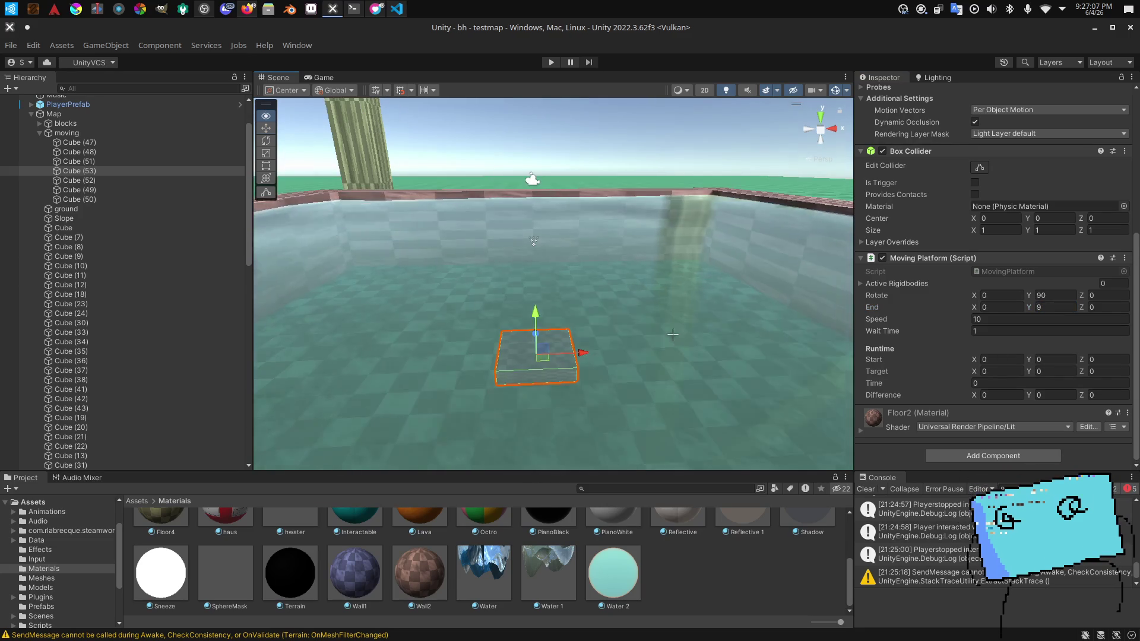
{"action": "scroll", "coordinate": [675, 334], "scroll_direction": "down", "scroll_amount": 3}
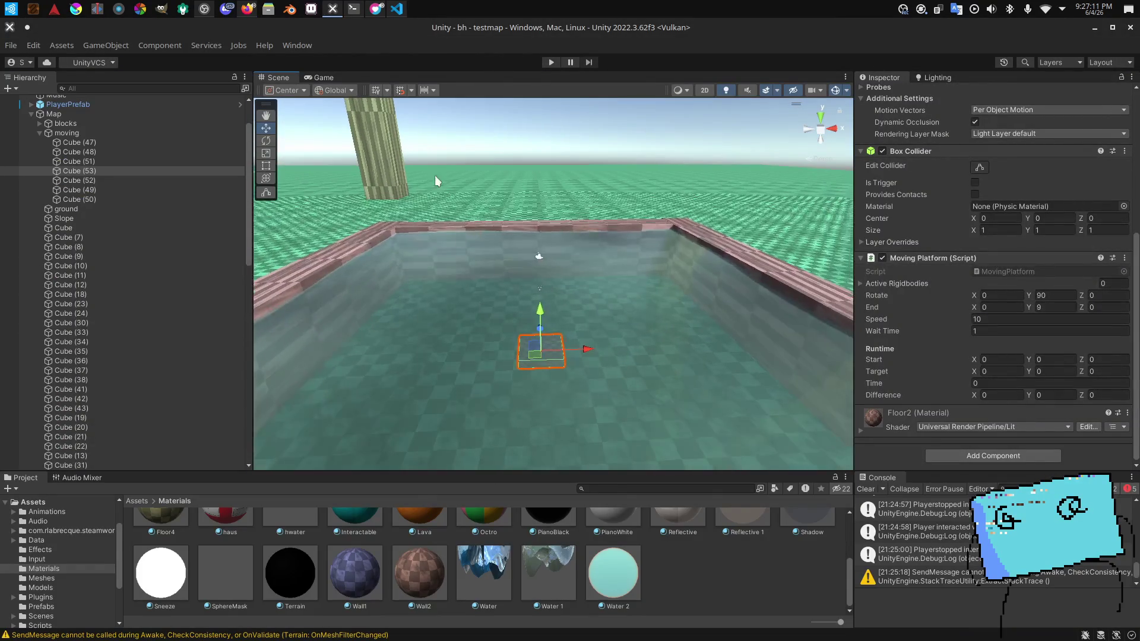
{"action": "left_click", "coordinate": [315, 76]}
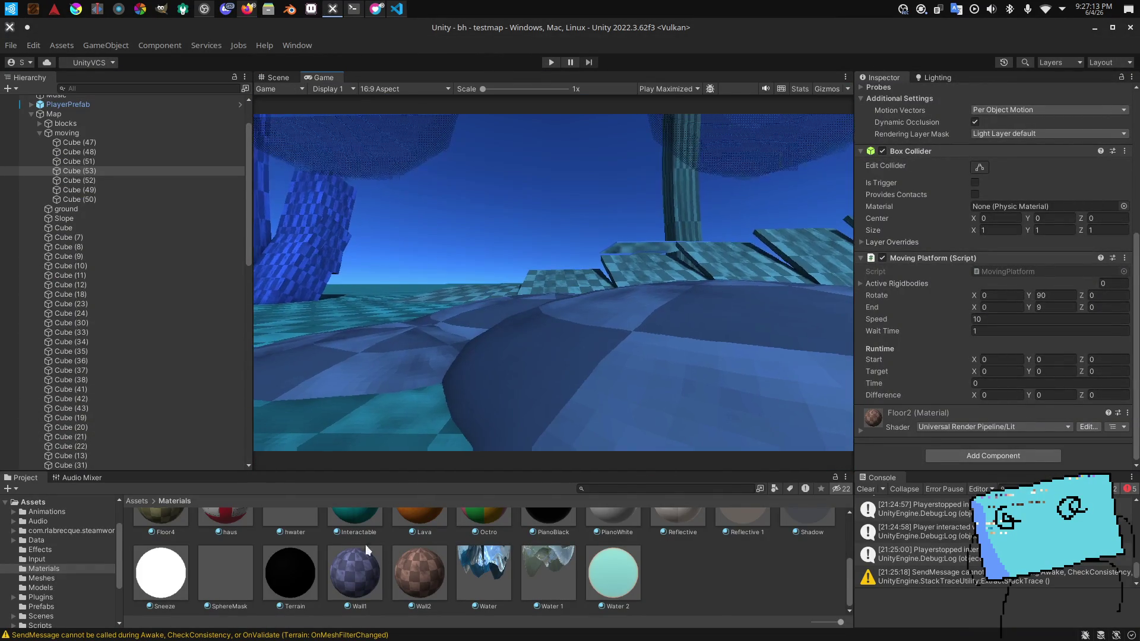
Step: Open the start scene and enter Play mode
{"action": "left_click", "coordinate": [257, 560]}
{"action": "left_click", "coordinate": [59, 614]}
{"action": "double_click", "coordinate": [561, 558]}
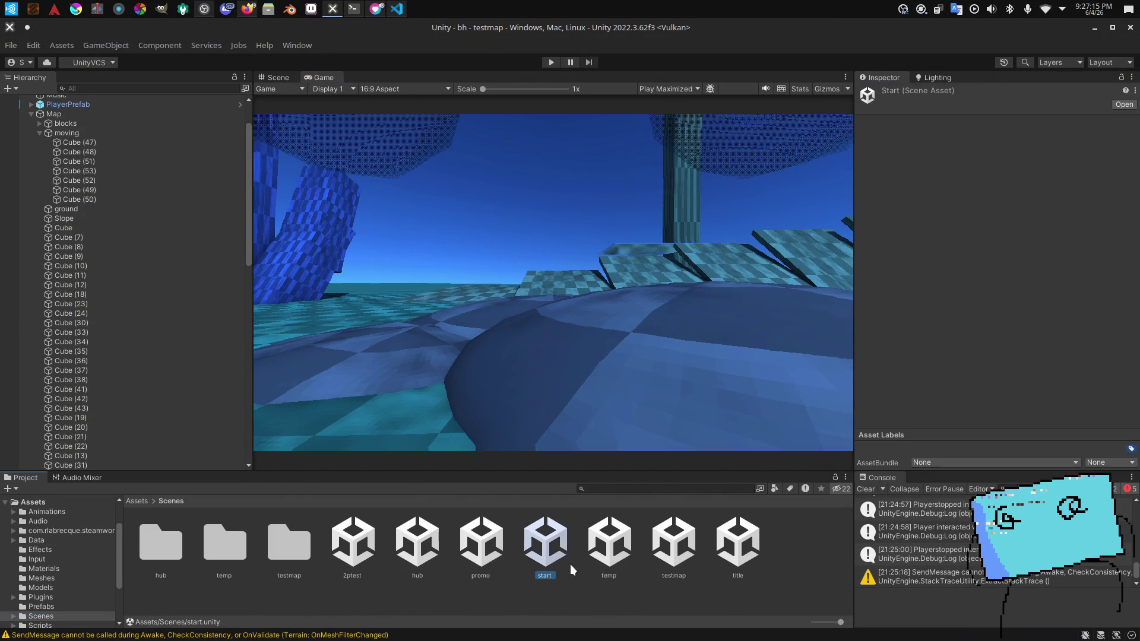
{"action": "left_click", "coordinate": [554, 60]}
Step: Launch Konsole and cd into the bh project repository under Development/github
{"action": "key", "text": "super"}
{"action": "type", "text": "konsole"}
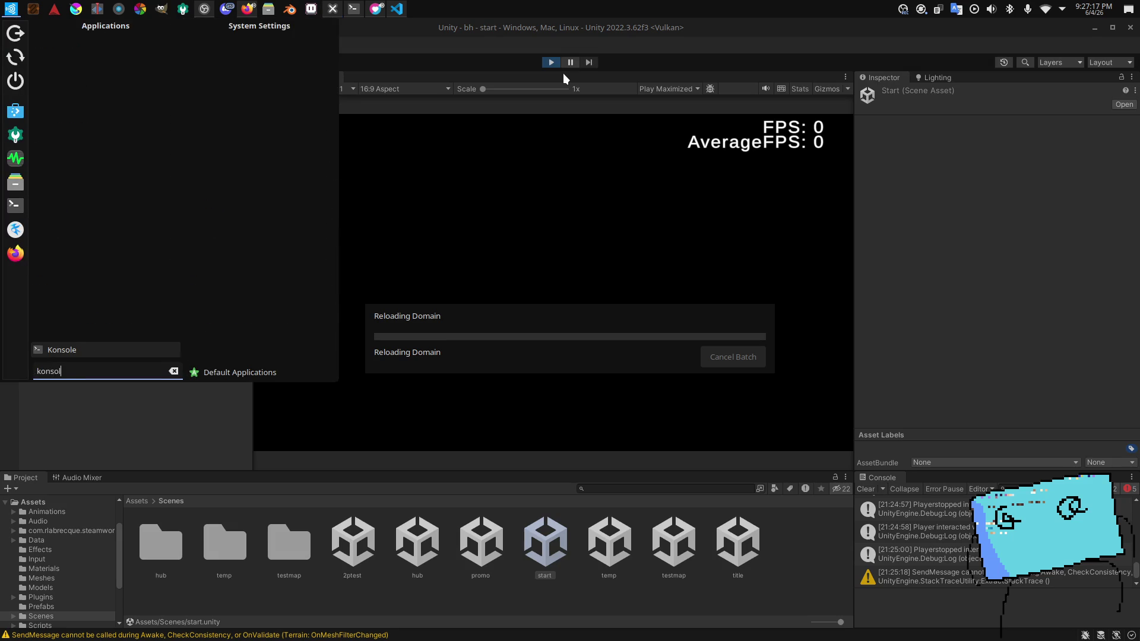
{"action": "key", "text": "Return"}
{"action": "type", "text": "cd Development"}
{"action": "key", "text": "Return"}
{"action": "type", "text": "cd github"}
{"action": "key", "text": "Return"}
{"action": "type", "text": "cd sonickirb-bhstudios"}
{"action": "key", "text": "Return"}
{"action": "type", "text": "cd bh"}
{"action": "key", "text": "Return"}
Step: Run push.bash to commit "more moving object tests" and push it to main
{"action": "type", "text": "bash pu"}
{"action": "key", "text": "BackSpace"}
{"action": "key", "text": "BackSpace"}
{"action": "type", "text": "bject"}
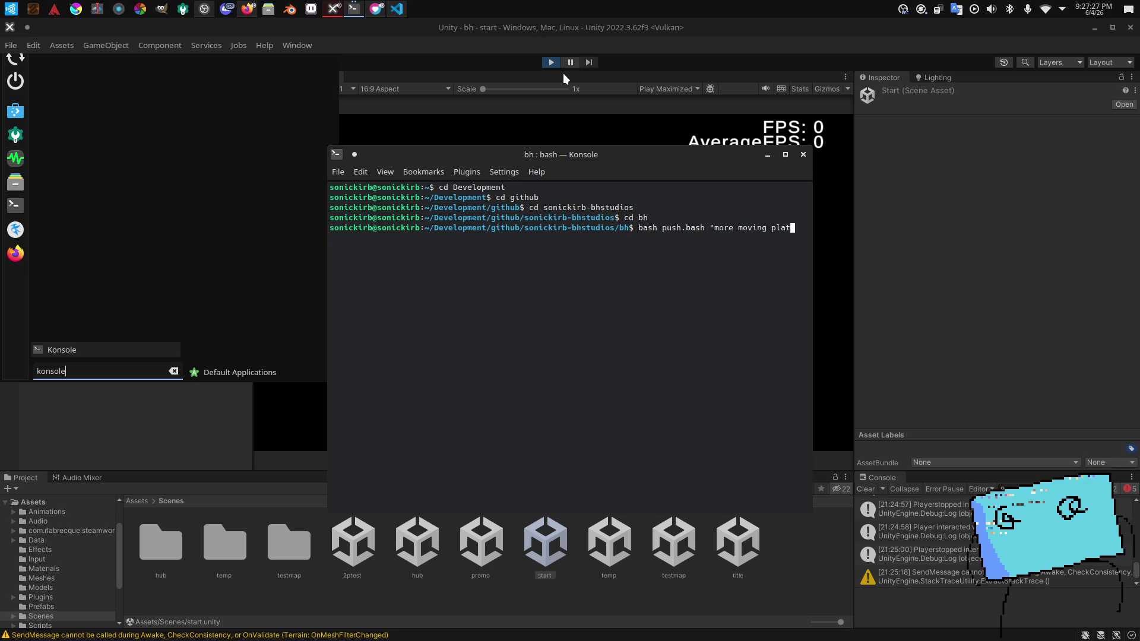
{"action": "type", "text": " tests\""}
{"action": "key", "text": "Return"}
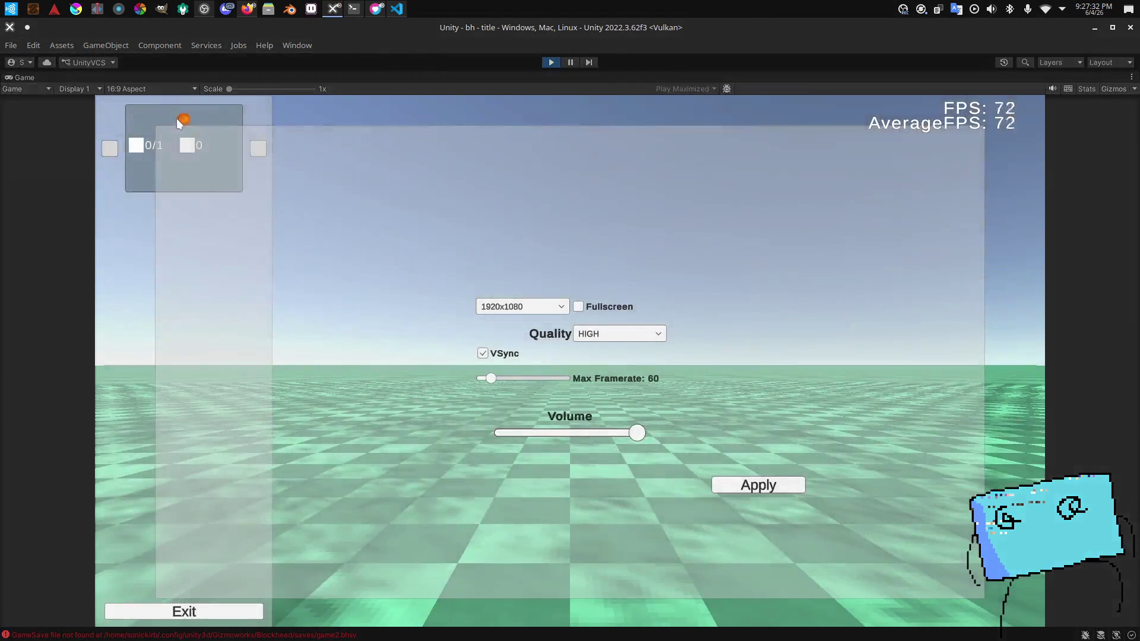
Step: Start the game from the title screen and walk through the hub onto the test map slab
{"action": "left_click", "coordinate": [177, 118]}
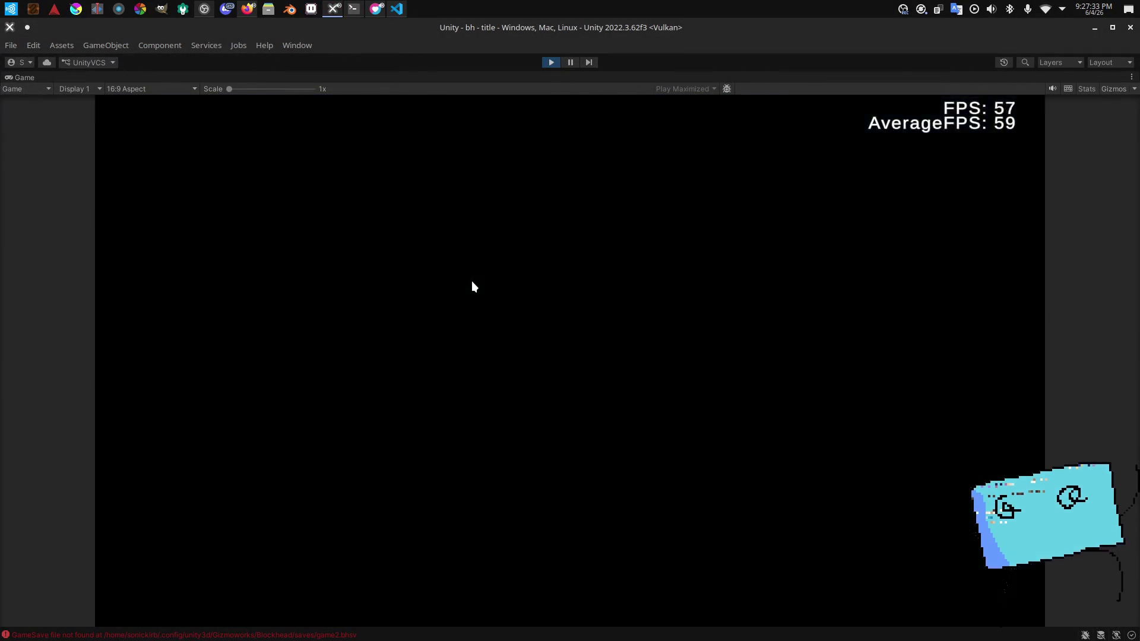
{"action": "key", "text": "w"}
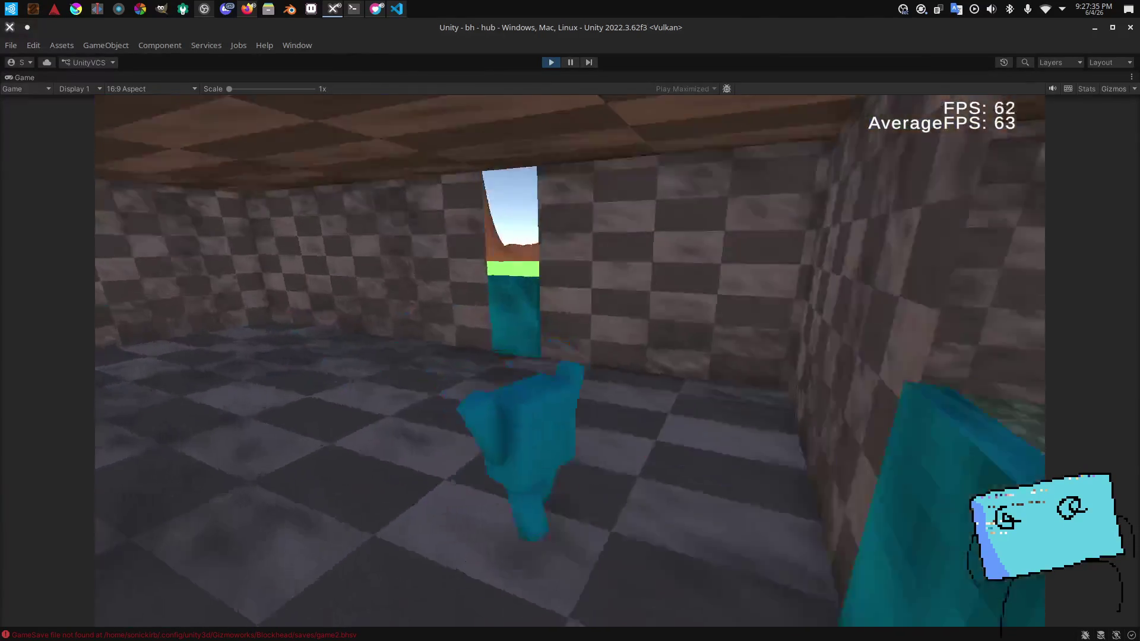
{"action": "key", "text": "space"}
{"action": "key", "text": "w"}
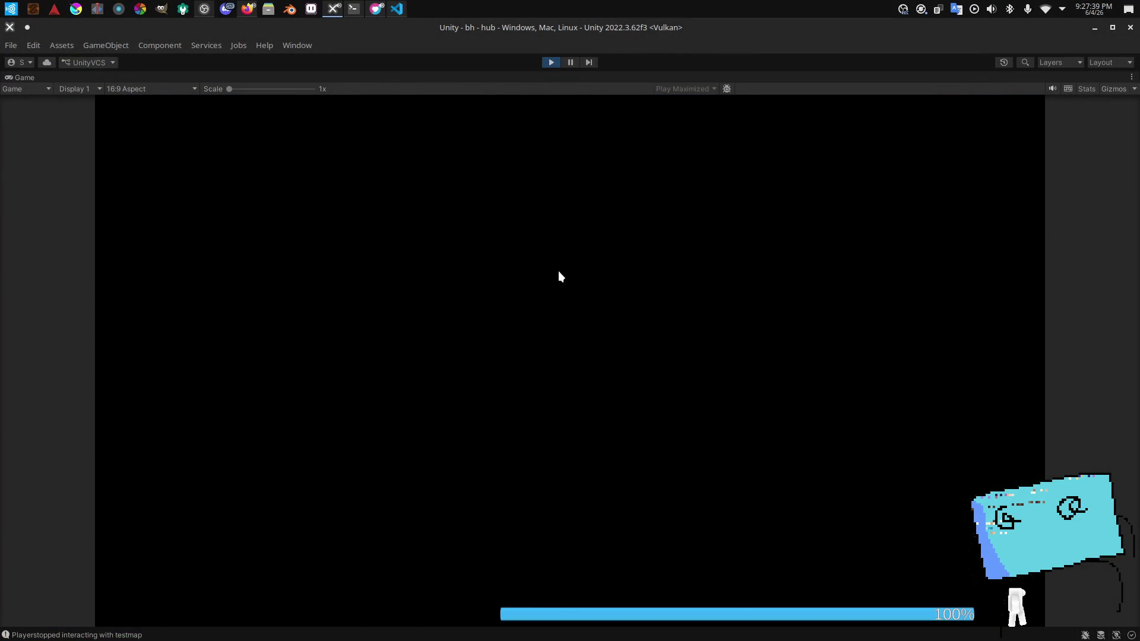
{"action": "key", "text": "w"}
{"action": "key", "text": "w"}
{"action": "key", "text": "s"}
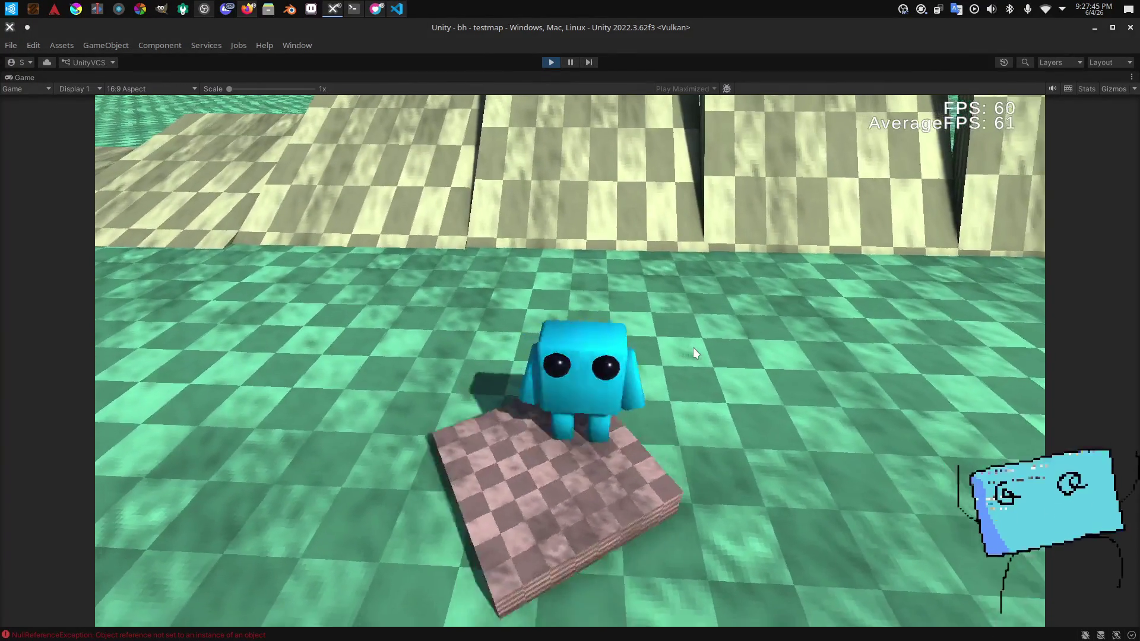
{"action": "key", "text": "w"}
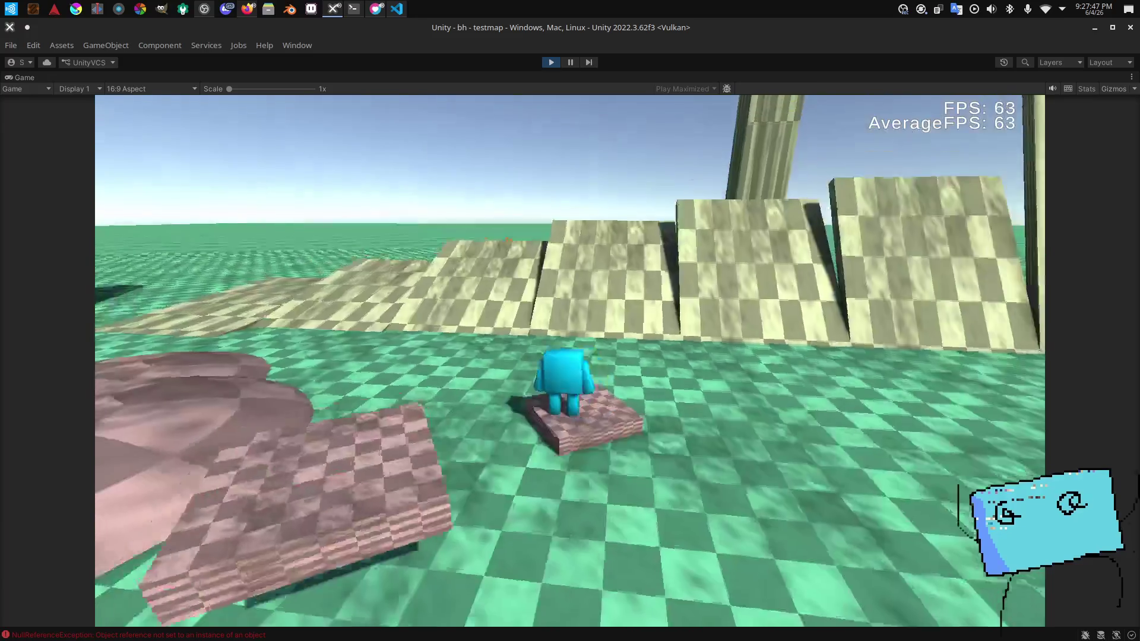
Step: Jump over the wall into the water pool, ride the rising platform, then switch to VS Code
{"action": "key", "text": "d"}
{"action": "key", "text": "a"}
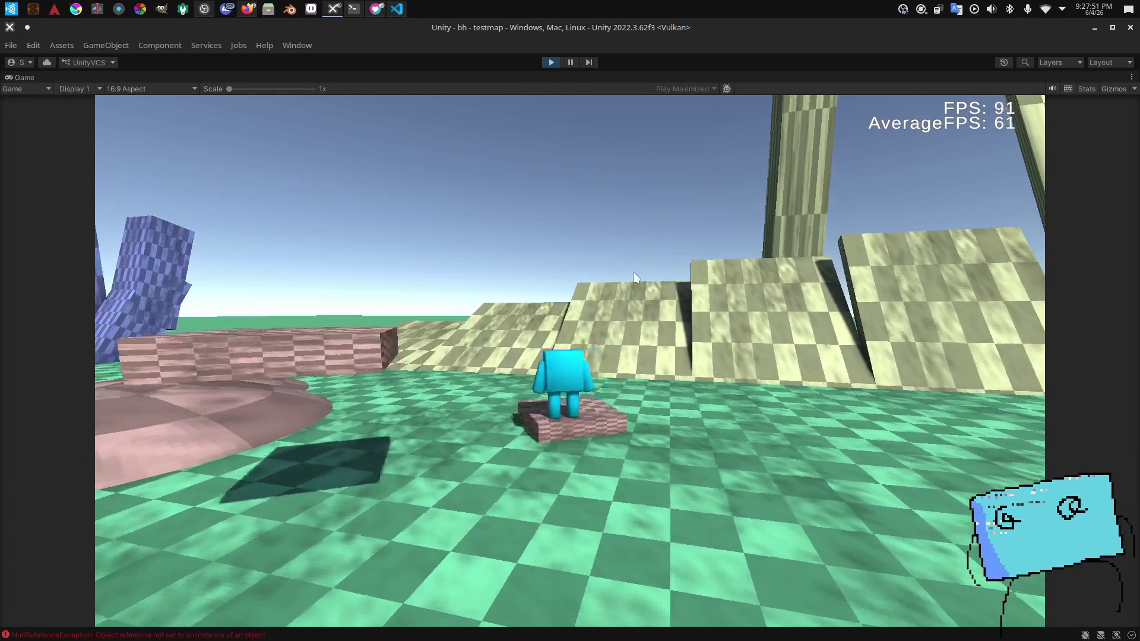
{"action": "key", "text": "d"}
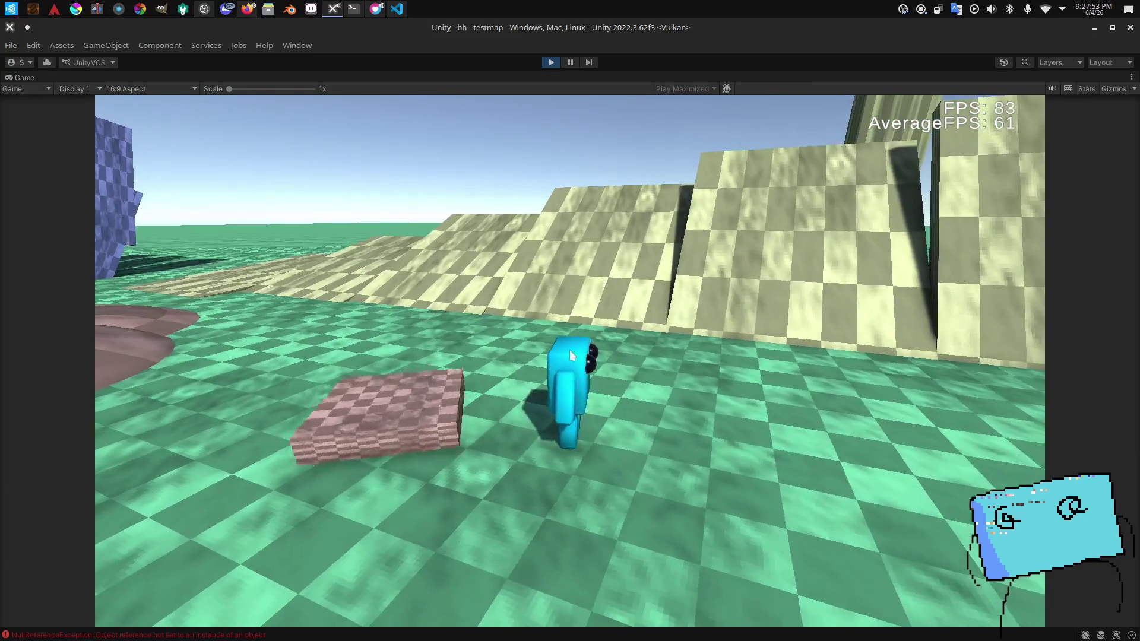
{"action": "key", "text": "w"}
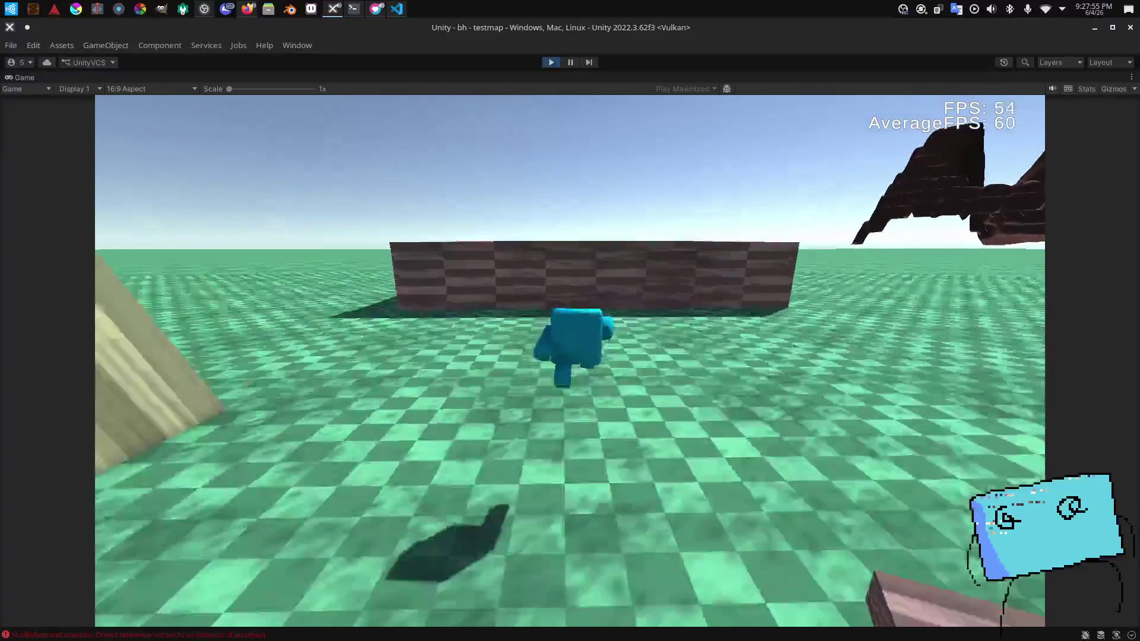
{"action": "key", "text": "space"}
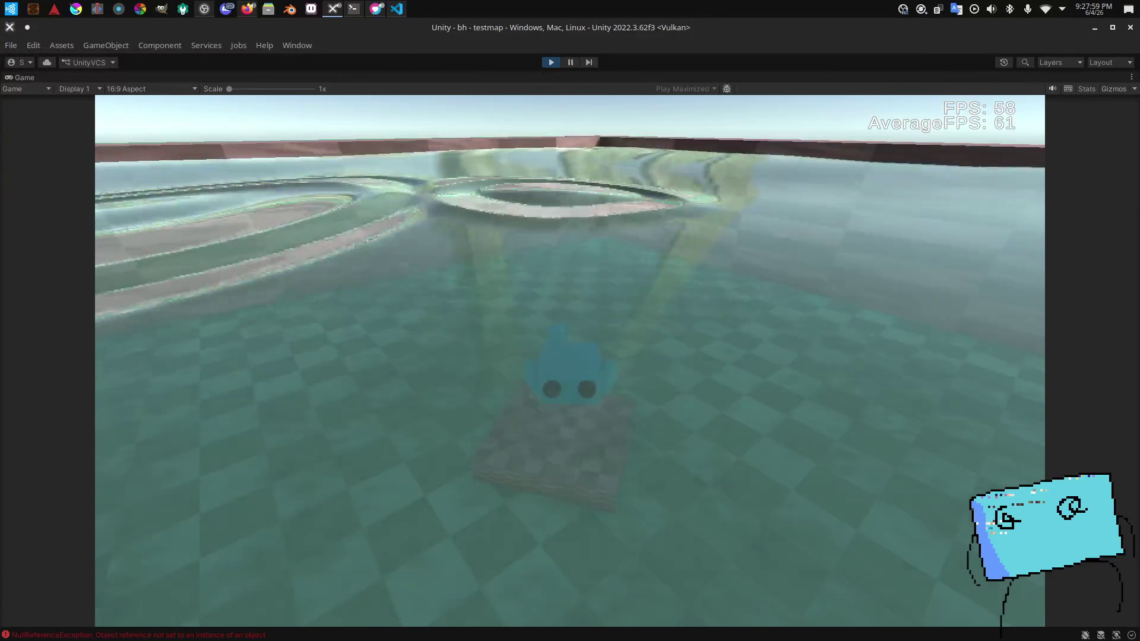
{"action": "key", "text": "alt+Tab"}
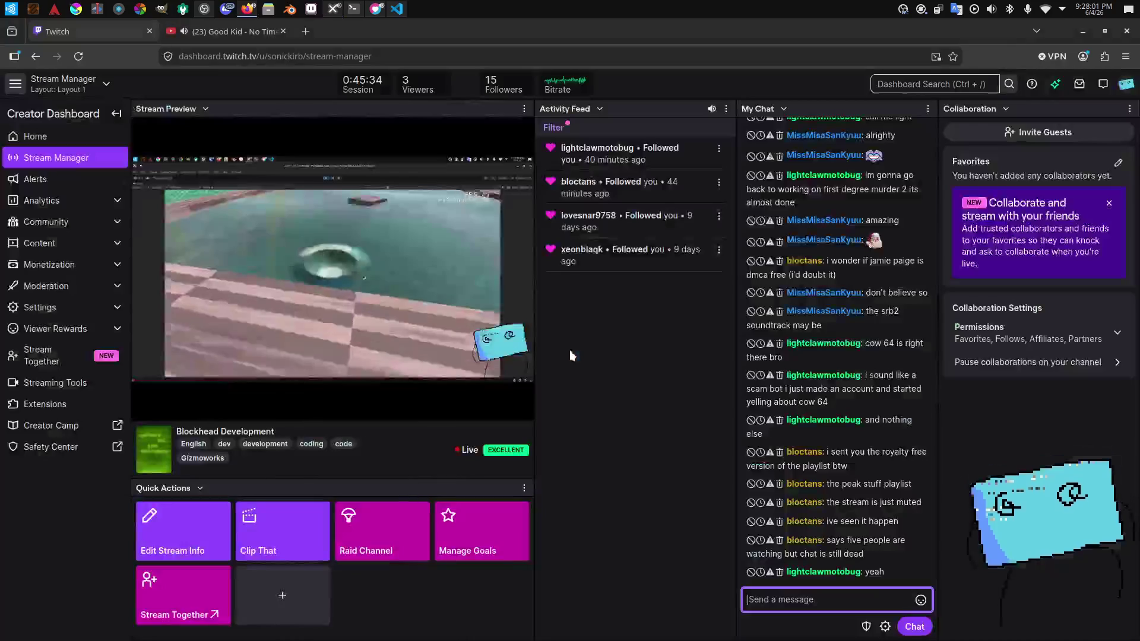
{"action": "key", "text": "alt+Tab"}
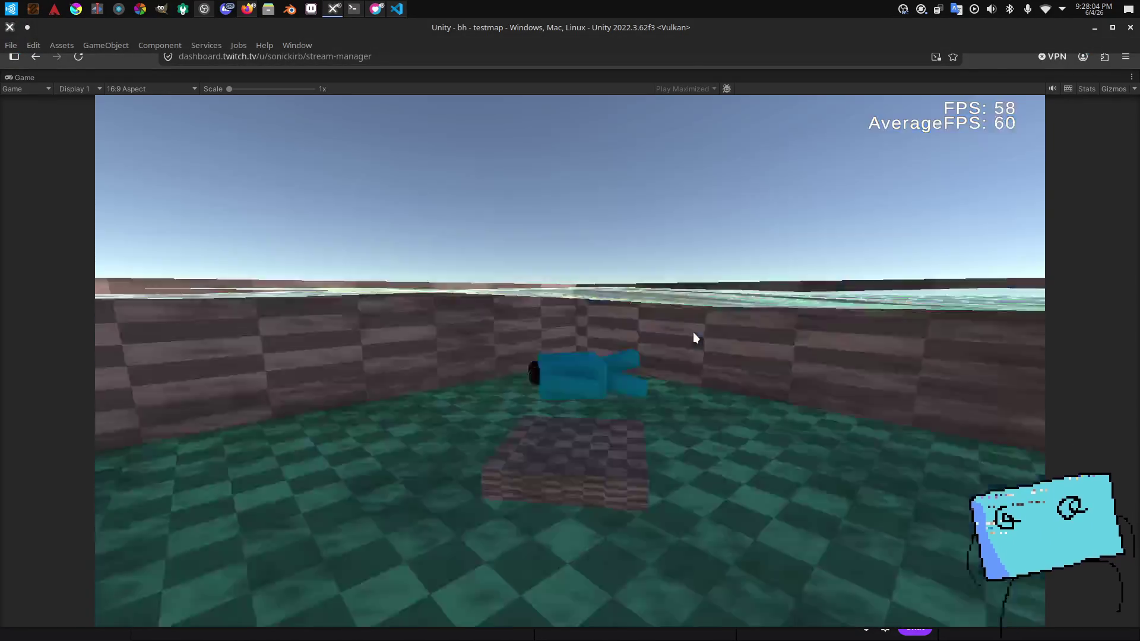
{"action": "left_click", "coordinate": [694, 337]}
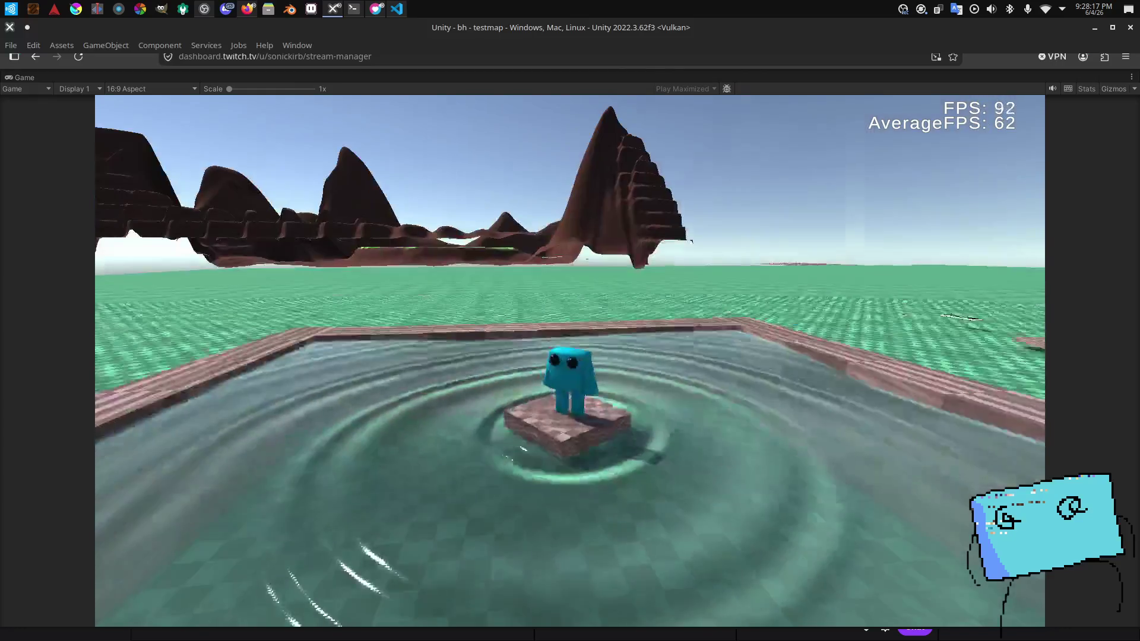
{"action": "key", "text": "alt+Tab"}
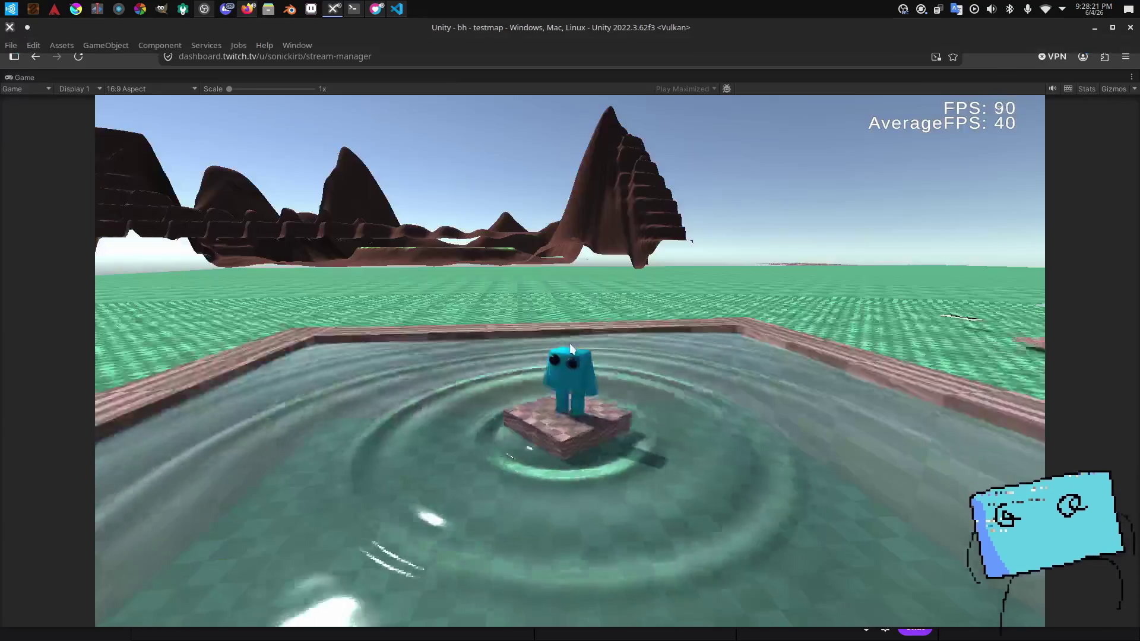
{"action": "key", "text": "alt+Tab"}
{"action": "key", "text": "alt+Tab"}
{"action": "key", "text": "alt+Tab"}
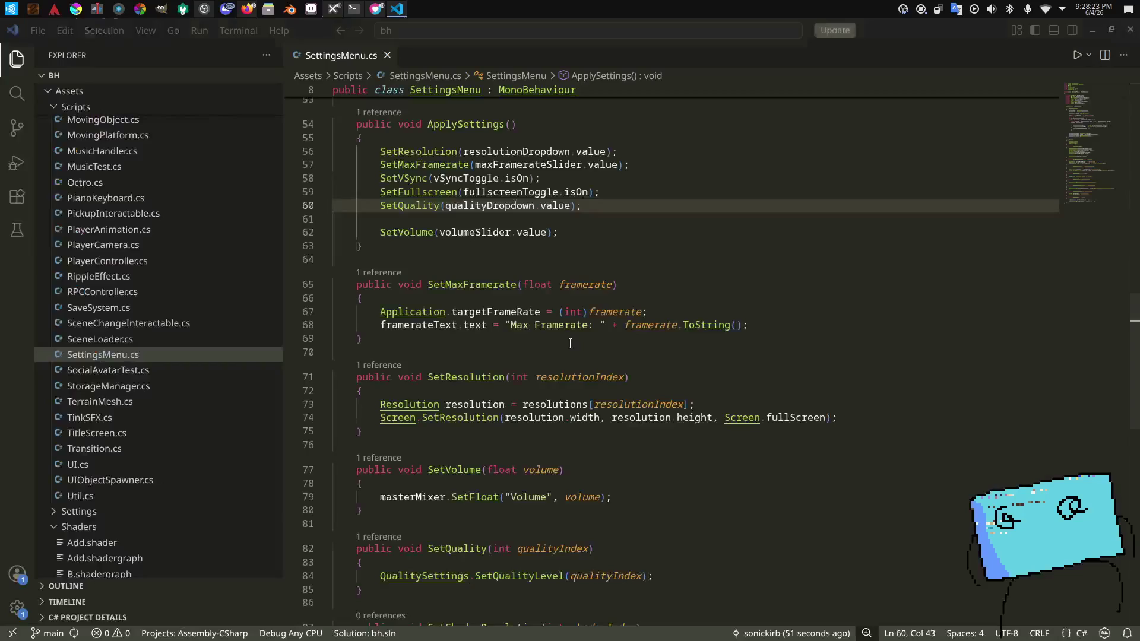
{"action": "key", "text": "alt+Tab"}
{"action": "key", "text": "alt+Tab"}
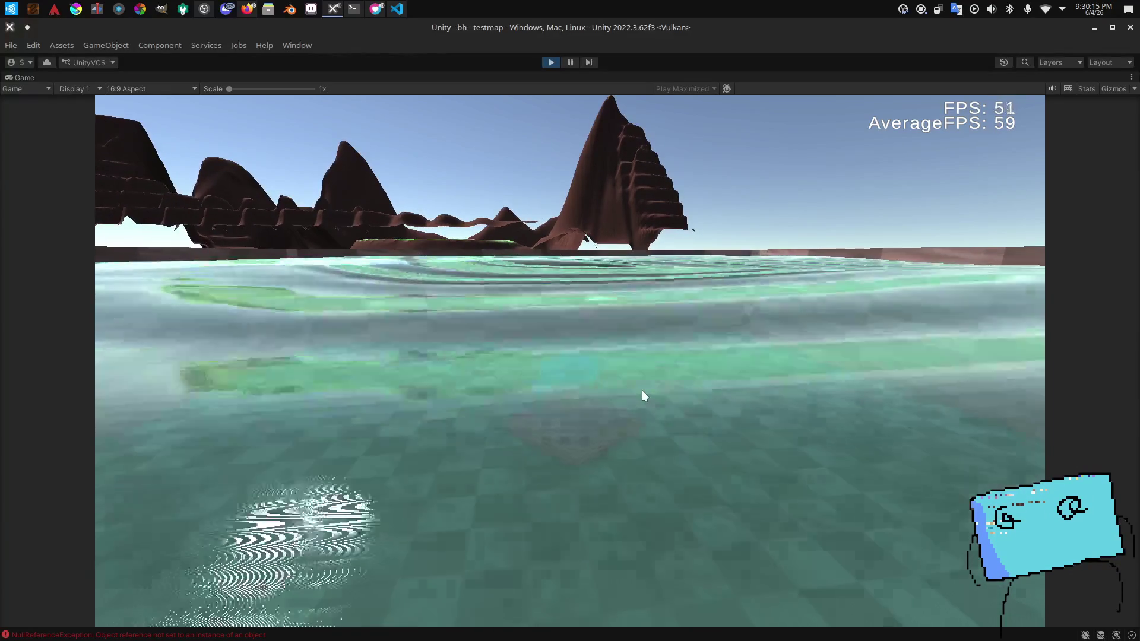
Step: Switch from VS Code to the Twitch Stream Manager in Firefox
{"action": "key", "text": "alt+Tab"}
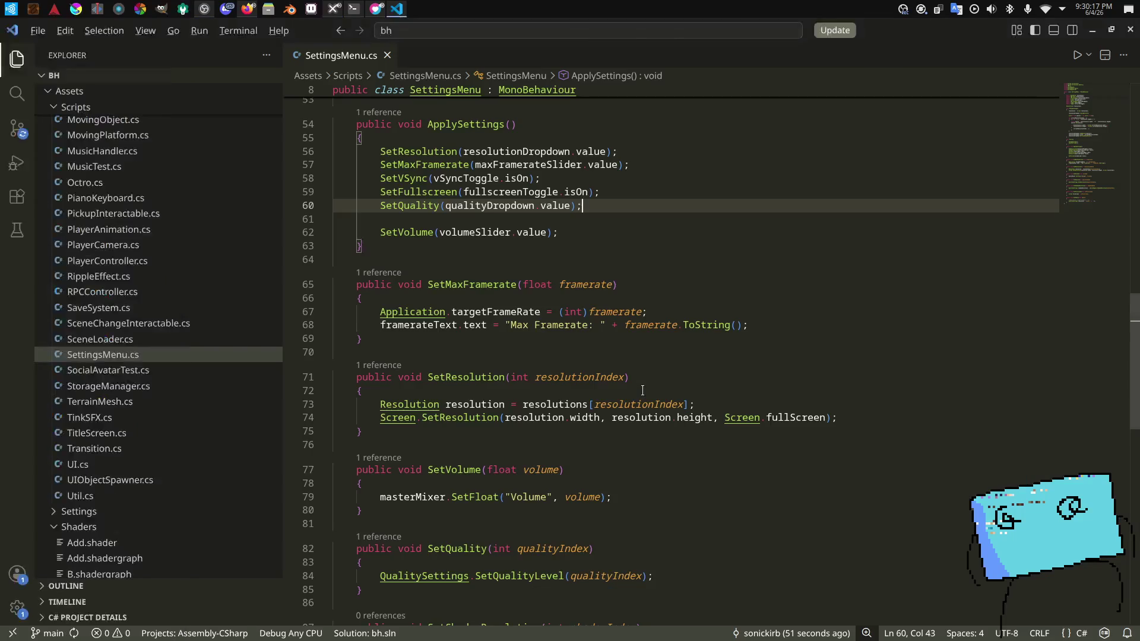
{"action": "key", "text": "alt+Tab"}
{"action": "key", "text": "alt+Tab"}
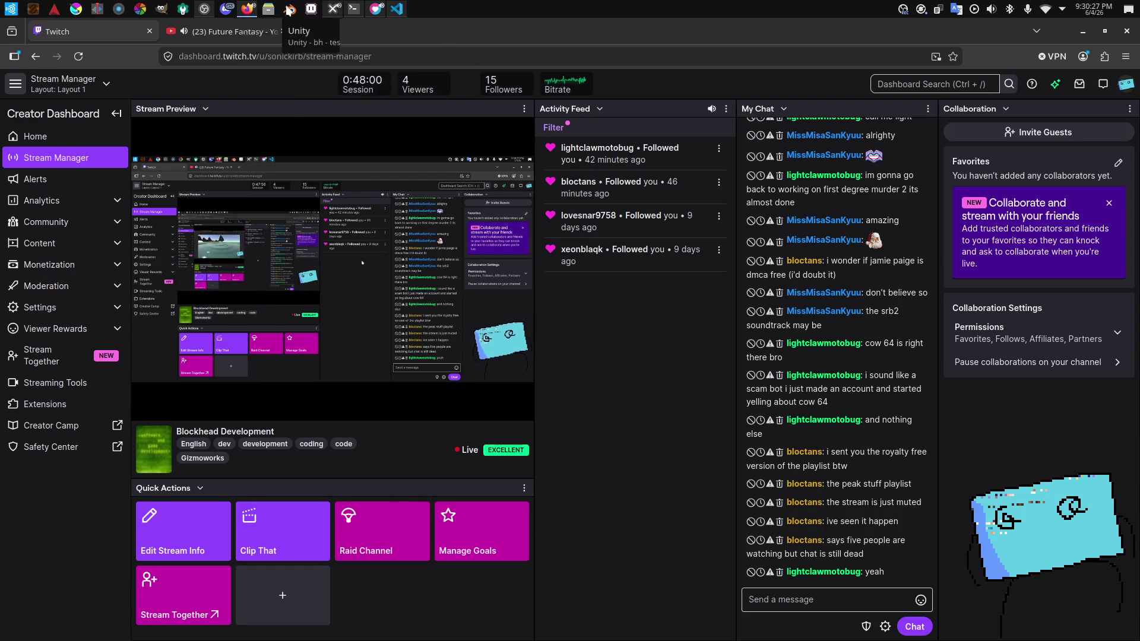
Step: Glance at OBS, play on in Unity, then return to Twitch Stream Manager to read chat
{"action": "left_click", "coordinate": [205, 9]}
{"action": "left_click", "coordinate": [646, 549]}
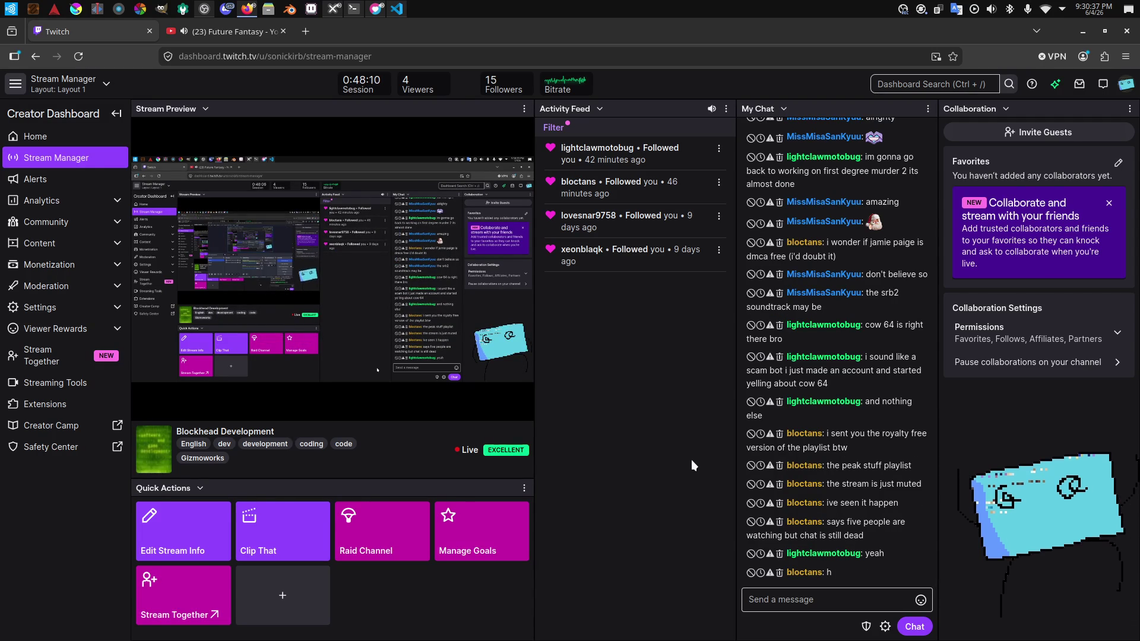
{"action": "key", "text": "alt+Tab"}
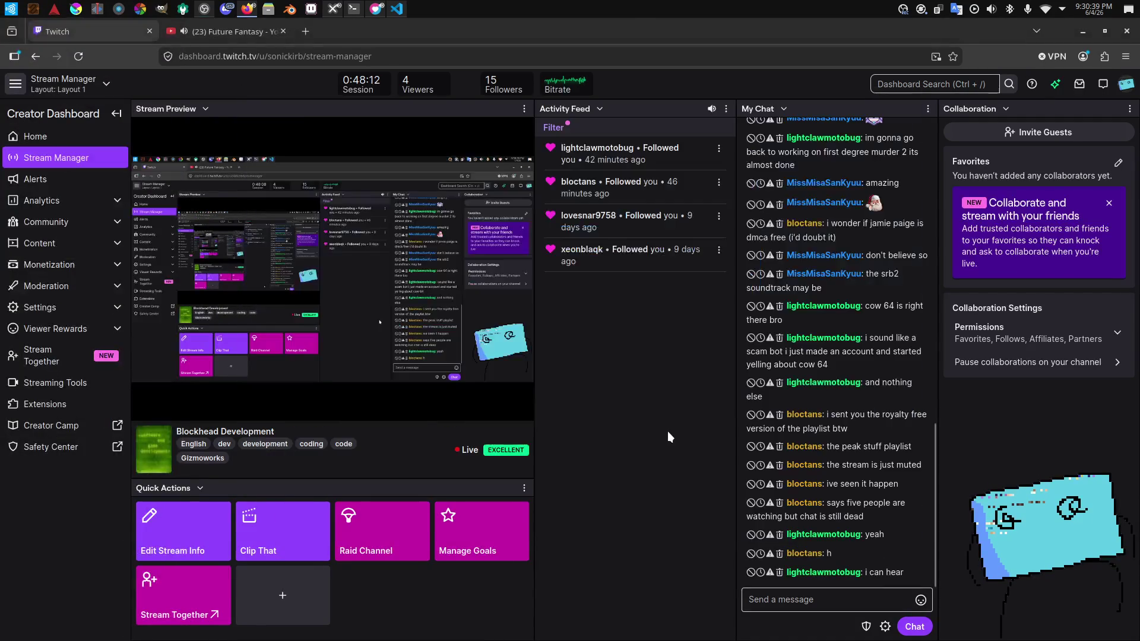
{"action": "key", "text": "Tab"}
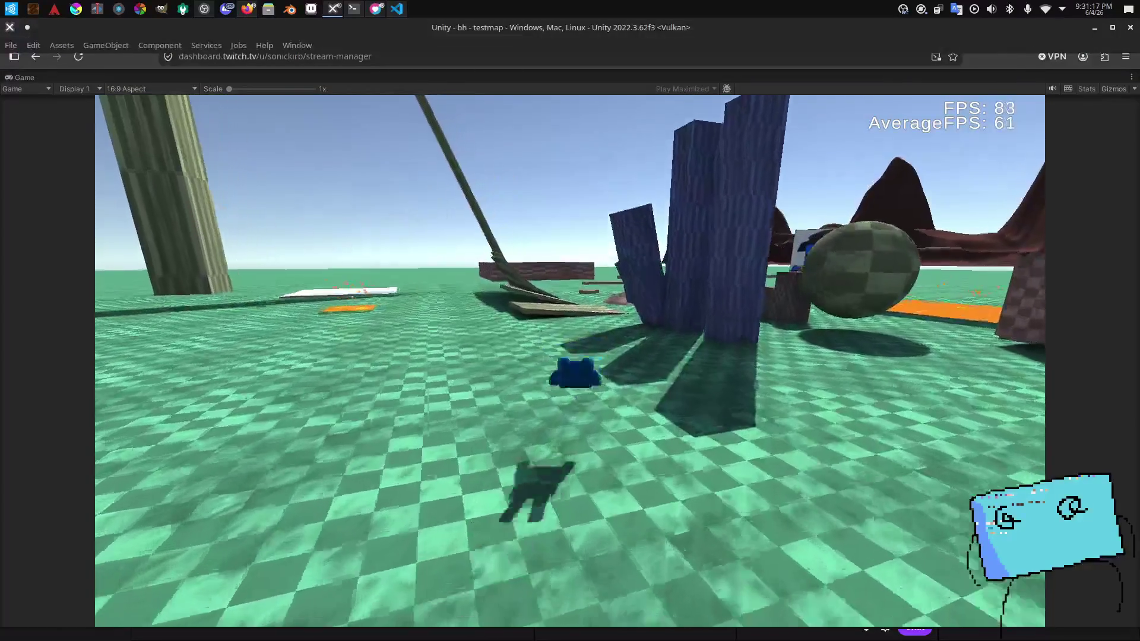
{"action": "key", "text": "alt+Tab"}
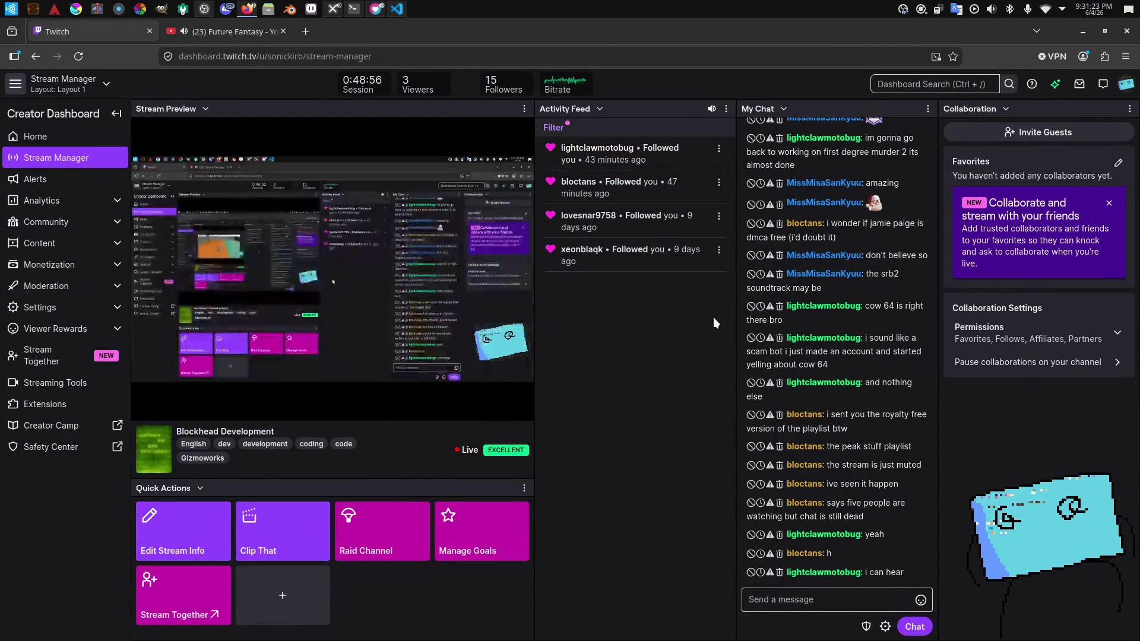
{"action": "key", "text": "alt+Tab"}
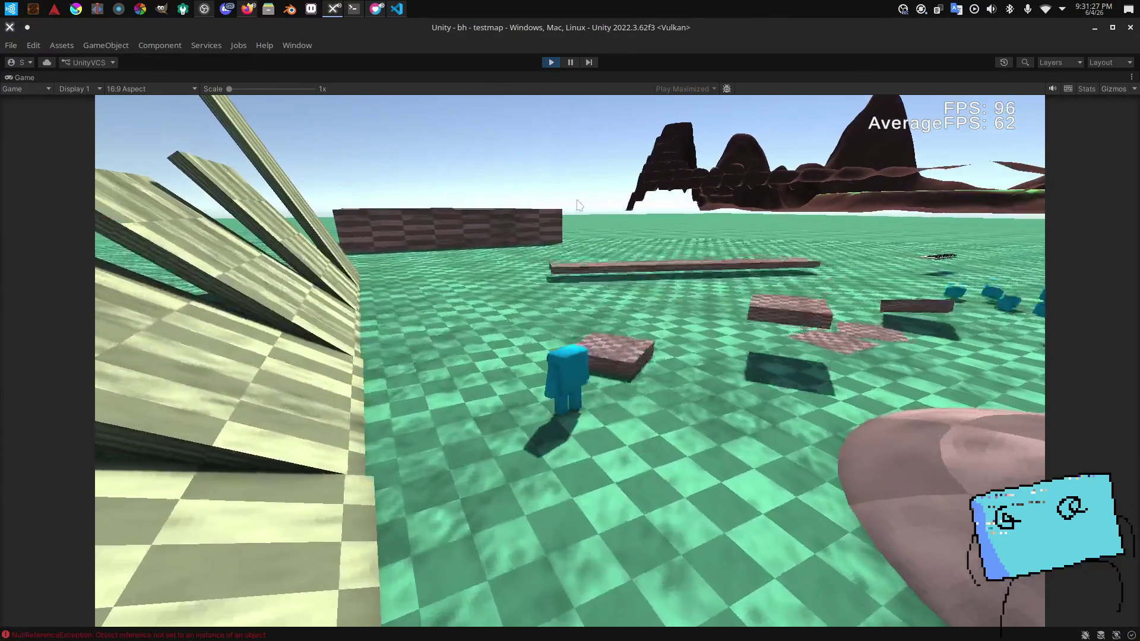
Step: Pause the playtest, select the pink moving platform Cube (52), and frame it in the Scene view
{"action": "key", "text": "Escape"}
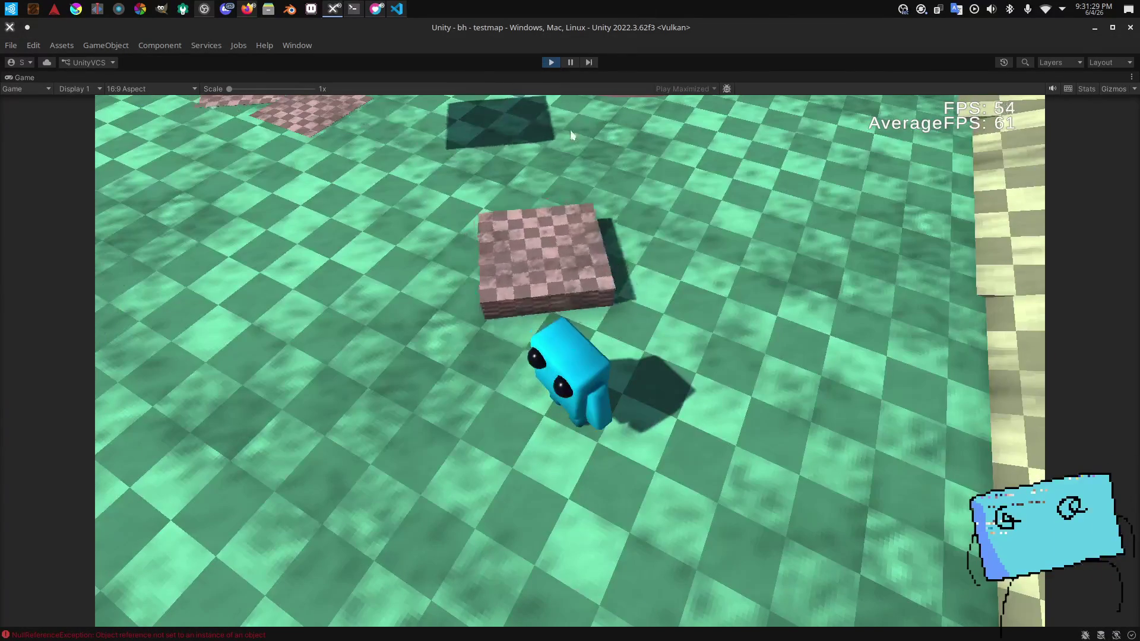
{"action": "left_click", "coordinate": [570, 63]}
{"action": "left_click", "coordinate": [277, 77]}
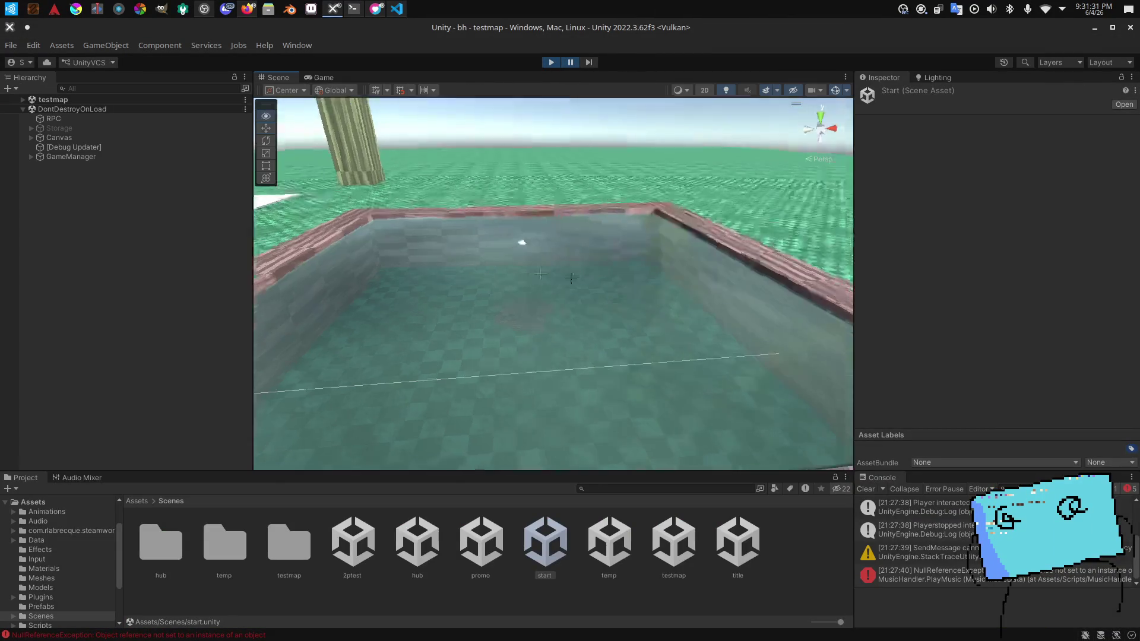
{"action": "scroll", "coordinate": [552, 285], "scroll_direction": "up", "scroll_amount": 2}
{"action": "key", "text": "a"}
{"action": "left_click", "coordinate": [409, 262]}
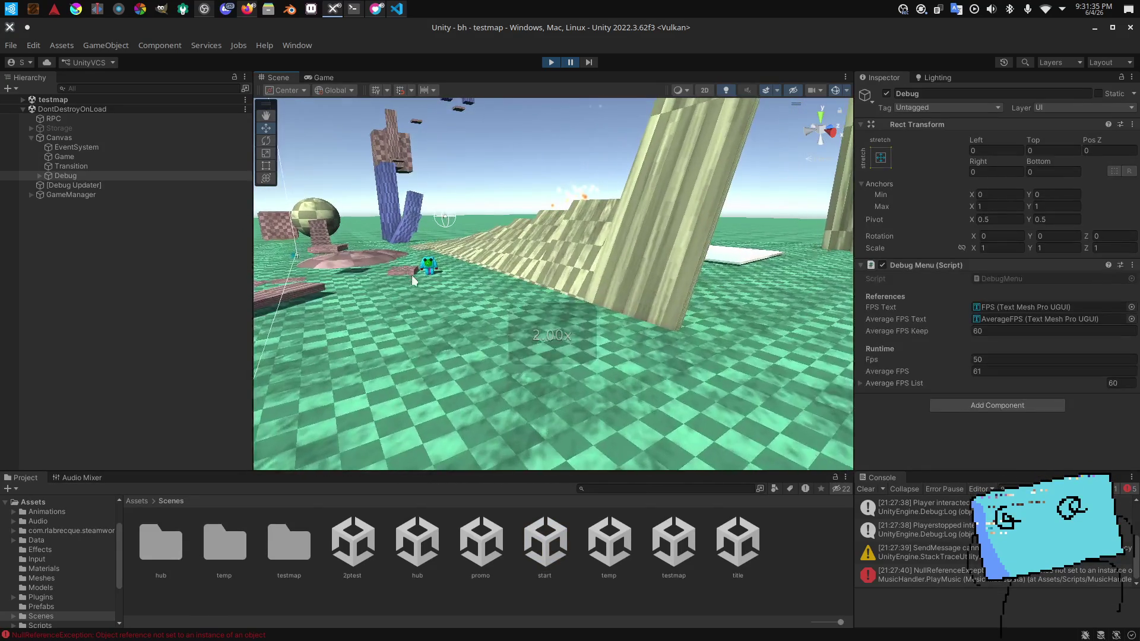
{"action": "left_click", "coordinate": [408, 273]}
{"action": "key", "text": "f"}
{"action": "scroll", "coordinate": [952, 269], "scroll_direction": "down", "scroll_amount": 5}
{"action": "scroll", "coordinate": [953, 268], "scroll_direction": "down", "scroll_amount": 1}
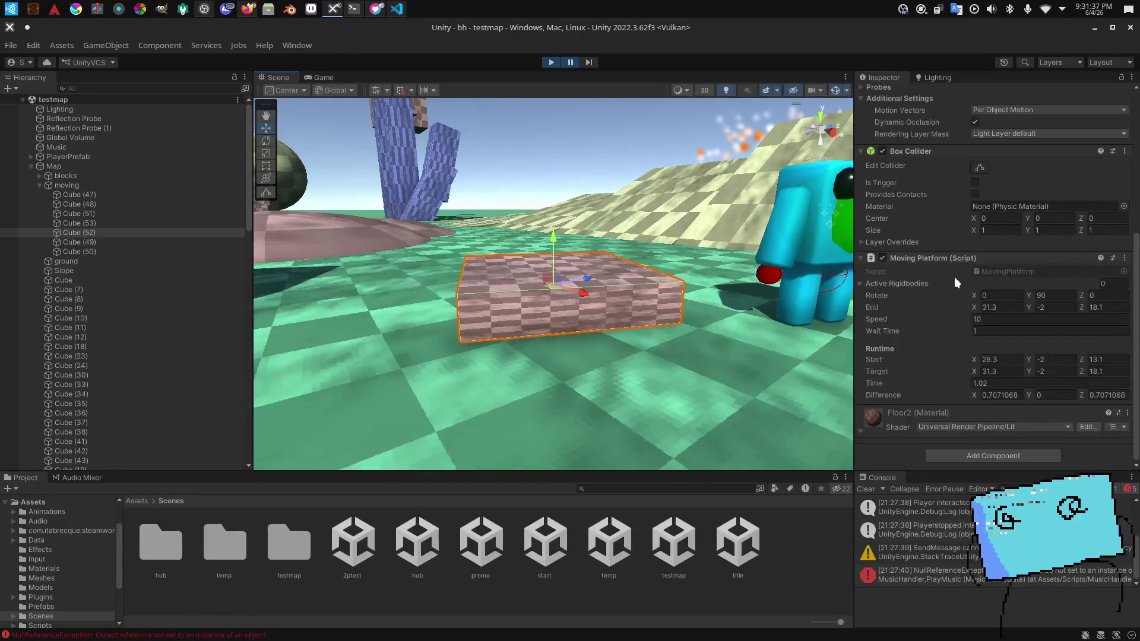
{"action": "left_click", "coordinate": [324, 78]}
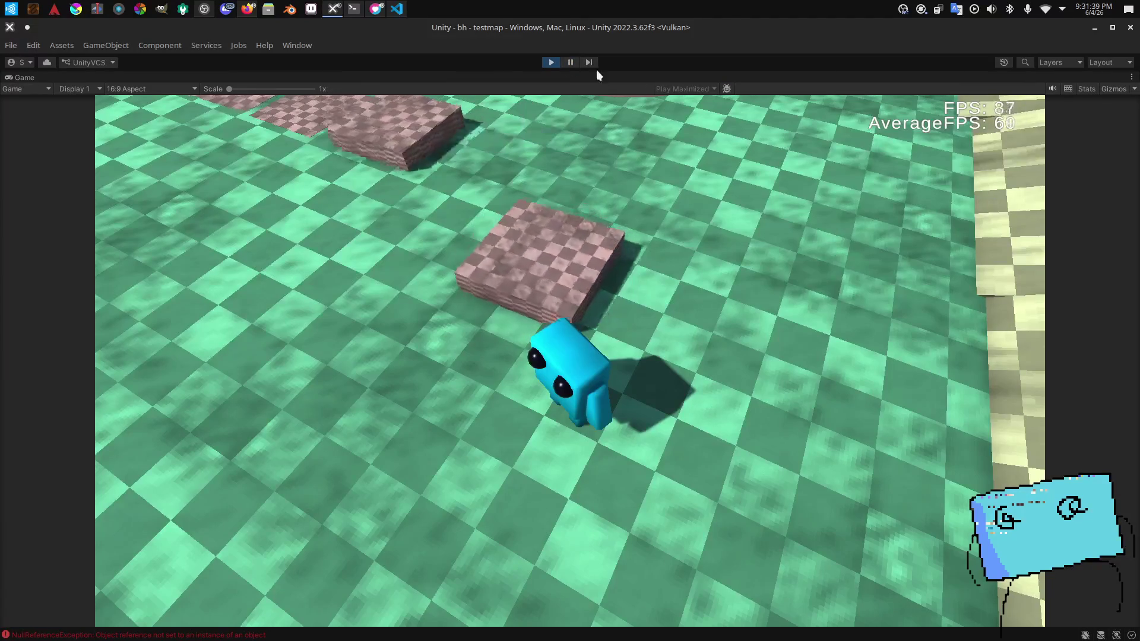
Step: Switch the Game view to Play Unfocused so it no longer takes over the editor
{"action": "left_click", "coordinate": [567, 62]}
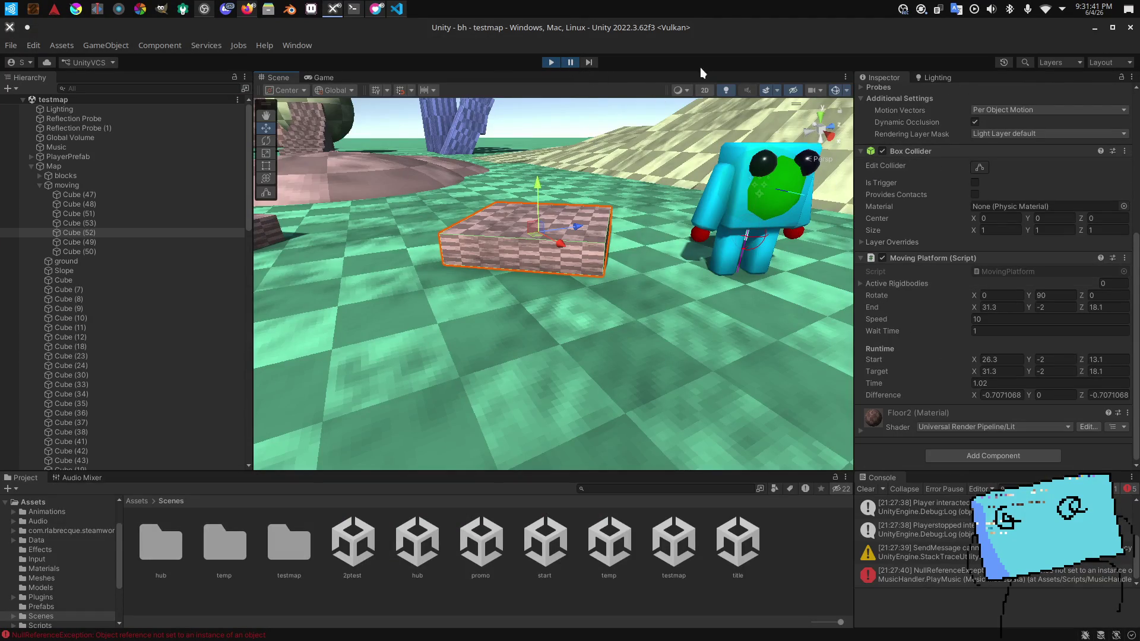
{"action": "left_click", "coordinate": [324, 77]}
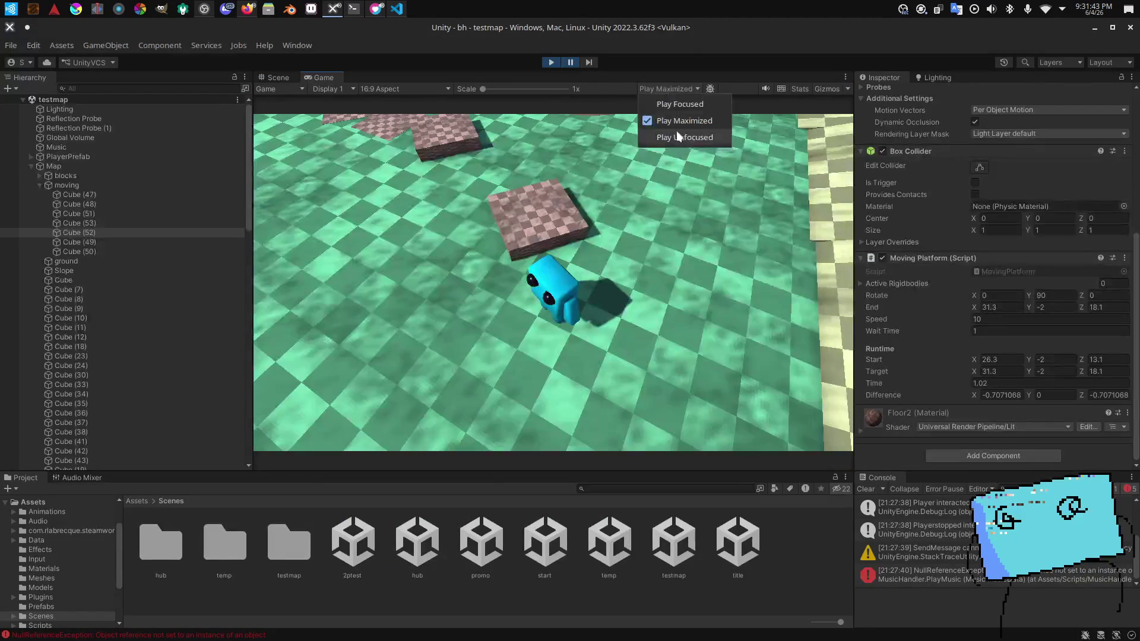
{"action": "left_click", "coordinate": [658, 216]}
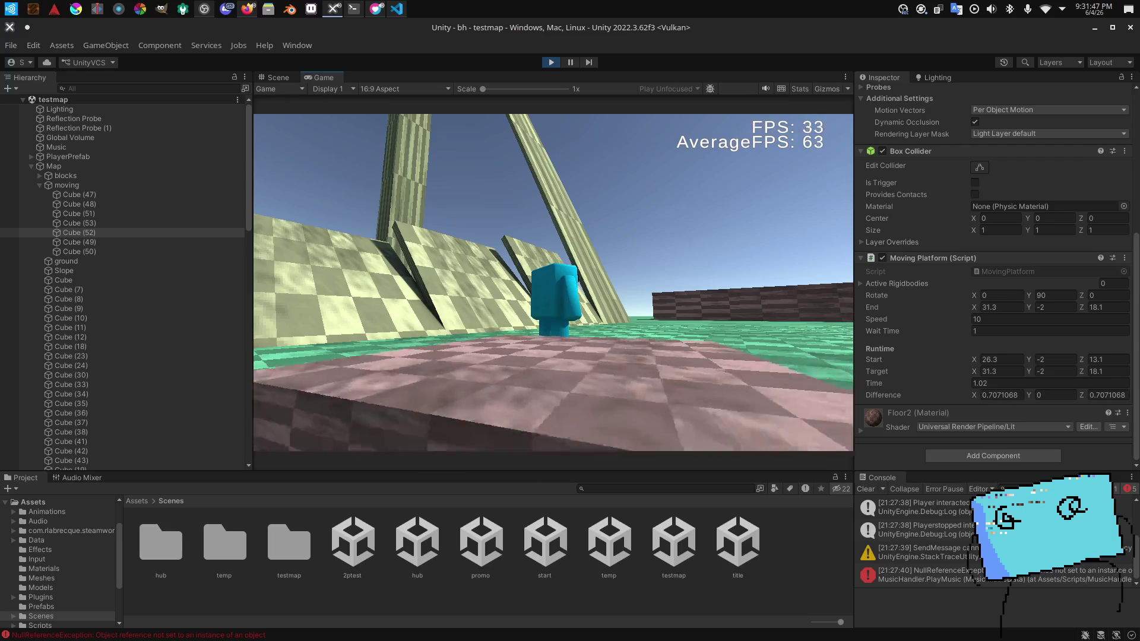
Step: Set Cube (52)'s wait time back to 1 and its Moving Platform Speed to 1, then resume
{"action": "left_click_drag", "start_coordinate": [977, 329], "coordinate": [988, 329]}
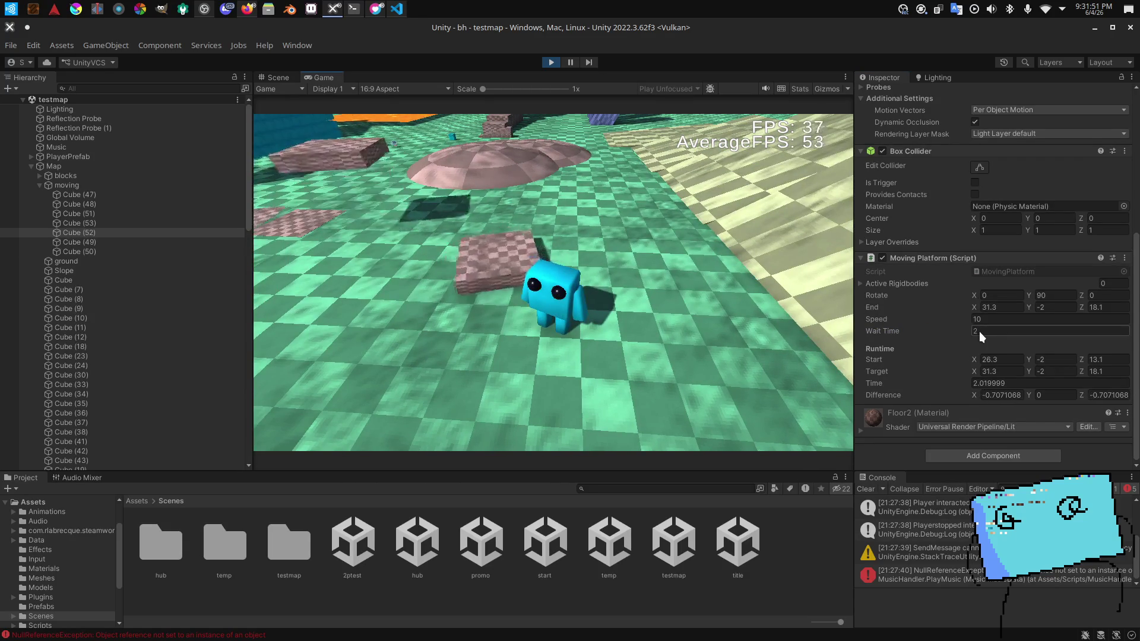
{"action": "type", "text": "1"}
{"action": "key", "text": "Return"}
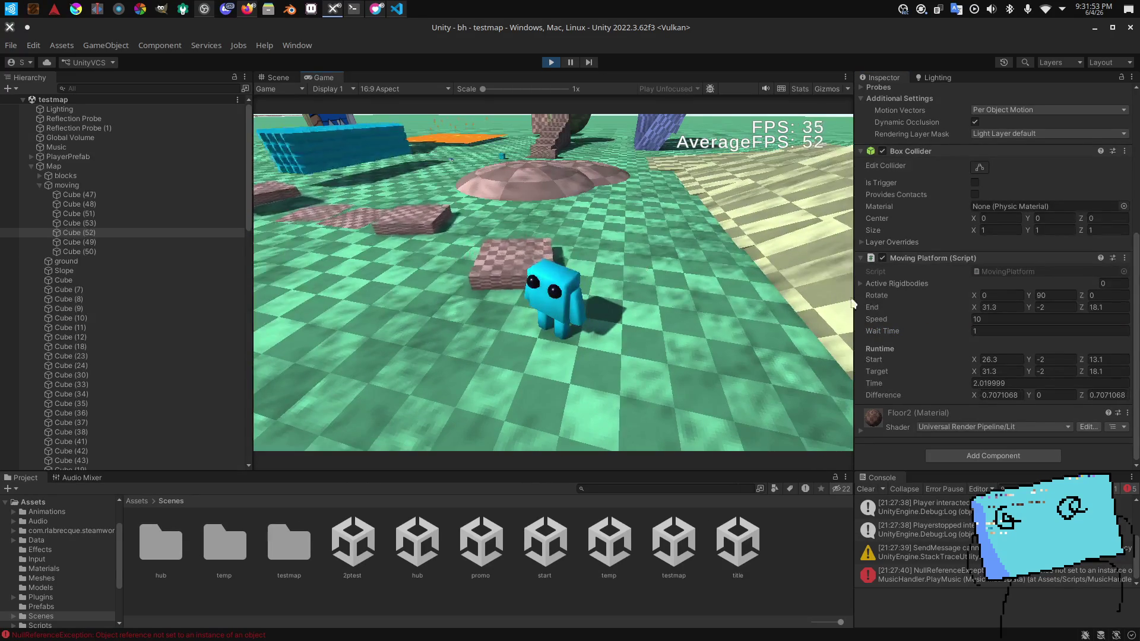
{"action": "type", "text": "1"}
{"action": "key", "text": "Return"}
{"action": "left_click", "coordinate": [725, 293]}
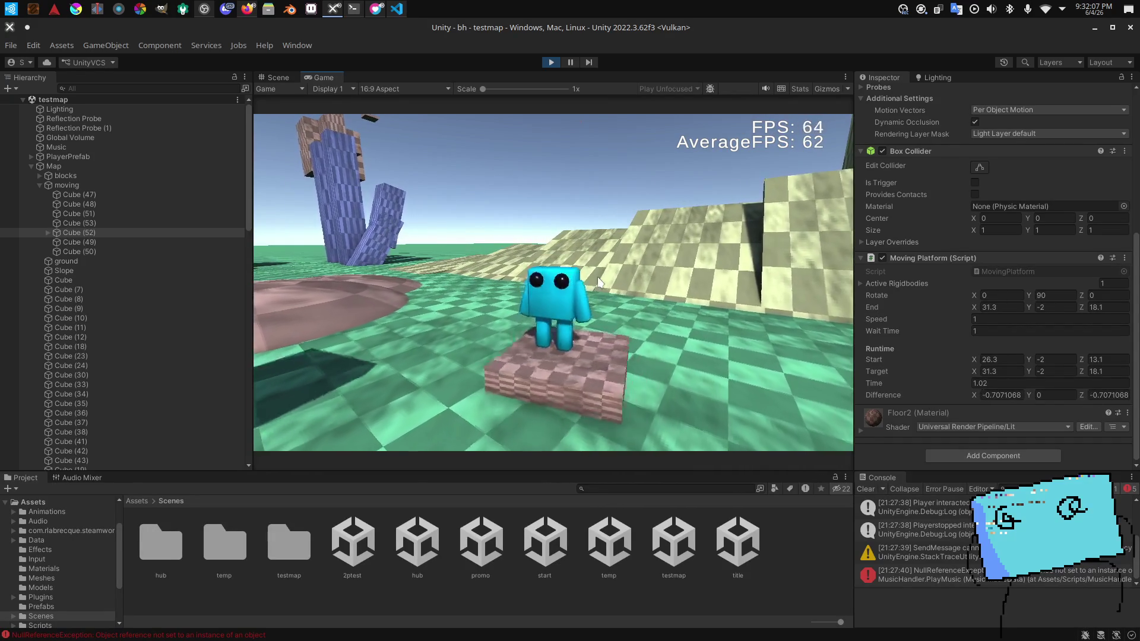
Step: Try platform speeds of 5, 1000 and 100000 while riding the slab, then drop back to 1
{"action": "left_click", "coordinate": [1003, 320]}
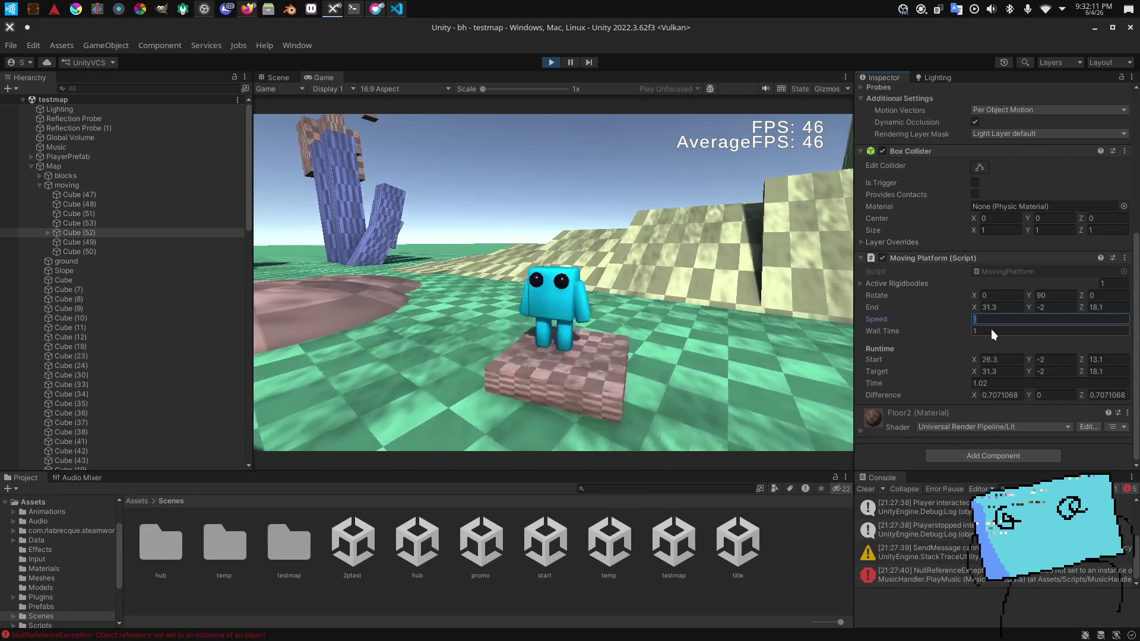
{"action": "type", "text": "5"}
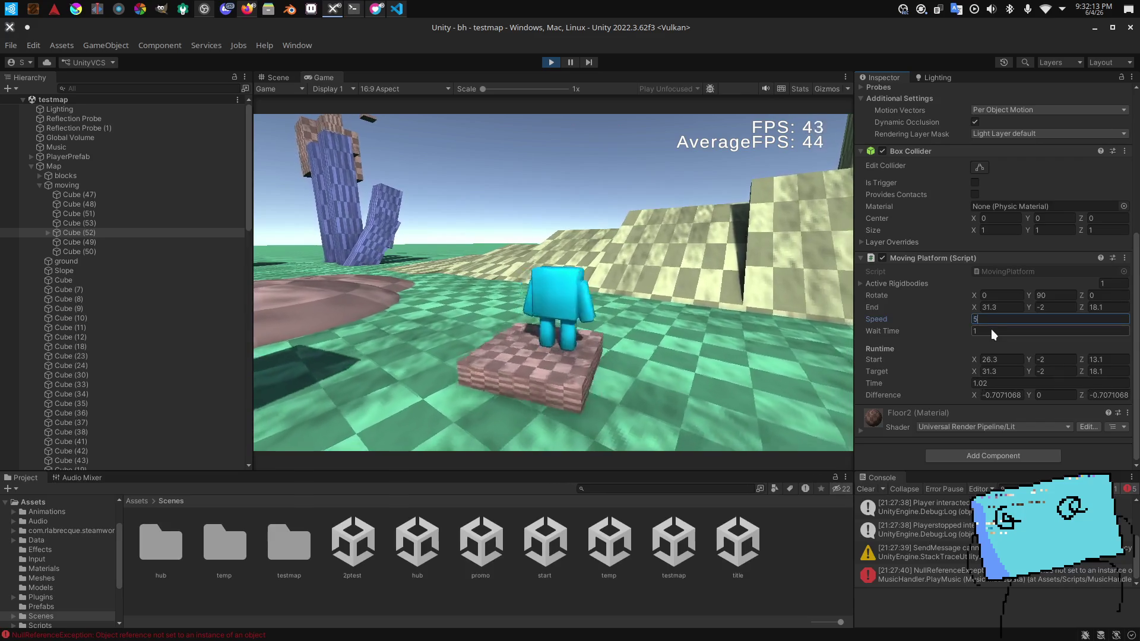
{"action": "key", "text": "BackSpace"}
{"action": "type", "text": "1020"}
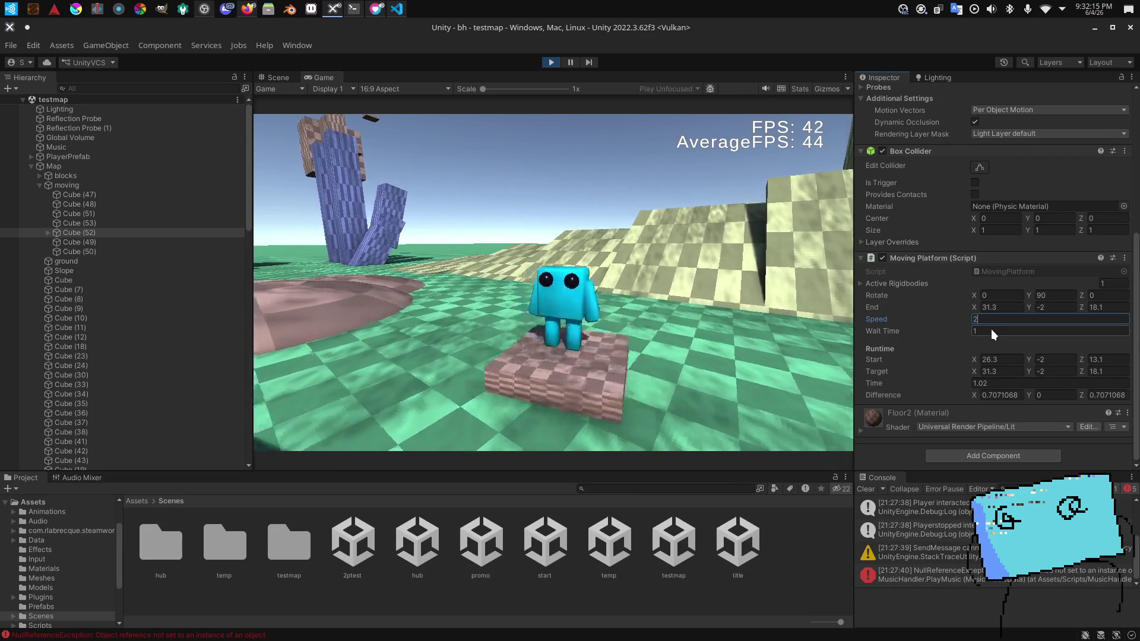
{"action": "key", "text": "BackSpace"}
{"action": "key", "text": "BackSpace"}
{"action": "type", "text": "100"}
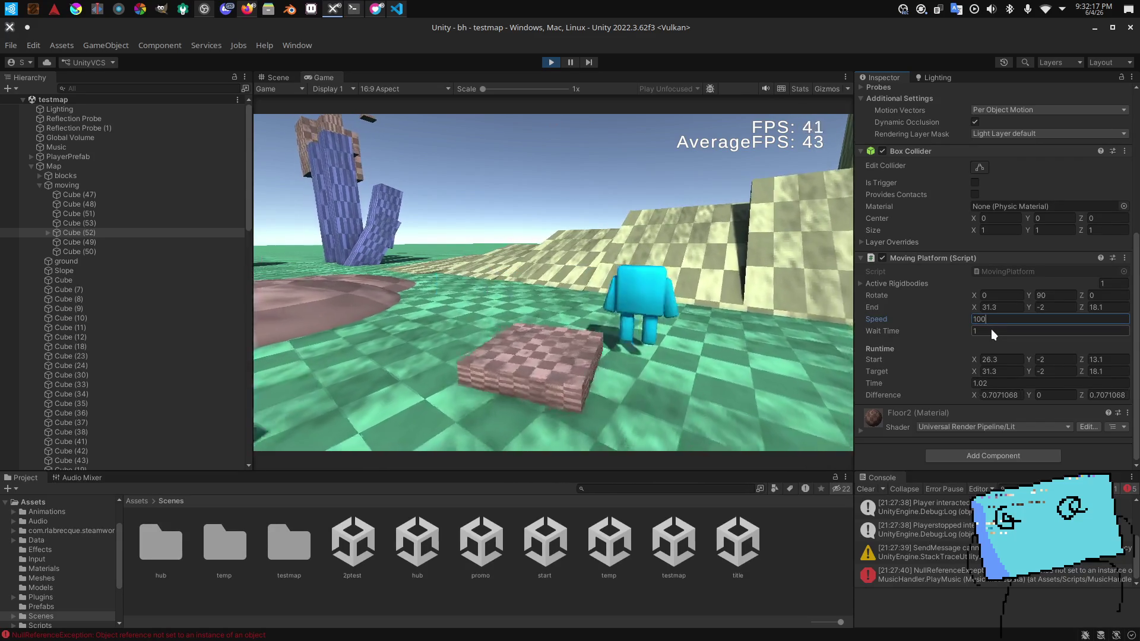
{"action": "type", "text": "000"}
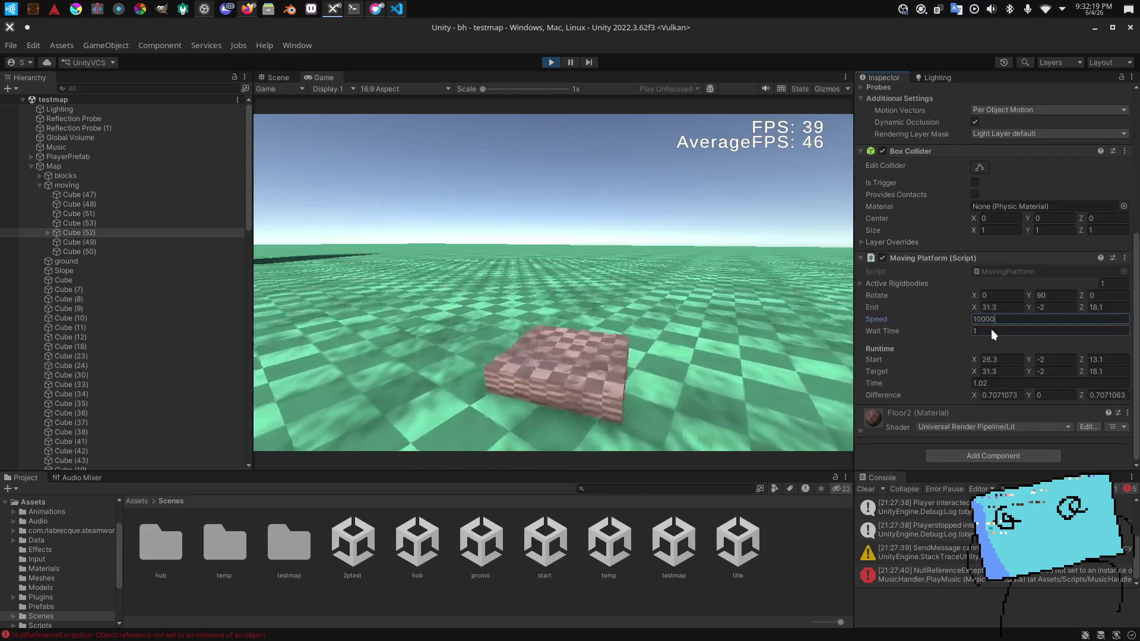
{"action": "key", "text": "BackSpace"}
{"action": "key", "text": "BackSpace"}
{"action": "key", "text": "BackSpace"}
{"action": "type", "text": "18."}
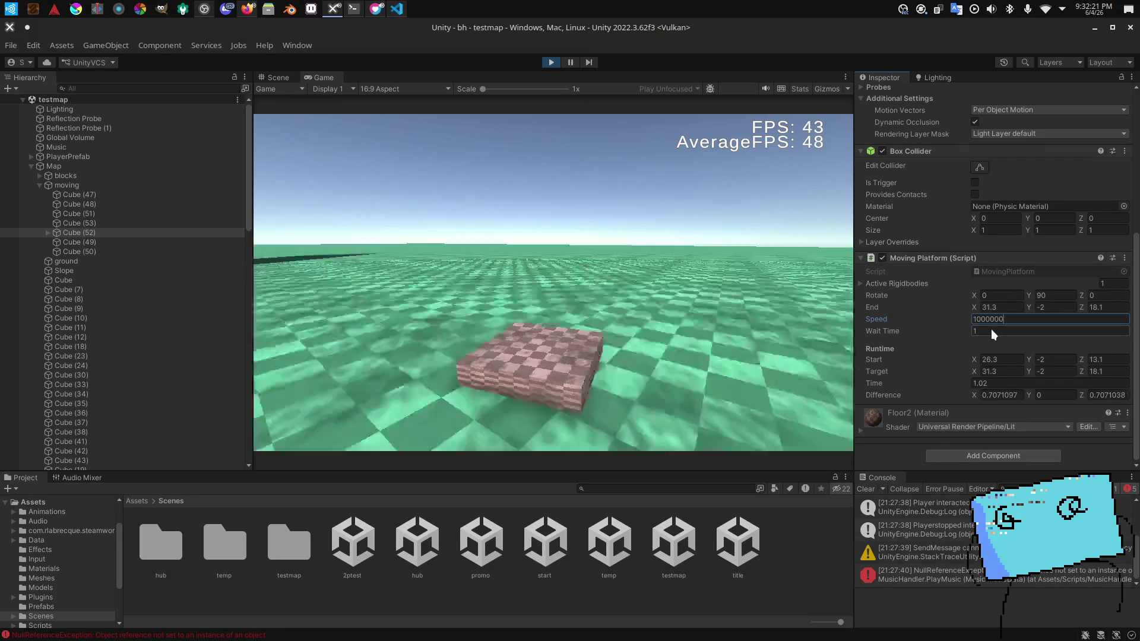
{"action": "type", "text": "1"}
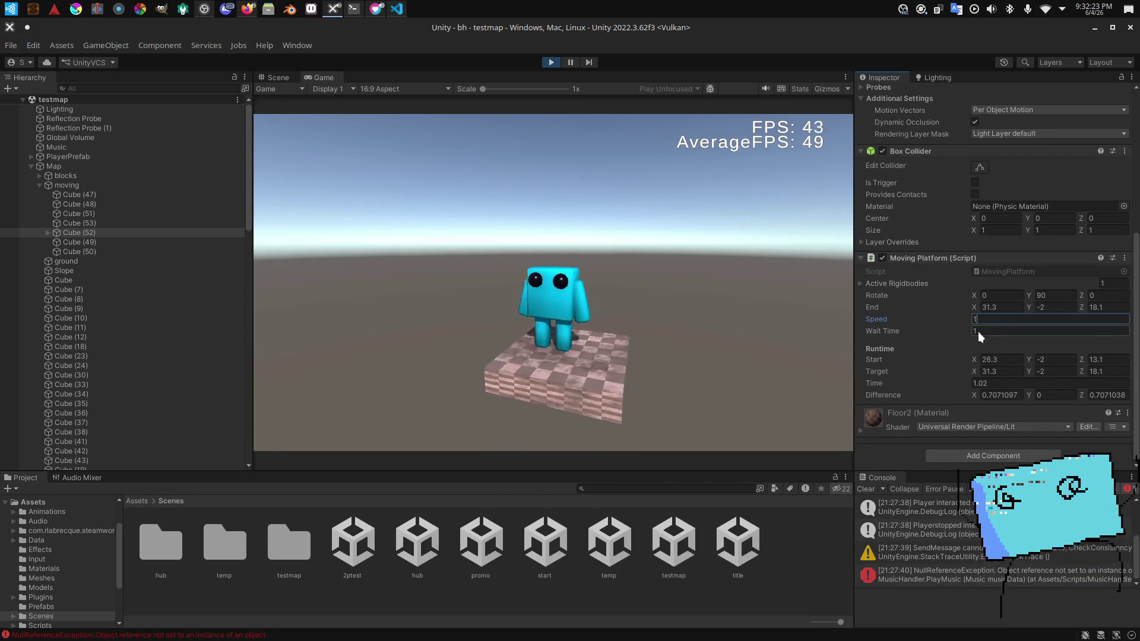
{"action": "key", "text": "Return"}
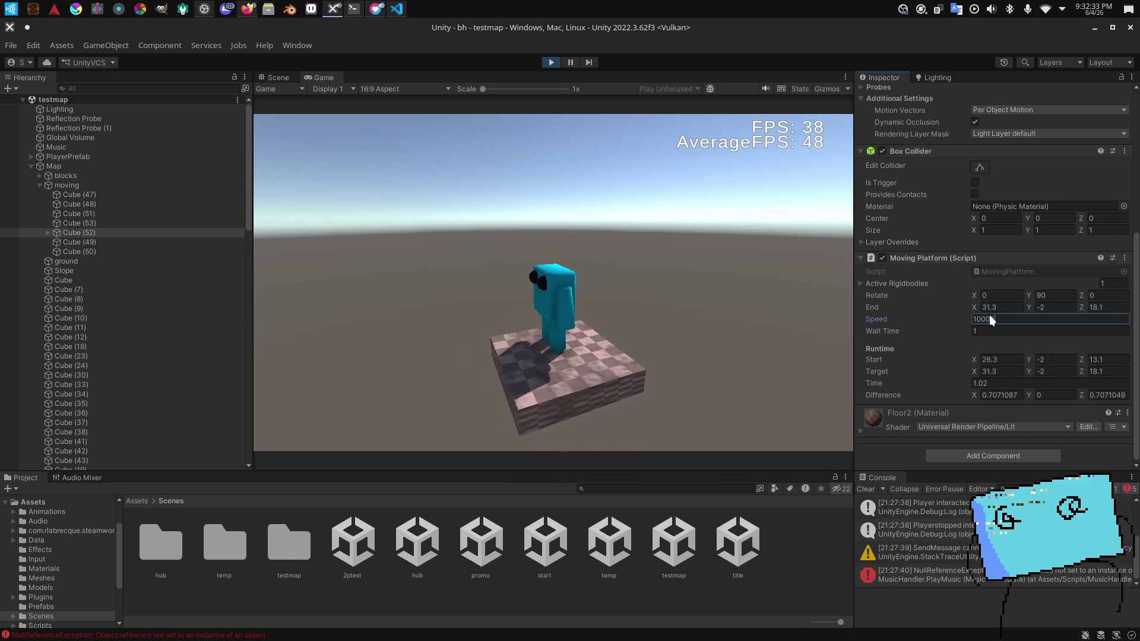
Step: Stop the platform with a speed of 0, then settle its speed at 5
{"action": "key", "text": "BackSpace"}
{"action": "key", "text": "BackSpace"}
{"action": "key", "text": "BackSpace"}
{"action": "key", "text": "BackSpace"}
{"action": "key", "text": "Return"}
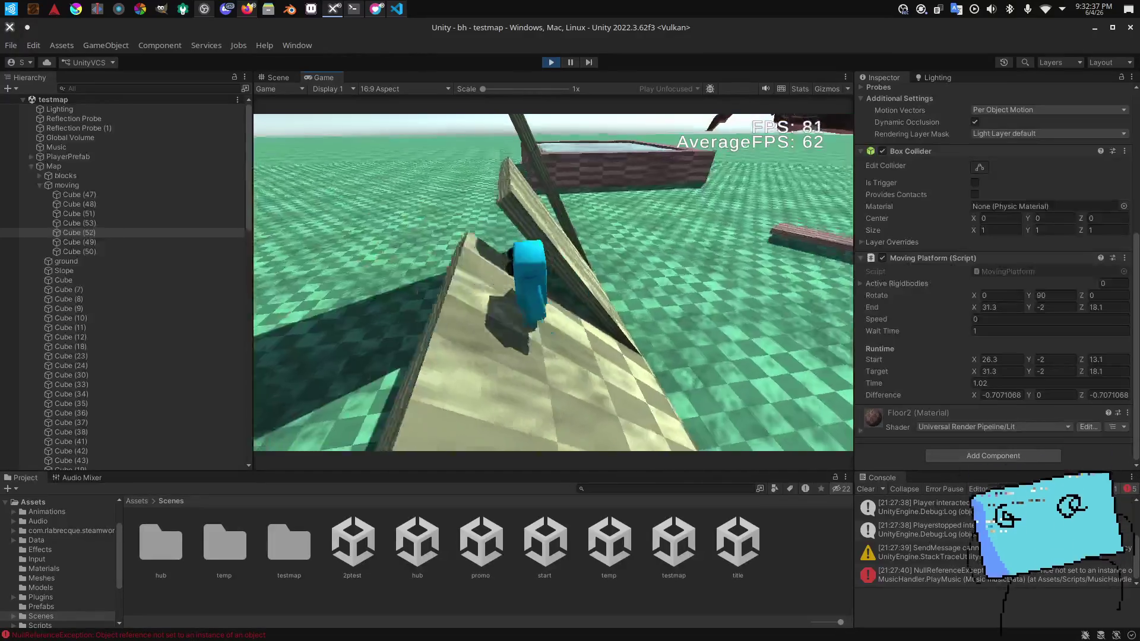
{"action": "left_click", "coordinate": [994, 320]}
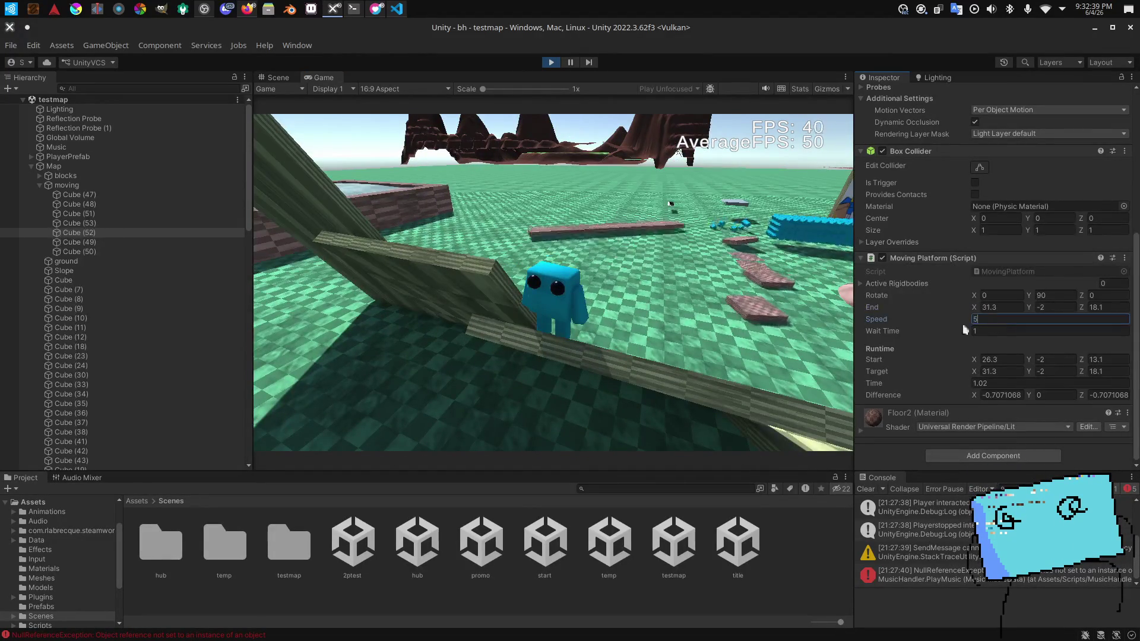
{"action": "type", "text": "5"}
{"action": "key", "text": "Return"}
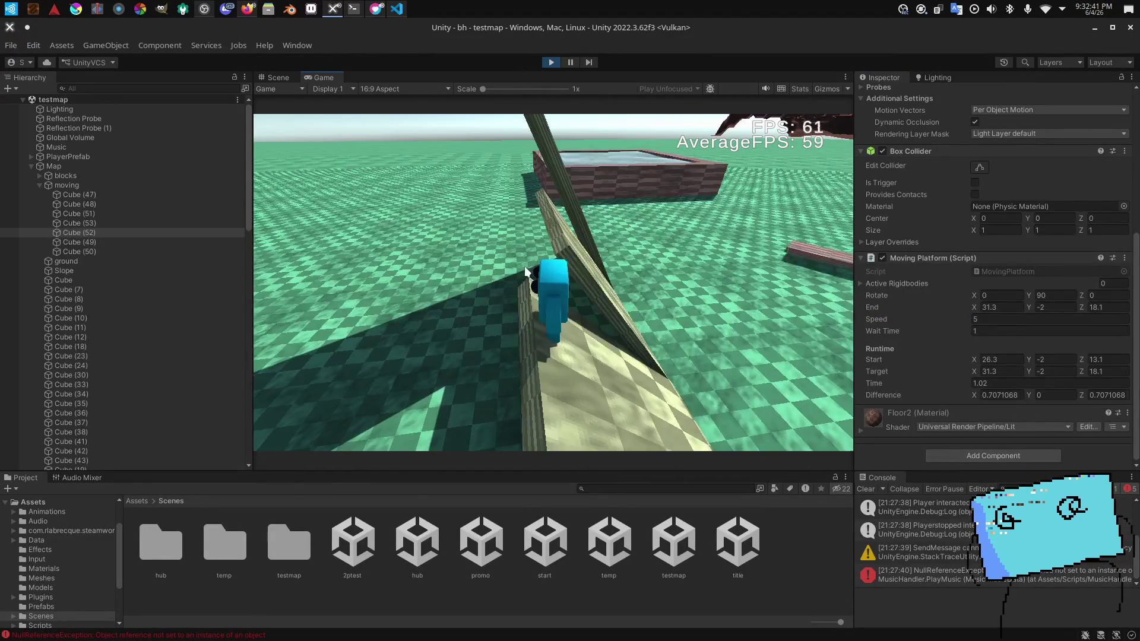
{"action": "scroll", "coordinate": [1021, 168], "scroll_direction": "up", "scroll_amount": 10}
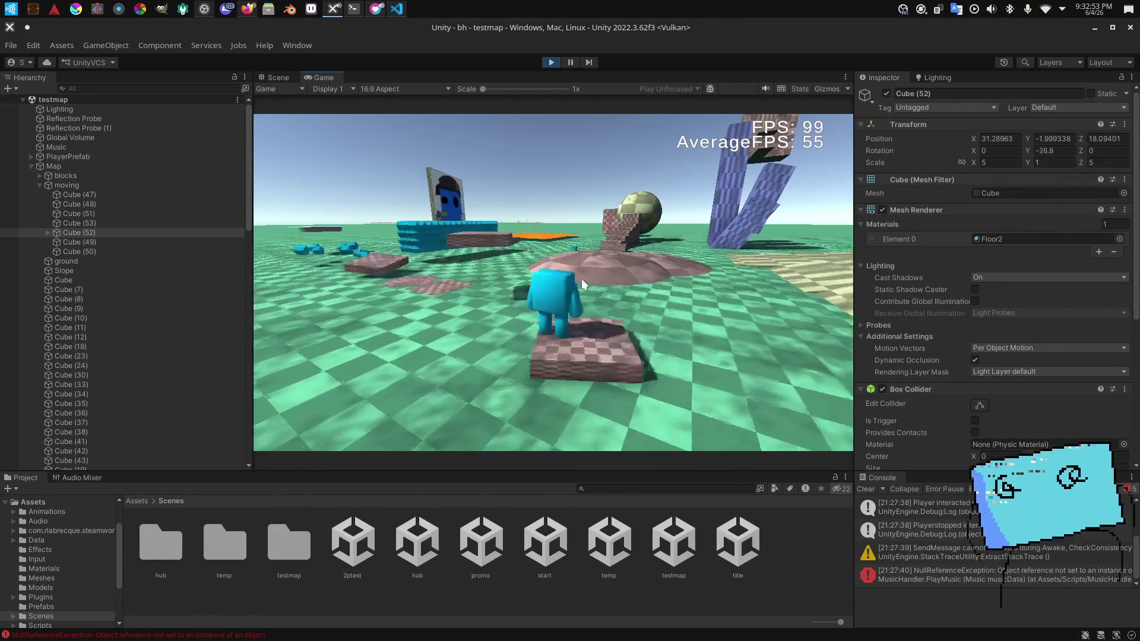
{"action": "scroll", "coordinate": [921, 321], "scroll_direction": "down", "scroll_amount": 5}
{"action": "key", "text": "alt+Tab"}
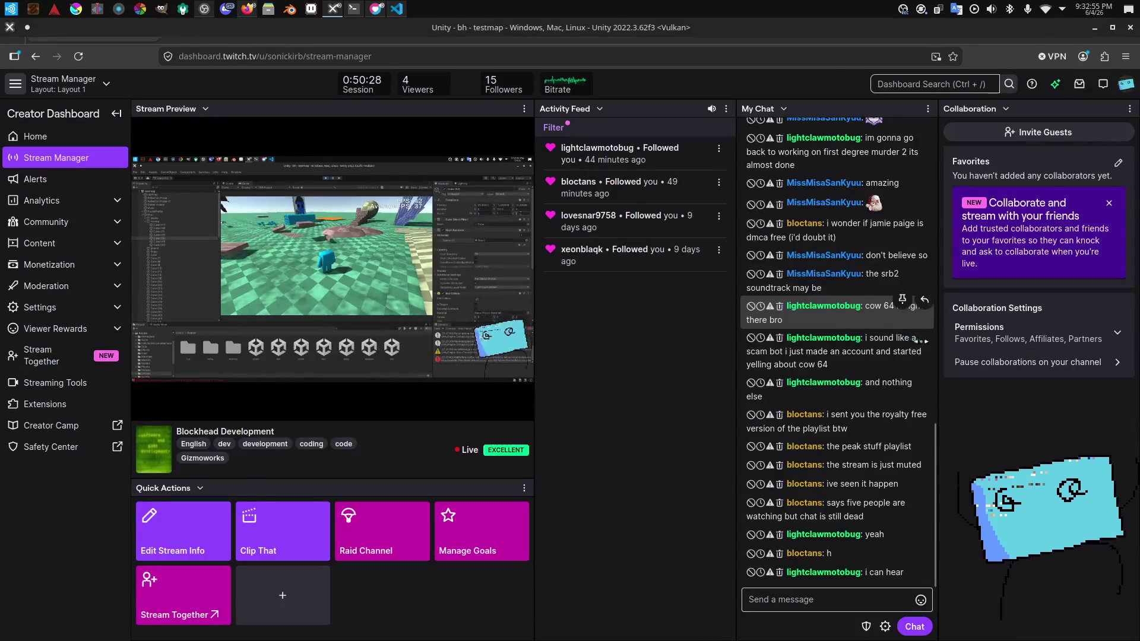
{"action": "key", "text": "alt+Tab"}
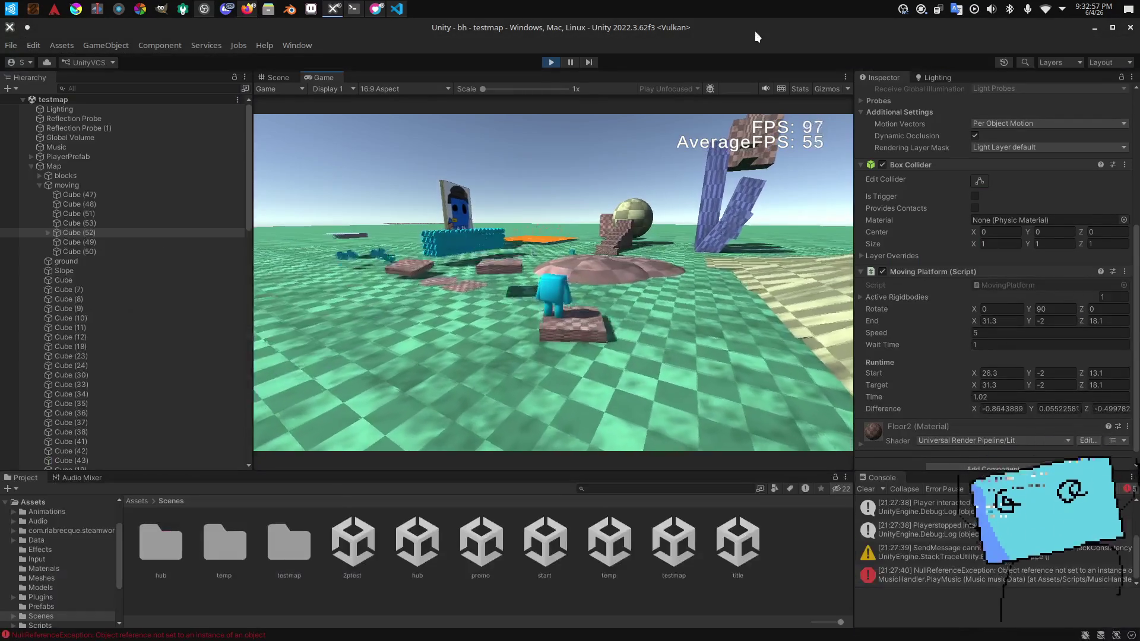
{"action": "left_click", "coordinate": [1002, 333]}
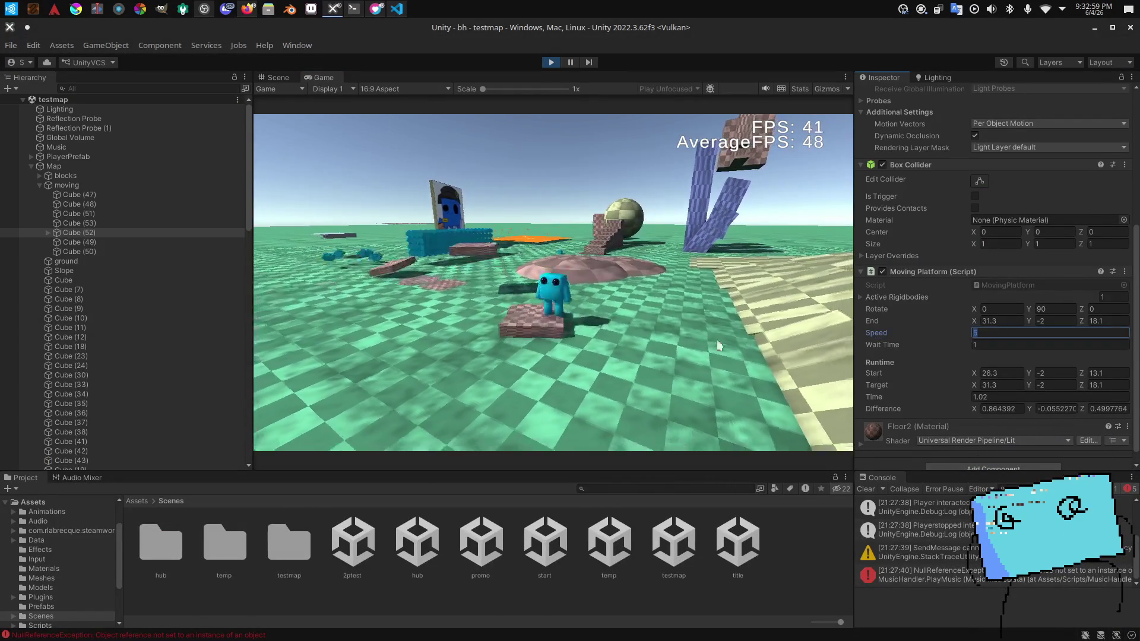
Step: Try end point values of 32/32, then 35 and 30, for the platform's end X and Z
{"action": "left_click", "coordinate": [999, 318]}
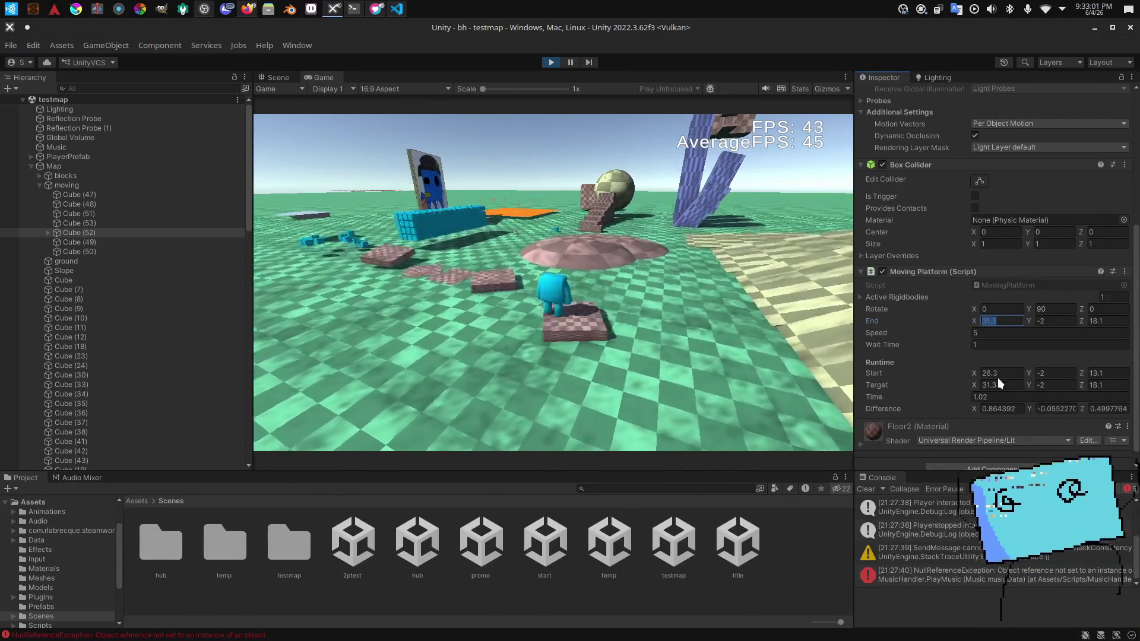
{"action": "type", "text": "32"}
{"action": "left_click", "coordinate": [1106, 321]}
{"action": "type", "text": "32"}
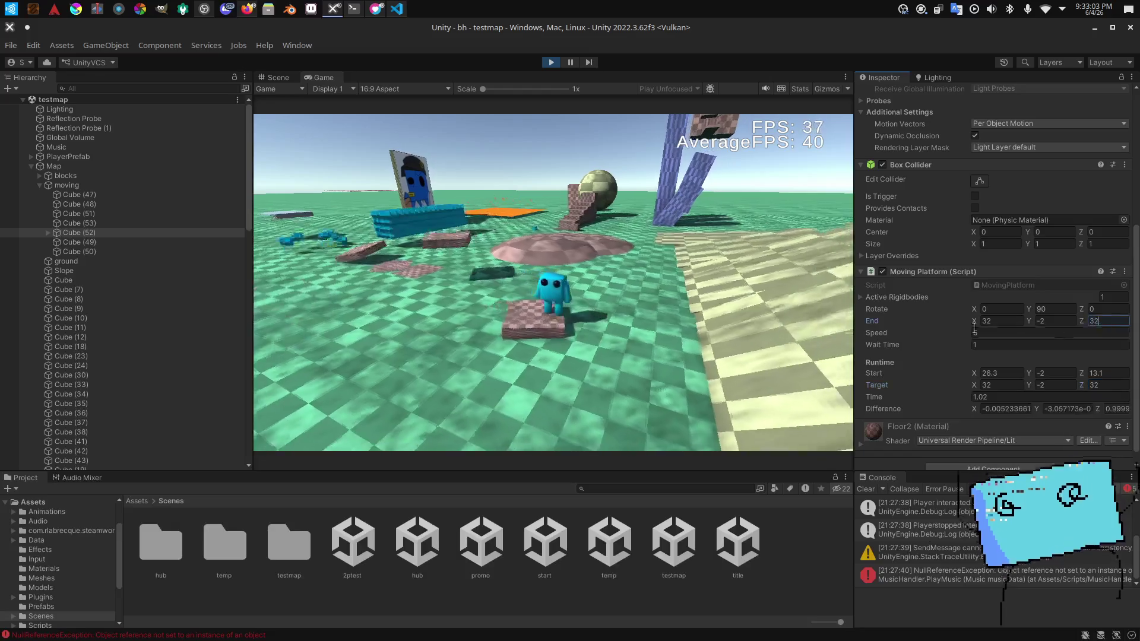
{"action": "left_click", "coordinate": [546, 270]}
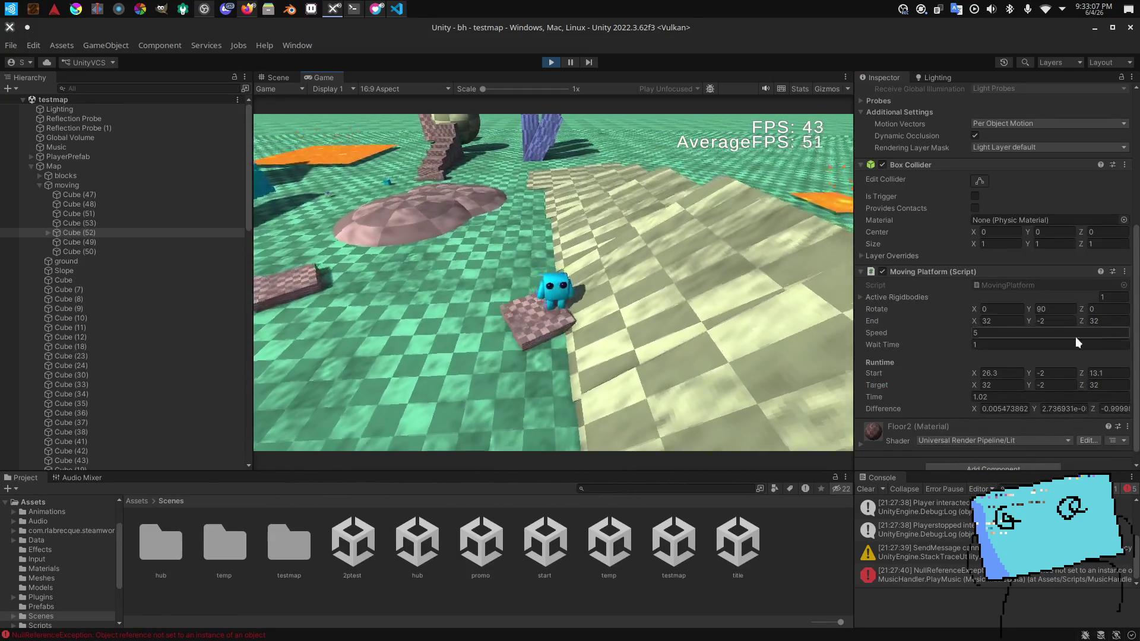
{"action": "left_click", "coordinate": [1007, 321]}
{"action": "type", "text": "35"}
{"action": "key", "text": "Tab"}
{"action": "key", "text": "Tab"}
{"action": "type", "text": "35"}
{"action": "left_click", "coordinate": [1008, 385]}
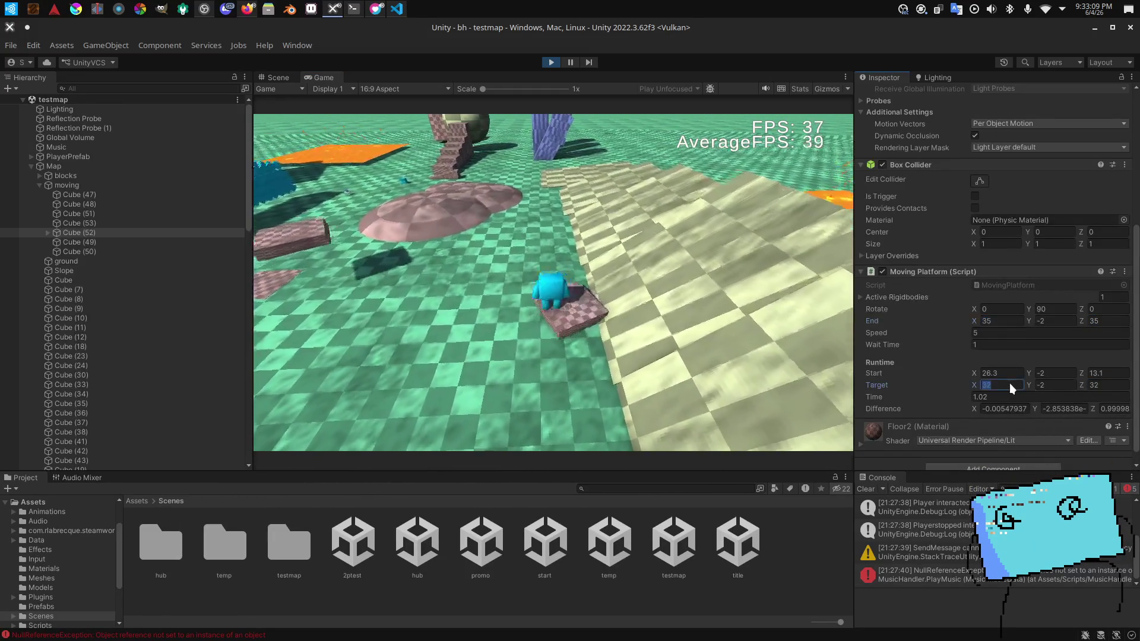
{"action": "left_click", "coordinate": [1005, 321]}
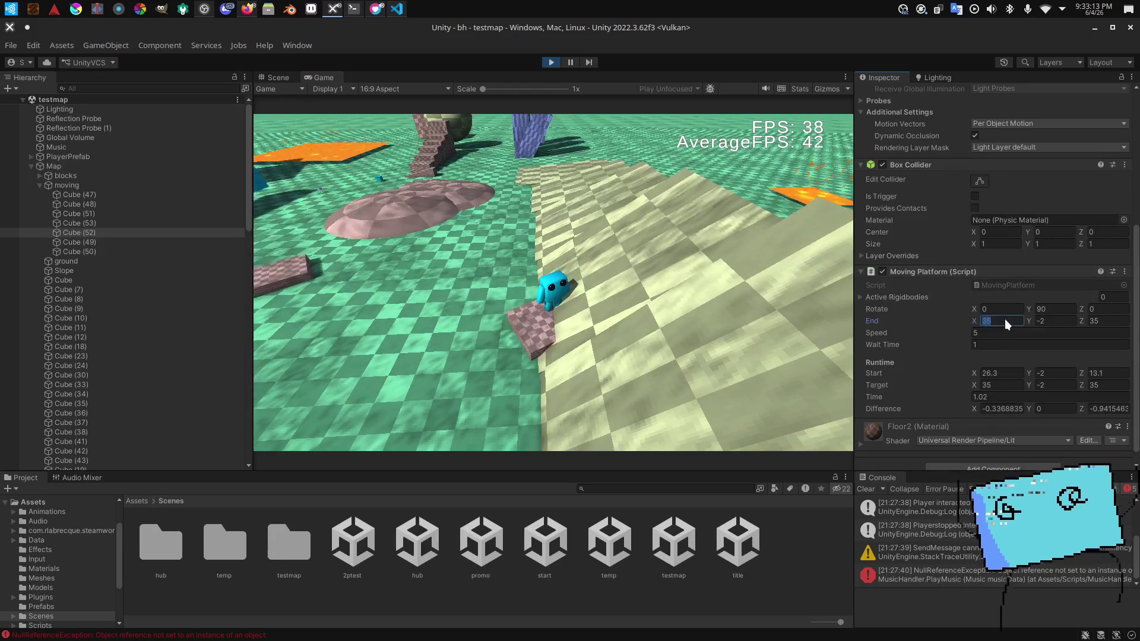
{"action": "type", "text": "30"}
{"action": "left_click", "coordinate": [1106, 320]}
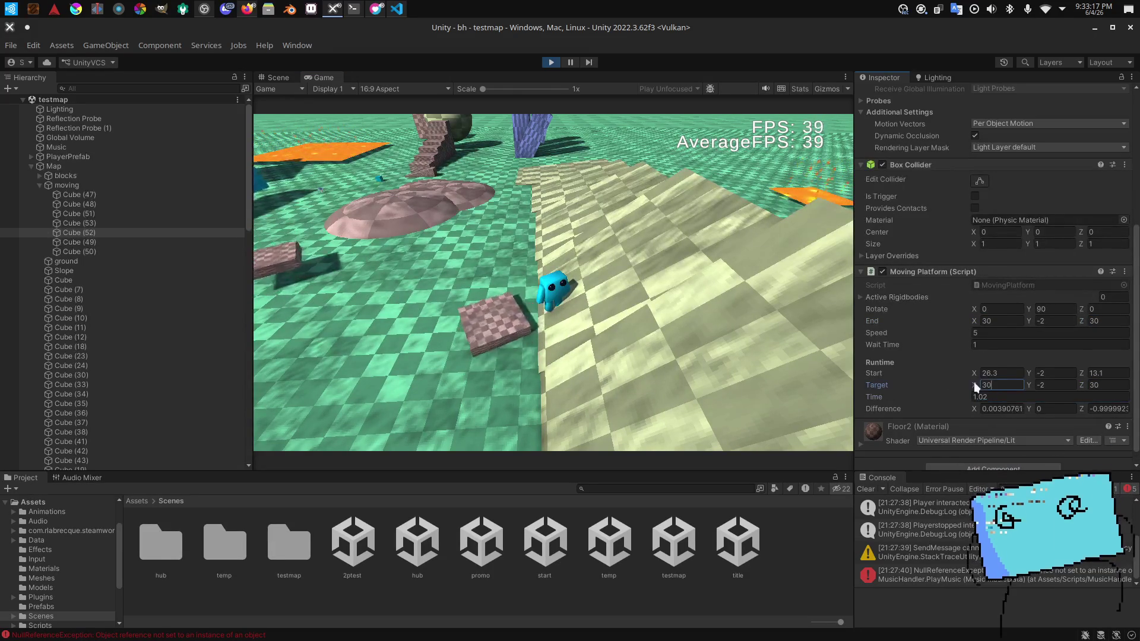
{"action": "left_click", "coordinate": [557, 276]}
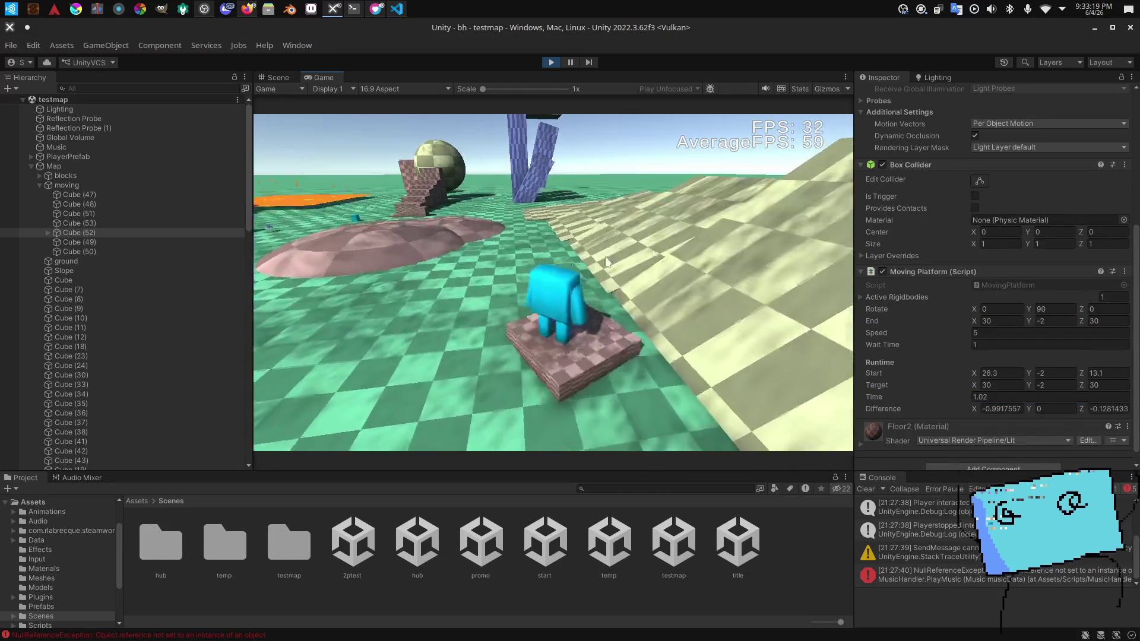
Step: Set the platform's end point X and Z to 25 and its speed to 10
{"action": "left_click", "coordinate": [986, 322]}
{"action": "type", "text": "25"}
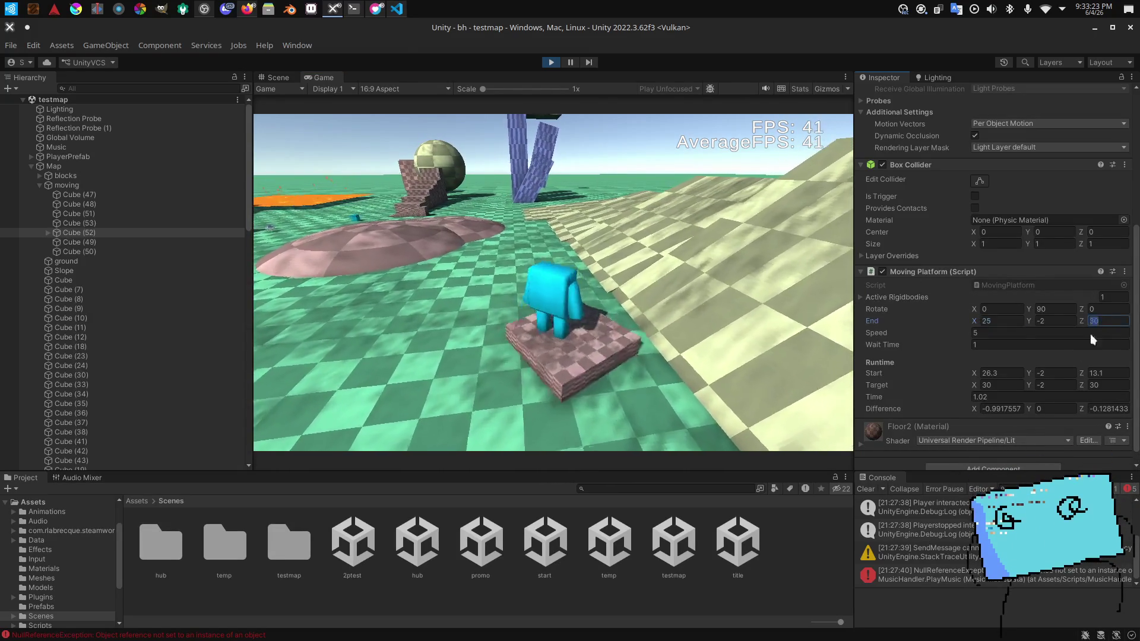
{"action": "left_click", "coordinate": [1100, 321]}
{"action": "type", "text": "25"}
{"action": "left_click", "coordinate": [1103, 386]}
{"action": "left_click", "coordinate": [1039, 333]}
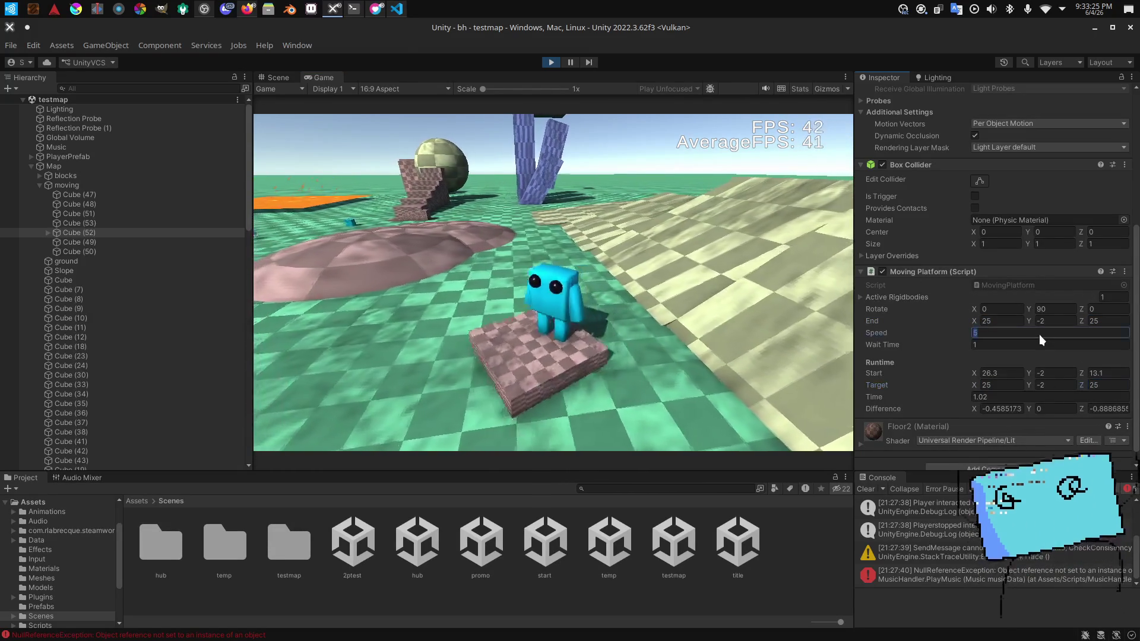
{"action": "type", "text": "10"}
{"action": "key", "text": "Return"}
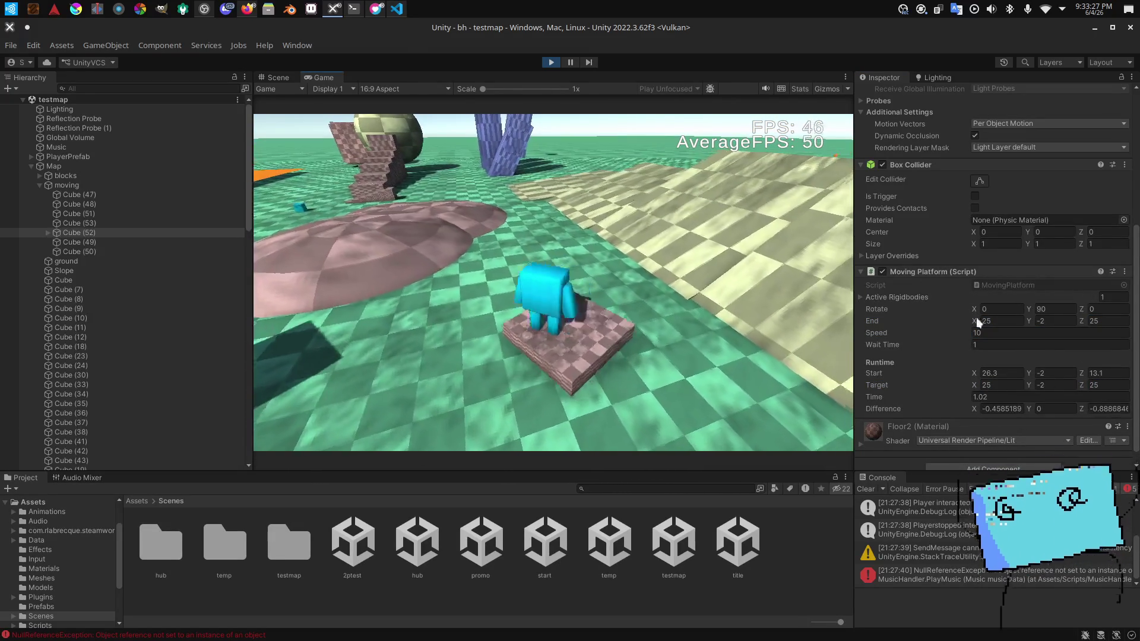
Step: Set the platform's target X to 0
{"action": "left_click", "coordinate": [989, 320]}
{"action": "type", "text": "5"}
{"action": "key", "text": "Escape"}
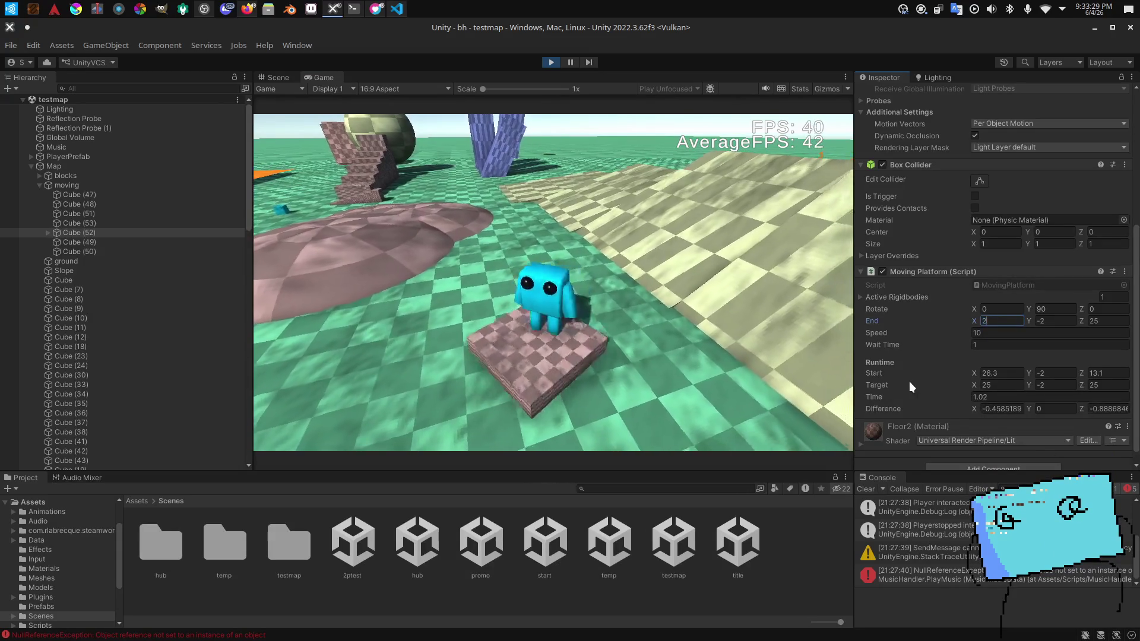
{"action": "left_click", "coordinate": [999, 384]}
{"action": "type", "text": "5"}
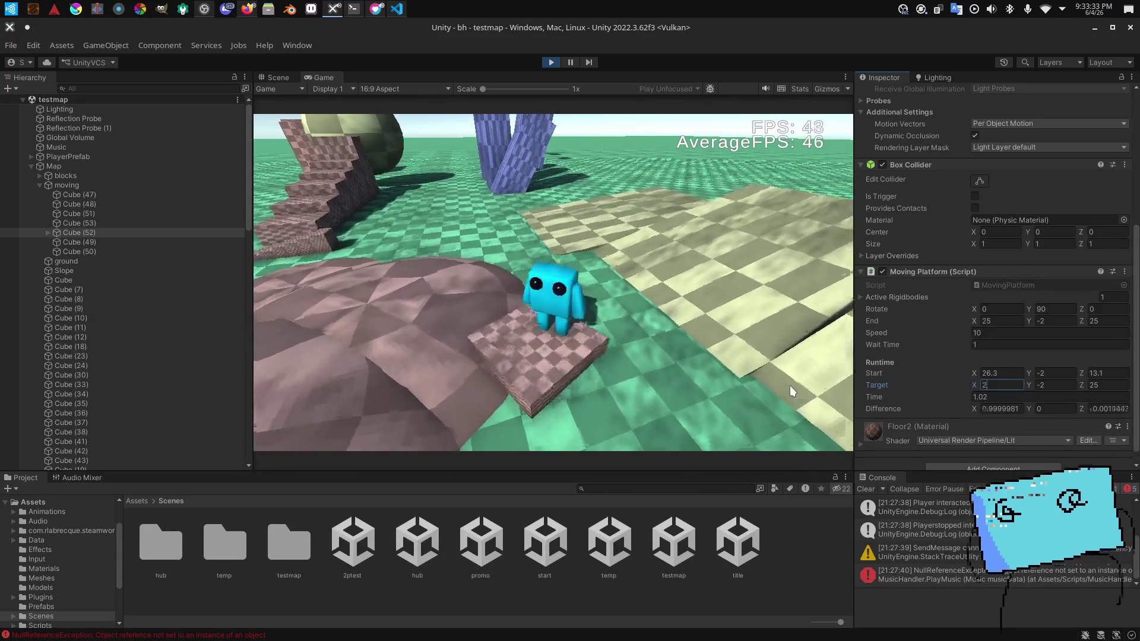
{"action": "key", "text": "Escape"}
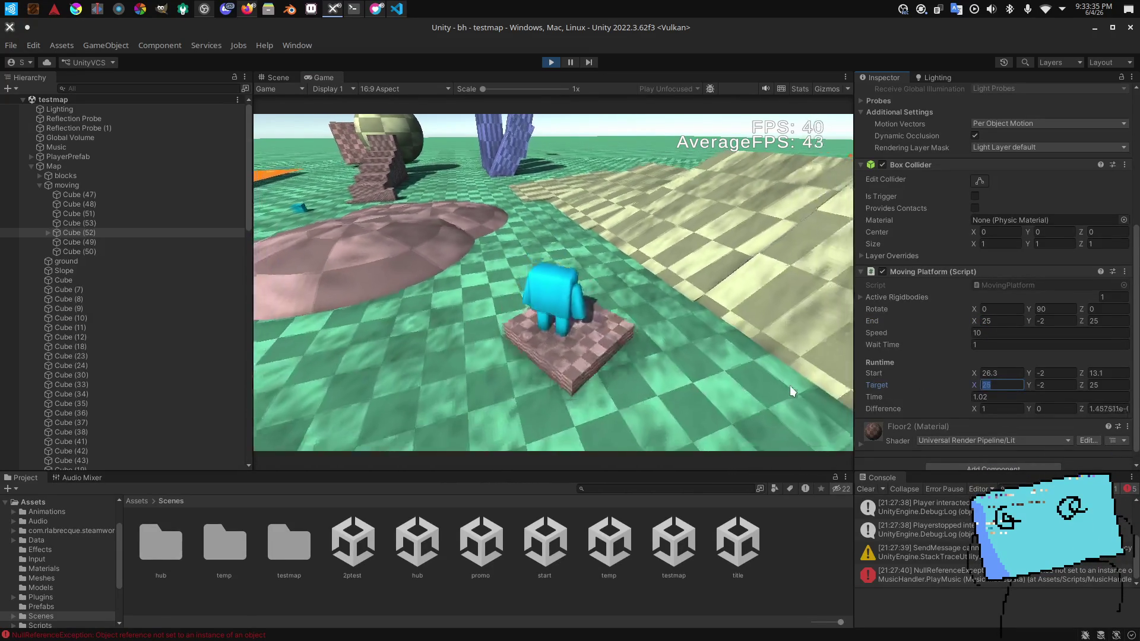
{"action": "type", "text": "0"}
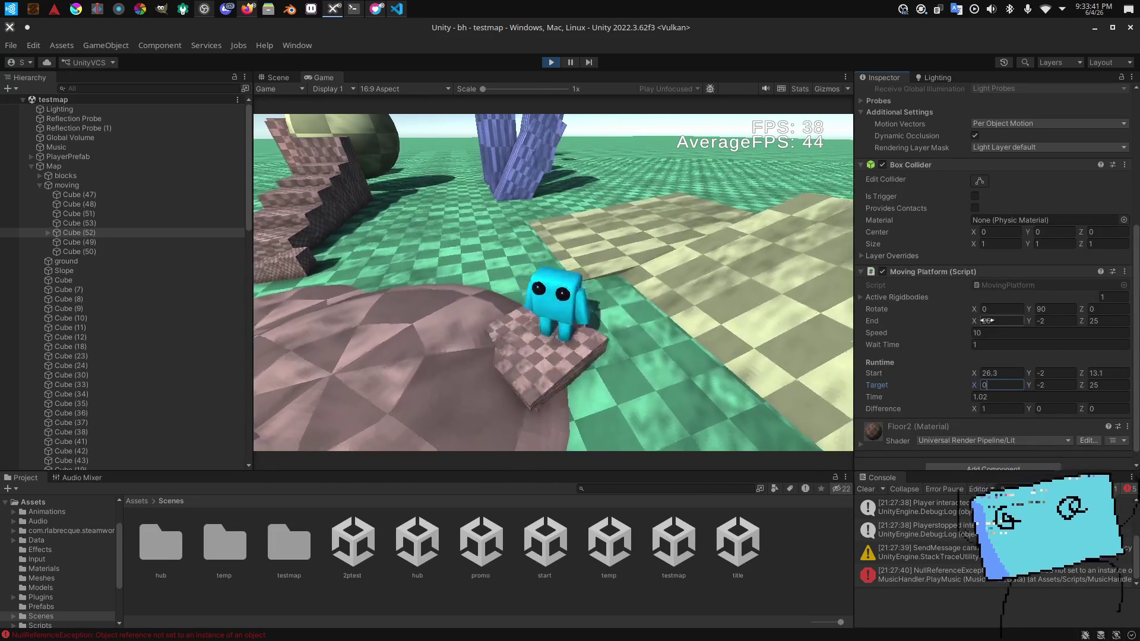
Step: Check the stream dashboard and reselect the Cube (52) platform in the Hierarchy
{"action": "key", "text": "alt+Tab"}
{"action": "key", "text": "alt+Tab"}
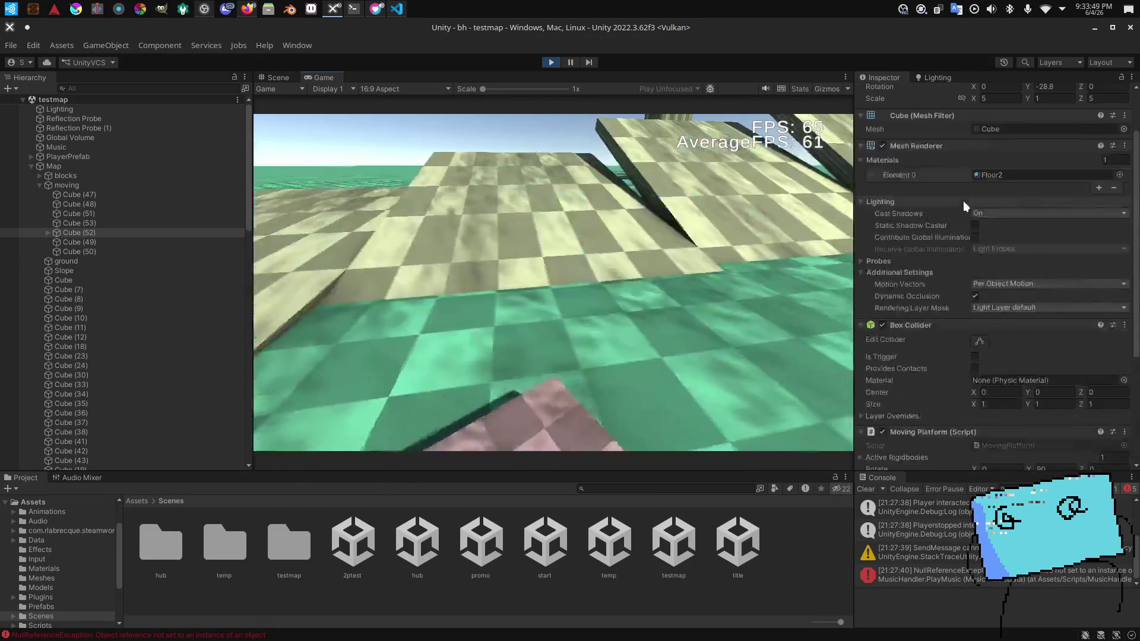
{"action": "scroll", "coordinate": [963, 201], "scroll_direction": "up", "scroll_amount": 5}
{"action": "scroll", "coordinate": [977, 202], "scroll_direction": "down", "scroll_amount": 5}
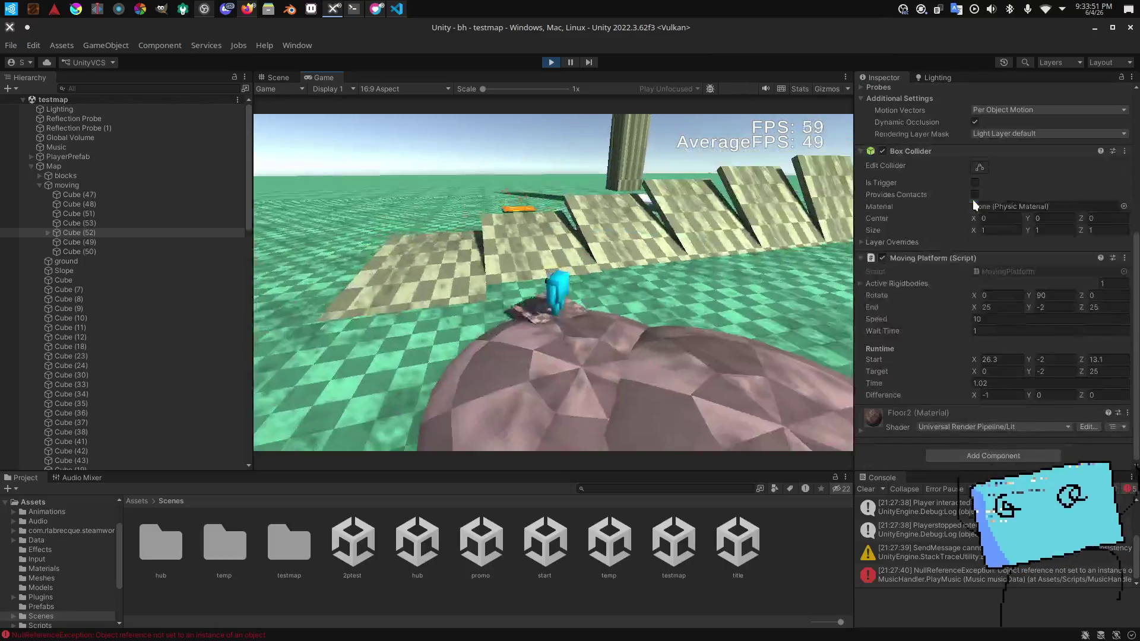
{"action": "scroll", "coordinate": [973, 199], "scroll_direction": "up", "scroll_amount": 5}
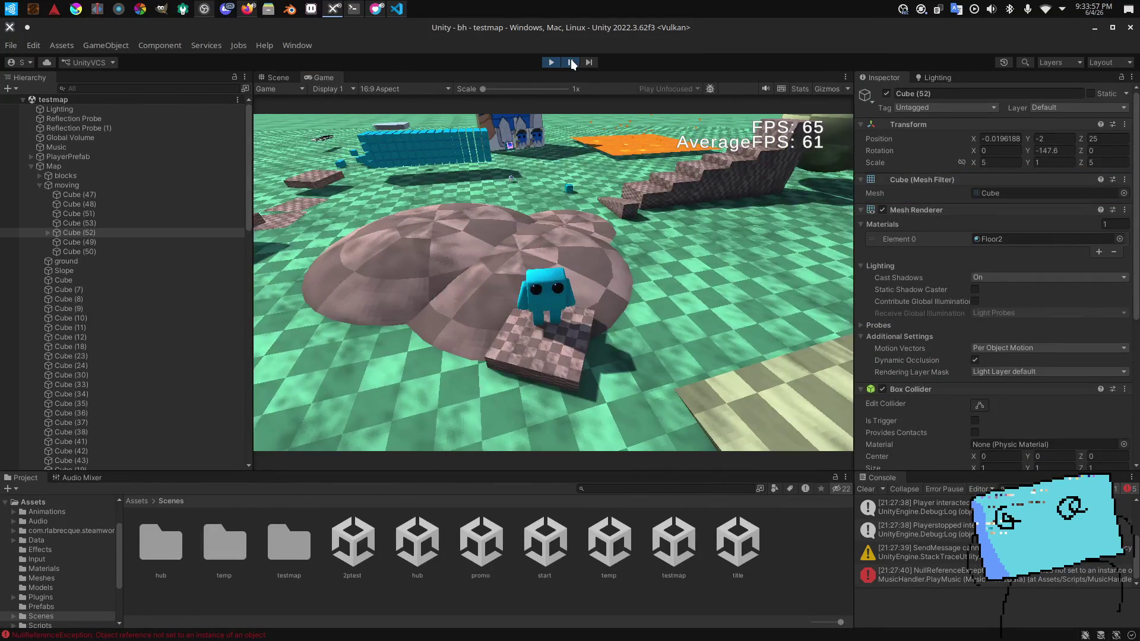
{"action": "scroll", "coordinate": [950, 273], "scroll_direction": "down", "scroll_amount": 5}
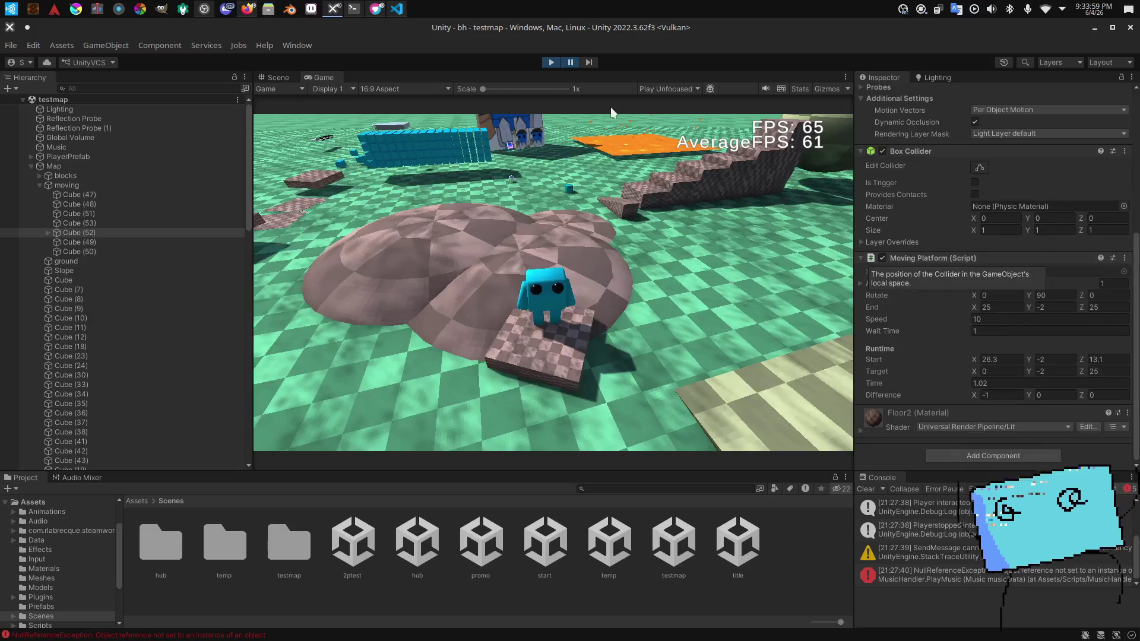
{"action": "left_click", "coordinate": [832, 530]}
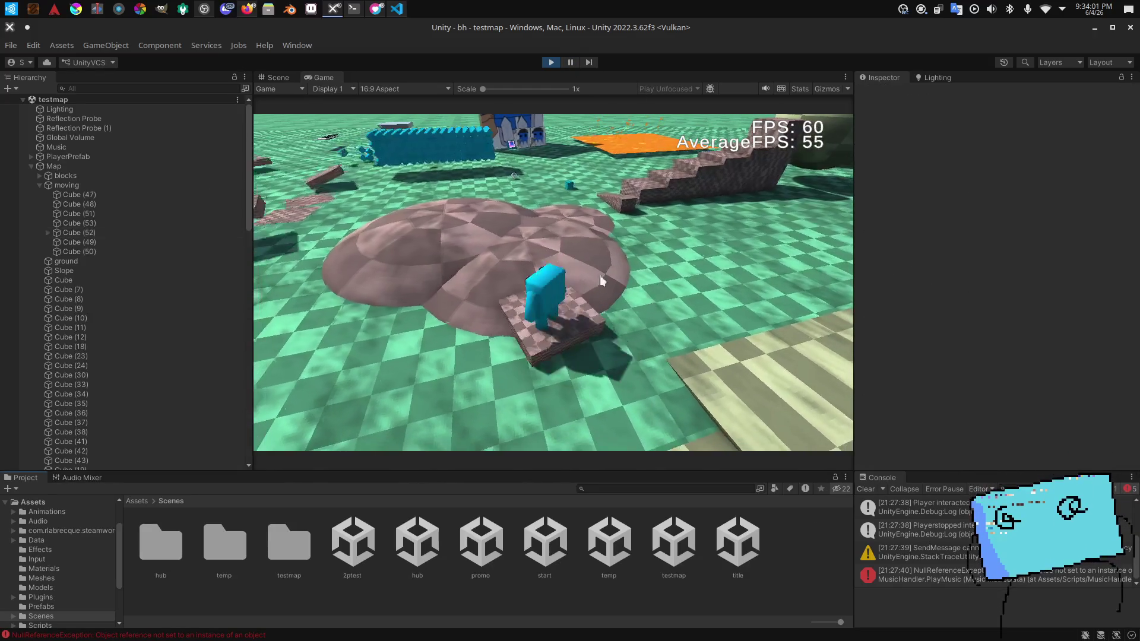
{"action": "left_click", "coordinate": [82, 242]}
{"action": "scroll", "coordinate": [945, 253], "scroll_direction": "down", "scroll_amount": 5}
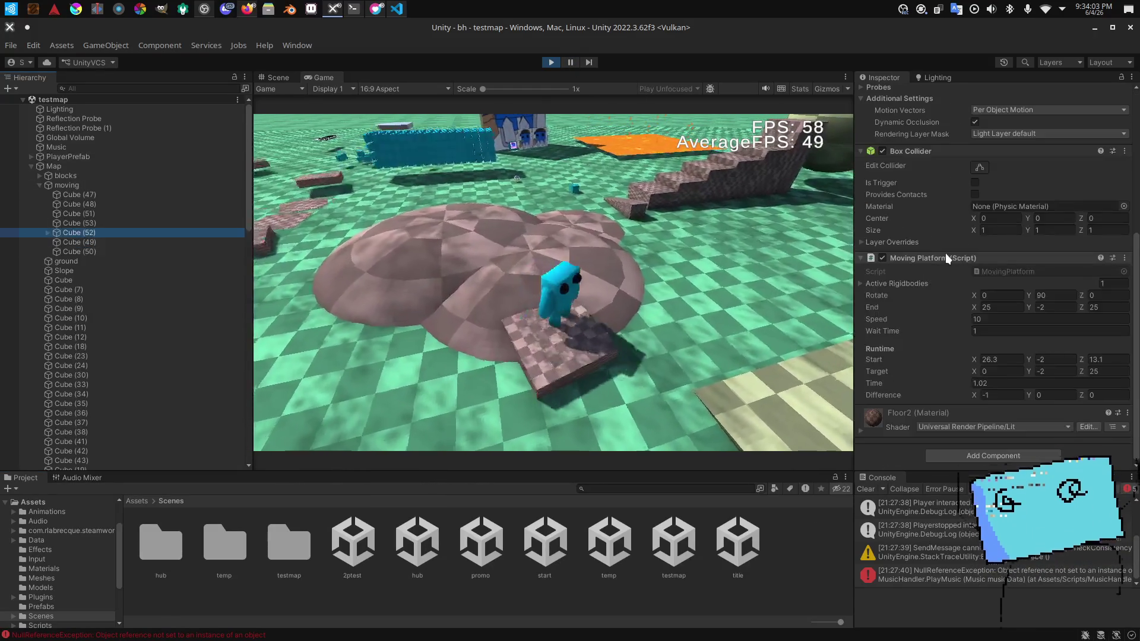
{"action": "key", "text": "alt+Tab"}
{"action": "key", "text": "alt+Tab"}
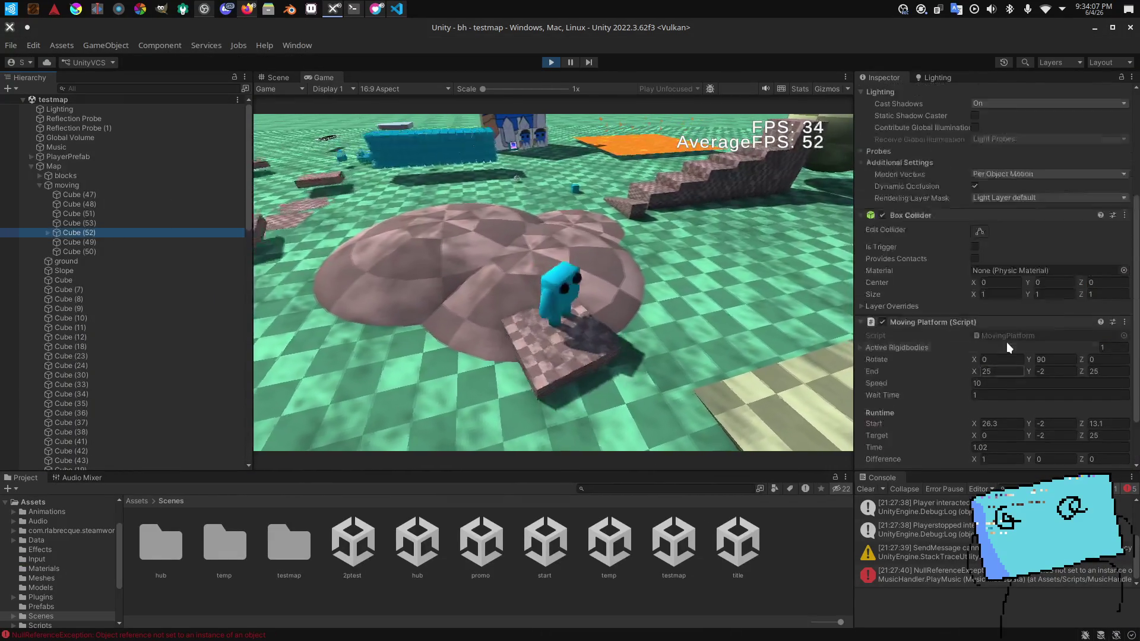
{"action": "scroll", "coordinate": [1007, 345], "scroll_direction": "up", "scroll_amount": 5}
{"action": "scroll", "coordinate": [1006, 342], "scroll_direction": "down", "scroll_amount": 5}
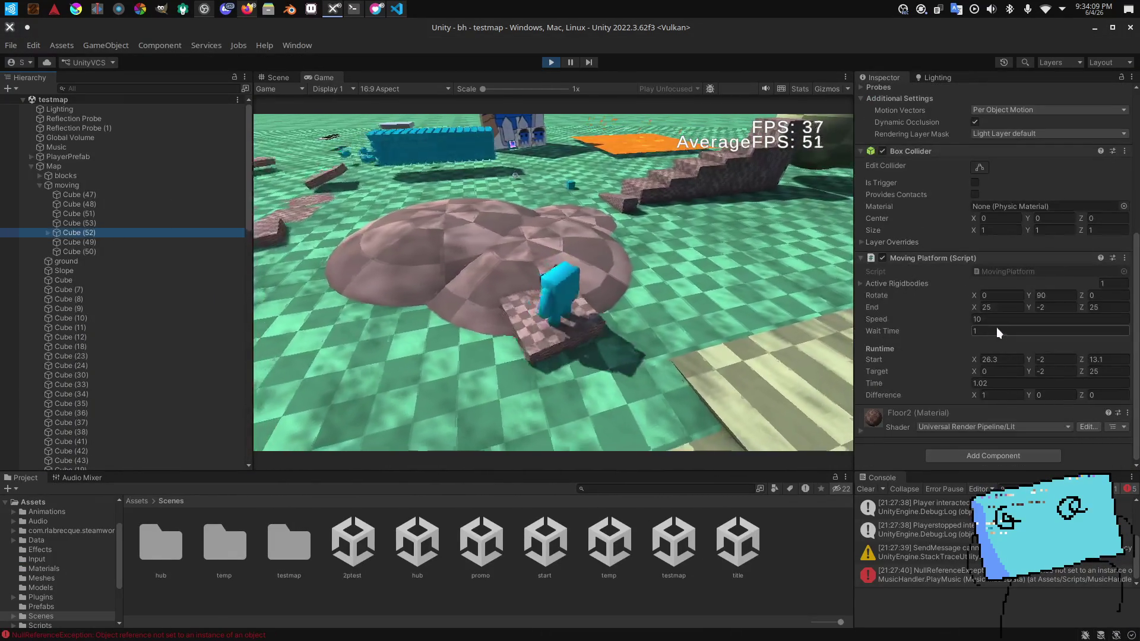
{"action": "left_click", "coordinate": [985, 321]}
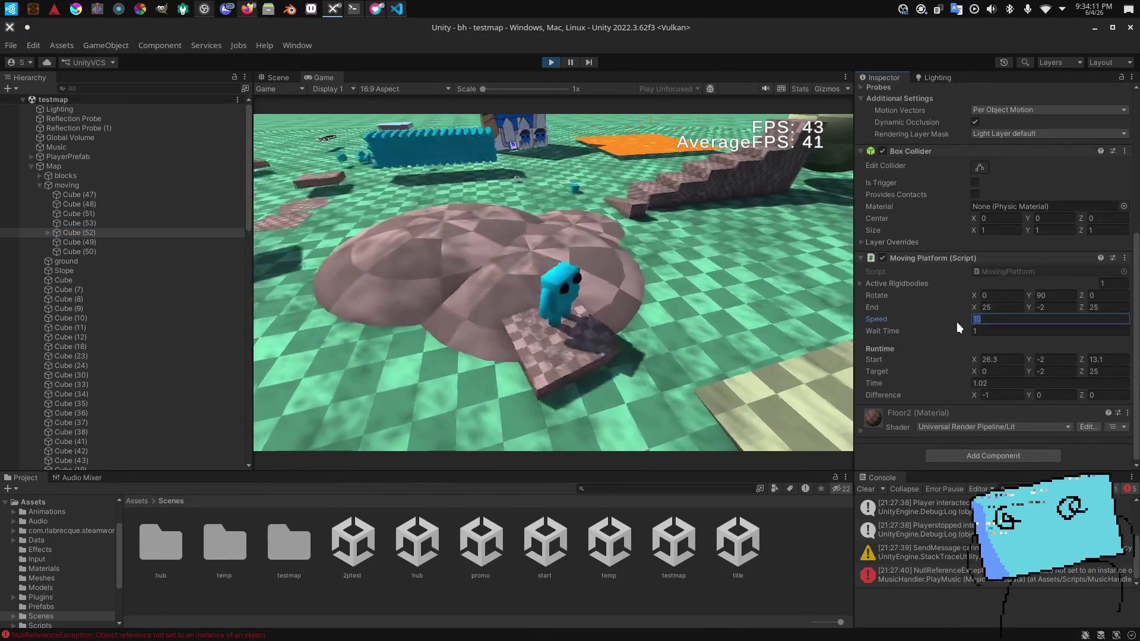
Step: Raise the moving platform's Speed to 200
{"action": "scroll", "coordinate": [988, 182], "scroll_direction": "up", "scroll_amount": 5}
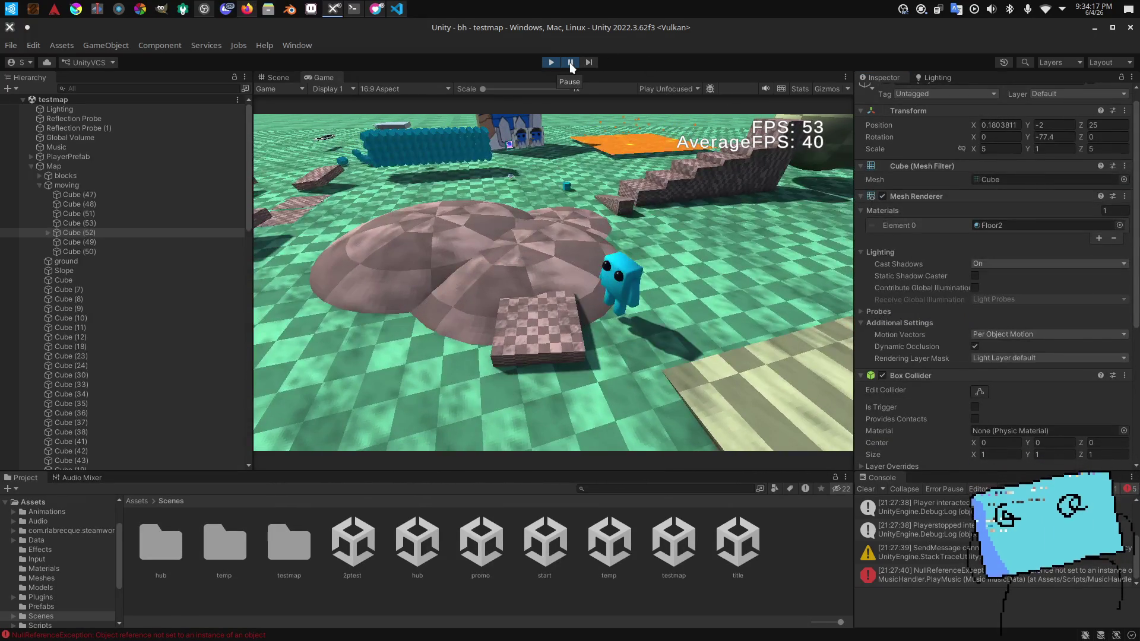
{"action": "left_click", "coordinate": [568, 62]}
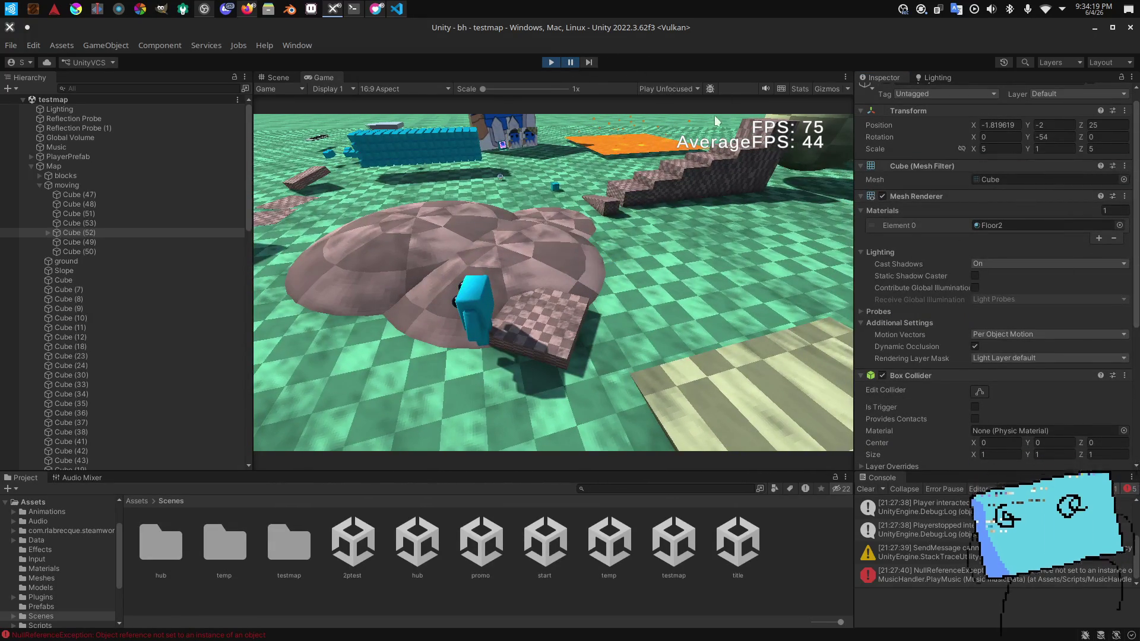
{"action": "left_click", "coordinate": [568, 65]}
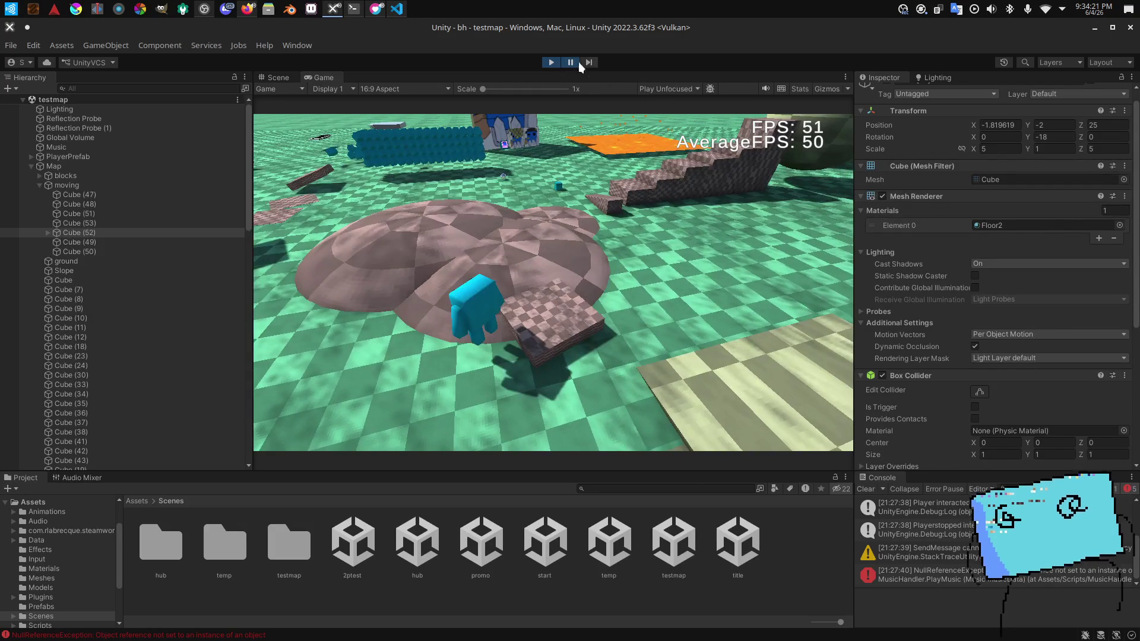
{"action": "scroll", "coordinate": [1010, 290], "scroll_direction": "down", "scroll_amount": 5}
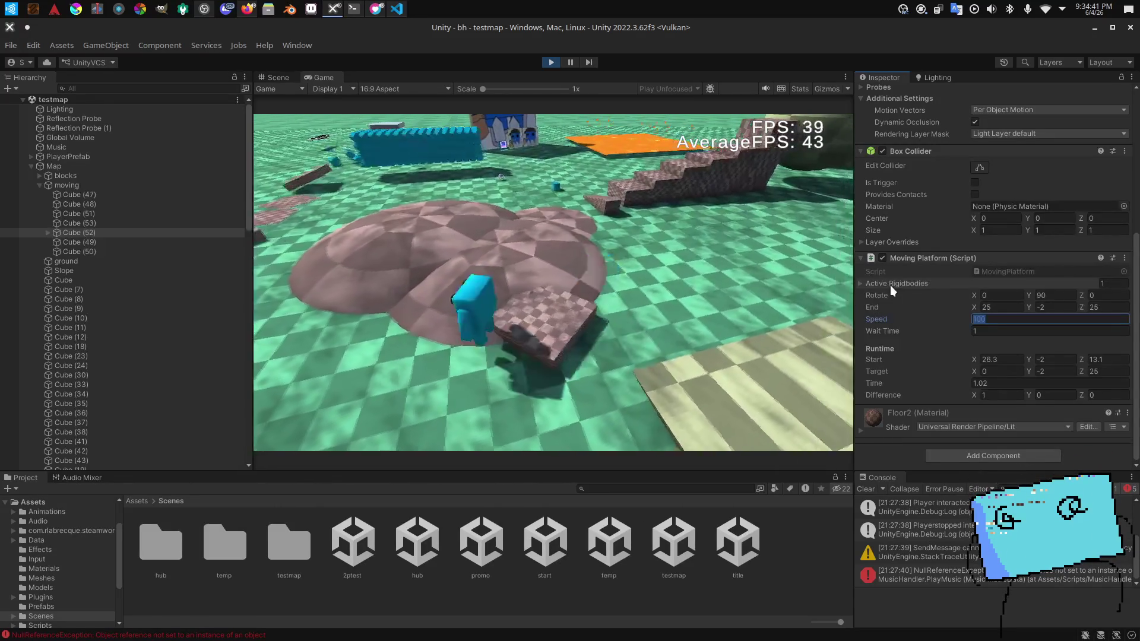
{"action": "type", "text": "200"}
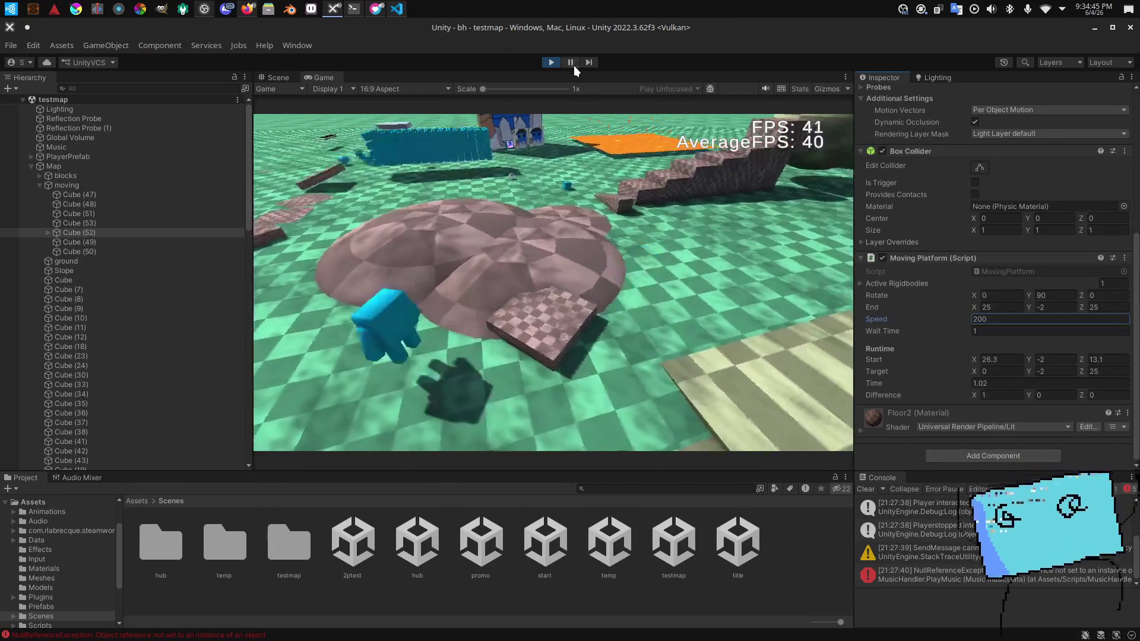
Step: Pause the playtest, step forward four frames, then bring up the Twitch stream dashboard
{"action": "left_click", "coordinate": [571, 62]}
{"action": "scroll", "coordinate": [976, 162], "scroll_direction": "up", "scroll_amount": 5}
{"action": "left_click", "coordinate": [592, 64]}
{"action": "left_click", "coordinate": [593, 64]}
{"action": "left_click", "coordinate": [593, 65]}
{"action": "left_click", "coordinate": [592, 64]}
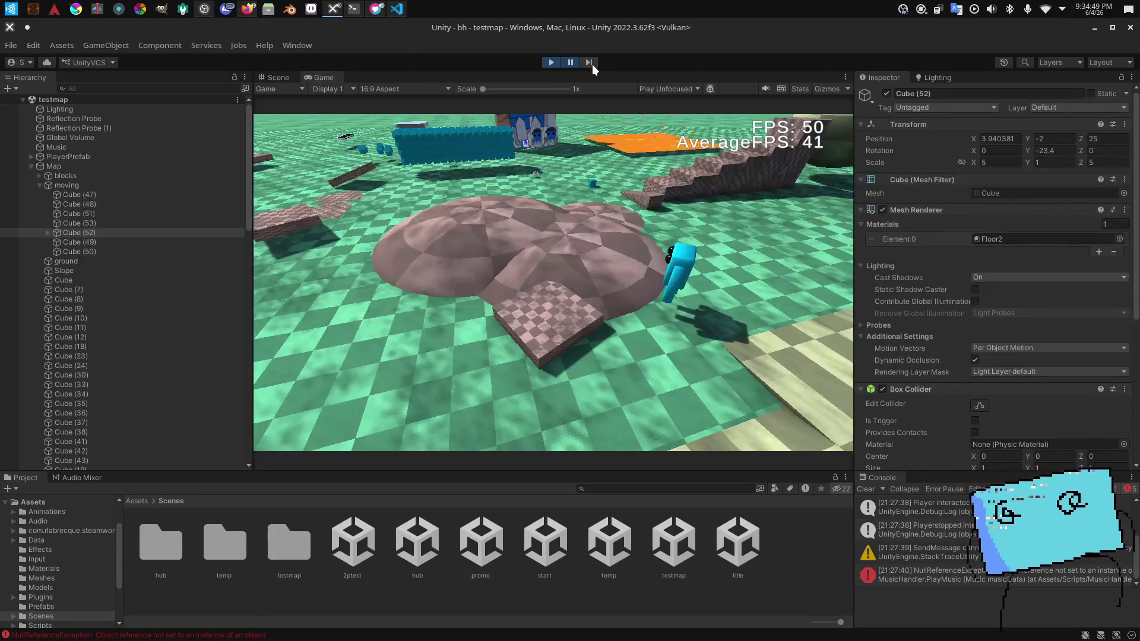
{"action": "scroll", "coordinate": [928, 253], "scroll_direction": "down", "scroll_amount": 7}
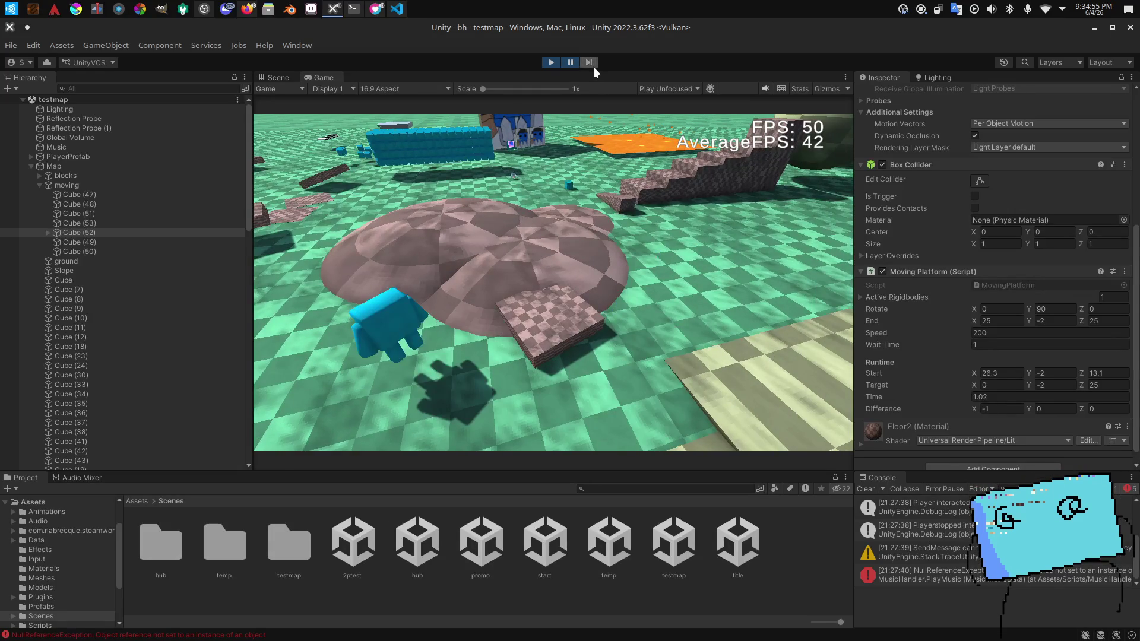
{"action": "key", "text": "alt+Tab"}
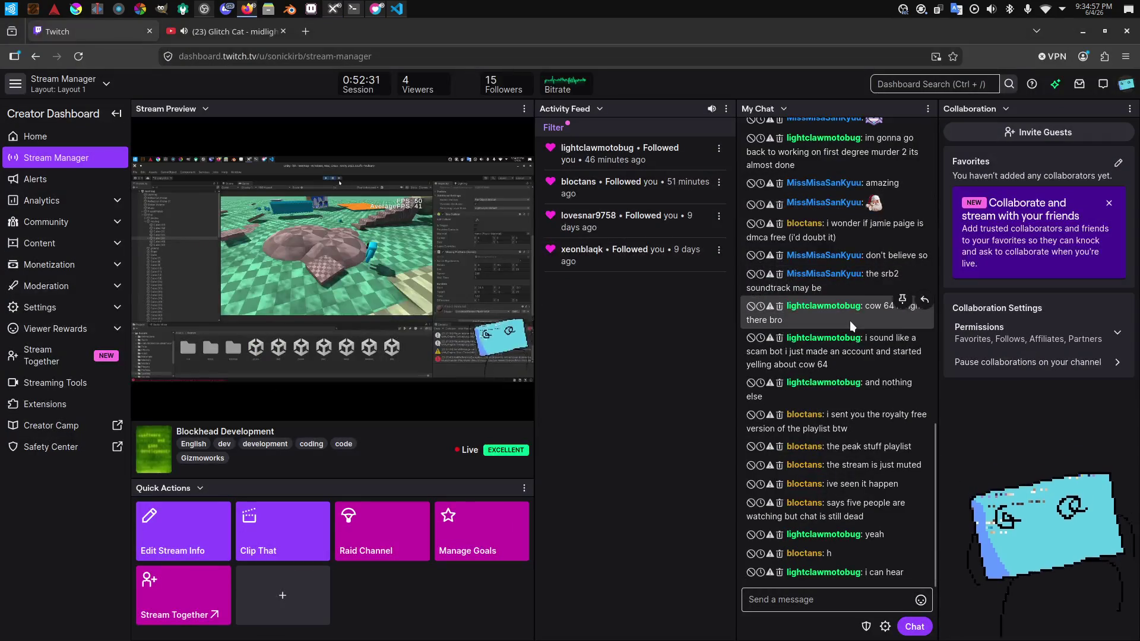
Step: Return to Unity and stop the playtest
{"action": "key", "text": "alt+Tab"}
{"action": "scroll", "coordinate": [1079, 317], "scroll_direction": "down", "scroll_amount": 5}
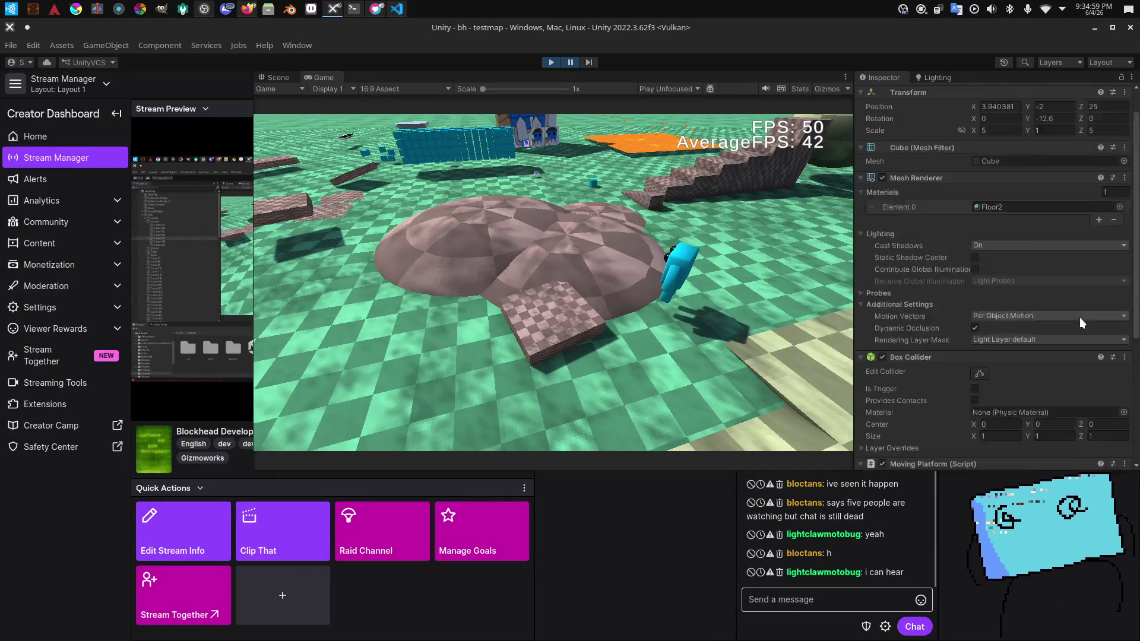
{"action": "scroll", "coordinate": [1007, 209], "scroll_direction": "up", "scroll_amount": 5}
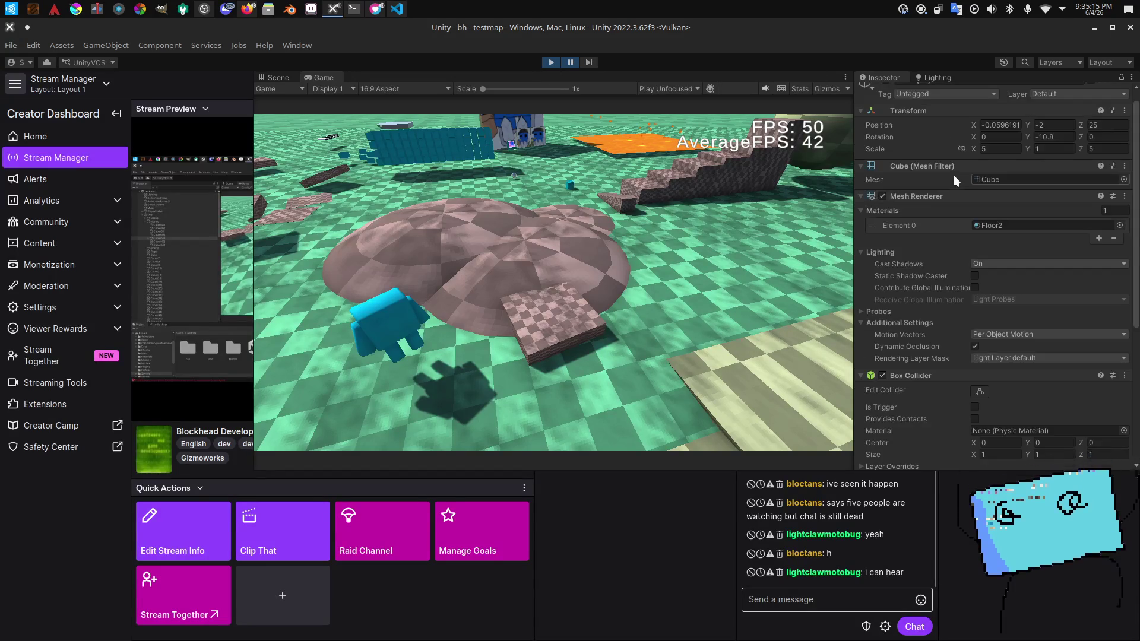
{"action": "scroll", "coordinate": [934, 184], "scroll_direction": "down", "scroll_amount": 5}
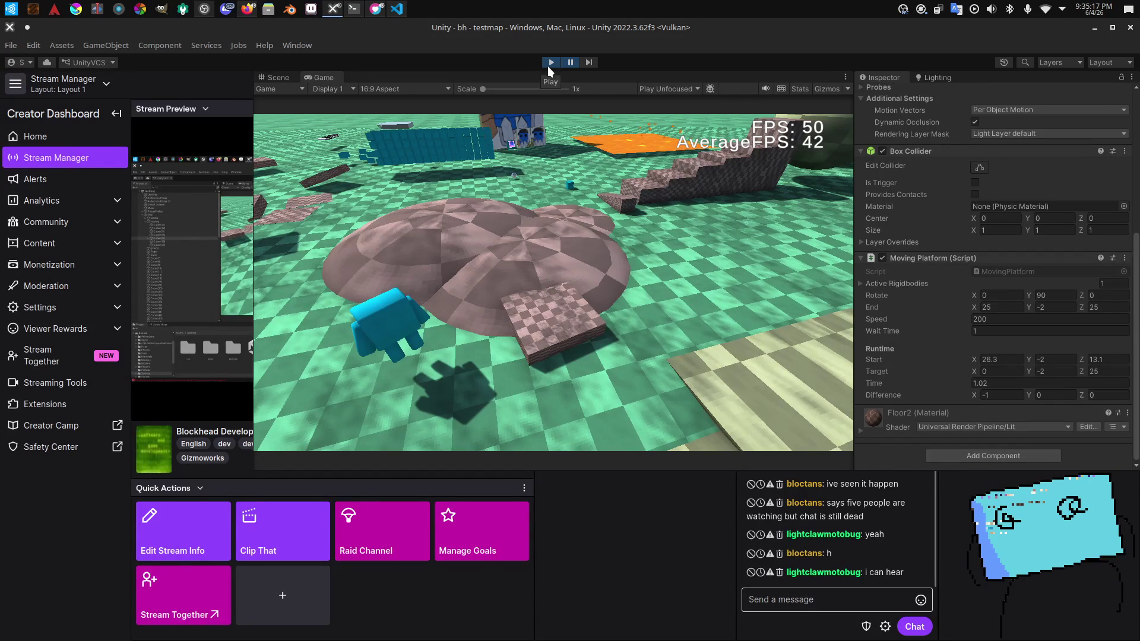
{"action": "left_click", "coordinate": [548, 66]}
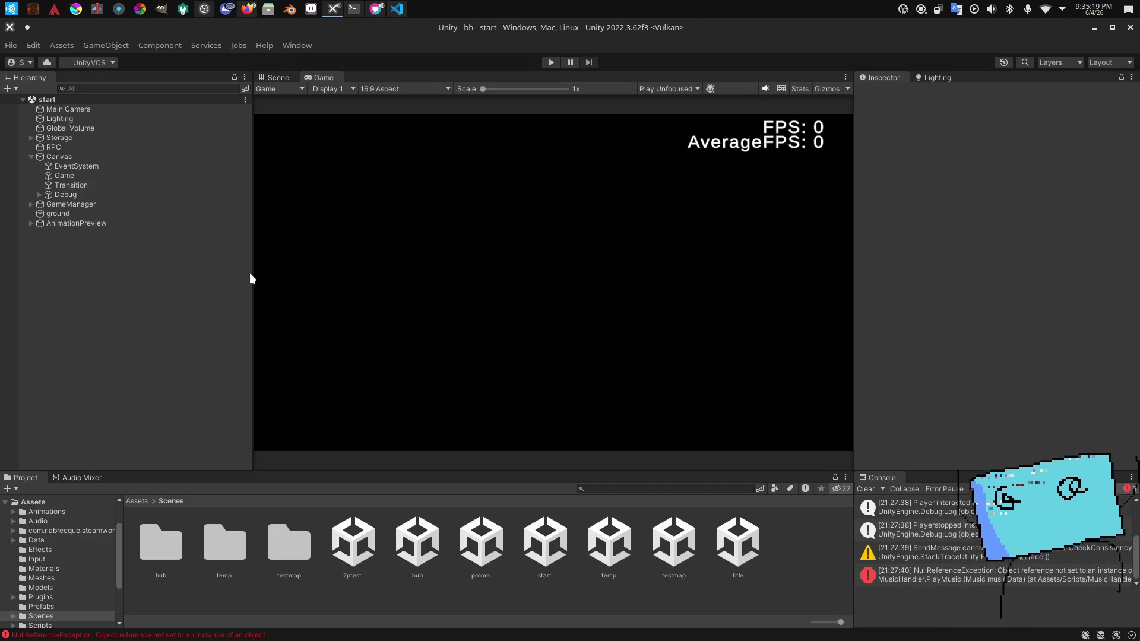
Step: Open MovingPlatform.cs from Assets/Scripts in VS Code
{"action": "scroll", "coordinate": [54, 570], "scroll_direction": "down", "scroll_amount": 3}
{"action": "left_click", "coordinate": [37, 555]}
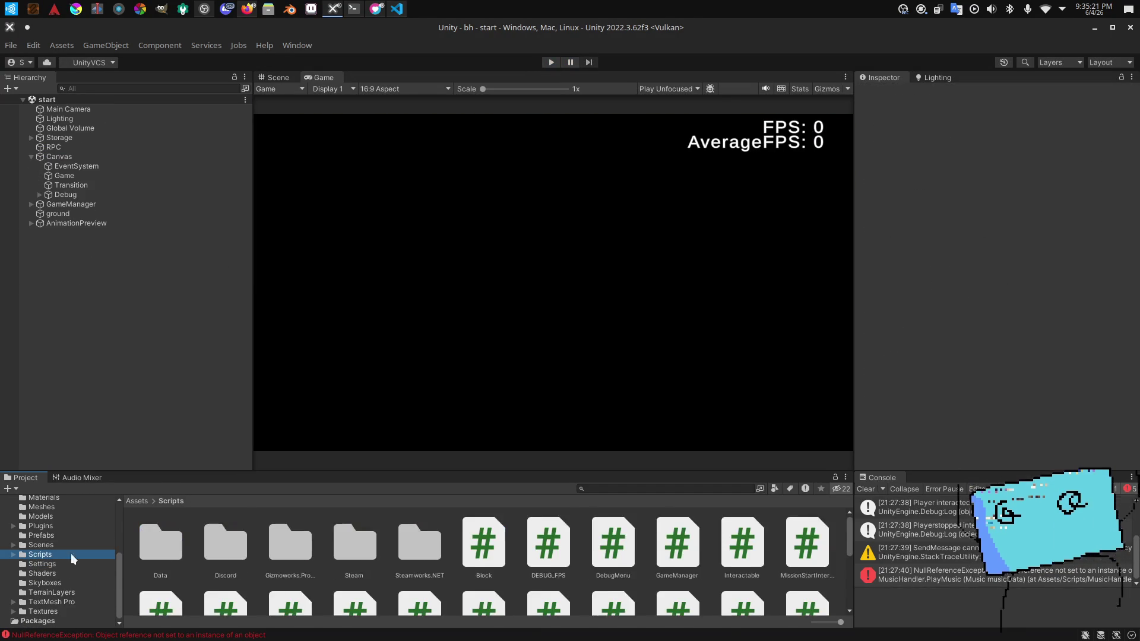
{"action": "scroll", "coordinate": [708, 548], "scroll_direction": "down", "scroll_amount": 5}
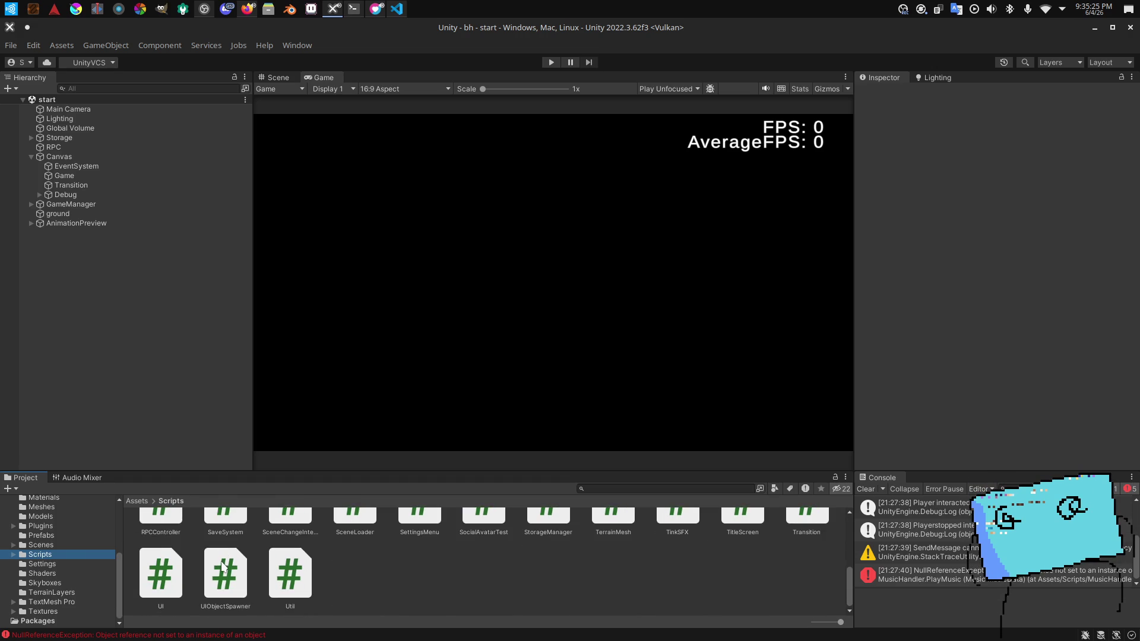
{"action": "scroll", "coordinate": [626, 568], "scroll_direction": "up", "scroll_amount": 3}
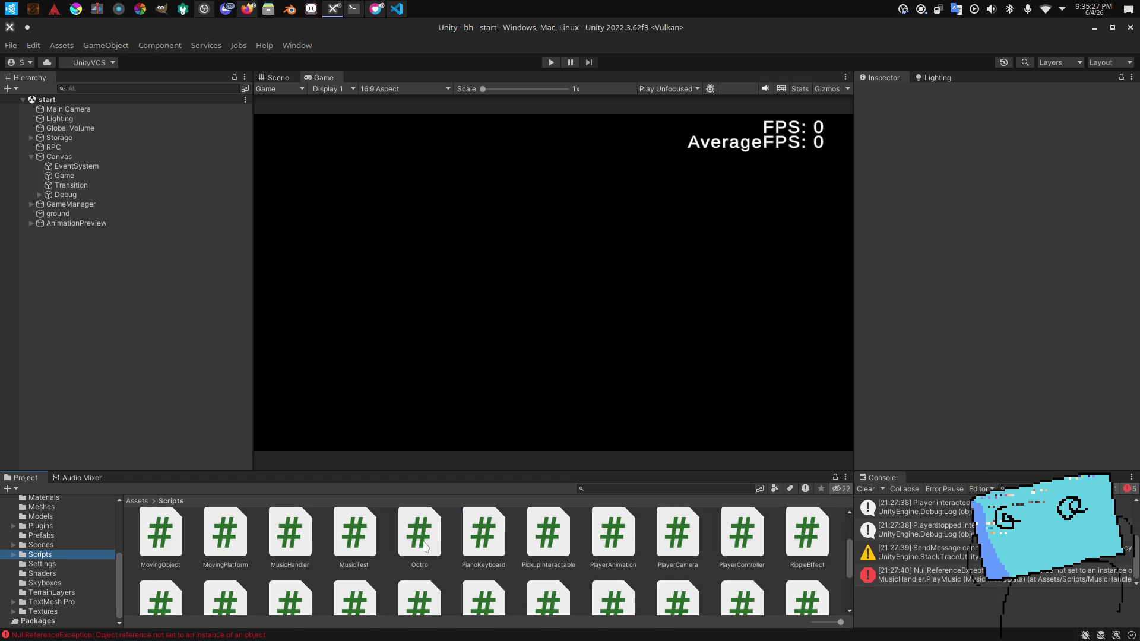
{"action": "scroll", "coordinate": [168, 552], "scroll_direction": "up", "scroll_amount": 1}
{"action": "left_click", "coordinate": [168, 552]}
{"action": "left_click", "coordinate": [226, 543]}
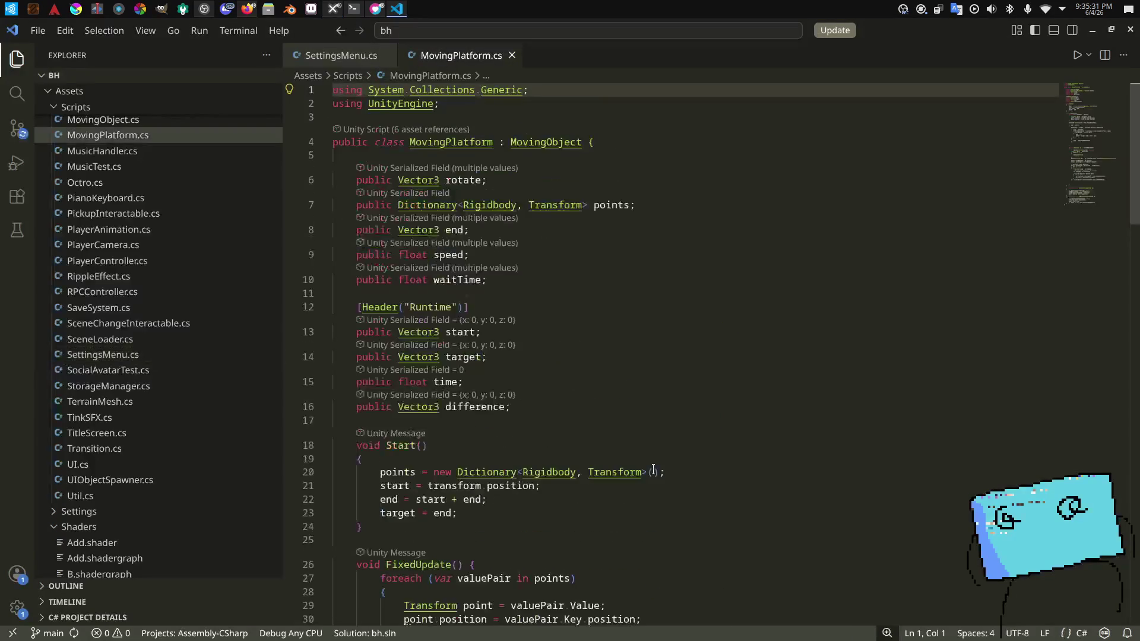
Step: Remove .normalized and its parentheses from the difference calculation on line 38
{"action": "scroll", "coordinate": [724, 436], "scroll_direction": "down", "scroll_amount": 5}
{"action": "scroll", "coordinate": [724, 436], "scroll_direction": "down", "scroll_amount": 3}
{"action": "scroll", "coordinate": [724, 436], "scroll_direction": "up", "scroll_amount": 3}
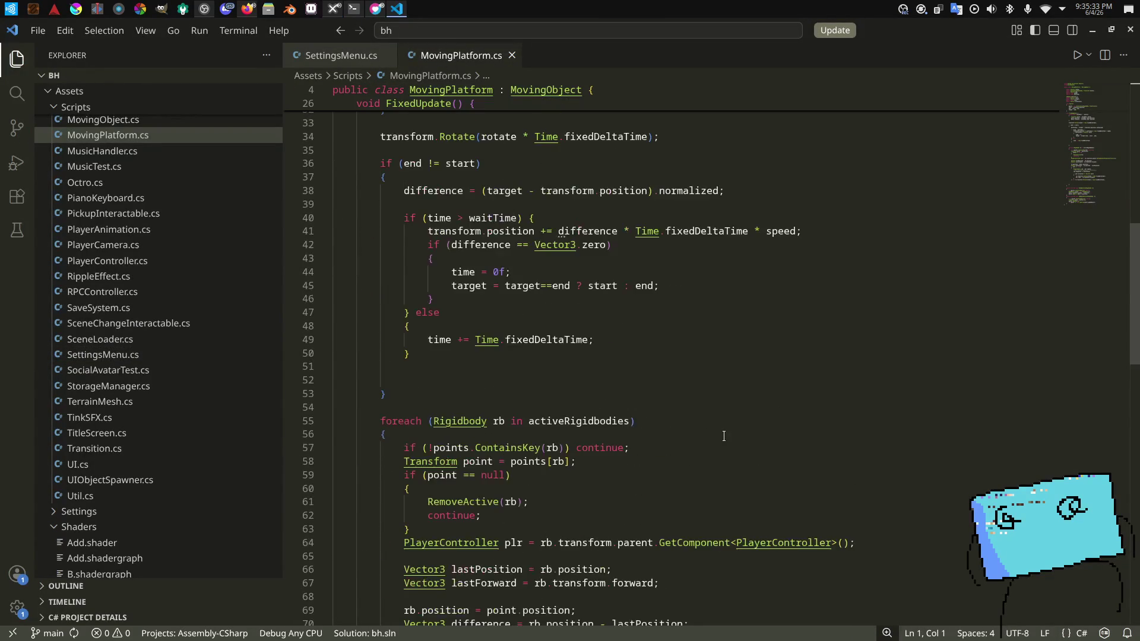
{"action": "left_click", "coordinate": [753, 282]}
{"action": "double_click", "coordinate": [689, 281]}
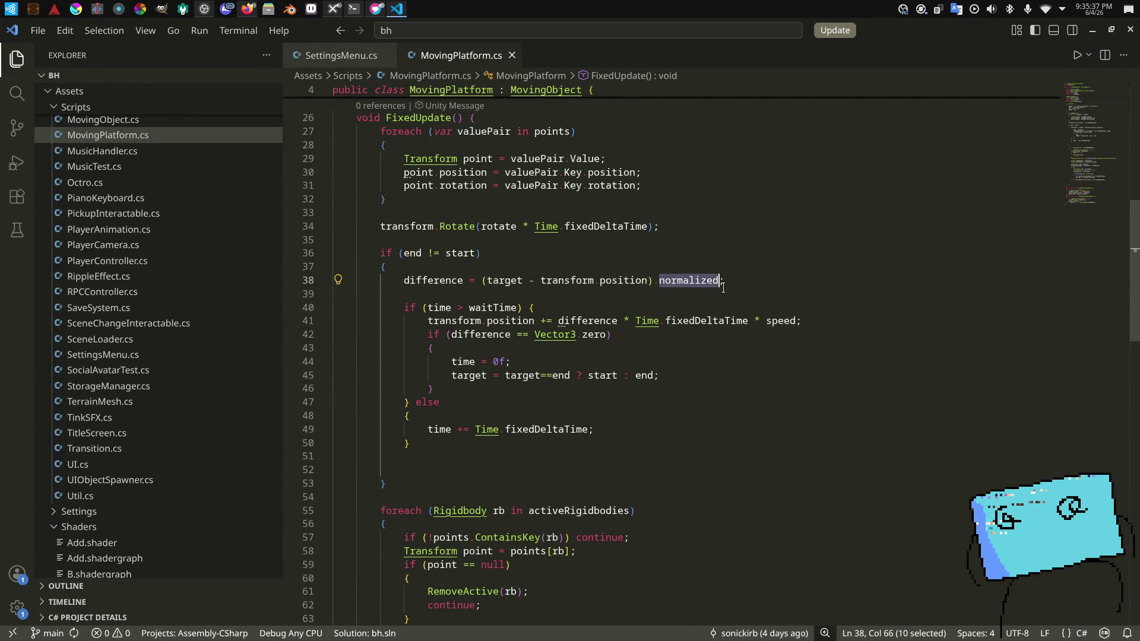
{"action": "key", "text": "BackSpace"}
{"action": "key", "text": "BackSpace"}
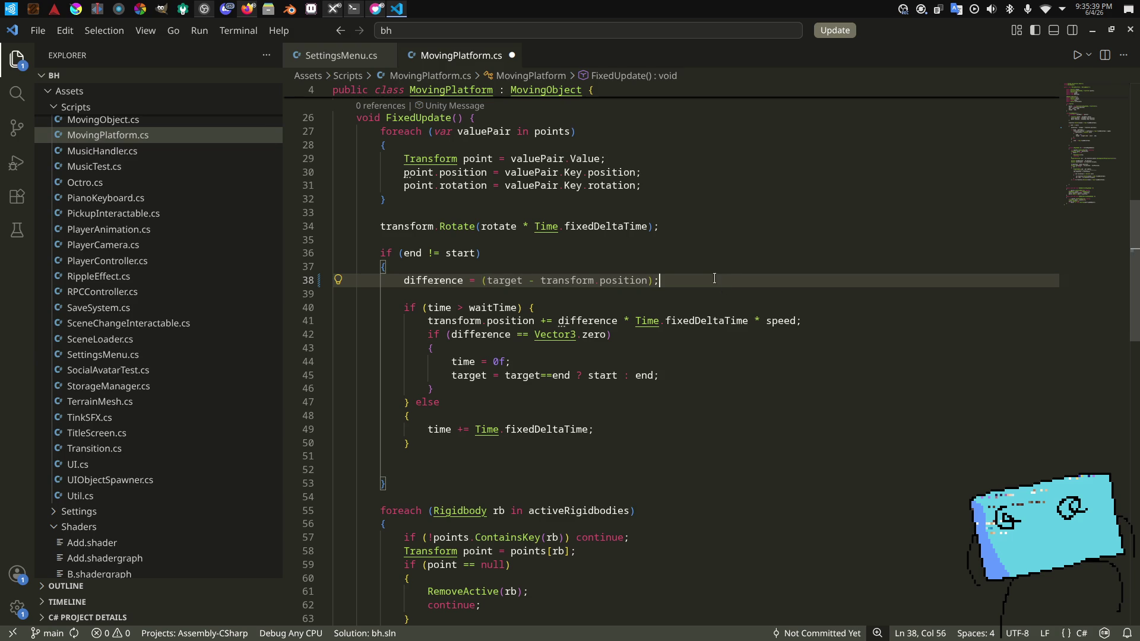
{"action": "key", "text": "Left"}
{"action": "key", "text": "BackSpace"}
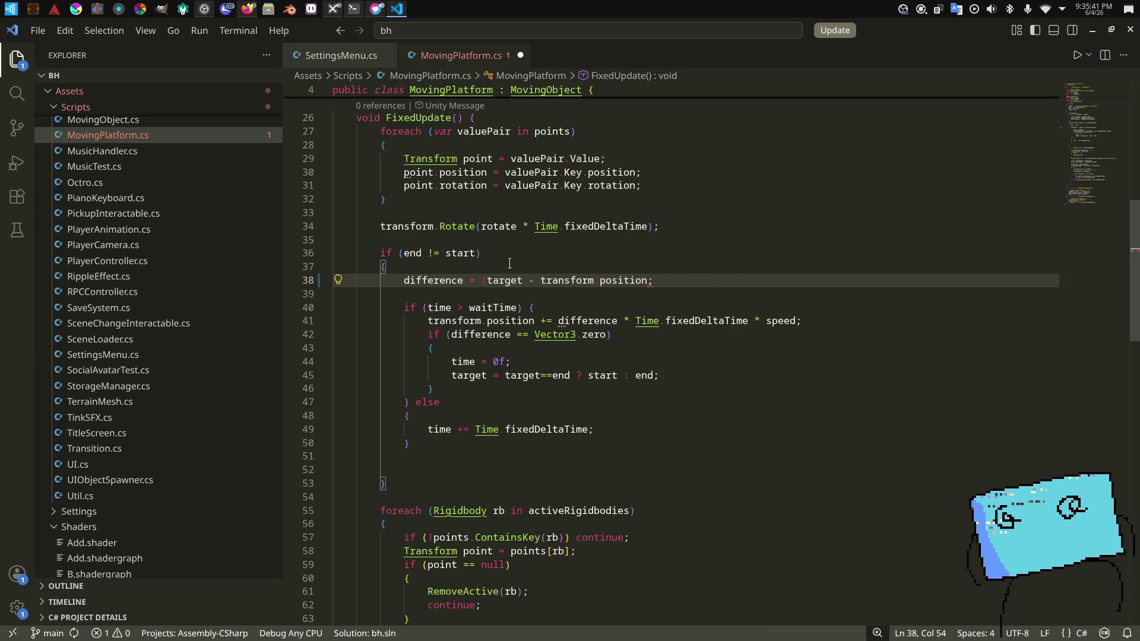
{"action": "key", "text": "BackSpace"}
Step: Add 'Vector3 differenceNormalized = difference.normalized;' on a new line 39 and save
{"action": "left_click", "coordinate": [696, 279]}
{"action": "key", "text": "Return"}
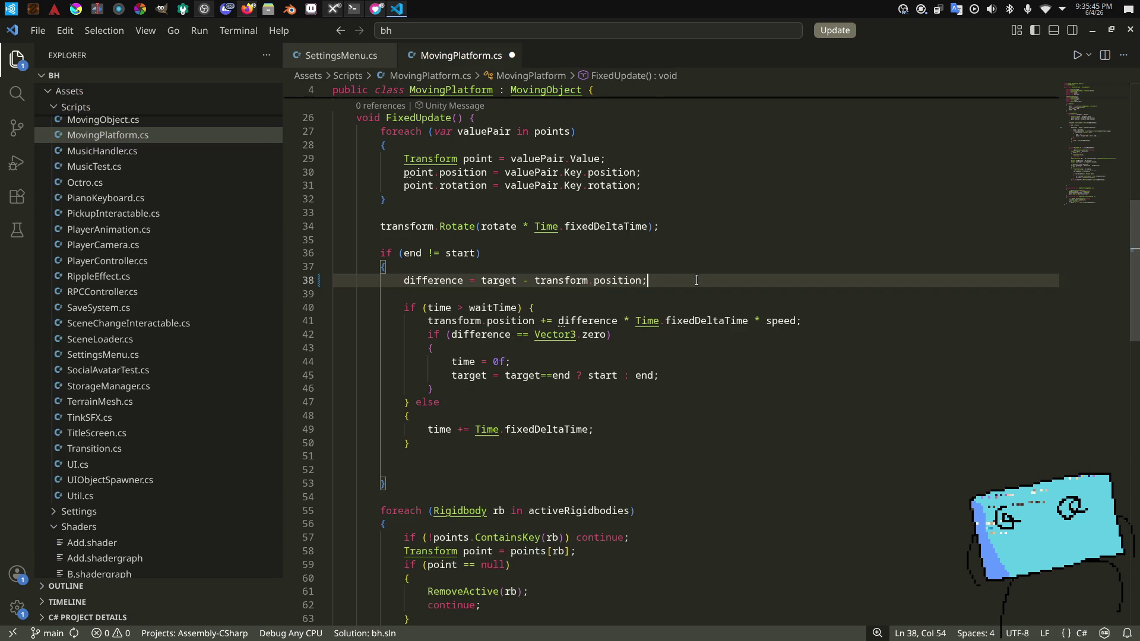
{"action": "type", "text": "Vector3 normalize"}
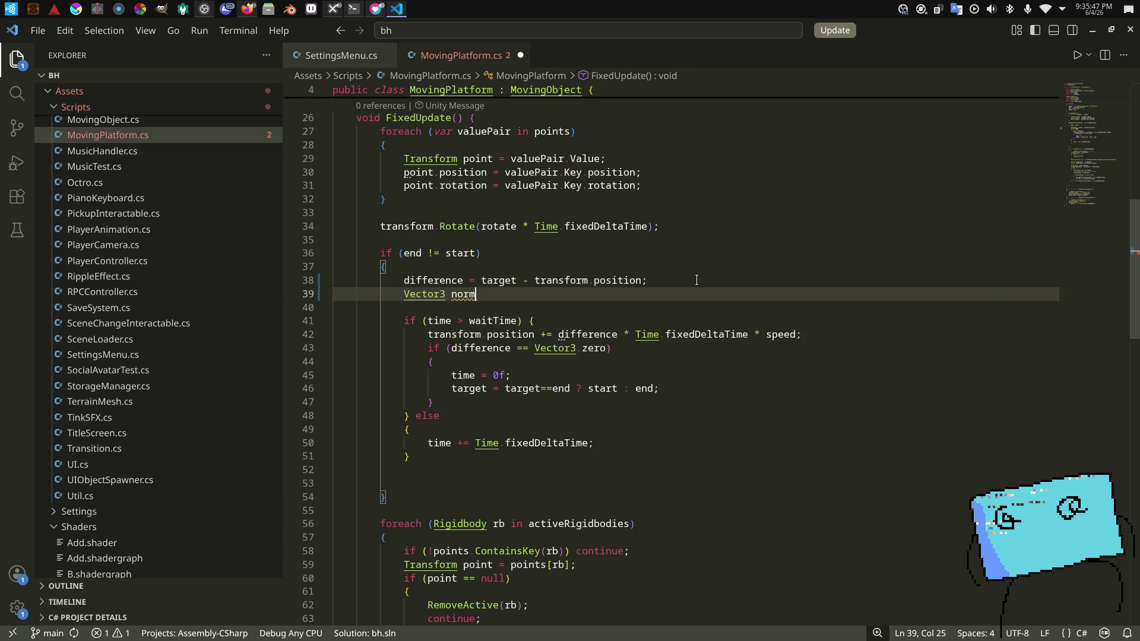
{"action": "type", "text": "d = difference.normalized;"}
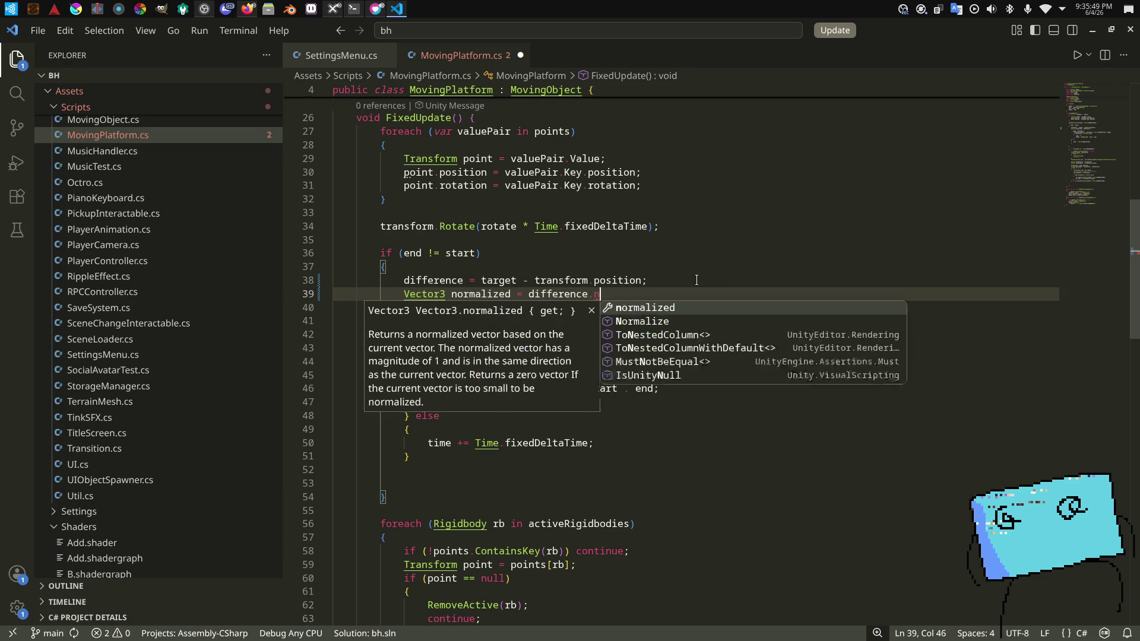
{"action": "key", "text": "ctrl+s"}
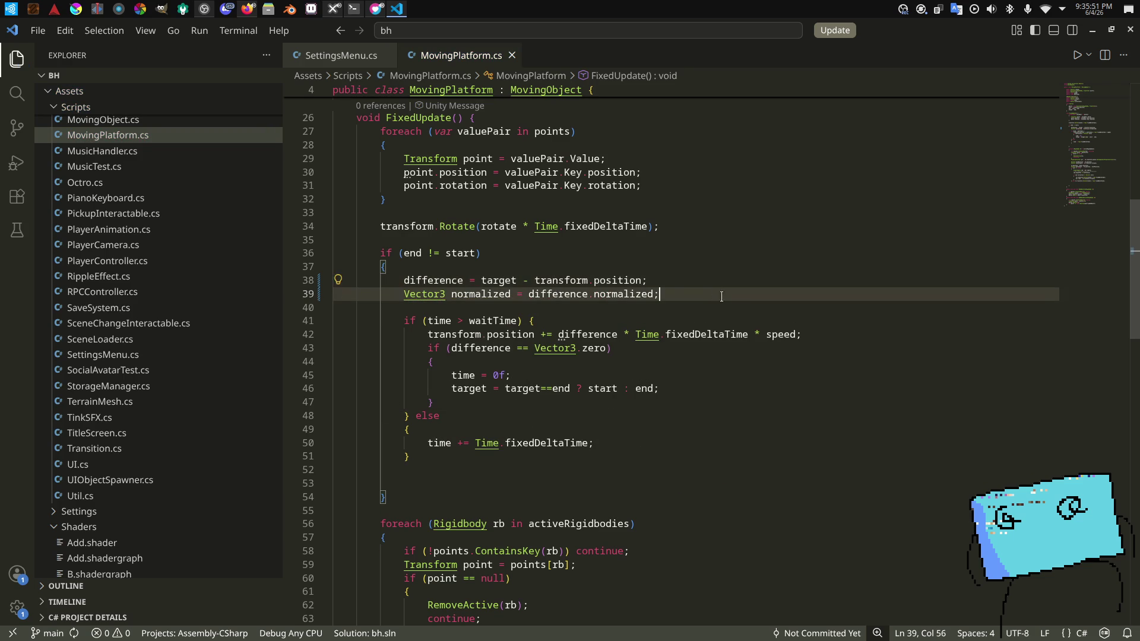
{"action": "left_click", "coordinate": [511, 293]}
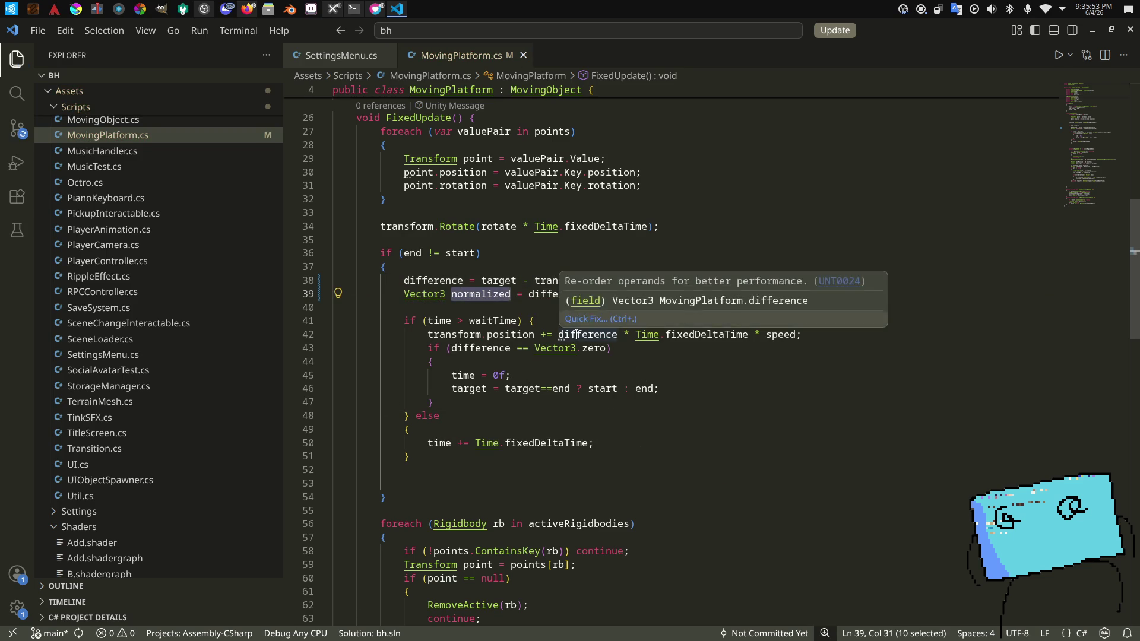
{"action": "type", "text": "Differ"}
{"action": "double_click", "coordinate": [546, 294]}
{"action": "type", "text": "differenceNor"}
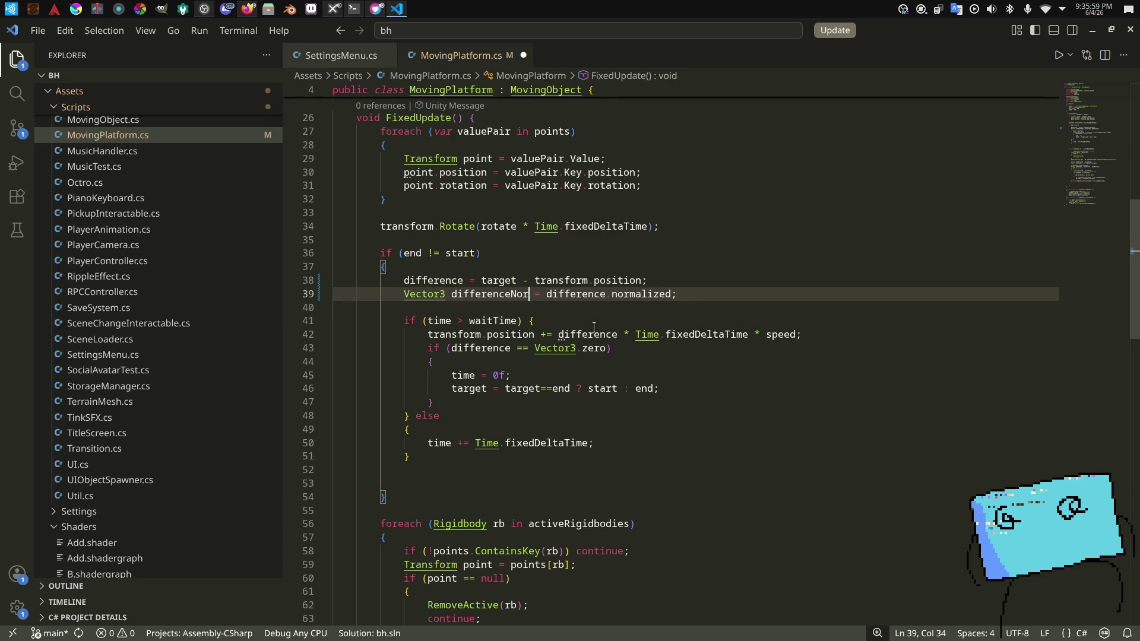
{"action": "type", "text": "malized"}
Step: Replace difference with differenceNormalized on lines 42 and 43
{"action": "double_click", "coordinate": [542, 294]}
{"action": "key", "text": "ctrl+c"}
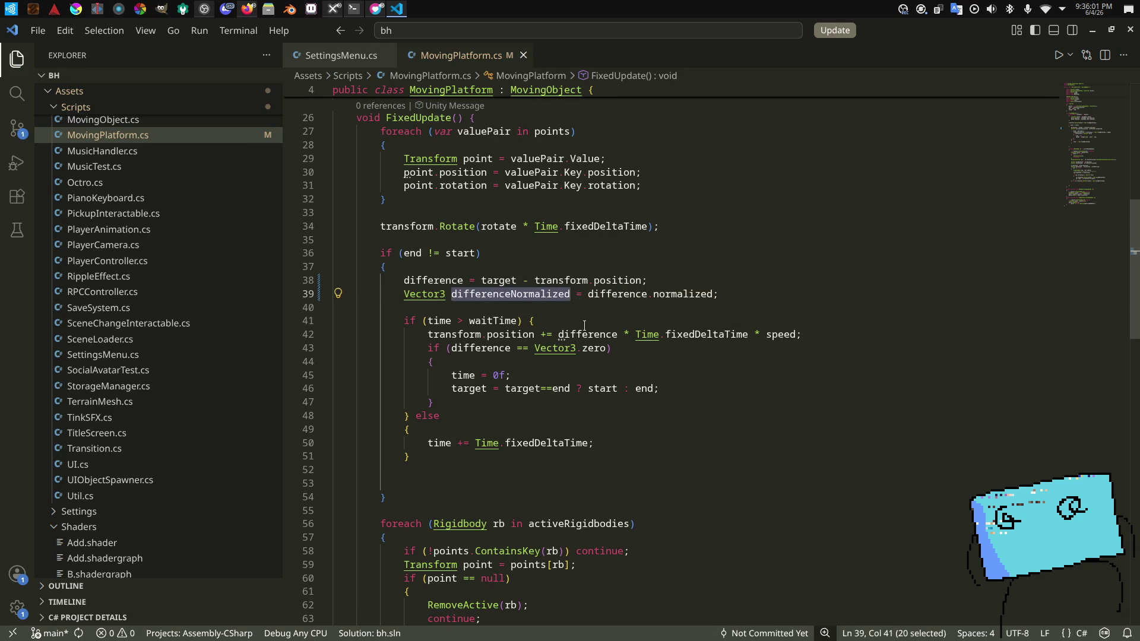
{"action": "double_click", "coordinate": [585, 334]}
{"action": "key", "text": "ctrl+v"}
{"action": "key", "text": "Up"}
{"action": "key", "text": "Up"}
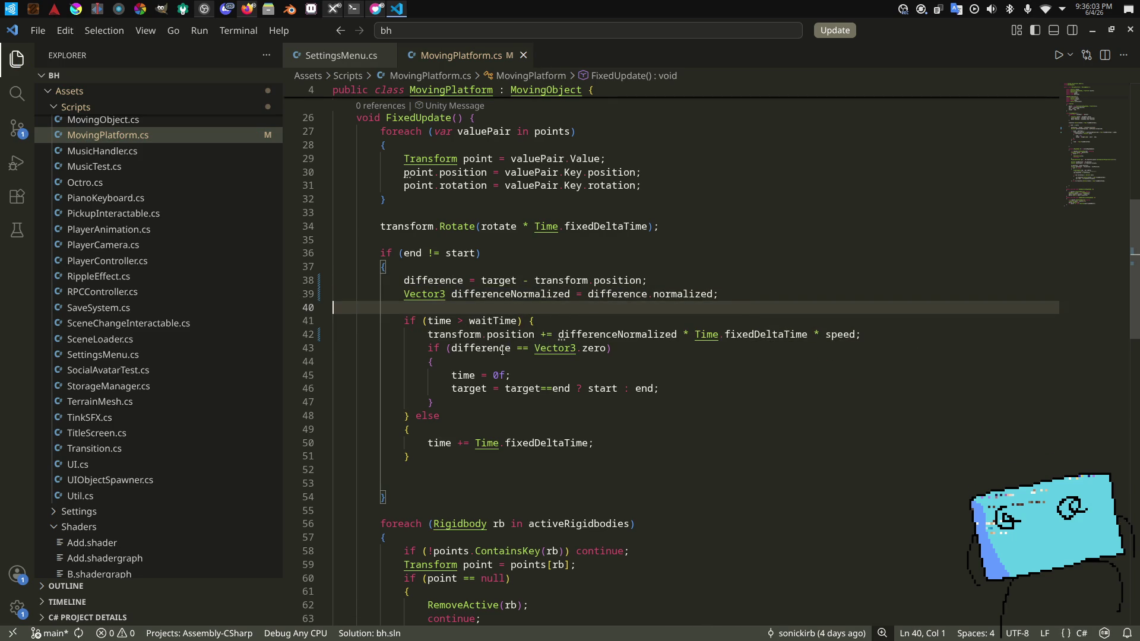
{"action": "double_click", "coordinate": [508, 348]}
{"action": "key", "text": "ctrl+v"}
{"action": "left_click", "coordinate": [562, 319]}
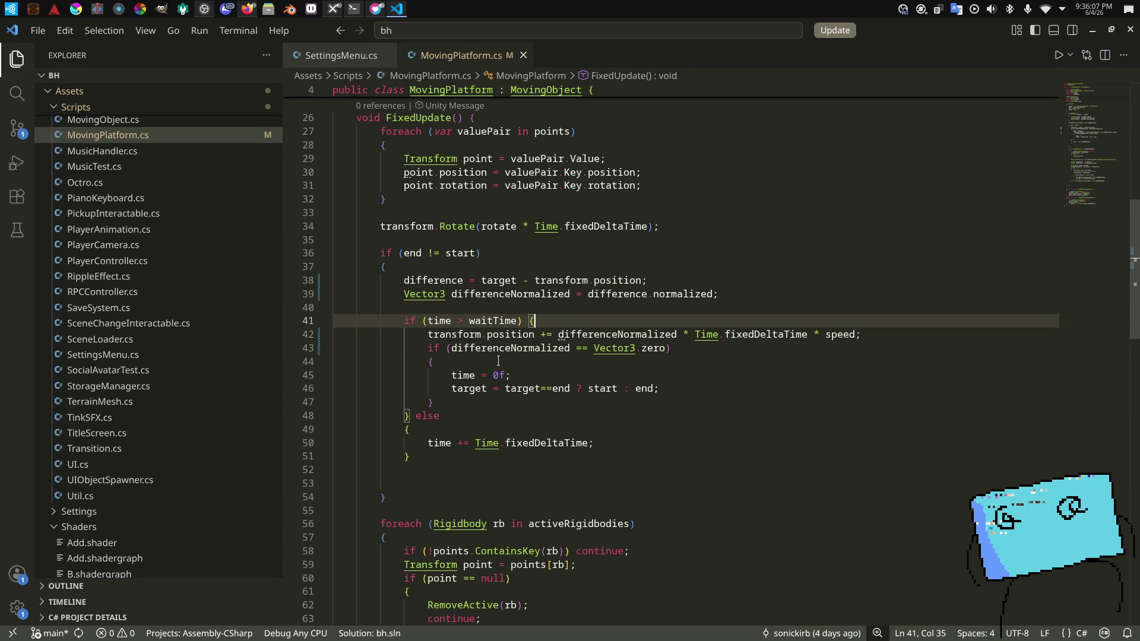
Step: Replace line 43's Vector3.zero comparison with 'difference.magnitude < 0.05' and save MovingPlatform.cs
{"action": "left_click", "coordinate": [759, 353]}
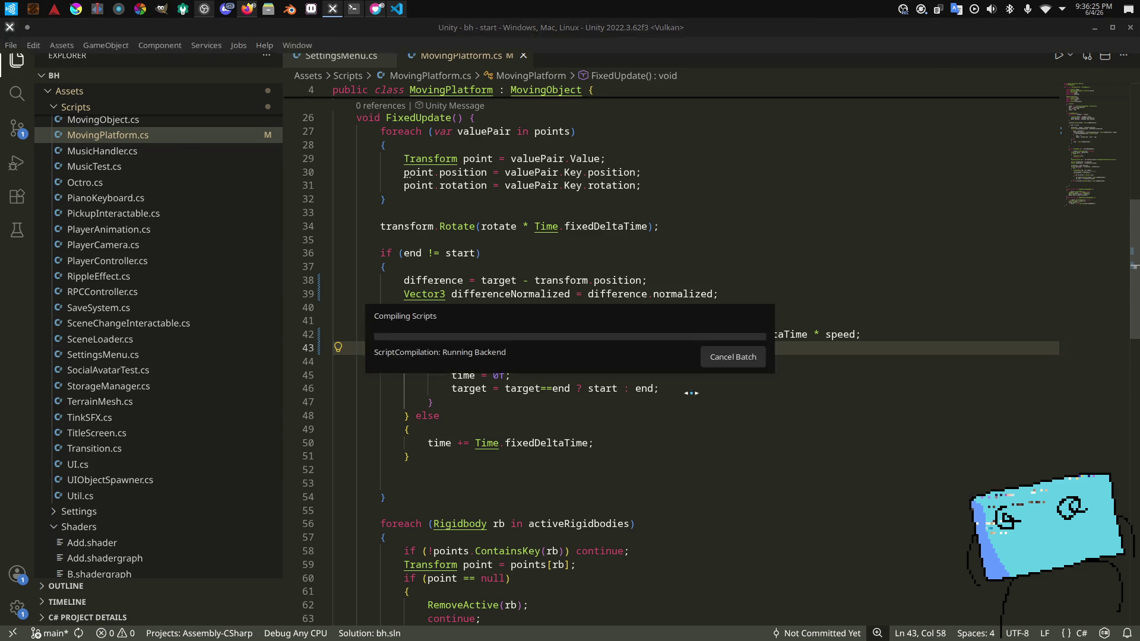
{"action": "key", "text": "alt+Tab"}
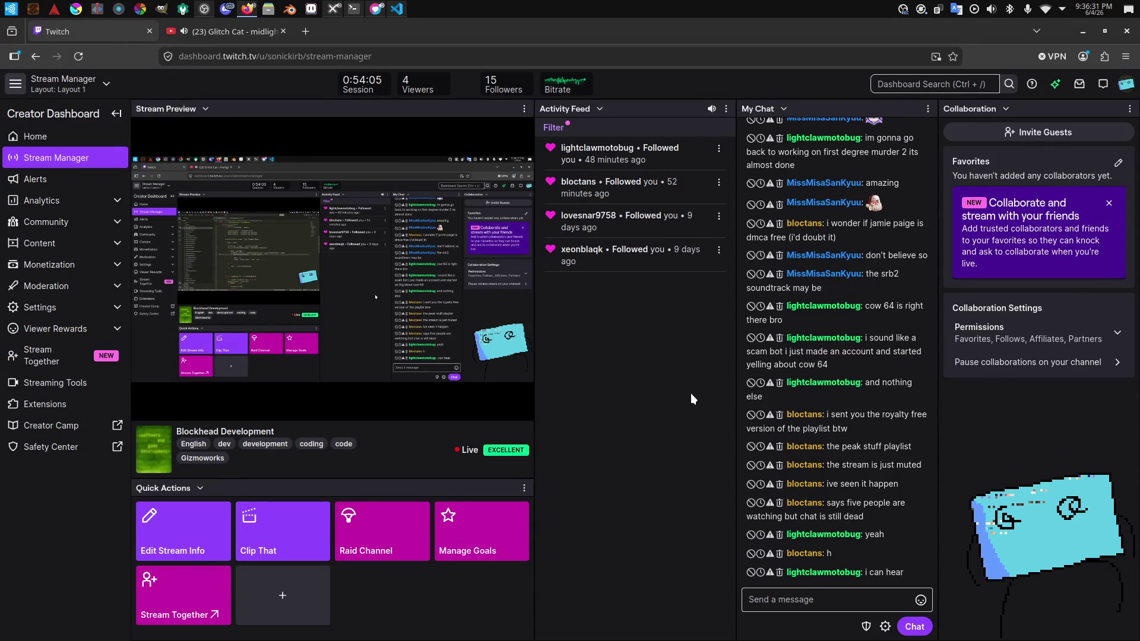
{"action": "key", "text": "alt+Tab"}
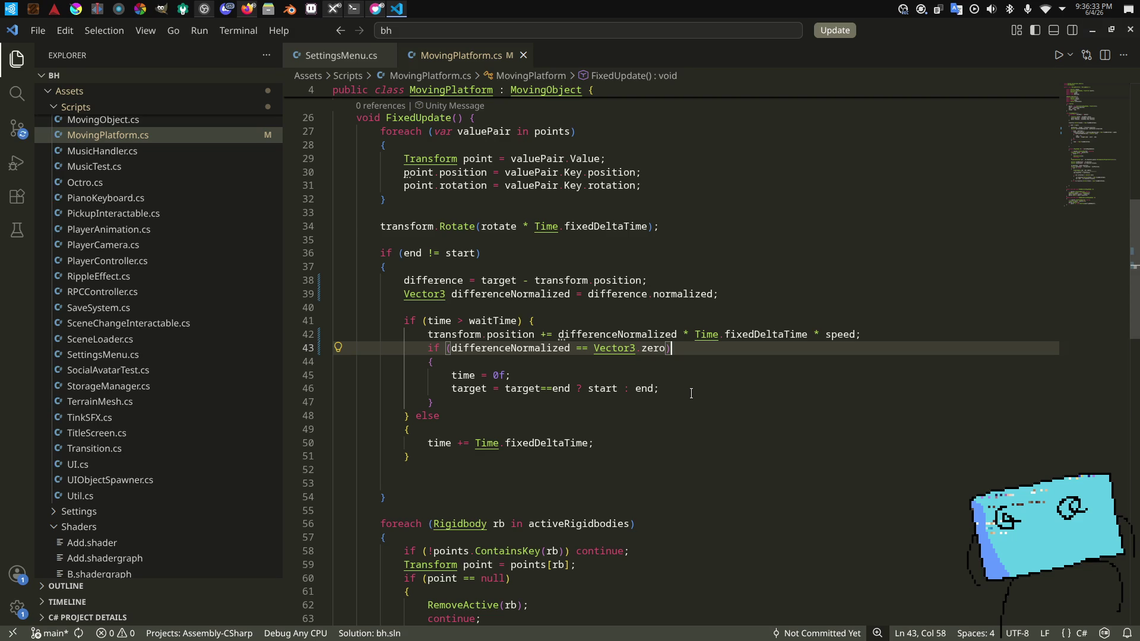
{"action": "key", "text": "Left"}
{"action": "key", "text": "BackSpace"}
{"action": "key", "text": "BackSpace"}
{"action": "key", "text": "BackSpace"}
{"action": "key", "text": "BackSpace"}
{"action": "key", "text": "BackSpace"}
{"action": "key", "text": "BackSpace"}
{"action": "type", "text": ".magnitude <"}
{"action": "type", "text": " 0.05tr"}
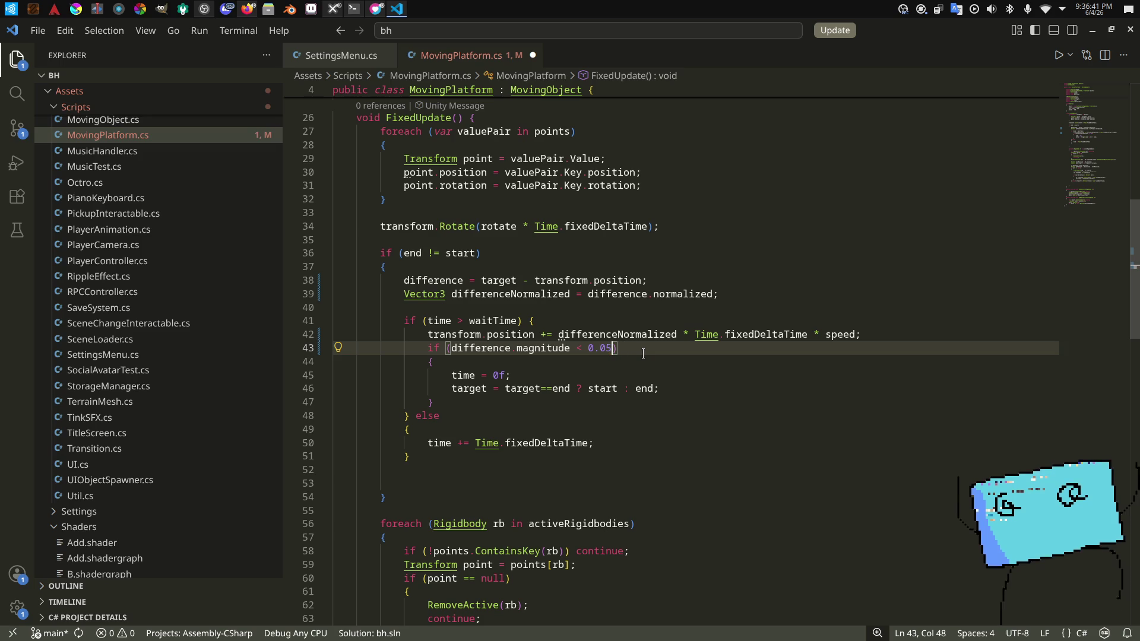
{"action": "key", "text": "BackSpace"}
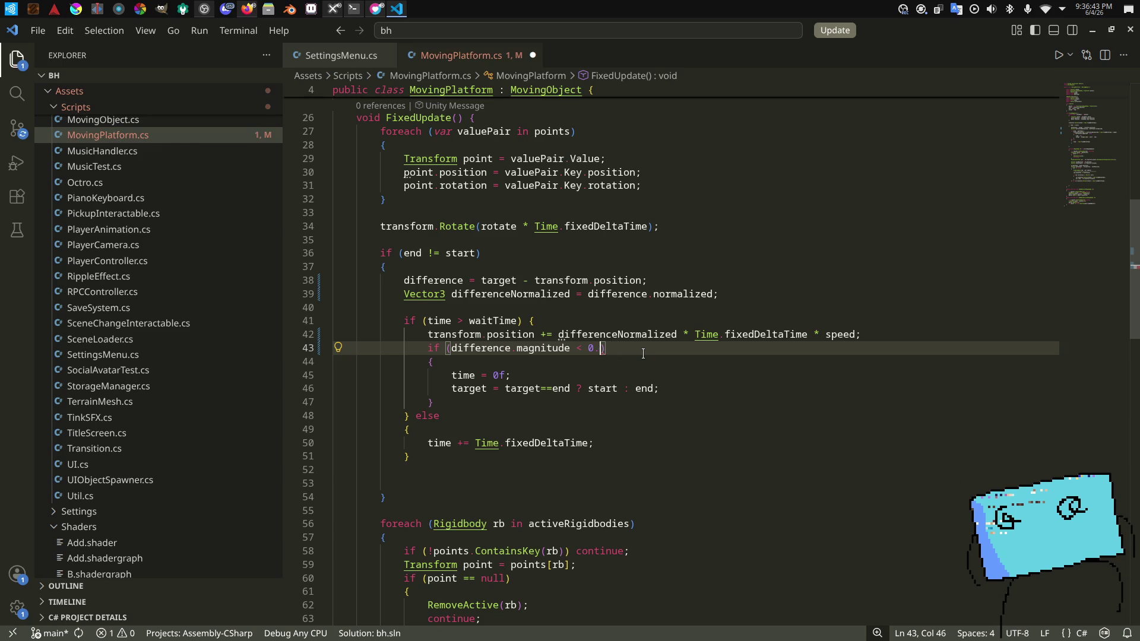
{"action": "key", "text": "ctrl+s"}
{"action": "key", "text": "alt+Tab"}
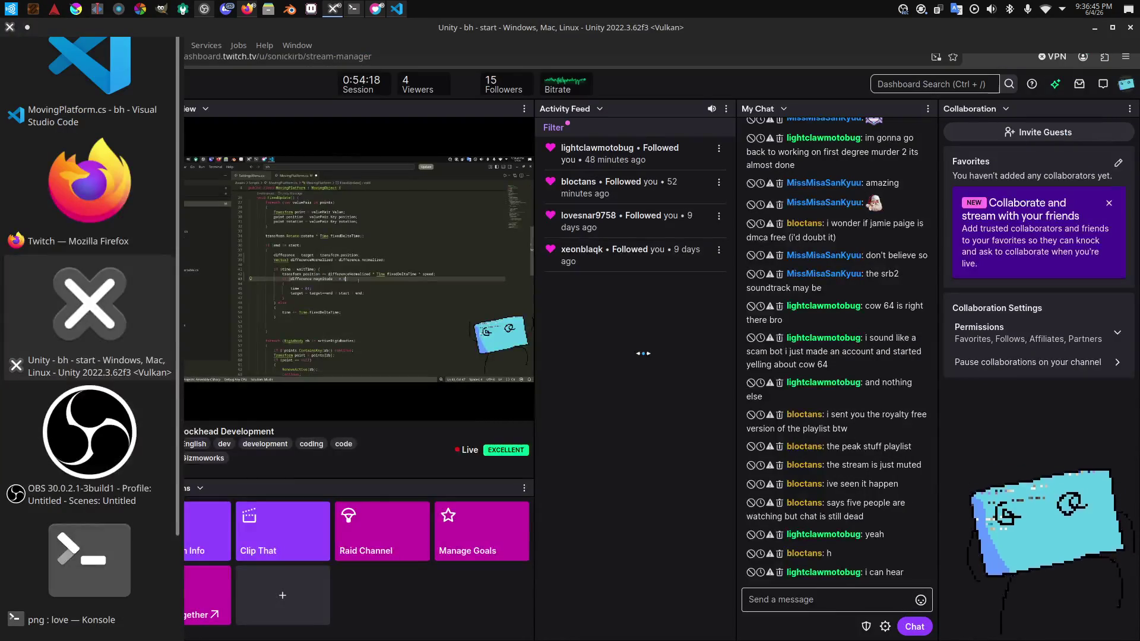
{"action": "key", "text": "alt+Tab"}
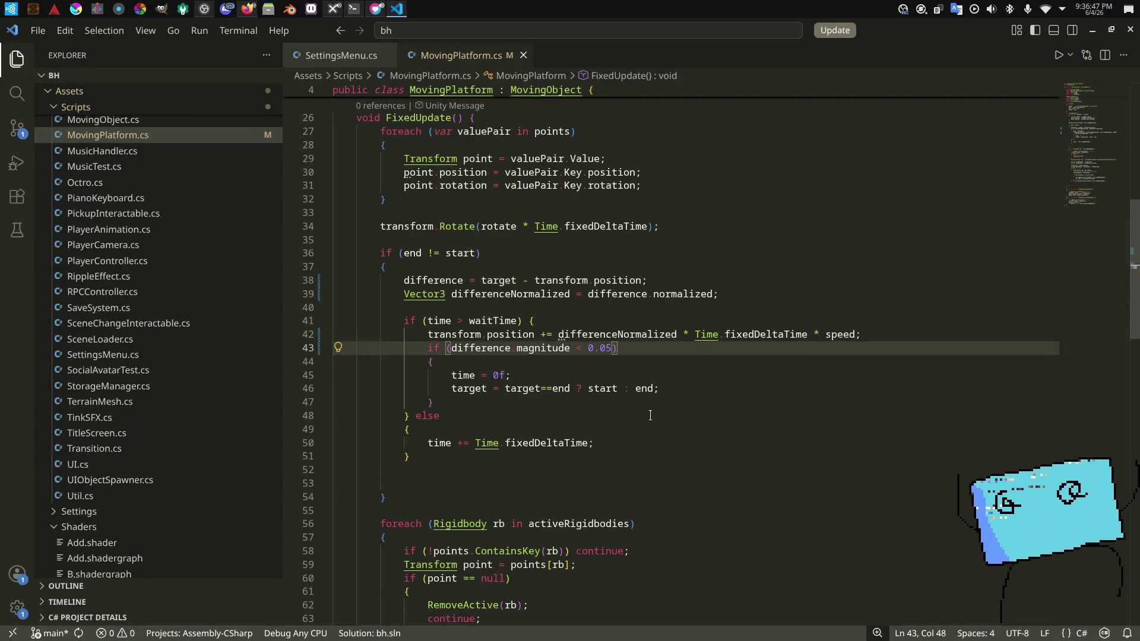
Step: Add 'transform.position = target;' as the first line of the arrival block in MovingPlatform.cs and save
{"action": "left_click", "coordinate": [677, 379]}
{"action": "key", "text": "Up"}
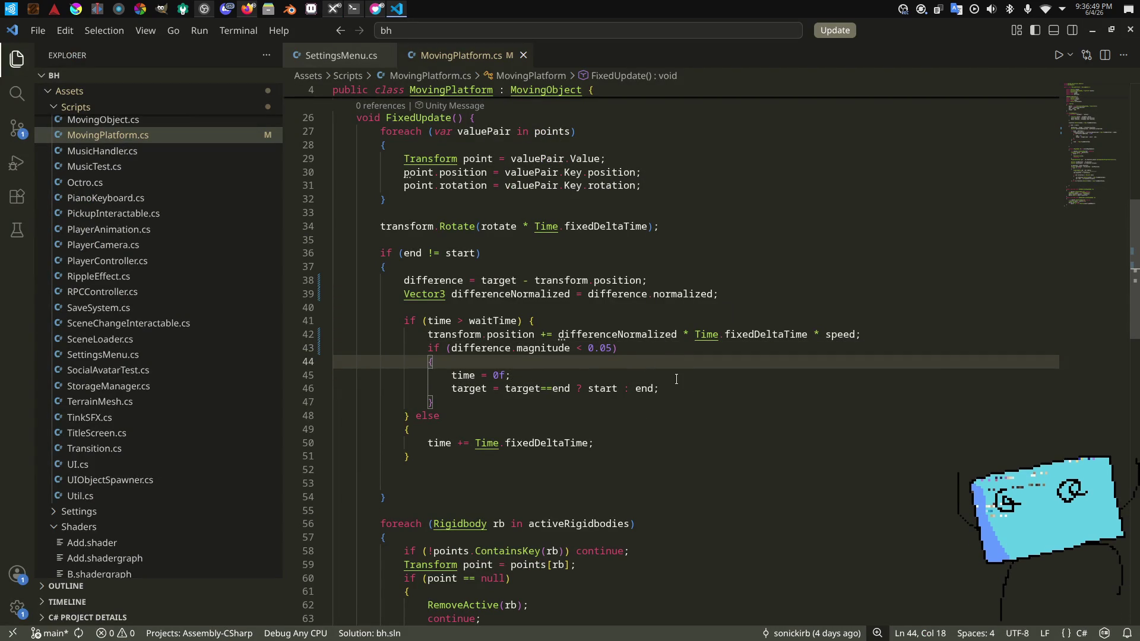
{"action": "key", "text": "Return"}
{"action": "type", "text": "transform.po"}
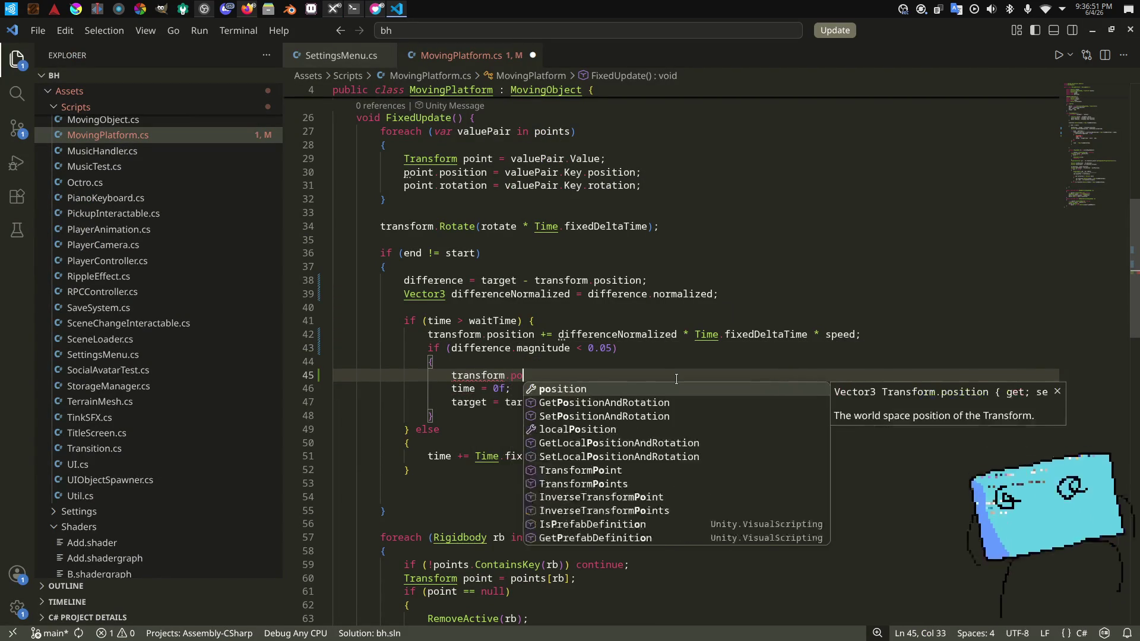
{"action": "key", "text": "Tab"}
{"action": "type", "text": "= target;"}
{"action": "key", "text": "ctrl+s"}
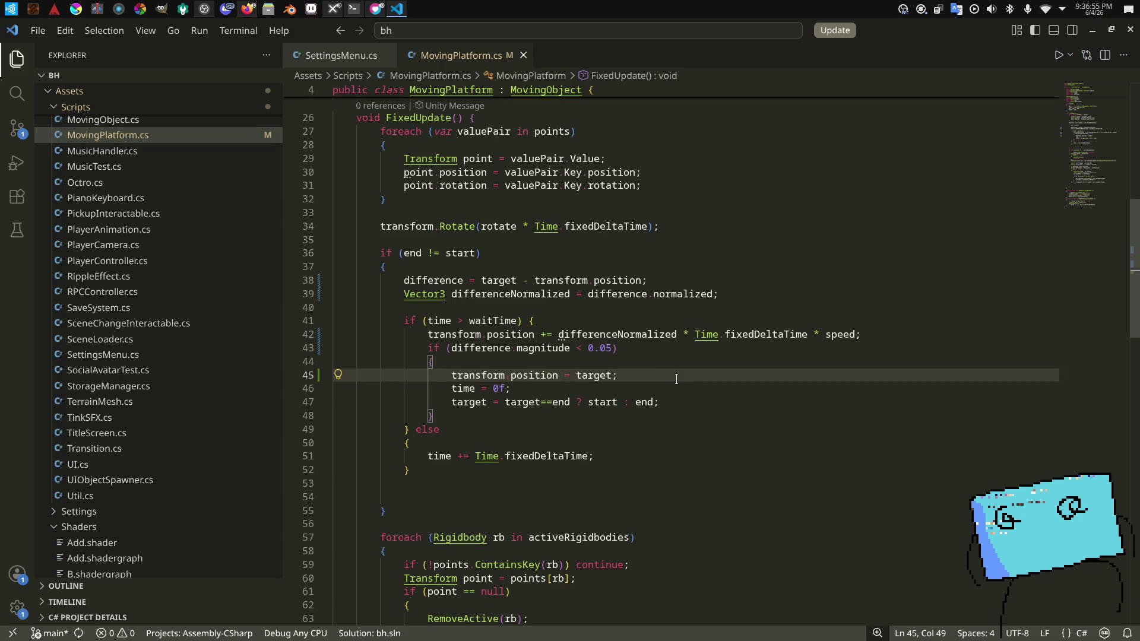
{"action": "left_click", "coordinate": [665, 355]}
{"action": "key", "text": "alt+Tab"}
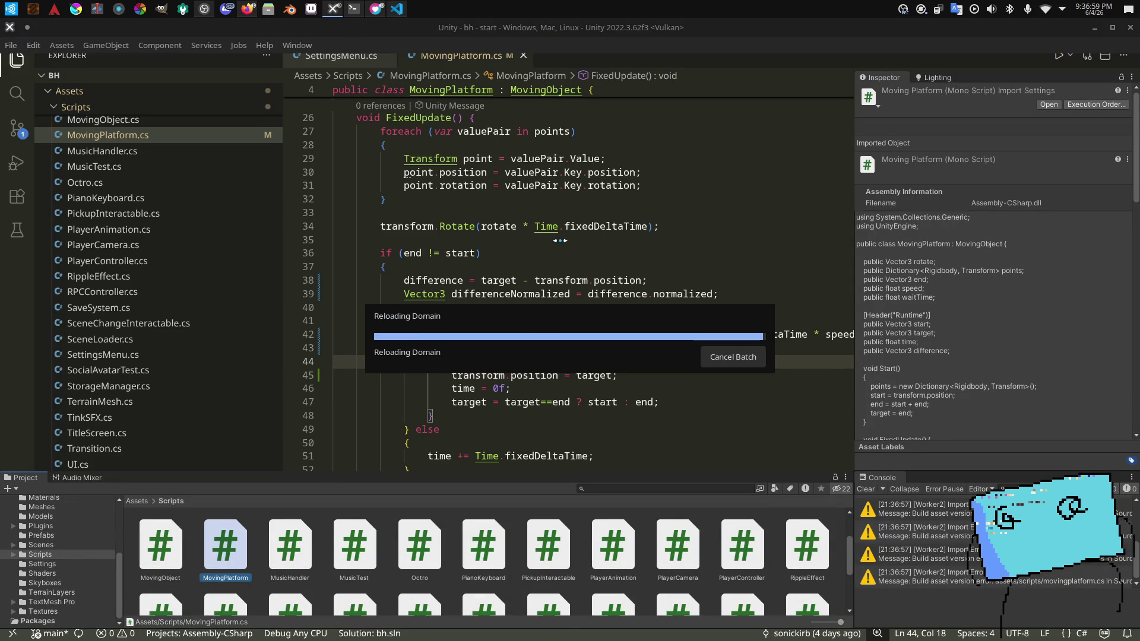
Step: In Konsole, go to the bh project folder and run the push script with a moving-platform fix message
{"action": "key", "text": "super"}
{"action": "type", "text": "konsole"}
{"action": "key", "text": "Return"}
{"action": "type", "text": "cd Develo"}
{"action": "type", "text": "github"}
{"action": "key", "text": "Return"}
{"action": "type", "text": "ckir"}
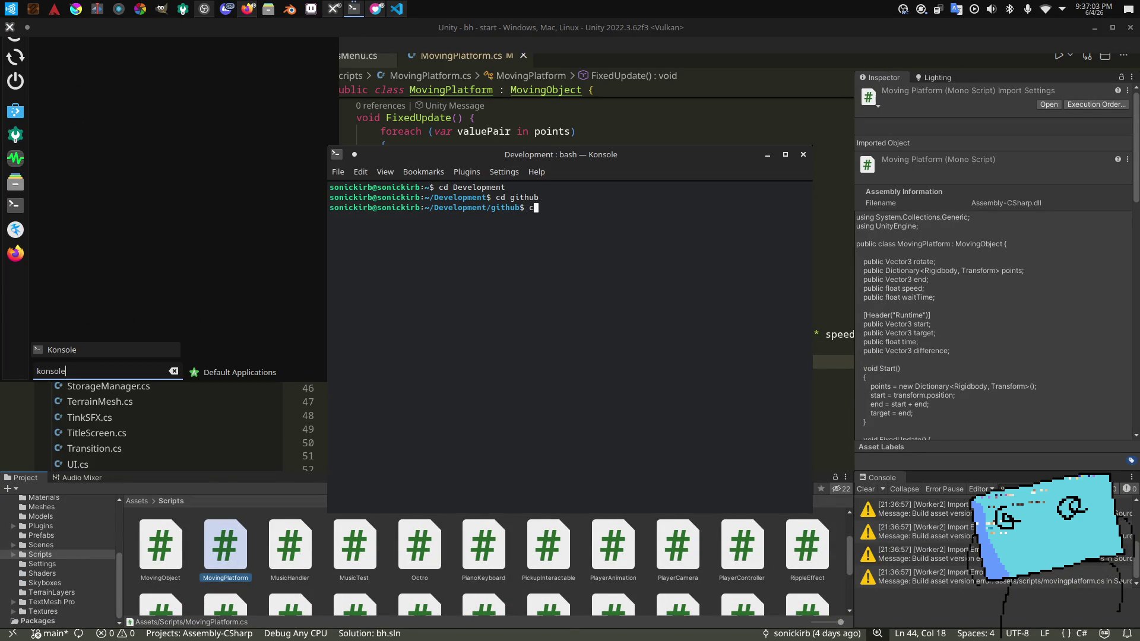
{"action": "type", "text": "b-bhstudios"}
{"action": "key", "text": "Return"}
{"action": "type", "text": "cd bh"}
{"action": "key", "text": "Return"}
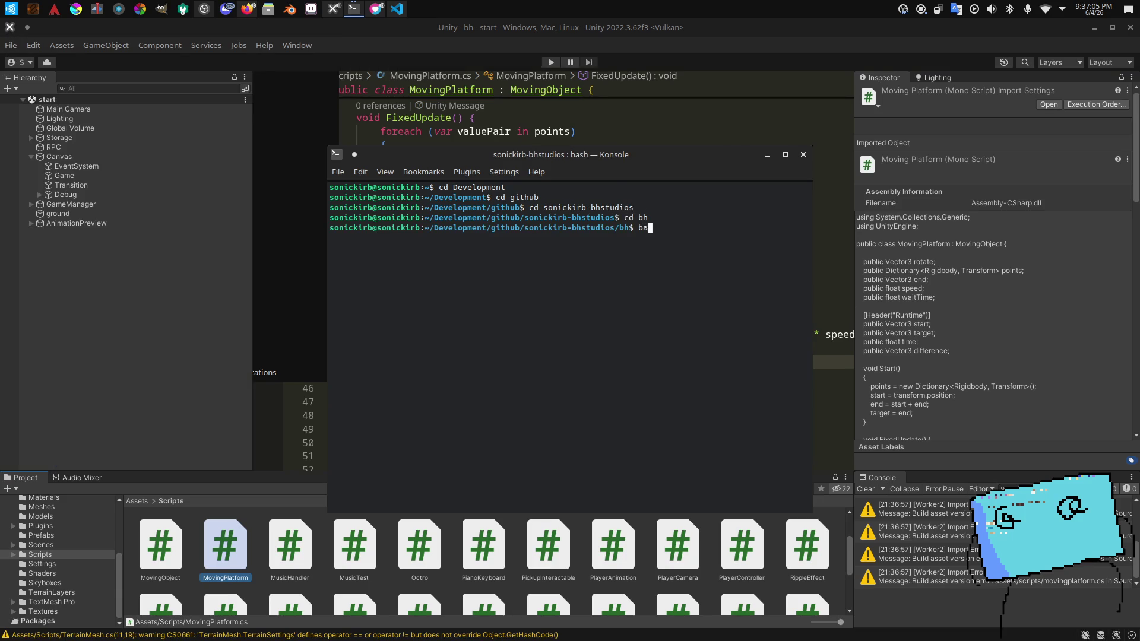
{"action": "type", "text": "bash push.bash"}
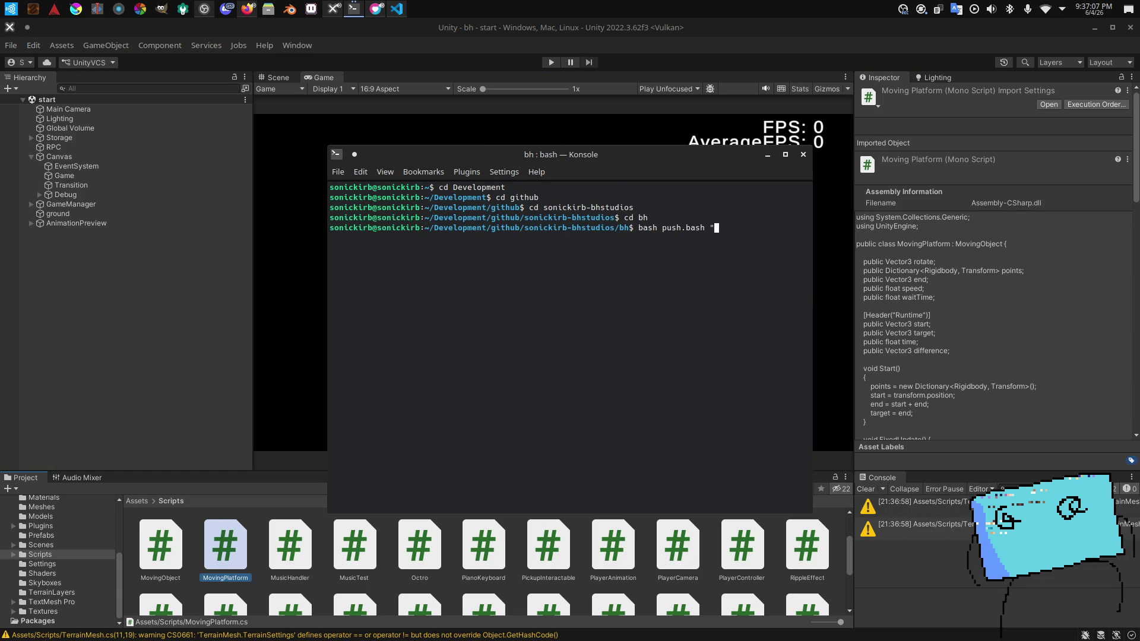
{"action": "type", "text": "fix moving platform differenc"}
{"action": "type", "text": "e\""}
{"action": "key", "text": "Return"}
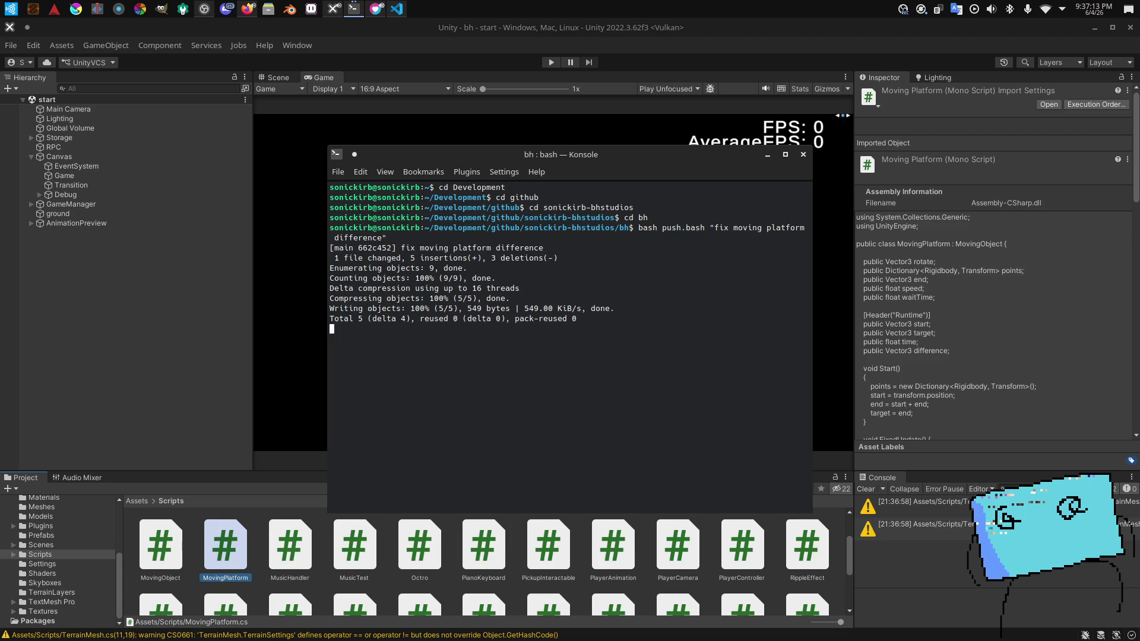
Step: Close the terminal, set the Game view to Play Maximized, and start play mode
{"action": "left_click", "coordinate": [803, 155]}
{"action": "left_click", "coordinate": [678, 88]}
{"action": "left_click", "coordinate": [703, 120]}
{"action": "left_click", "coordinate": [550, 62]}
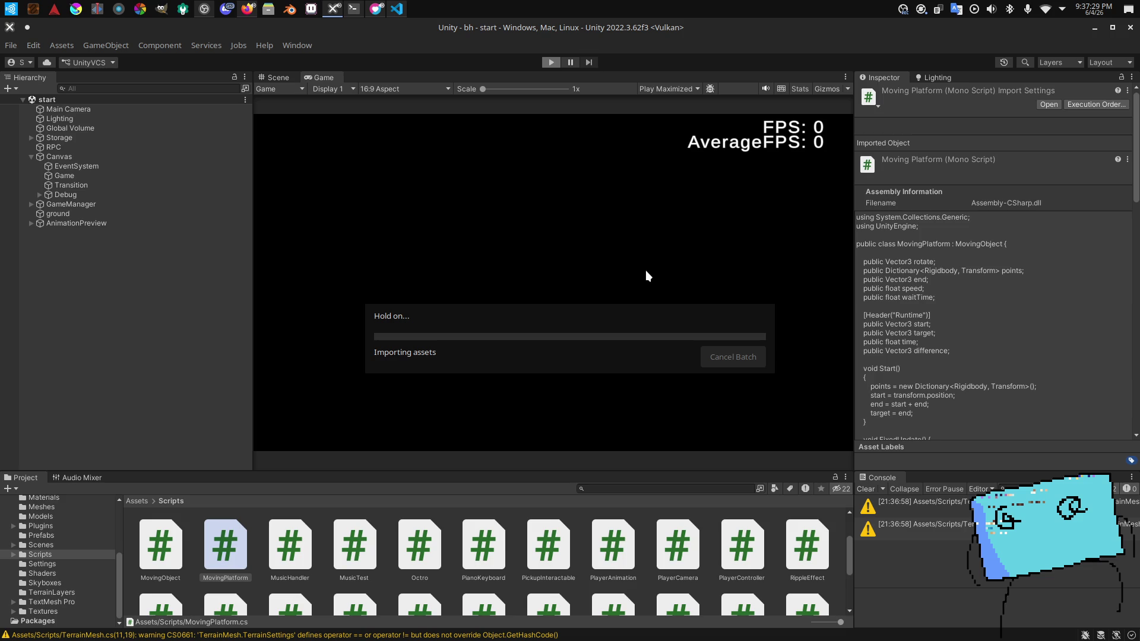
Step: Return to the running game and leave the title menu to load the hub
{"action": "key", "text": "alt+Tab"}
{"action": "key", "text": "alt+Tab"}
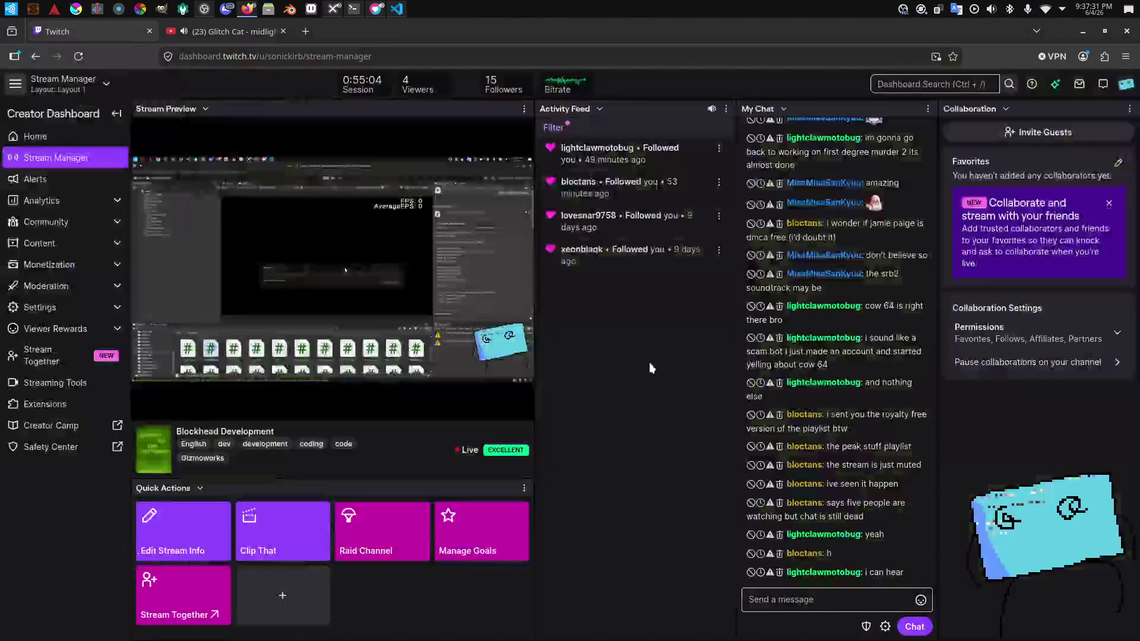
{"action": "key", "text": "alt+Tab"}
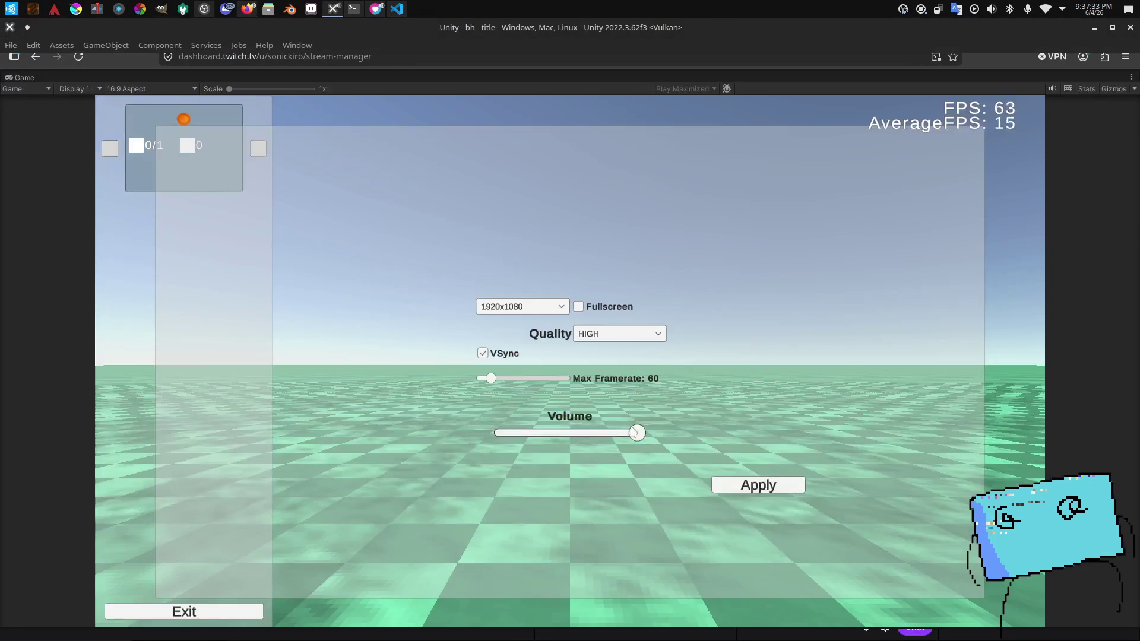
{"action": "left_click", "coordinate": [142, 121]}
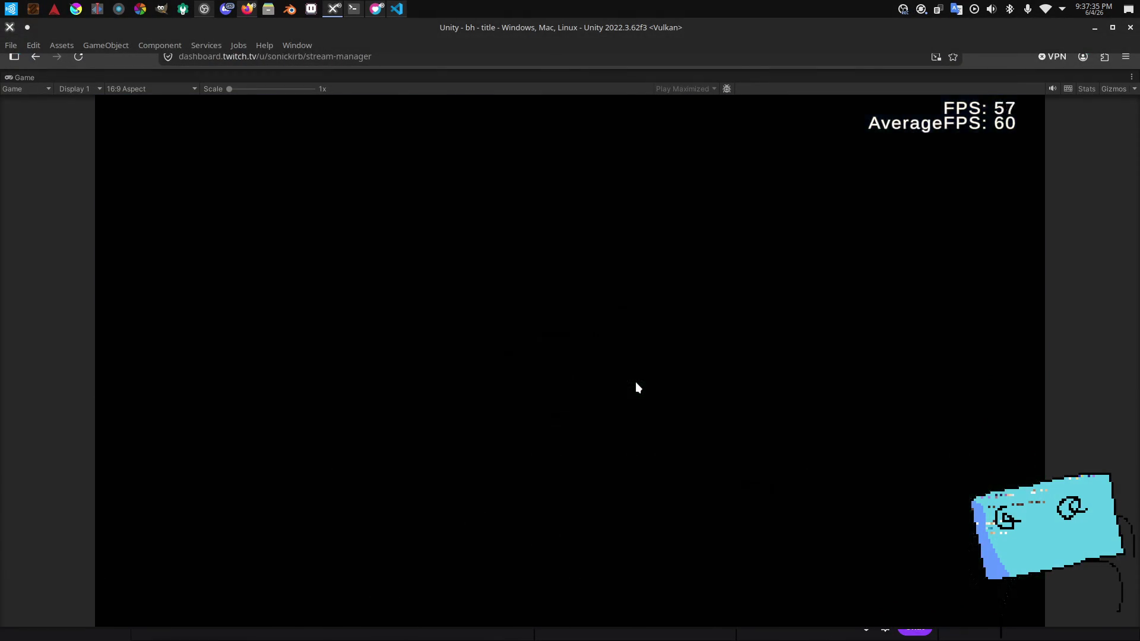
Step: Walk from the hub through the grey cubes into testmap, then onto the pool wall and into the water
{"action": "key", "text": "w"}
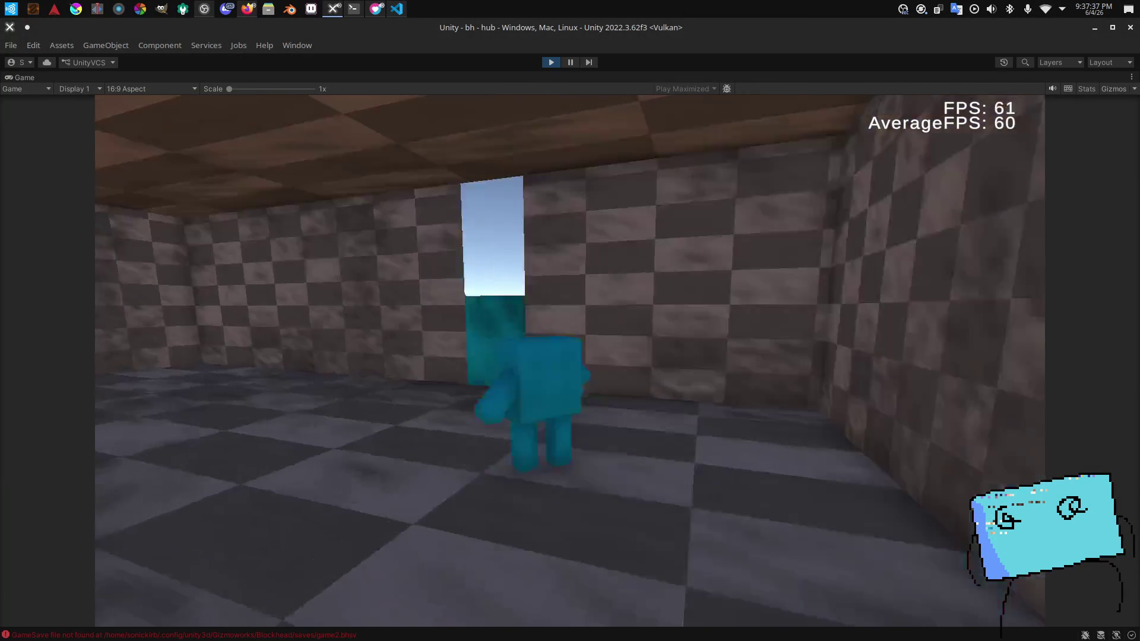
{"action": "key", "text": "w"}
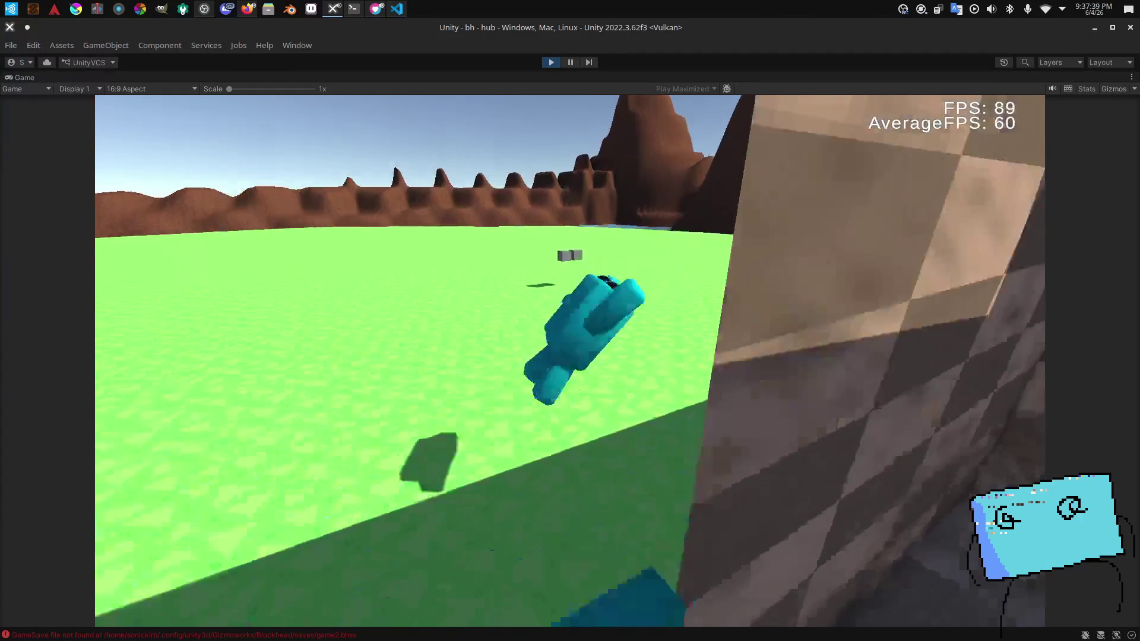
{"action": "key", "text": "w"}
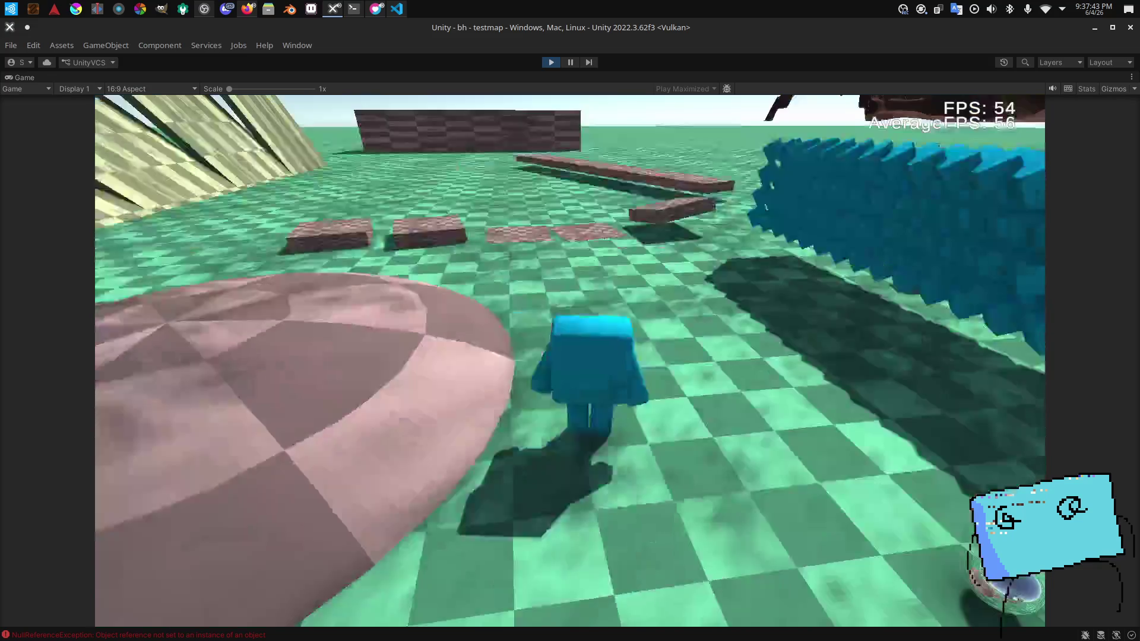
{"action": "key", "text": "w"}
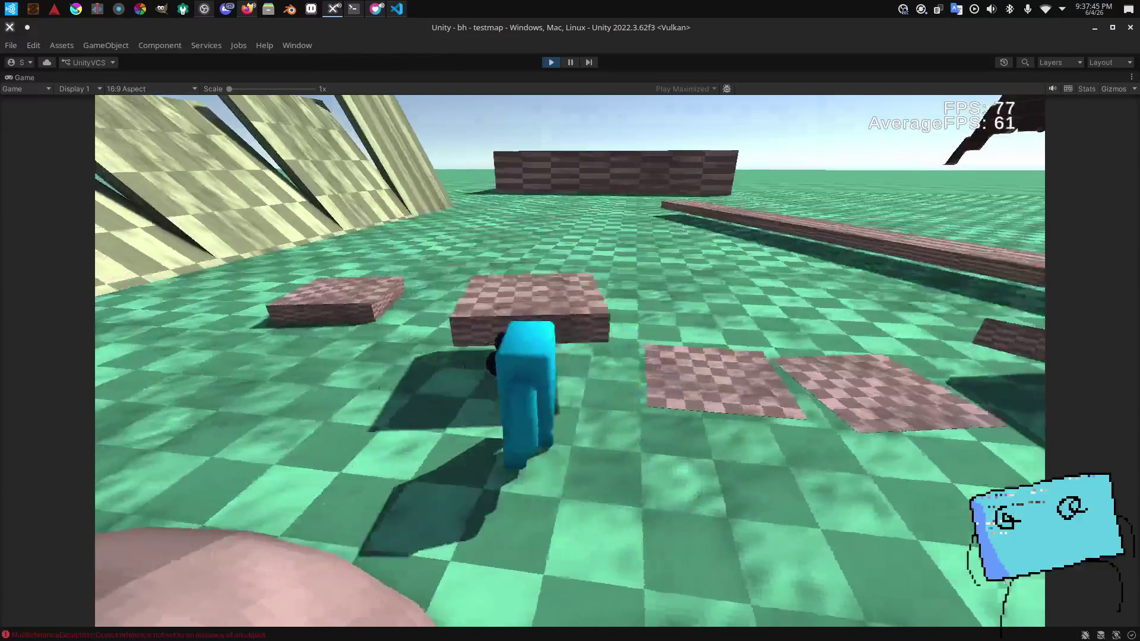
{"action": "key", "text": "w"}
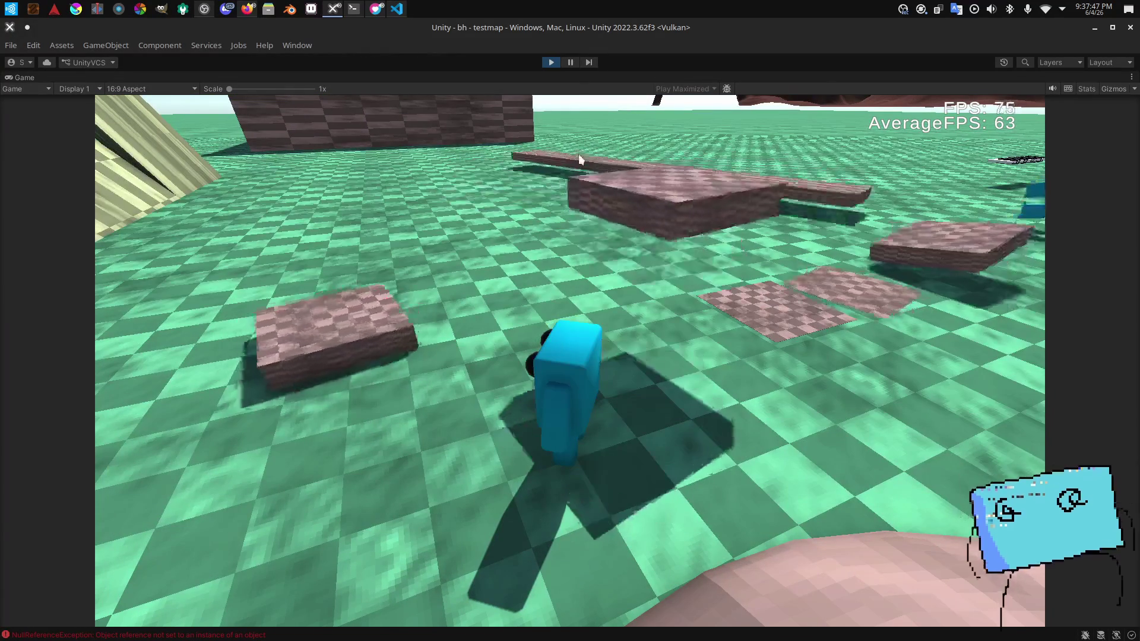
{"action": "key", "text": "w"}
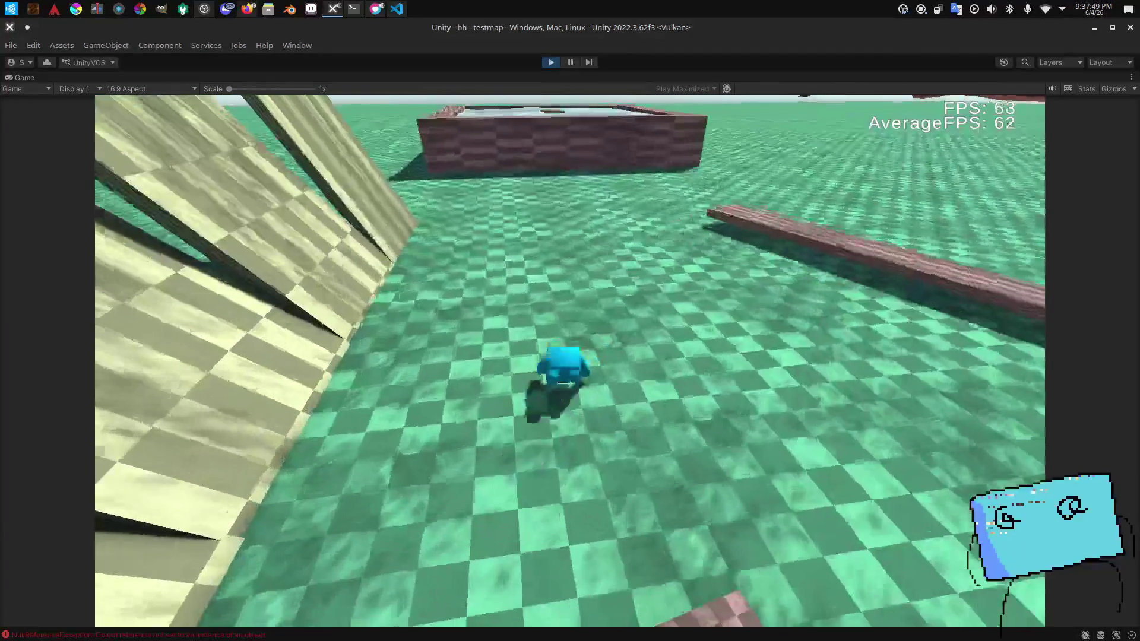
{"action": "key", "text": "w"}
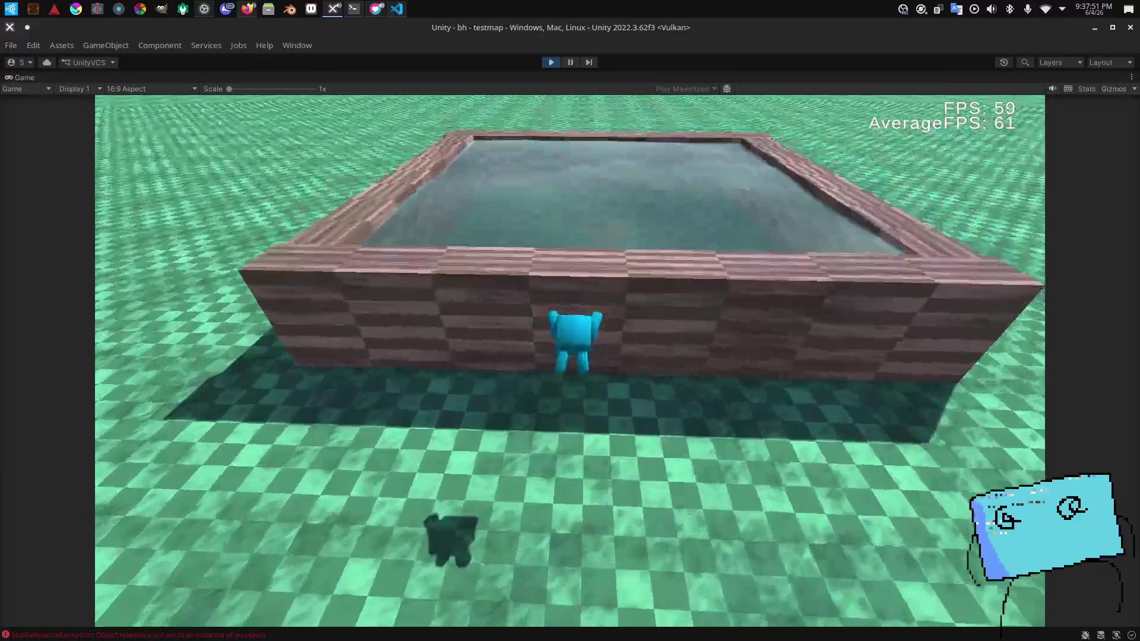
{"action": "key", "text": "w"}
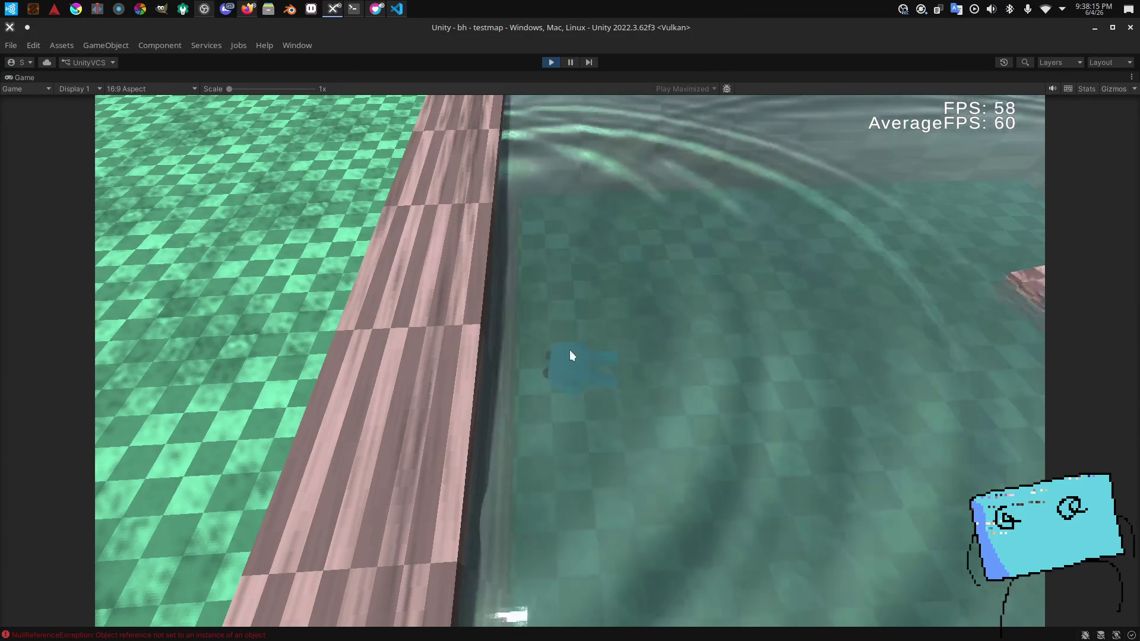
Step: Swim around the pool, diving and resurfacing several times while turning the camera
{"action": "mouse_move", "coordinate": [590, 309]}
{"action": "left_mouse_down"}
{"action": "mouse_move", "coordinate": [552, 309]}
{"action": "mouse_move", "coordinate": [589, 310]}
{"action": "left_mouse_up"}
{"action": "key", "text": "Left"}
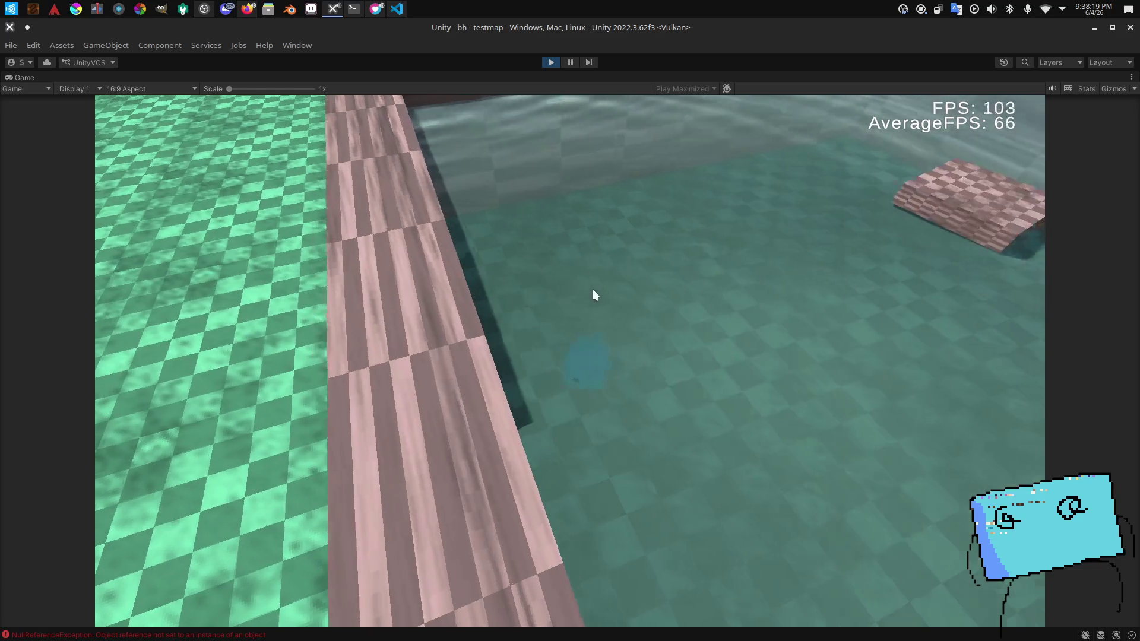
{"action": "key", "text": "Left"}
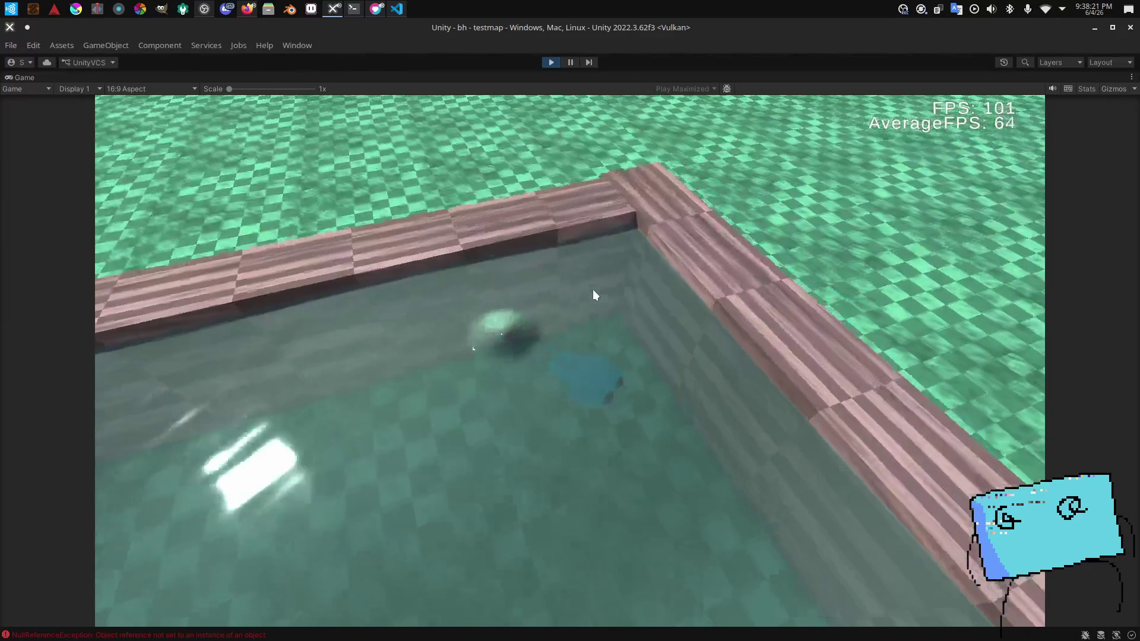
{"action": "key", "text": "Left"}
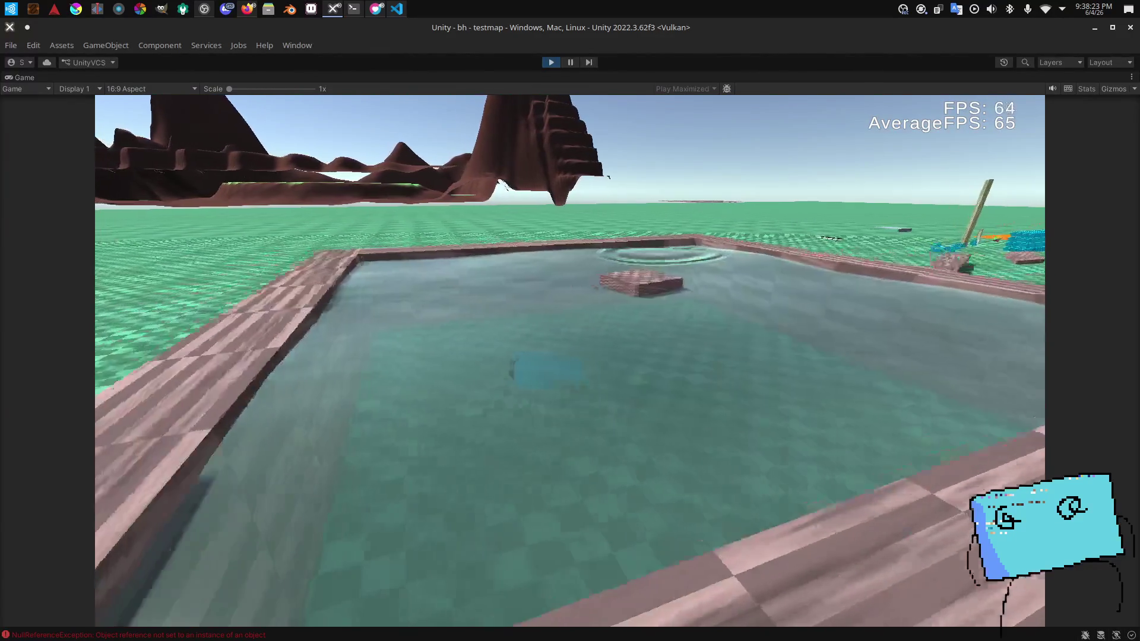
{"action": "key", "text": "Left"}
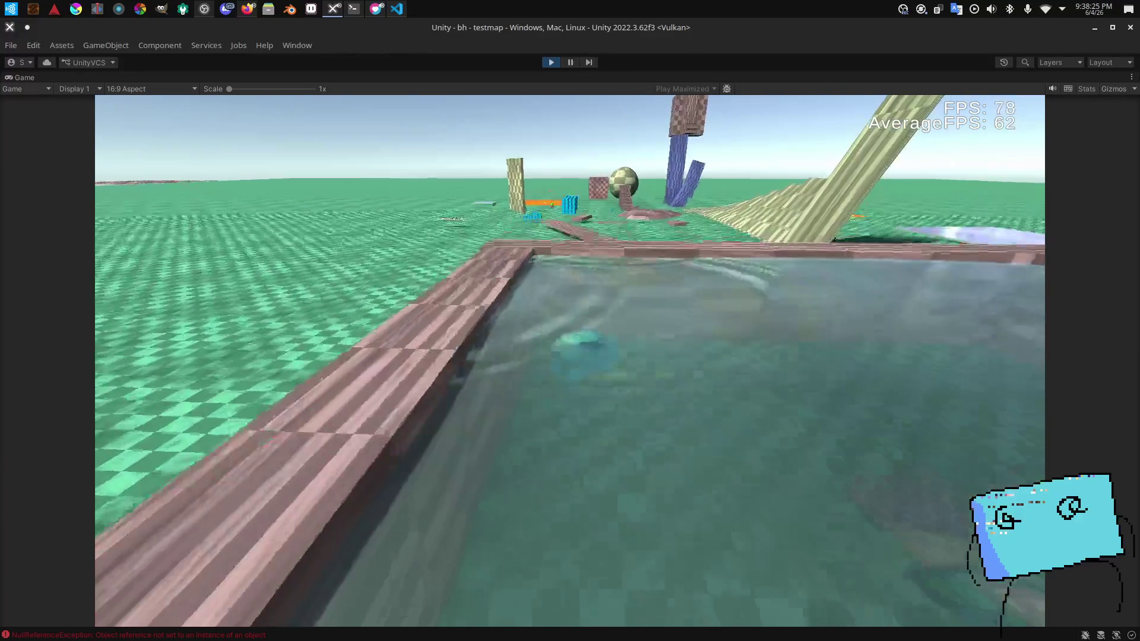
{"action": "key", "text": "Left"}
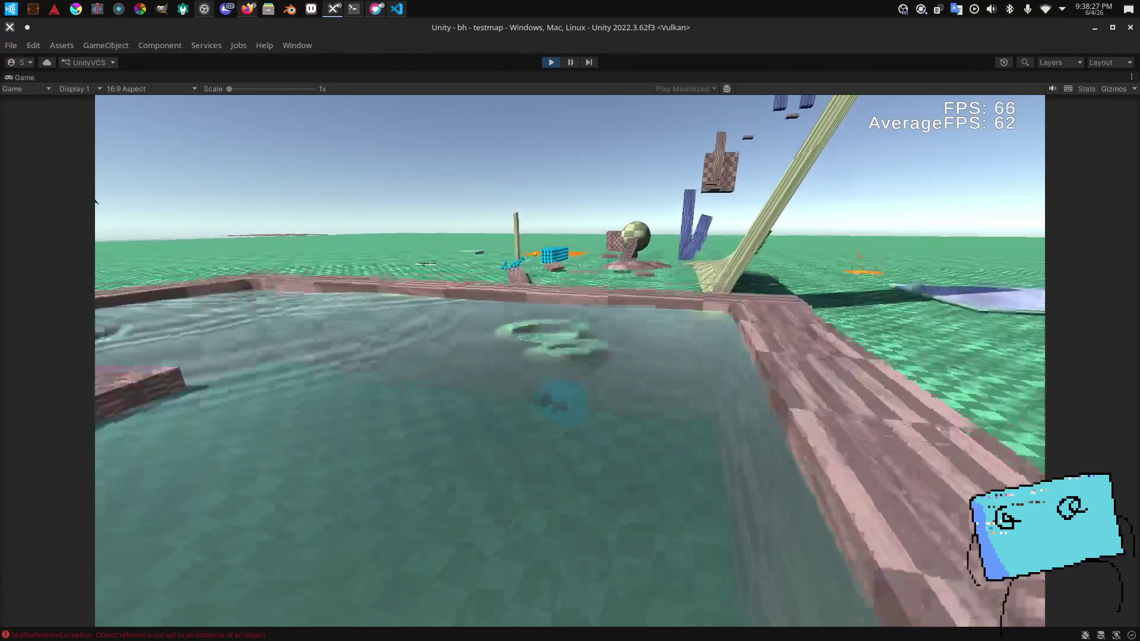
{"action": "key", "text": "Left"}
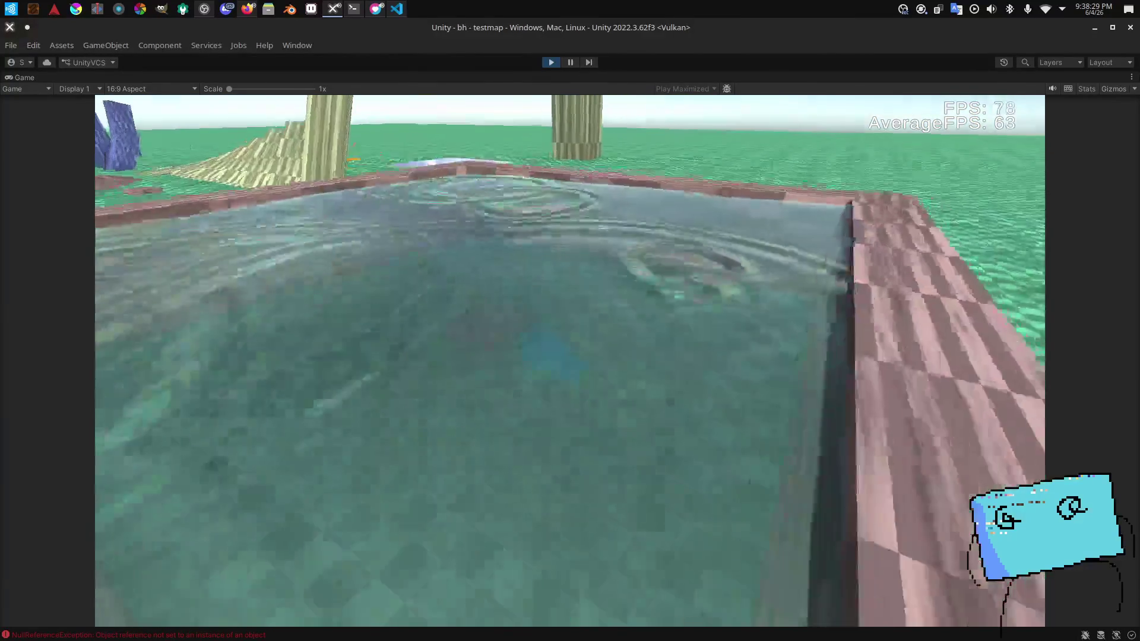
{"action": "key", "text": "Left"}
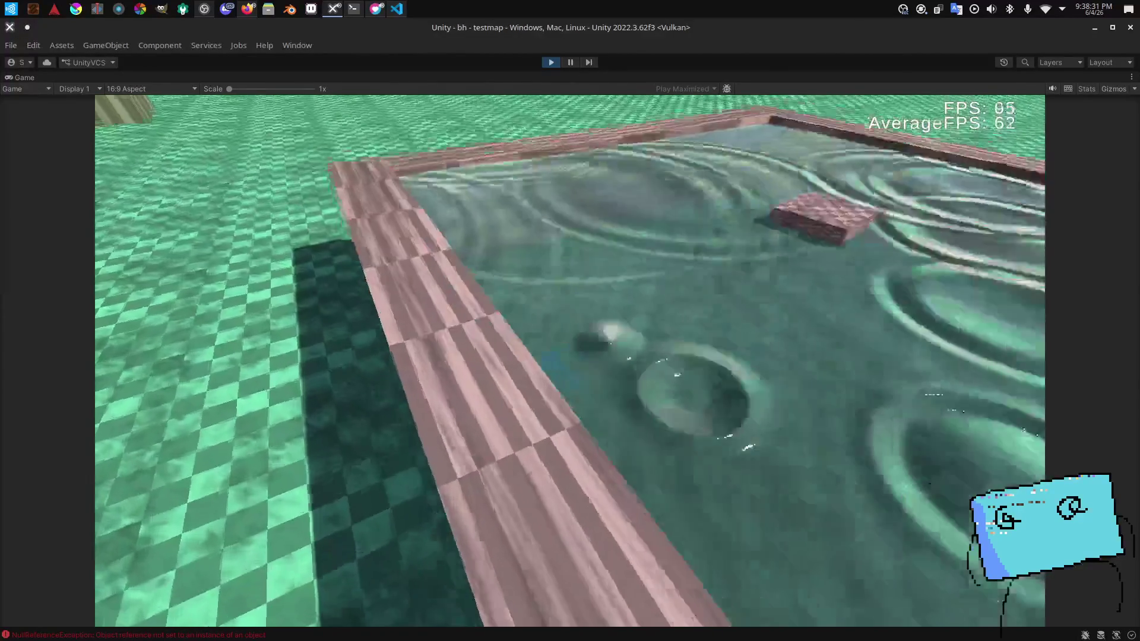
{"action": "key", "text": "Left"}
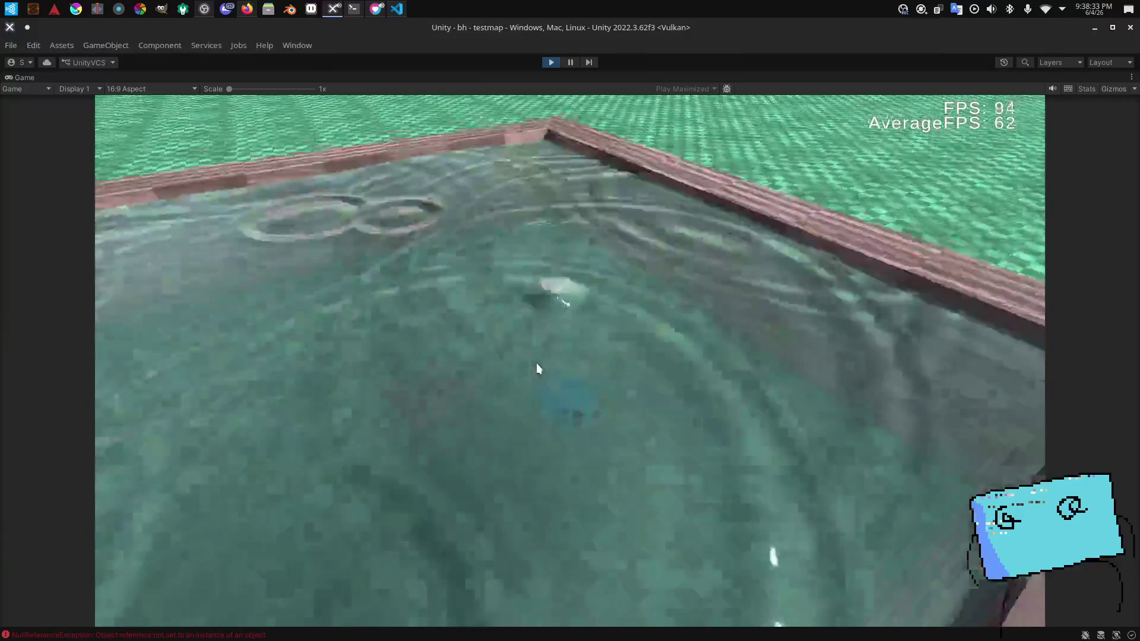
{"action": "key", "text": "Left"}
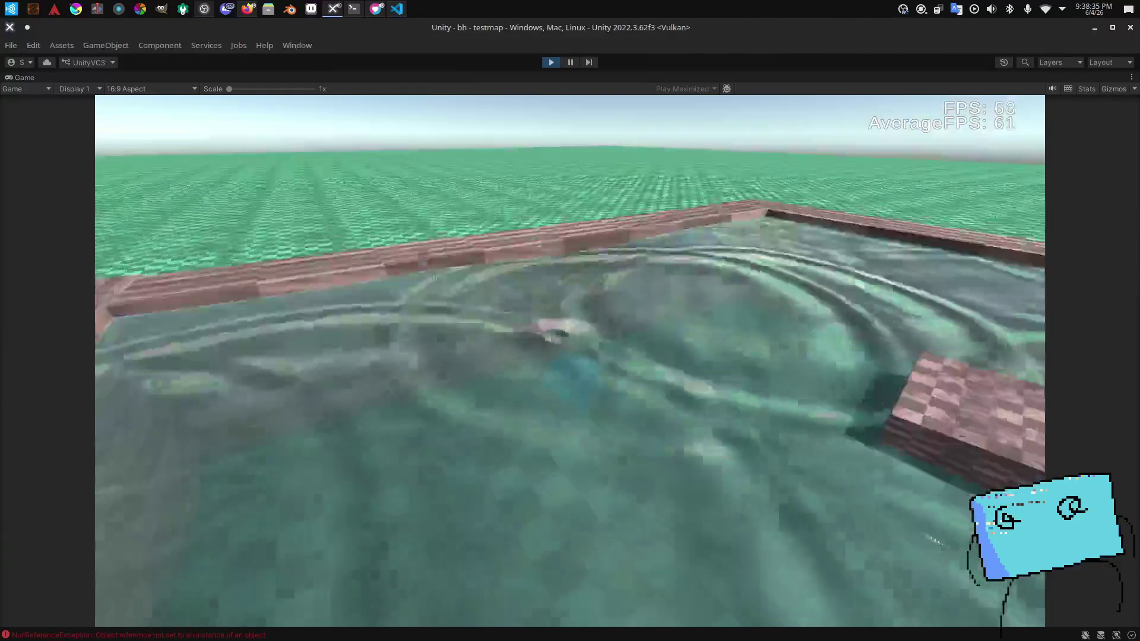
{"action": "key", "text": "Left"}
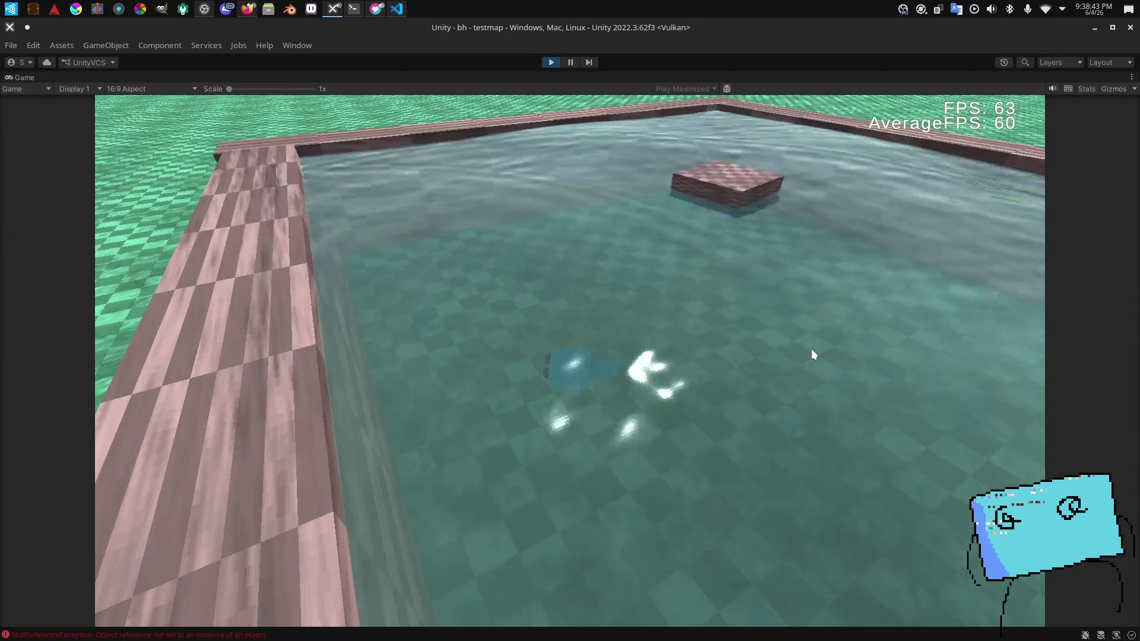
{"action": "key", "text": "alt+Tab"}
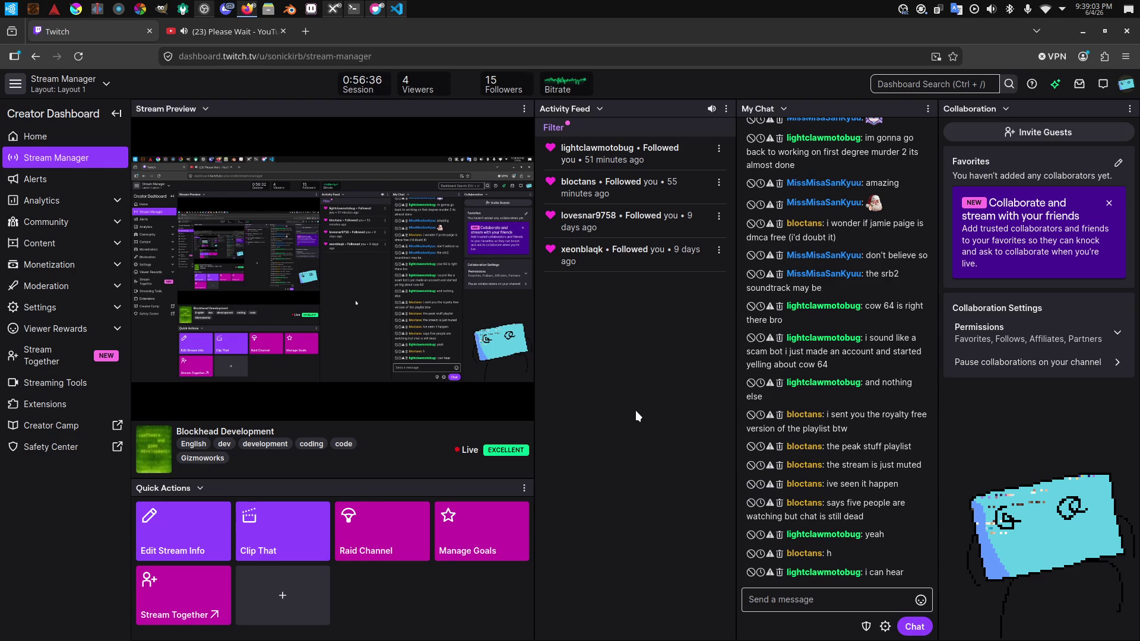
Step: Check the YouTube Please Wait browser tab, then return to the Twitch dashboard tab
{"action": "key", "text": "alt+Tab"}
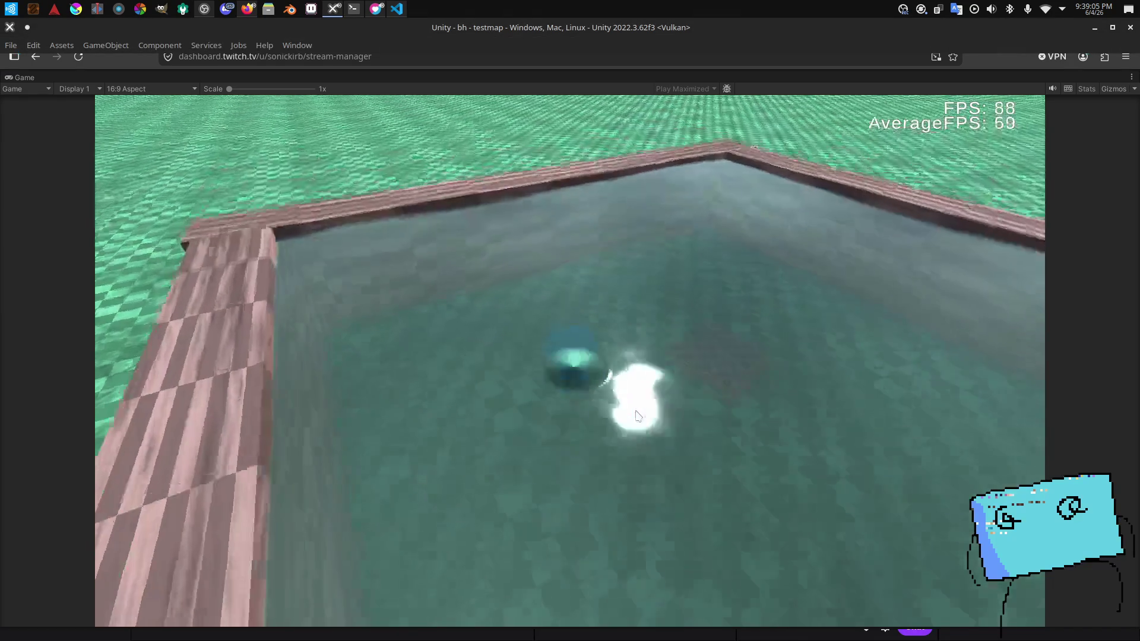
{"action": "key", "text": "alt+Tab"}
{"action": "left_click", "coordinate": [222, 34]}
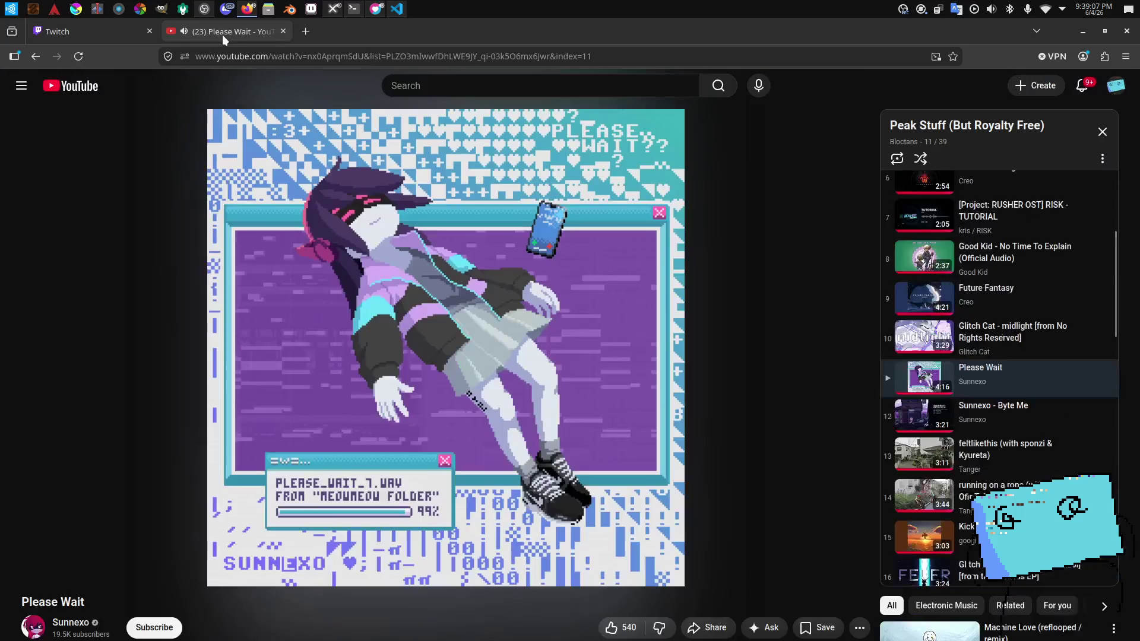
{"action": "mouse_move", "coordinate": [92, 33]}
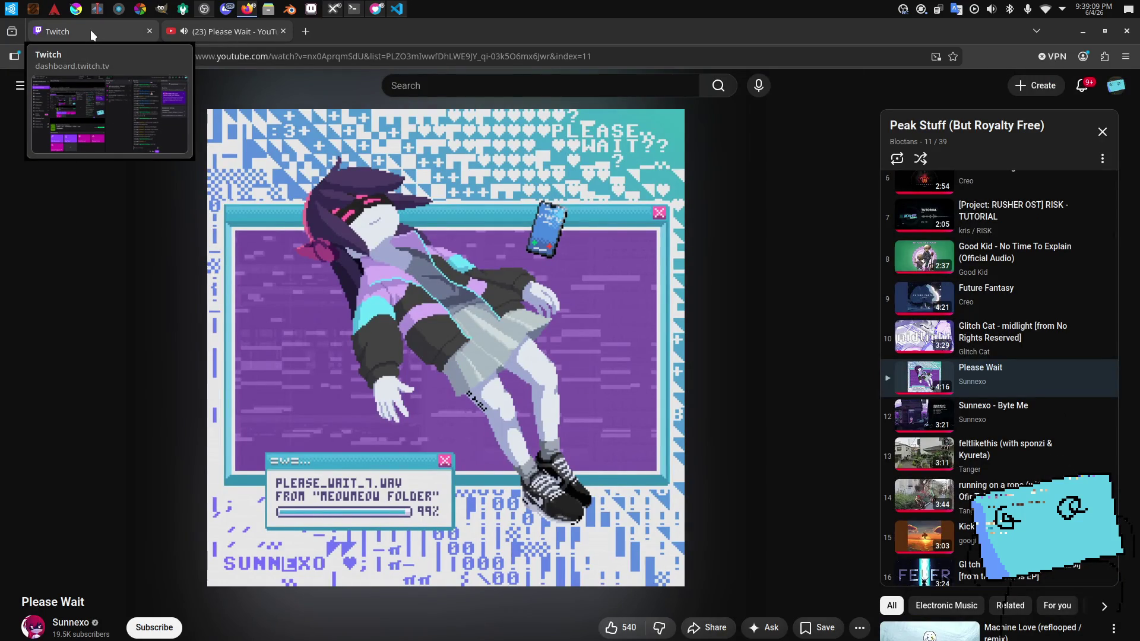
{"action": "left_click", "coordinate": [90, 30]}
Step: Climb the character out onto the pool edge and stop the playtest
{"action": "key", "text": "alt+Tab"}
{"action": "left_click", "coordinate": [565, 362]}
{"action": "key", "text": "w"}
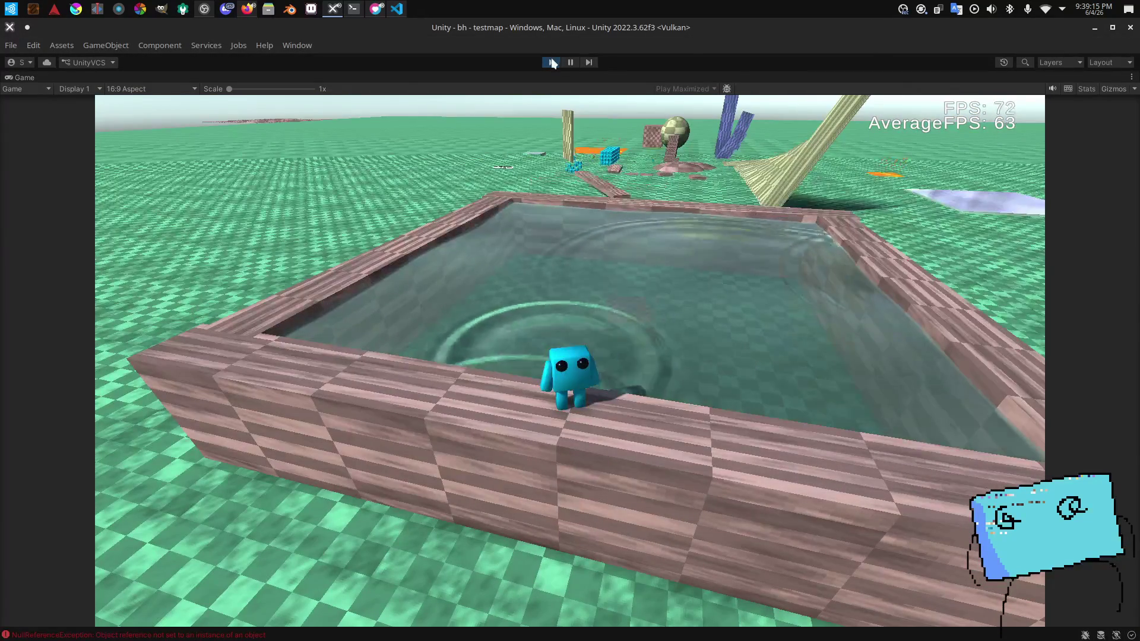
{"action": "left_click", "coordinate": [553, 63]}
Step: Bring up OBS and switch the stream output to a black scene
{"action": "key", "text": "alt+Tab"}
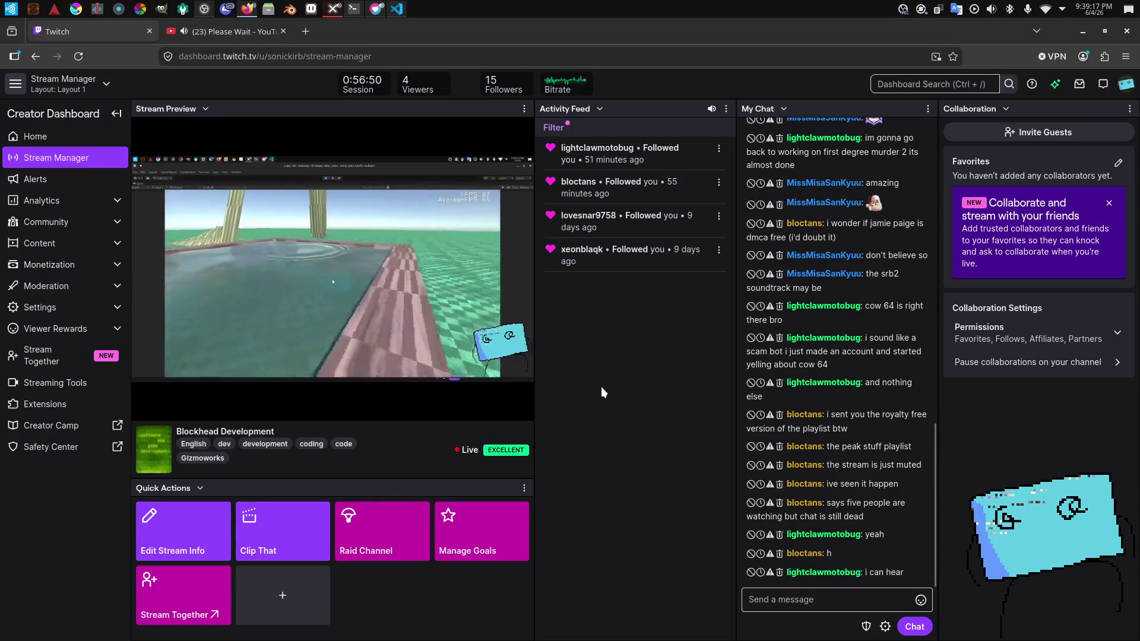
{"action": "key", "text": "alt+Tab"}
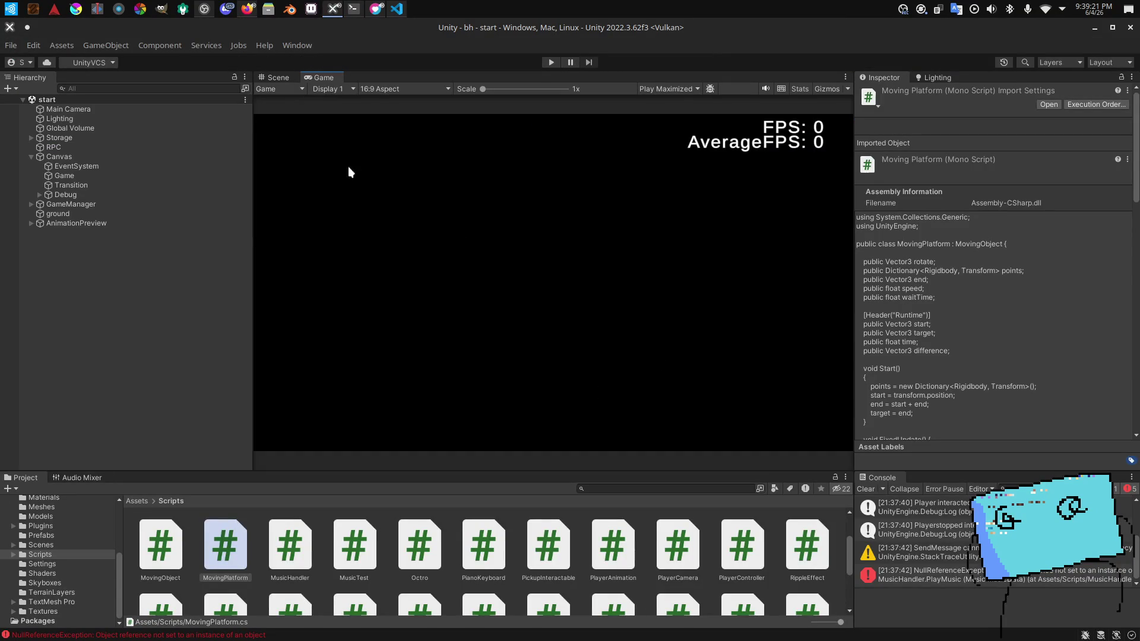
{"action": "key", "text": "alt+Tab"}
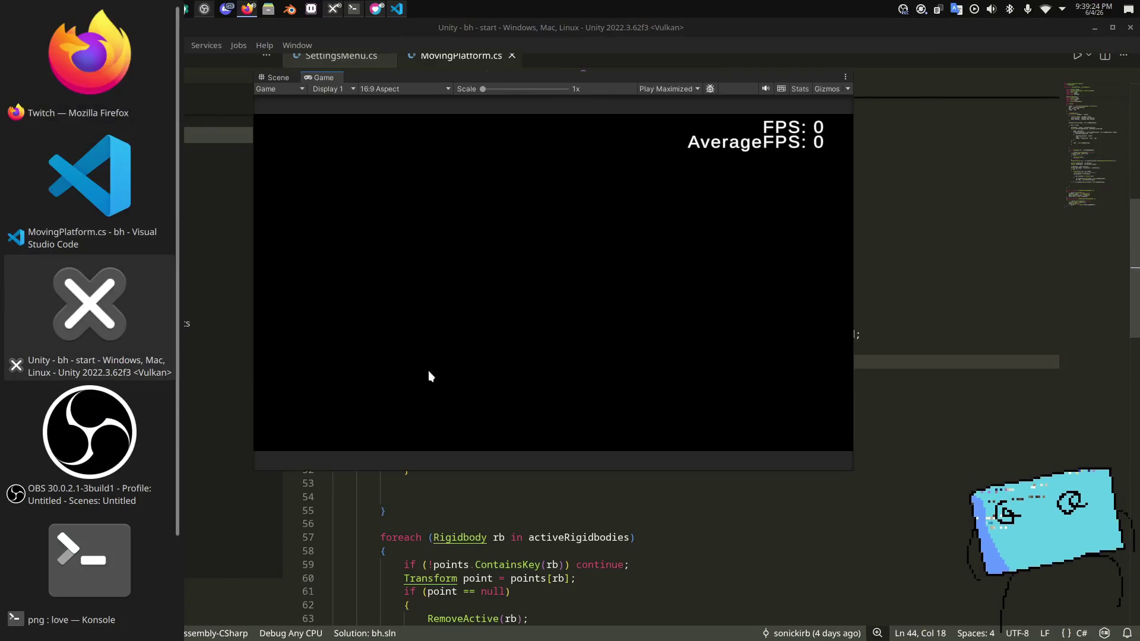
{"action": "key", "text": "alt+Tab"}
{"action": "left_click", "coordinate": [309, 414]}
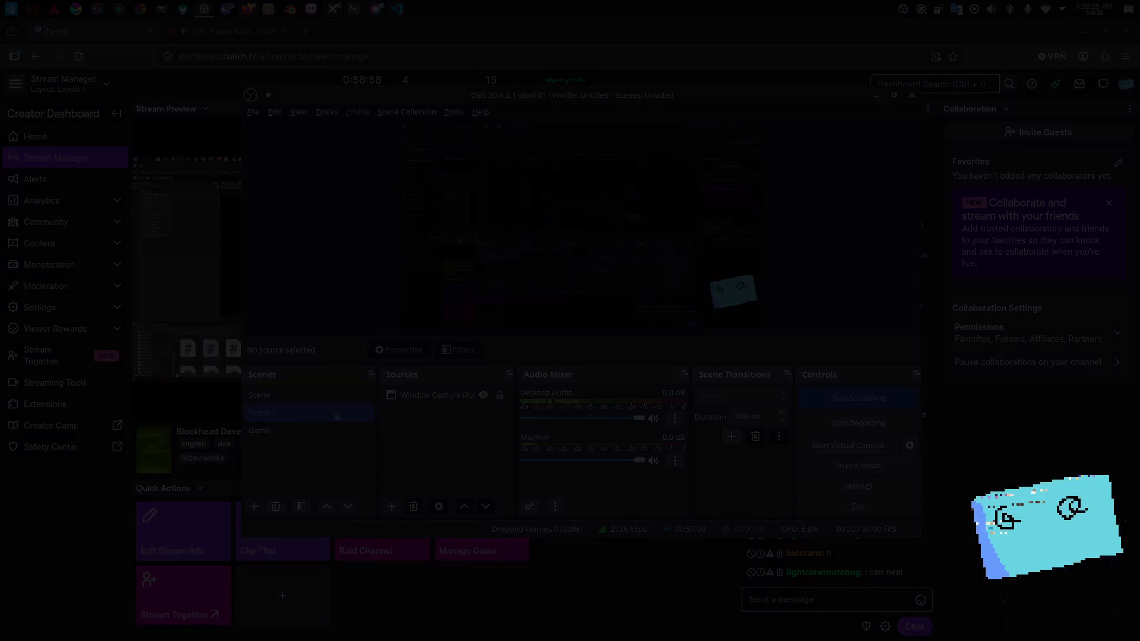
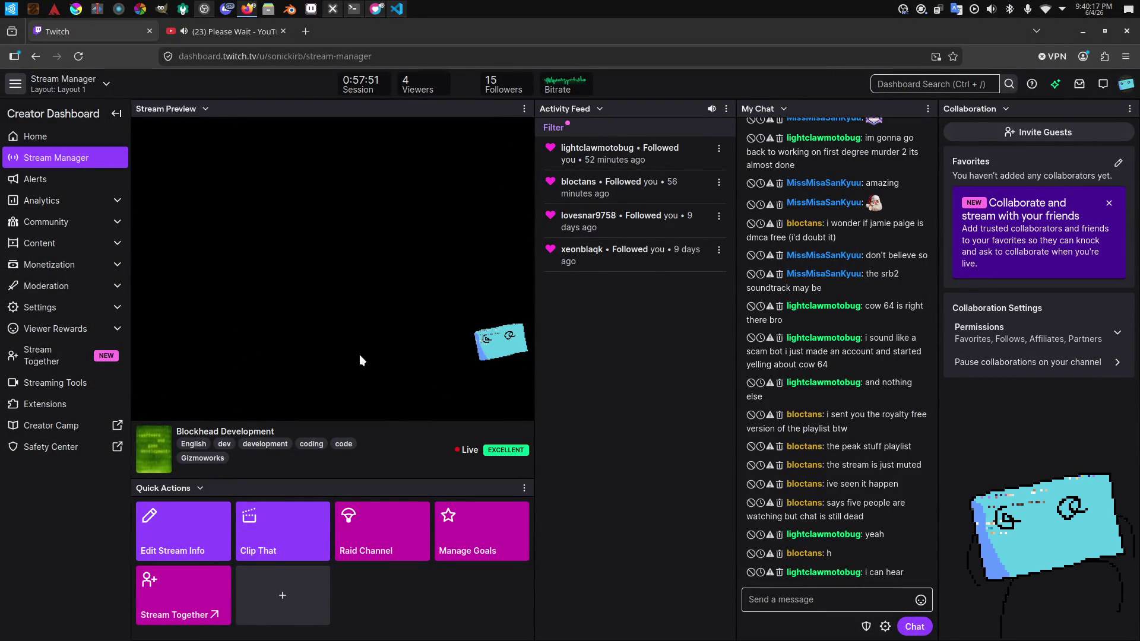
Step: Mute the Twitch stream preview, then switch back to VS Code
{"action": "left_click", "coordinate": [163, 409]}
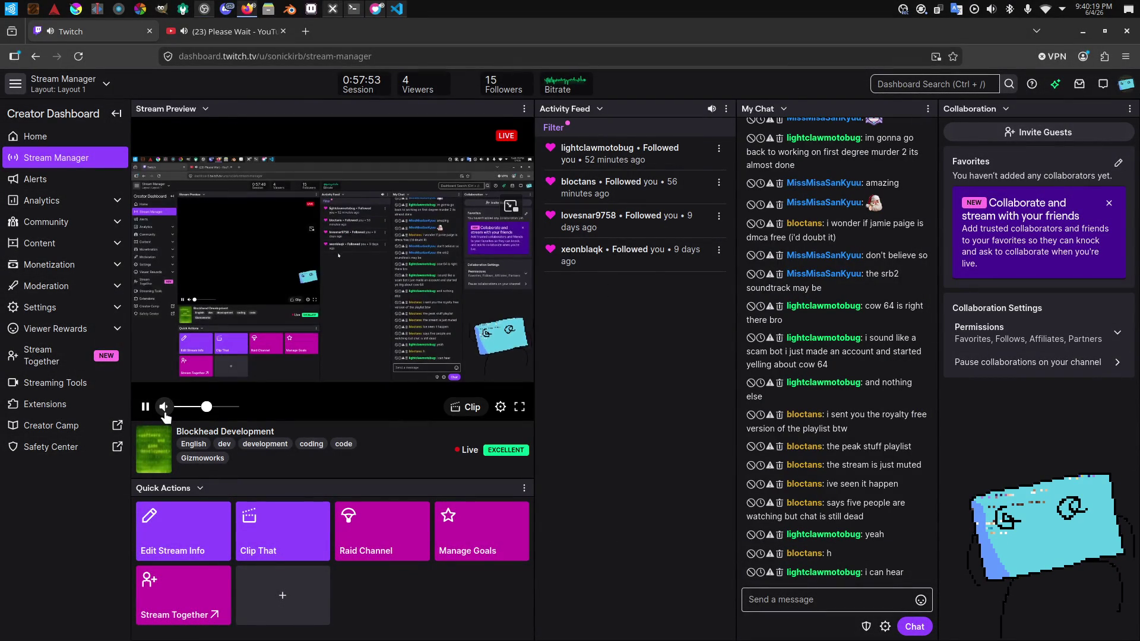
{"action": "left_click", "coordinate": [164, 407]}
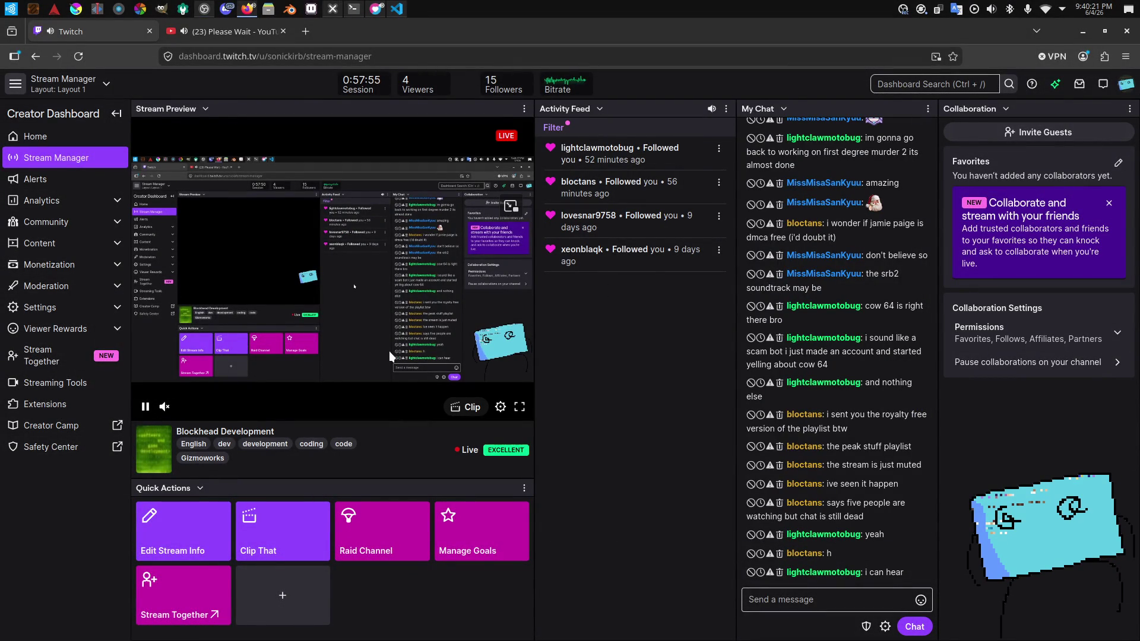
{"action": "key", "text": "alt+Tab"}
{"action": "key", "text": "alt+Tab"}
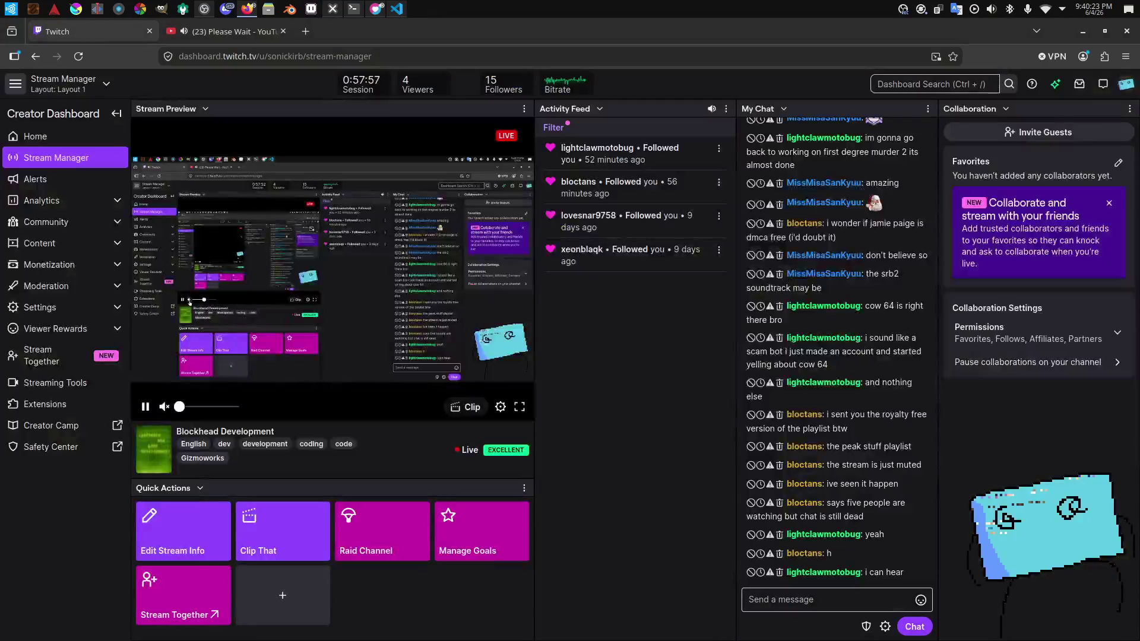
{"action": "key", "text": "alt+Tab"}
{"action": "key", "text": "alt+Tab"}
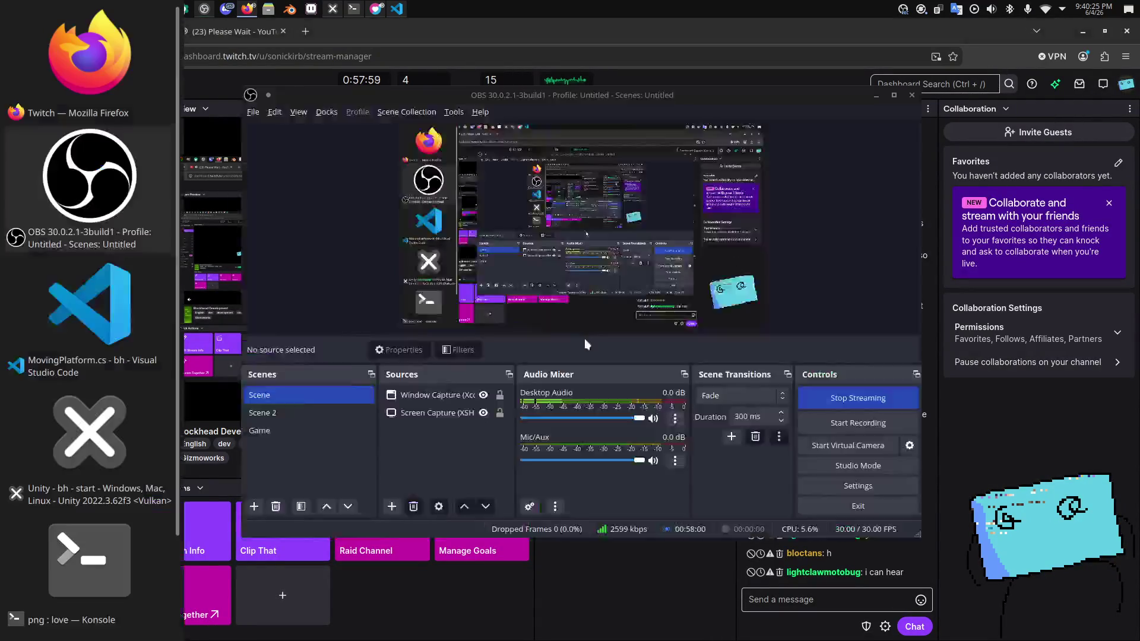
{"action": "key", "text": "alt+Tab"}
{"action": "key", "text": "alt+Tab"}
{"action": "key", "text": "alt+Tab"}
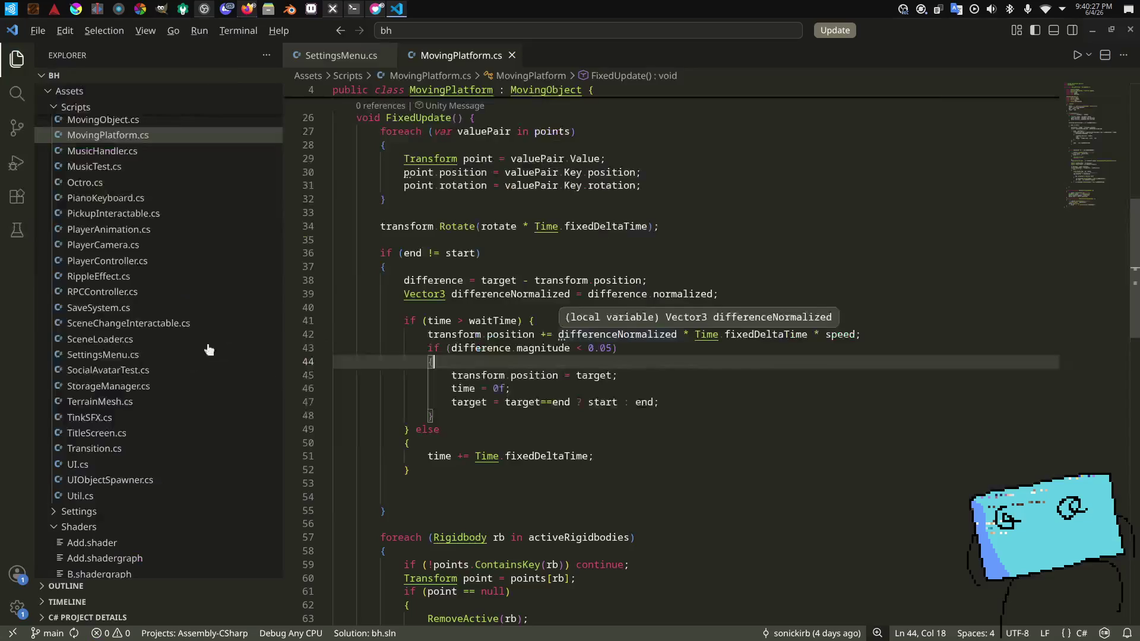
{"action": "key", "text": "alt+Tab"}
{"action": "key", "text": "alt+Tab"}
{"action": "key", "text": "alt+Tab"}
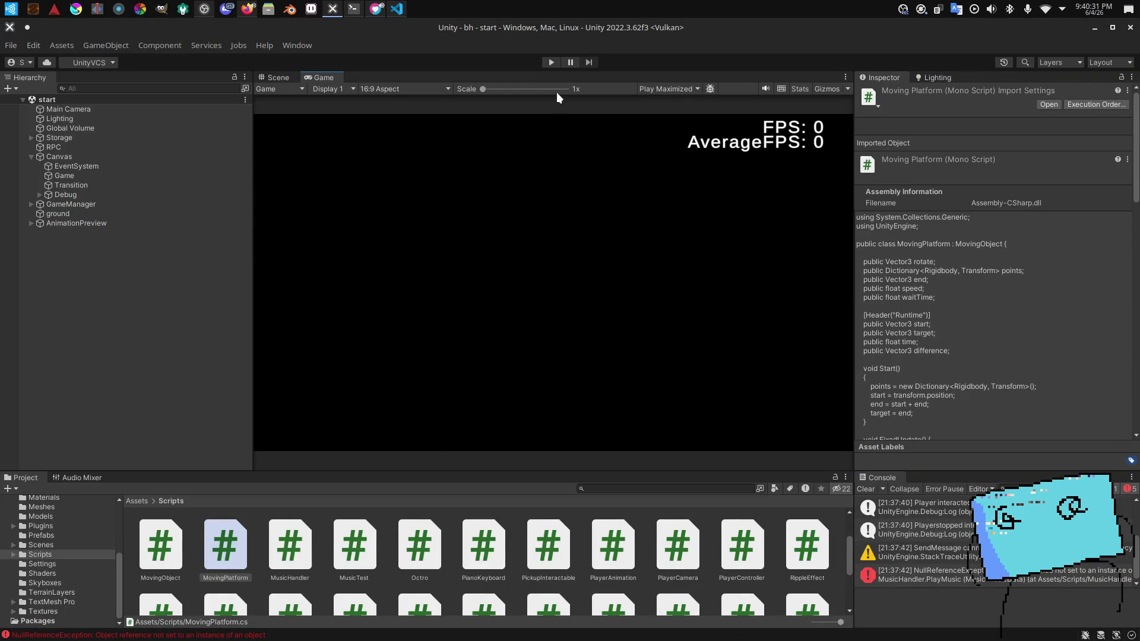
Step: Fly the Scene camera toward the crowd of blue characters, then return to the Game view
{"action": "left_click", "coordinate": [291, 78]}
{"action": "left_click_drag", "start_coordinate": [648, 171], "coordinate": [309, 107]}
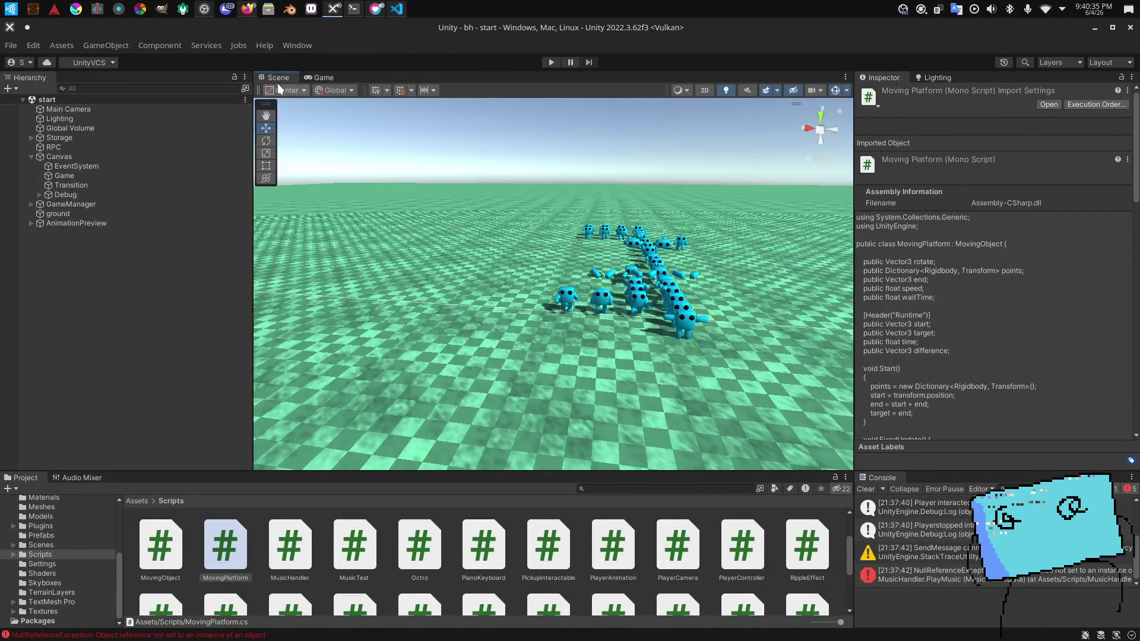
{"action": "mouse_move", "coordinate": [380, 148]}
{"action": "left_mouse_down"}
{"action": "mouse_move", "coordinate": [400, 155]}
{"action": "mouse_move", "coordinate": [374, 159]}
{"action": "left_mouse_up"}
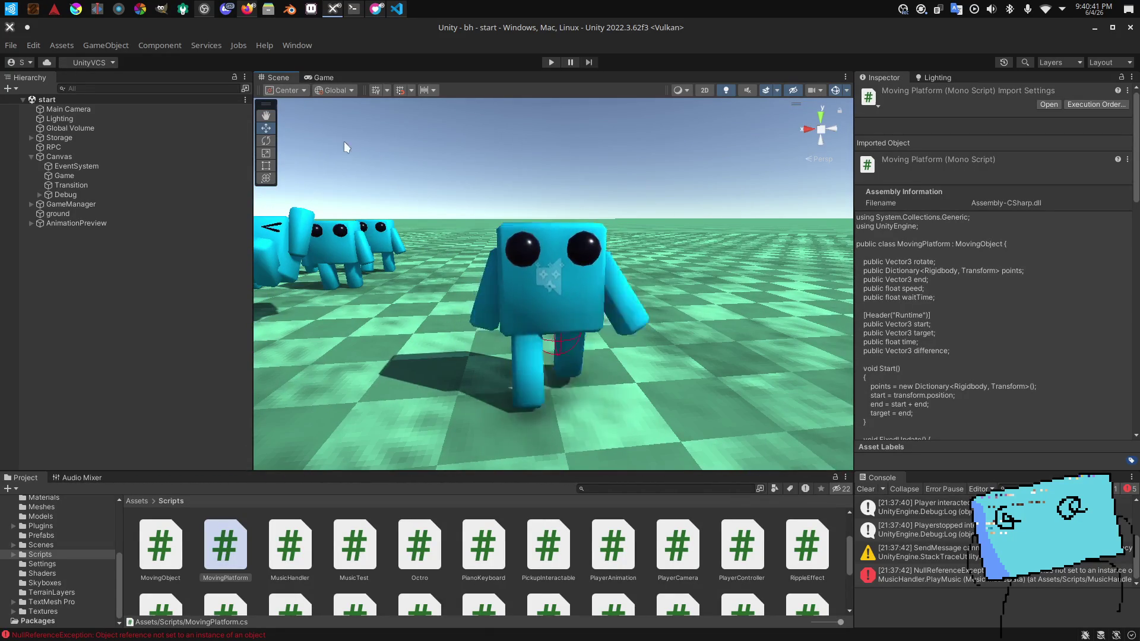
{"action": "left_click", "coordinate": [326, 76]}
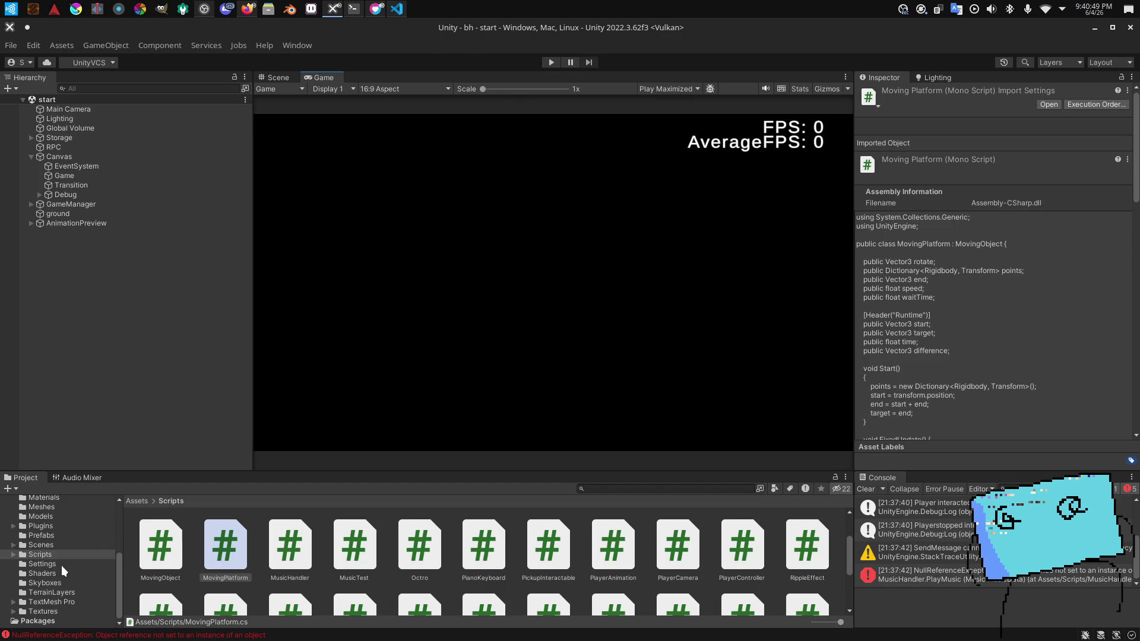
{"action": "scroll", "coordinate": [247, 542], "scroll_direction": "down", "scroll_amount": 5}
Step: Create a C# script named GlobalSave in Assets/Scripts and open it in VS Code
{"action": "left_click", "coordinate": [365, 574]}
{"action": "right_click", "coordinate": [365, 576]}
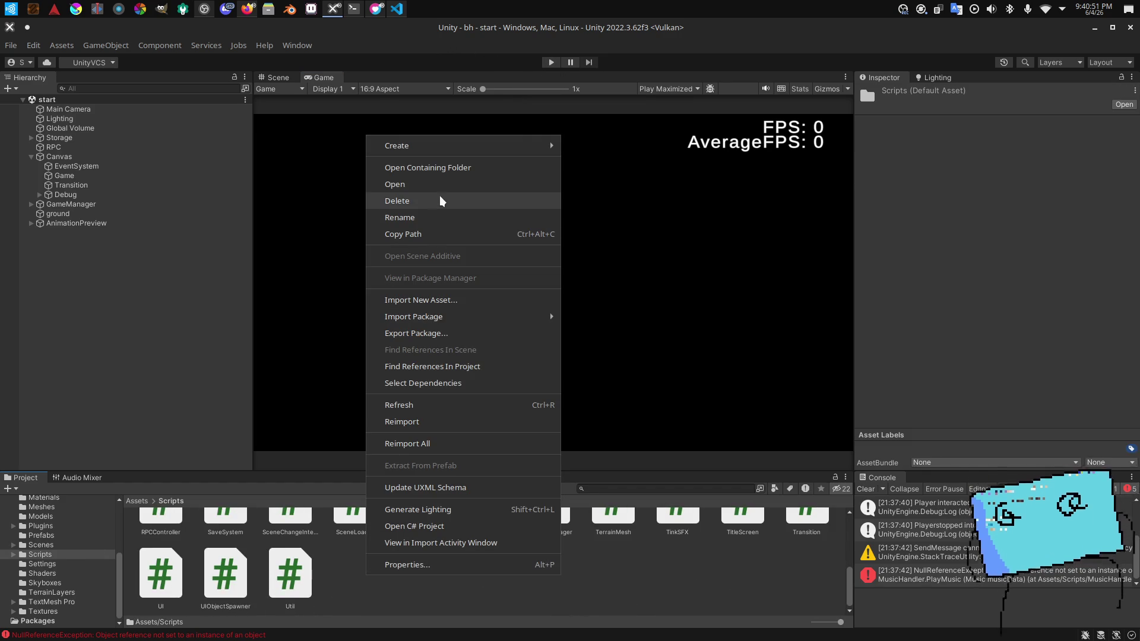
{"action": "mouse_move", "coordinate": [537, 145]}
{"action": "left_click", "coordinate": [593, 86]}
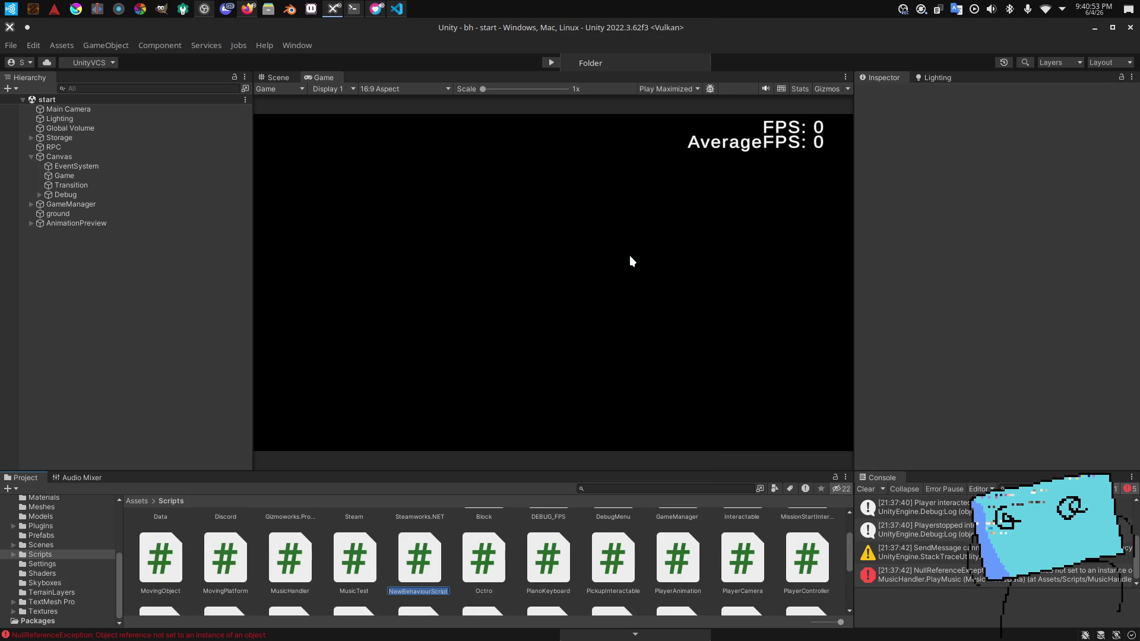
{"action": "key", "text": "BackSpace"}
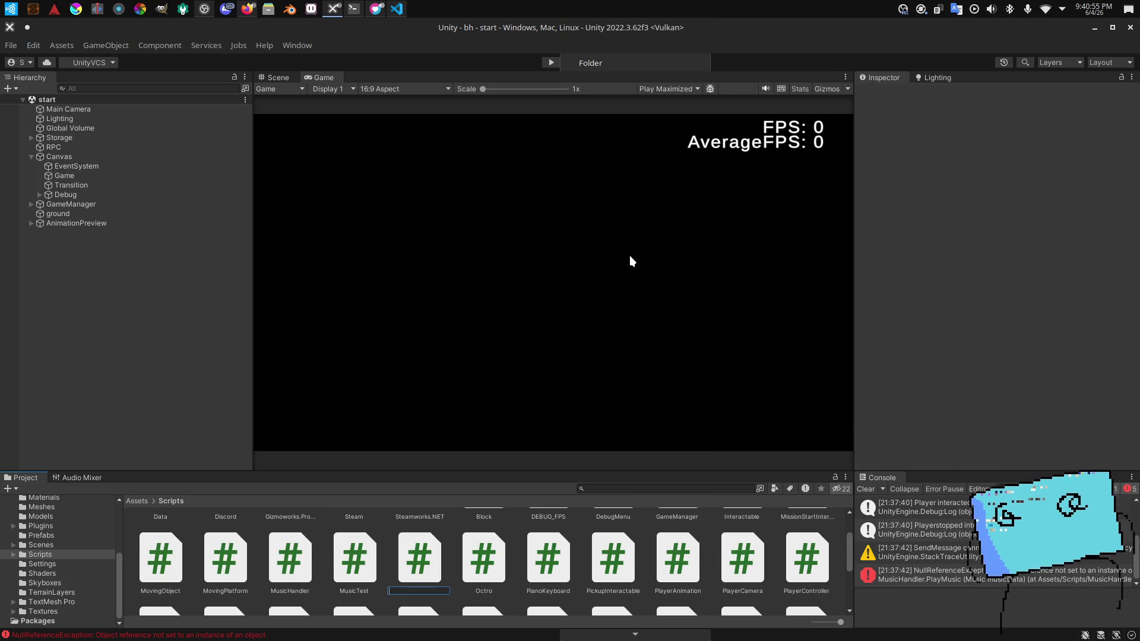
{"action": "type", "text": "ConfigurationSave"}
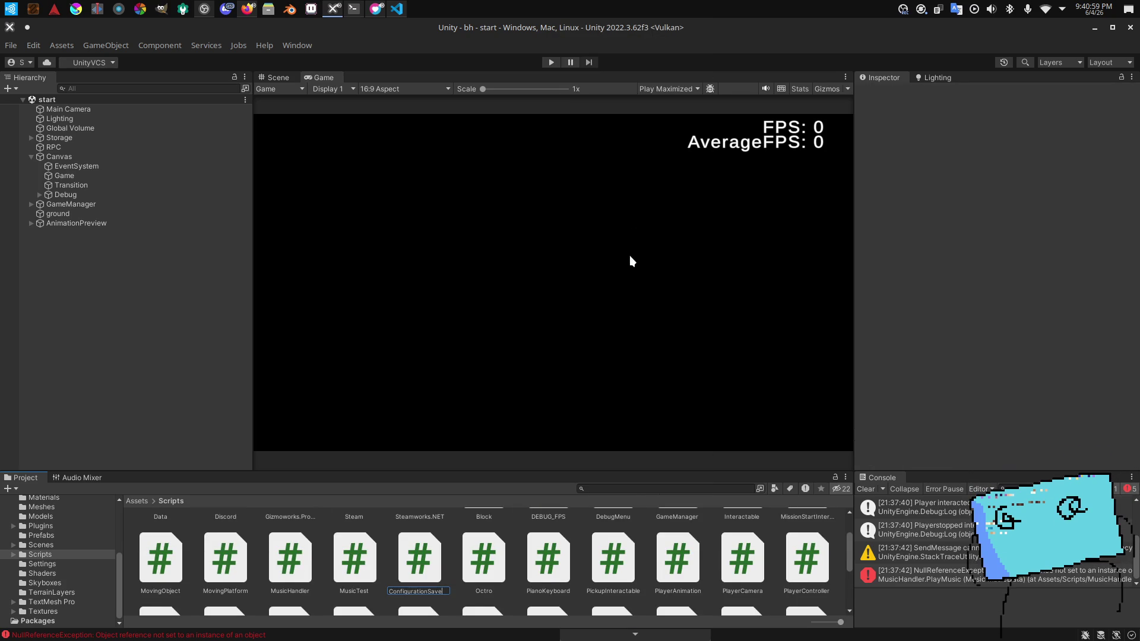
{"action": "key", "text": "ctrl+a"}
{"action": "type", "text": "G"}
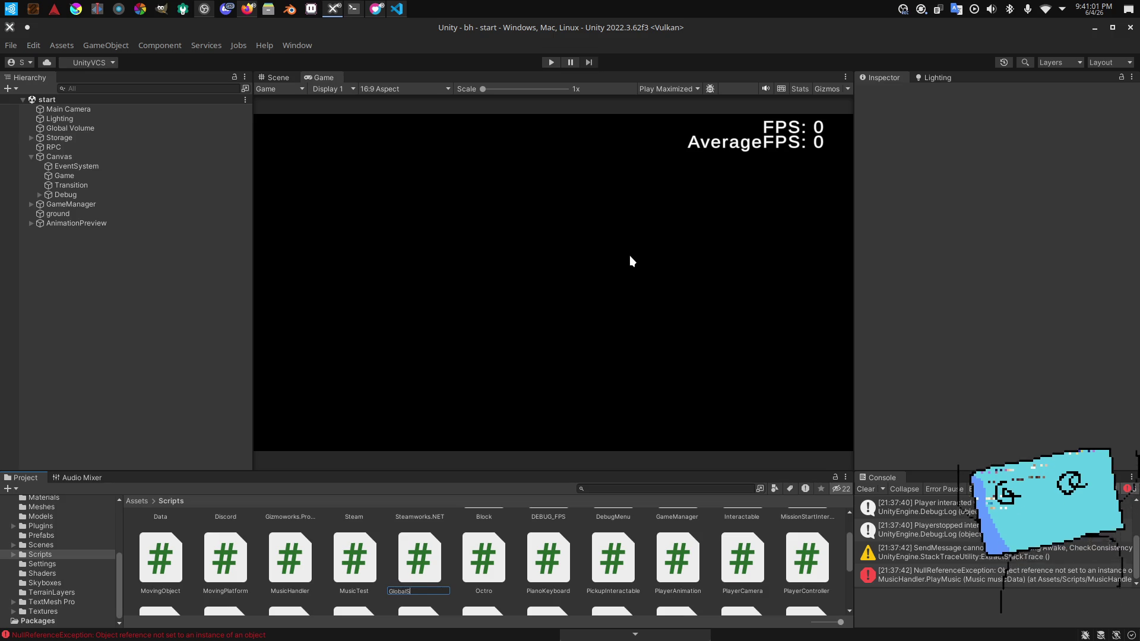
{"action": "key", "text": "Return"}
{"action": "key", "text": "Return"}
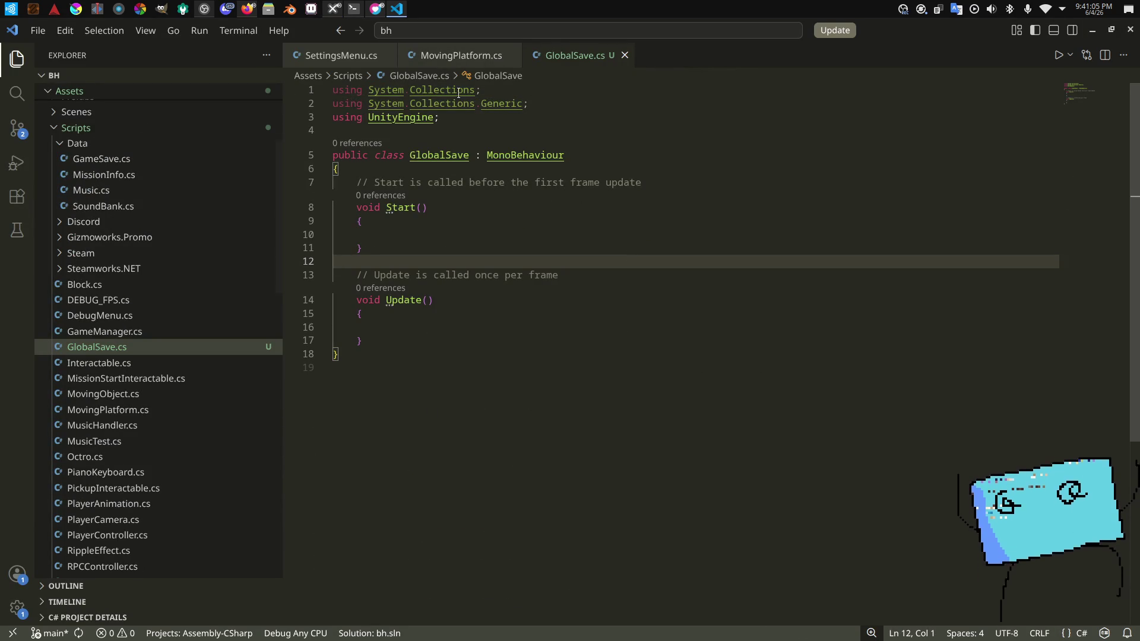
Step: Close the MovingPlatform and SettingsMenu tabs and delete the template class code
{"action": "left_click", "coordinate": [510, 55]}
{"action": "left_click", "coordinate": [386, 55]}
{"action": "left_click", "coordinate": [407, 167]}
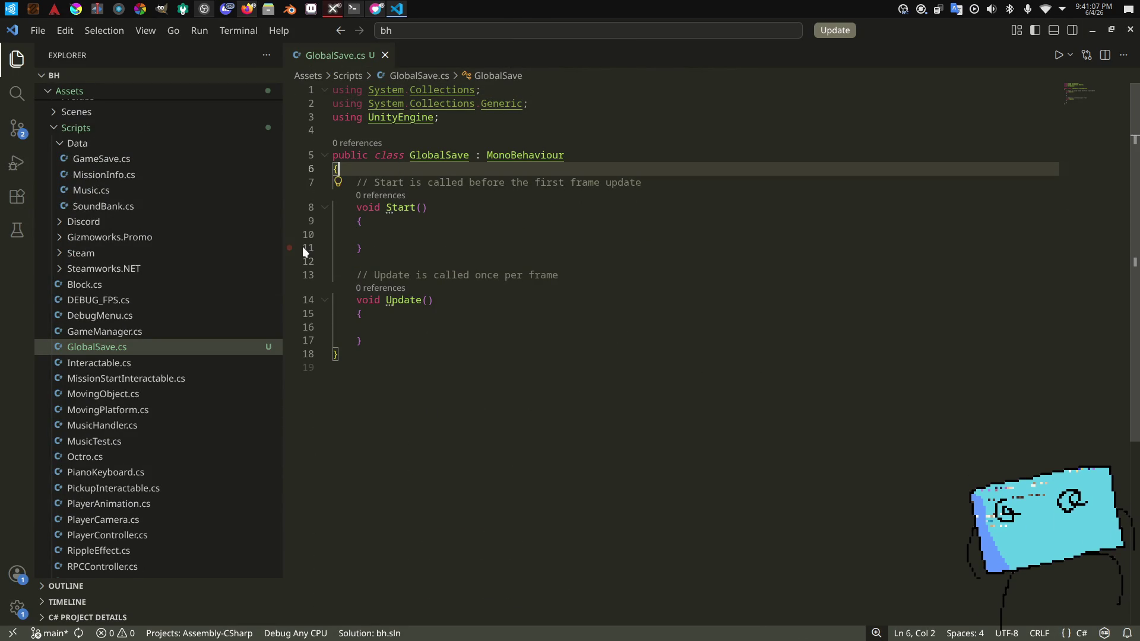
{"action": "mouse_move", "coordinate": [517, 377]}
{"action": "left_mouse_down"}
{"action": "mouse_move", "coordinate": [356, 207]}
{"action": "mouse_move", "coordinate": [142, 160]}
{"action": "left_mouse_up"}
{"action": "key", "text": "BackSpace"}
Step: Write a [Serializable] public class GlobalSave with an empty body and save it
{"action": "type", "text": "[serializab"}
{"action": "key", "text": "Return"}
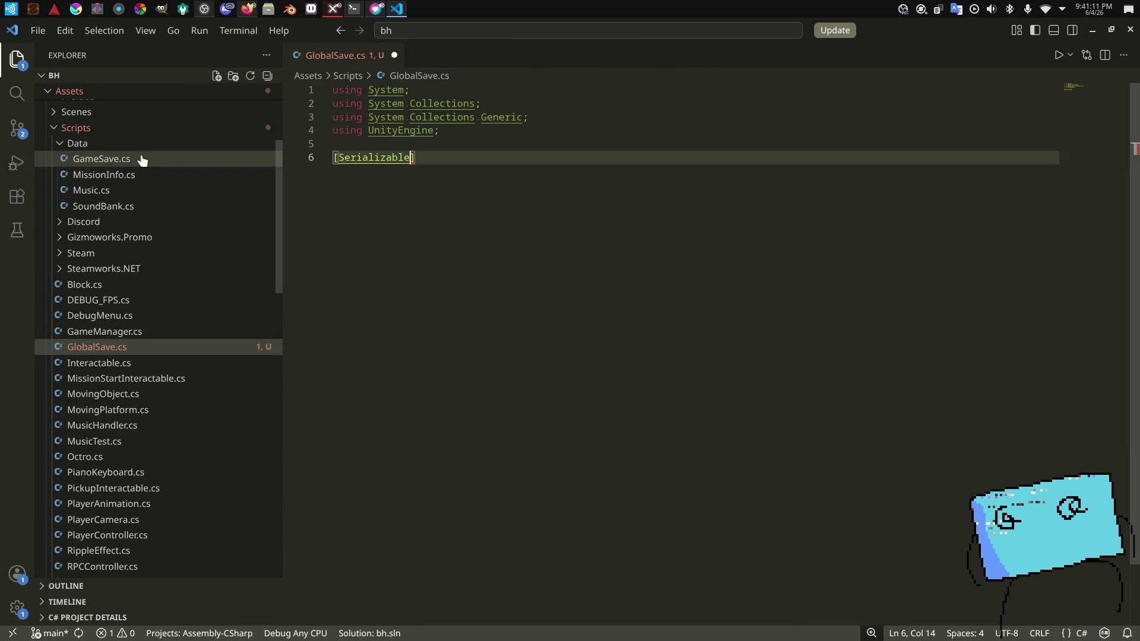
{"action": "key", "text": "End"}
{"action": "key", "text": "Return"}
{"action": "type", "text": "public class Gam"}
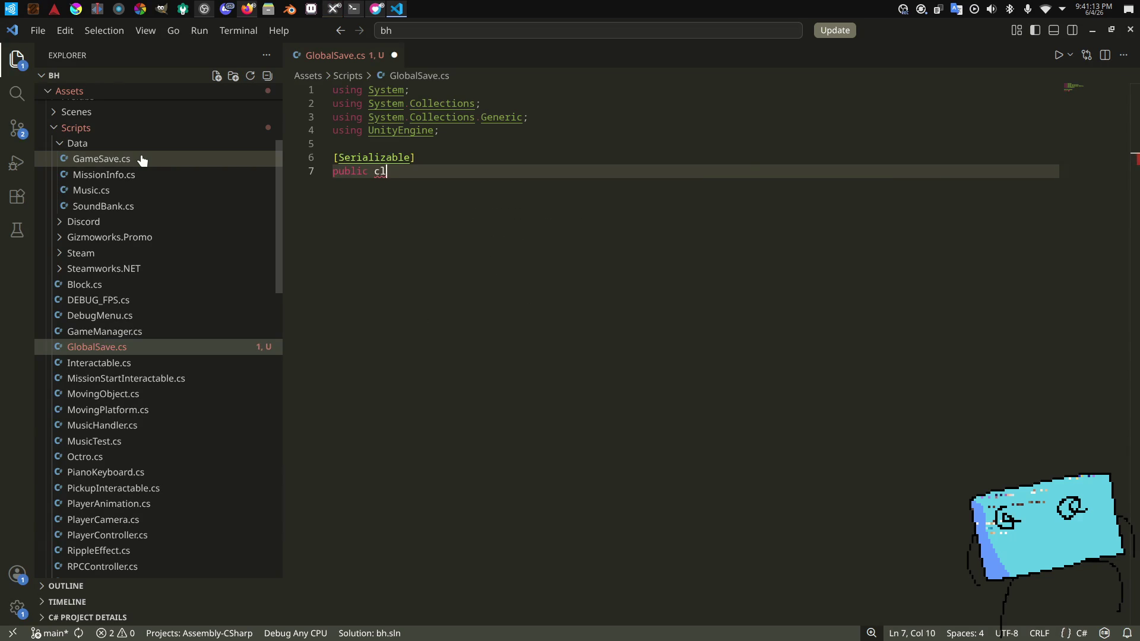
{"action": "key", "text": "BackSpace"}
{"action": "key", "text": "BackSpace"}
{"action": "type", "text": "lobal"}
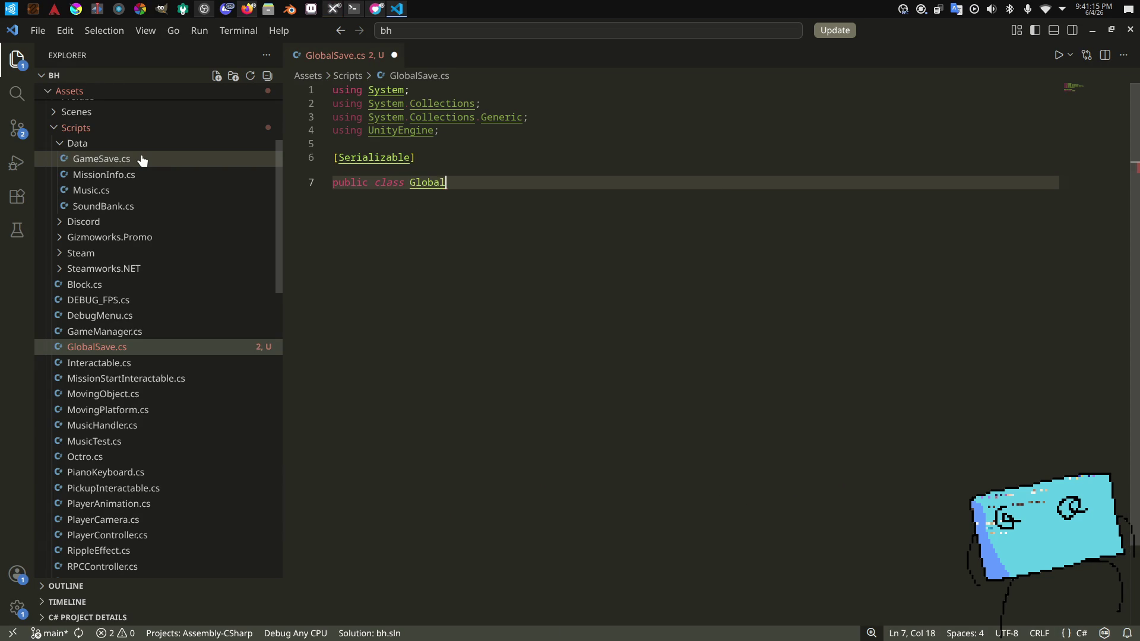
{"action": "type", "text": "ave"}
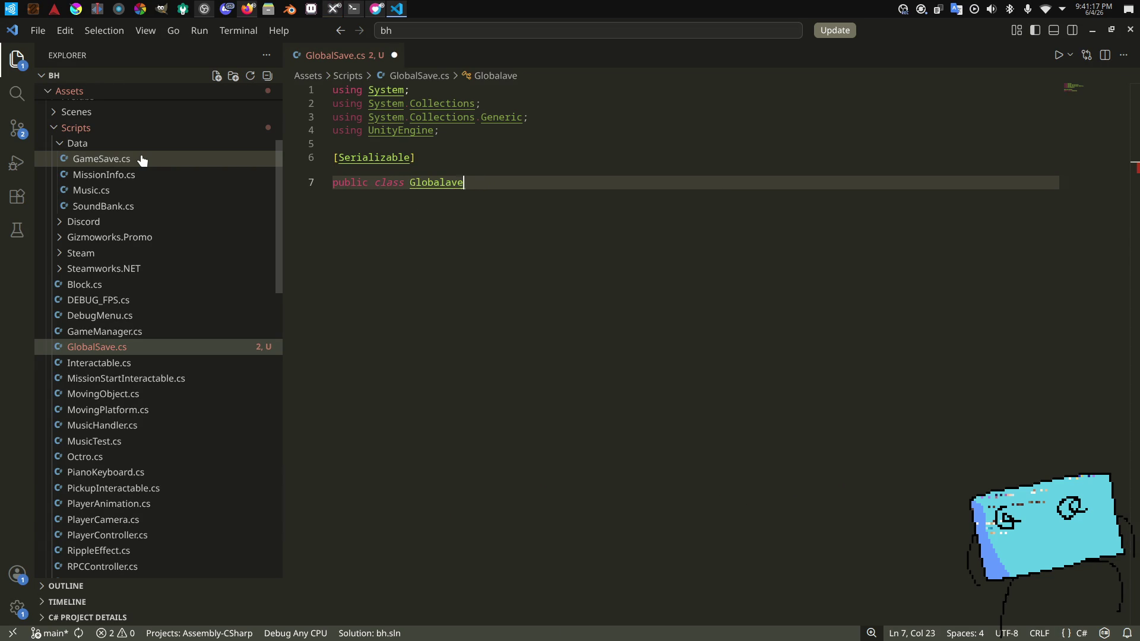
{"action": "type", "text": "ave"}
{"action": "key", "text": "Return"}
{"action": "type", "text": "{"}
{"action": "key", "text": "Return"}
{"action": "key", "text": "ctrl+s"}
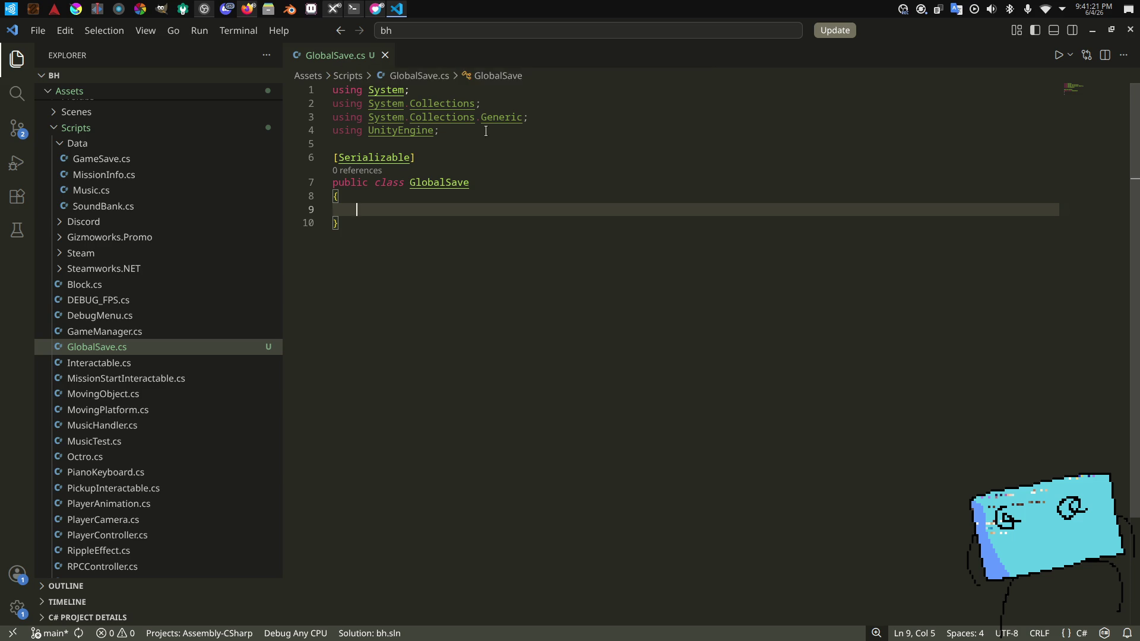
Step: Delete the 'using UnityEngine;' import from GlobalSave.cs
{"action": "left_click_drag", "start_coordinate": [538, 132], "coordinate": [544, 119]}
{"action": "key", "text": "BackSpace"}
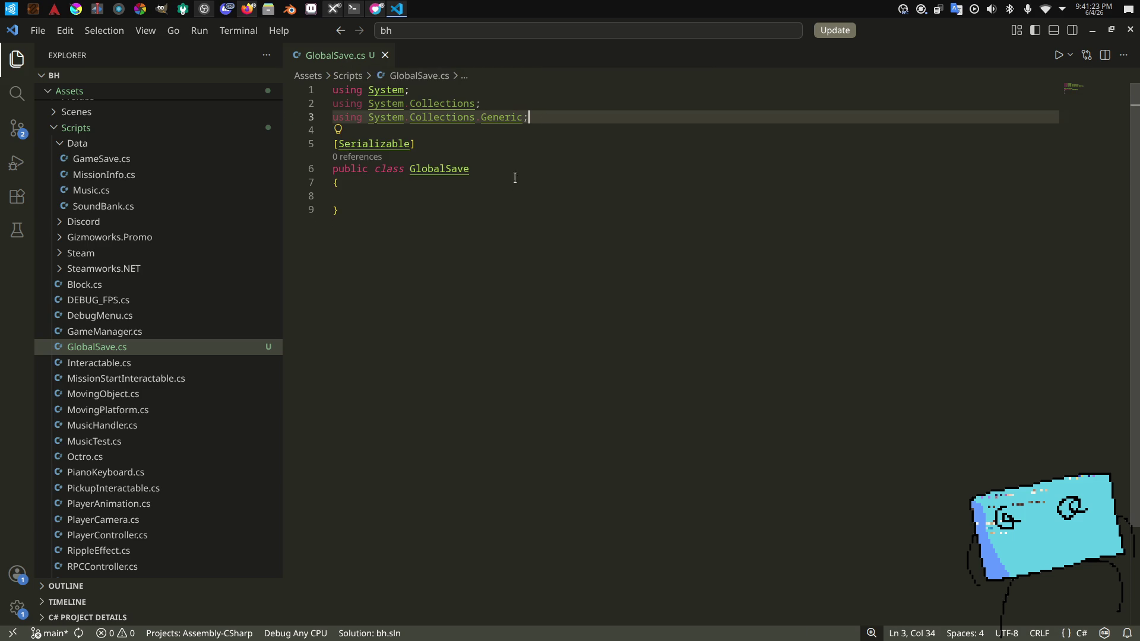
{"action": "left_click", "coordinate": [488, 197]}
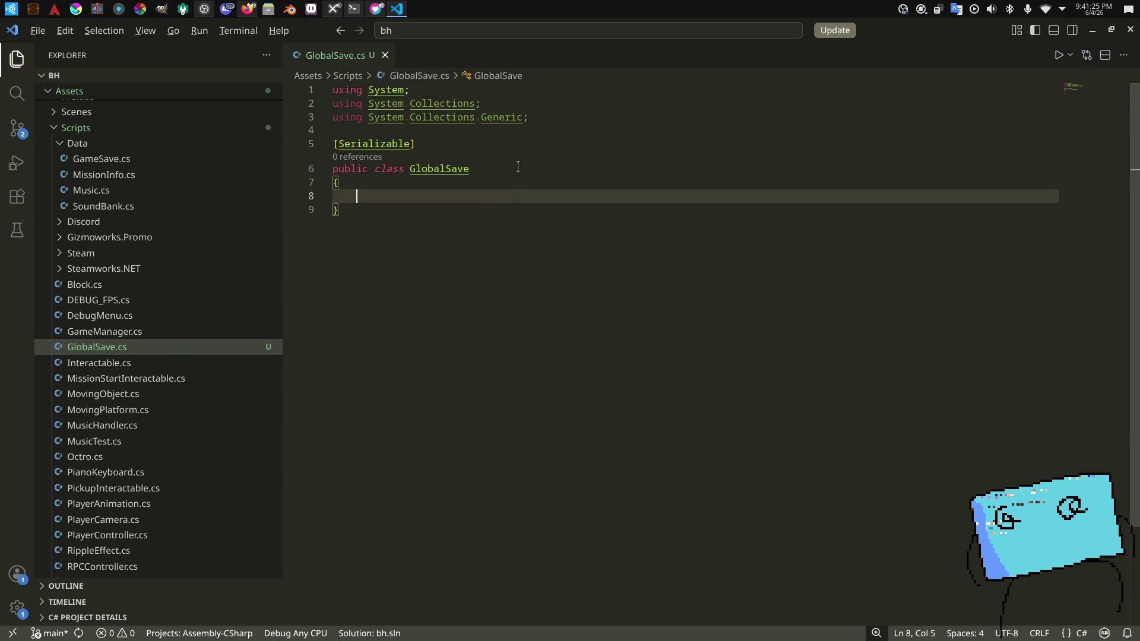
{"action": "key", "text": "alt+Tab"}
{"action": "key", "text": "alt+Tab"}
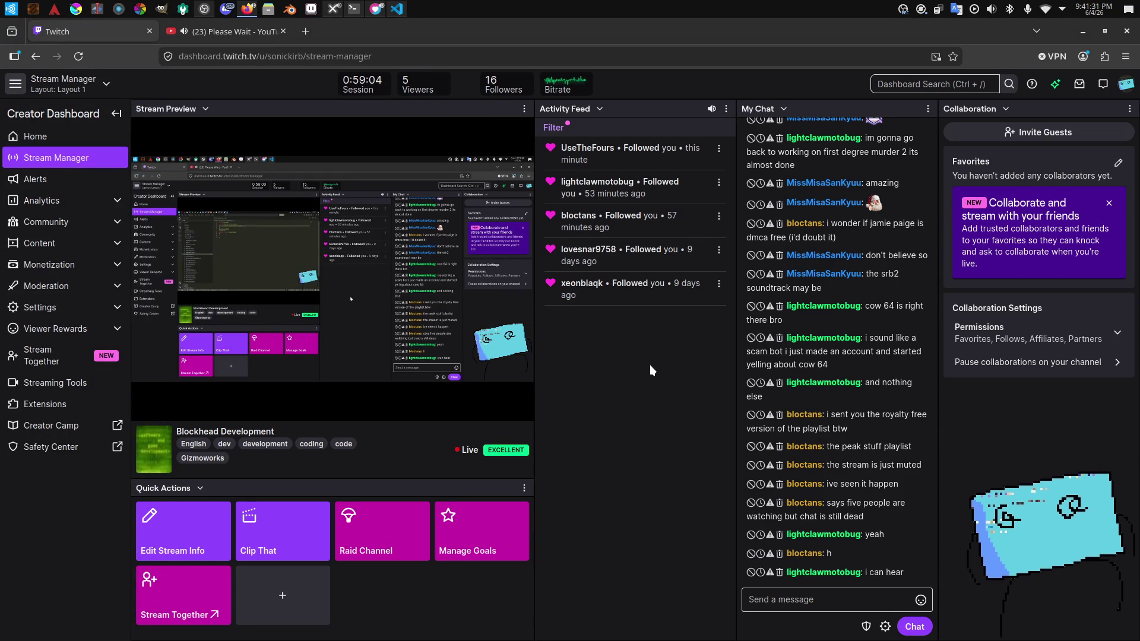
Step: Return to VS Code and browse the Explorer file list
{"action": "key", "text": "alt+Tab"}
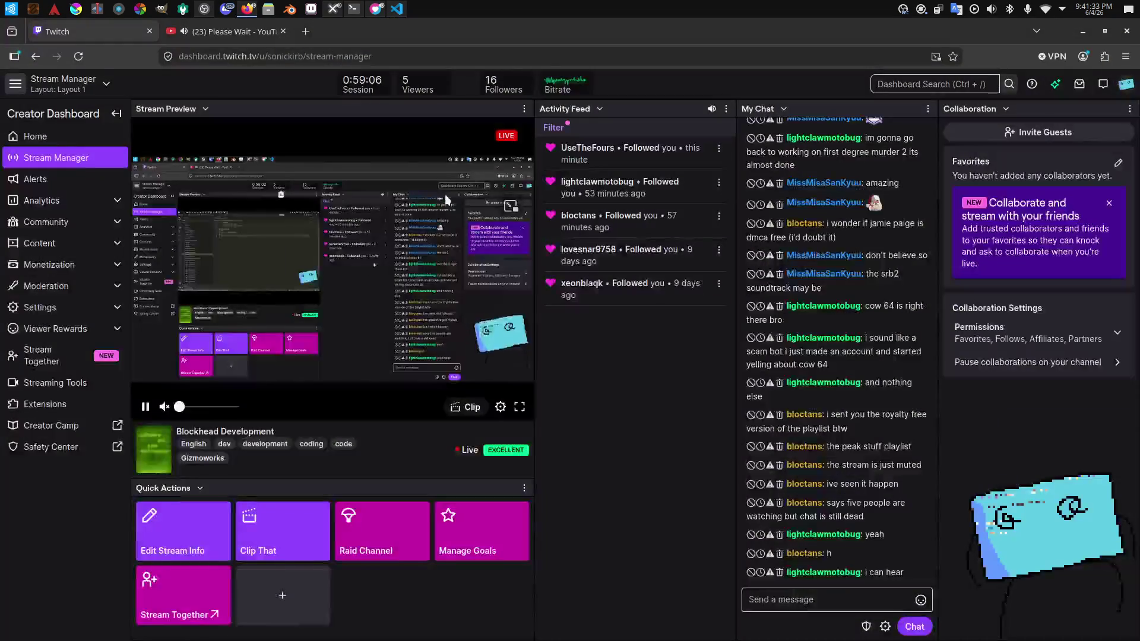
{"action": "key", "text": "alt+Tab"}
{"action": "scroll", "coordinate": [118, 326], "scroll_direction": "down", "scroll_amount": 5}
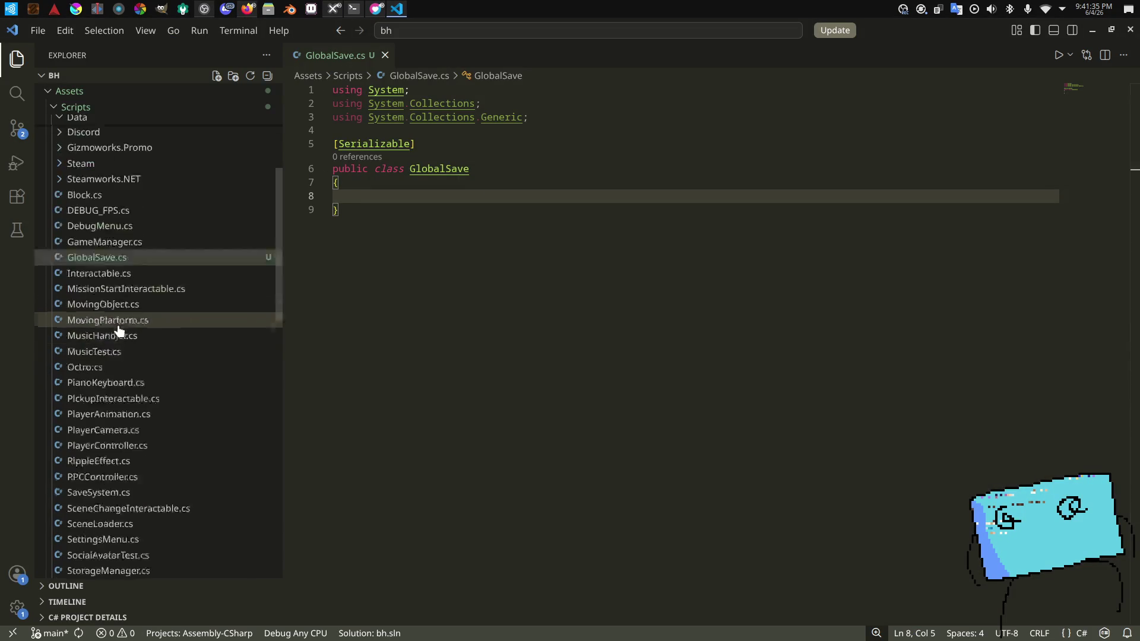
{"action": "scroll", "coordinate": [119, 335], "scroll_direction": "up", "scroll_amount": 4}
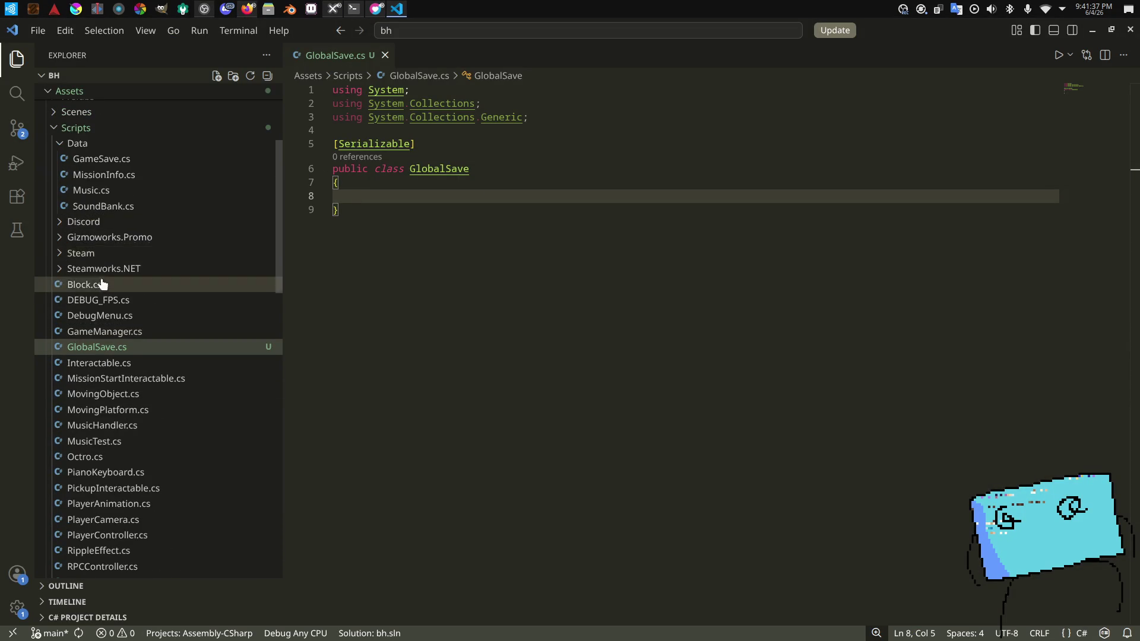
{"action": "scroll", "coordinate": [102, 279], "scroll_direction": "down", "scroll_amount": 6}
{"action": "scroll", "coordinate": [104, 373], "scroll_direction": "up", "scroll_amount": 2}
{"action": "left_click", "coordinate": [83, 505]}
{"action": "scroll", "coordinate": [121, 363], "scroll_direction": "up", "scroll_amount": 2}
{"action": "scroll", "coordinate": [122, 365], "scroll_direction": "up", "scroll_amount": 3}
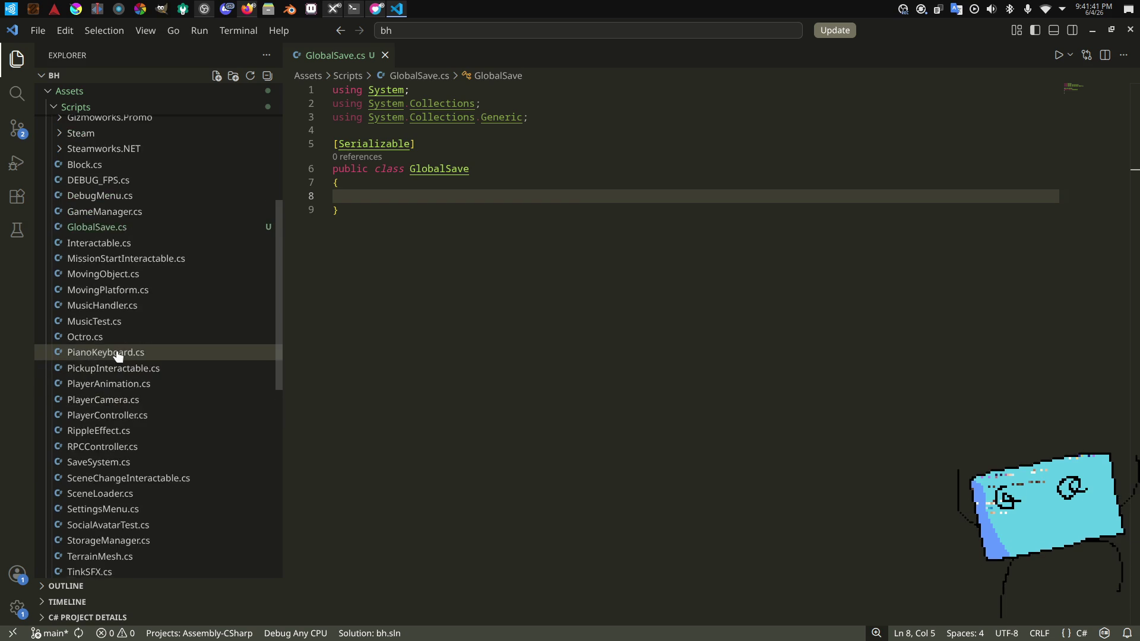
{"action": "scroll", "coordinate": [125, 305], "scroll_direction": "down", "scroll_amount": 3}
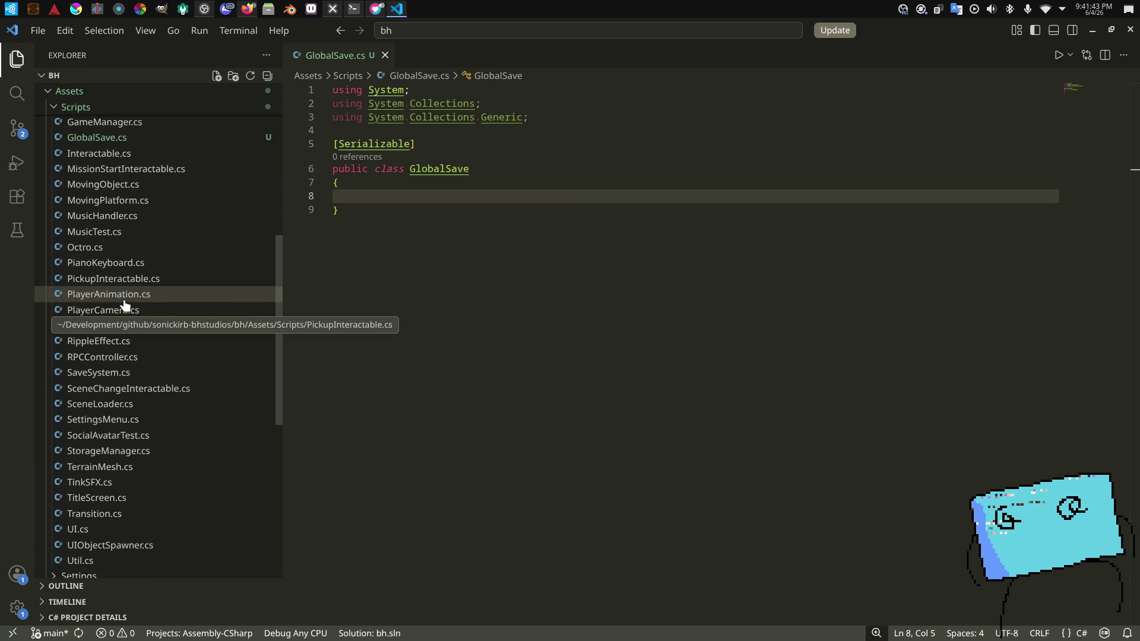
{"action": "scroll", "coordinate": [114, 372], "scroll_direction": "up", "scroll_amount": 3}
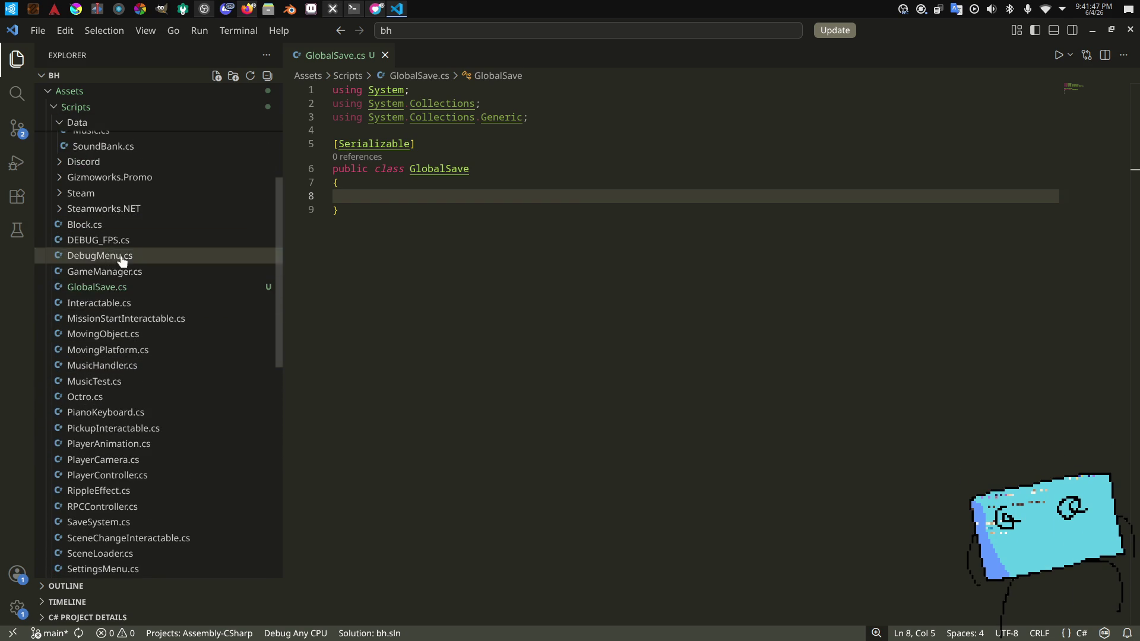
{"action": "scroll", "coordinate": [89, 273], "scroll_direction": "down", "scroll_amount": 2}
Step: Open SaveSystem.cs to review it, then drag GlobalSave.cs onto the Data folder
{"action": "left_click", "coordinate": [98, 402]}
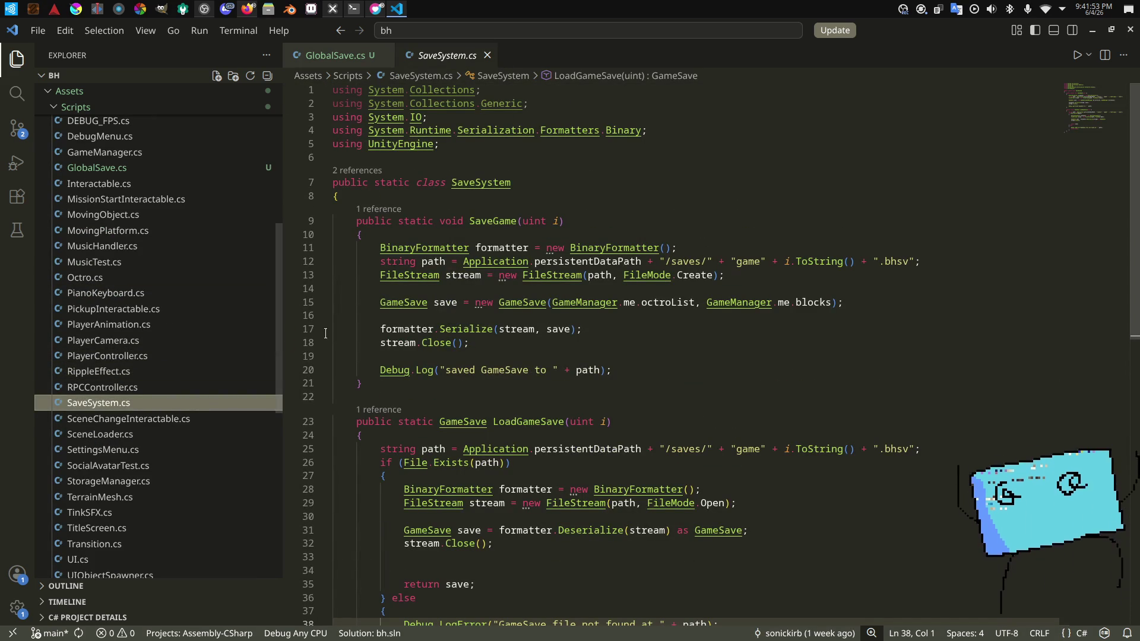
{"action": "scroll", "coordinate": [171, 423], "scroll_direction": "down", "scroll_amount": 2}
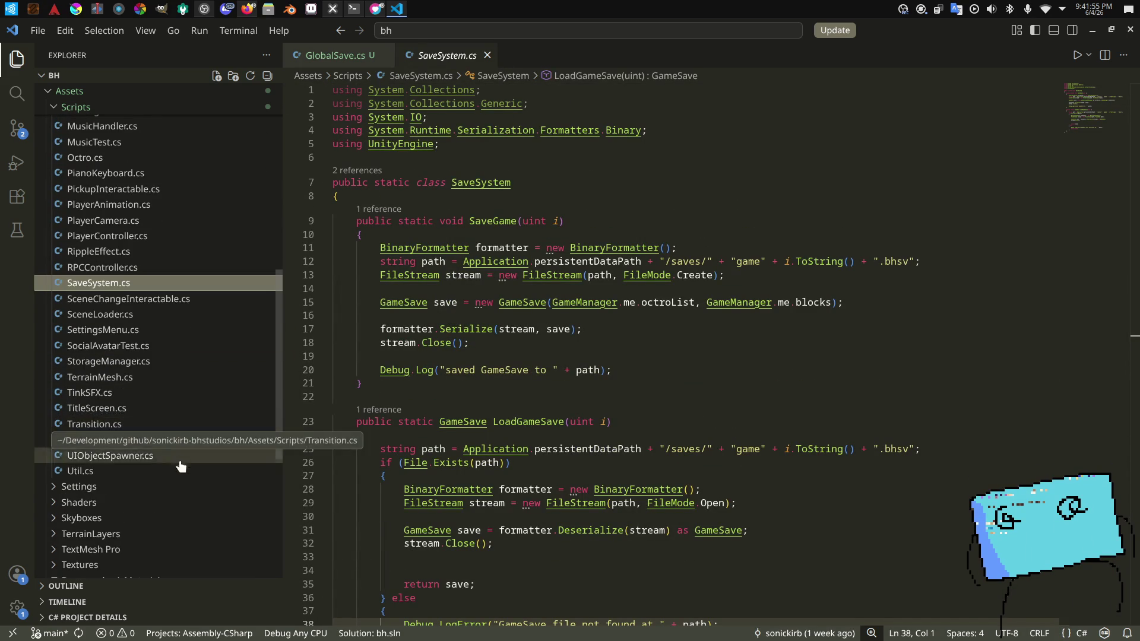
{"action": "scroll", "coordinate": [161, 464], "scroll_direction": "up", "scroll_amount": 3}
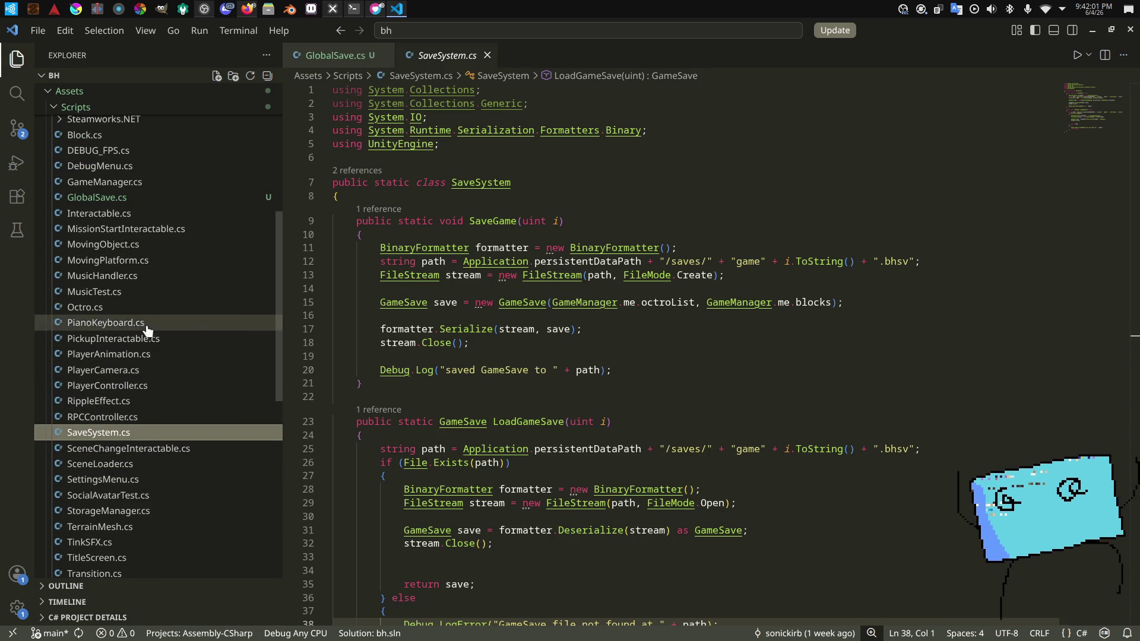
{"action": "scroll", "coordinate": [147, 356], "scroll_direction": "up", "scroll_amount": 1}
{"action": "scroll", "coordinate": [148, 363], "scroll_direction": "up", "scroll_amount": 2}
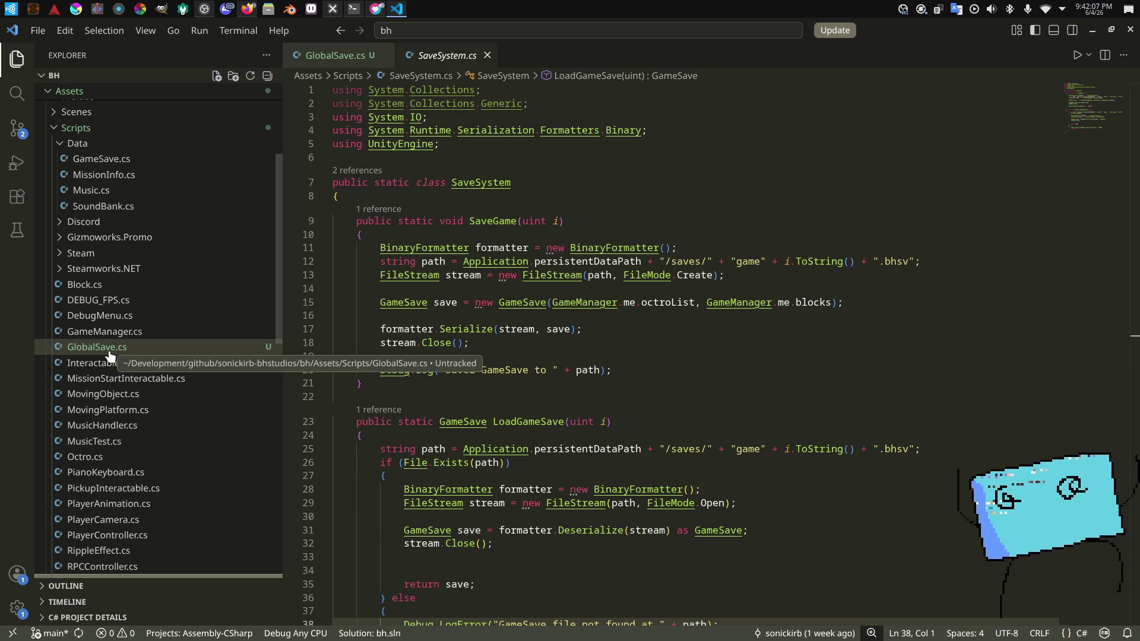
{"action": "mouse_move", "coordinate": [113, 335]}
{"action": "left_mouse_down"}
{"action": "mouse_move", "coordinate": [132, 151]}
{"action": "mouse_move", "coordinate": [114, 310]}
{"action": "mouse_move", "coordinate": [122, 201]}
{"action": "left_mouse_up"}
Step: Confirm moving GlobalSave.cs into the Data folder and compare it with GameSave.cs
{"action": "left_click_drag", "start_coordinate": [78, 149], "coordinate": [79, 149]}
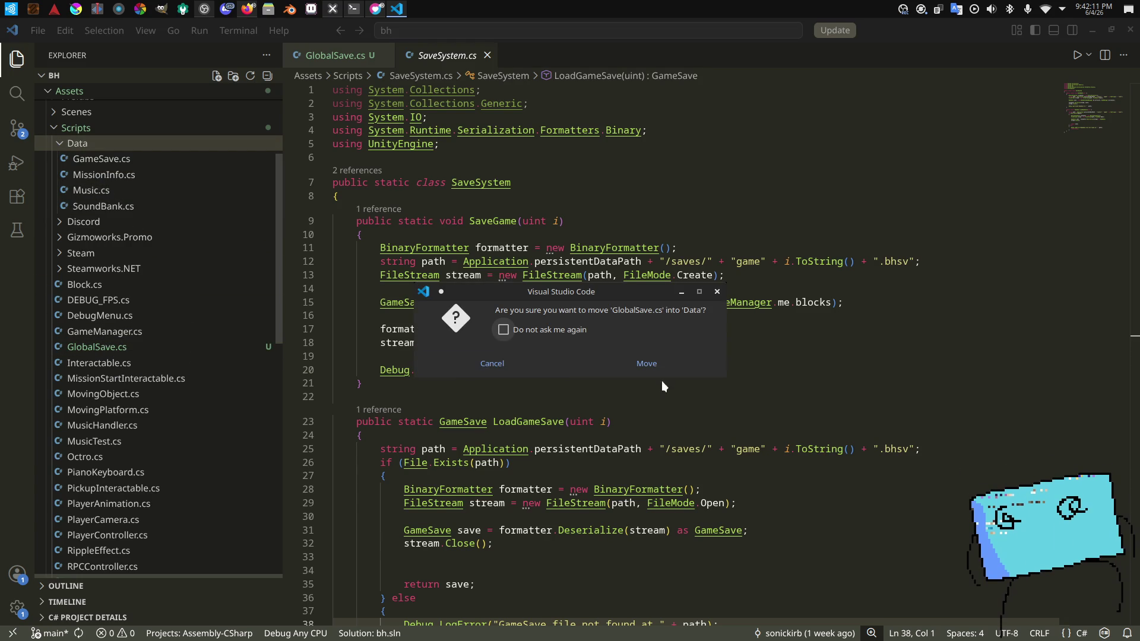
{"action": "left_click", "coordinate": [646, 363]}
{"action": "scroll", "coordinate": [152, 223], "scroll_direction": "up", "scroll_amount": 1}
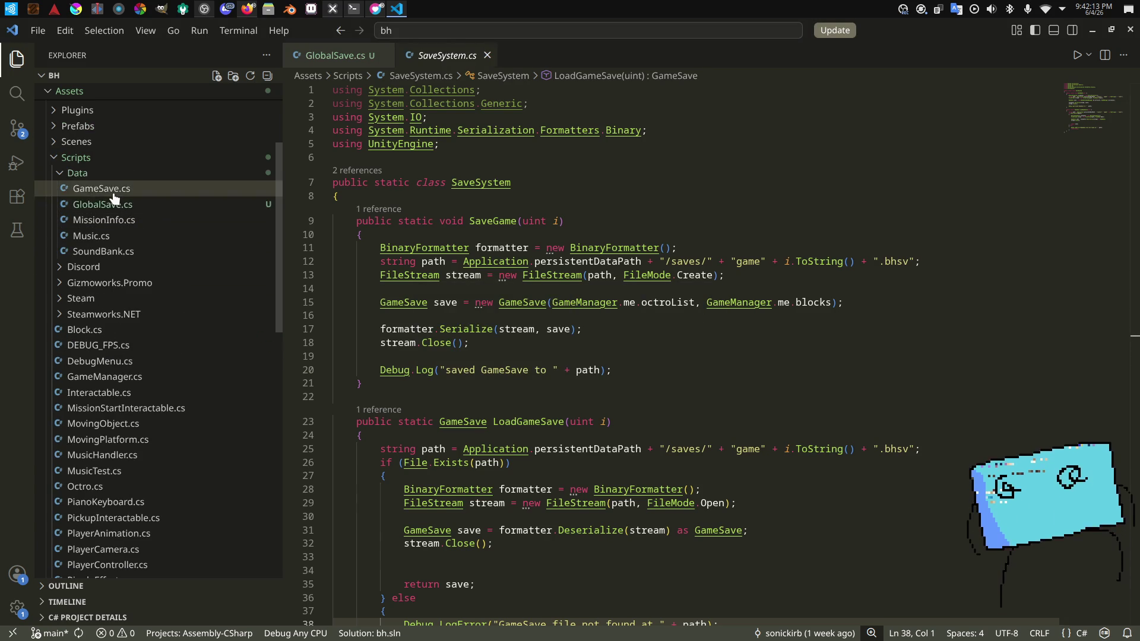
{"action": "left_click", "coordinate": [113, 189]}
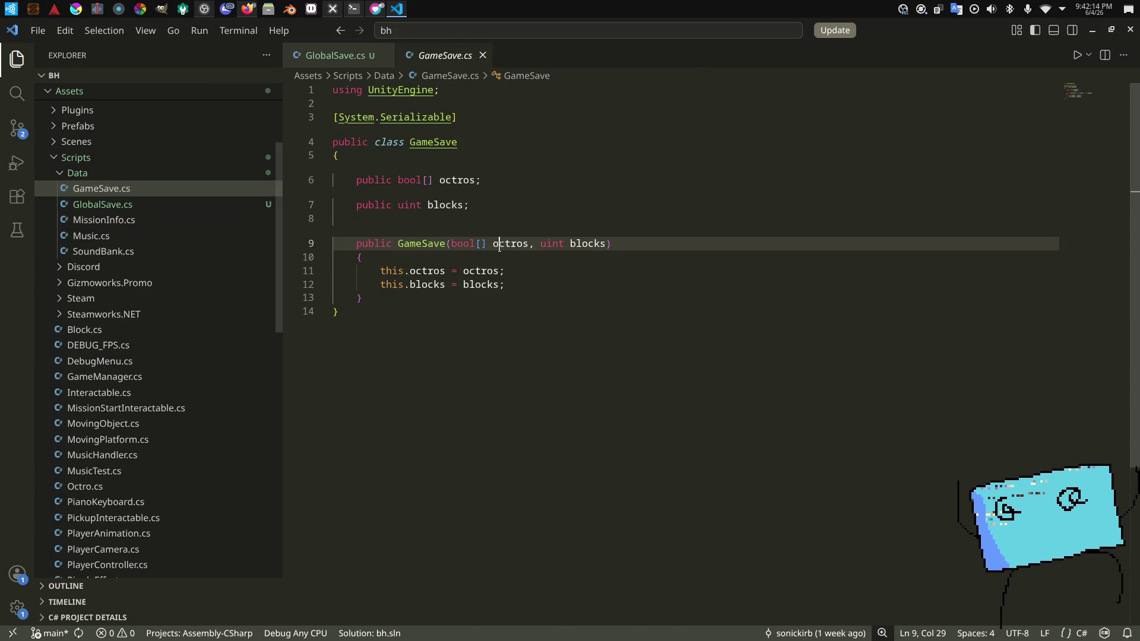
{"action": "left_click", "coordinate": [344, 55]}
Step: Delete the using statements at the top of GlobalSave.cs
{"action": "left_click", "coordinate": [444, 143]}
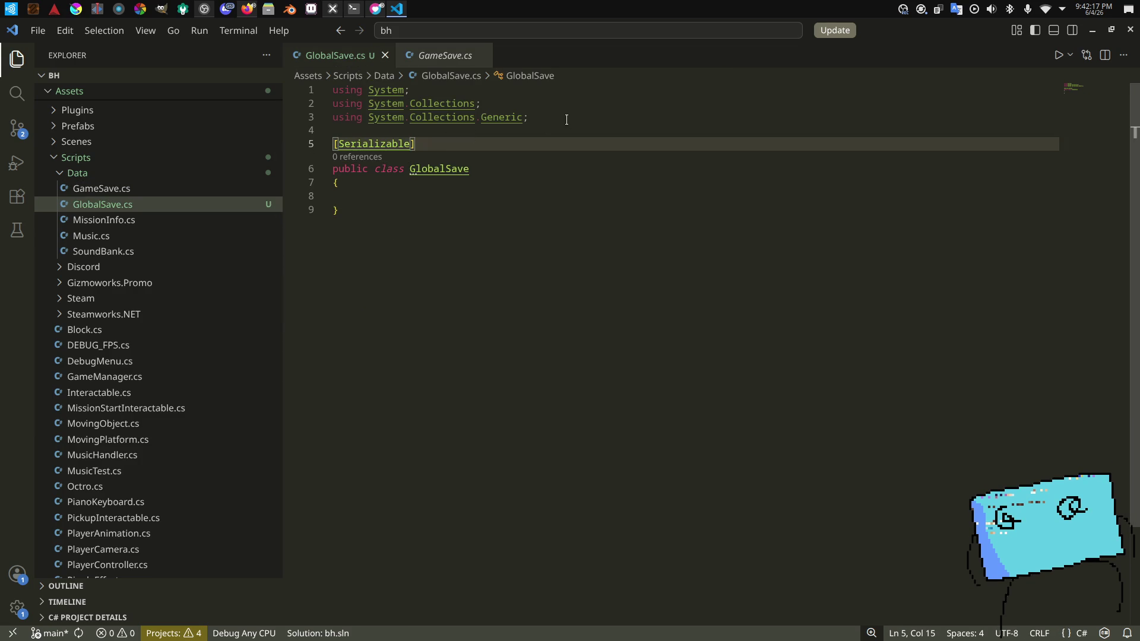
{"action": "left_click_drag", "start_coordinate": [567, 123], "coordinate": [368, 77]}
{"action": "key", "text": "Delete"}
{"action": "key", "text": "Delete"}
{"action": "key", "text": "Down"}
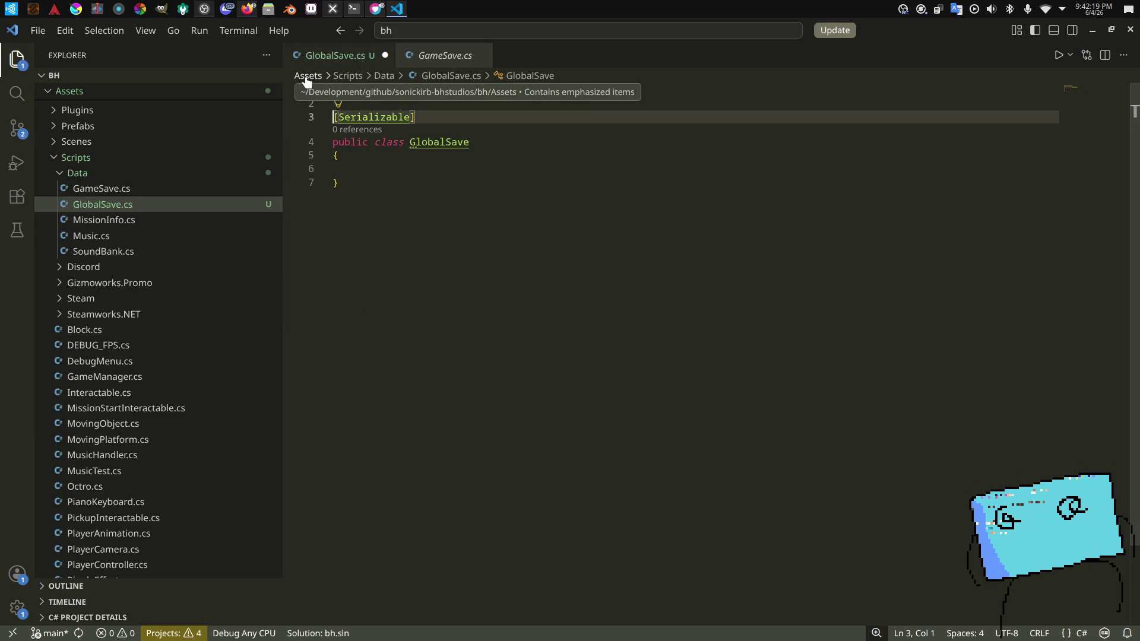
{"action": "left_click", "coordinate": [339, 170]}
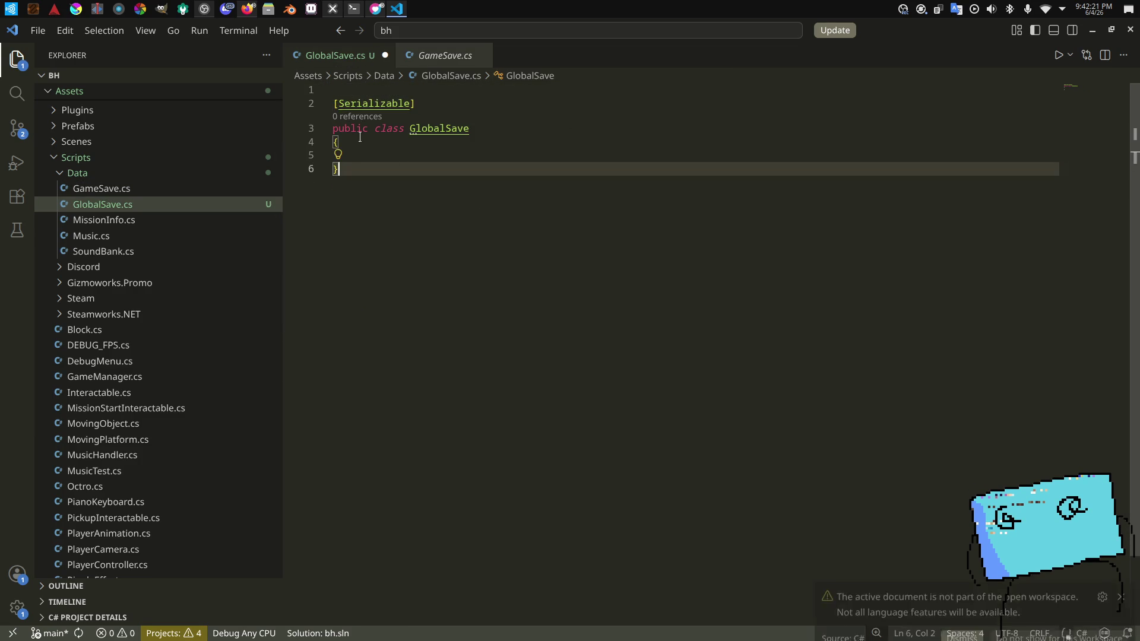
Step: Change the attribute to [System.Serializable] and remove the empty first line
{"action": "left_click", "coordinate": [336, 103]}
{"action": "type", "text": "sys"}
{"action": "key", "text": "Tab"}
{"action": "type", "text": ","}
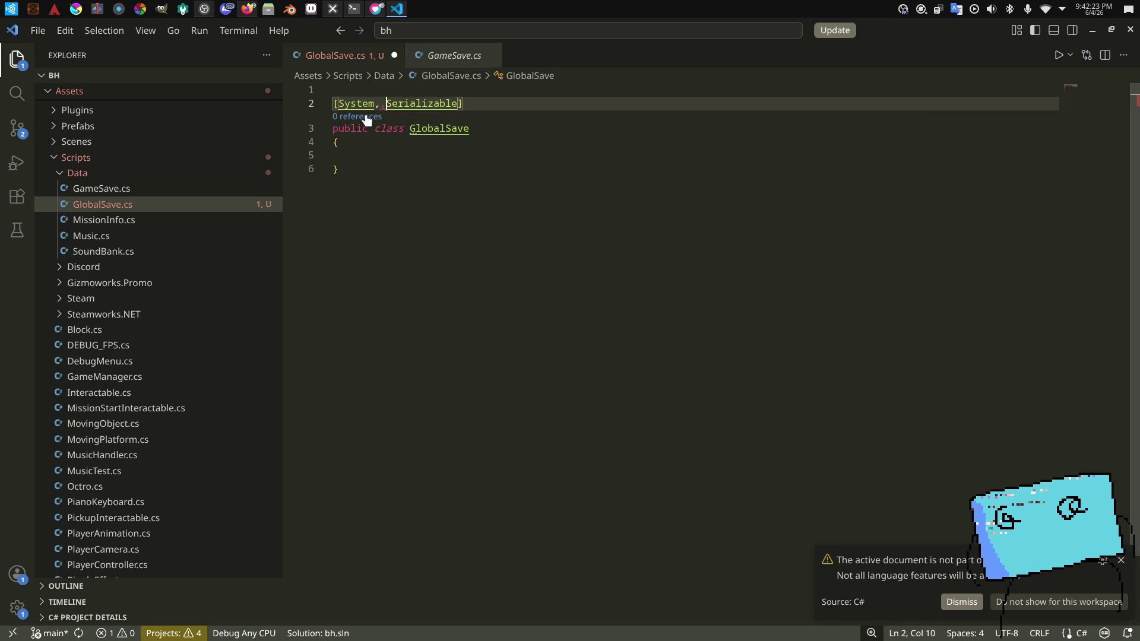
{"action": "type", "text": "."}
{"action": "left_click", "coordinate": [345, 103]}
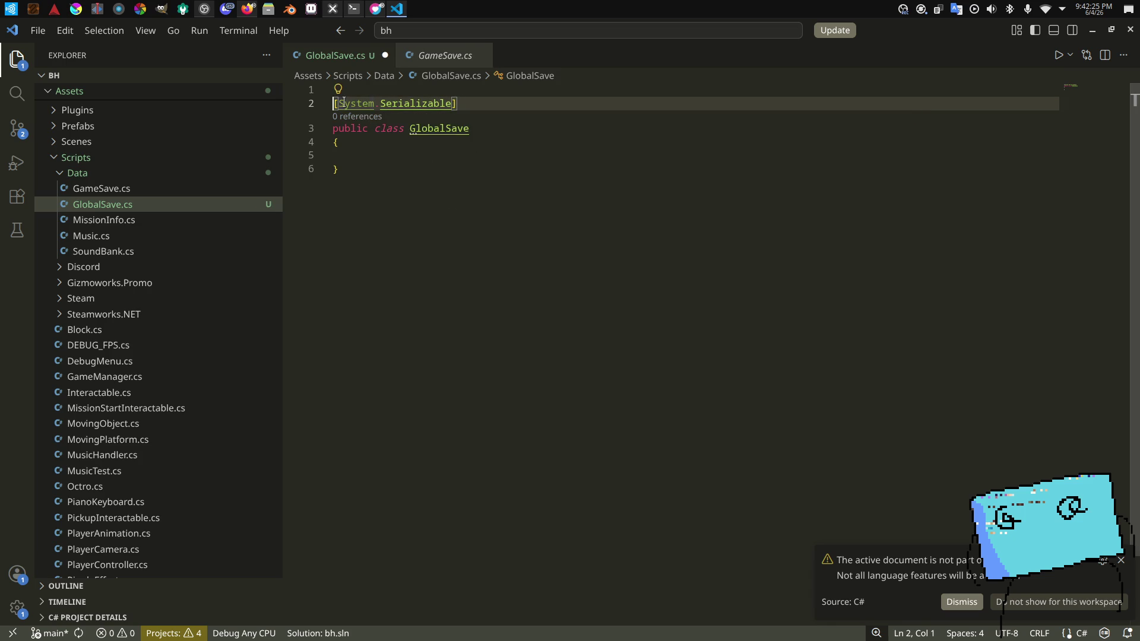
{"action": "key", "text": "BackSpace"}
{"action": "key", "text": "Escape"}
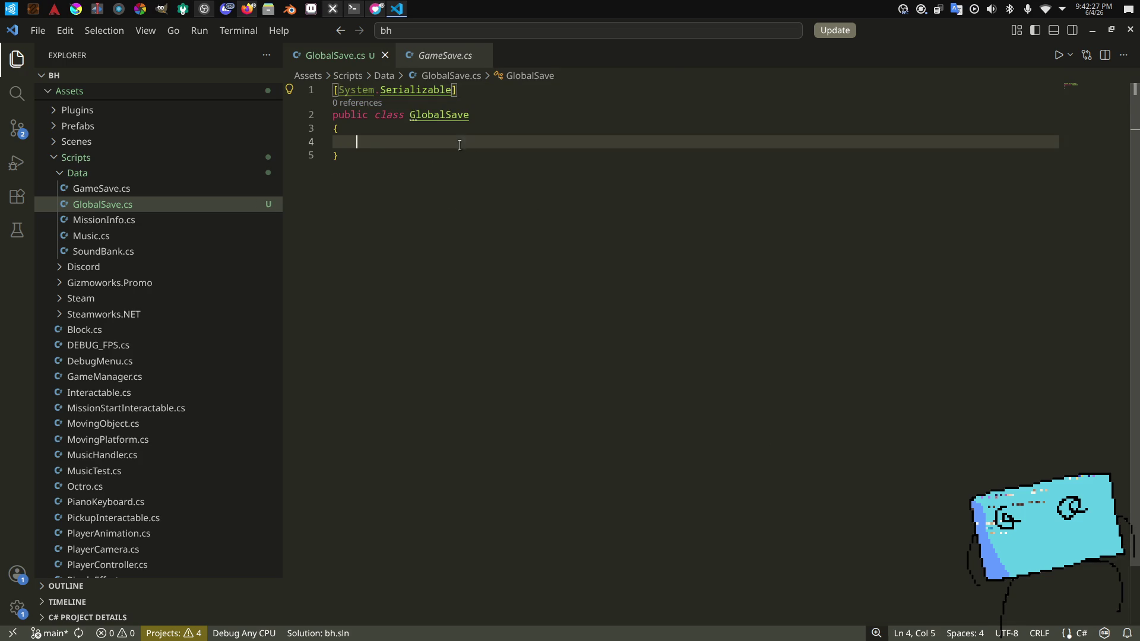
{"action": "left_click", "coordinate": [445, 55]}
{"action": "left_click", "coordinate": [338, 56]}
{"action": "key", "text": "alt+Tab"}
{"action": "key", "text": "Tab"}
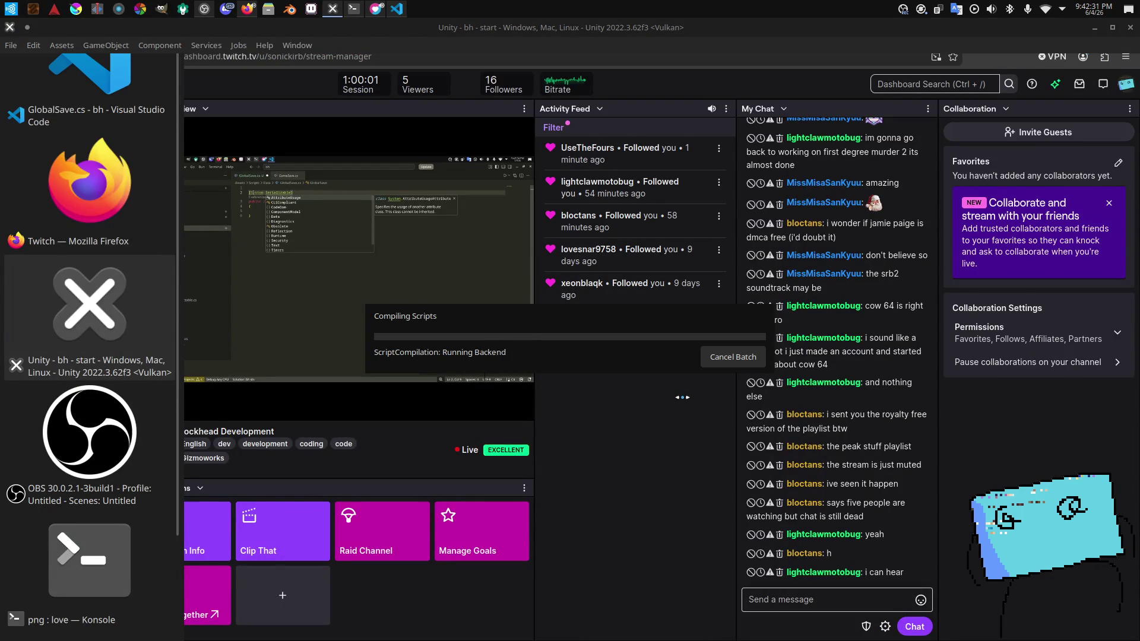
Step: Let Unity recompile GlobalSave, fix 'public' in the script, then show the Scripts folder
{"action": "key", "text": "alt+Tab"}
{"action": "key", "text": "alt+Tab"}
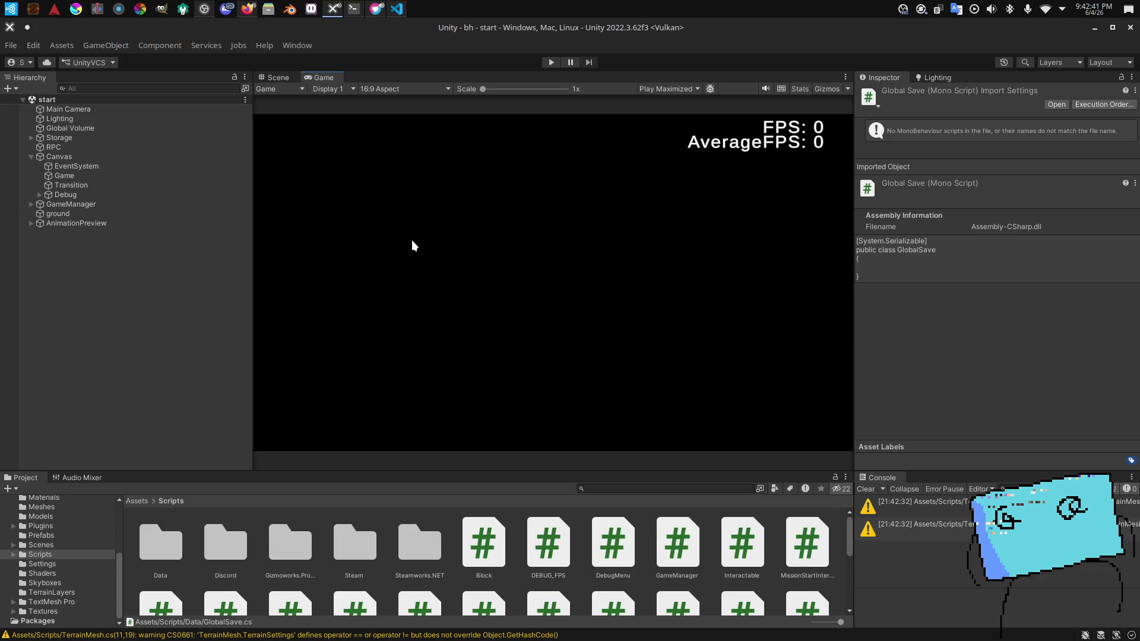
{"action": "key", "text": "alt+Tab"}
{"action": "key", "text": "alt+Tab"}
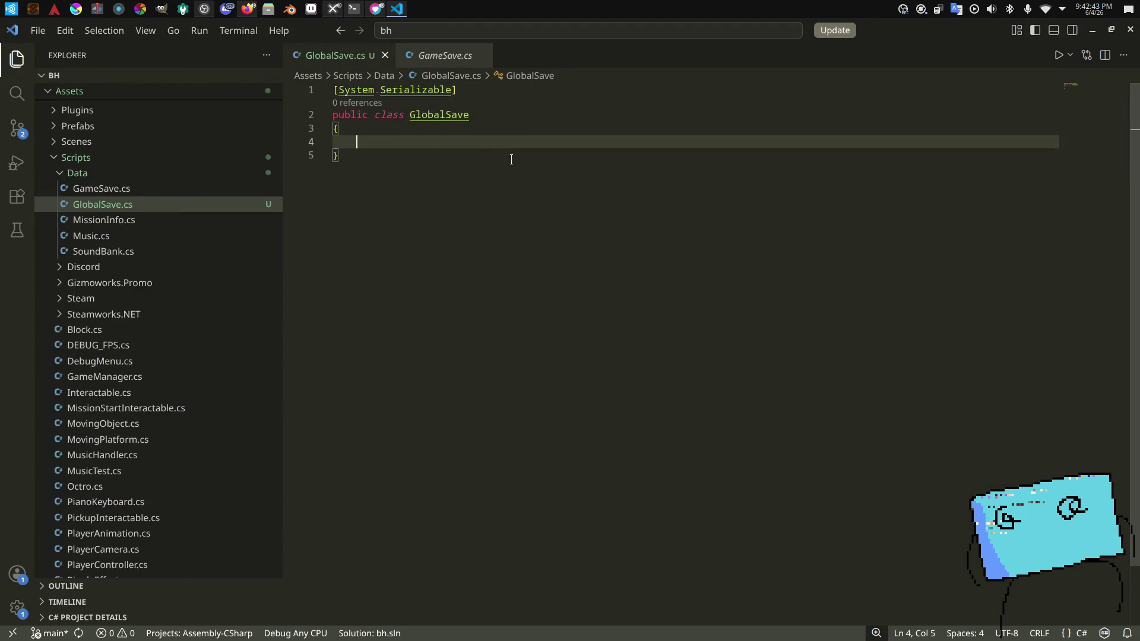
{"action": "left_click", "coordinate": [449, 65]}
{"action": "key", "text": "ctrl+Tab"}
{"action": "type", "text": "ublic"}
{"action": "key", "text": "alt+Tab"}
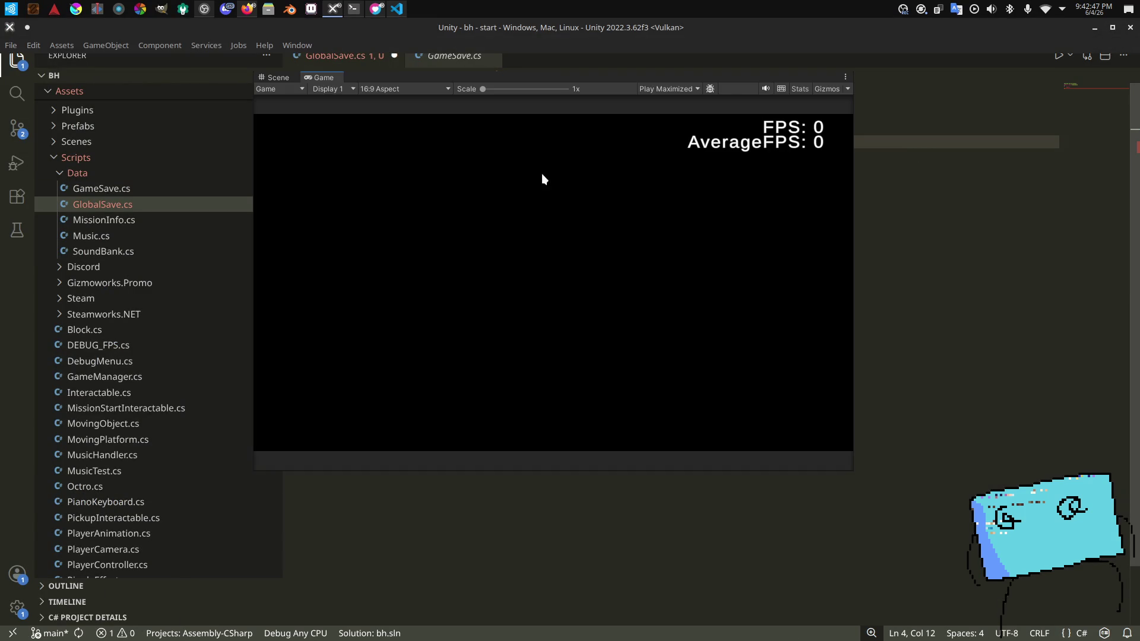
{"action": "left_click", "coordinate": [36, 555]}
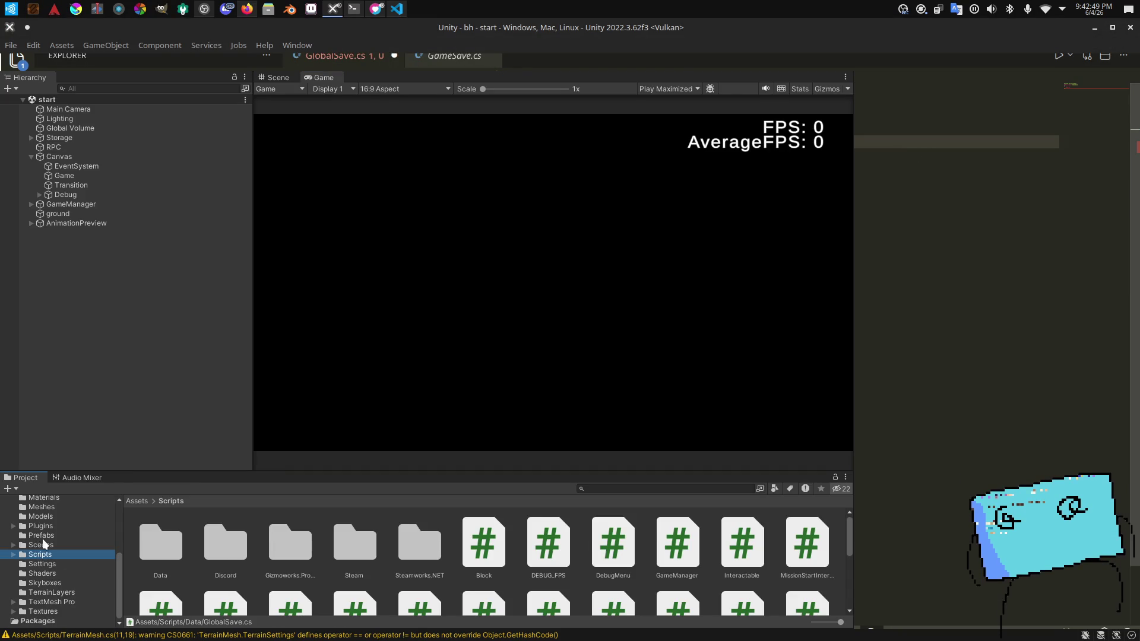
Step: Open the Settings prefab from the Prefabs folder, then begin a bool field in GlobalSave.cs
{"action": "left_click", "coordinate": [41, 535]}
{"action": "double_click", "coordinate": [543, 542]}
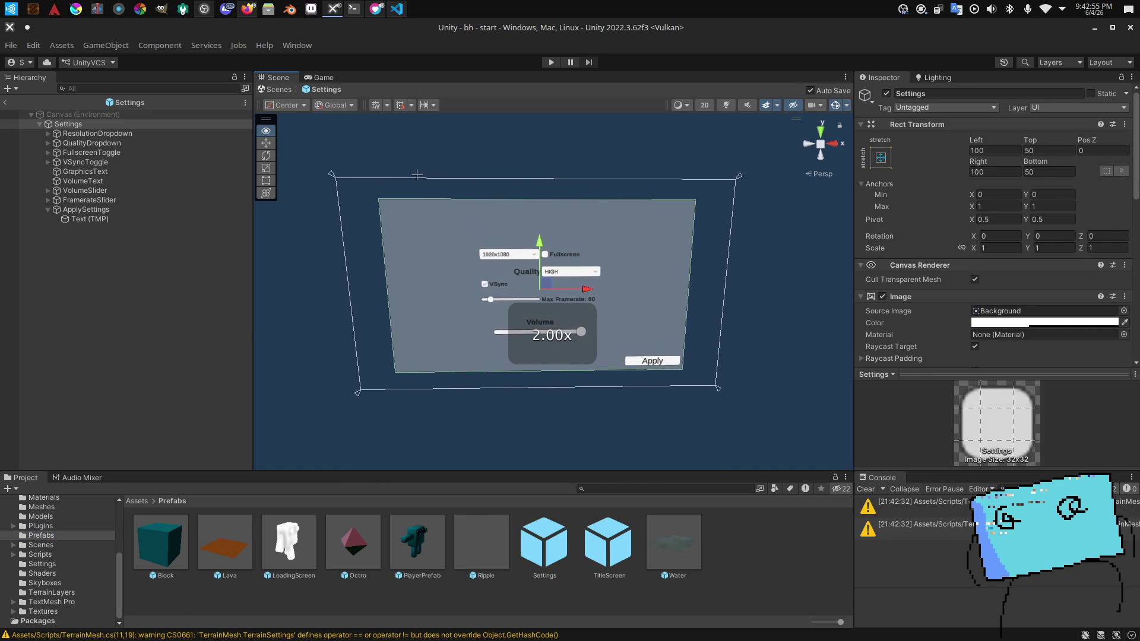
{"action": "scroll", "coordinate": [413, 170], "scroll_direction": "up", "scroll_amount": 5}
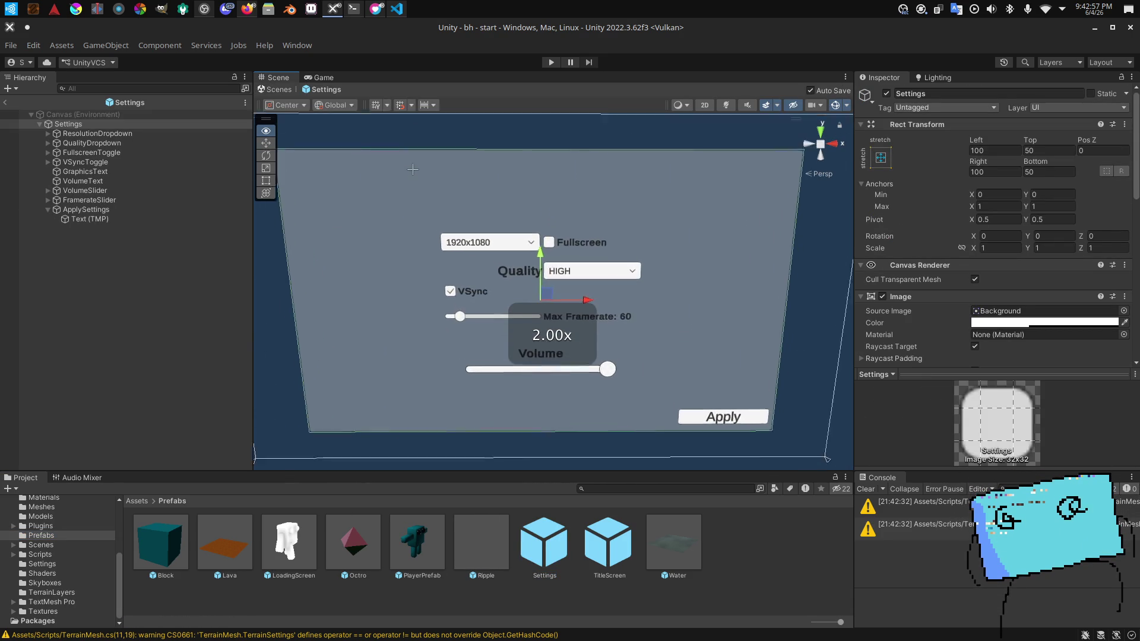
{"action": "key", "text": "alt+Tab"}
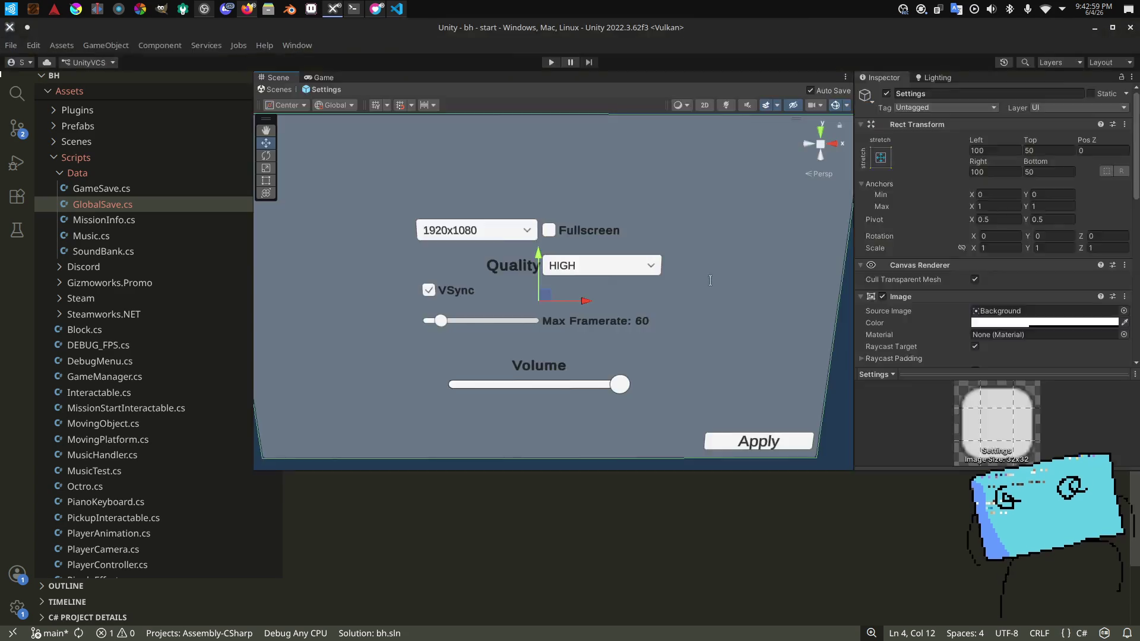
{"action": "type", "text": "bool"}
{"action": "key", "text": "alt+Tab"}
{"action": "key", "text": "alt+Tab"}
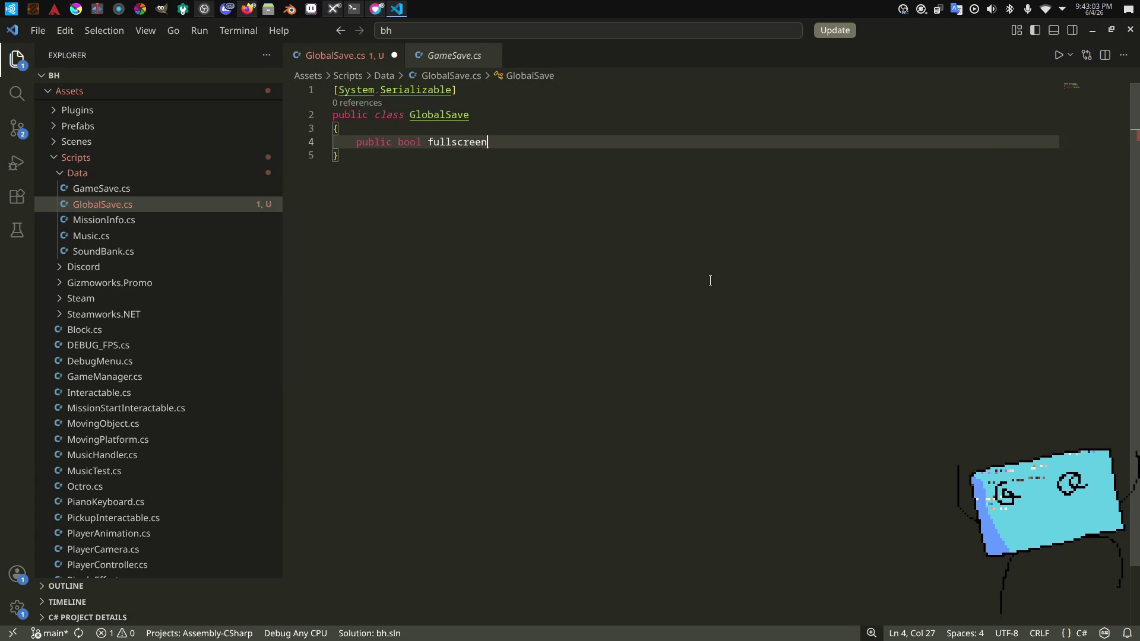
Step: Finish the bool fullscreen field, add public int resolutionIndex above it, and save
{"action": "type", "text": ";"}
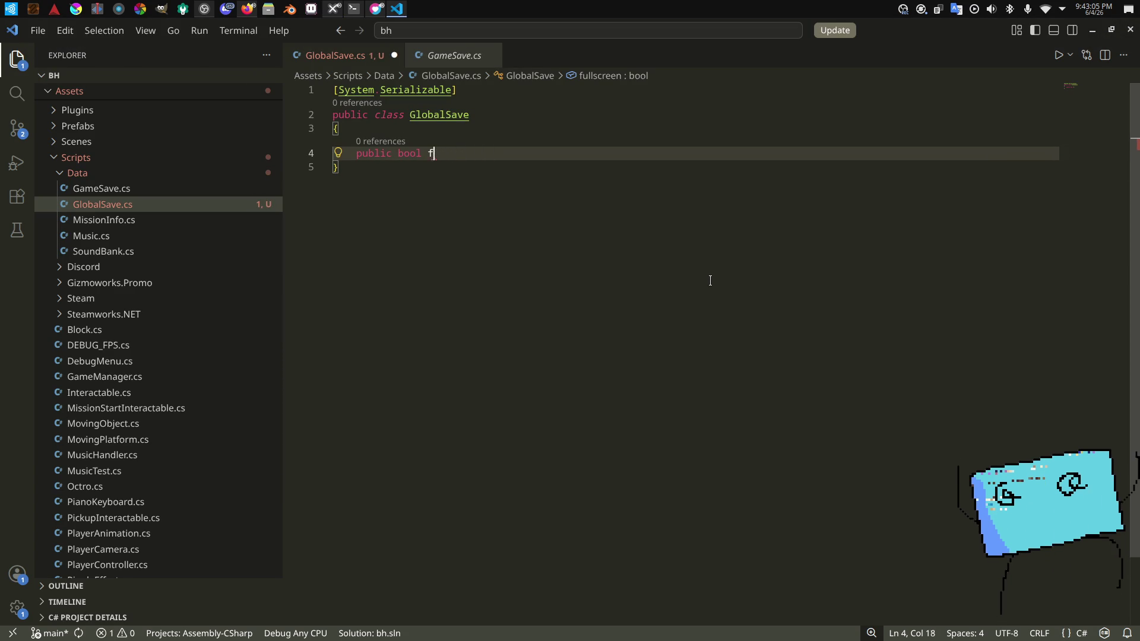
{"action": "key", "text": "BackSpace"}
{"action": "key", "text": "BackSpace"}
{"action": "type", "text": "en;"}
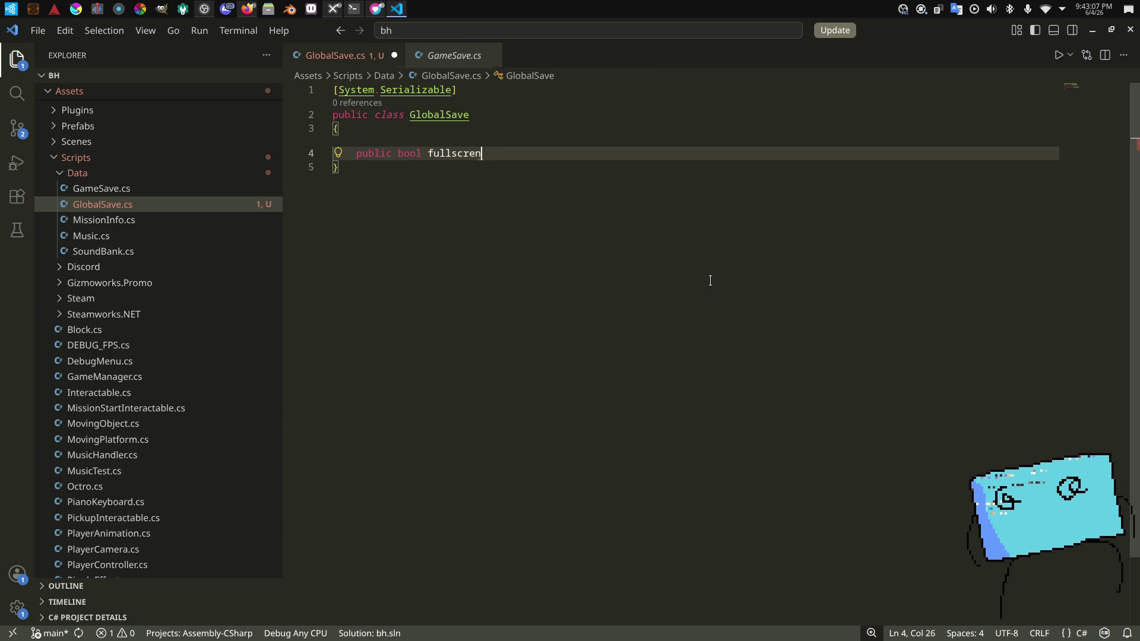
{"action": "key", "text": "ctrl+shift+Return"}
{"action": "key", "text": "alt+Tab"}
{"action": "key", "text": "alt+Tab"}
{"action": "type", "text": "publi"}
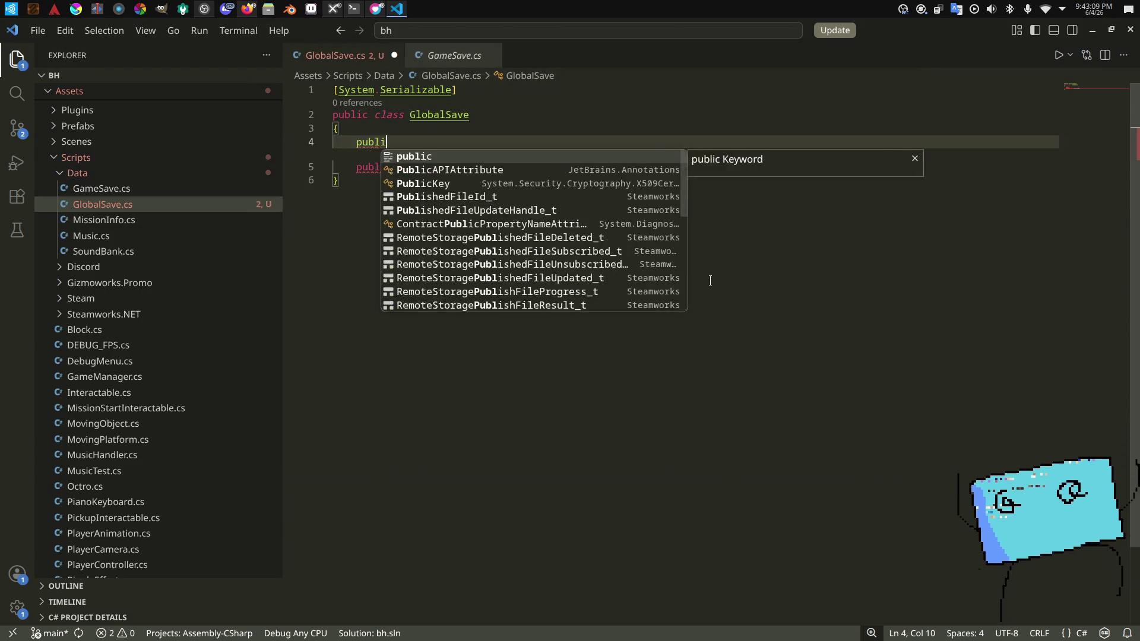
{"action": "type", "text": "c int resolutionIndex;"}
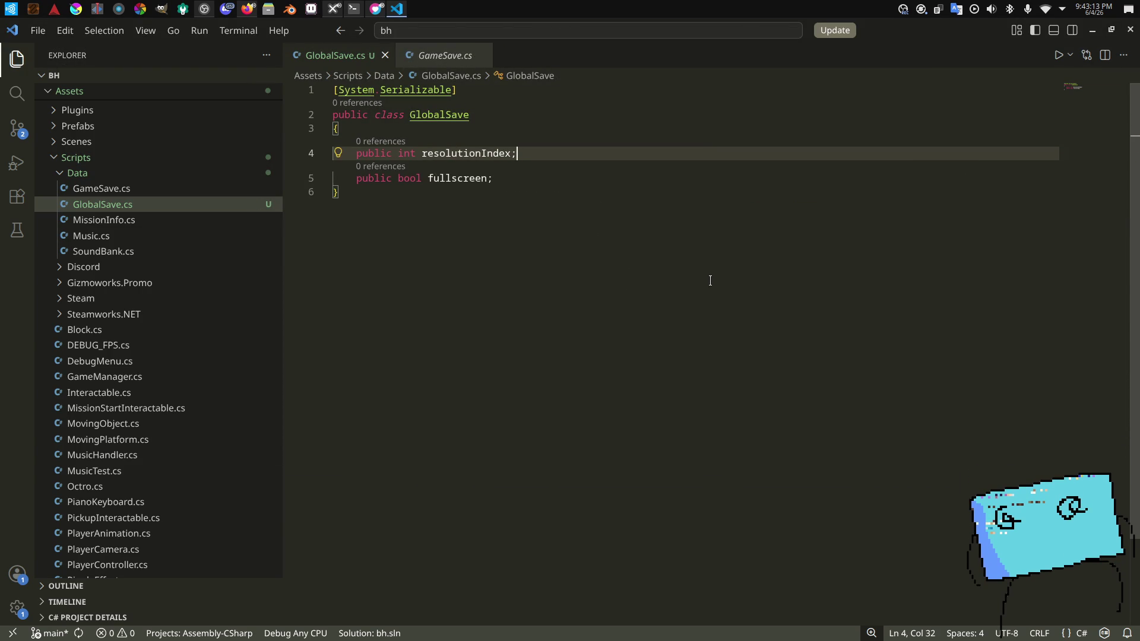
{"action": "key", "text": "Return"}
{"action": "key", "text": "BackSpace"}
{"action": "key", "text": "BackSpace"}
{"action": "key", "text": "Down"}
{"action": "key", "text": "Return"}
{"action": "key", "text": "ctrl+s"}
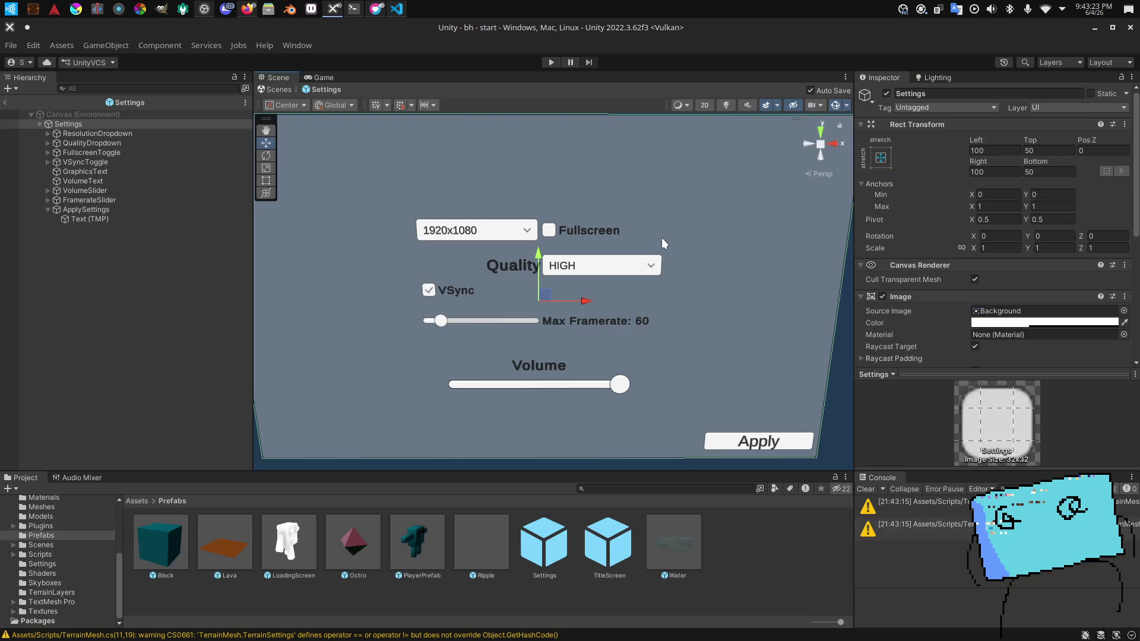
{"action": "key", "text": "alt+Tab"}
Step: Add public bool vSync and public int maxFramerate fields
{"action": "type", "text": "public bo"}
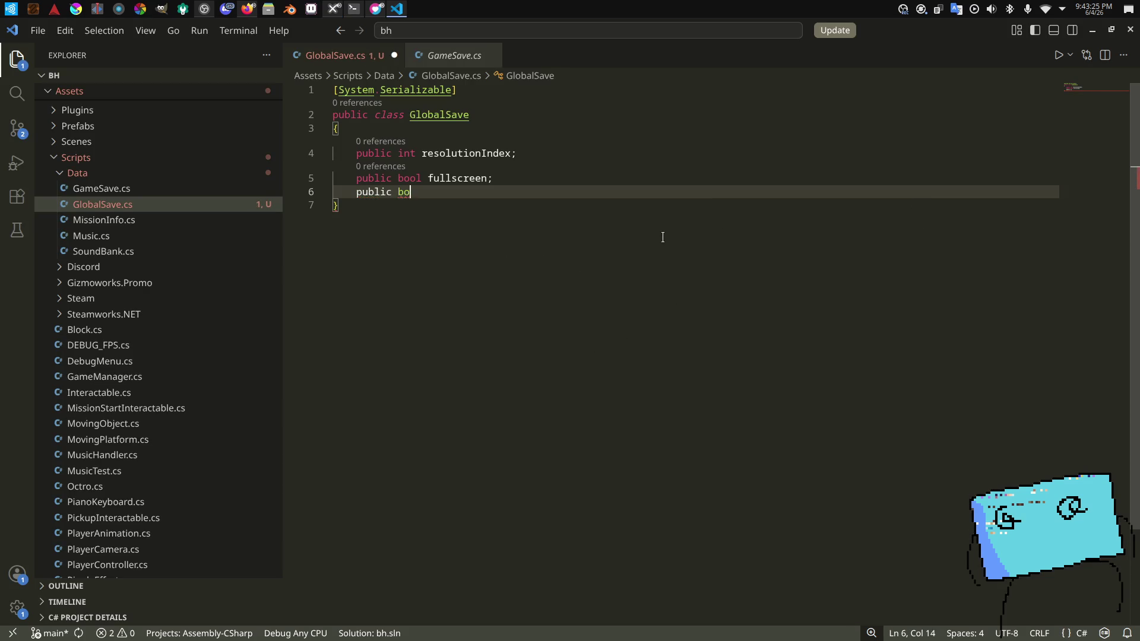
{"action": "type", "text": "syn"}
{"action": "key", "text": "BackSpace"}
{"action": "key", "text": "BackSpace"}
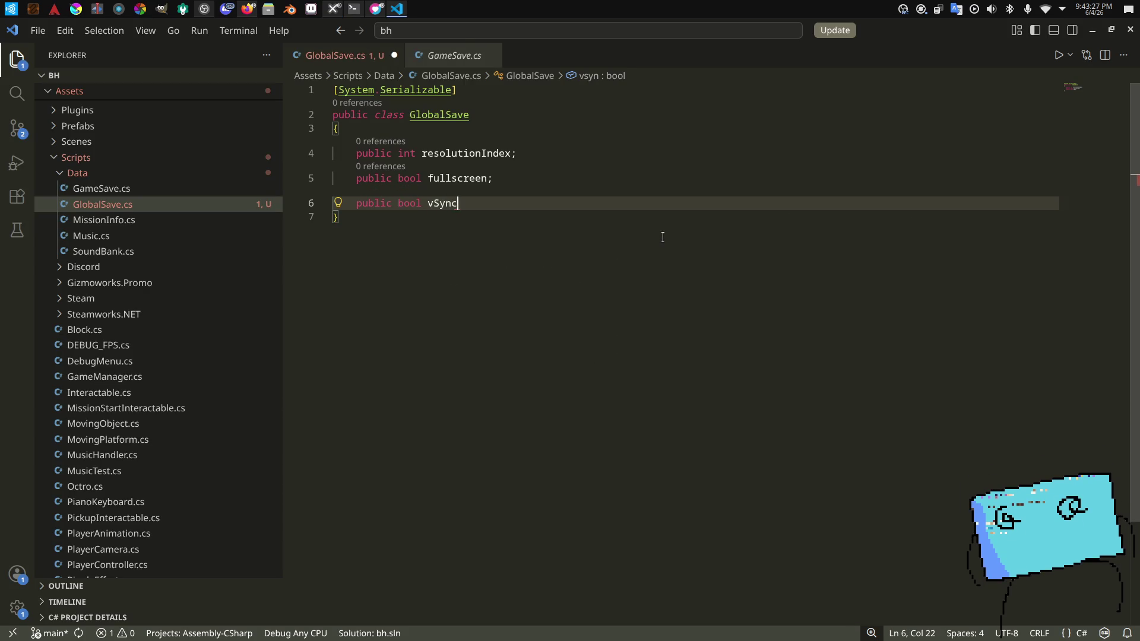
{"action": "type", "text": ";"}
{"action": "key", "text": "Return"}
{"action": "key", "text": "alt+Tab"}
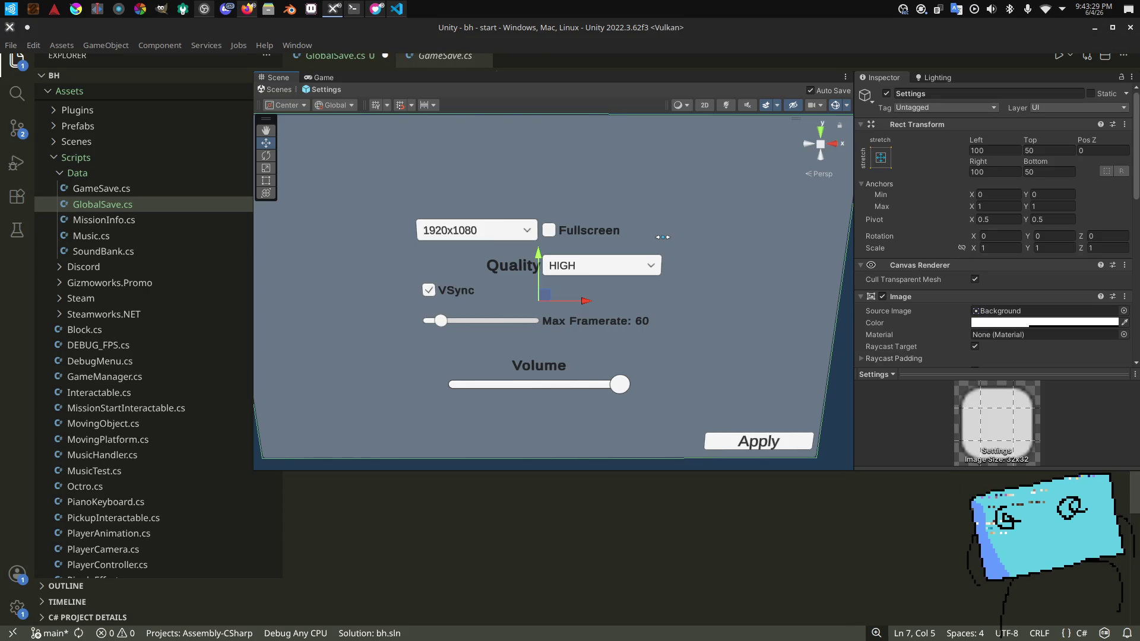
{"action": "key", "text": "alt+Tab"}
{"action": "type", "text": "public int maxFramerate;"}
{"action": "key", "text": "Return"}
{"action": "key", "text": "alt+Tab"}
{"action": "key", "text": "alt+Tab"}
Step: Add public float volume, plus public int qualityIndex after fullscreen, and save
{"action": "type", "text": "public float volum"}
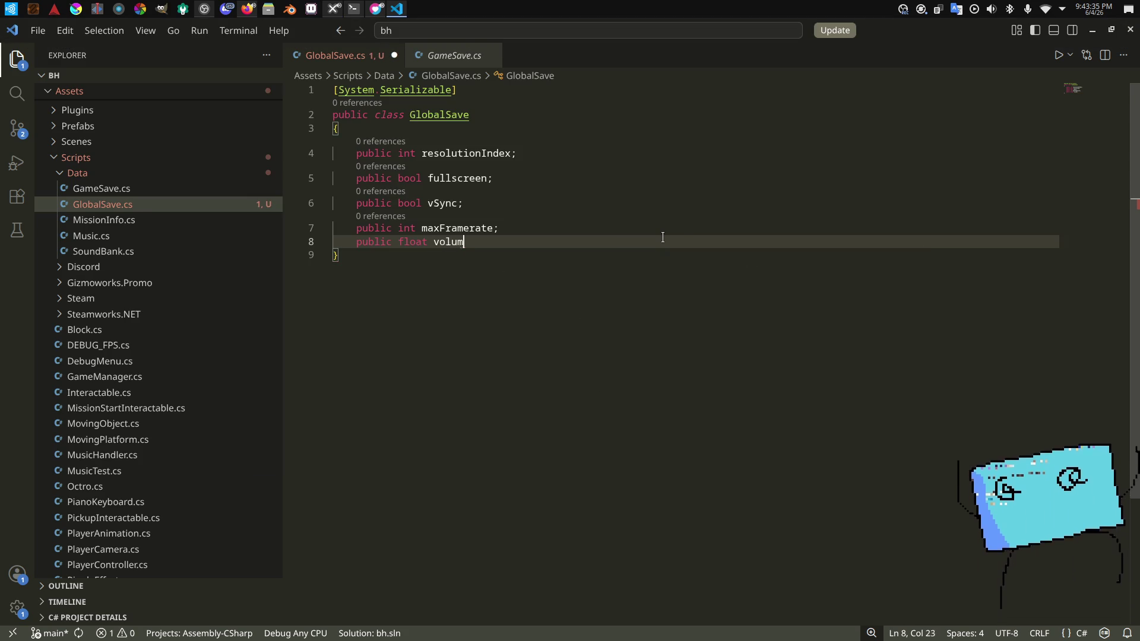
{"action": "type", "text": "e;"}
{"action": "key", "text": "alt+Tab"}
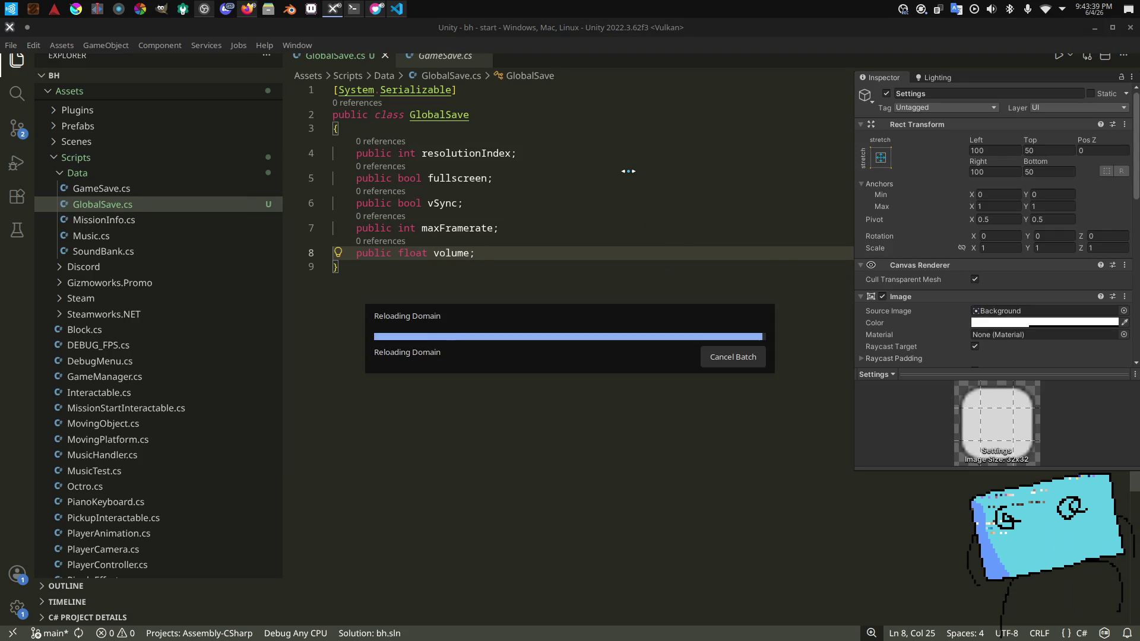
{"action": "key", "text": "alt+Tab"}
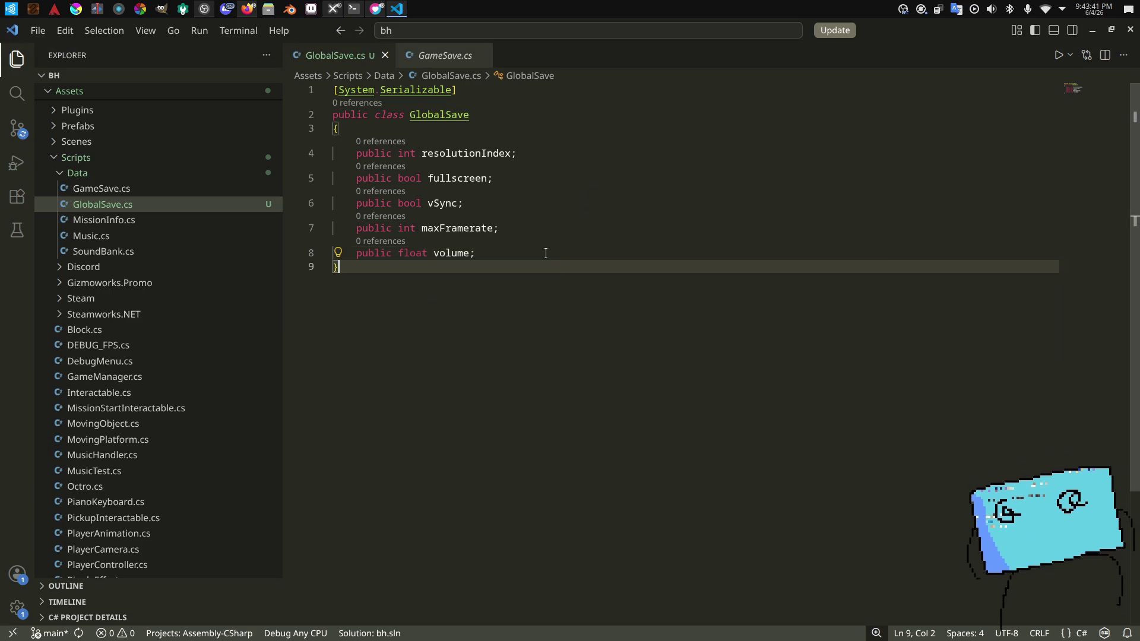
{"action": "left_click", "coordinate": [554, 185]}
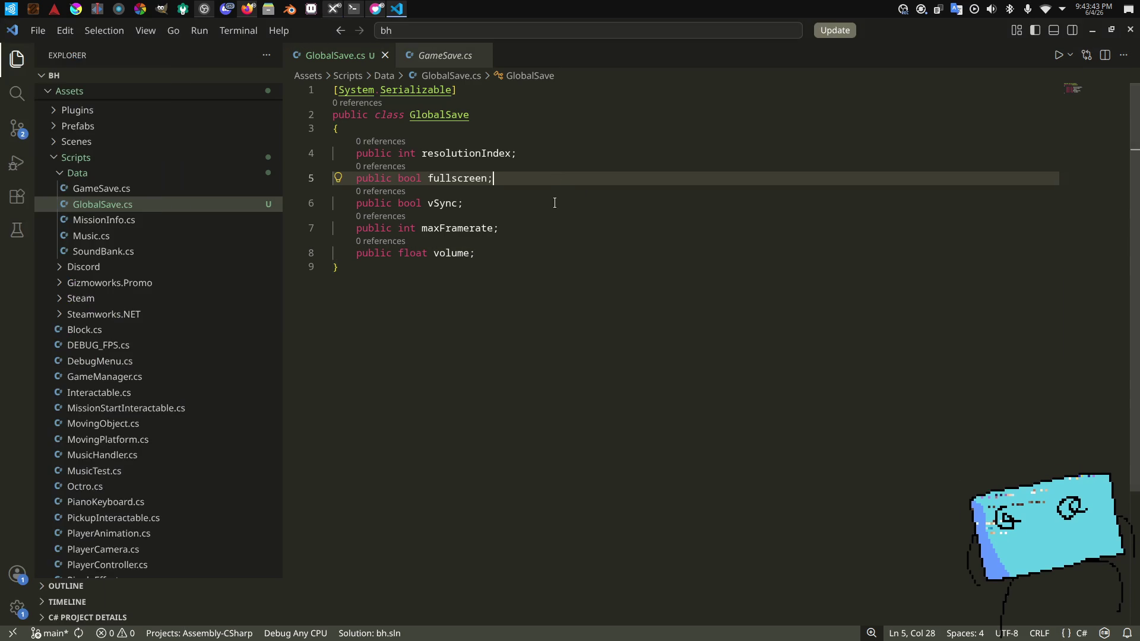
{"action": "key", "text": "Return"}
{"action": "type", "text": "public int qualityIndex;"}
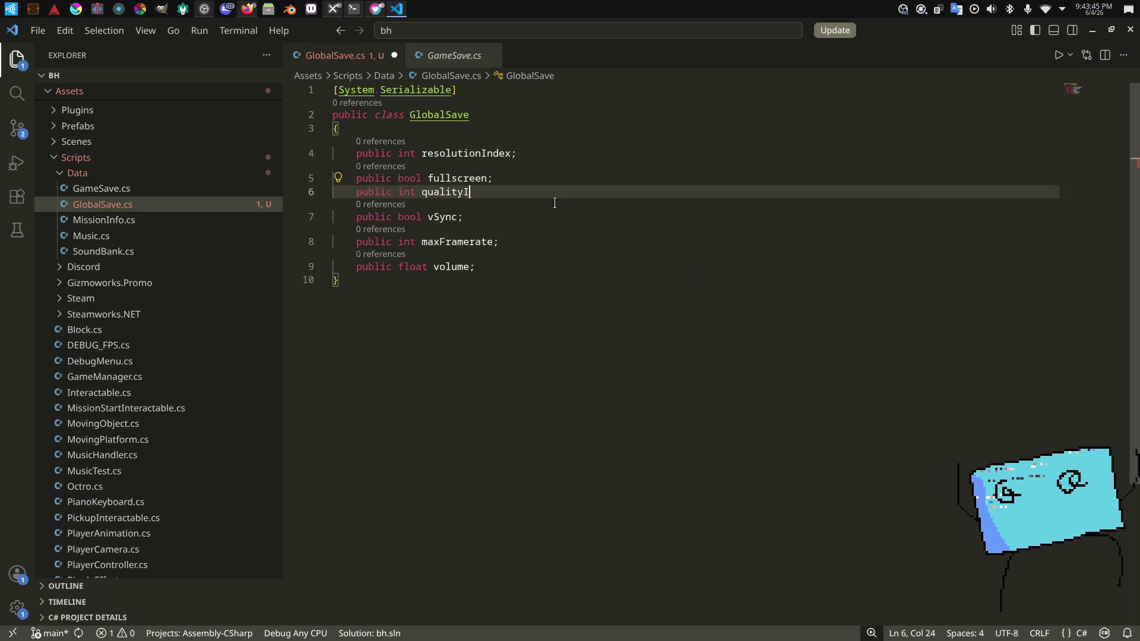
{"action": "key", "text": "ctrl+s"}
{"action": "key", "text": "alt+Tab"}
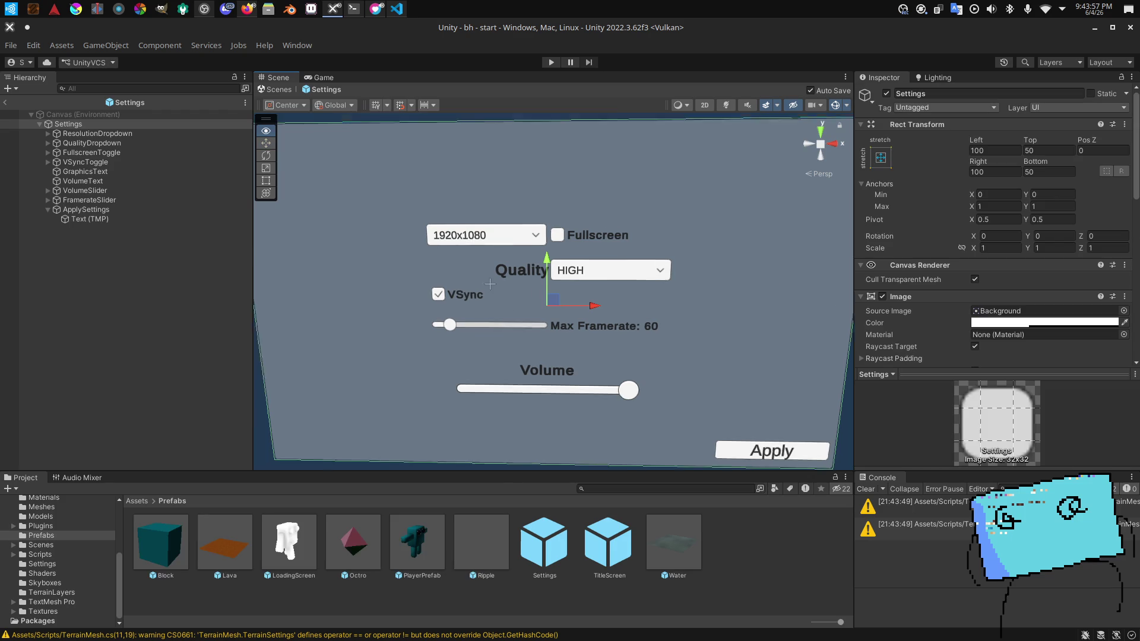
Step: Orbit the Scene view around the settings canvas and check the stream dashboard
{"action": "scroll", "coordinate": [496, 291], "scroll_direction": "up", "scroll_amount": 2}
{"action": "scroll", "coordinate": [499, 286], "scroll_direction": "down", "scroll_amount": 3}
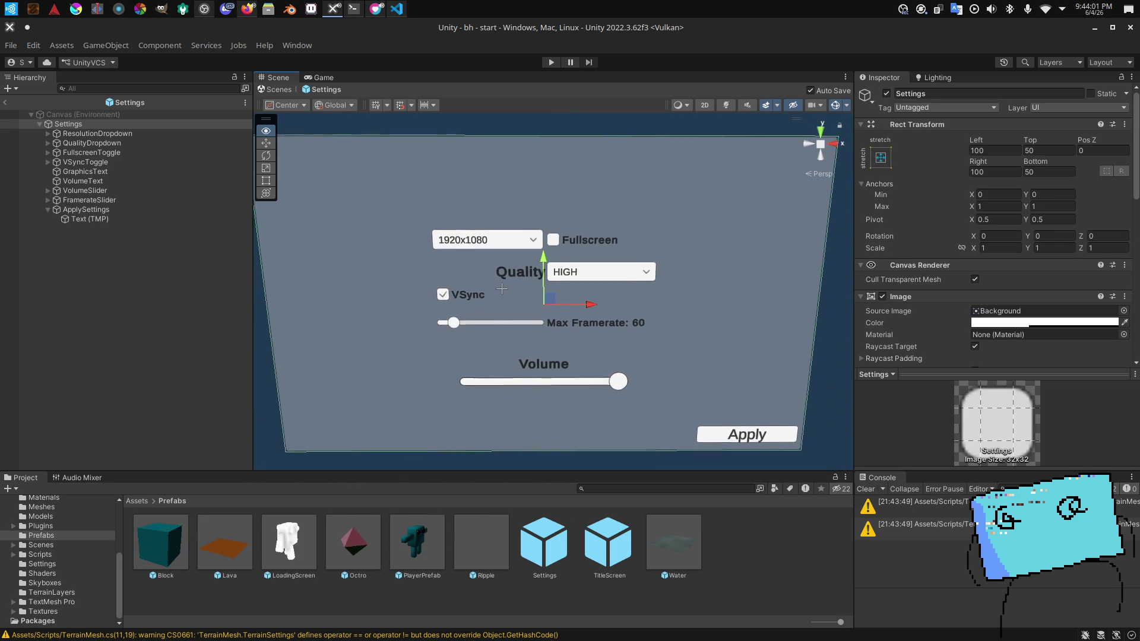
{"action": "left_click_drag", "start_coordinate": [501, 289], "coordinate": [504, 295]}
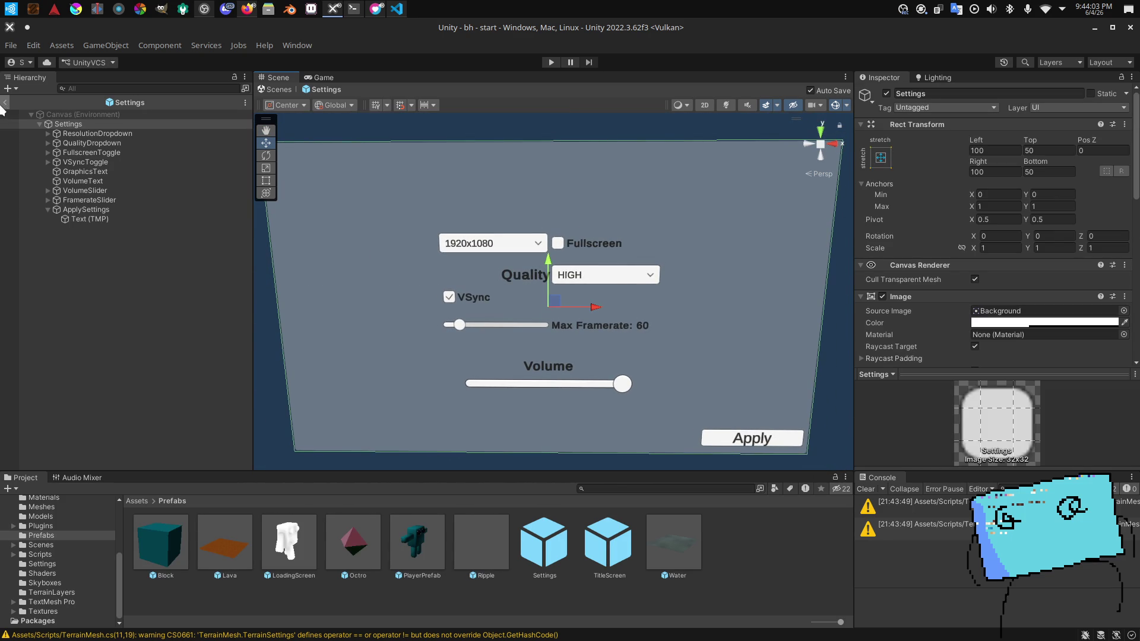
{"action": "key", "text": "alt+Tab"}
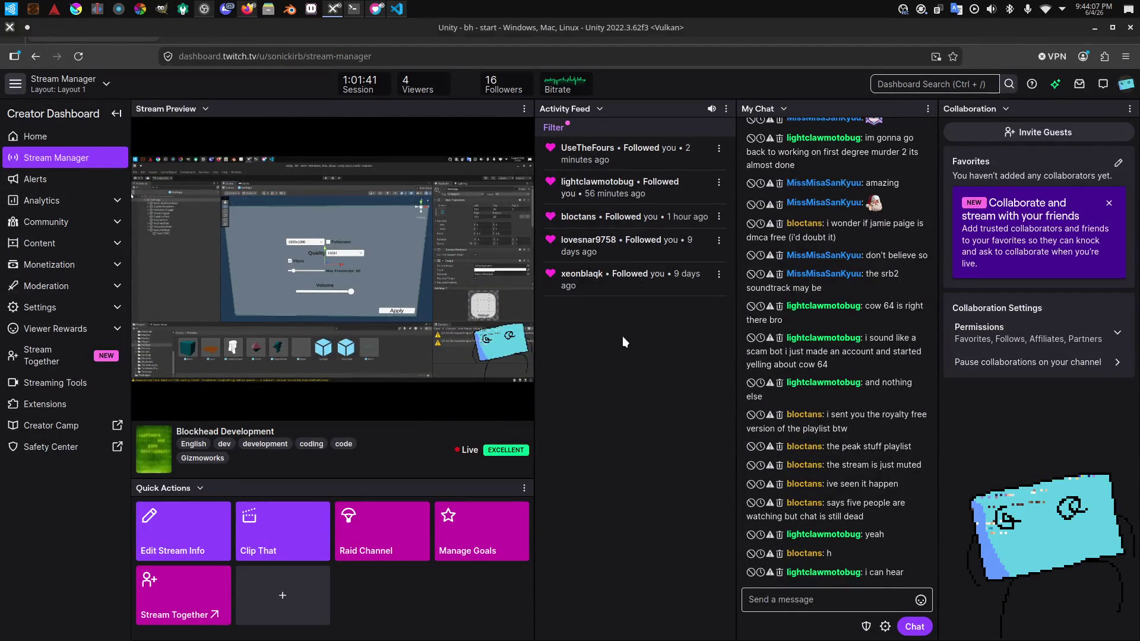
{"action": "key", "text": "alt+Tab"}
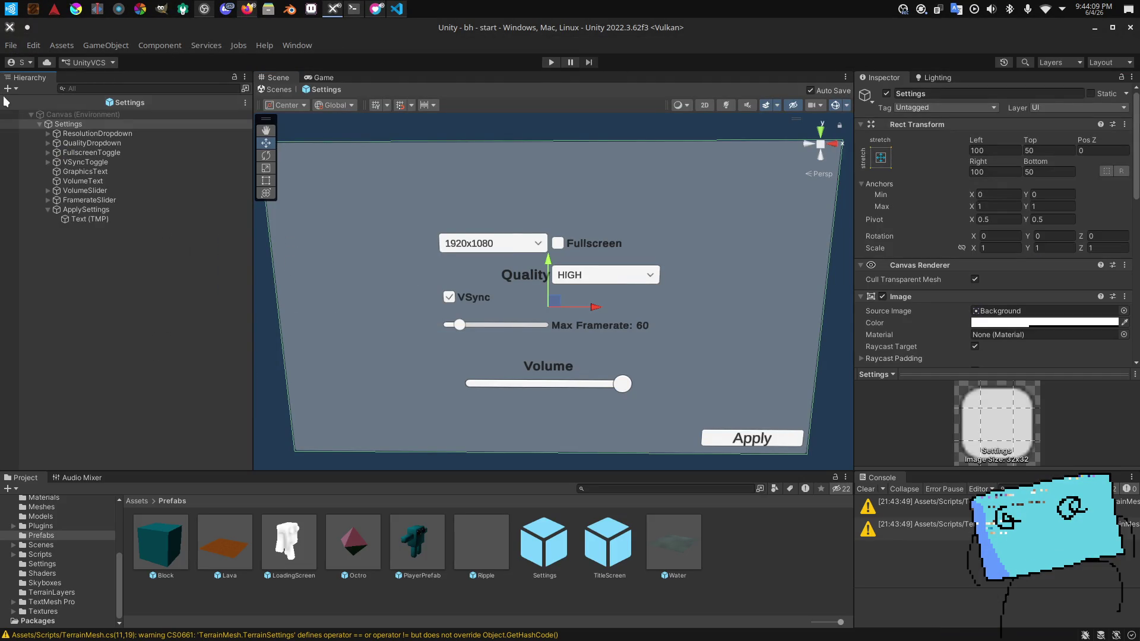
Step: Exit the Settings prefab, clear the Console, start play mode, then return to GlobalSave.cs
{"action": "left_click", "coordinate": [6, 102]}
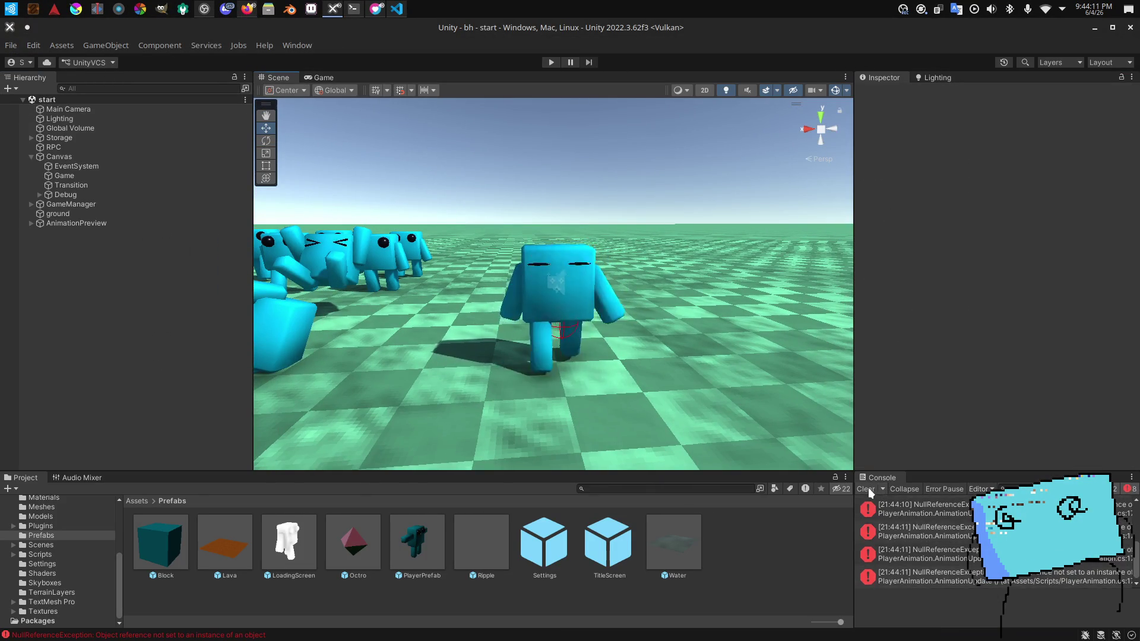
{"action": "left_click", "coordinate": [870, 492]}
{"action": "key", "text": "ctrl+p"}
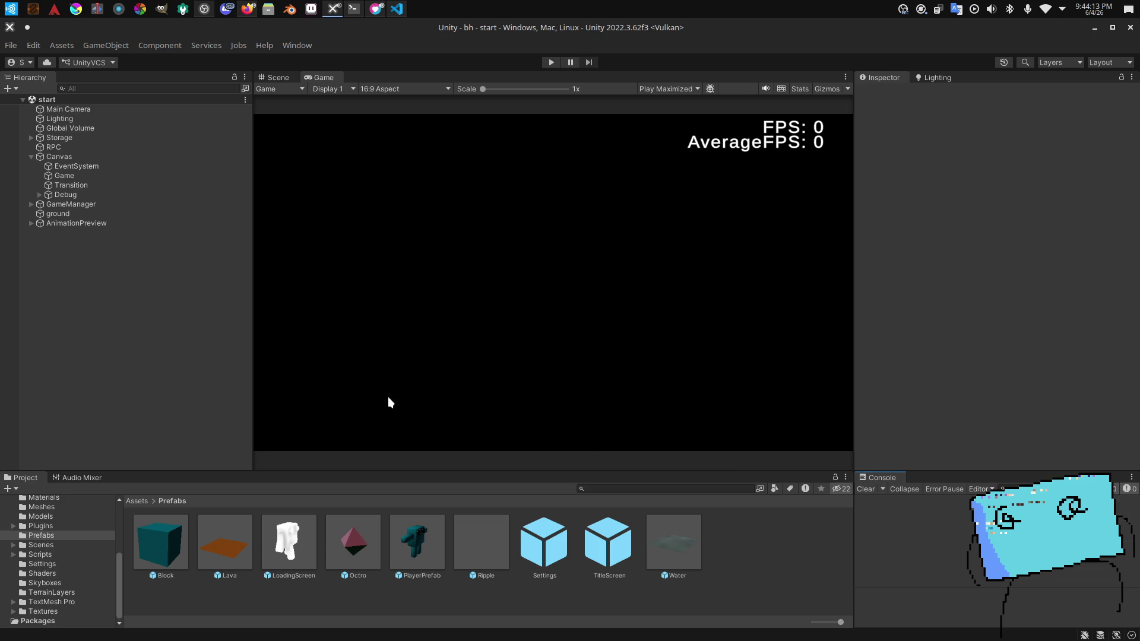
{"action": "left_click", "coordinate": [397, 8]}
{"action": "left_click", "coordinate": [492, 178]}
{"action": "left_click", "coordinate": [333, 203]}
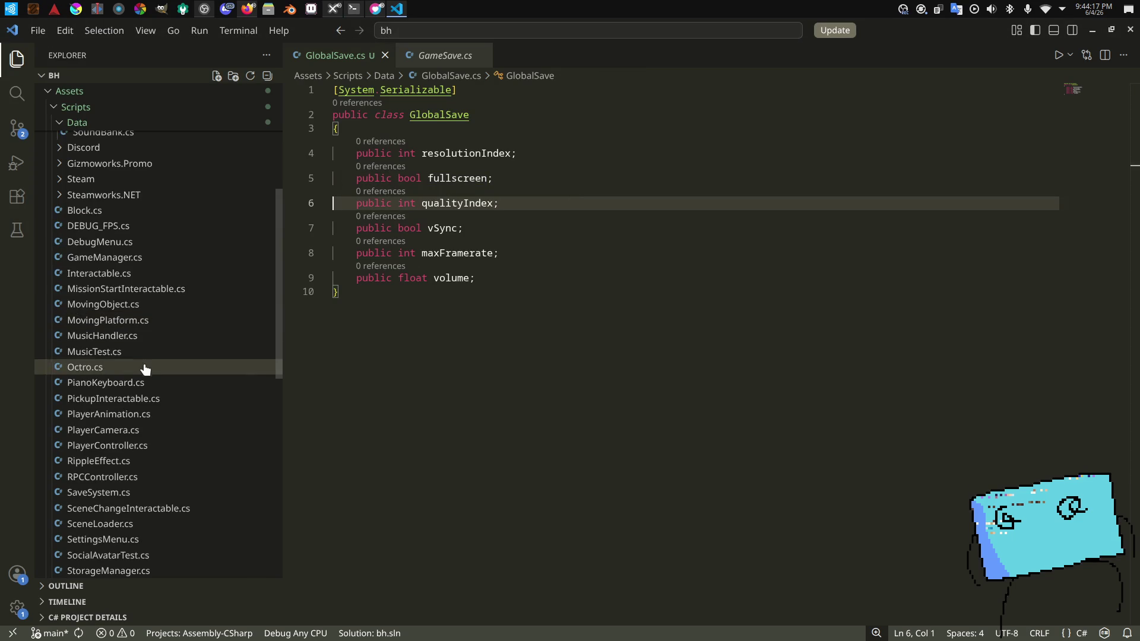
Step: Duplicate the LoadGameSave method in SaveSystem.cs and save the file
{"action": "scroll", "coordinate": [140, 299], "scroll_direction": "down", "scroll_amount": 2}
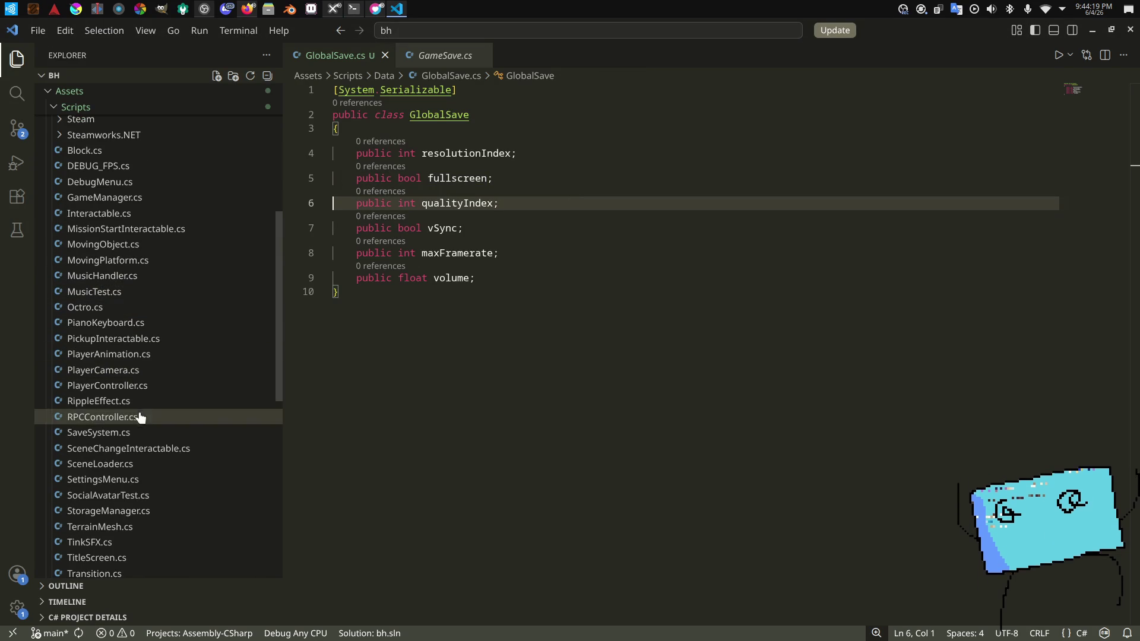
{"action": "left_click", "coordinate": [148, 433]}
{"action": "scroll", "coordinate": [528, 349], "scroll_direction": "down", "scroll_amount": 5}
{"action": "left_click", "coordinate": [362, 457]}
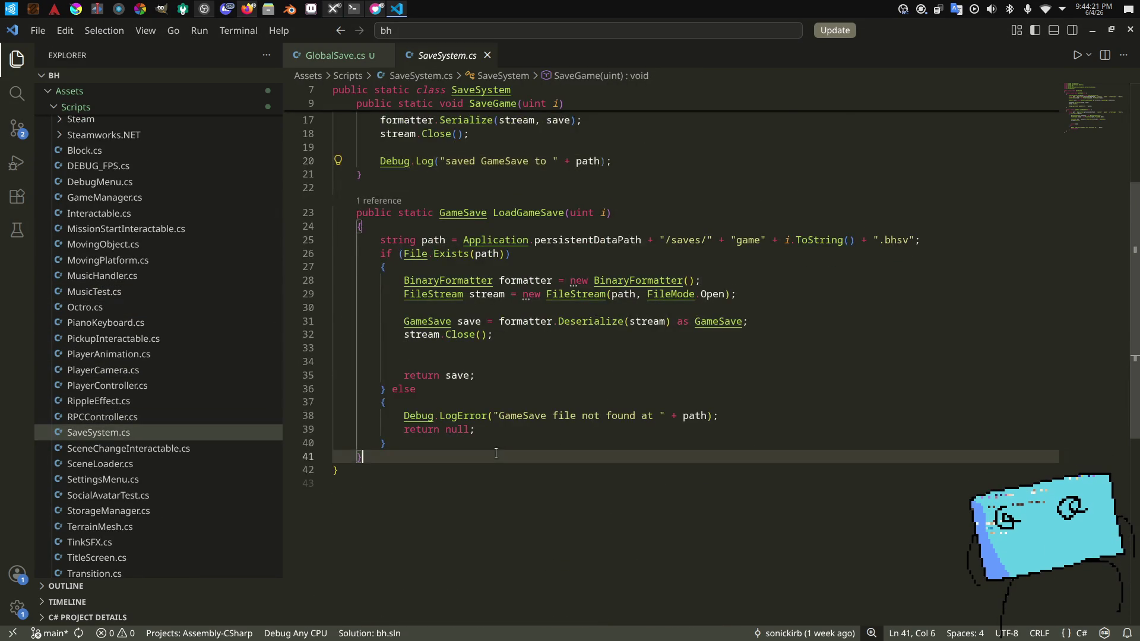
{"action": "scroll", "coordinate": [482, 366], "scroll_direction": "up", "scroll_amount": 5}
{"action": "left_click", "coordinate": [422, 213]}
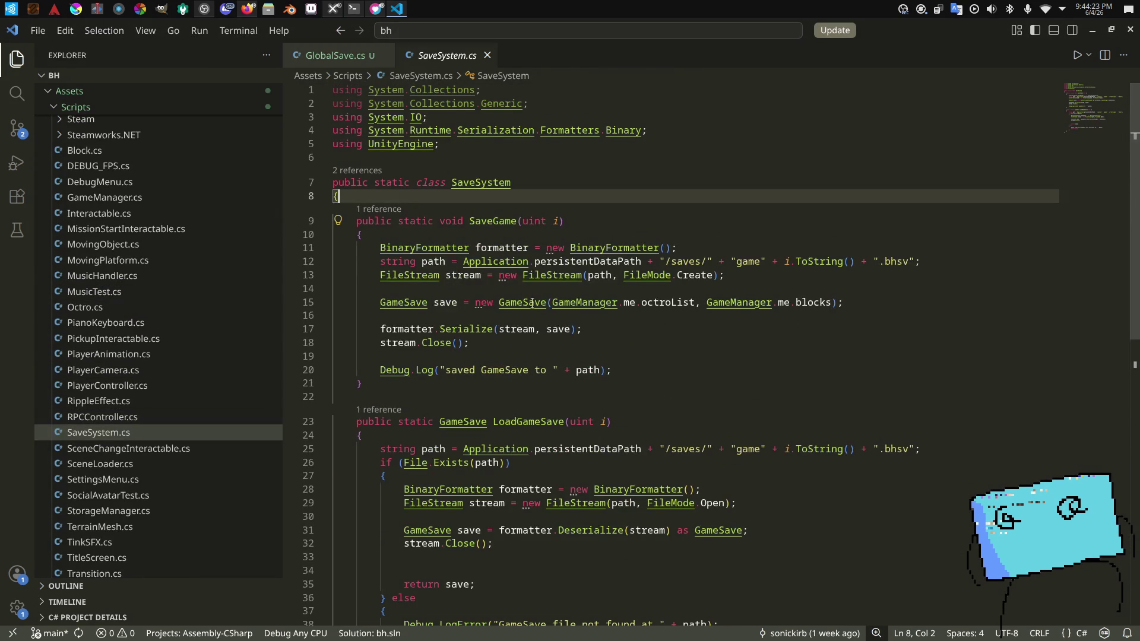
{"action": "left_click", "coordinate": [558, 385]}
{"action": "scroll", "coordinate": [558, 386], "scroll_direction": "down", "scroll_amount": 5}
{"action": "mouse_move", "coordinate": [361, 487]}
{"action": "left_mouse_down"}
{"action": "mouse_move", "coordinate": [409, 378]}
{"action": "mouse_move", "coordinate": [336, 217]}
{"action": "mouse_move", "coordinate": [429, 482]}
{"action": "left_mouse_up"}
{"action": "key", "text": "ctrl+v"}
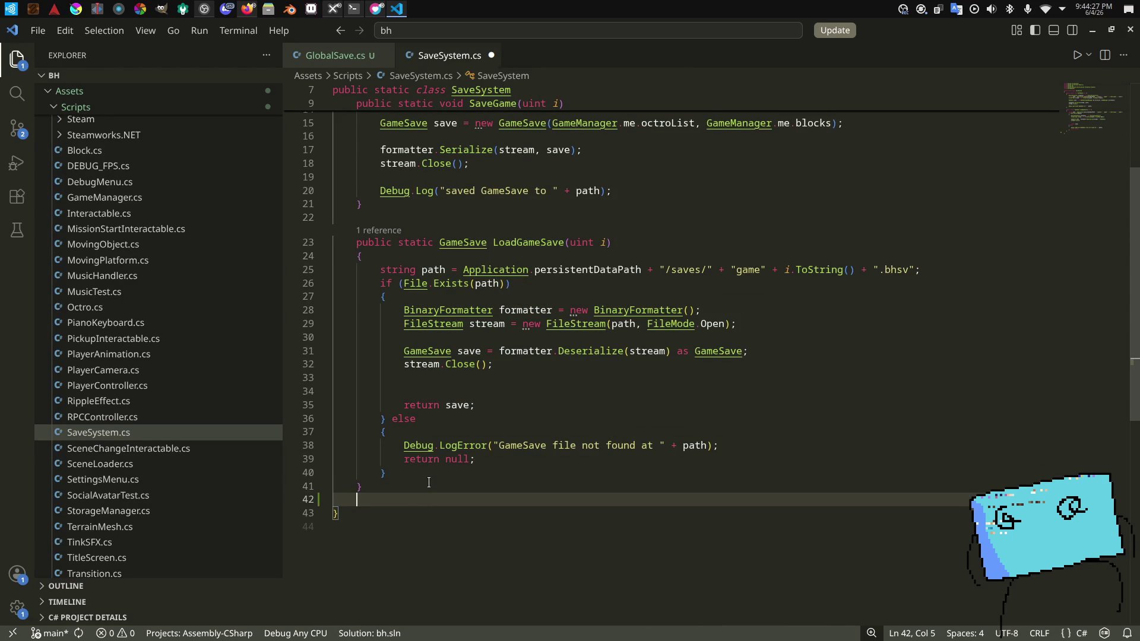
{"action": "scroll", "coordinate": [428, 482], "scroll_direction": "down", "scroll_amount": 10}
{"action": "scroll", "coordinate": [429, 484], "scroll_direction": "up", "scroll_amount": 6}
{"action": "key", "text": "ctrl+s"}
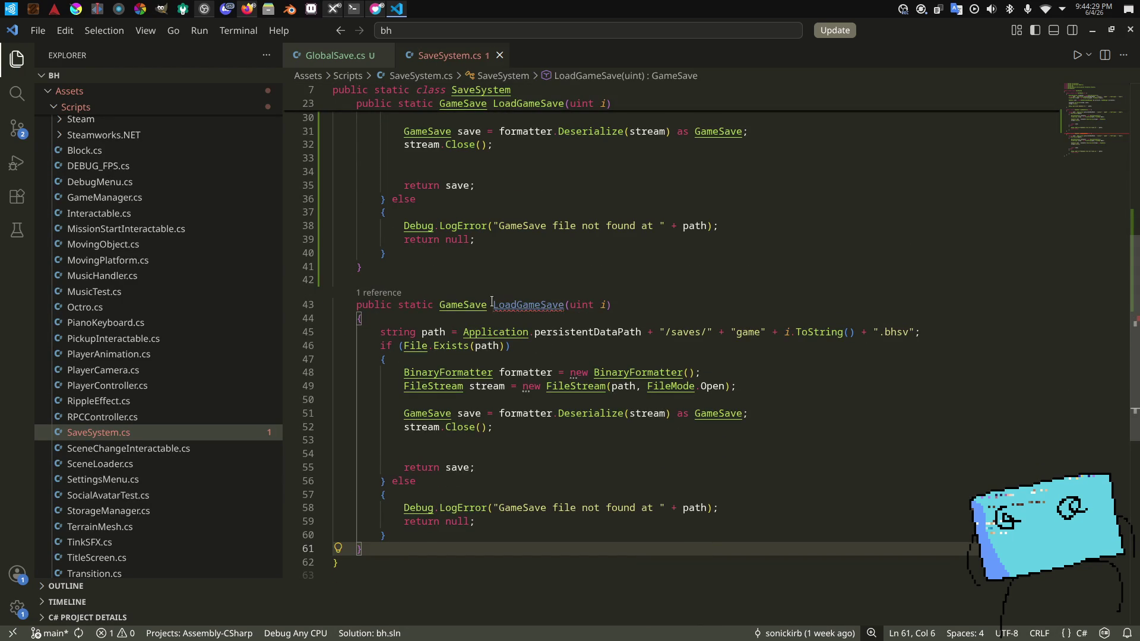
Step: Rename the copy LoadGlobalSave with return type GlobalSave, and drop "game" from its path
{"action": "double_click", "coordinate": [470, 306]}
{"action": "type", "text": "GlobalSave"}
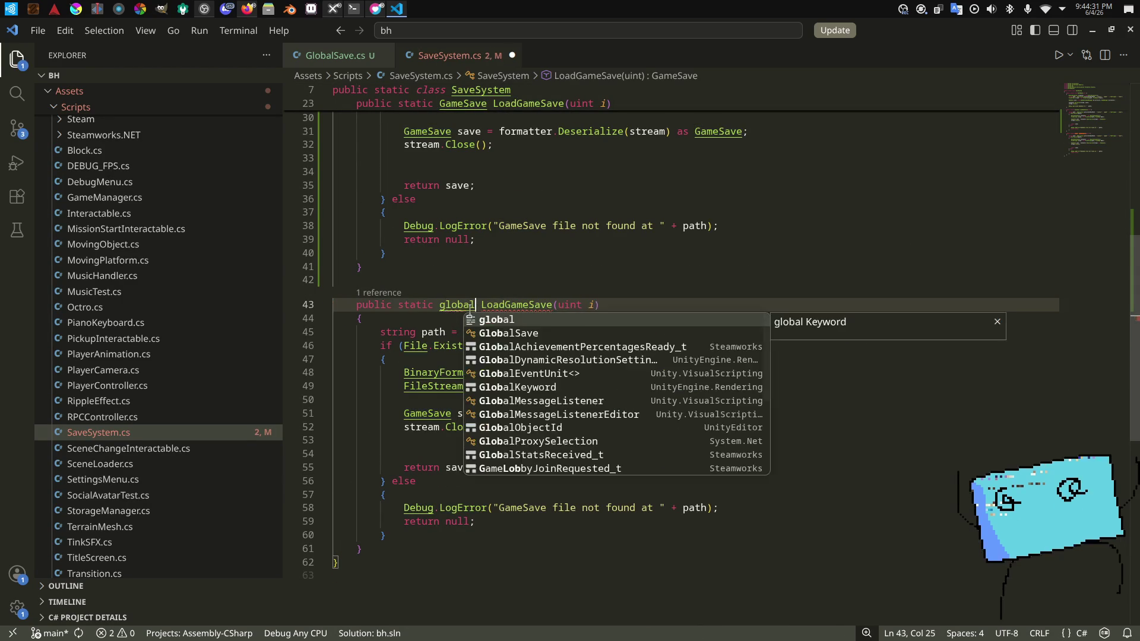
{"action": "left_click", "coordinate": [518, 306]}
{"action": "double_click", "coordinate": [518, 306]}
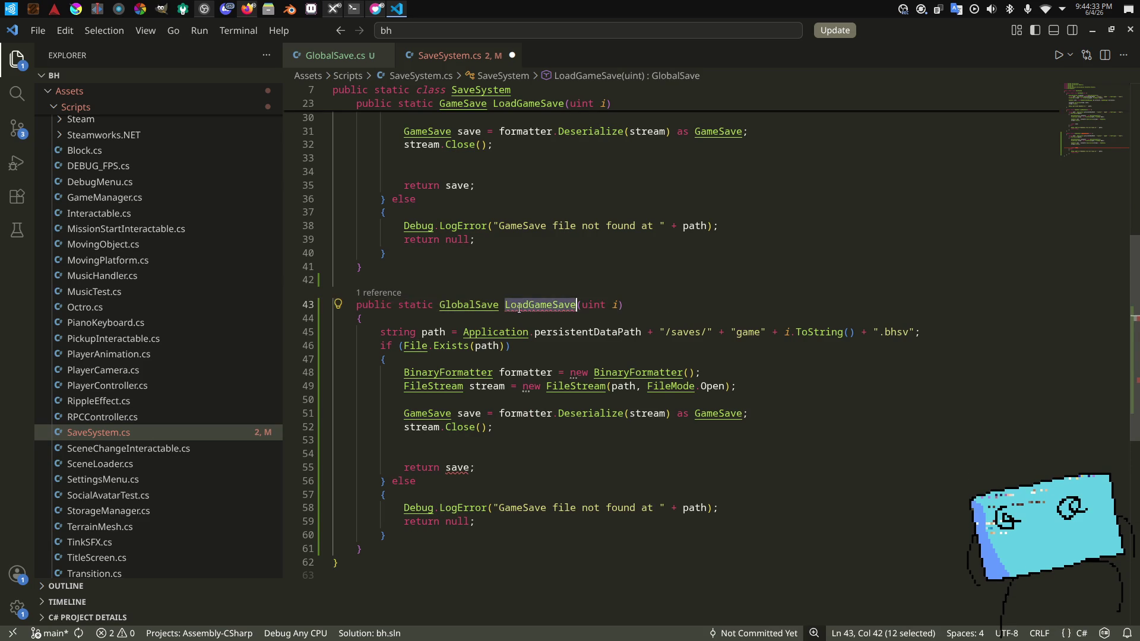
{"action": "type", "text": "LoadGlobalSave"}
{"action": "key", "text": "ctrl+s"}
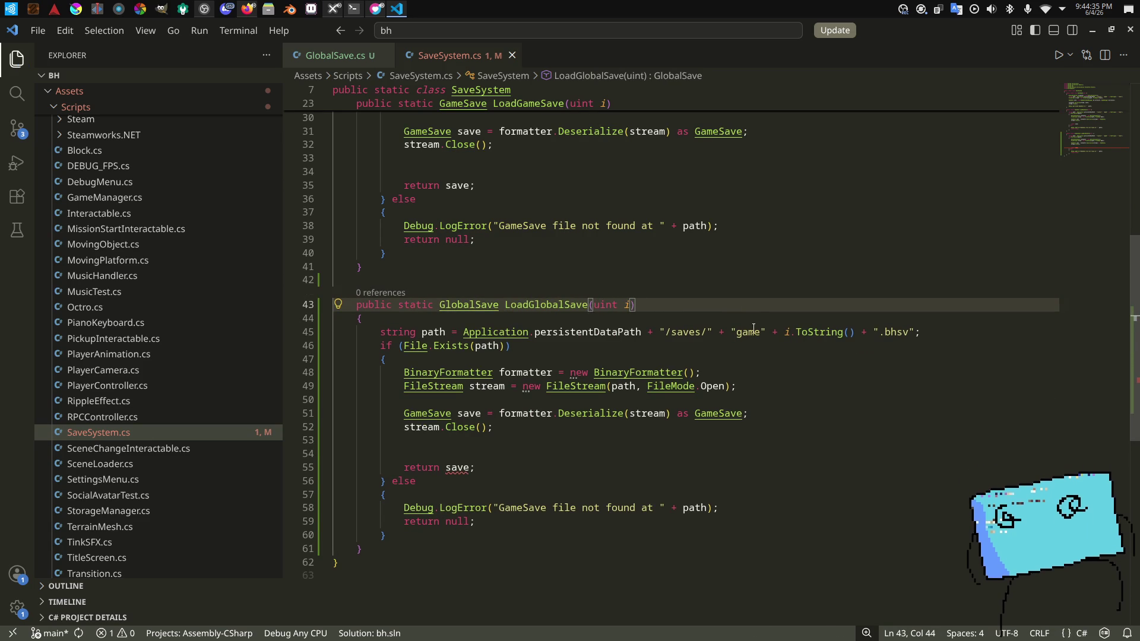
{"action": "left_click", "coordinate": [754, 332]}
{"action": "key", "text": "BackSpace"}
{"action": "key", "text": "BackSpace"}
{"action": "key", "text": "BackSpace"}
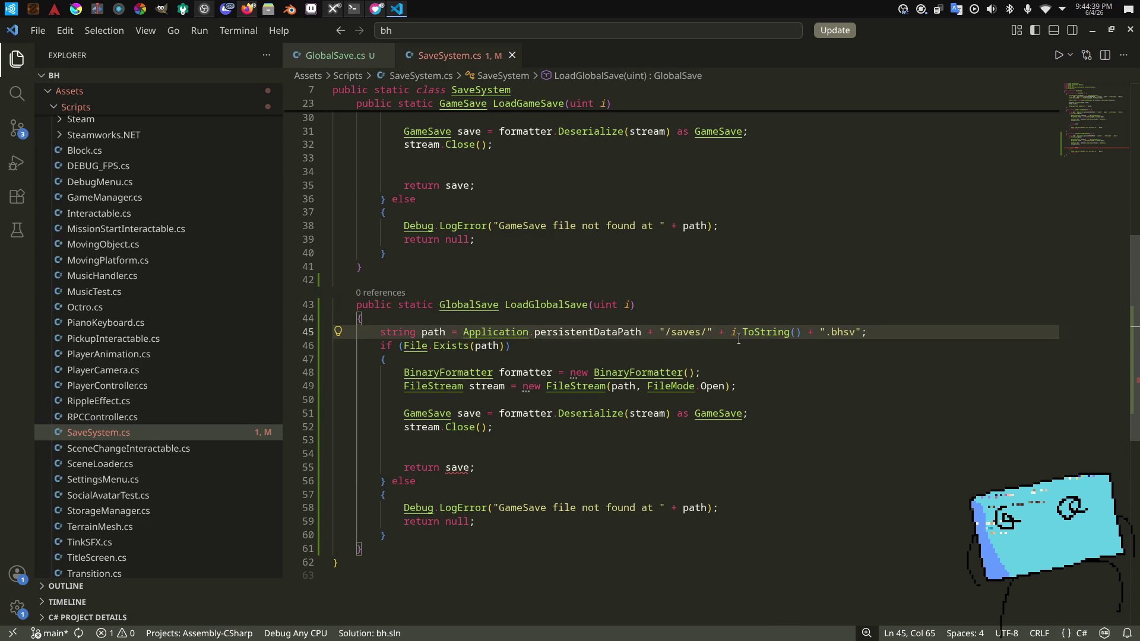
Step: Strip the saves folder from LoadGlobalSave's path and start the new file name
{"action": "double_click", "coordinate": [704, 332]}
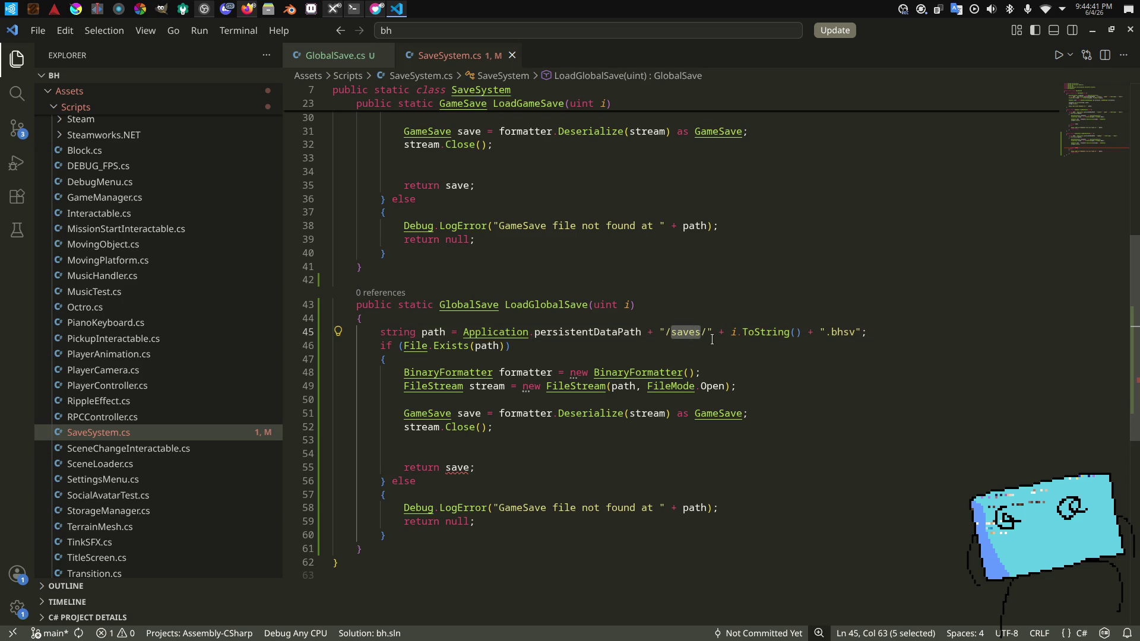
{"action": "key", "text": "BackSpace"}
{"action": "key", "text": "BackSpace"}
{"action": "left_click", "coordinate": [723, 344]}
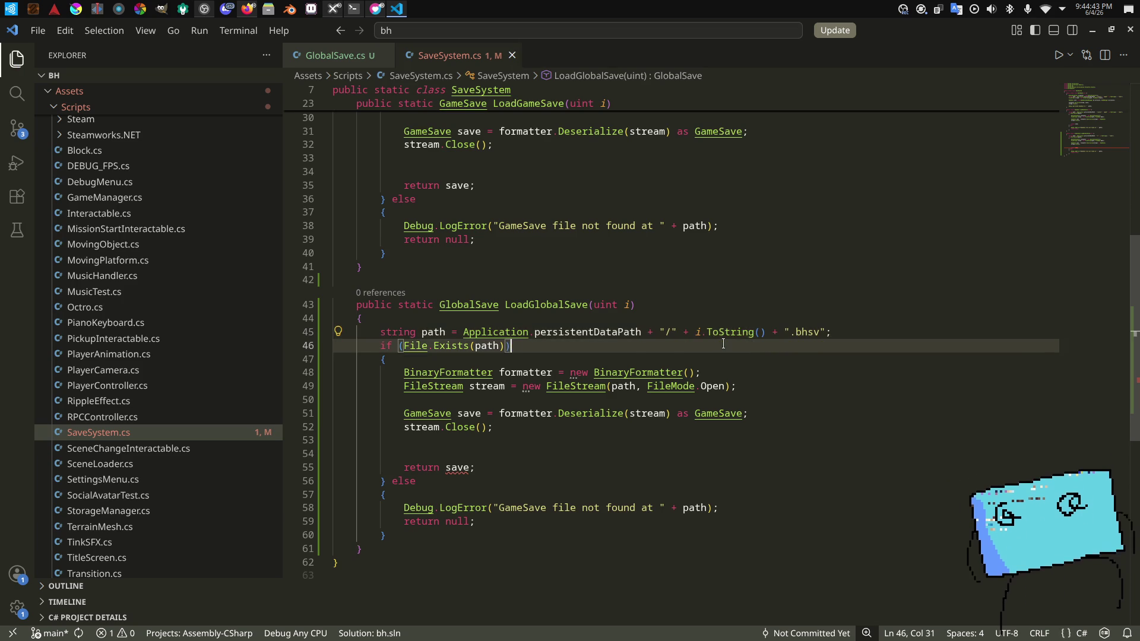
{"action": "left_click", "coordinate": [681, 332]}
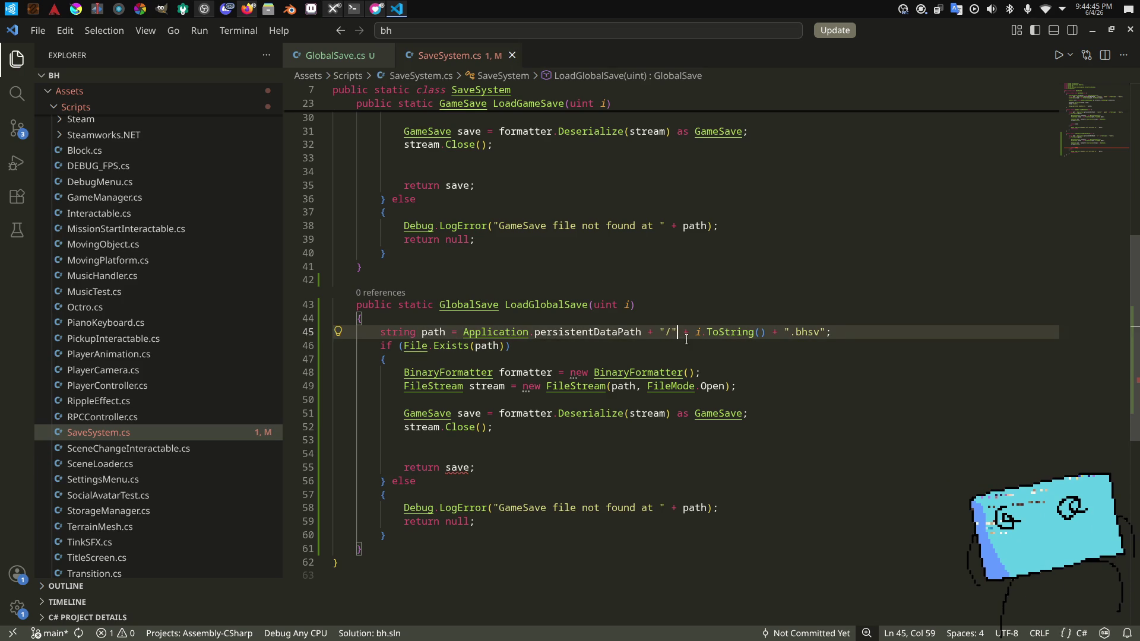
{"action": "type", "text": "g"}
{"action": "key", "text": "BackSpace"}
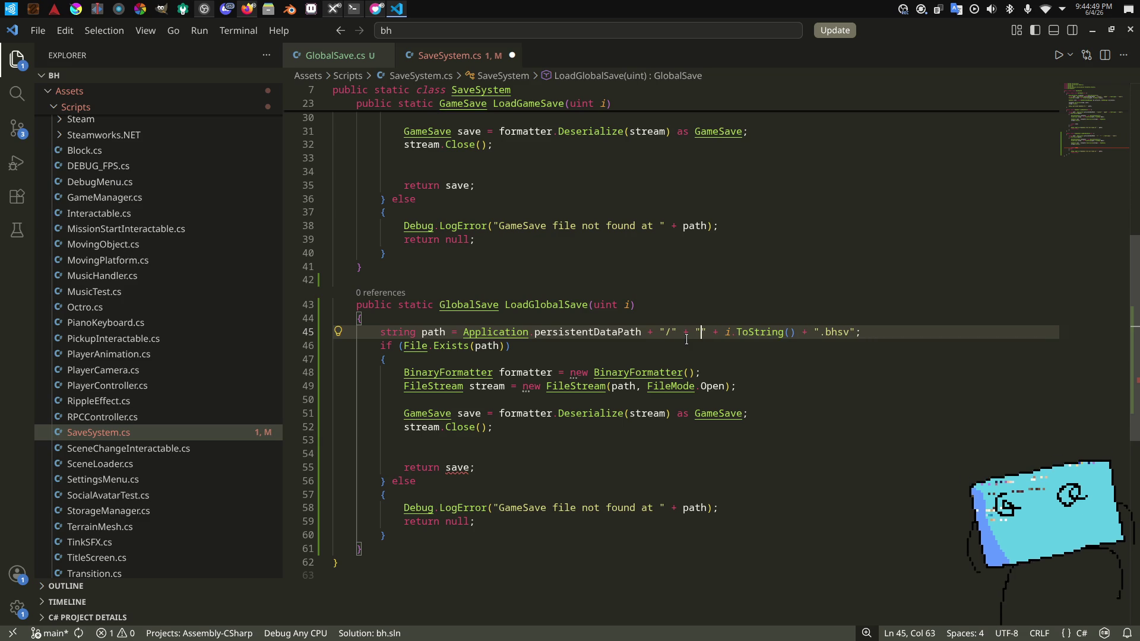
{"action": "type", "text": "config"}
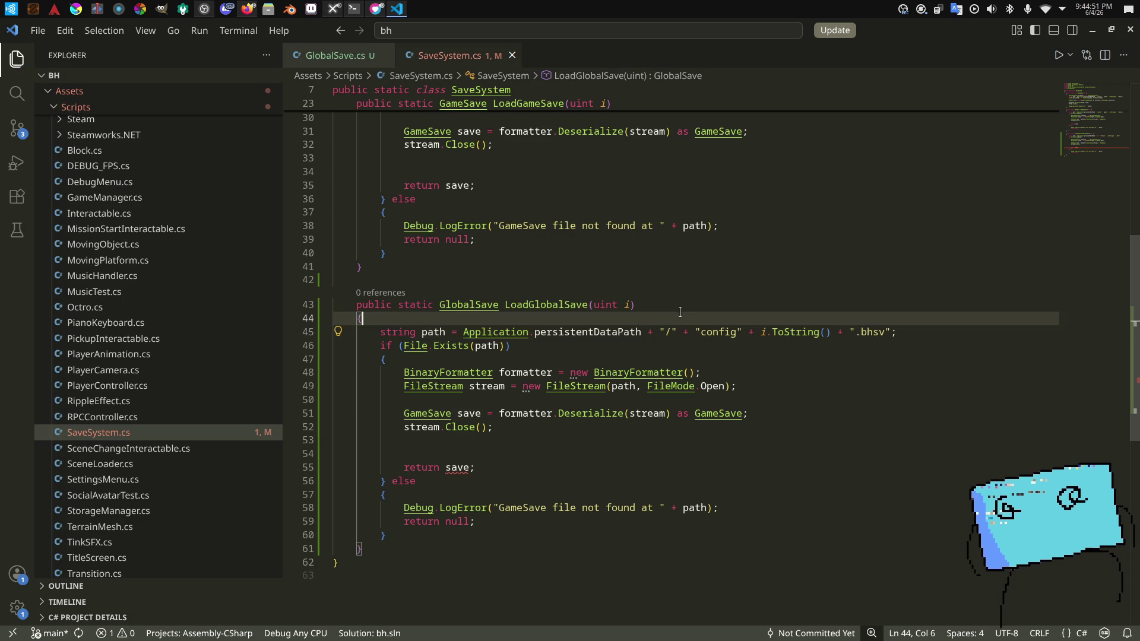
{"action": "key", "text": "ctrl+s"}
{"action": "left_click", "coordinate": [684, 308]}
{"action": "double_click", "coordinate": [874, 332]}
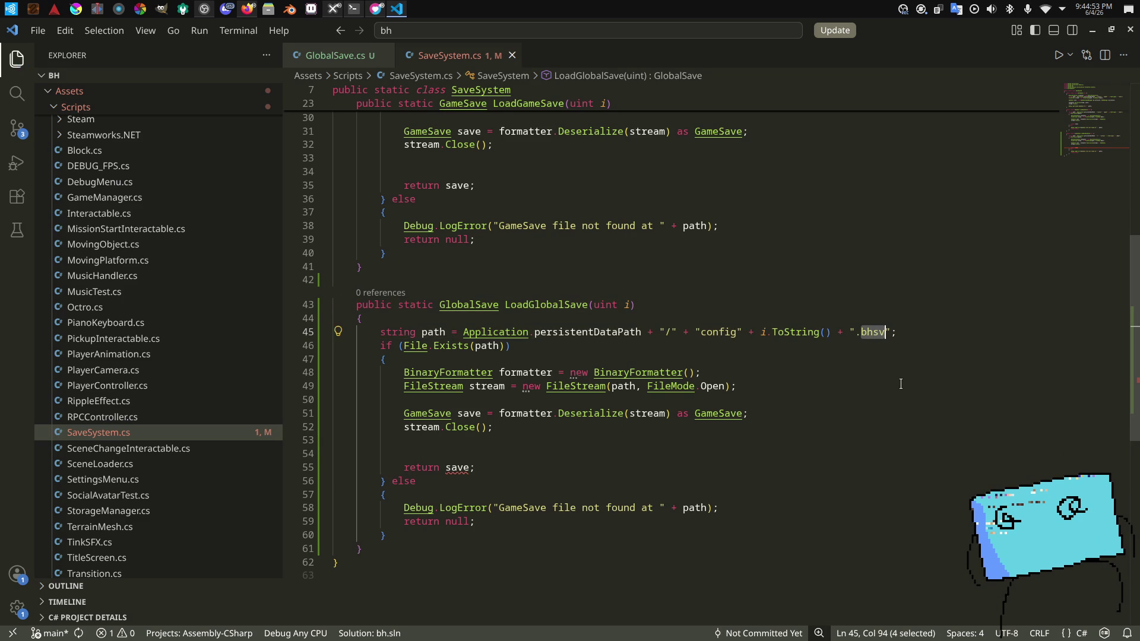
{"action": "key", "text": "BackSpace"}
{"action": "key", "text": "BackSpace"}
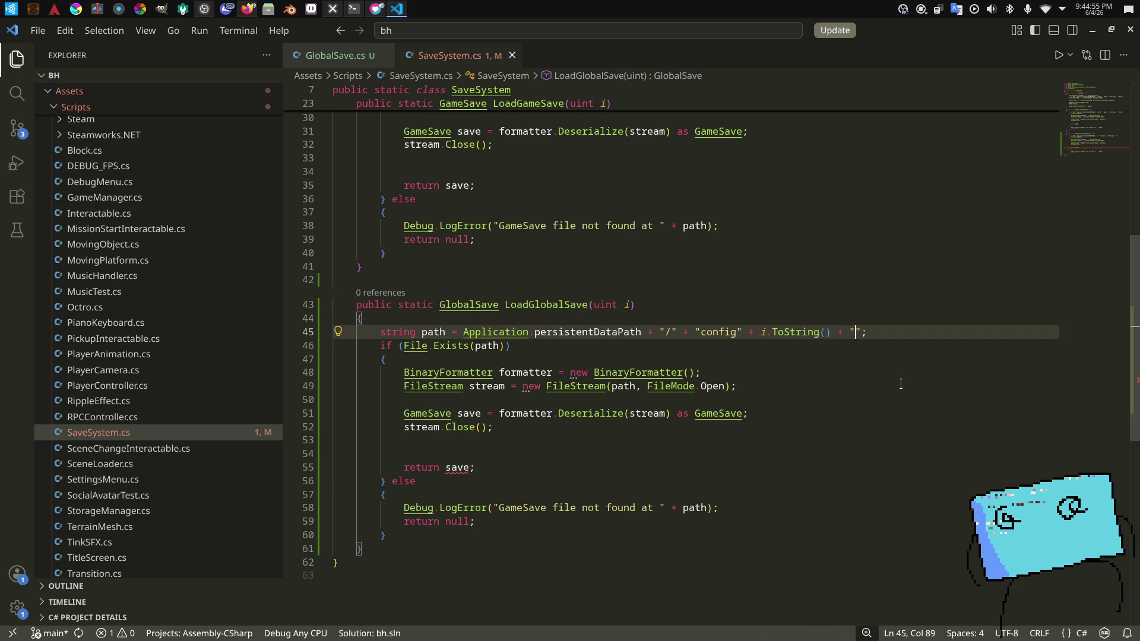
{"action": "key", "text": "ctrl+z"}
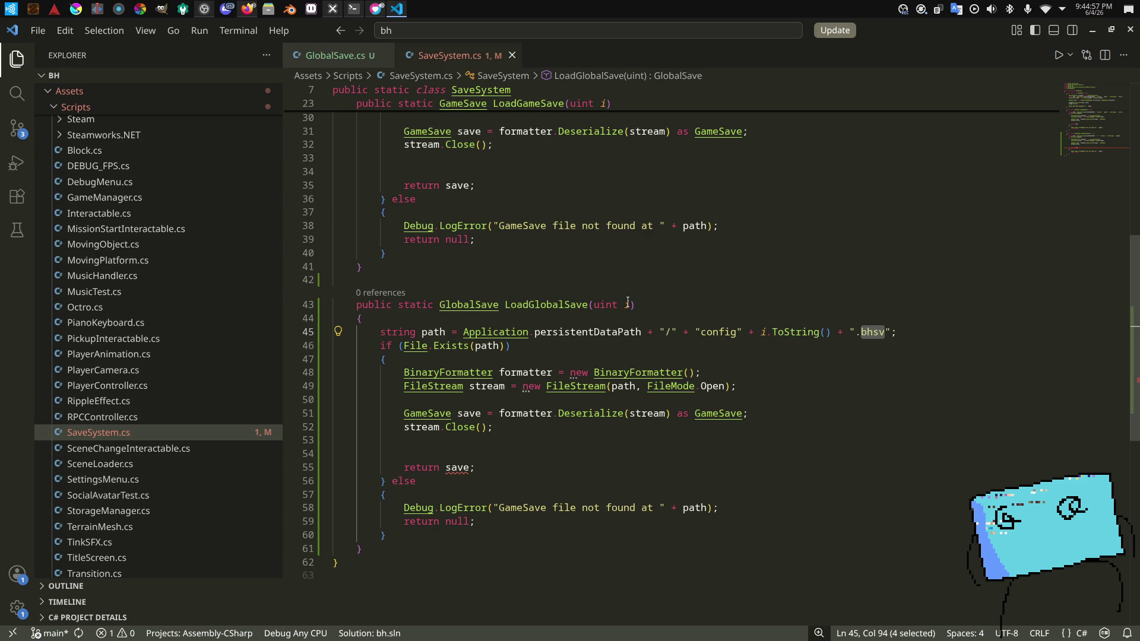
Step: Replace the old path ending so LoadGlobalSave reads "/conf.bhcf", and save
{"action": "left_click", "coordinate": [628, 304]}
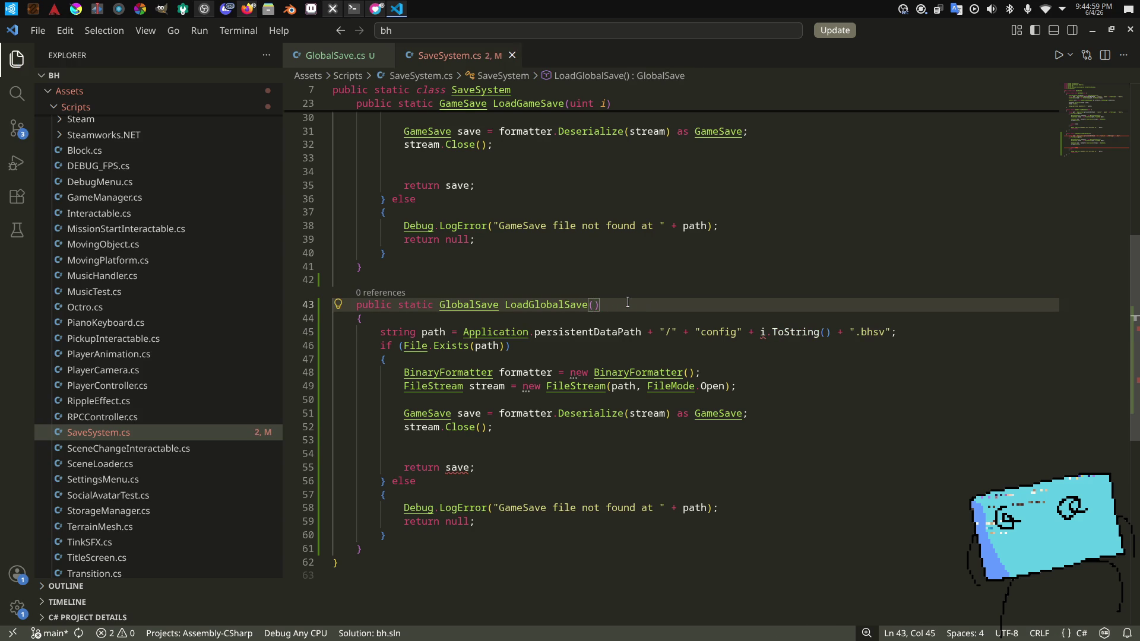
{"action": "left_click", "coordinate": [901, 332]}
{"action": "left_click_drag", "start_coordinate": [900, 331], "coordinate": [748, 331]}
{"action": "key", "text": "BackSpace"}
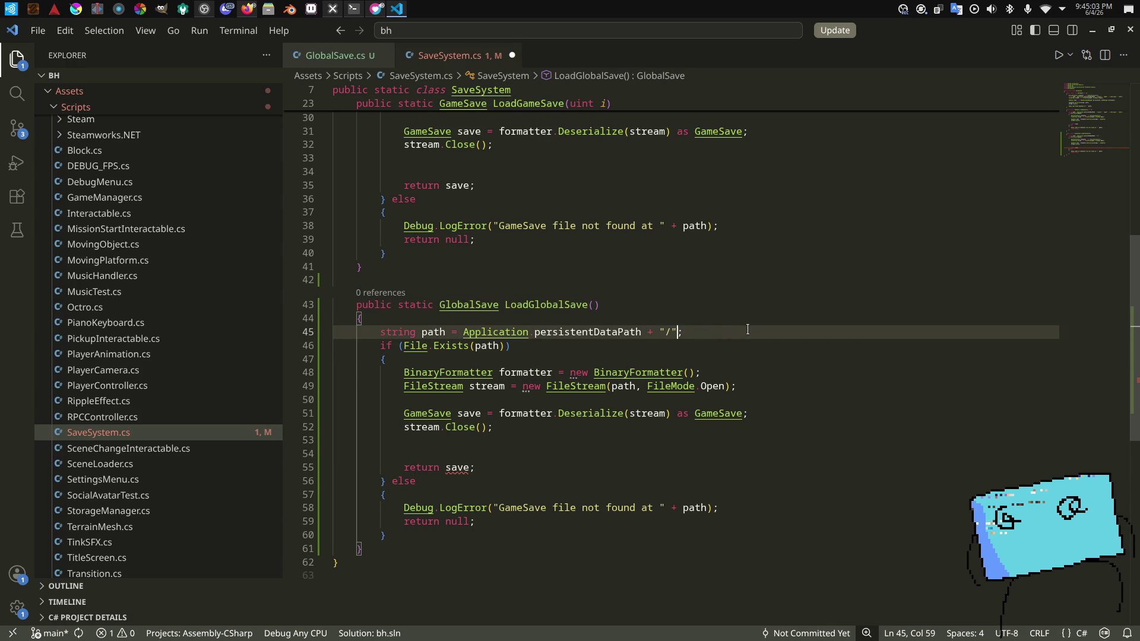
{"action": "left_click", "coordinate": [537, 332]}
{"action": "type", "text": "conf.bh"}
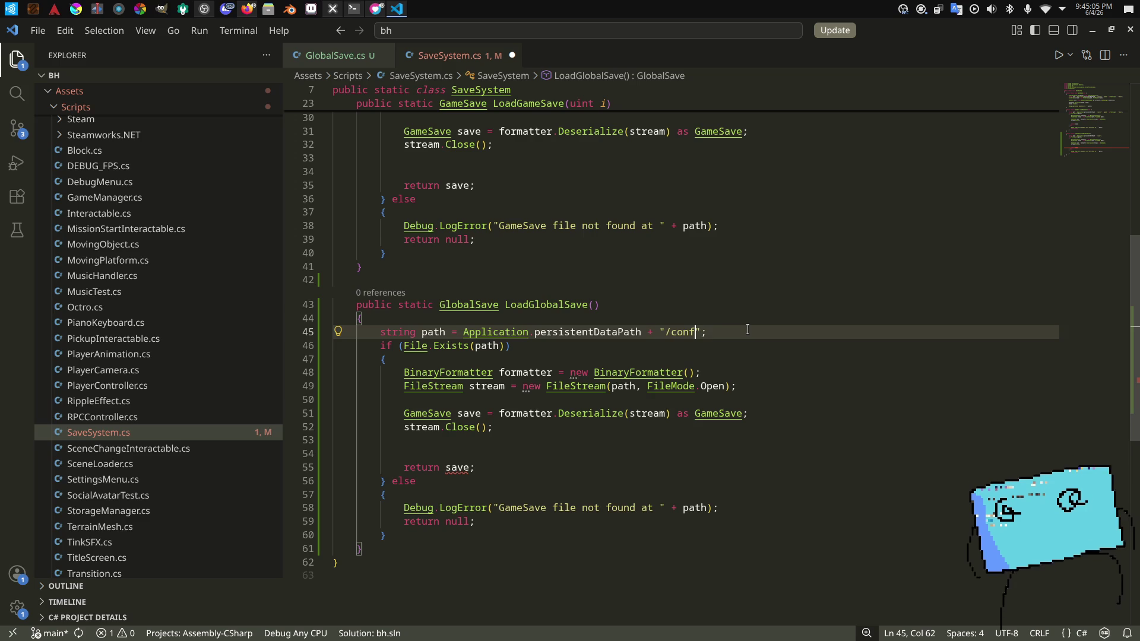
{"action": "type", "text": "c"}
{"action": "key", "text": "ctrl+s"}
{"action": "left_click", "coordinate": [727, 308]}
{"action": "scroll", "coordinate": [726, 309], "scroll_direction": "up", "scroll_amount": 4}
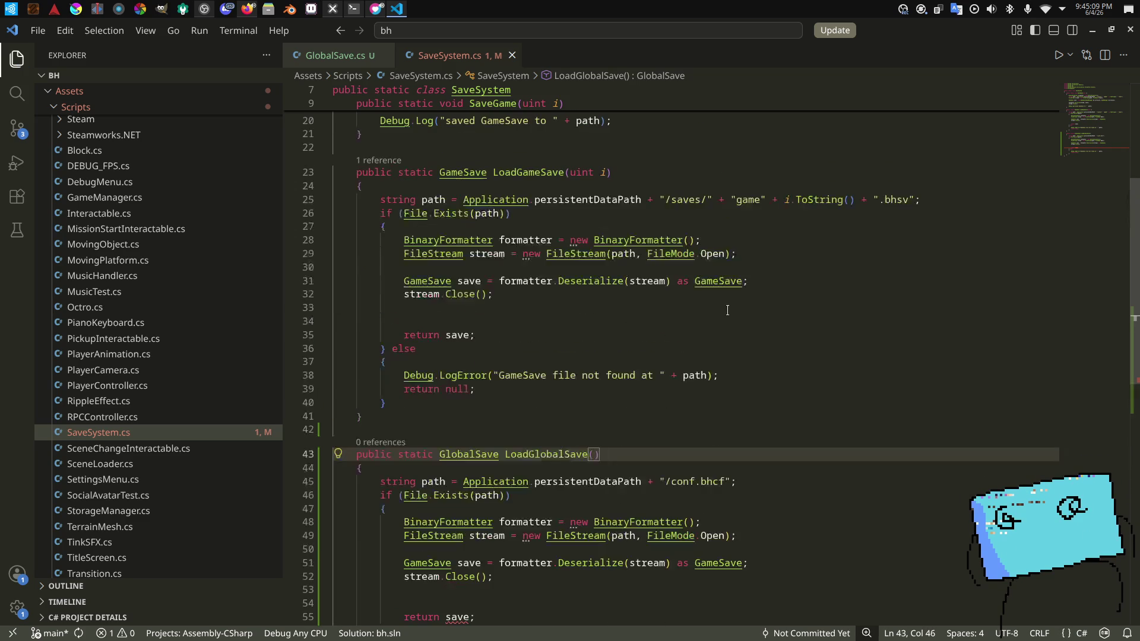
{"action": "left_click", "coordinate": [724, 482]}
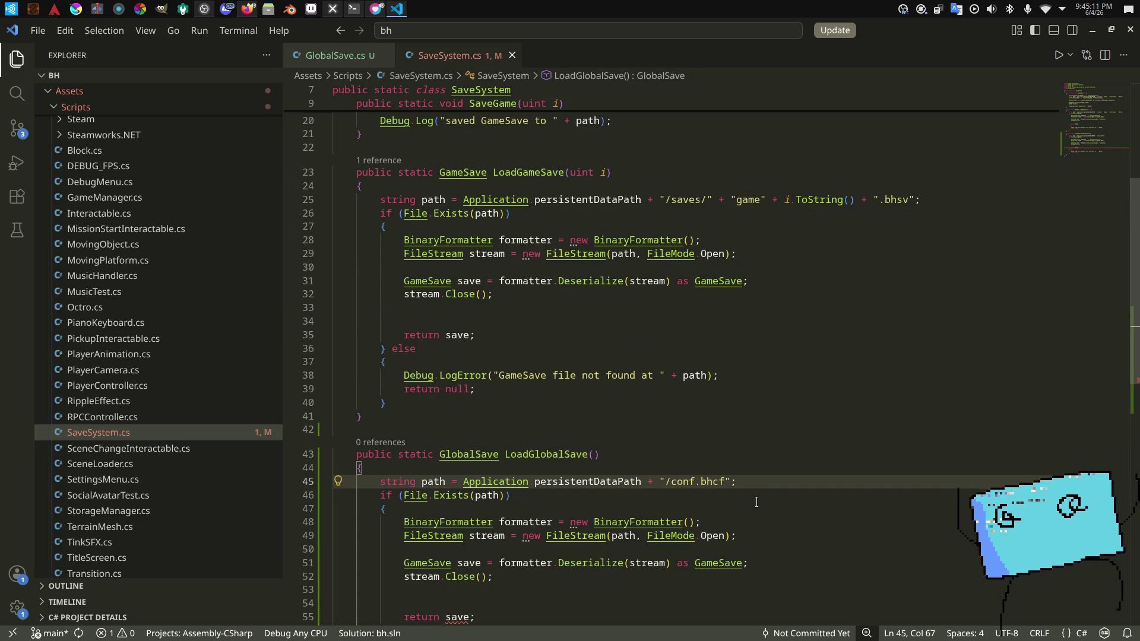
{"action": "double_click", "coordinate": [686, 482]}
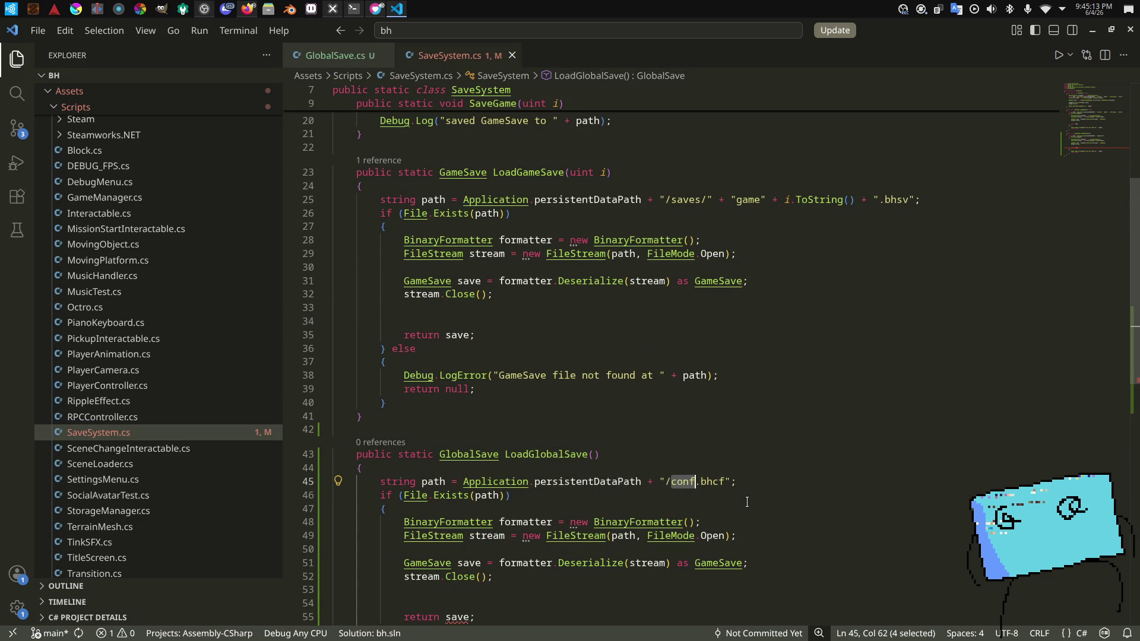
{"action": "left_click", "coordinate": [725, 482]}
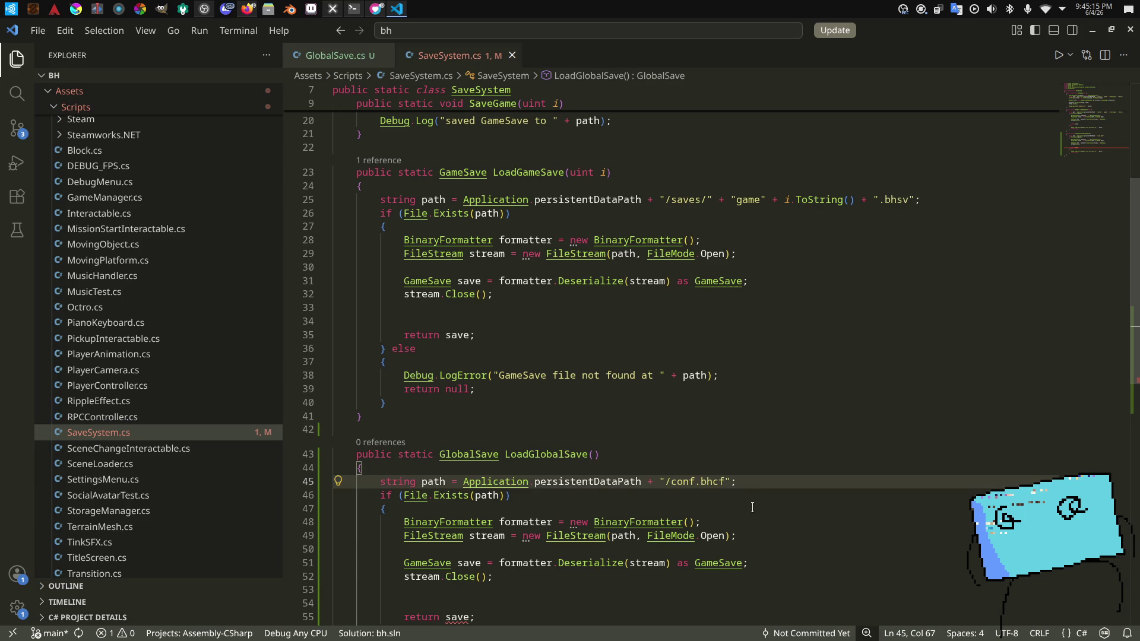
Step: Change the deserialized save variable's type from GameSave to GlobalSave
{"action": "key", "text": "alt+Tab"}
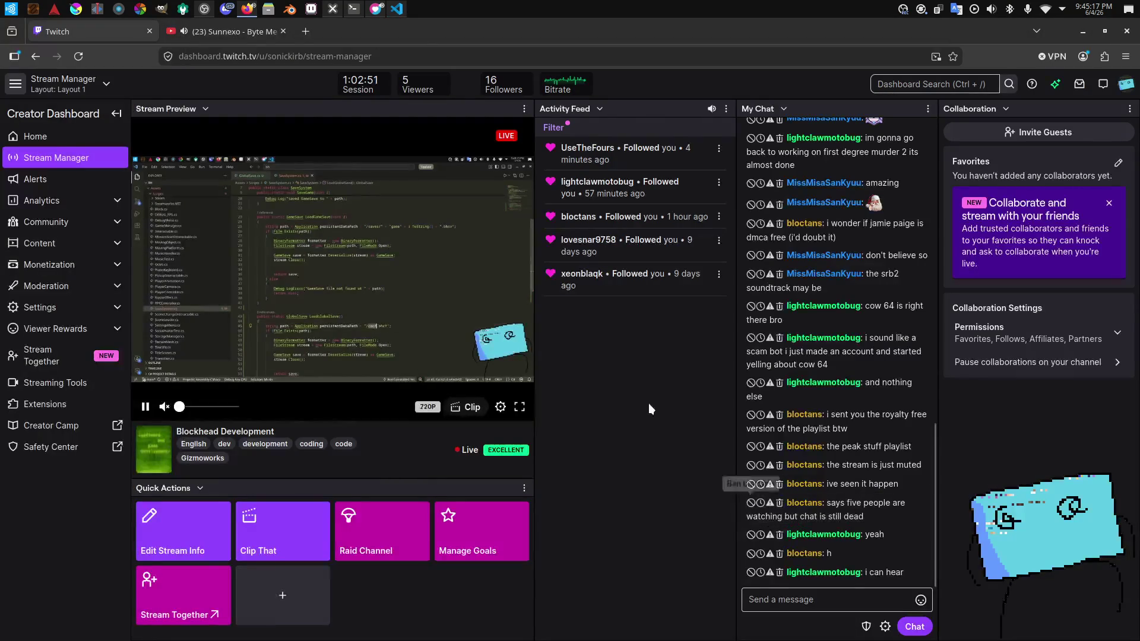
{"action": "key", "text": "alt+Tab"}
{"action": "key", "text": "alt+Tab"}
{"action": "key", "text": "alt+Tab"}
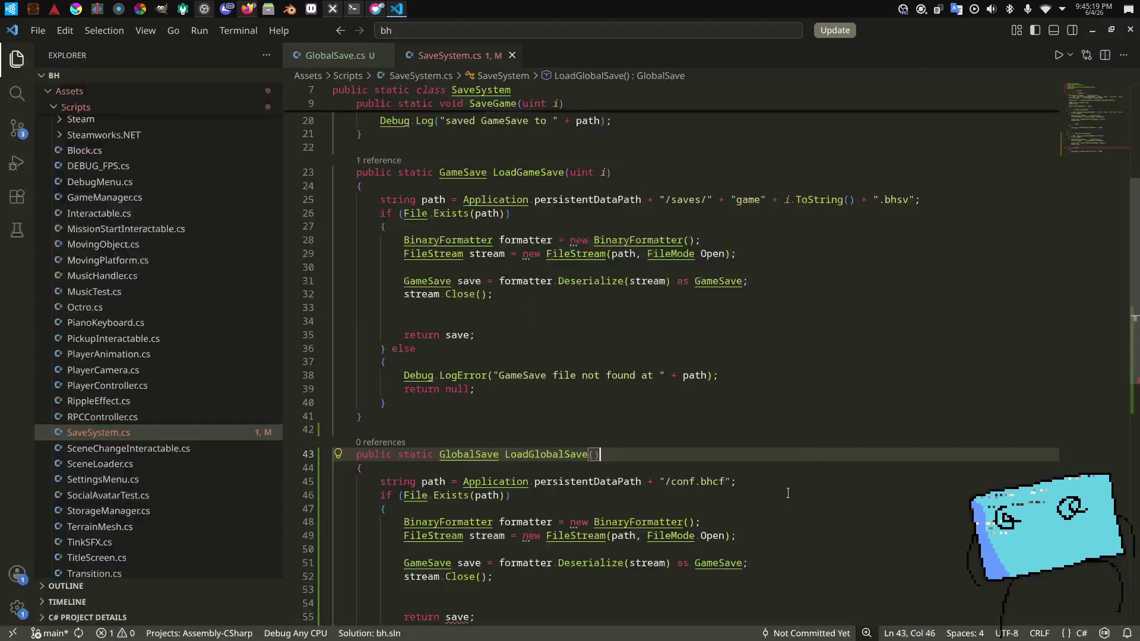
{"action": "left_click", "coordinate": [785, 509]}
{"action": "scroll", "coordinate": [785, 508], "scroll_direction": "down", "scroll_amount": 3}
{"action": "left_click", "coordinate": [531, 472]}
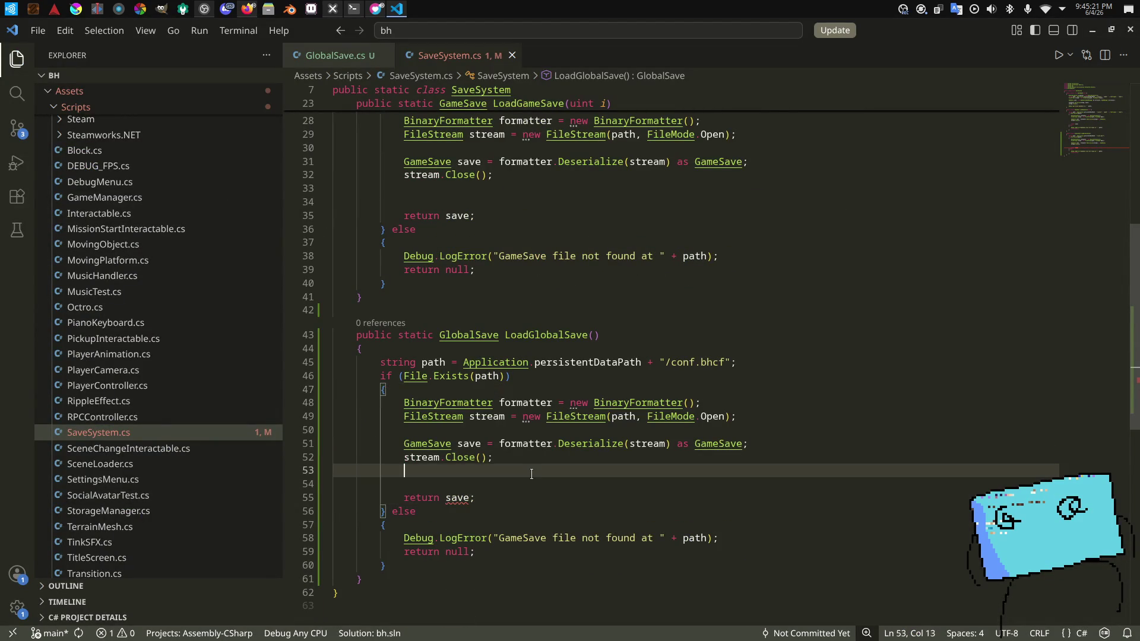
{"action": "double_click", "coordinate": [458, 498]}
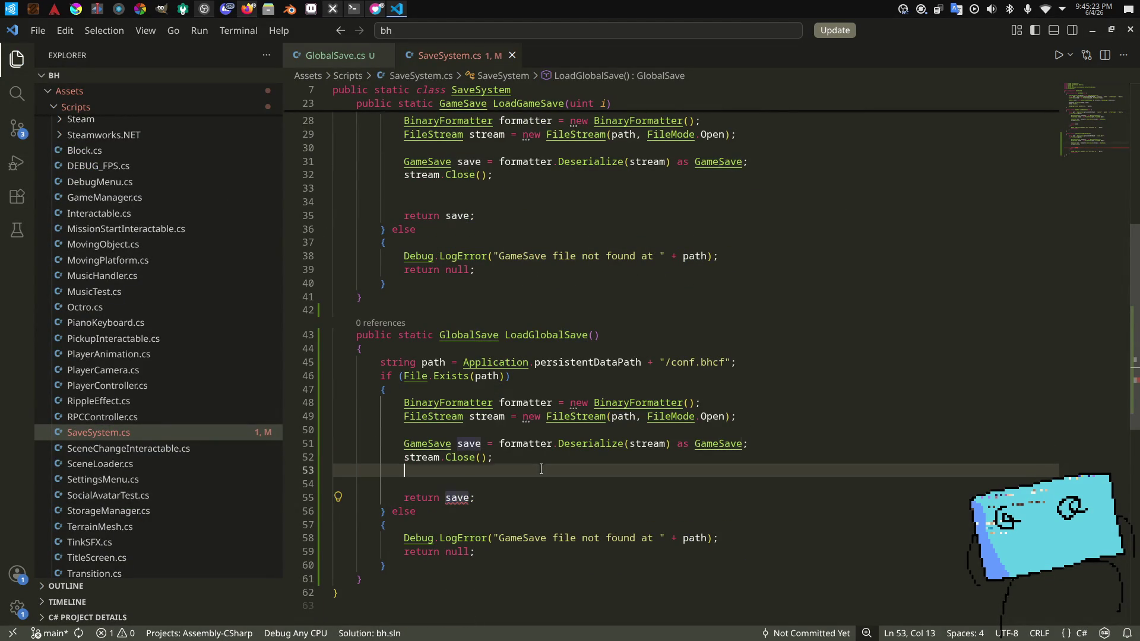
{"action": "double_click", "coordinate": [429, 444]}
{"action": "type", "text": "globalsa"}
{"action": "key", "text": "Return"}
{"action": "left_click", "coordinate": [516, 497]}
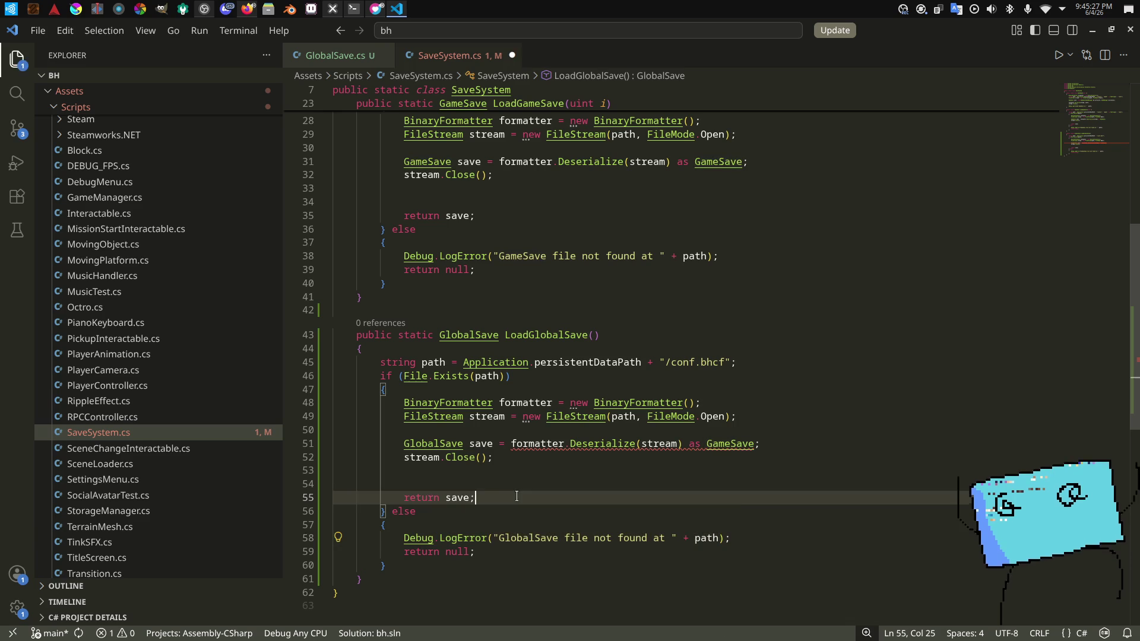
{"action": "left_click", "coordinate": [593, 457]}
{"action": "key", "text": "ctrl+s"}
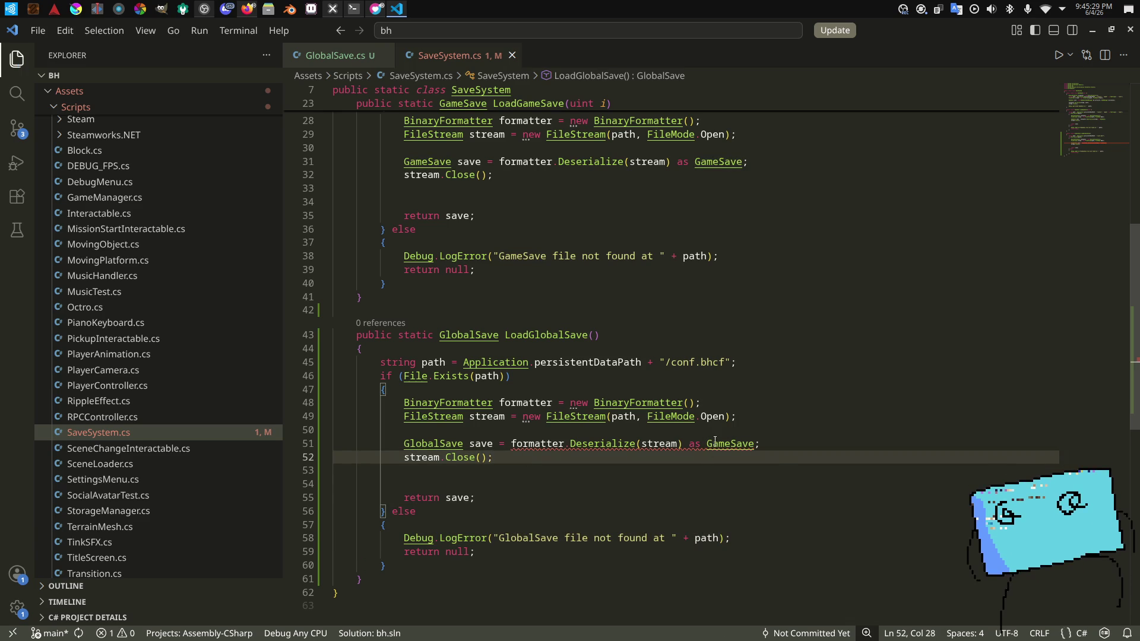
Step: Cast the deserialized result to GlobalSave instead of GameSave
{"action": "double_click", "coordinate": [715, 444]}
{"action": "type", "text": "global"}
{"action": "key", "text": "Return"}
{"action": "scroll", "coordinate": [712, 438], "scroll_direction": "up", "scroll_amount": 1}
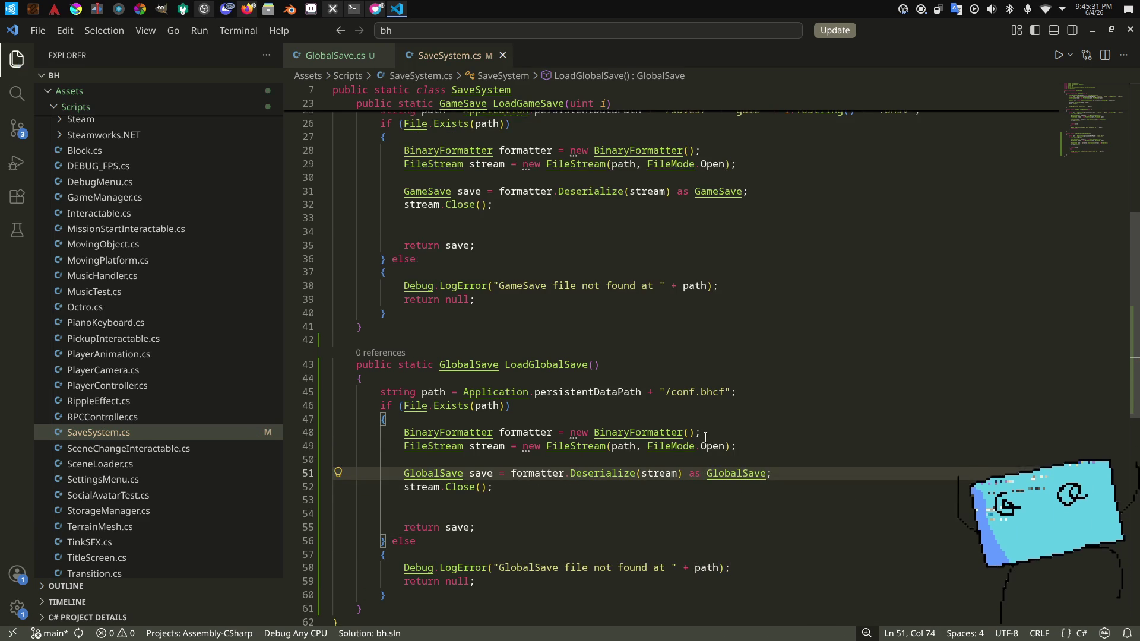
{"action": "left_click", "coordinate": [538, 459]}
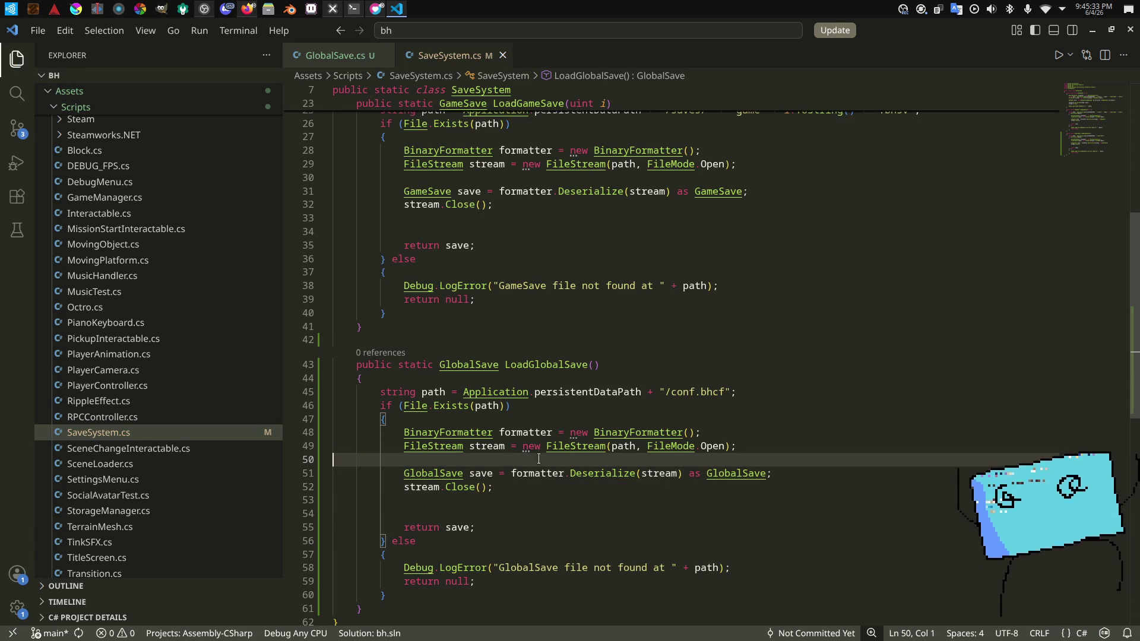
{"action": "scroll", "coordinate": [703, 398], "scroll_direction": "up", "scroll_amount": 7}
Step: Paste a copy of the SaveGame method after LoadGameSave
{"action": "left_click", "coordinate": [702, 396]}
{"action": "scroll", "coordinate": [410, 289], "scroll_direction": "down", "scroll_amount": 3}
{"action": "scroll", "coordinate": [410, 289], "scroll_direction": "up", "scroll_amount": 2}
{"action": "scroll", "coordinate": [410, 289], "scroll_direction": "down", "scroll_amount": 1}
{"action": "mouse_move", "coordinate": [410, 289]}
{"action": "left_mouse_down"}
{"action": "mouse_move", "coordinate": [356, 127]}
{"action": "mouse_move", "coordinate": [339, 116]}
{"action": "left_mouse_up"}
{"action": "key", "text": "ctrl+c"}
{"action": "scroll", "coordinate": [416, 297], "scroll_direction": "down", "scroll_amount": 5}
{"action": "left_click", "coordinate": [417, 356]}
{"action": "key", "text": "ctrl+v"}
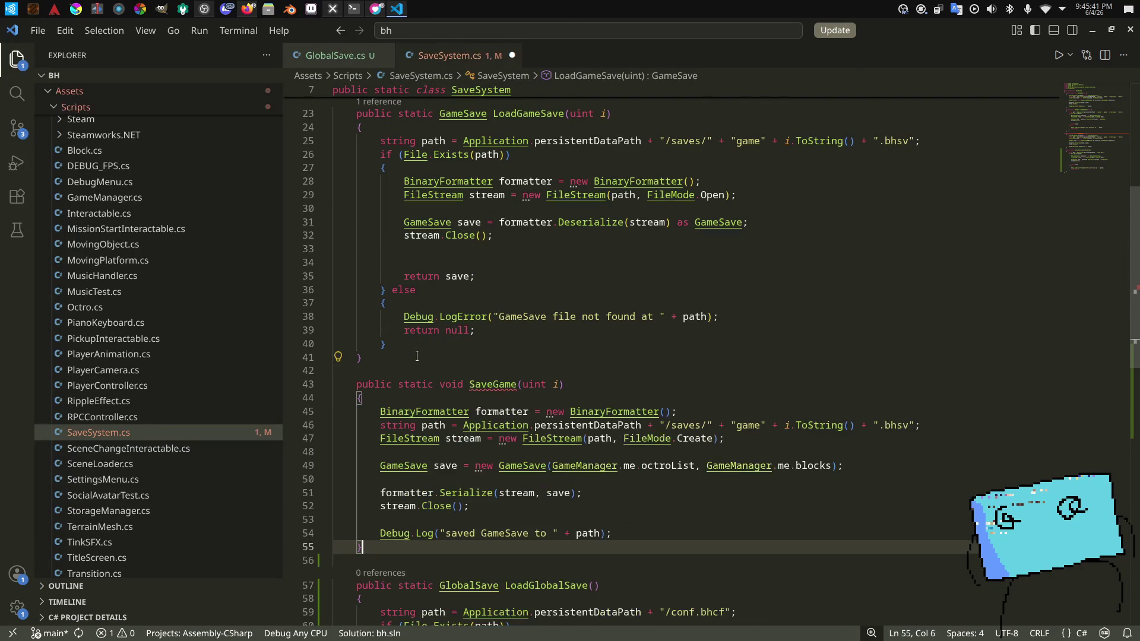
Step: Rename the copy SaveGlobalSave, taking a GlobalSave save parameter instead of uint
{"action": "double_click", "coordinate": [488, 396]}
{"action": "type", "text": "SaveGlobal"}
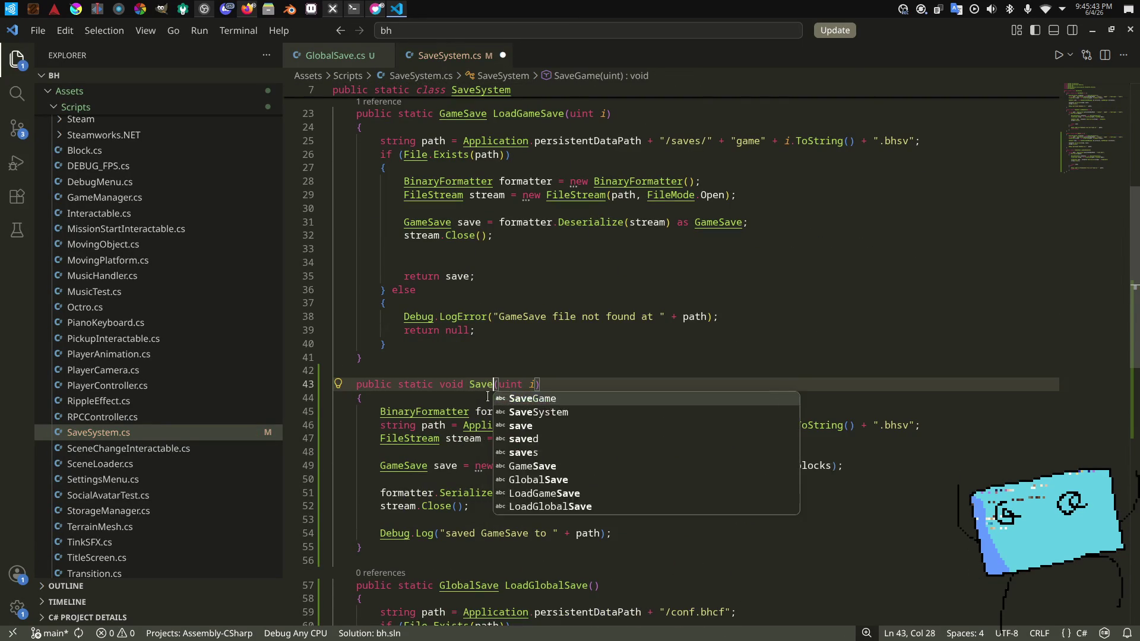
{"action": "type", "text": "Save"}
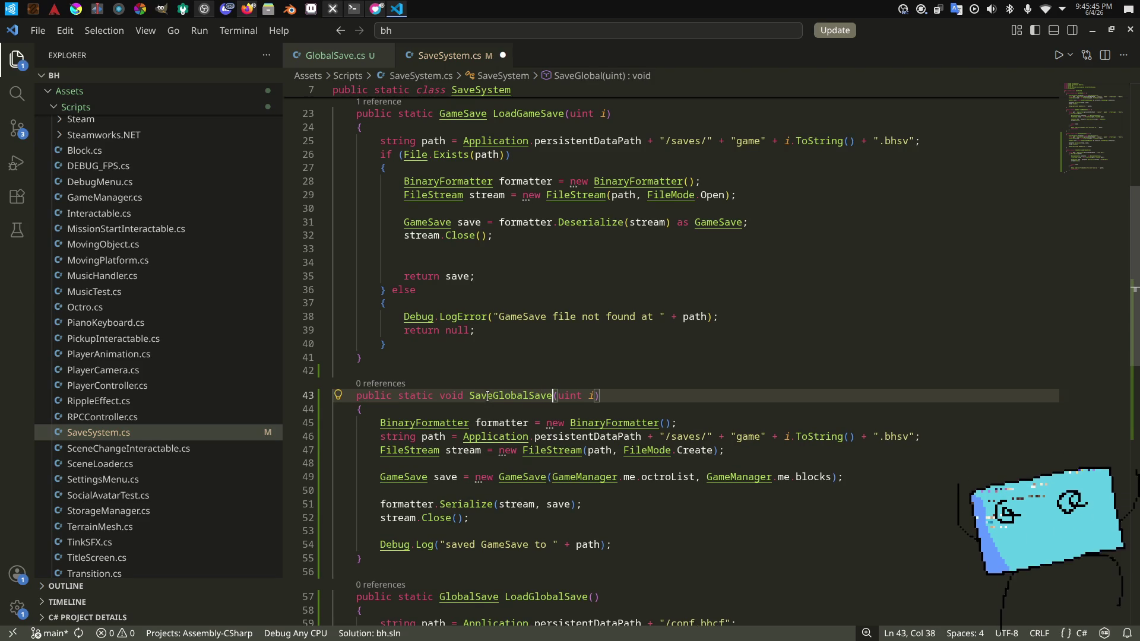
{"action": "double_click", "coordinate": [570, 397]}
{"action": "key", "text": "BackSpace"}
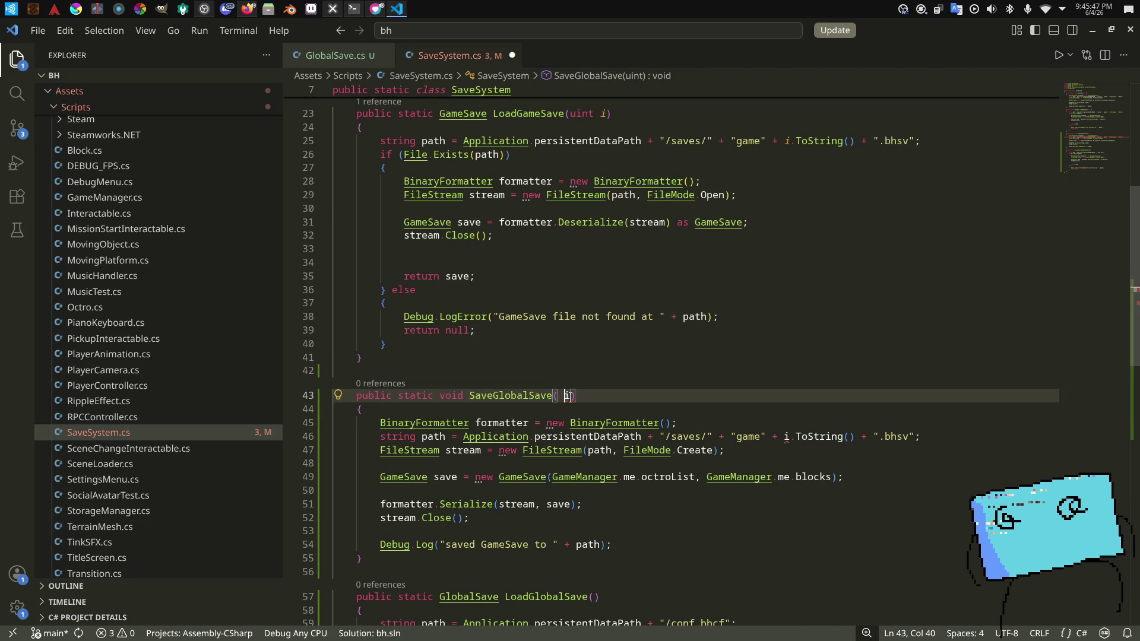
{"action": "left_click", "coordinate": [569, 393]}
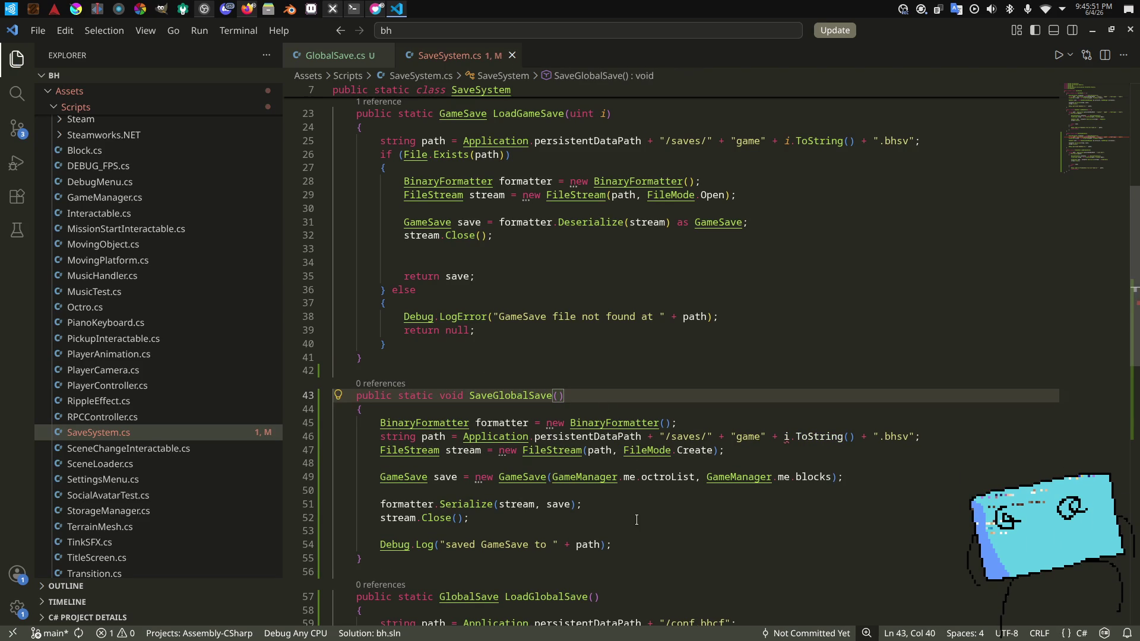
{"action": "type", "text": "GlobalSave"}
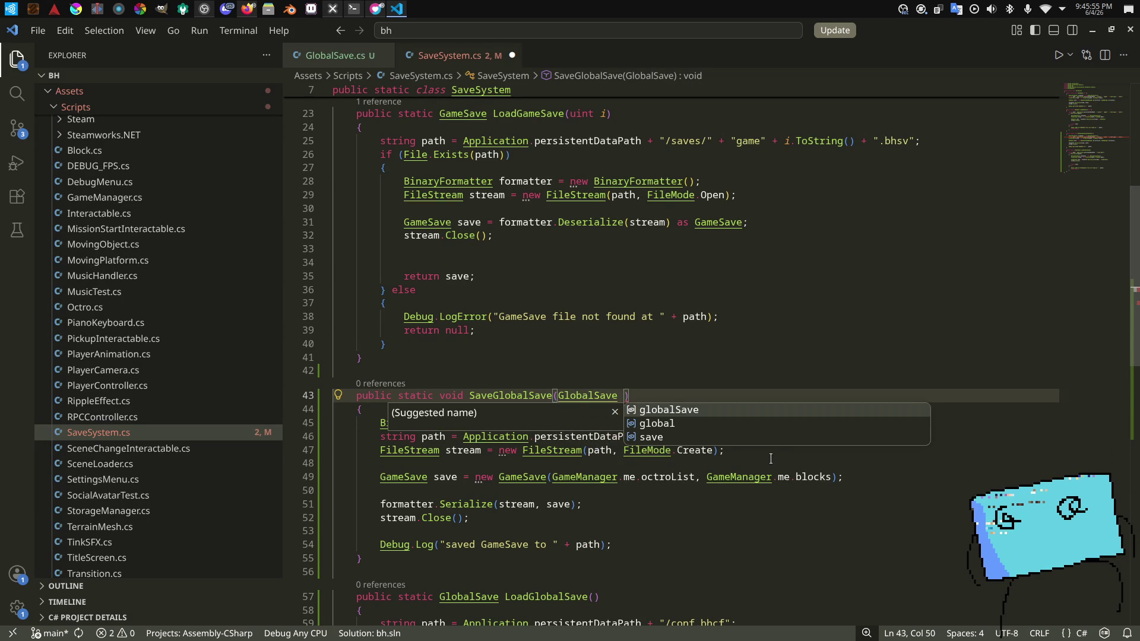
{"action": "key", "text": "Escape"}
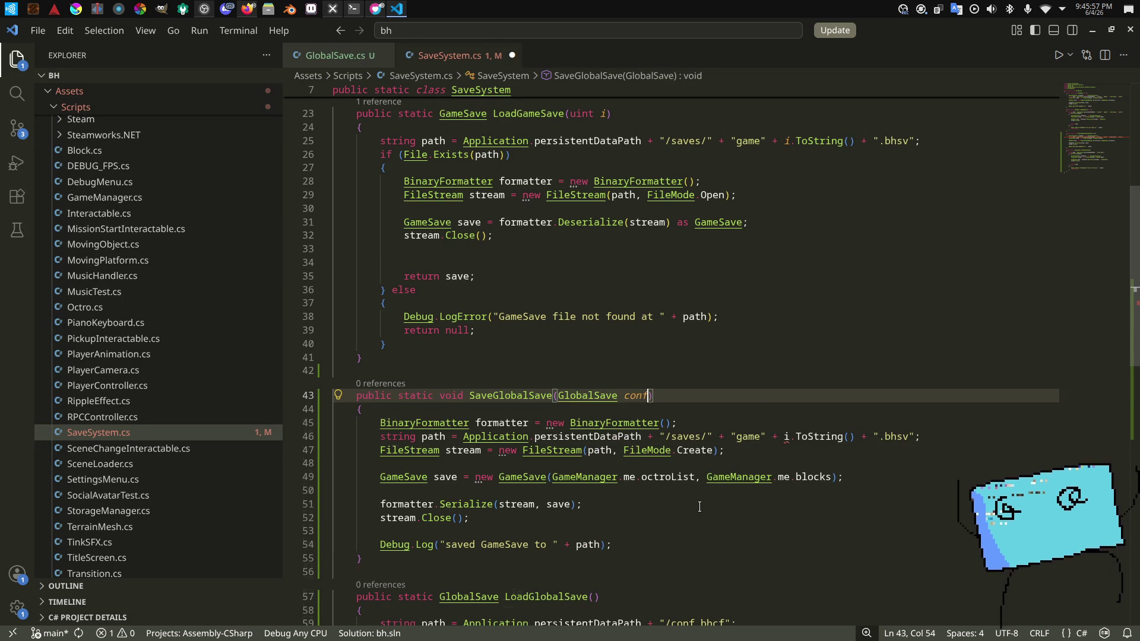
{"action": "scroll", "coordinate": [699, 507], "scroll_direction": "down", "scroll_amount": 5}
{"action": "key", "text": "BackSpace"}
{"action": "key", "text": "BackSpace"}
{"action": "key", "text": "BackSpace"}
{"action": "type", "text": "save"}
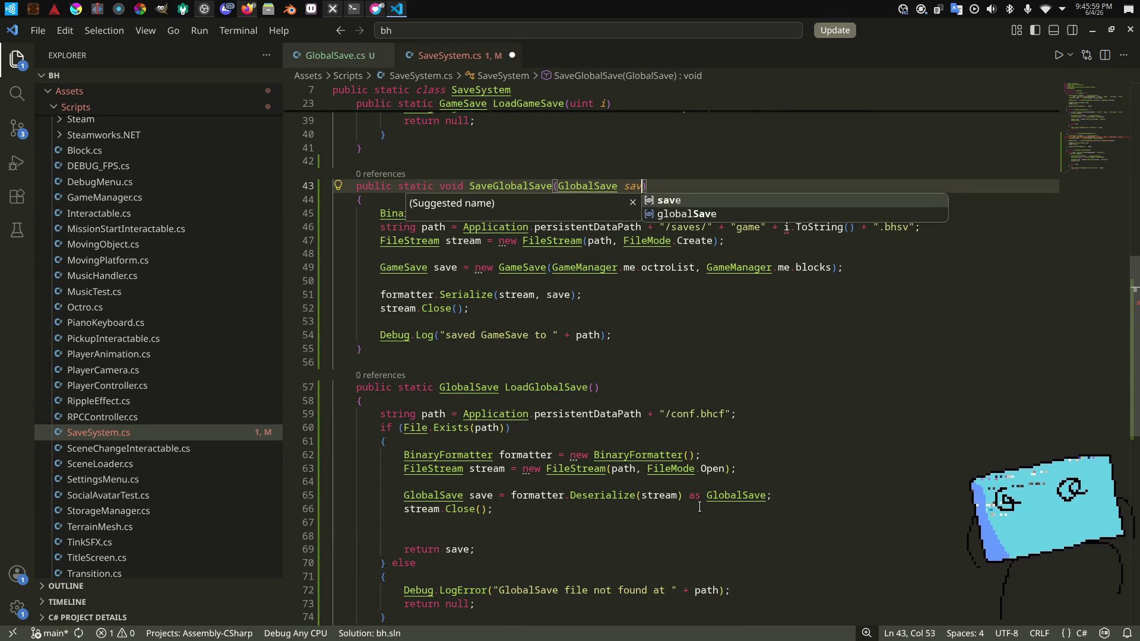
{"action": "left_click", "coordinate": [696, 363]}
{"action": "key", "text": "ctrl+s"}
Step: Replace SaveGlobalSave's old saves path with the /conf.bhcf path from LoadGlobalSave
{"action": "left_click_drag", "start_coordinate": [736, 414], "coordinate": [465, 414]}
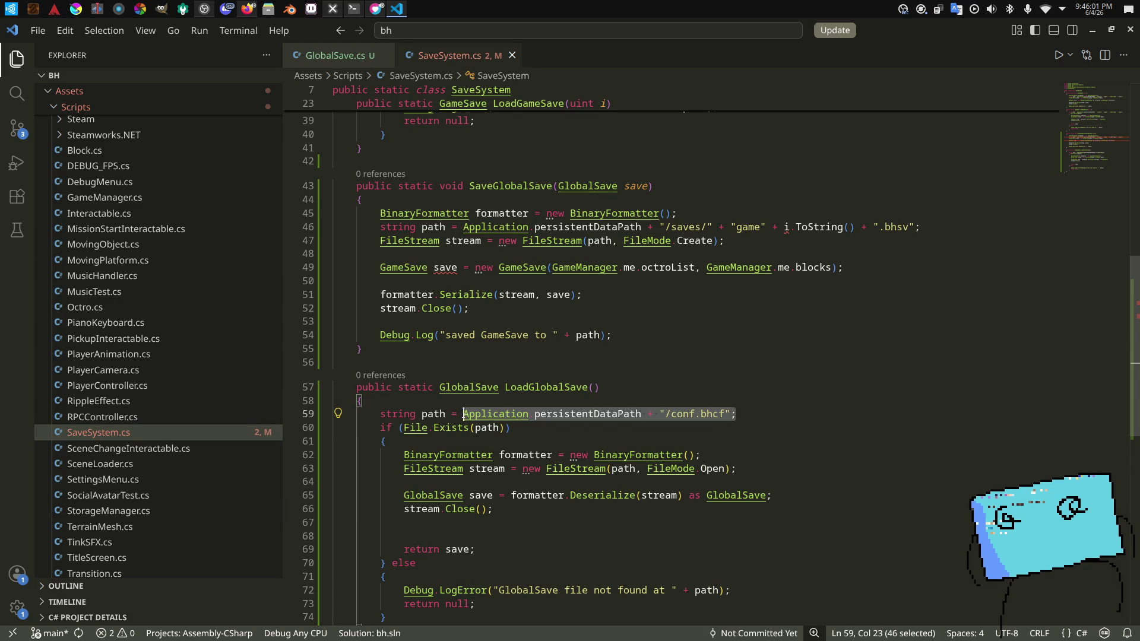
{"action": "key", "text": "ctrl+c"}
{"action": "left_click_drag", "start_coordinate": [381, 227], "coordinate": [920, 227]}
{"action": "key", "text": "ctrl+v"}
{"action": "key", "text": "Down"}
Step: Delete the new GameSave line and change the log message to GlobalSave, then save
{"action": "left_click", "coordinate": [389, 268]}
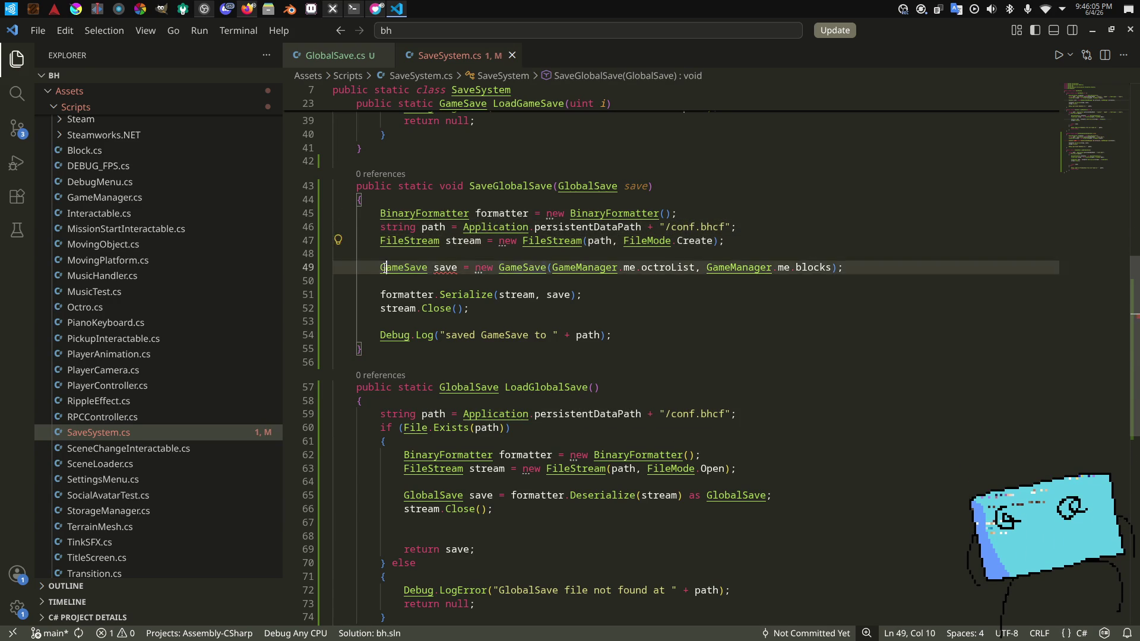
{"action": "left_click_drag", "start_coordinate": [861, 268], "coordinate": [841, 248]}
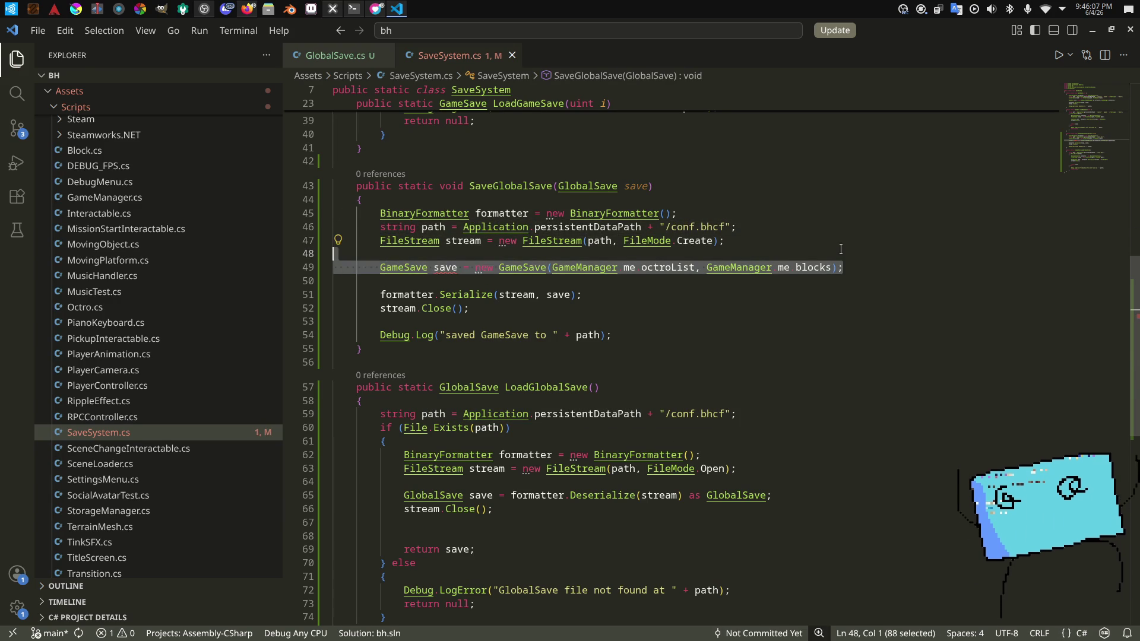
{"action": "key", "text": "BackSpace"}
{"action": "key", "text": "Down"}
{"action": "key", "text": "Down"}
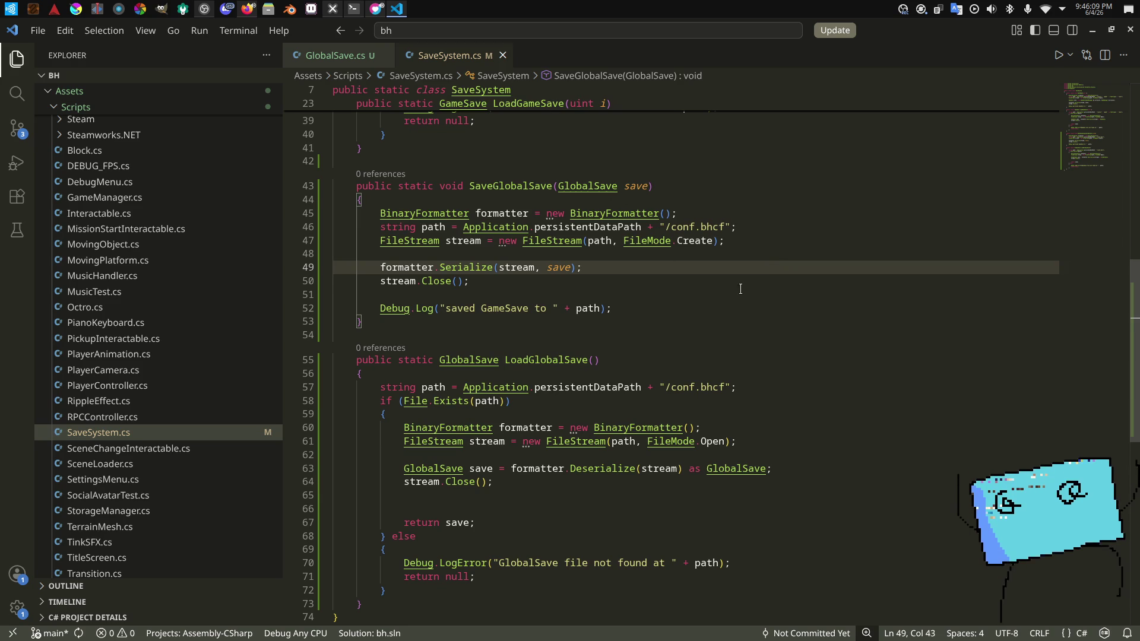
{"action": "double_click", "coordinate": [485, 308]}
{"action": "type", "text": "Globla"}
{"action": "key", "text": "BackSpace"}
{"action": "key", "text": "BackSpace"}
{"action": "key", "text": "BackSpace"}
{"action": "type", "text": "alSa"}
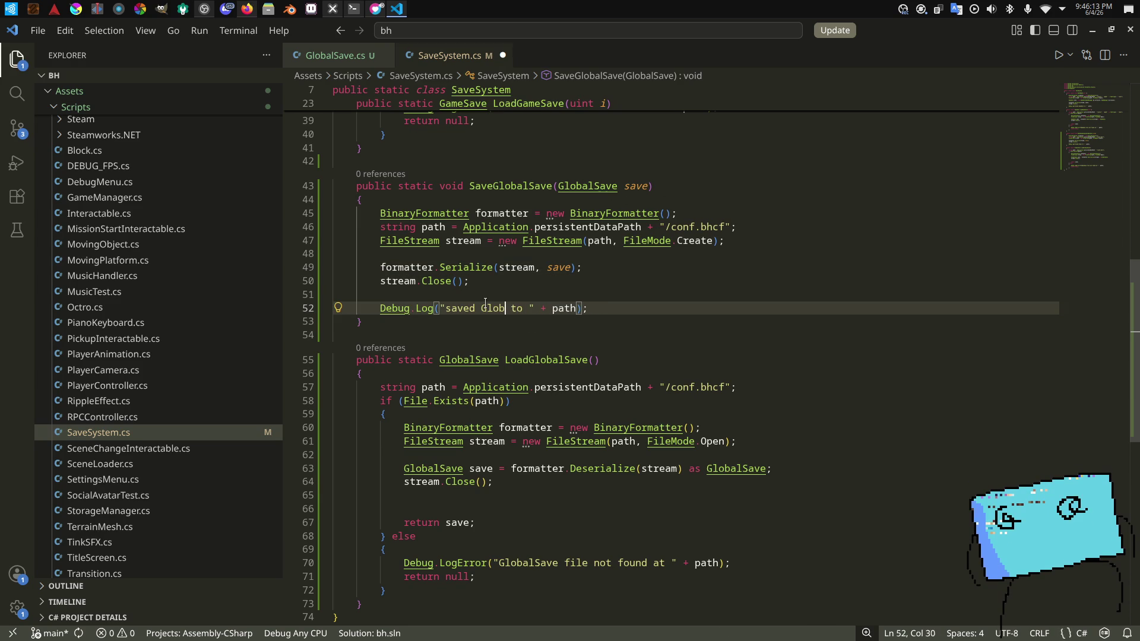
{"action": "type", "text": "ve"}
{"action": "key", "text": "ctrl+s"}
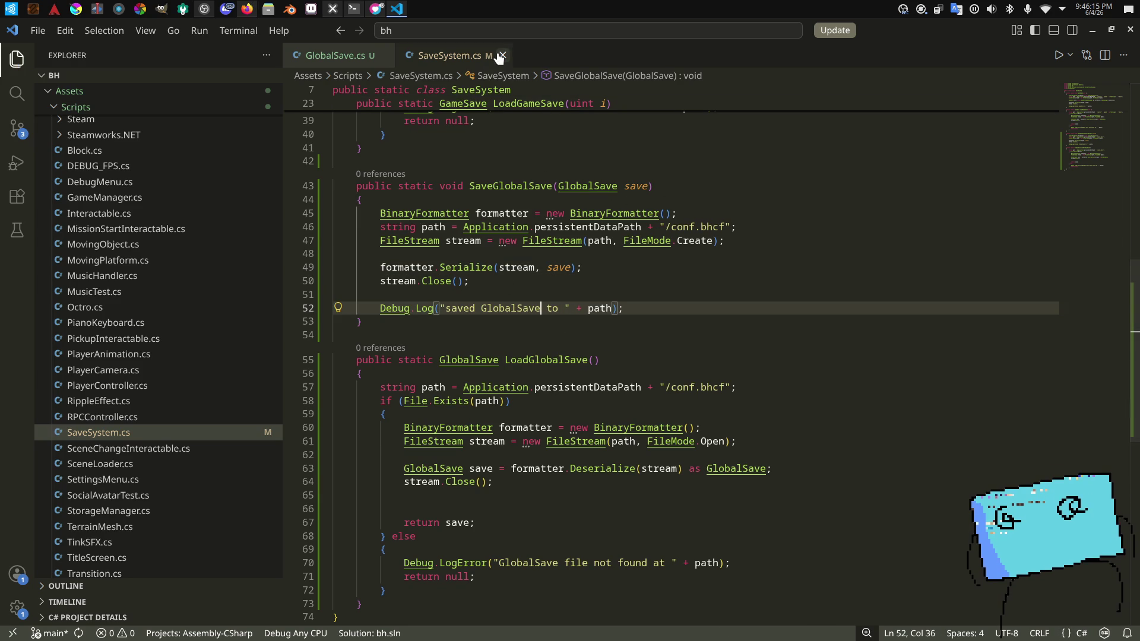
{"action": "left_click", "coordinate": [502, 55]}
Step: Resume the paused YouTube video, check the Twitch dashboard, and return to GlobalSave.cs
{"action": "left_click", "coordinate": [247, 9]}
{"action": "left_click", "coordinate": [232, 31]}
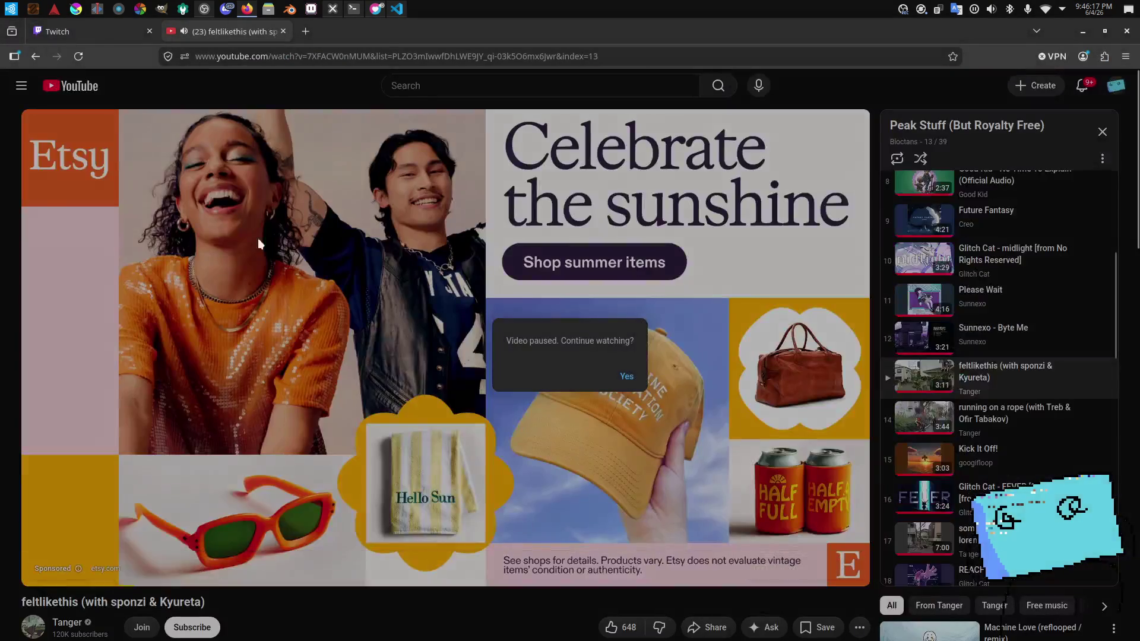
{"action": "left_click", "coordinate": [627, 377]}
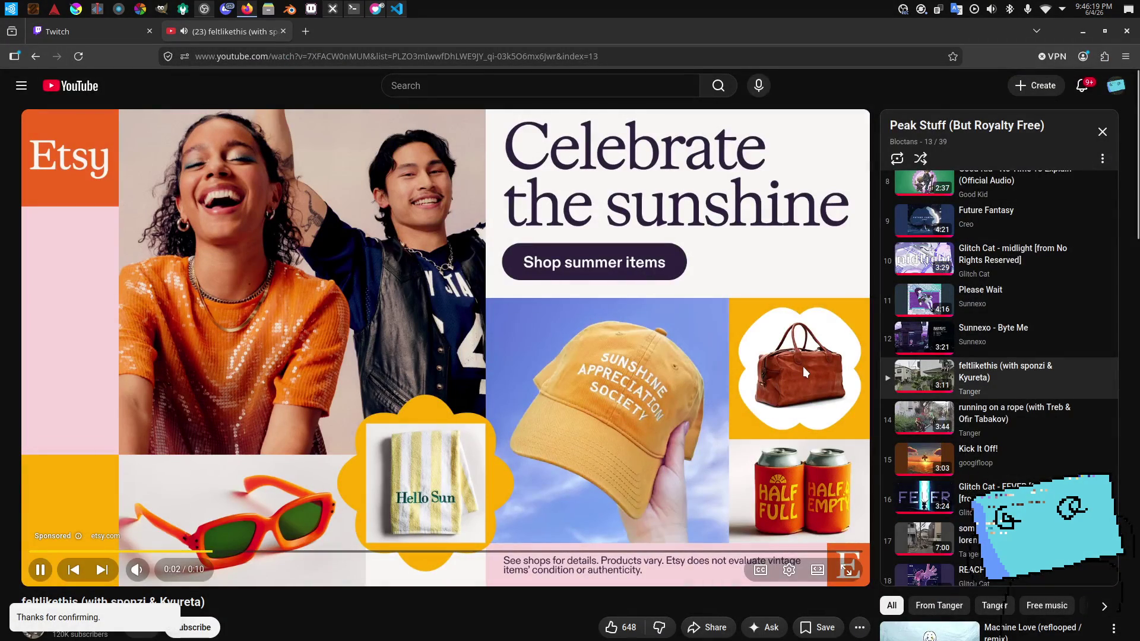
{"action": "left_click", "coordinate": [89, 31]}
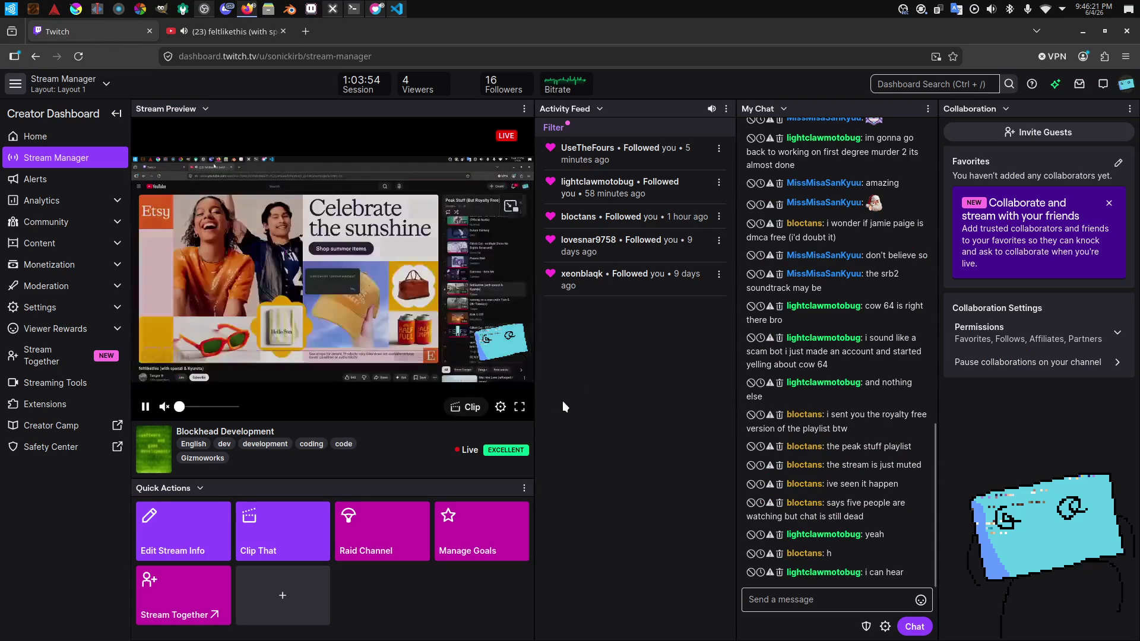
{"action": "key", "text": "alt+Tab"}
{"action": "key", "text": "alt+Tab"}
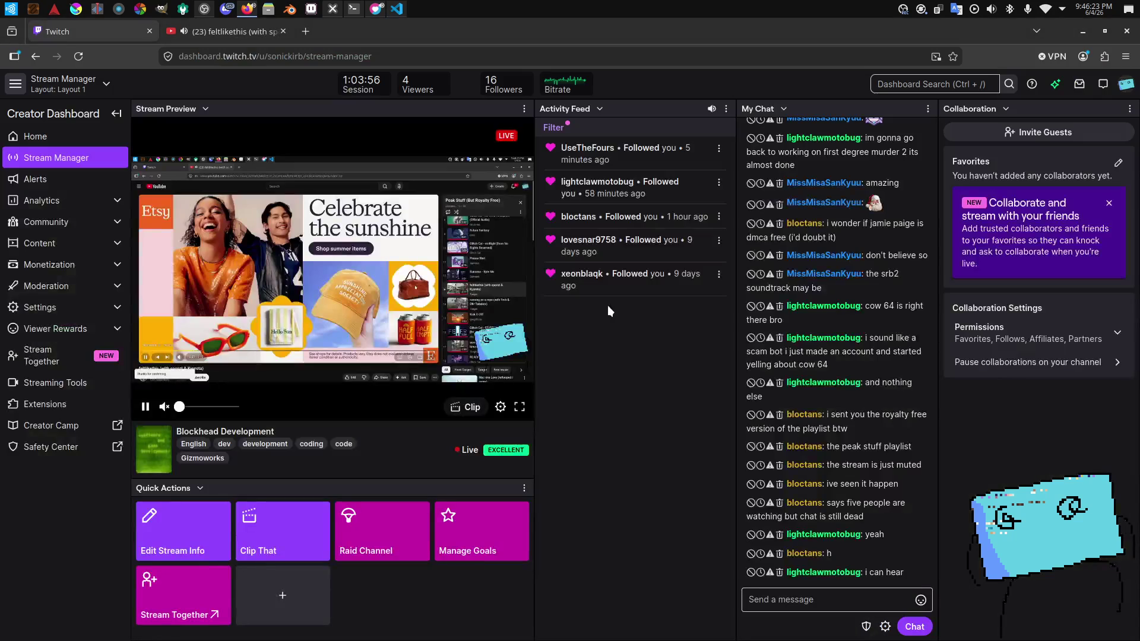
{"action": "key", "text": "alt+Tab"}
{"action": "key", "text": "alt+Tab"}
{"action": "key", "text": "alt+Tab"}
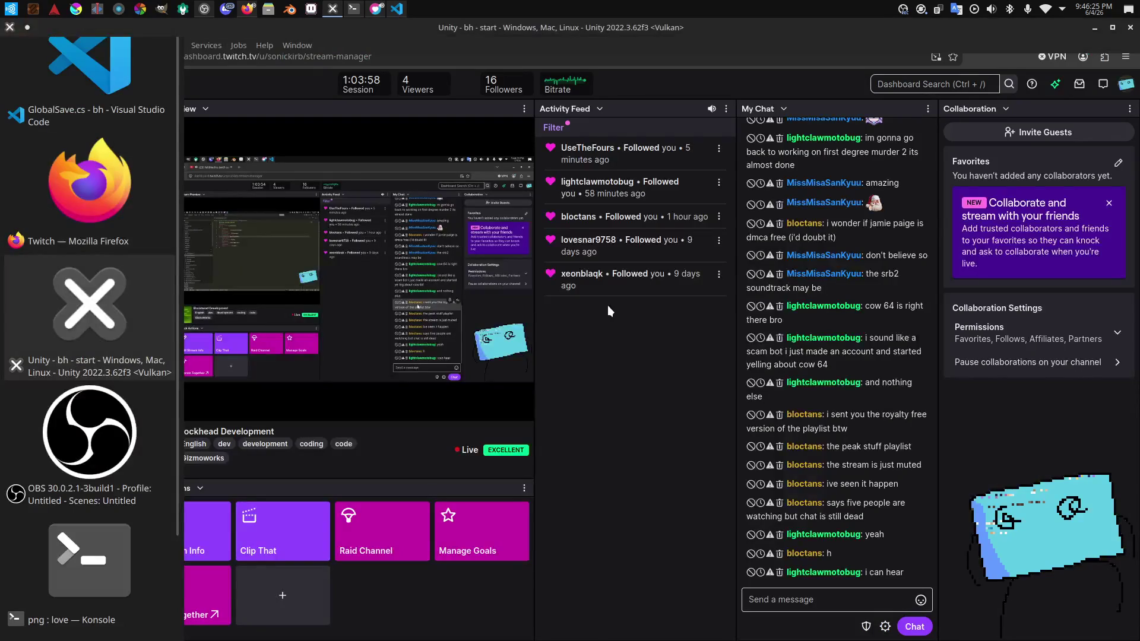
{"action": "key", "text": "Escape"}
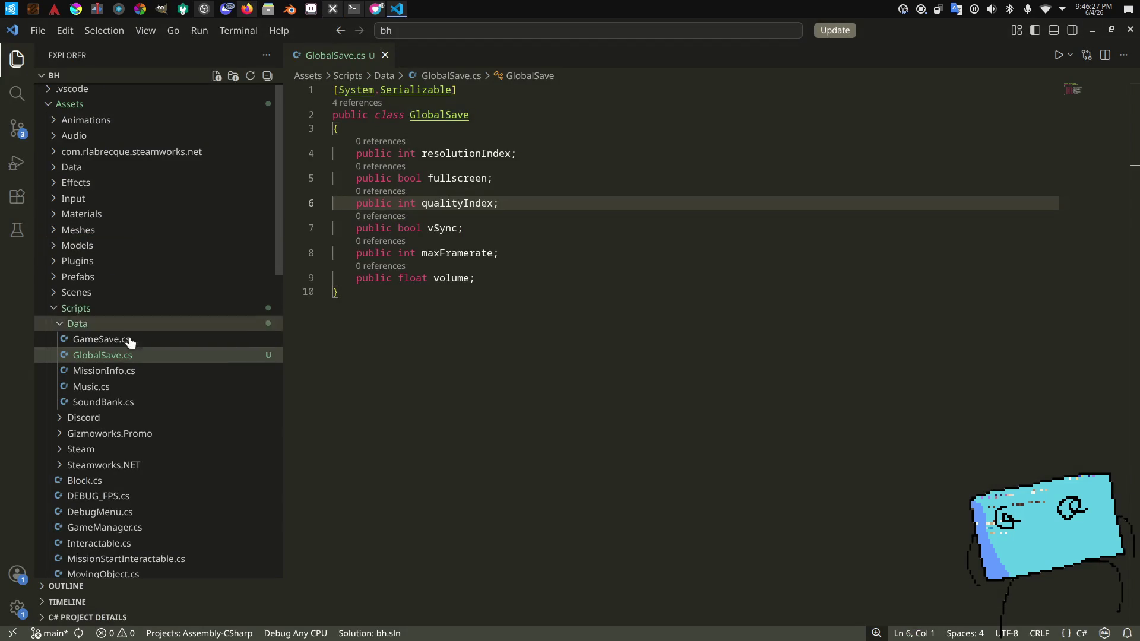
Step: Add a public GlobalSave constructor taking resolutionIndex, fullscreen, qualityIndex, vSync, maxFramerate and volume
{"action": "left_click", "coordinate": [95, 339]}
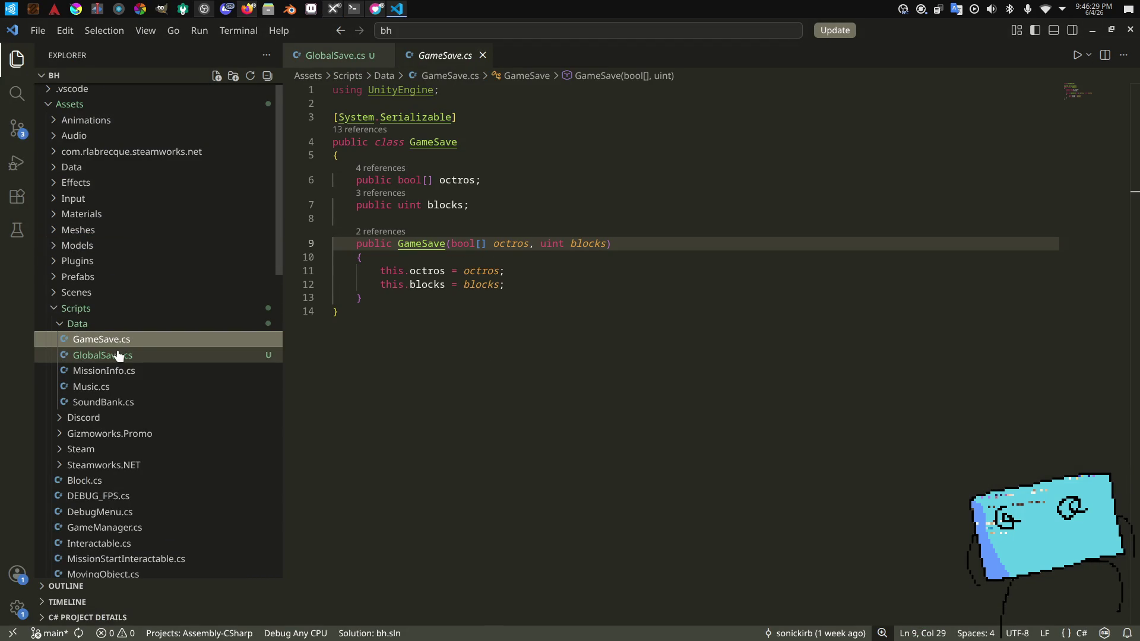
{"action": "left_click", "coordinate": [117, 355]}
{"action": "left_click", "coordinate": [495, 278]}
{"action": "key", "text": "Return"}
{"action": "key", "text": "Return"}
{"action": "type", "text": "public Glo"}
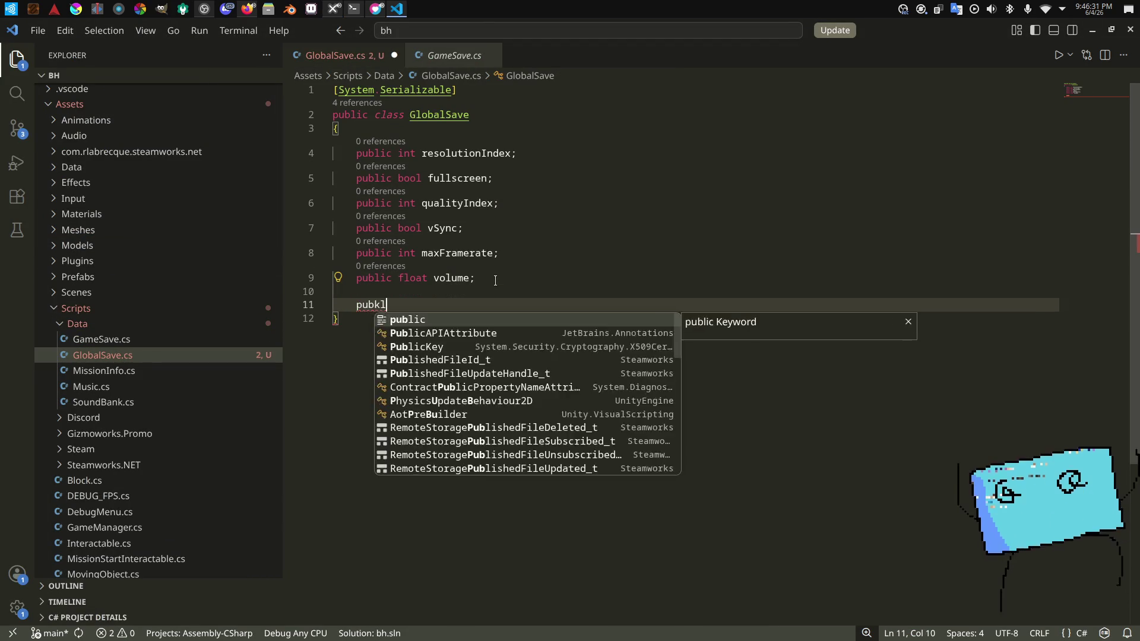
{"action": "key", "text": "Escape"}
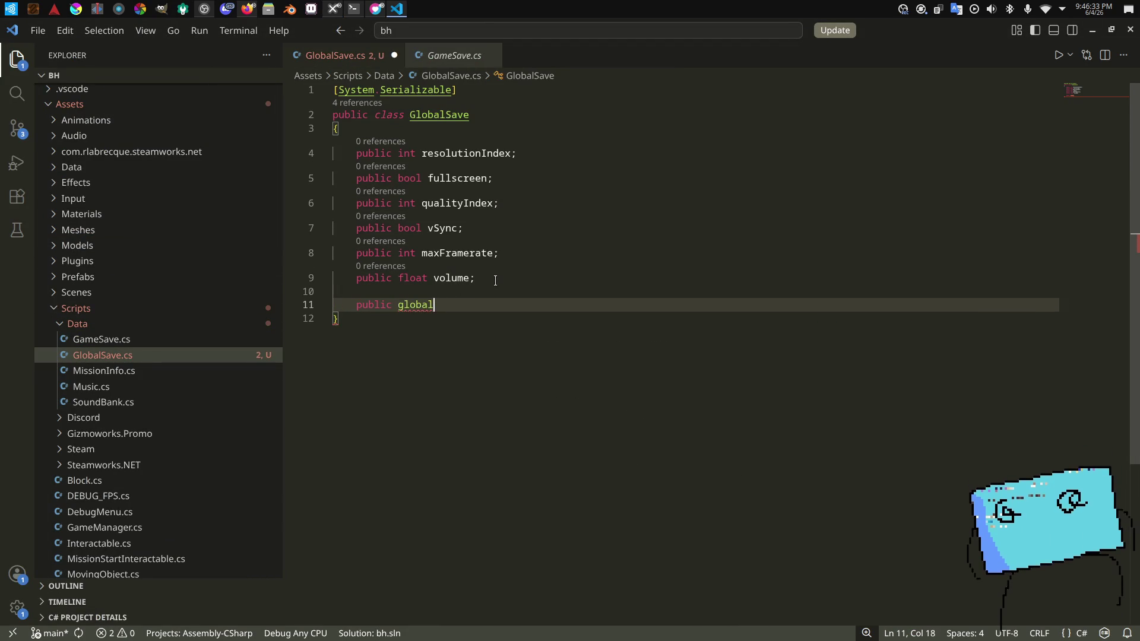
{"action": "key", "text": "ctrl+BackSpace"}
{"action": "key", "text": "BackSpace"}
{"action": "type", "text": "Global"}
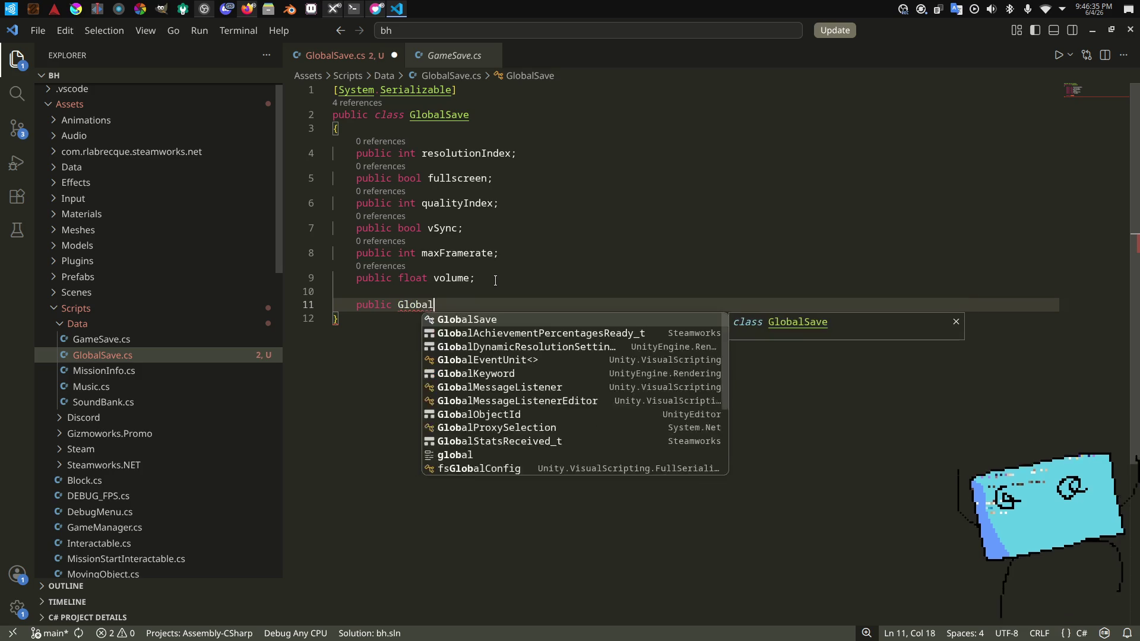
{"action": "type", "text": "Save(int resoluti"}
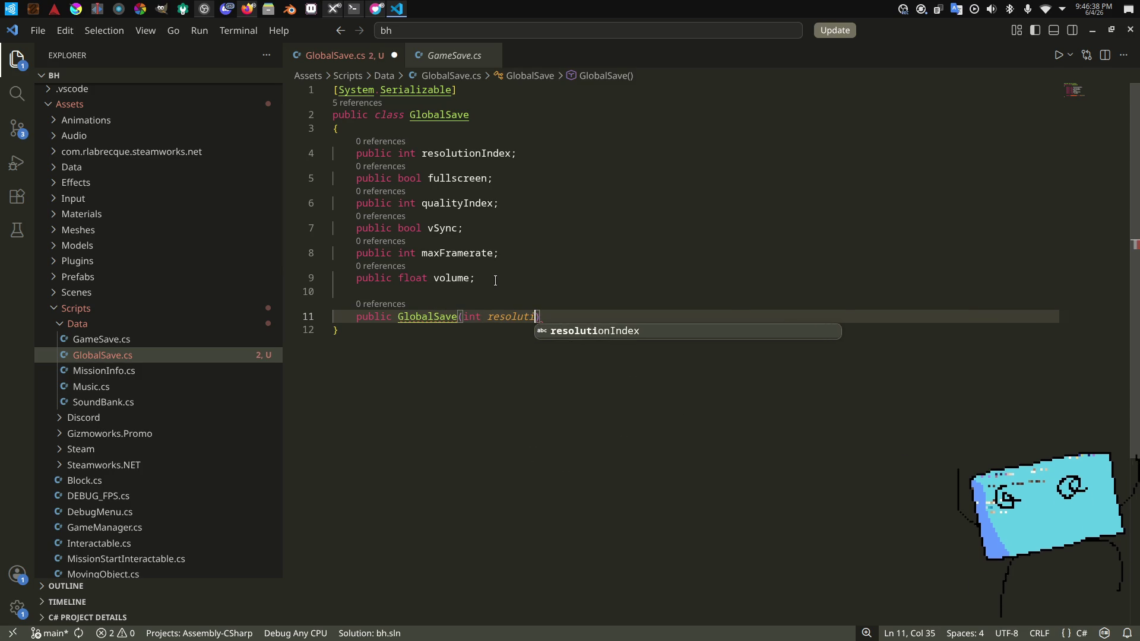
{"action": "key", "text": "Tab"}
{"action": "type", "text": ", "}
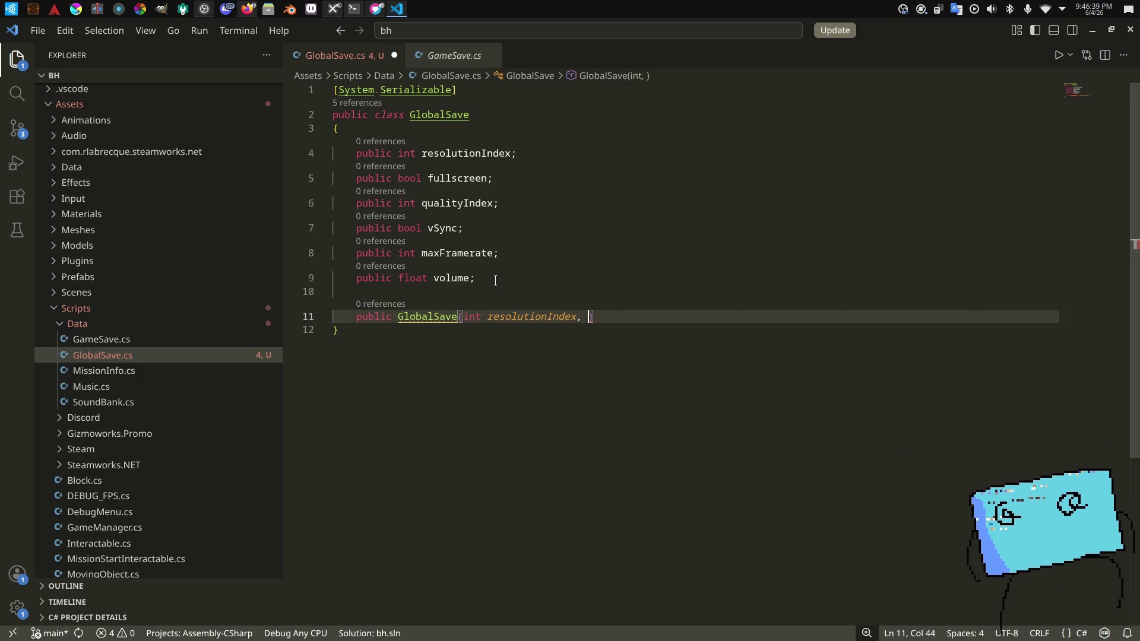
{"action": "type", "text": "bool ful"}
{"action": "key", "text": "Tab"}
{"action": "type", "text": ", int qu"}
{"action": "key", "text": "Tab"}
{"action": "type", "text": "bool vs"}
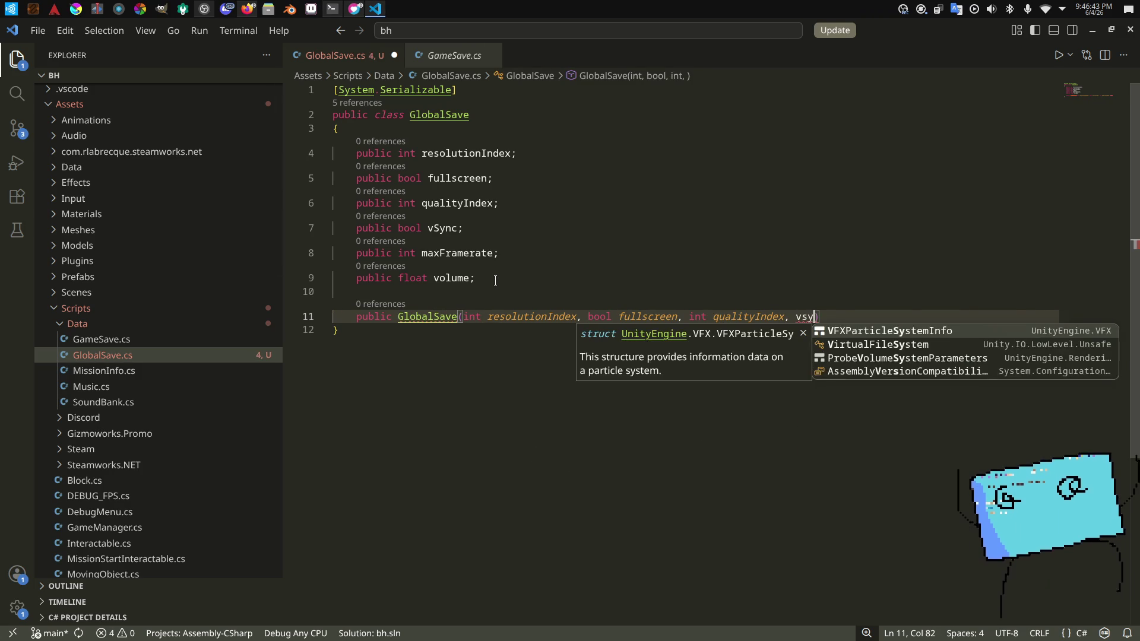
{"action": "key", "text": "Tab"}
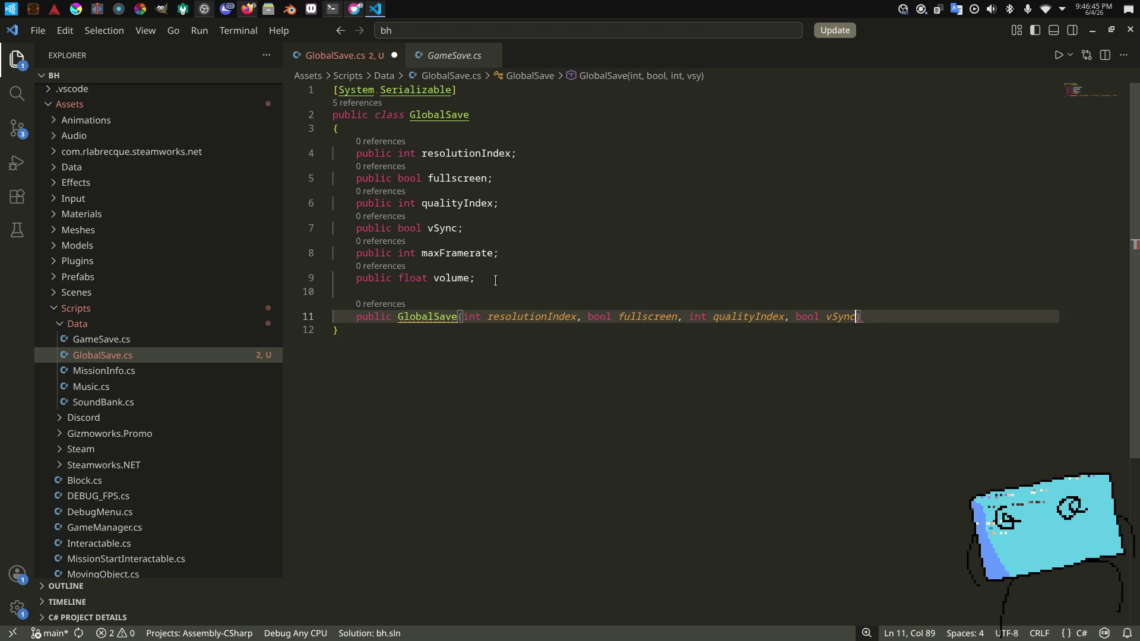
{"action": "key", "text": "Tab"}
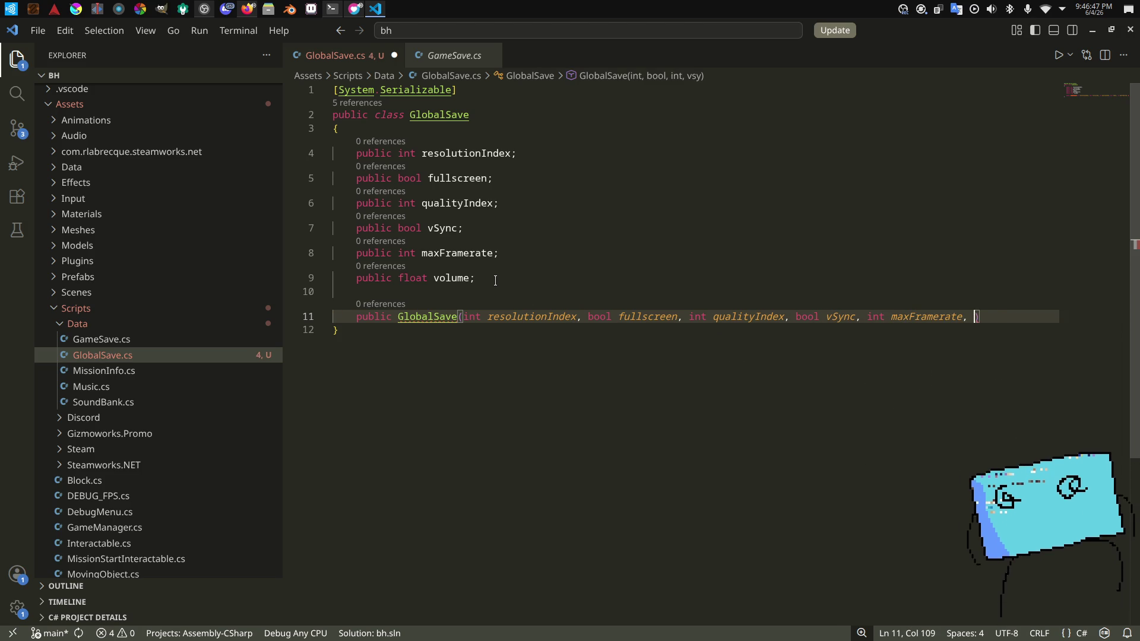
{"action": "key", "text": "Tab"}
{"action": "type", "text": ")"}
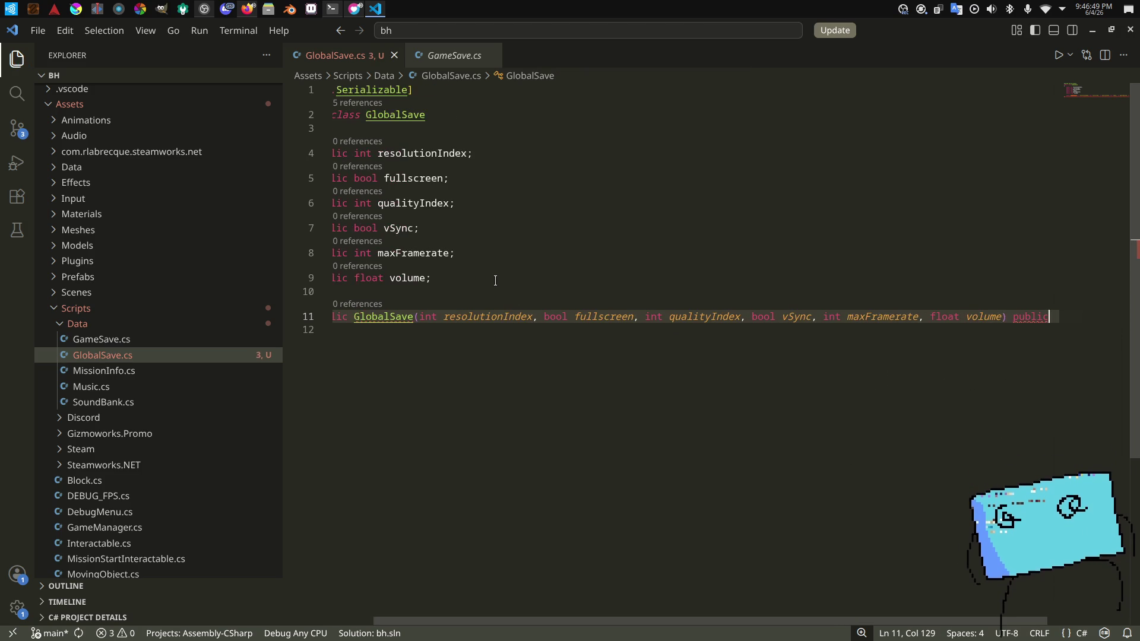
Step: Fill the constructor body with this.field = parameter assignments for each setting, saving along the way
{"action": "key", "text": "Return"}
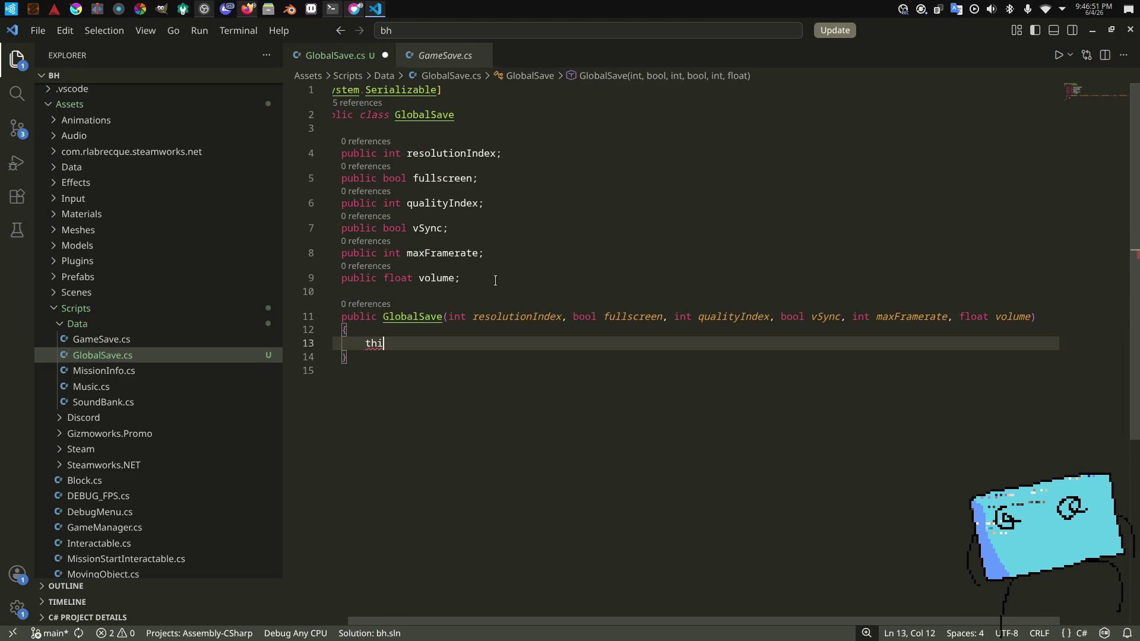
{"action": "type", "text": "is.re"}
{"action": "key", "text": "Tab"}
{"action": "key", "text": "Tab"}
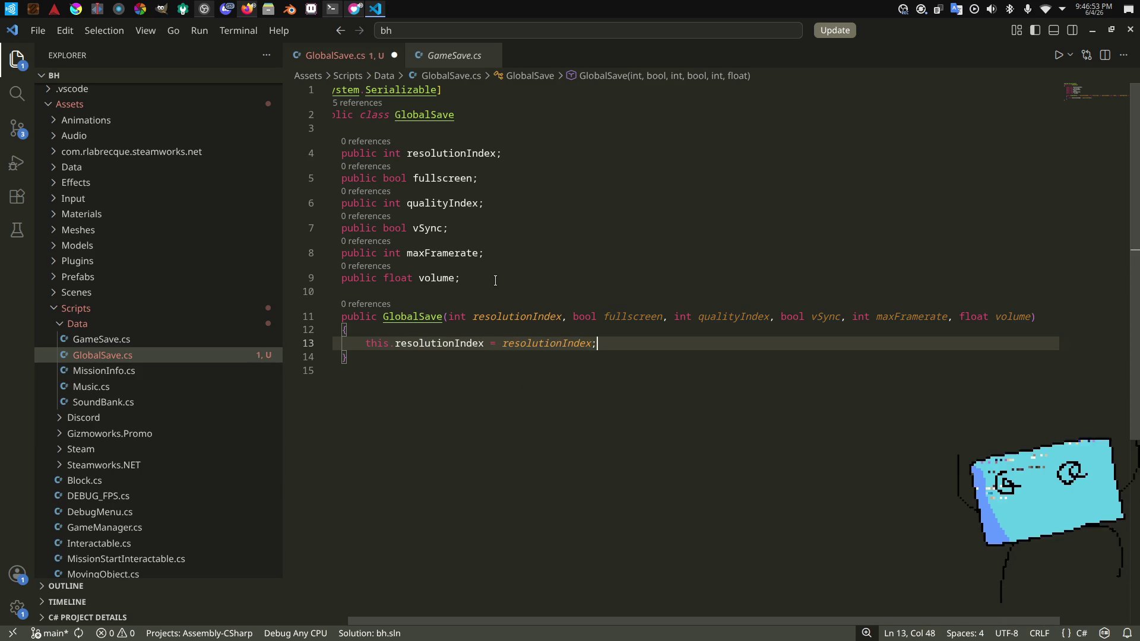
{"action": "type", "text": ";"}
{"action": "key", "text": "Return"}
{"action": "key", "text": "ctrl+s"}
{"action": "type", "text": "is.fu"}
{"action": "key", "text": "Tab"}
{"action": "type", "text": "= full"}
{"action": "key", "text": "Tab"}
{"action": "type", "text": ";"}
{"action": "key", "text": "Return"}
{"action": "type", "text": "this.qu"}
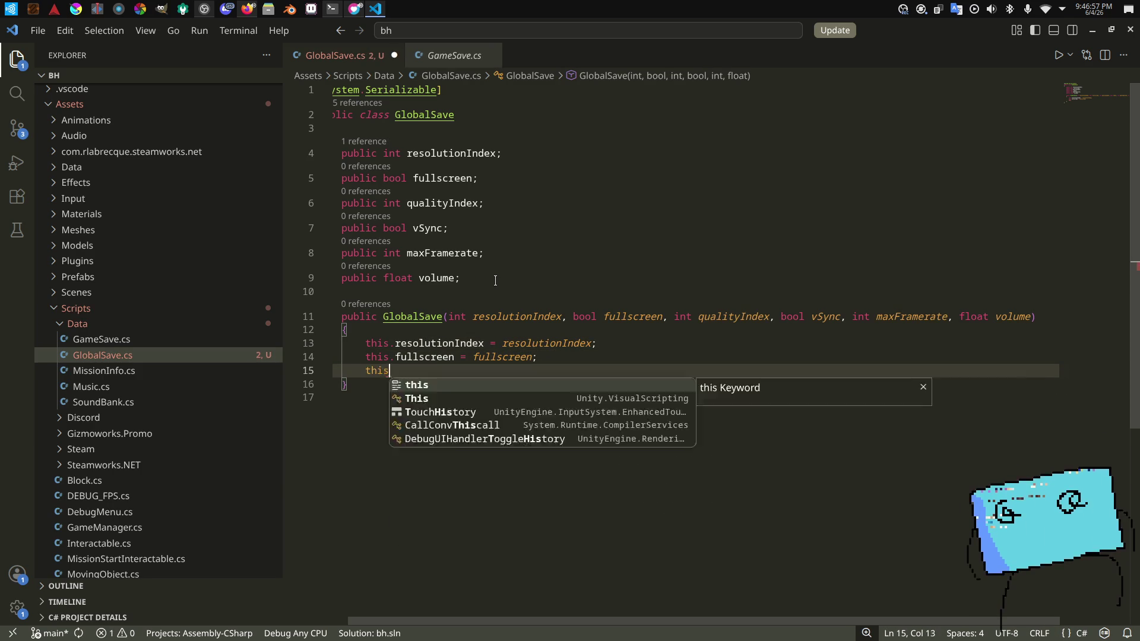
{"action": "key", "text": "Tab"}
{"action": "type", "text": "= qu"}
{"action": "key", "text": "Tab"}
{"action": "type", "text": ";"}
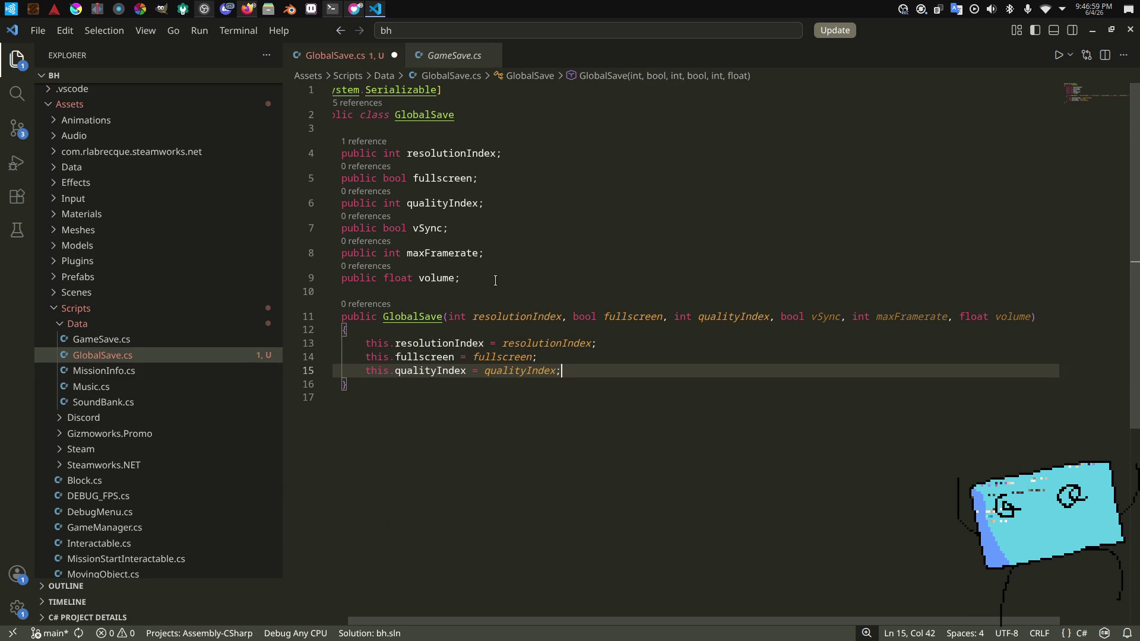
{"action": "key", "text": "Return"}
{"action": "type", "text": "this.vS"}
{"action": "key", "text": "Tab"}
{"action": "type", "text": "= v"}
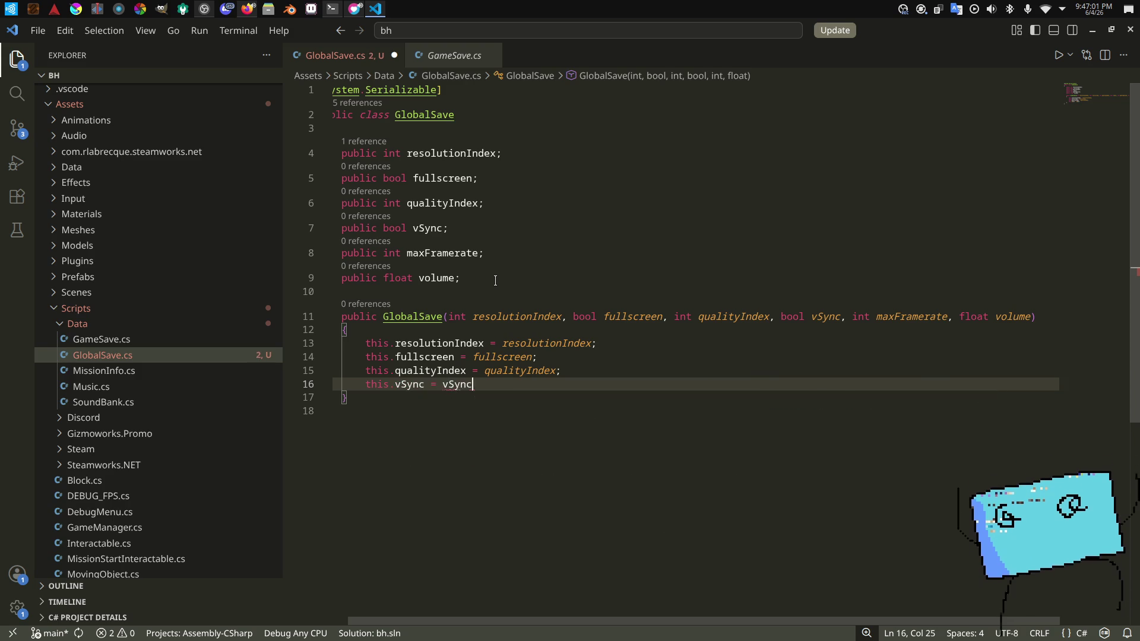
{"action": "key", "text": "Tab"}
{"action": "type", "text": ";"}
{"action": "key", "text": "Return"}
{"action": "type", "text": "this.ma"}
{"action": "key", "text": "Tab"}
{"action": "type", "text": "="}
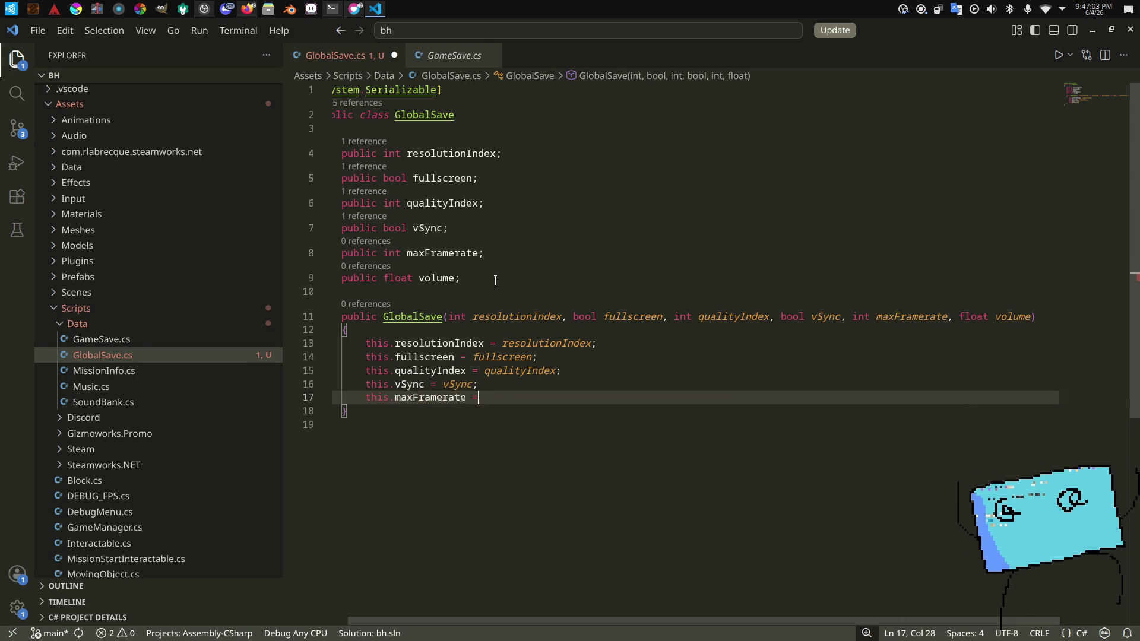
{"action": "key", "text": "Tab"}
{"action": "type", "text": ";"}
{"action": "key", "text": "Return"}
{"action": "type", "text": "this.v"}
{"action": "key", "text": "Tab"}
{"action": "type", "text": "v"}
{"action": "key", "text": "Tab"}
{"action": "type", "text": ";"}
Step: Switch over to the Twitch stream dashboard in Firefox
{"action": "key", "text": "alt+Tab"}
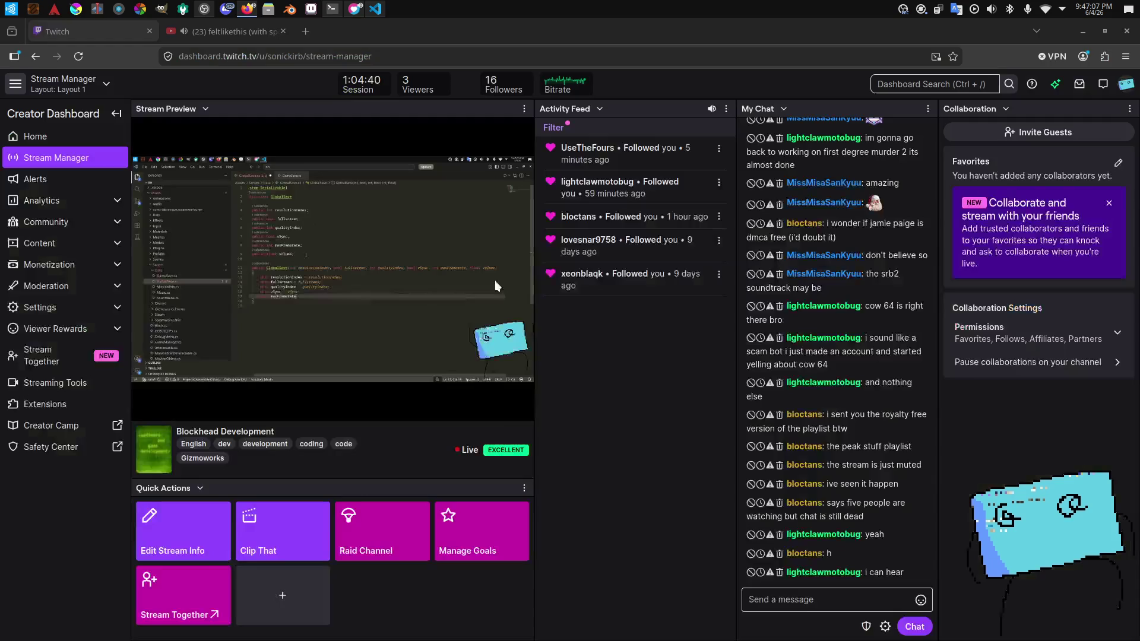
{"action": "key", "text": "alt+Tab"}
{"action": "key", "text": "alt+Tab"}
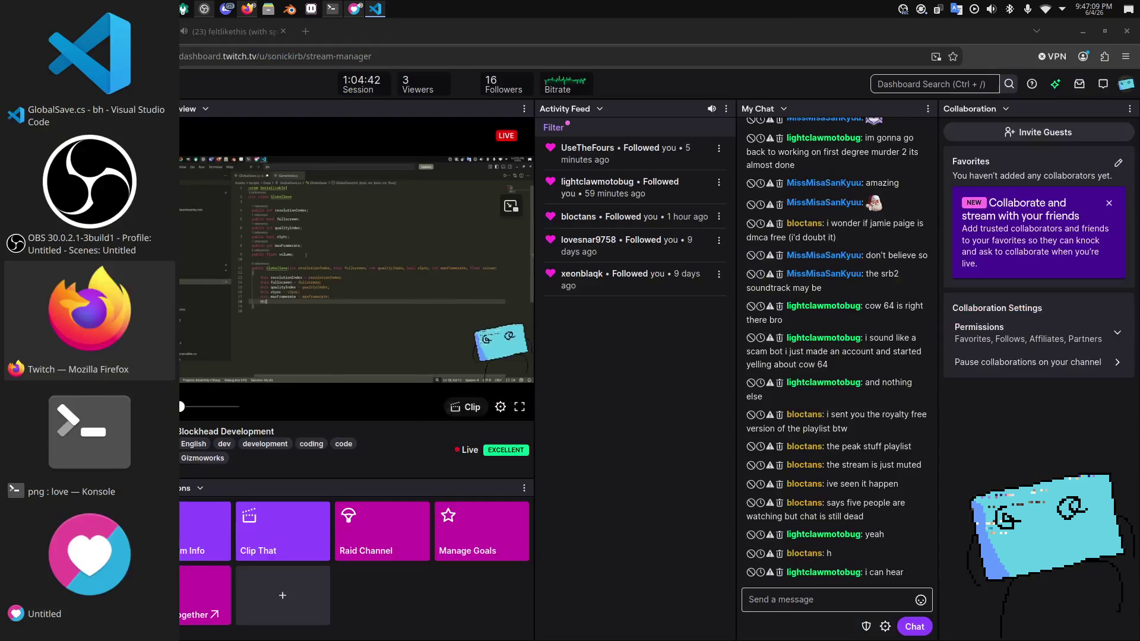
{"action": "key", "text": "alt+Tab"}
{"action": "key", "text": "alt+Tab"}
{"action": "key", "text": "alt+Tab"}
{"action": "key", "text": "alt+Tab"}
{"action": "key", "text": "alt+Tab"}
{"action": "key", "text": "alt+Tab"}
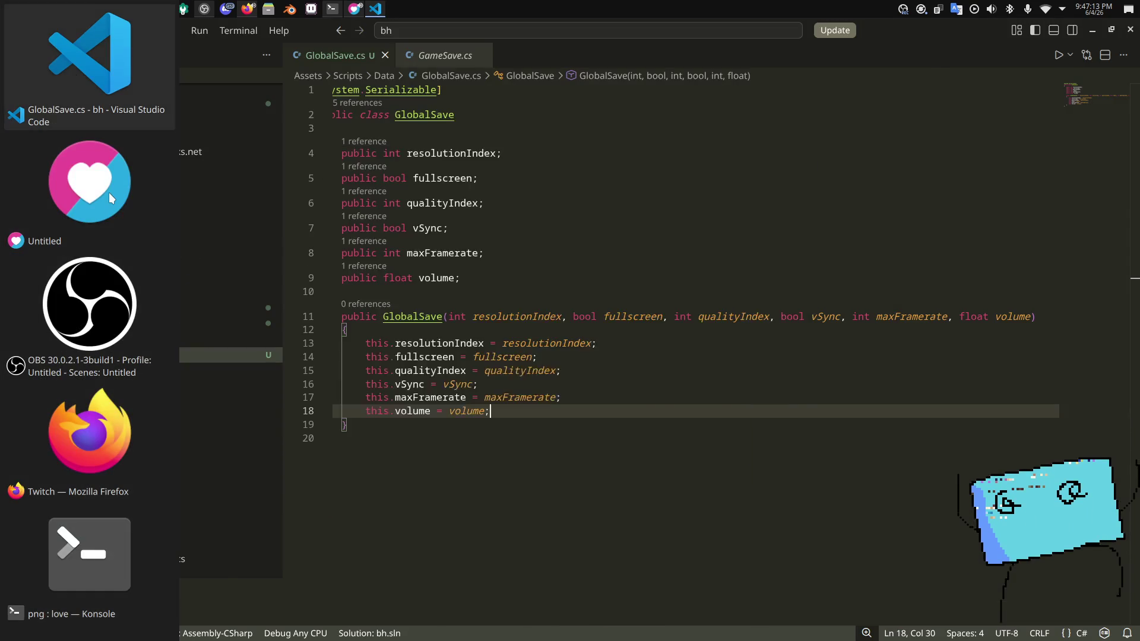
Step: Return to GlobalSave.cs in VS Code, then search 'unity' in the app launcher to start Unity Hub
{"action": "key", "text": "alt+Tab"}
{"action": "key", "text": "alt+Tab"}
{"action": "key", "text": "alt+Tab"}
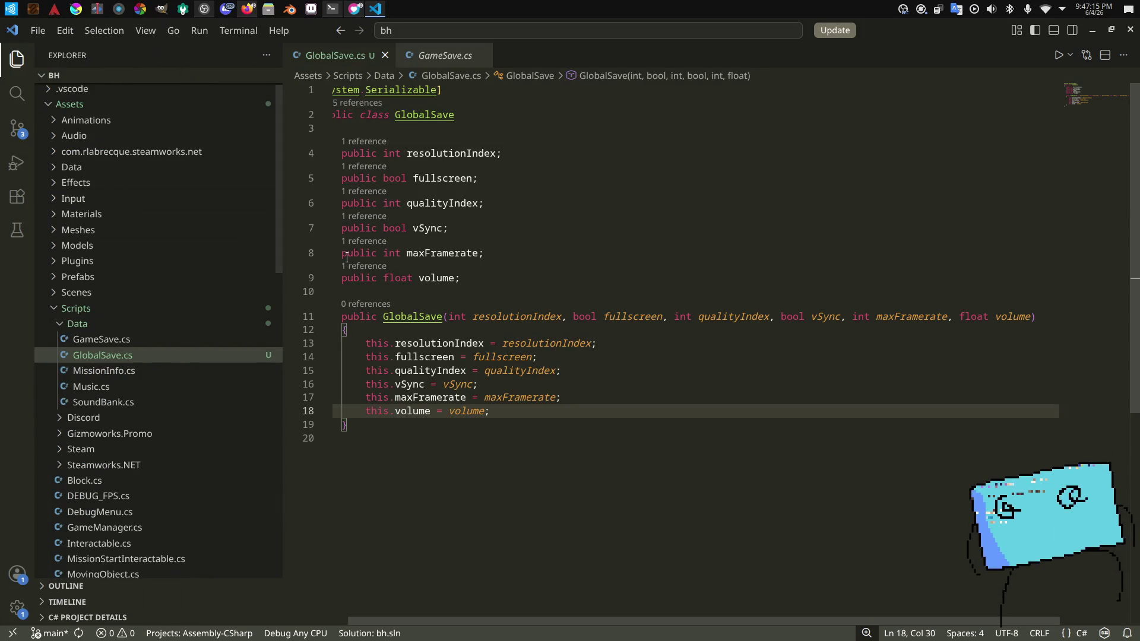
{"action": "left_click", "coordinate": [467, 482]}
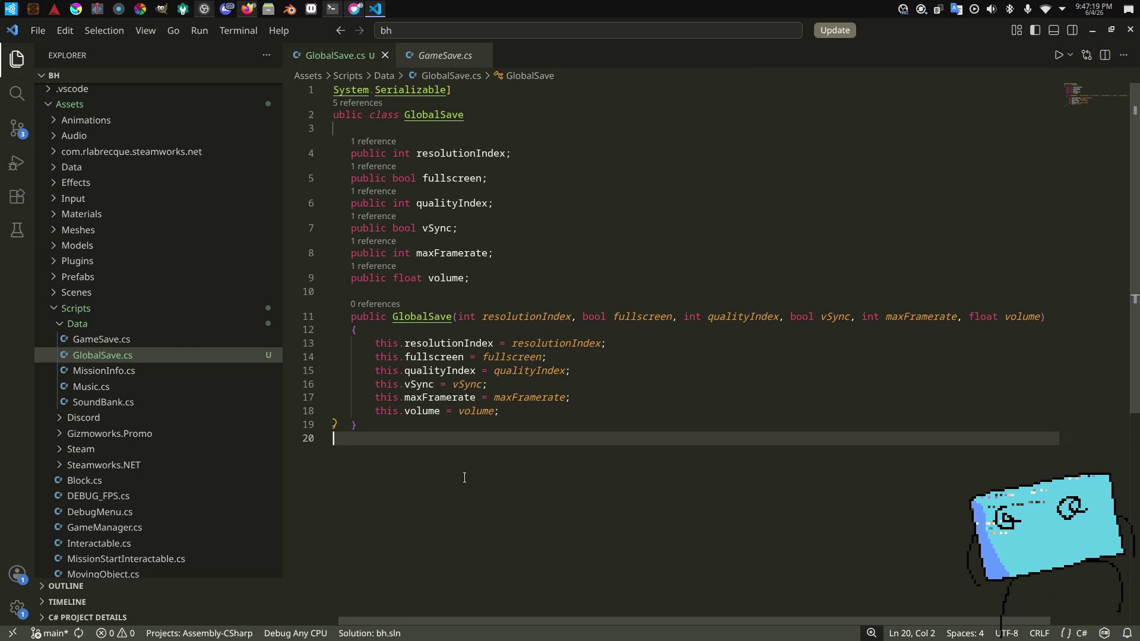
{"action": "key", "text": "super"}
{"action": "type", "text": "unity"}
{"action": "key", "text": "Return"}
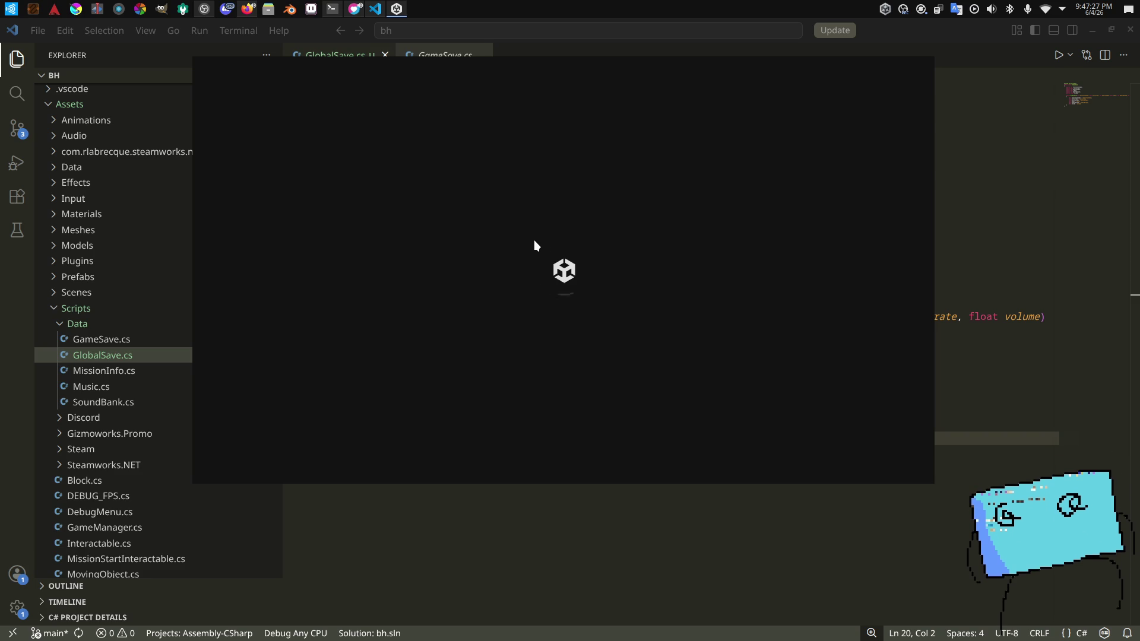
Step: Open the bh project from Unity Hub and close the GameSave script in VS Code
{"action": "left_click", "coordinate": [237, 182]}
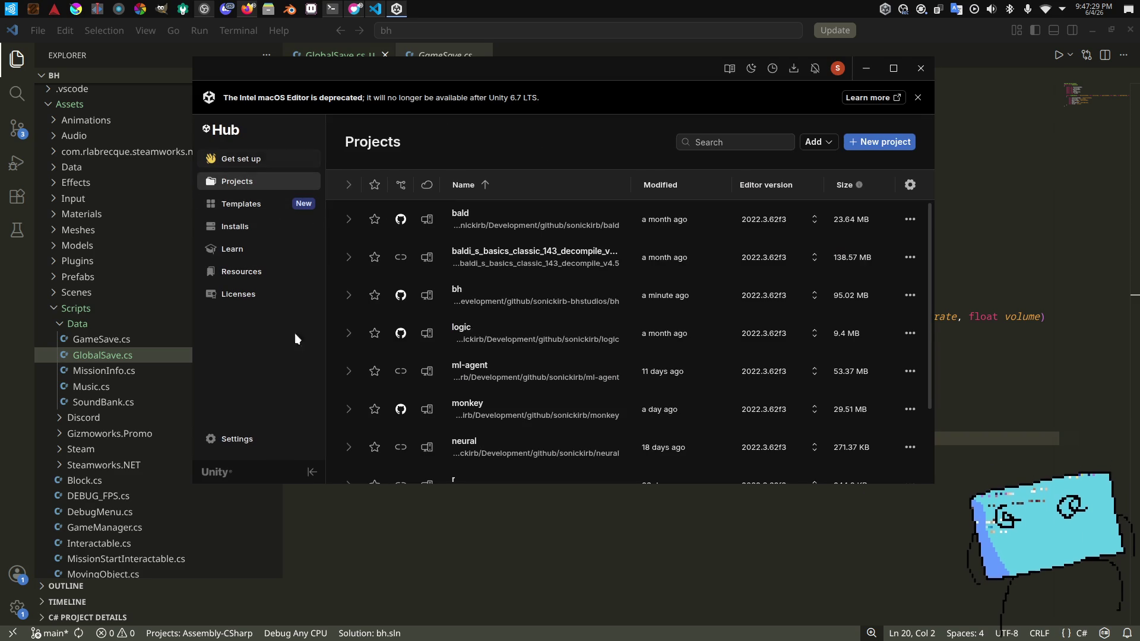
{"action": "left_click", "coordinate": [471, 295]}
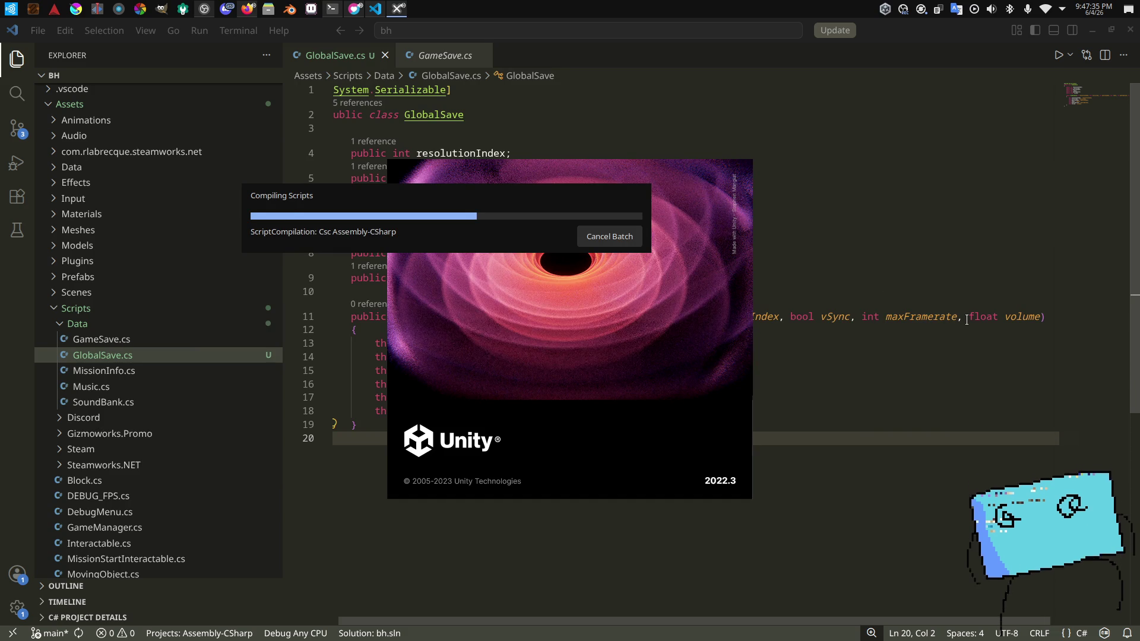
{"action": "left_click", "coordinate": [947, 241]}
{"action": "left_click", "coordinate": [653, 357]}
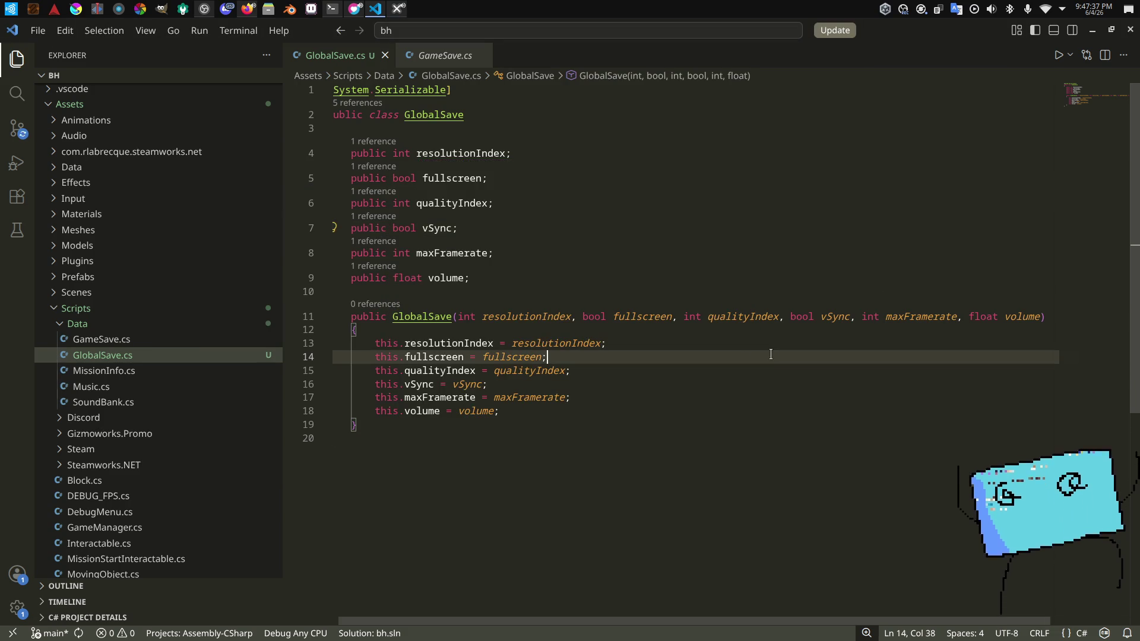
{"action": "left_click", "coordinate": [653, 343]}
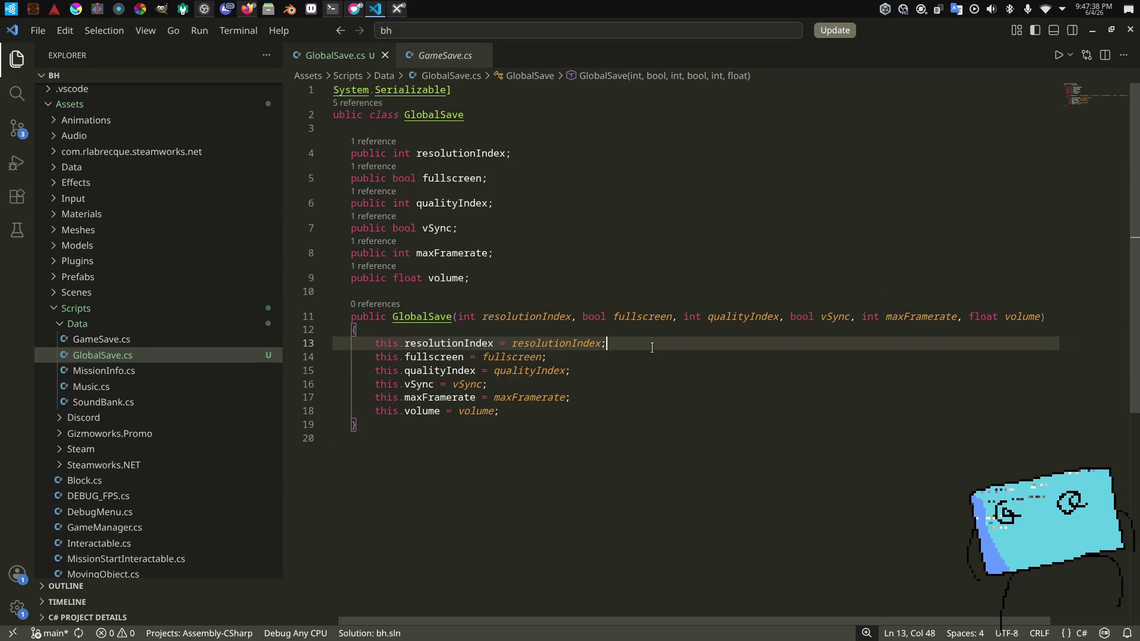
{"action": "left_click", "coordinate": [482, 55]}
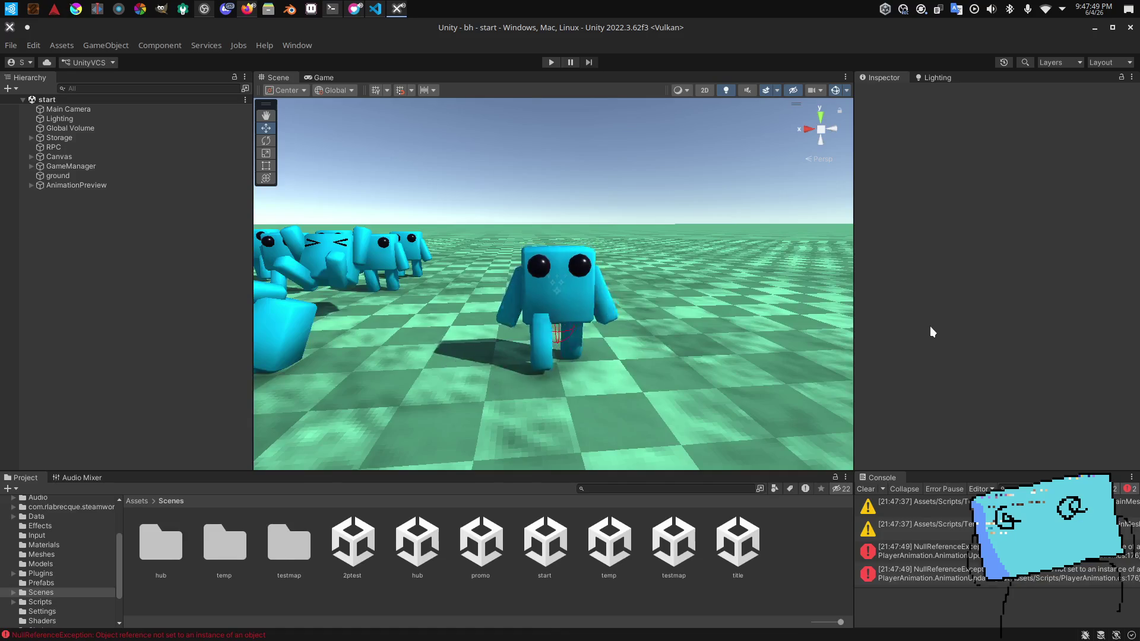
Step: Show Unity's Game view with its FPS counters, clear the Console errors, and return to VS Code
{"action": "left_click", "coordinate": [330, 78]}
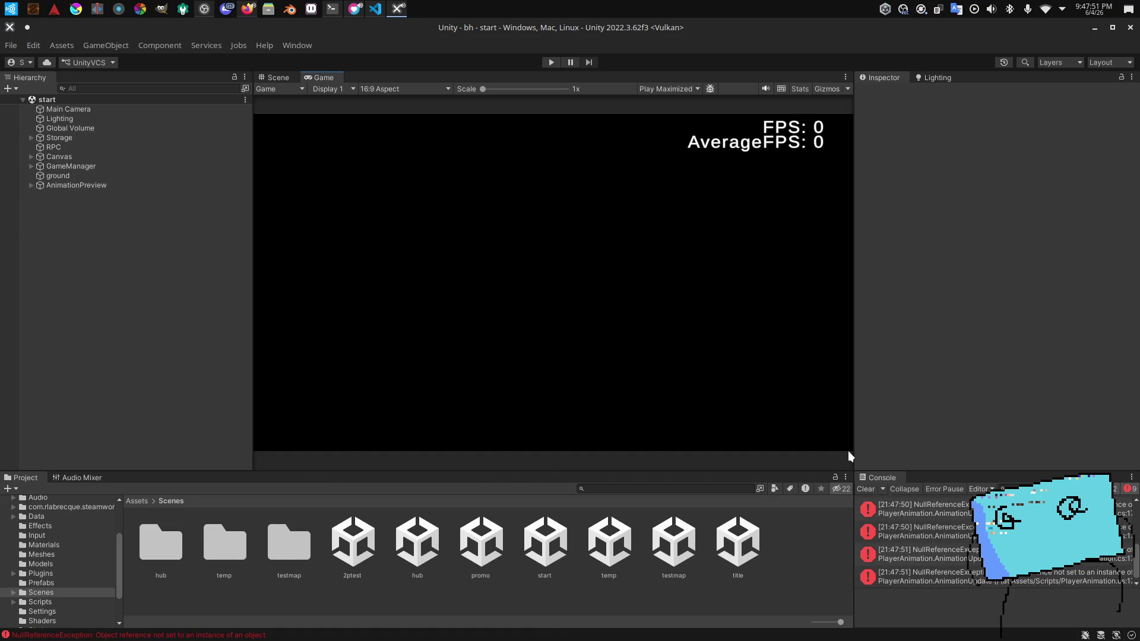
{"action": "left_click", "coordinate": [865, 490]}
{"action": "key", "text": "alt+Tab"}
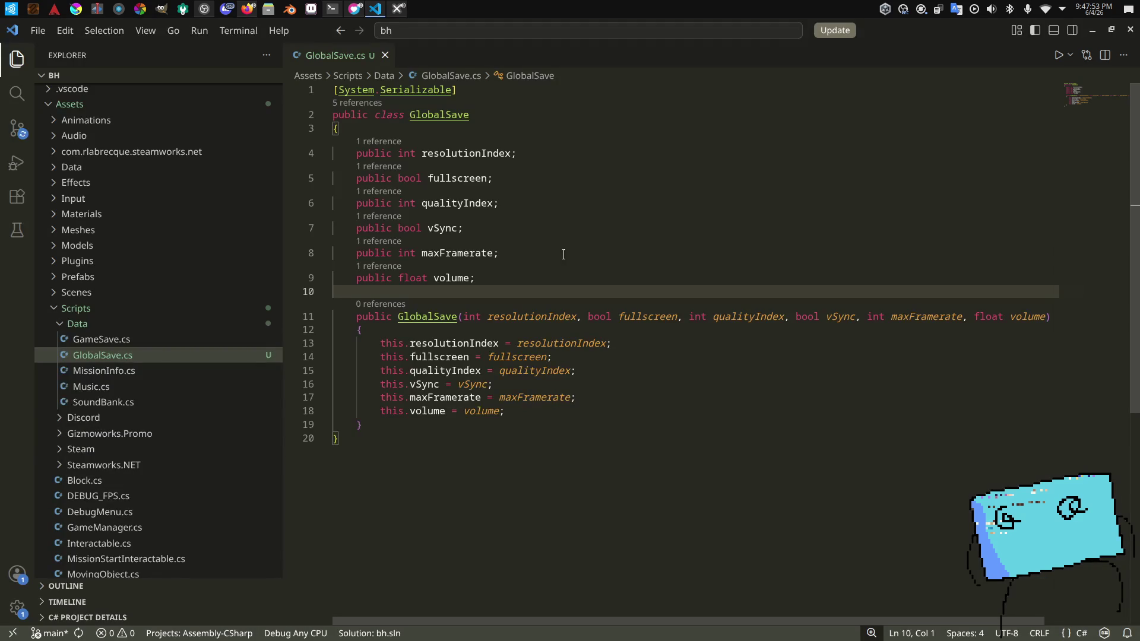
{"action": "key", "text": "Up"}
{"action": "key", "text": "Up"}
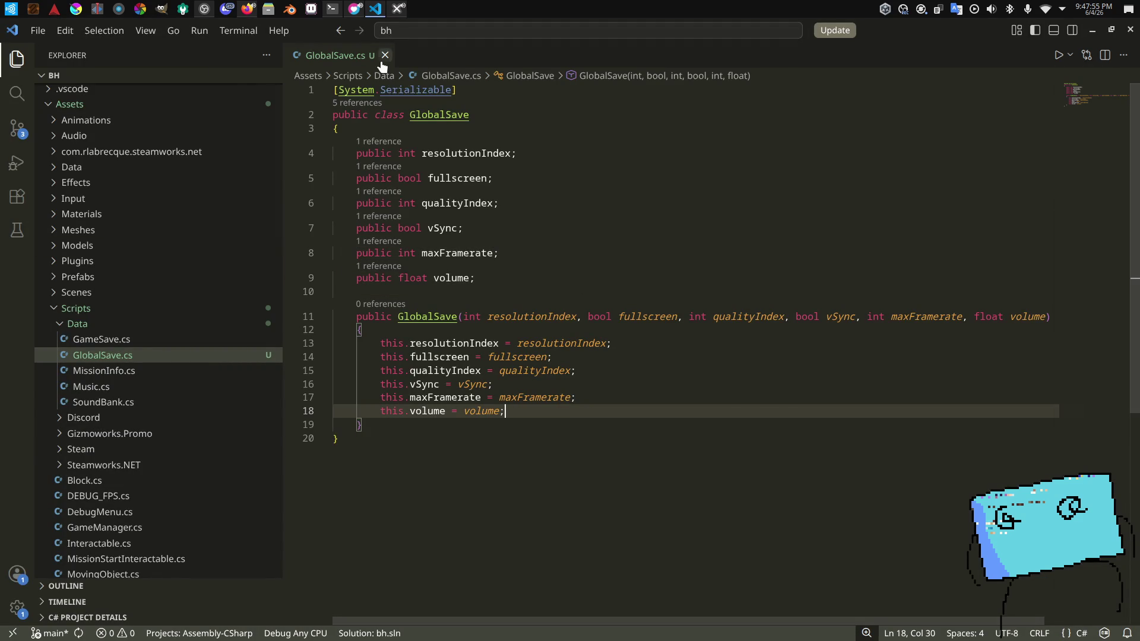
Step: Close GlobalSave, open SettingsMenu.cs, and add a new line after the SetVolume call
{"action": "left_click", "coordinate": [383, 56]}
{"action": "scroll", "coordinate": [266, 231], "scroll_direction": "down", "scroll_amount": 5}
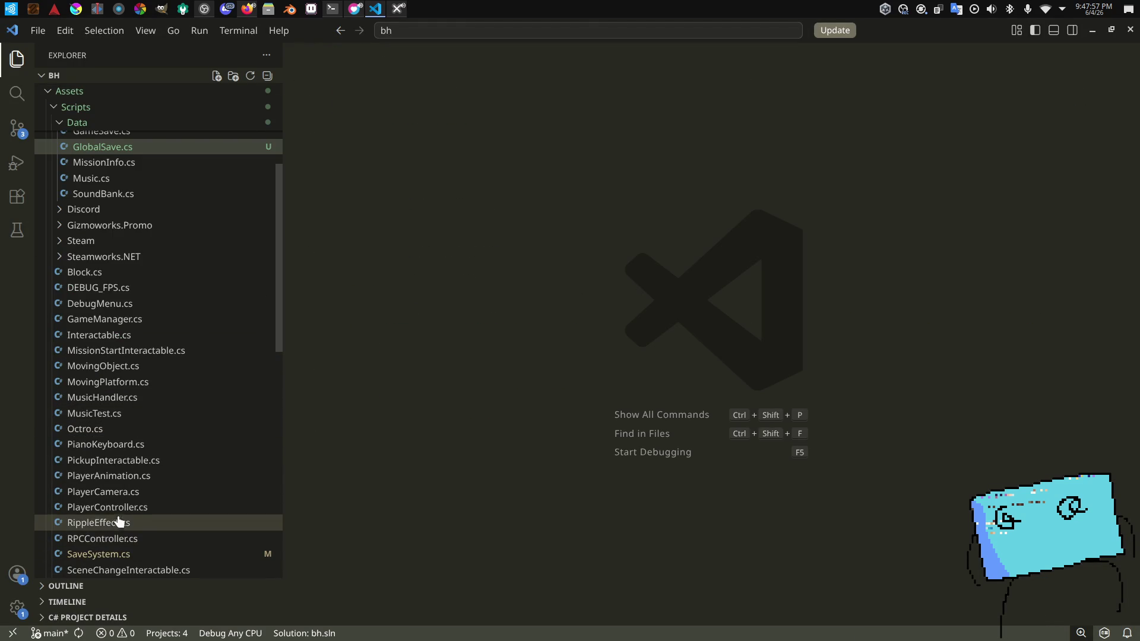
{"action": "scroll", "coordinate": [116, 522], "scroll_direction": "down", "scroll_amount": 5}
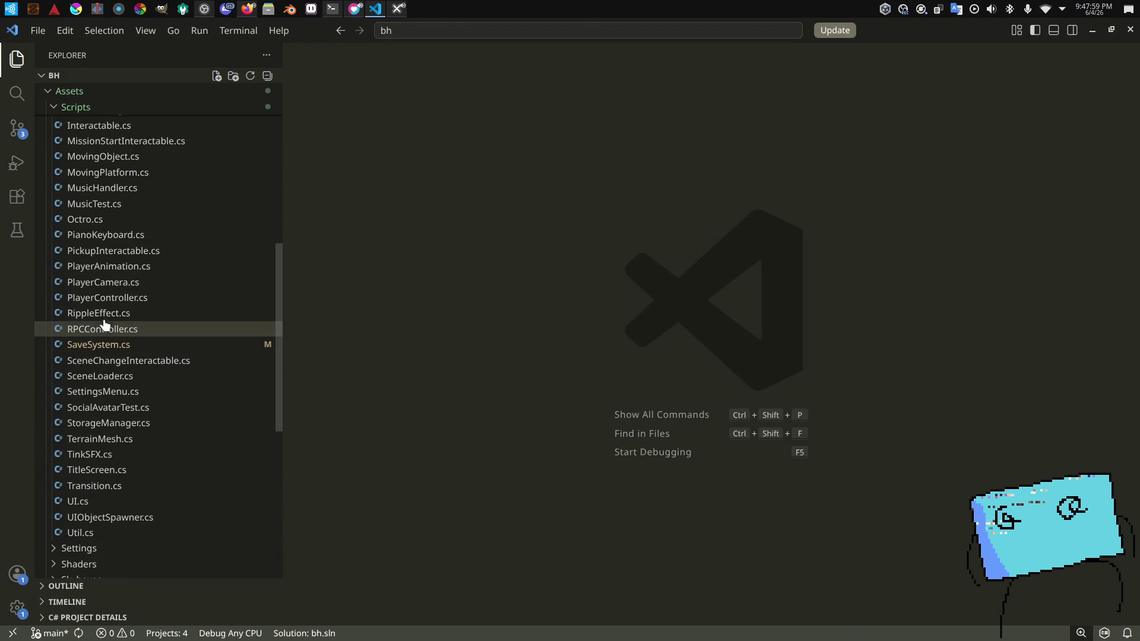
{"action": "left_click", "coordinate": [97, 391]}
{"action": "key", "text": "alt+Tab"}
{"action": "key", "text": "alt+Tab"}
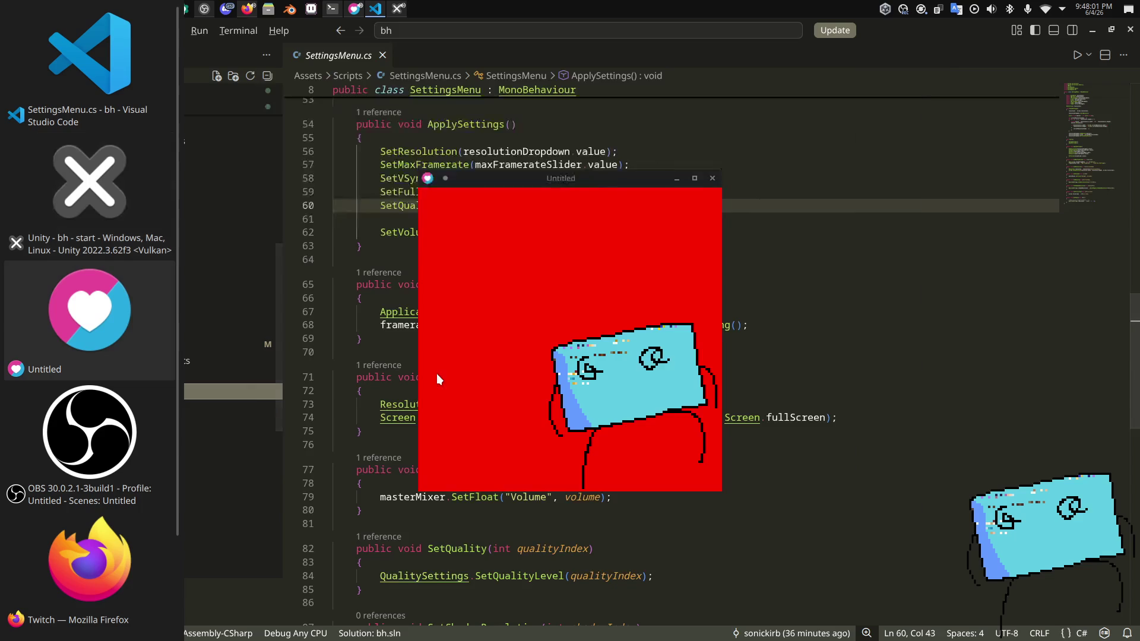
{"action": "key", "text": "alt+Tab"}
{"action": "key", "text": "alt+Tab"}
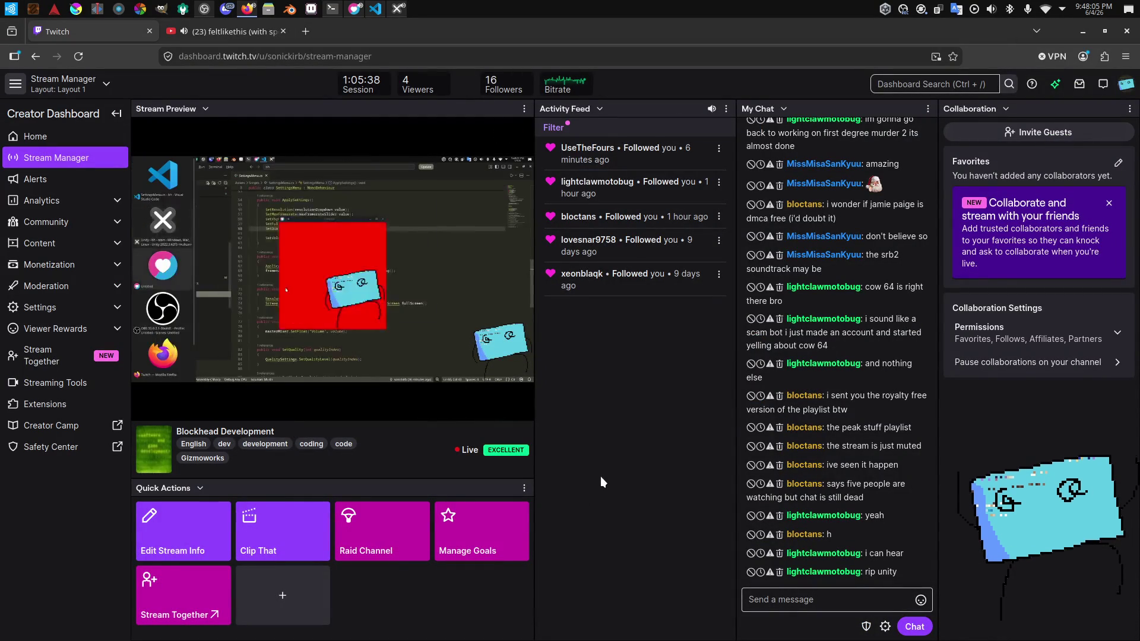
{"action": "key", "text": "alt+Tab"}
{"action": "key", "text": "Up"}
{"action": "key", "text": "Up"}
{"action": "key", "text": "Up"}
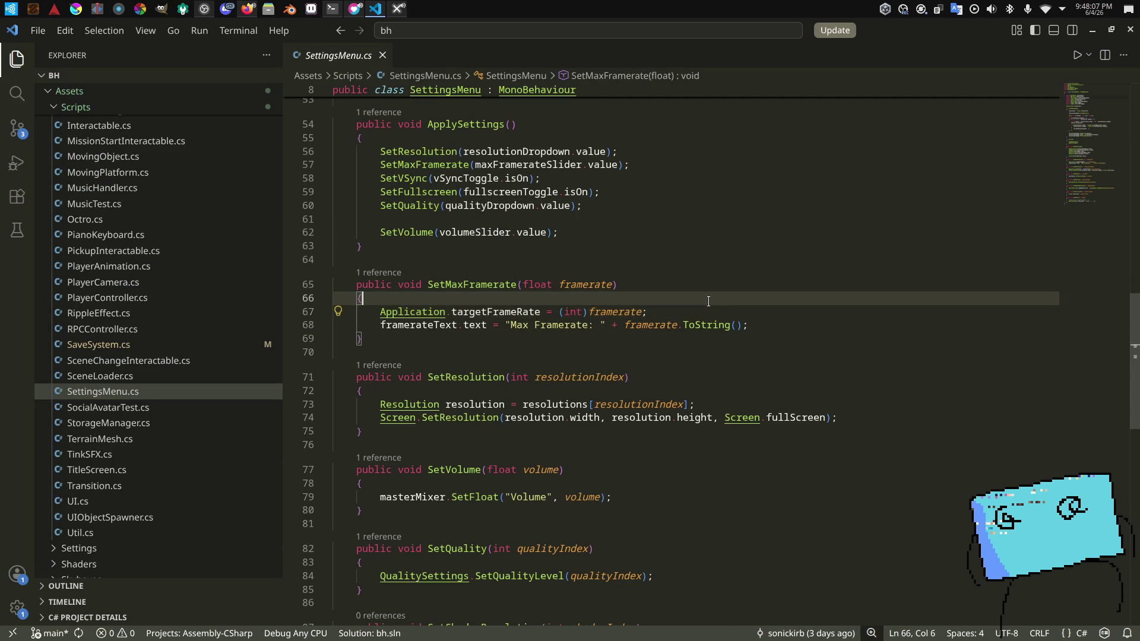
{"action": "scroll", "coordinate": [684, 310], "scroll_direction": "up", "scroll_amount": 3}
{"action": "left_click", "coordinate": [642, 354]}
{"action": "key", "text": "Return"}
{"action": "key", "text": "Return"}
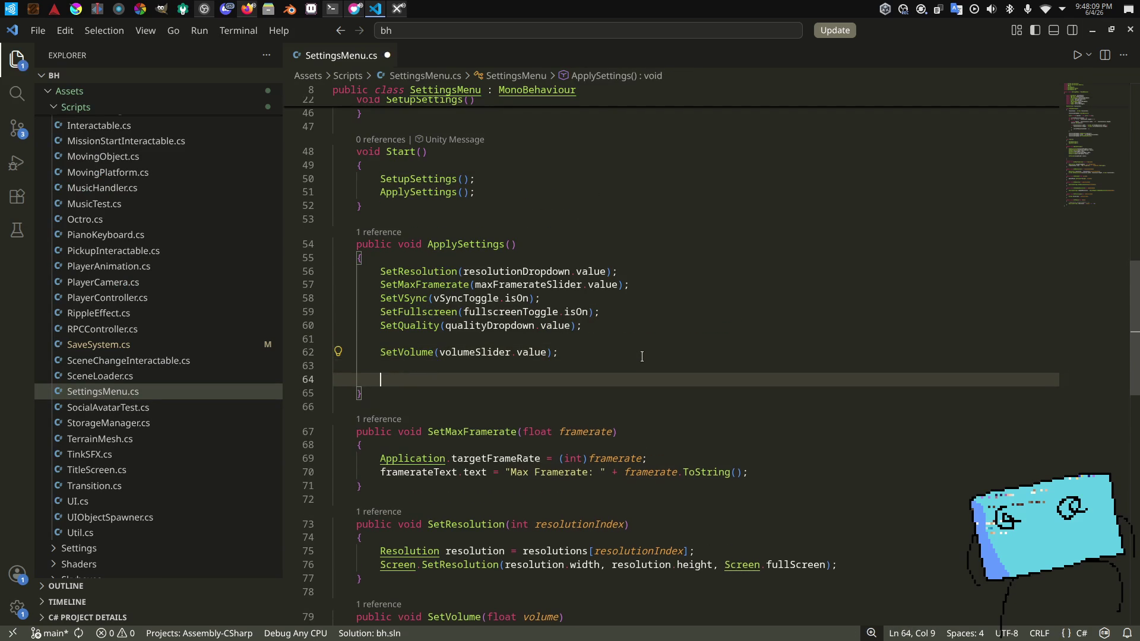
Step: Start a SaveSystem.SaveGlobalSave(new GlobalSave(resolutionDropdown.value, fullscreenToggle...)) call and save
{"action": "type", "text": "Ga"}
{"action": "key", "text": "BackSpace"}
{"action": "key", "text": "BackSpace"}
{"action": "type", "text": "Global"}
{"action": "key", "text": "Escape"}
{"action": "key", "text": "ctrl+BackSpace"}
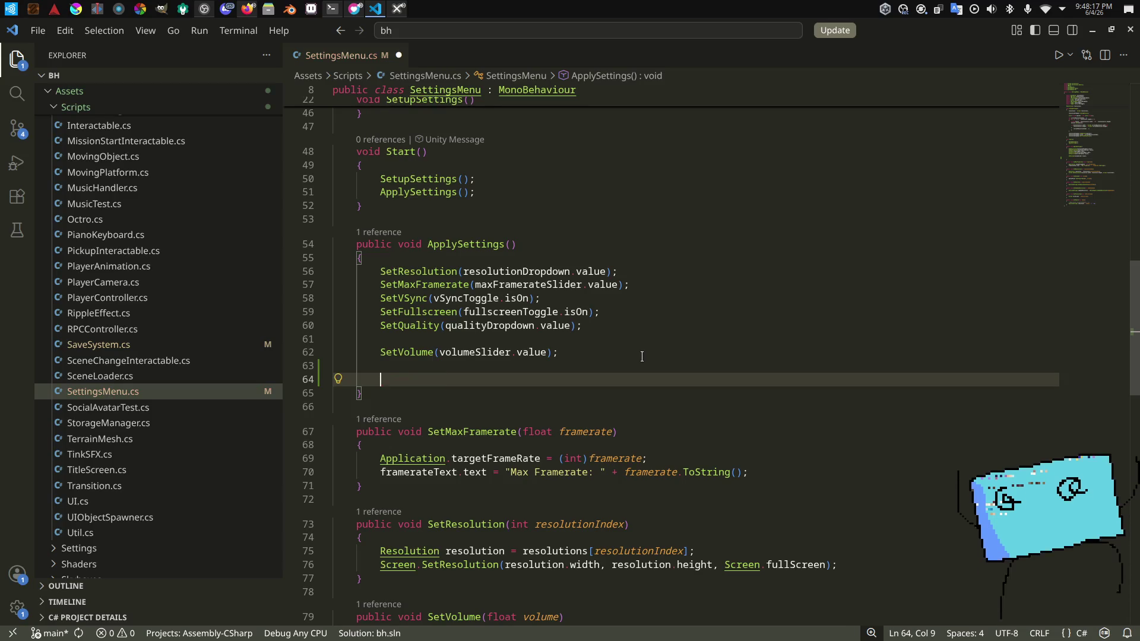
{"action": "type", "text": "save"}
{"action": "key", "text": "Tab"}
{"action": "type", "text": ".saveglo"}
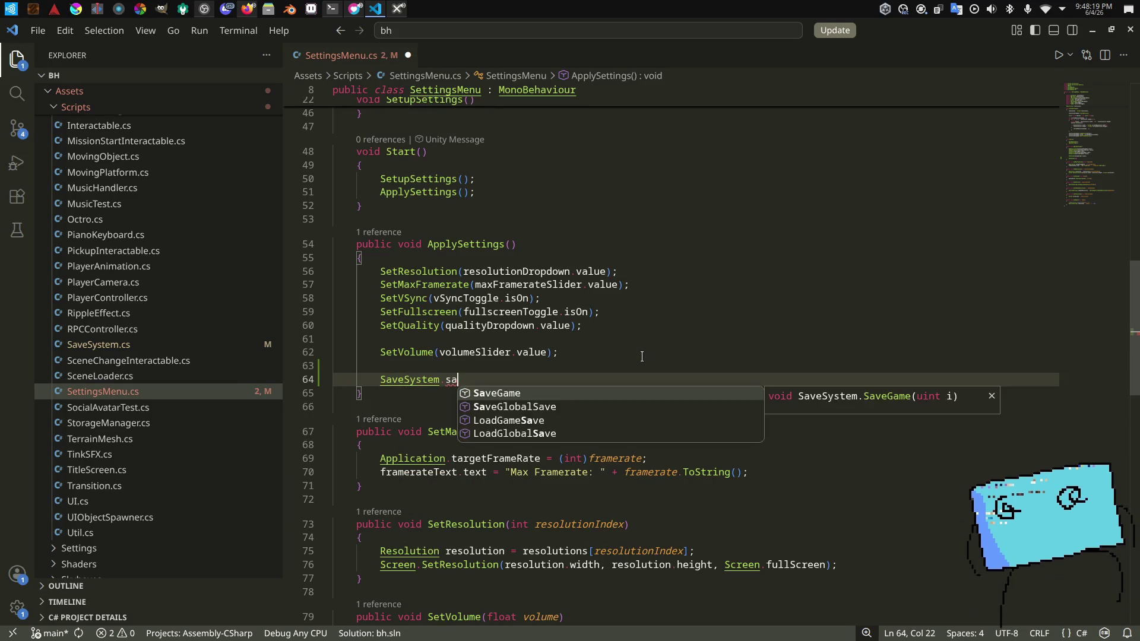
{"action": "key", "text": "Tab"}
{"action": "type", "text": "();"}
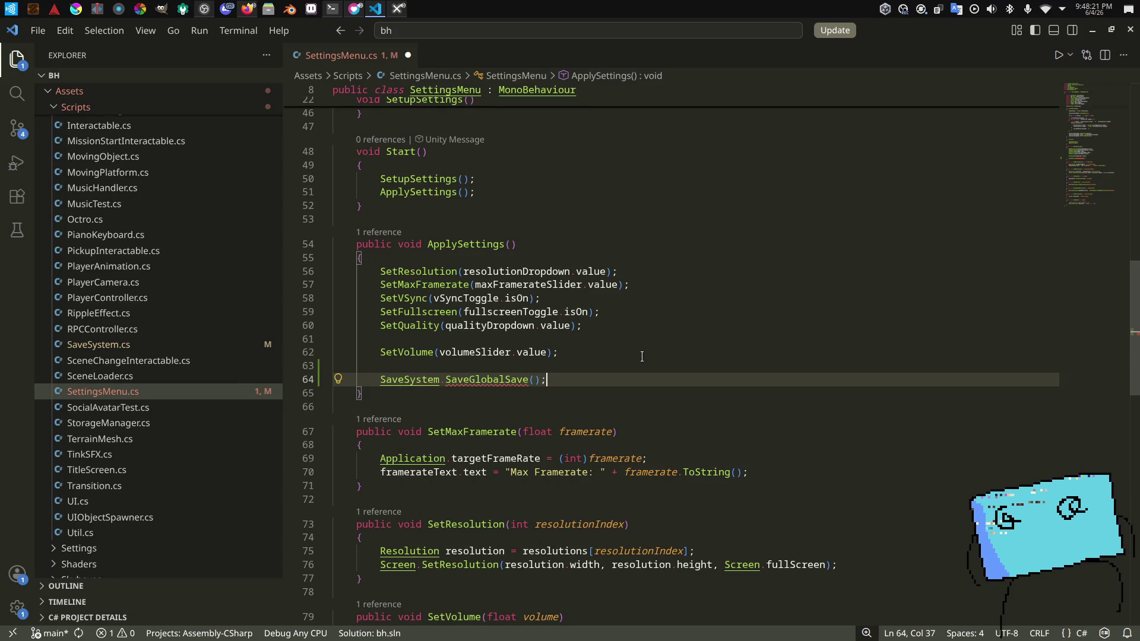
{"action": "type", "text": "'("}
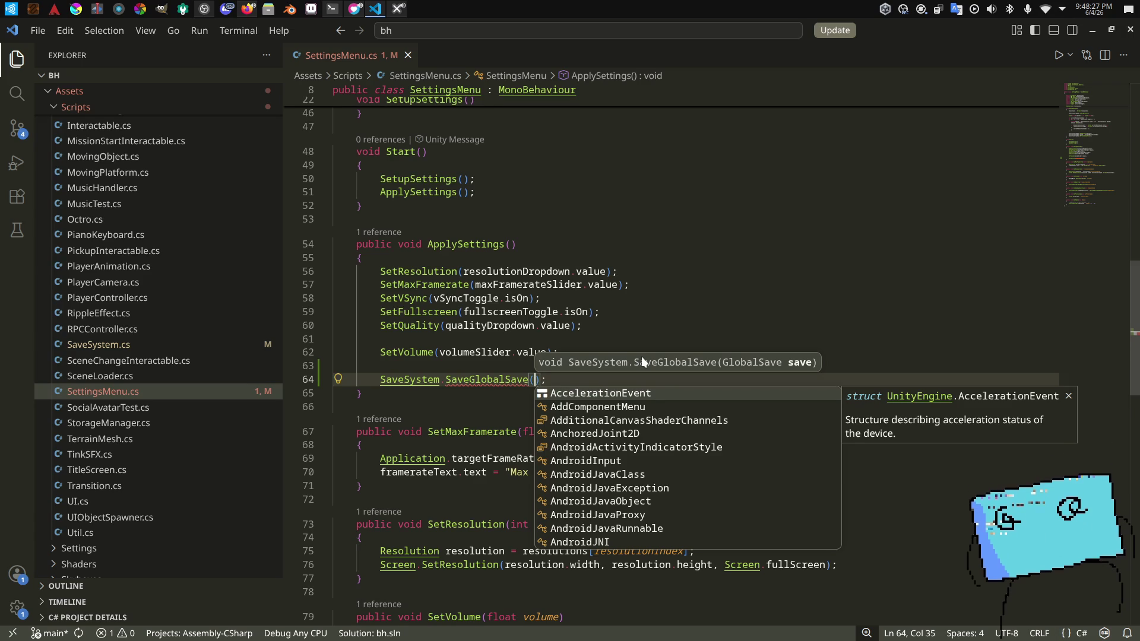
{"action": "type", "text": "new GlobalSave("}
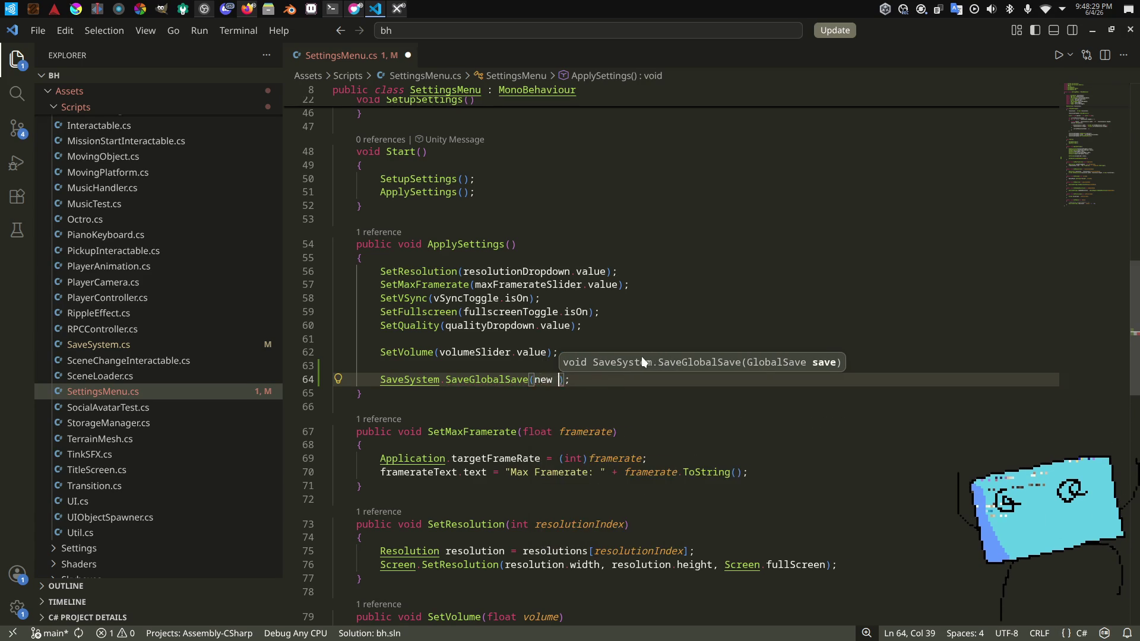
{"action": "type", "text": "resolutionDropdown.val"}
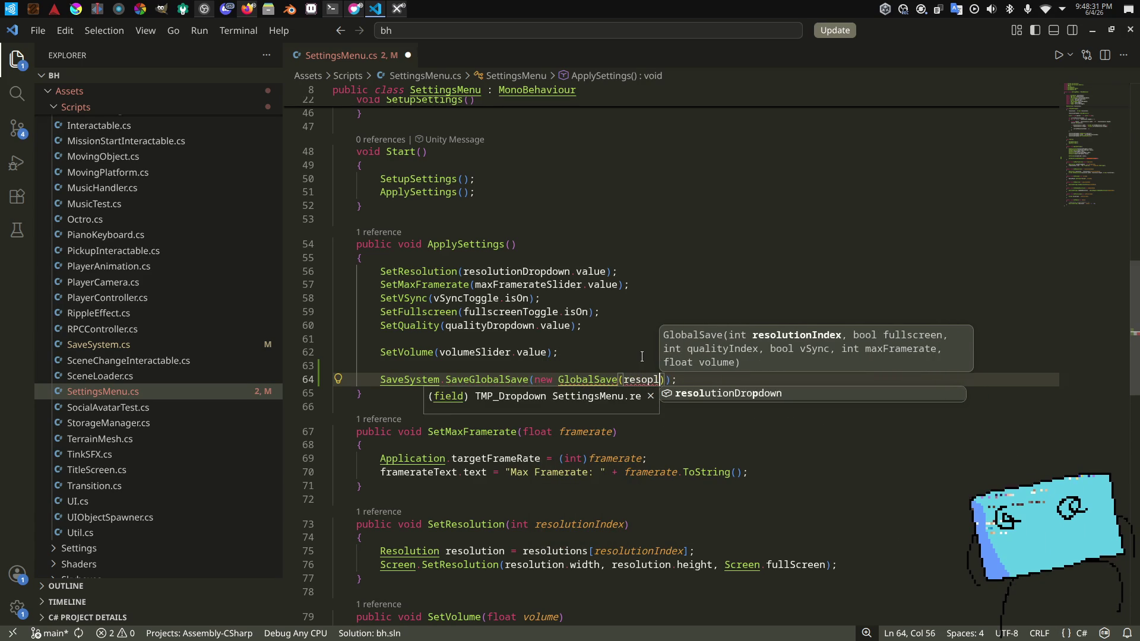
{"action": "type", "text": "ue, fullsc"}
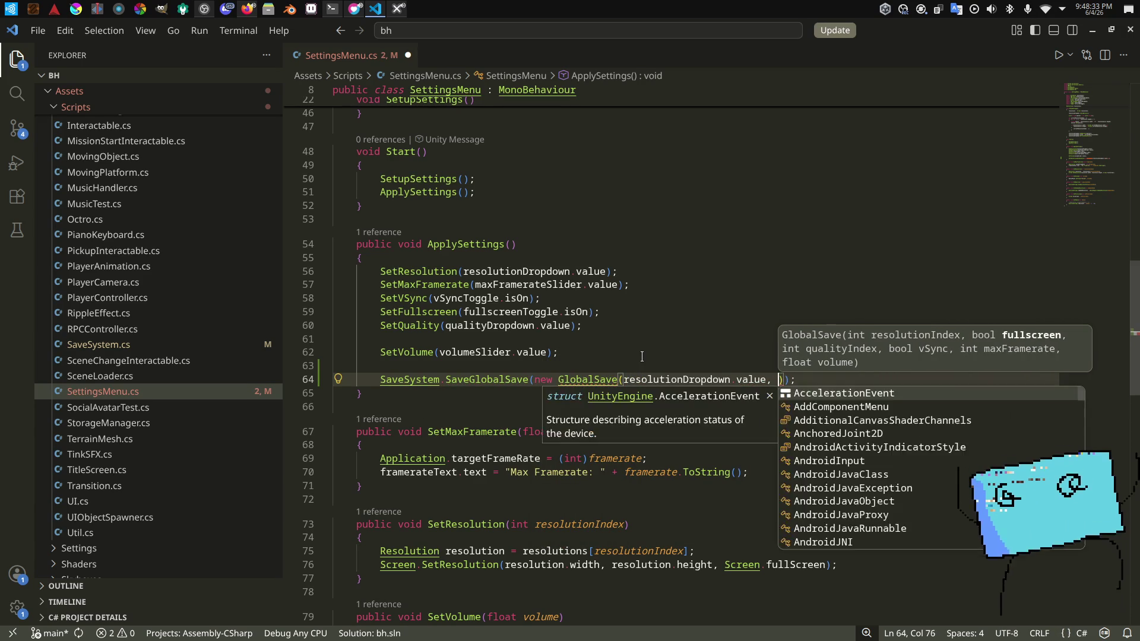
{"action": "type", "text": "reenToggle.,value"}
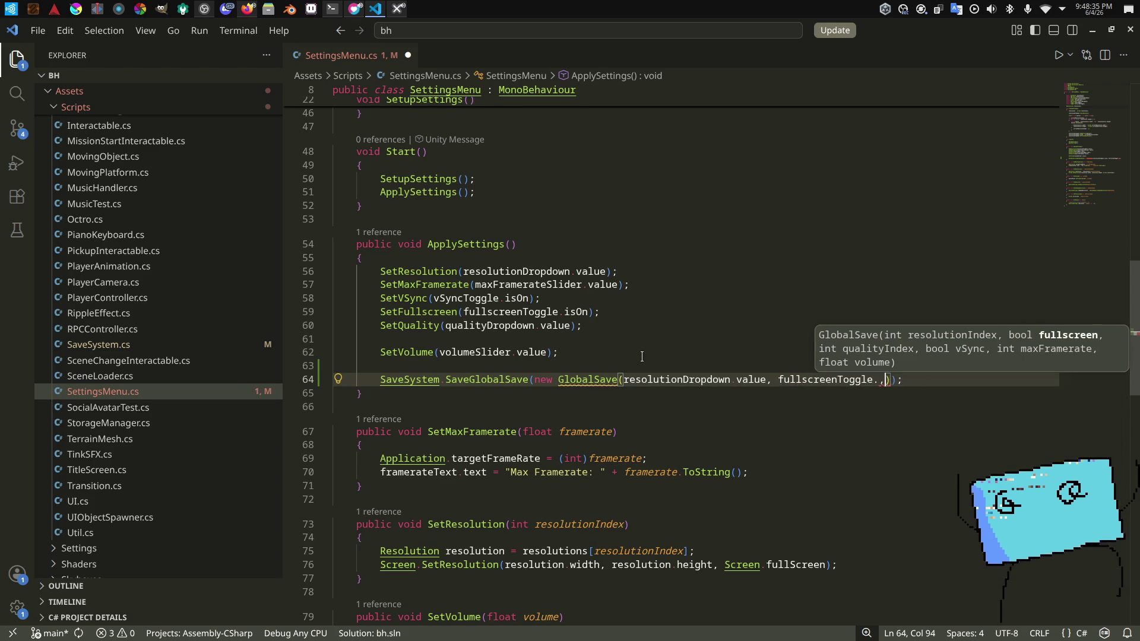
{"action": "key", "text": "BackSpace"}
{"action": "key", "text": "BackSpace"}
{"action": "key", "text": "BackSpace"}
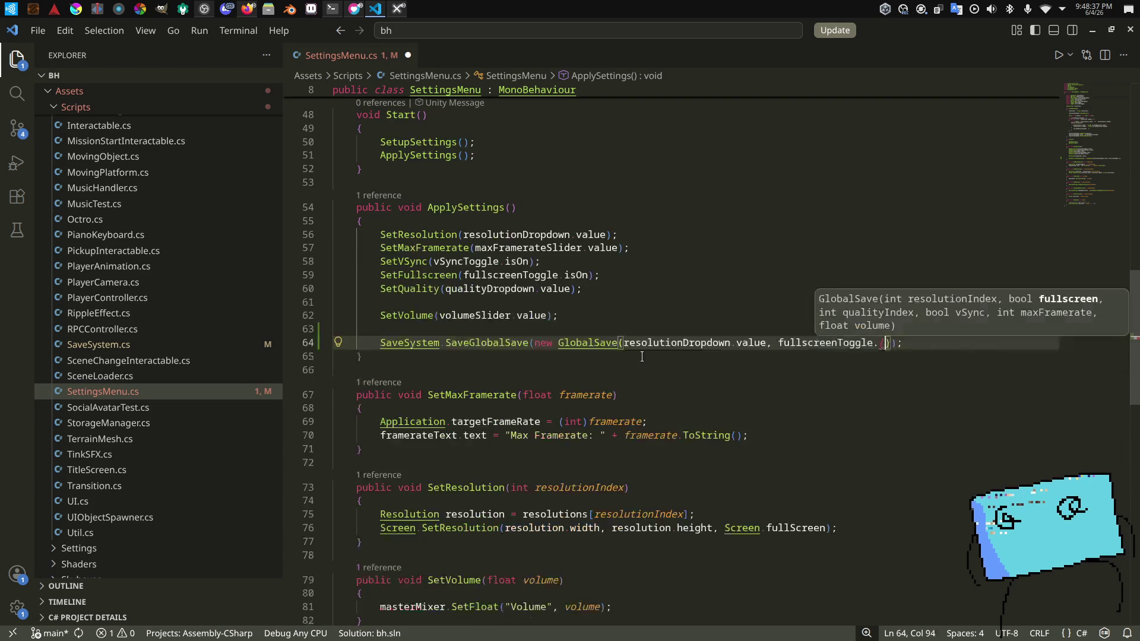
{"action": "type", "text": "vo"}
{"action": "key", "text": "Tab"}
{"action": "type", "text": ","}
{"action": "key", "text": "ctrl+BackSpace"}
{"action": "key", "text": "ctrl+BackSpace"}
{"action": "scroll", "coordinate": [641, 357], "scroll_direction": "down", "scroll_amount": 3}
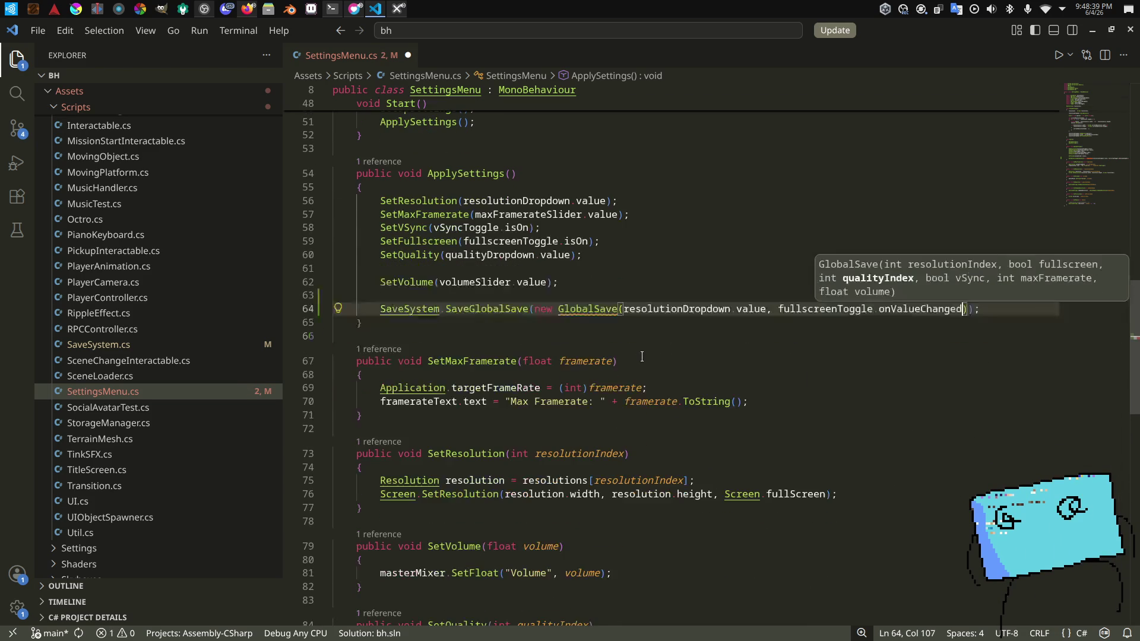
{"action": "scroll", "coordinate": [642, 356], "scroll_direction": "down", "scroll_amount": 3}
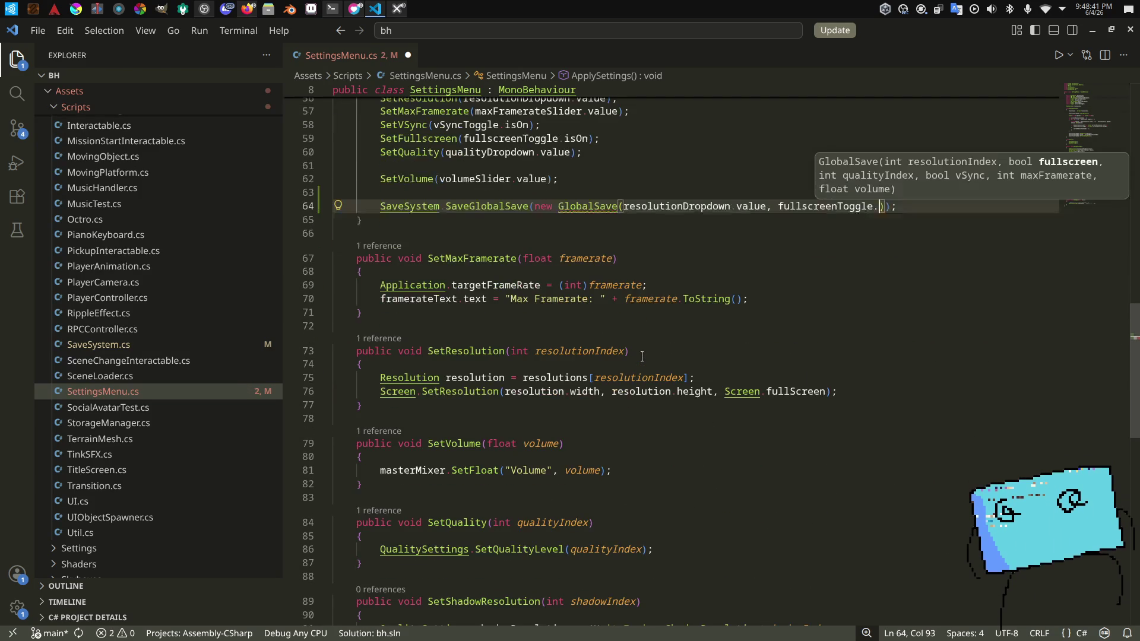
{"action": "key", "text": "ctrl+BackSpace"}
{"action": "key", "text": "ctrl+BackSpace"}
{"action": "type", "text": "fullscreenToggle"}
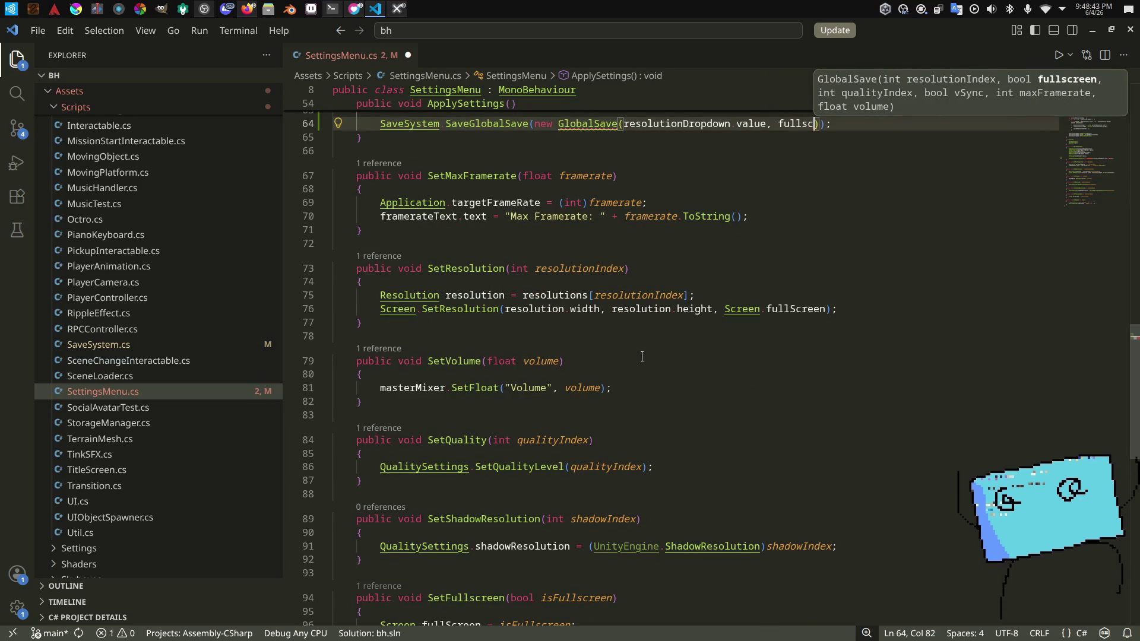
{"action": "scroll", "coordinate": [641, 357], "scroll_direction": "up", "scroll_amount": 8}
{"action": "key", "text": "ctrl+s"}
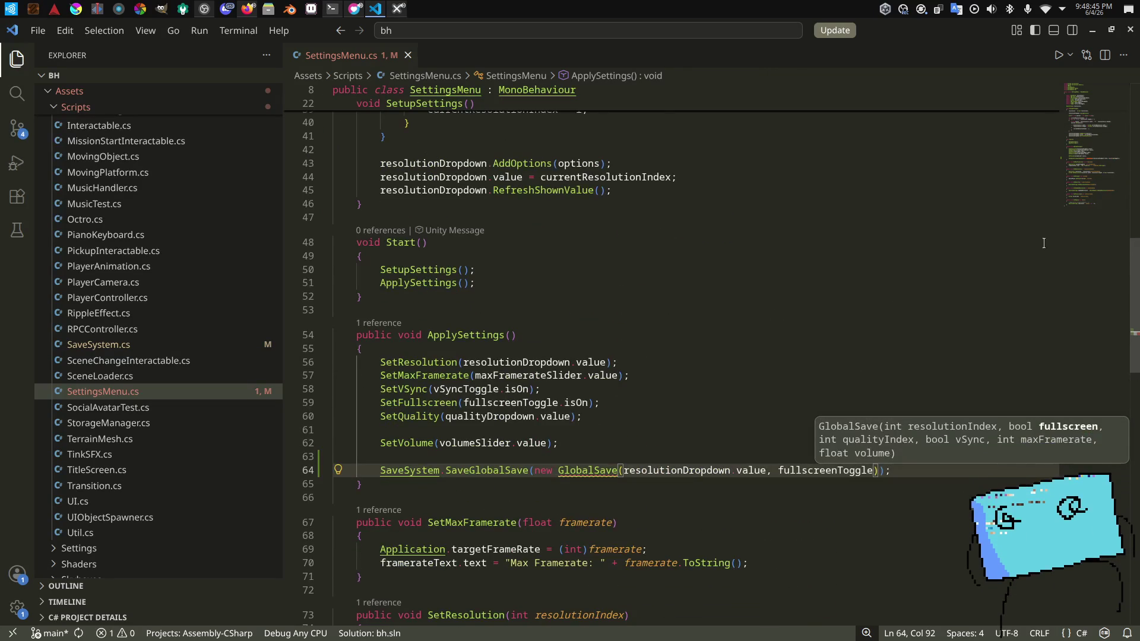
Step: Finish the arguments with .isOn, qualityDropdown.value, vSyncToggle.isOn, maxFramerateSlider.value and volumeSlider.value, then save
{"action": "mouse_move", "coordinate": [1085, 156]}
{"action": "left_mouse_down"}
{"action": "mouse_move", "coordinate": [1092, 89]}
{"action": "mouse_move", "coordinate": [1102, 177]}
{"action": "left_mouse_up"}
{"action": "scroll", "coordinate": [972, 373], "scroll_direction": "up", "scroll_amount": 5}
{"action": "type", "text": ".isOn,"}
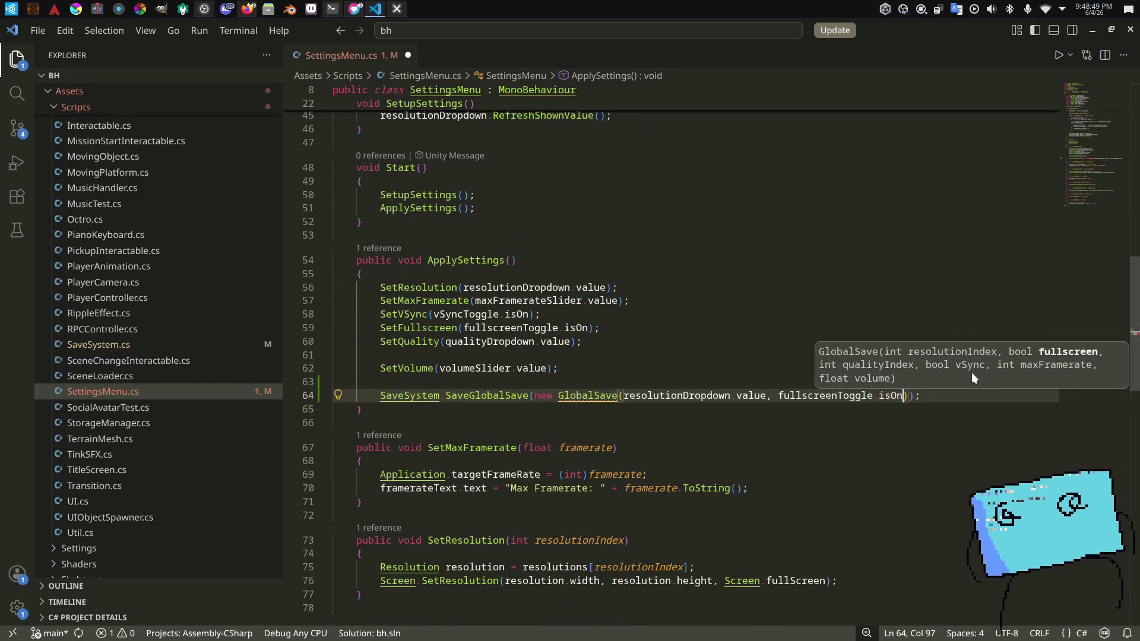
{"action": "type", "text": " quality"}
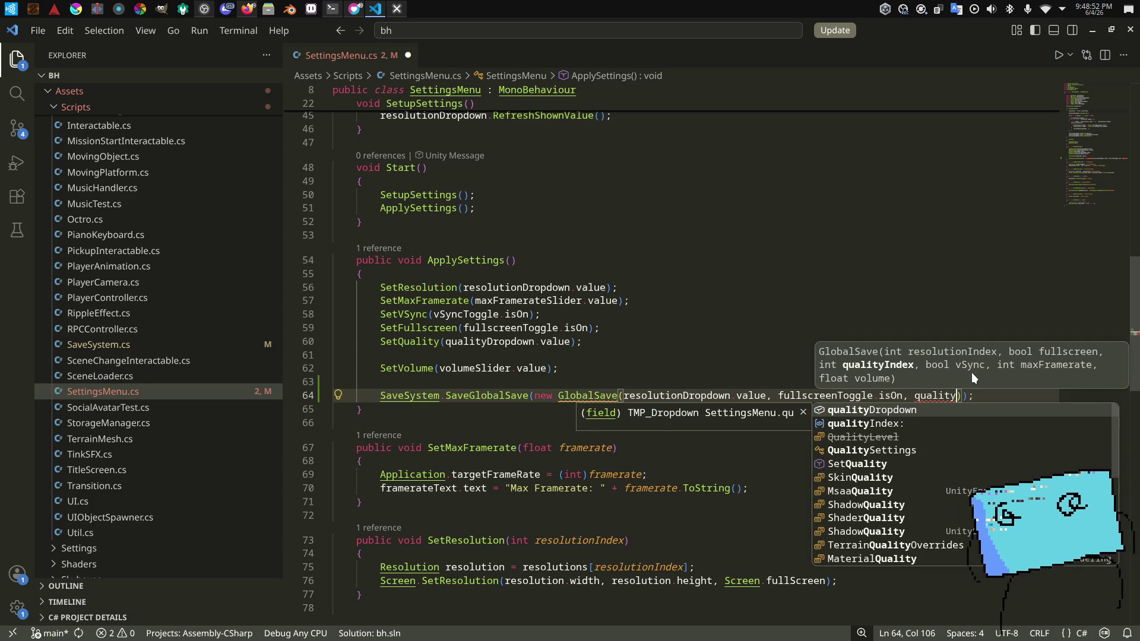
{"action": "key", "text": "Tab"}
{"action": "type", "text": ".v"}
{"action": "key", "text": "Tab"}
{"action": "type", "text": "vsync"}
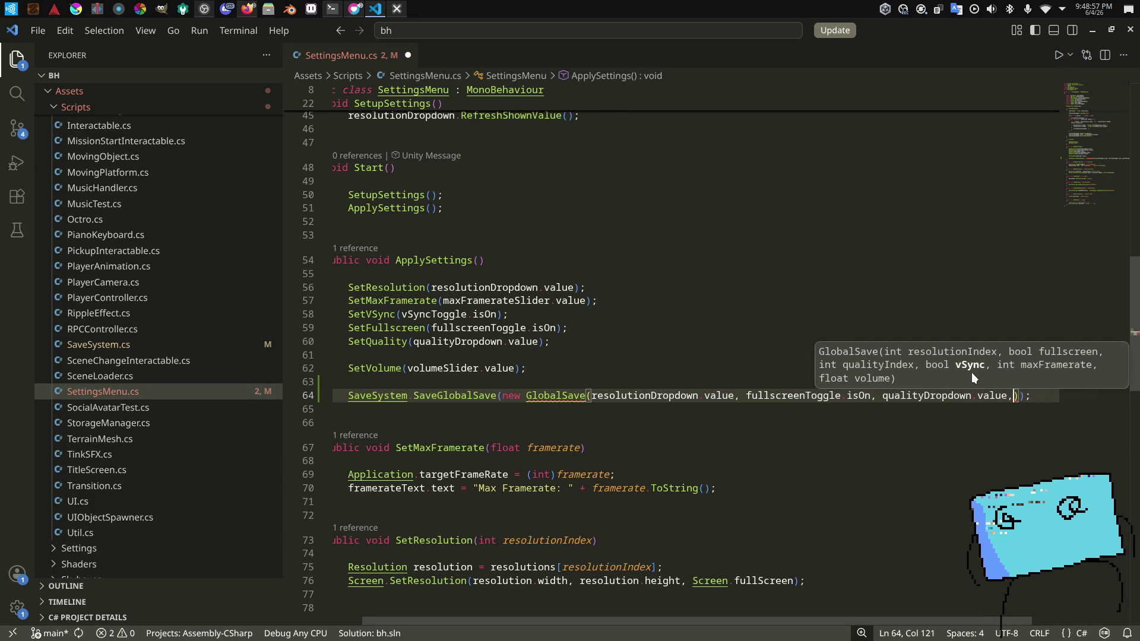
{"action": "key", "text": "Tab"}
{"action": "type", "text": ".iso"}
{"action": "key", "text": "Tab"}
{"action": "type", "text": ","}
{"action": "key", "text": "Escape"}
{"action": "type", "text": "maxfr"}
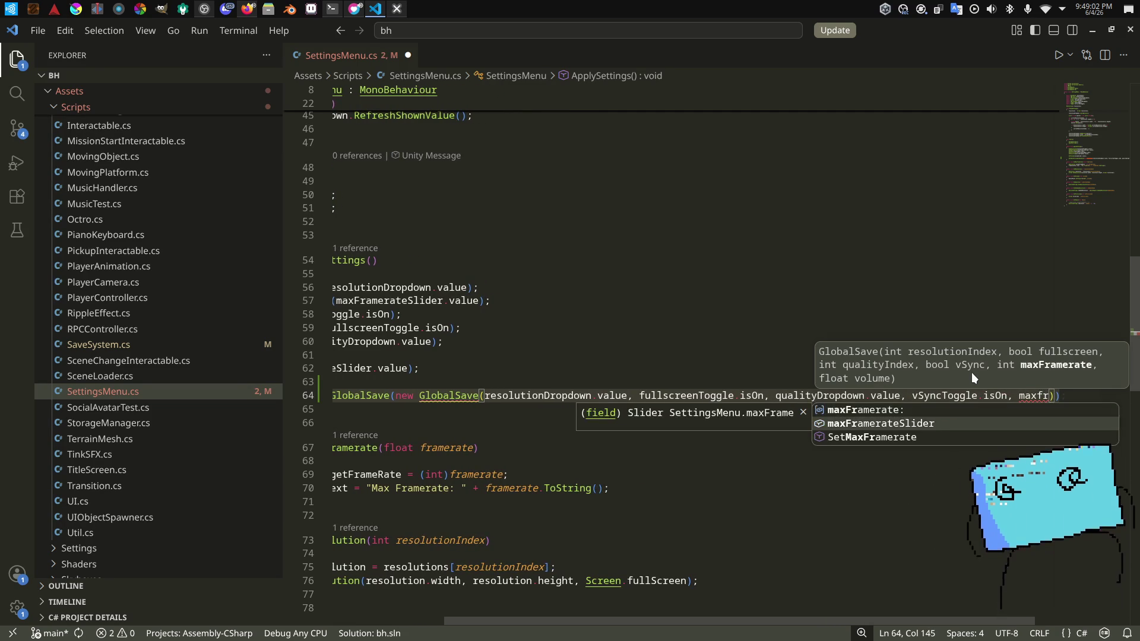
{"action": "key", "text": "Tab"}
{"action": "type", "text": ".value"}
{"action": "key", "text": "Tab"}
{"action": "type", "text": ", volume"}
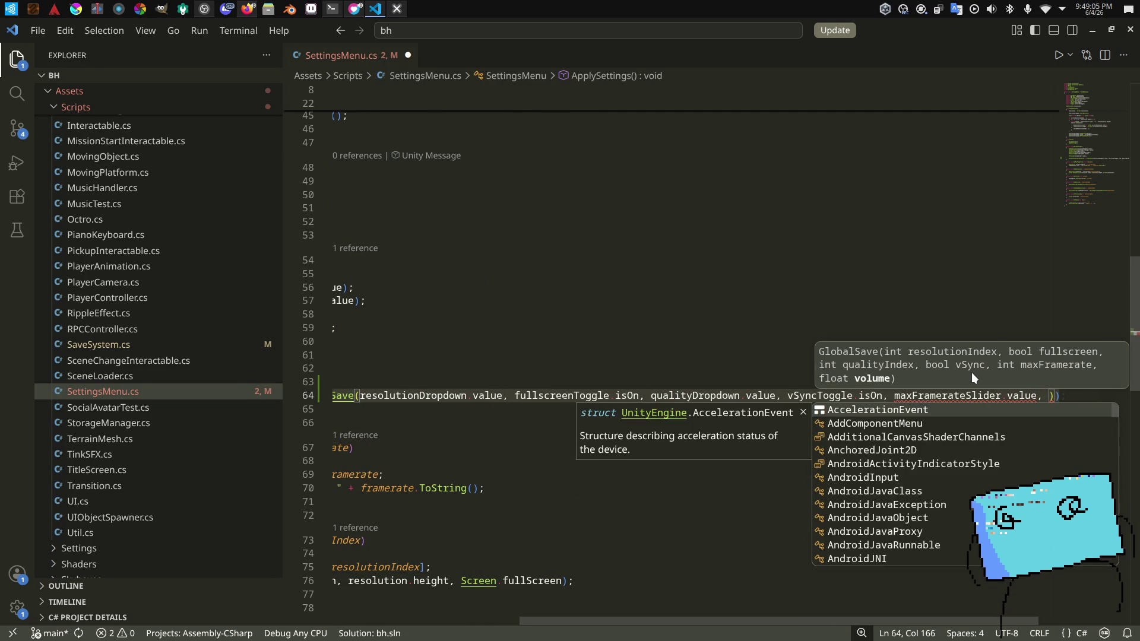
{"action": "key", "text": "Tab"}
{"action": "type", "text": ".val"}
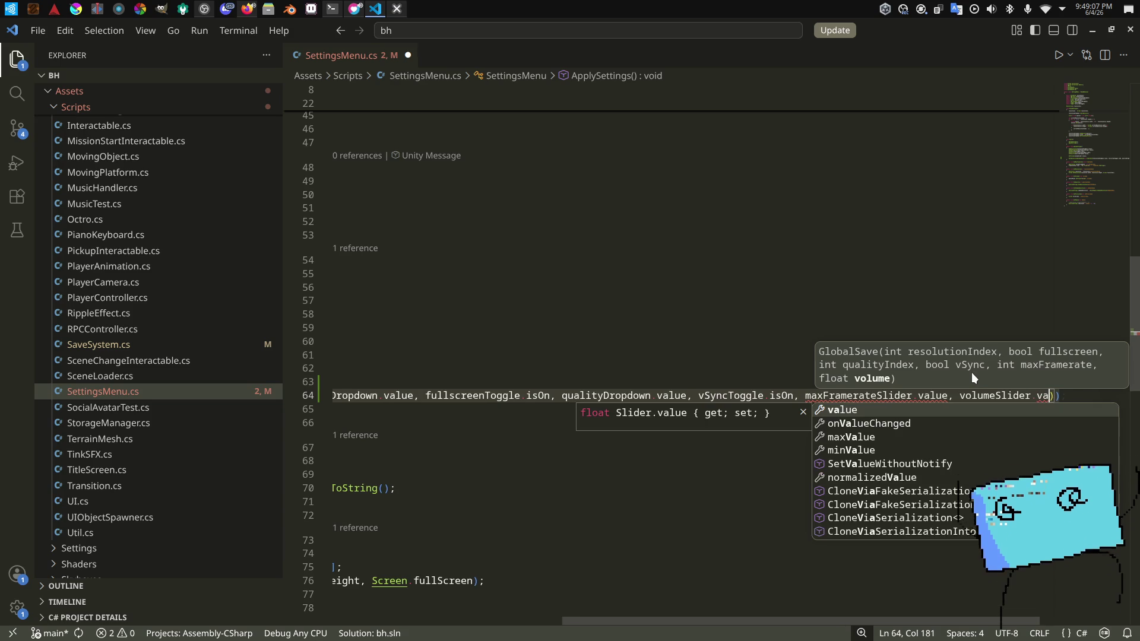
{"action": "key", "text": "Tab"}
{"action": "key", "text": "ctrl+s"}
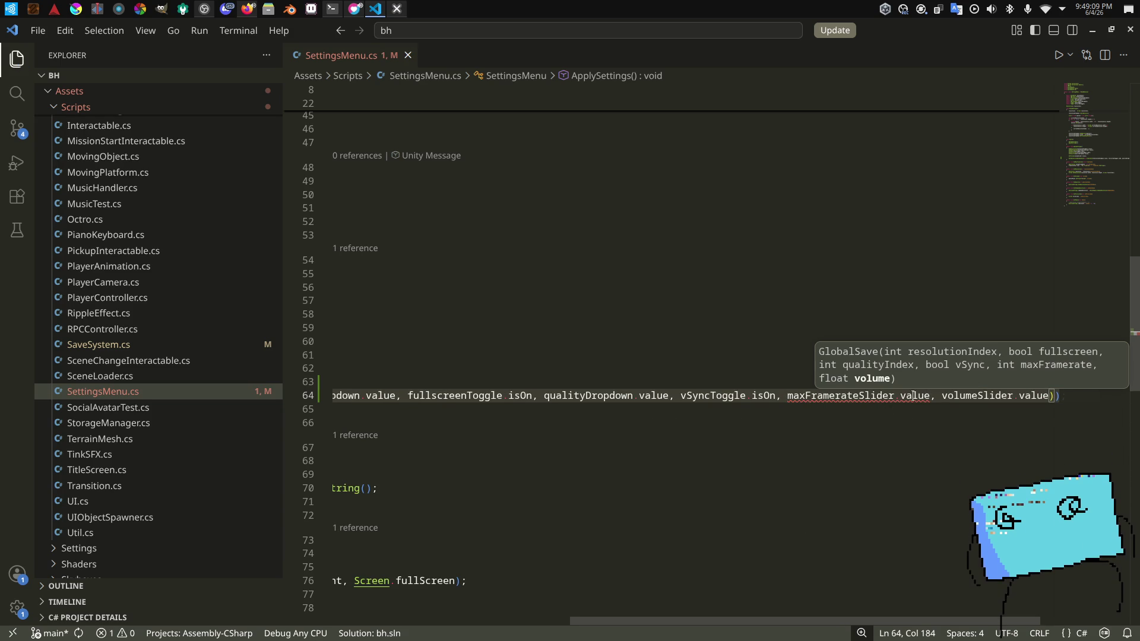
Step: Cast the maxFramerateSlider.value argument to (int)
{"action": "mouse_move", "coordinate": [912, 396]}
{"action": "left_click", "coordinate": [788, 395]}
{"action": "type", "text": "(int)"}
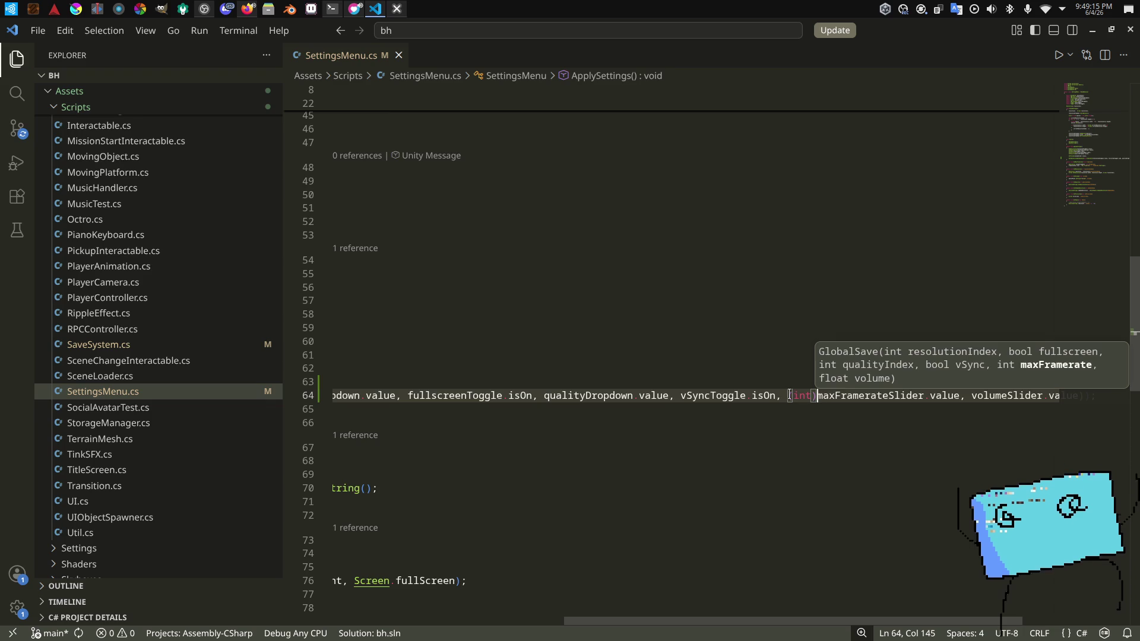
{"action": "left_click", "coordinate": [803, 423]}
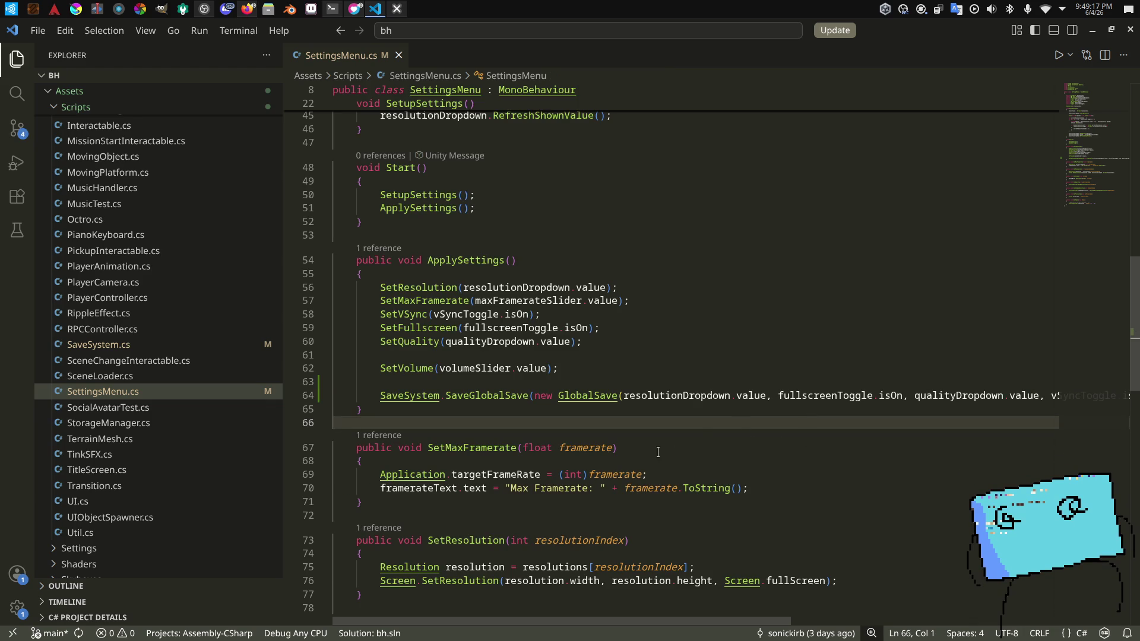
Step: Switch to Unity until Compiling Scripts finishes, then go back to SettingsMenu.cs near its Start method
{"action": "key", "text": "alt+Tab"}
{"action": "key", "text": "alt+Tab"}
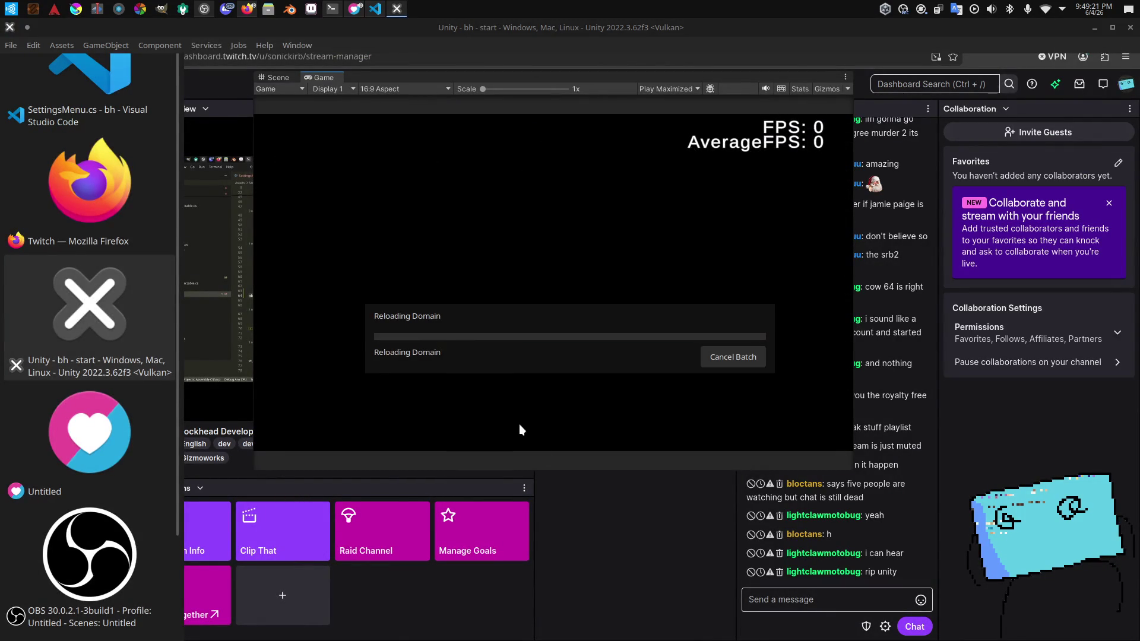
{"action": "key", "text": "alt+shift+Tab"}
{"action": "key", "text": "alt+shift+Tab"}
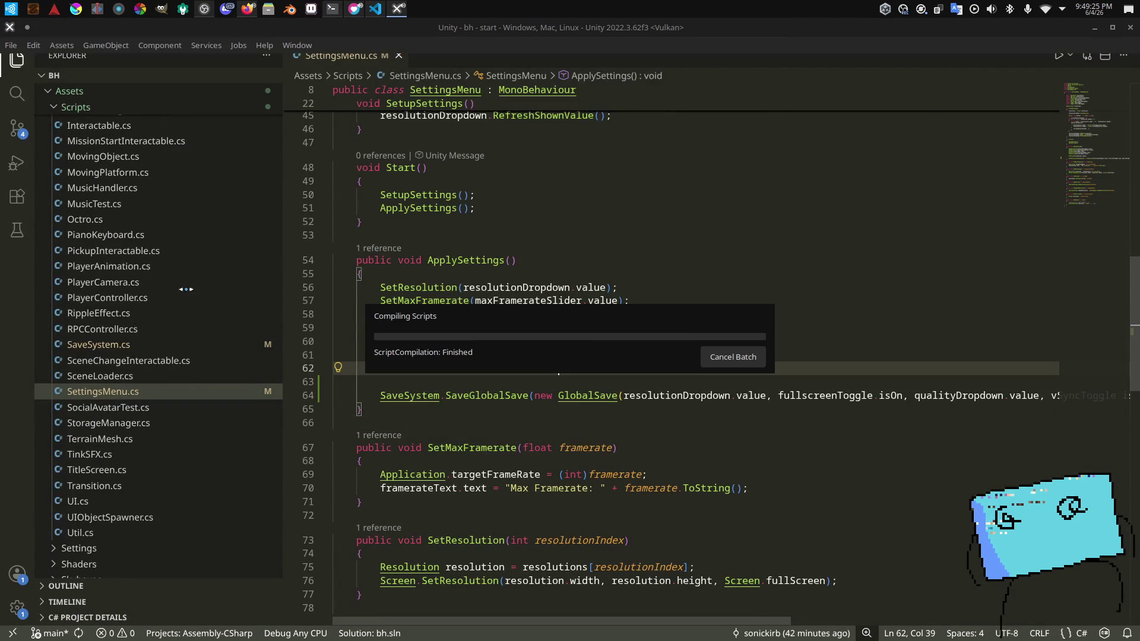
{"action": "key", "text": "alt+Tab"}
{"action": "key", "text": "alt+Tab"}
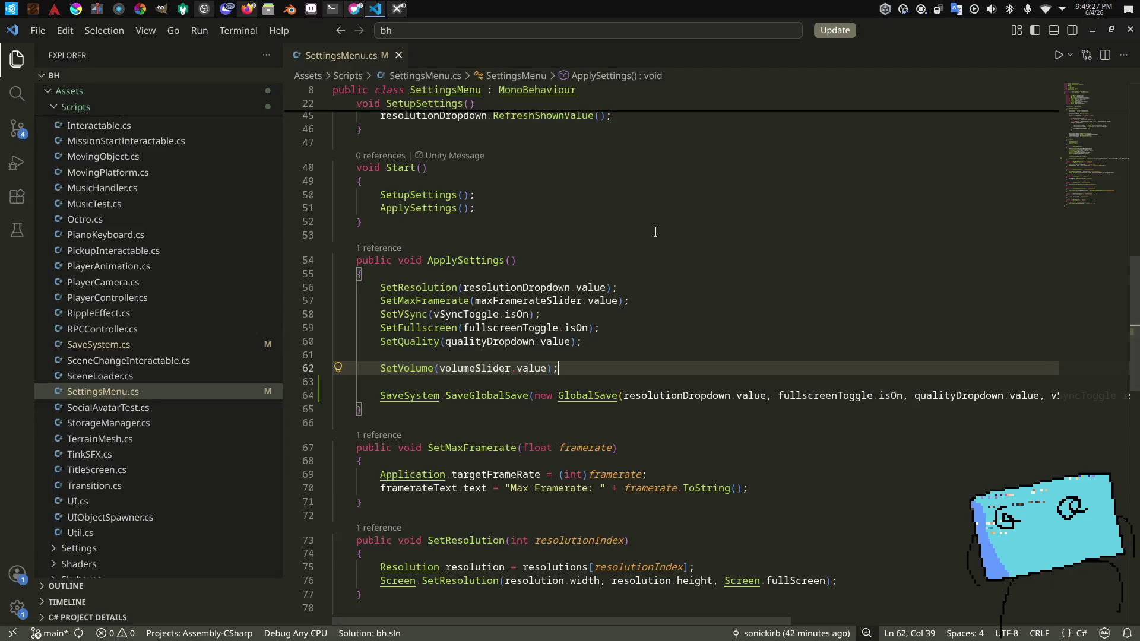
{"action": "scroll", "coordinate": [544, 312], "scroll_direction": "up", "scroll_amount": 3}
{"action": "left_click", "coordinate": [544, 312]}
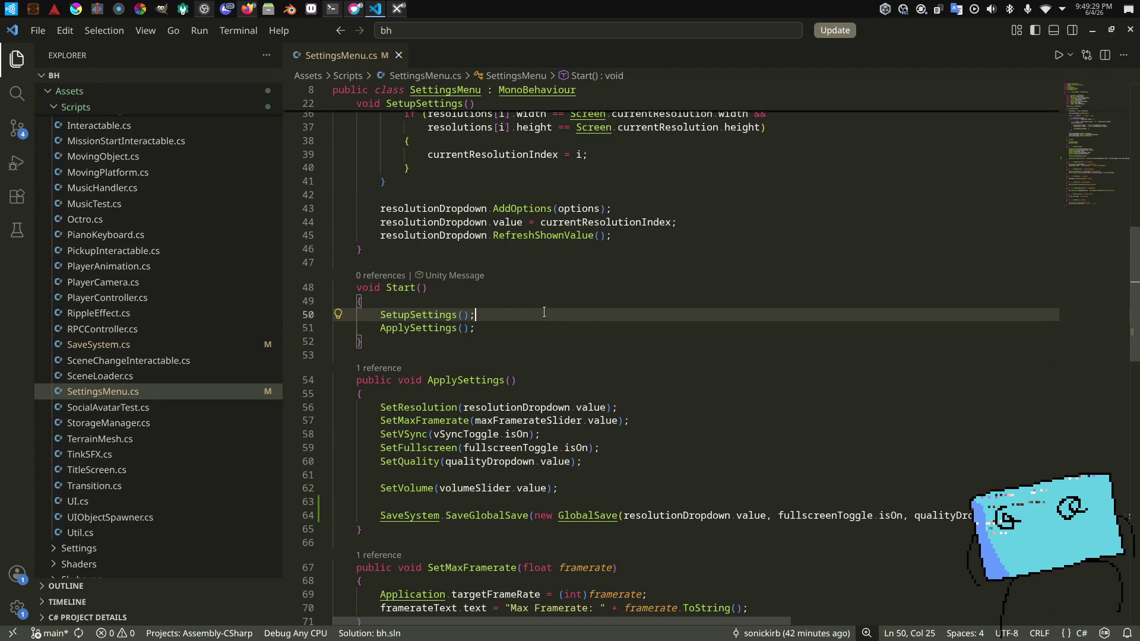
Step: Declare a void LoadSettings() method that loads 'GlobalSave save = SaveSystem.LoadGlobalSave();'
{"action": "left_click", "coordinate": [504, 352]}
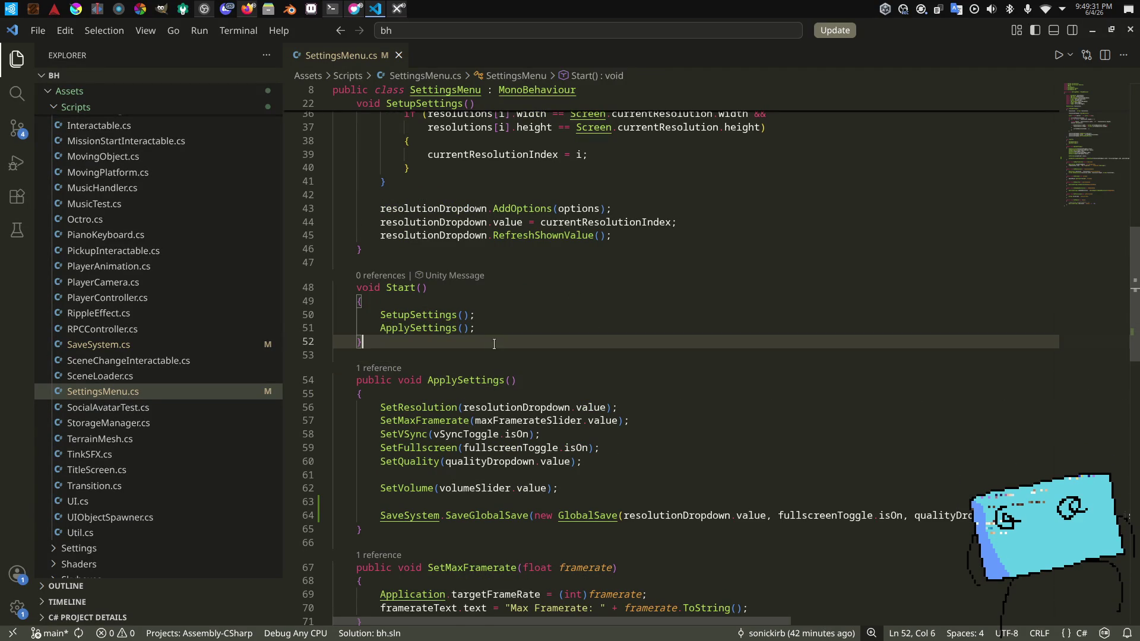
{"action": "key", "text": "Return"}
{"action": "type", "text": "public virtual L"}
{"action": "key", "text": "BackSpace"}
{"action": "key", "text": "BackSpace"}
{"action": "key", "text": "BackSpace"}
{"action": "type", "text": "void LoadSettings() {}"}
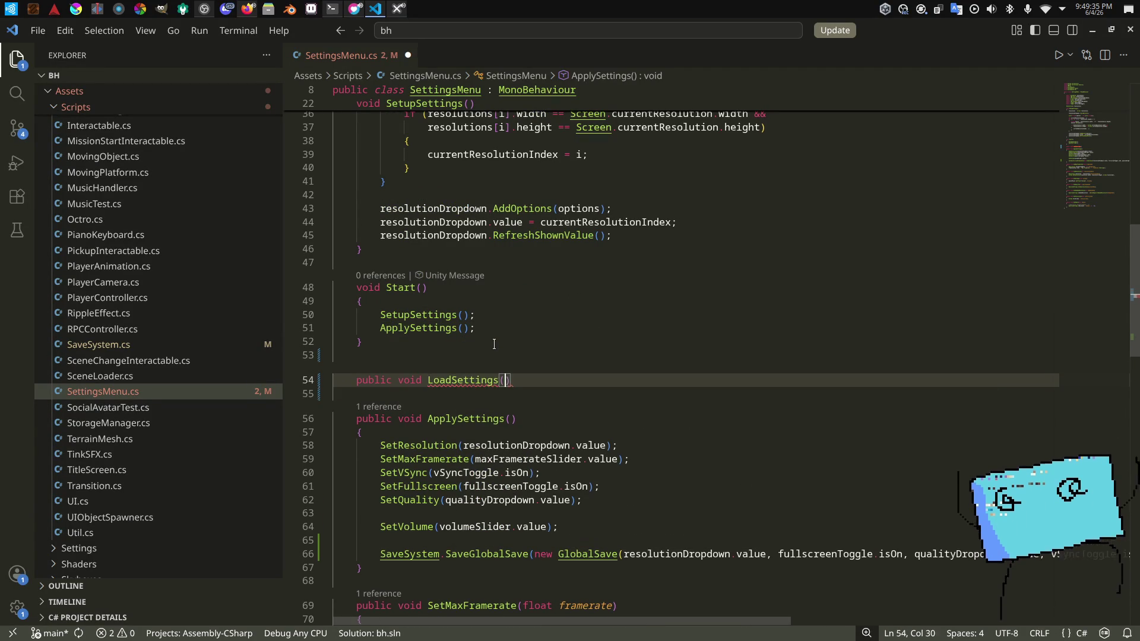
{"action": "key", "text": "Left"}
{"action": "key", "text": "Return"}
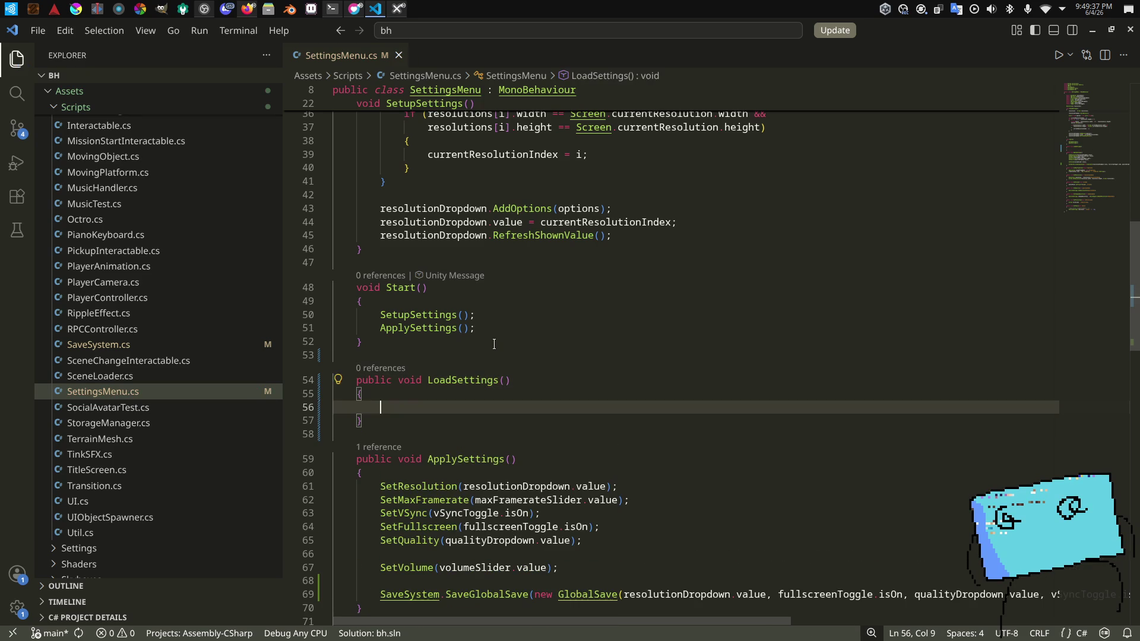
{"action": "type", "text": "GlobalSave save ="}
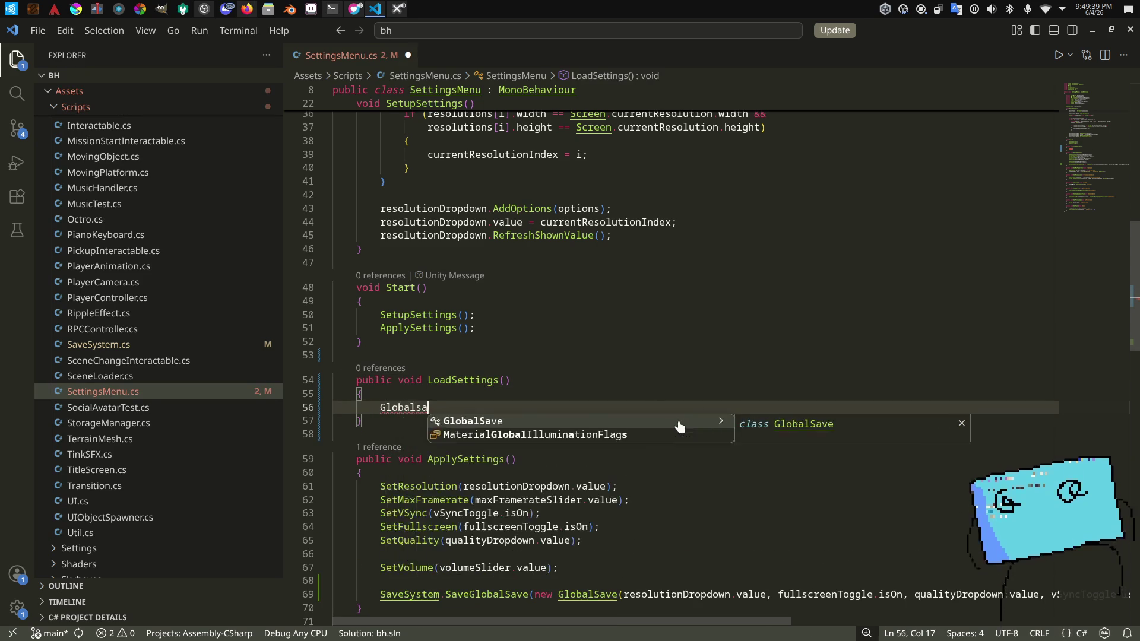
{"action": "type", "text": " SaveSystem.LoadGameSave"}
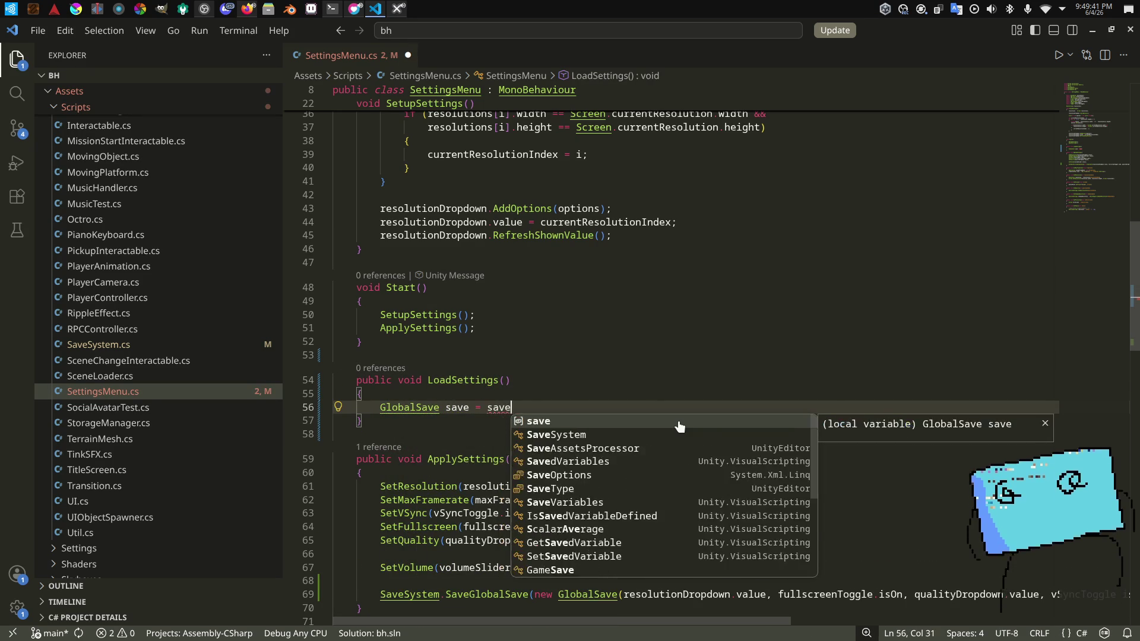
{"action": "key", "text": "BackSpace"}
{"action": "key", "text": "BackSpace"}
{"action": "key", "text": "BackSpace"}
{"action": "type", "text": "GlobalSave();"}
{"action": "key", "text": "Return"}
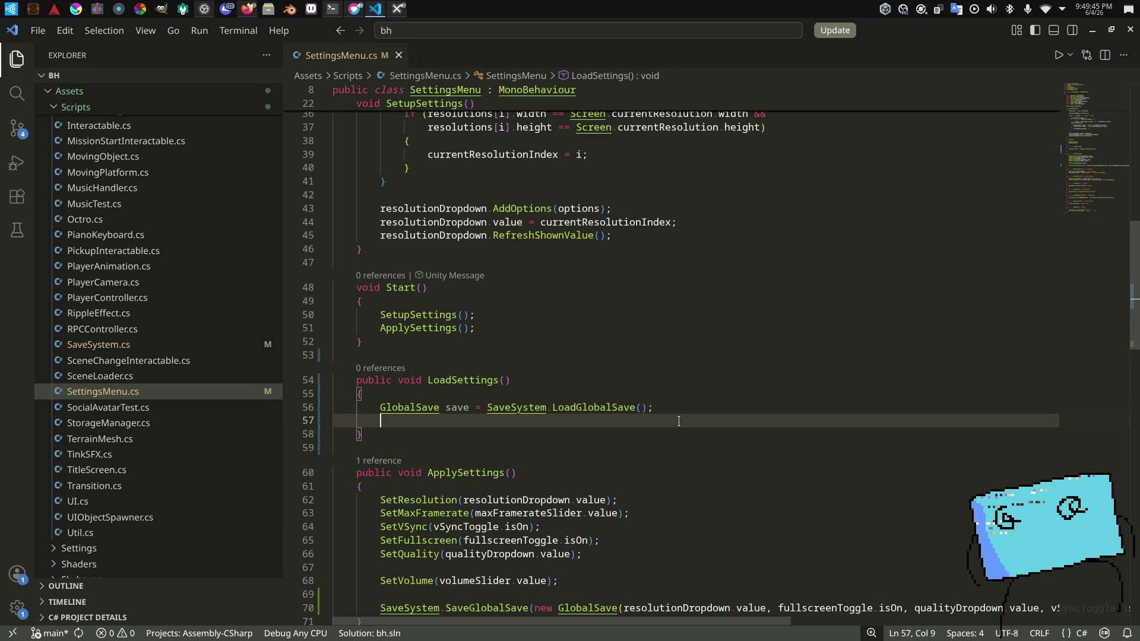
{"action": "left_click", "coordinate": [524, 419]}
Step: Call LoadSettings() in Start after SetupSettings and save the file
{"action": "scroll", "coordinate": [543, 368], "scroll_direction": "down", "scroll_amount": 3}
{"action": "key", "text": "Up"}
{"action": "key", "text": "Up"}
{"action": "key", "text": "Up"}
{"action": "key", "text": "Up"}
{"action": "key", "text": "Down"}
{"action": "key", "text": "Down"}
{"action": "key", "text": "Down"}
{"action": "key", "text": "Down"}
{"action": "left_click", "coordinate": [511, 198]}
{"action": "key", "text": "Return"}
{"action": "type", "text": "LoadSett"}
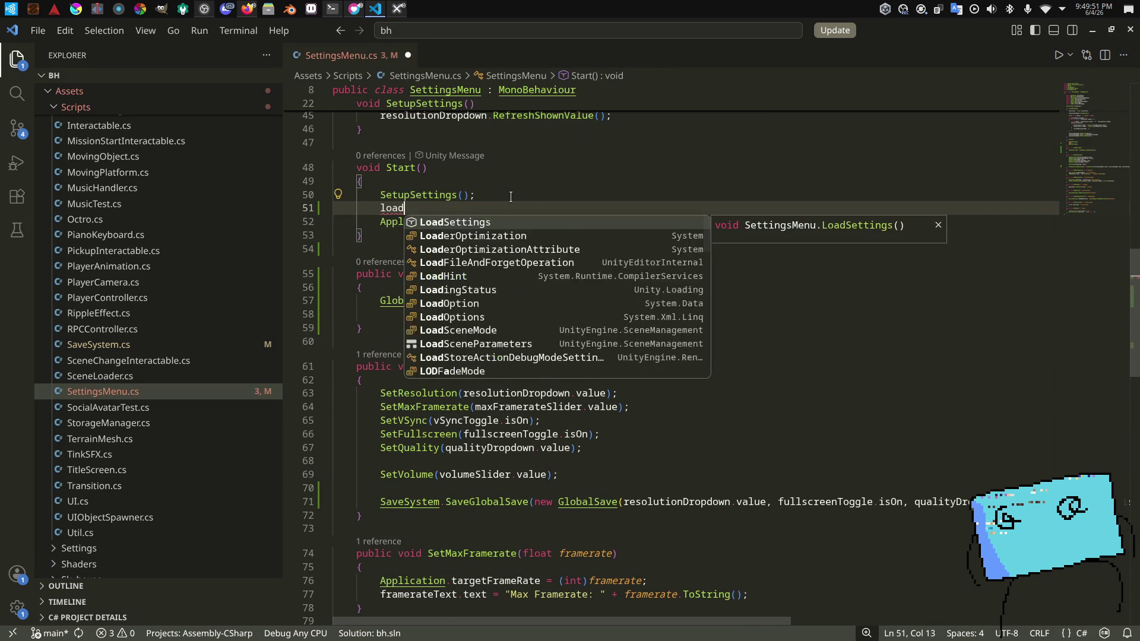
{"action": "key", "text": "Tab"}
{"action": "type", "text": "();"}
{"action": "key", "text": "ctrl+s"}
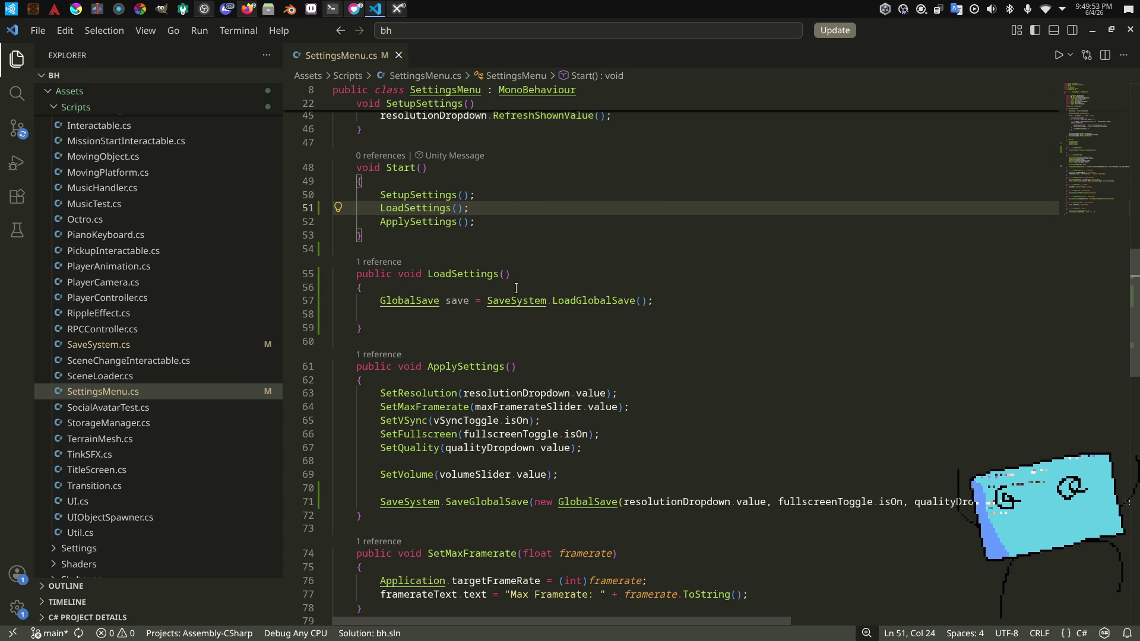
Step: Add a null check to LoadSettings that returns early when save is null
{"action": "left_click", "coordinate": [536, 309]}
{"action": "type", "text": "save."}
{"action": "key", "text": "BackSpace"}
{"action": "type", "text": "(save 1= "}
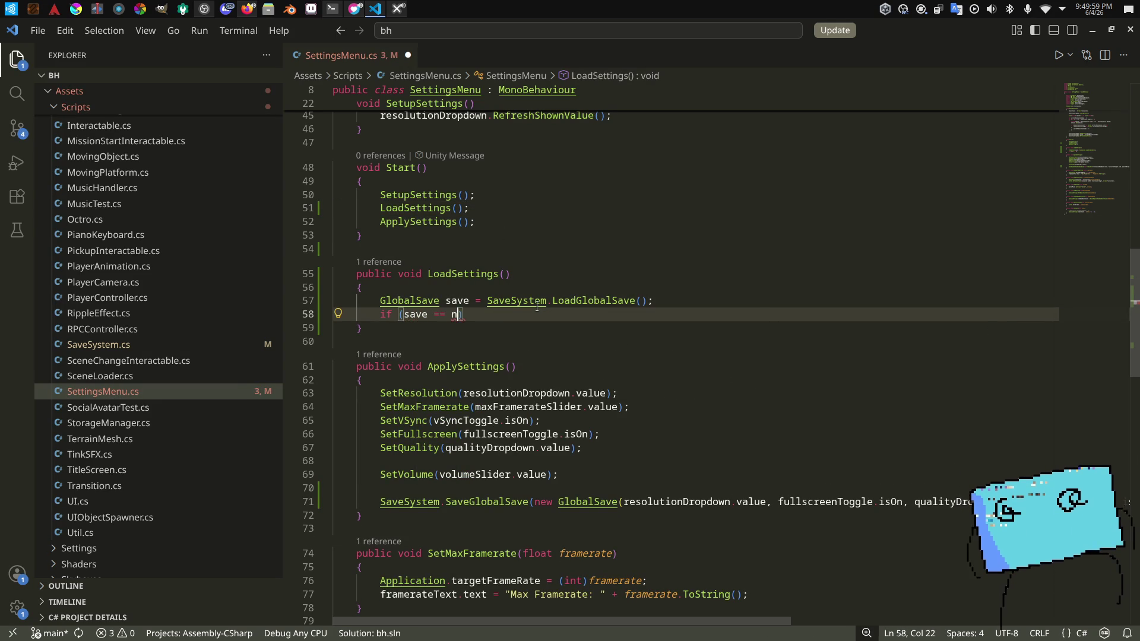
{"action": "type", "text": "ull) return;"}
{"action": "key", "text": "Return"}
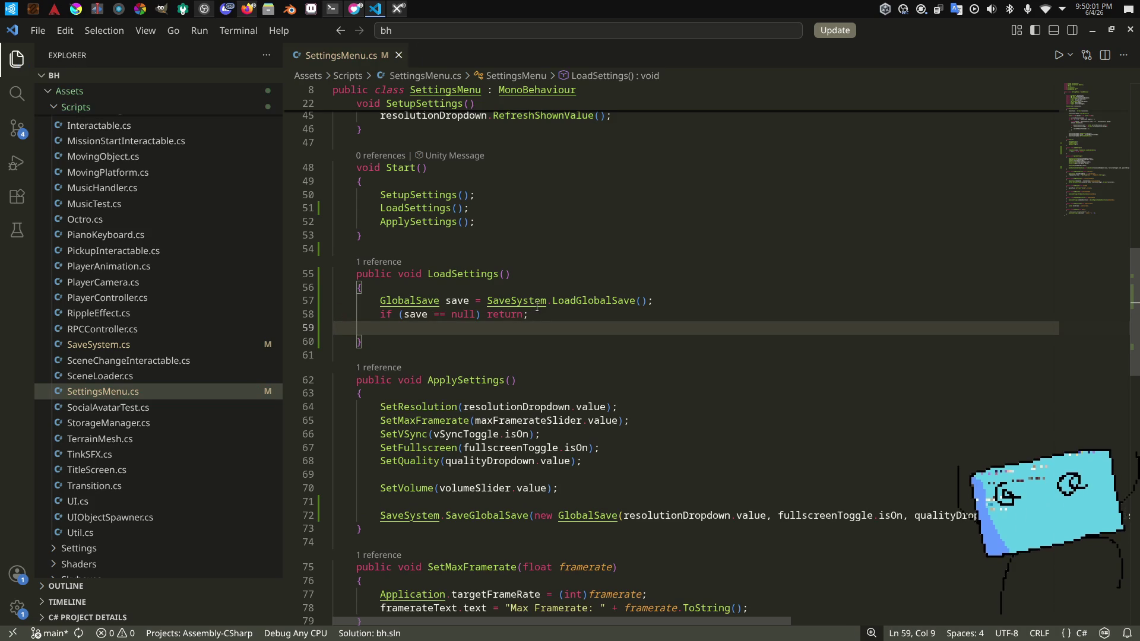
Step: Restore the resolution with 'resolutionDropdown.value = save.resolutionIndex;' and save
{"action": "type", "text": "resolut"}
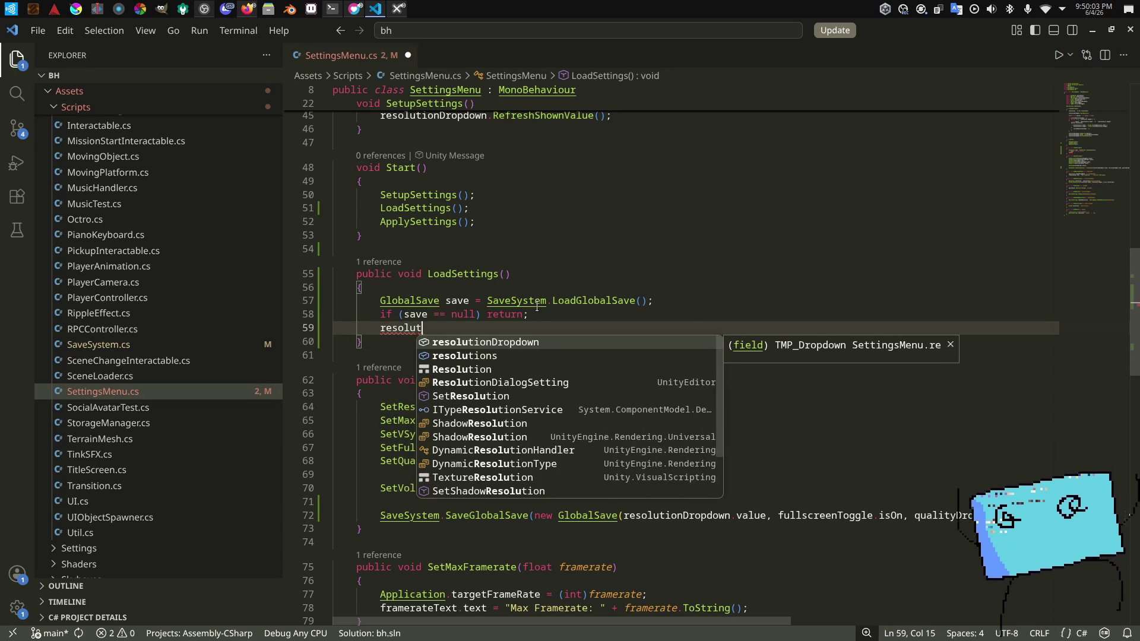
{"action": "key", "text": "Tab"}
{"action": "type", "text": ".va"}
{"action": "key", "text": "Tab"}
{"action": "type", "text": "= sa"}
{"action": "key", "text": "Tab"}
{"action": "type", "text": ".re"}
{"action": "key", "text": "Tab"}
{"action": "type", "text": ";"}
{"action": "key", "text": "ctrl+s"}
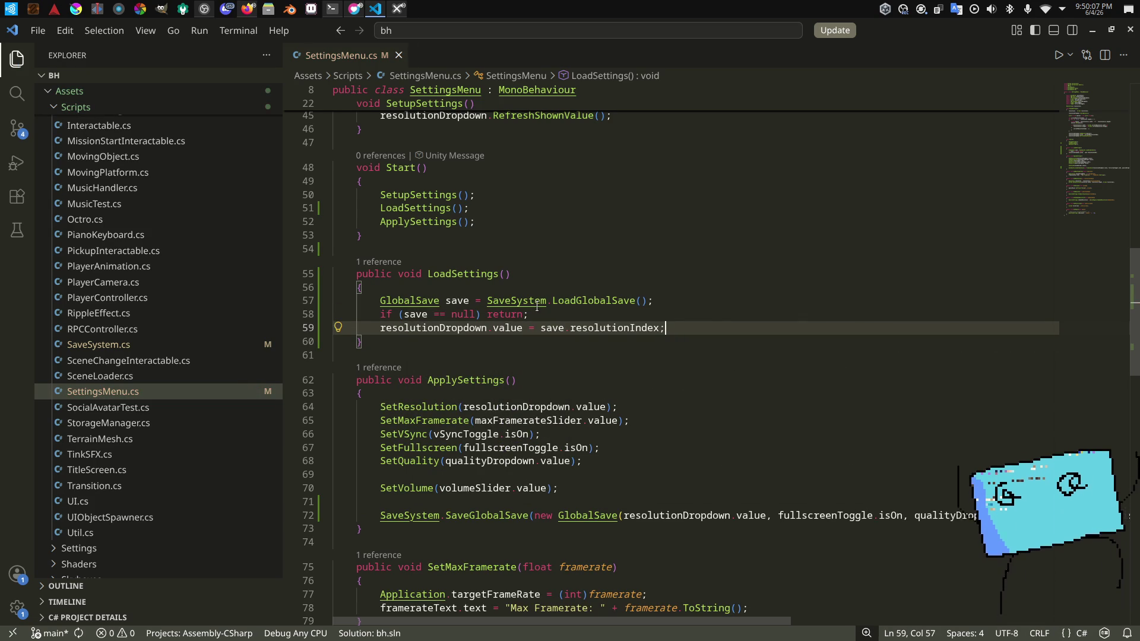
Step: Reorder the ApplySettings calls: SetFullscreen, SetQuality and SetVSync moved above SetMaxFramerate
{"action": "left_click", "coordinate": [663, 462]}
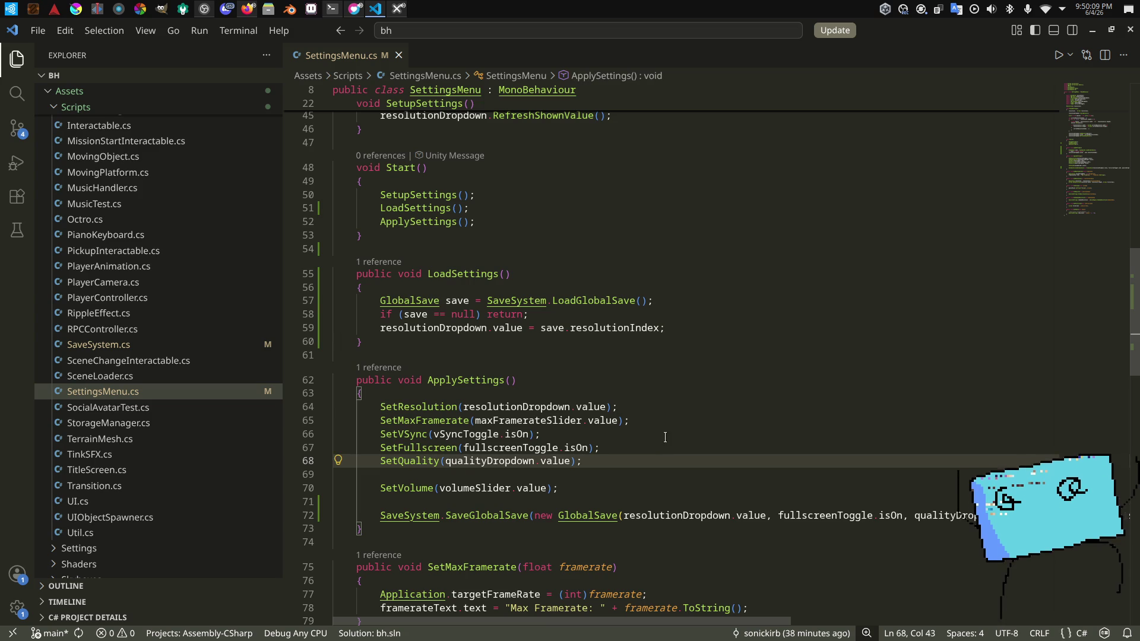
{"action": "left_click", "coordinate": [659, 450]}
{"action": "key", "text": "alt+Up"}
{"action": "key", "text": "alt+Up"}
{"action": "key", "text": "alt+Up"}
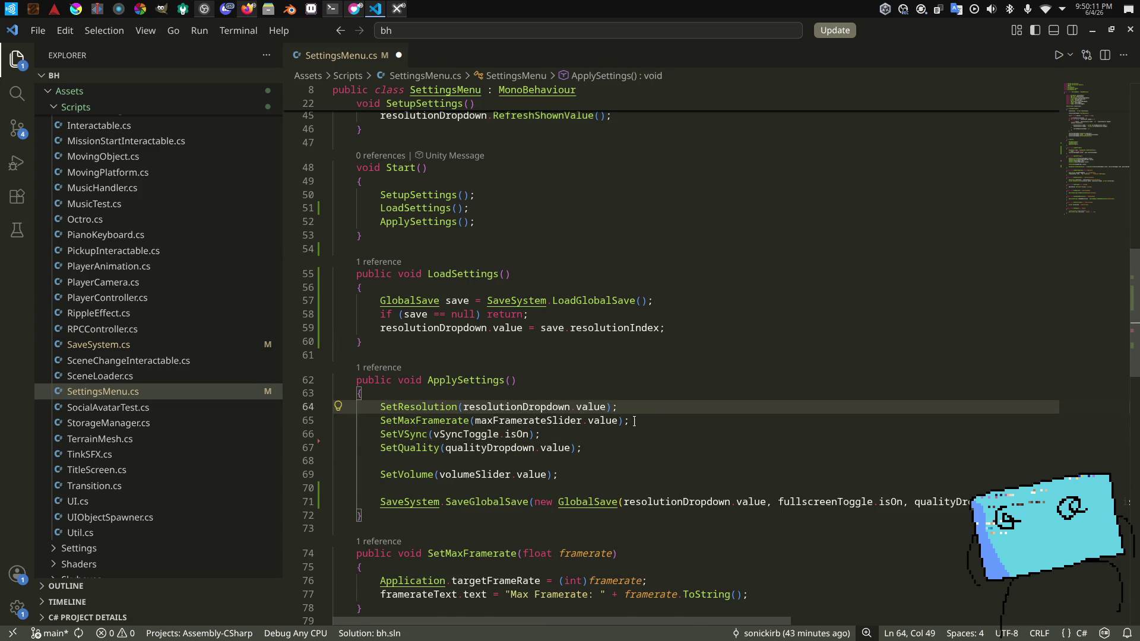
{"action": "key", "text": "alt+Down"}
{"action": "double_click", "coordinate": [634, 461]}
{"action": "key", "text": "alt+Up"}
{"action": "key", "text": "alt+Up"}
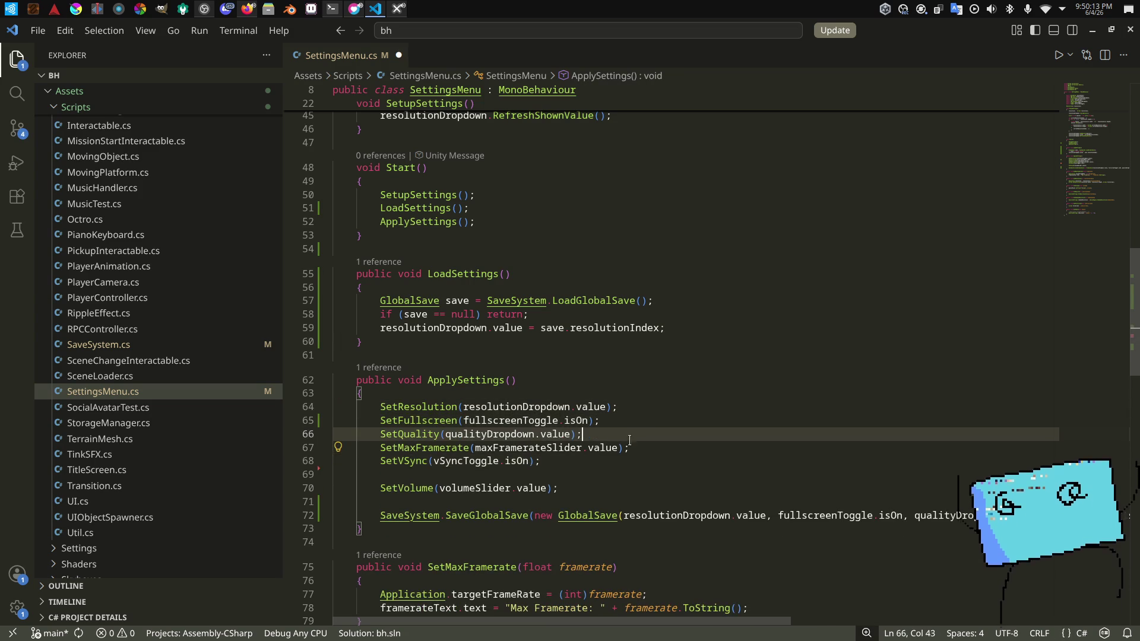
{"action": "left_click", "coordinate": [541, 461]}
{"action": "key", "text": "alt+Up"}
{"action": "key", "text": "alt+Up"}
{"action": "key", "text": "alt+Down"}
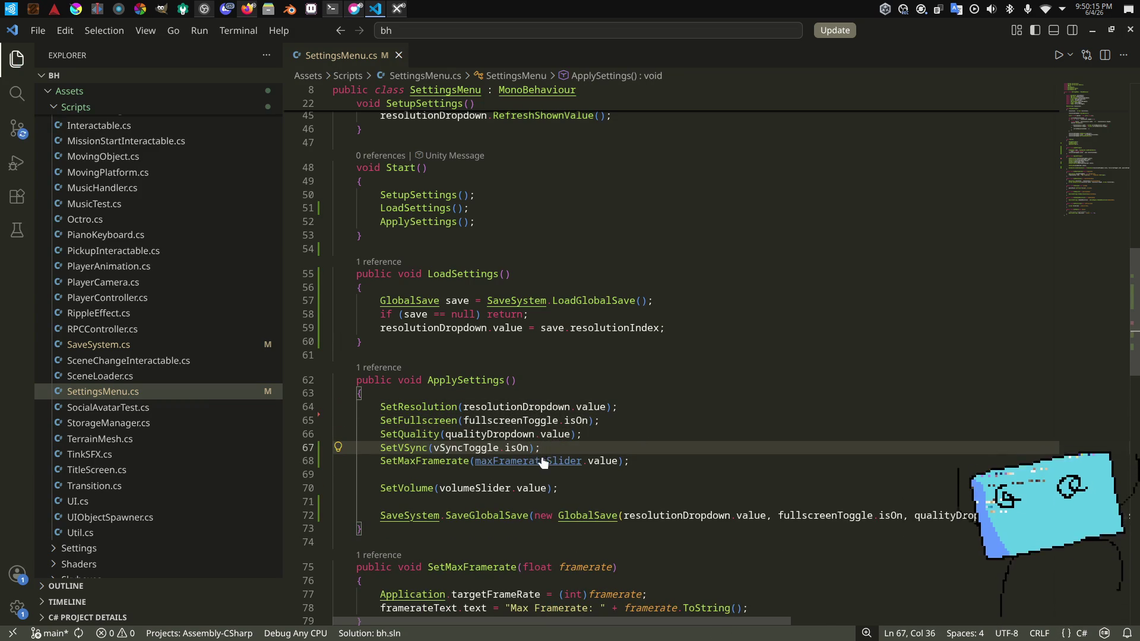
{"action": "left_click", "coordinate": [640, 435]}
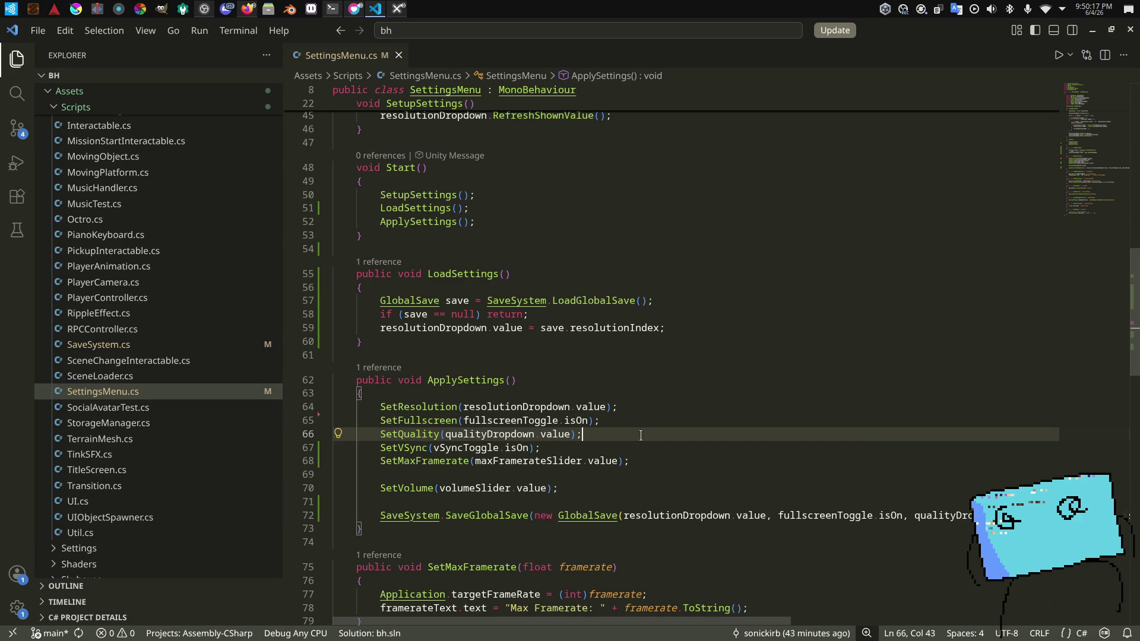
{"action": "left_click", "coordinate": [699, 333]}
{"action": "key", "text": "Return"}
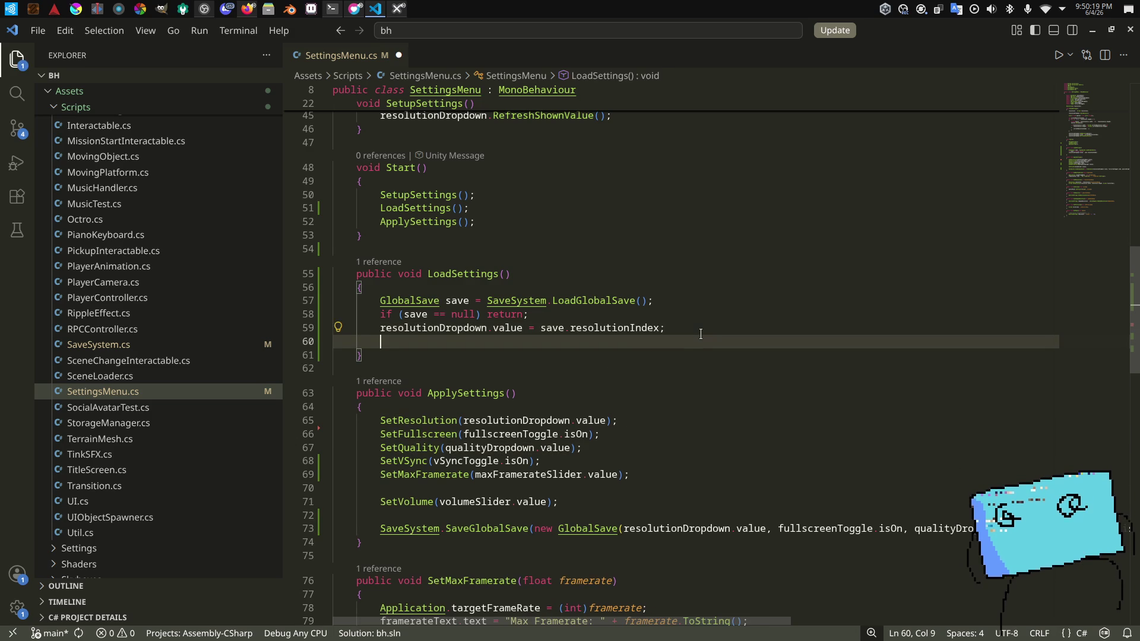
Step: Restore fullscreen in LoadSettings with 'fullscreenToggle.isOn = save.fullscreen;'
{"action": "type", "text": "fullscreenToggle"}
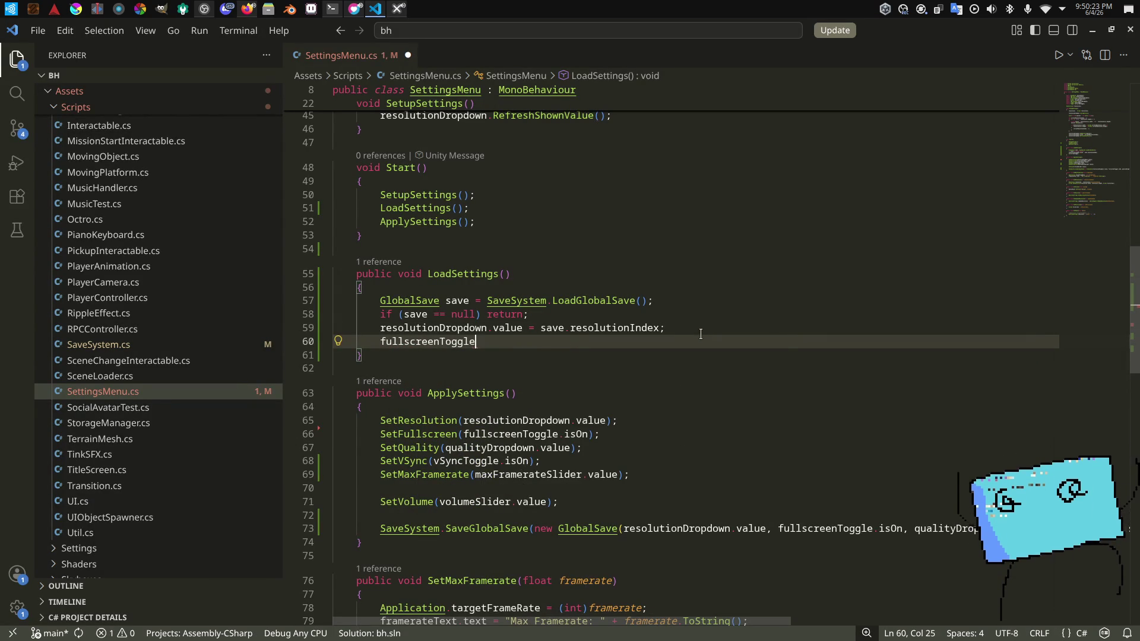
{"action": "type", "text": ".onValueChanged .ison"}
{"action": "key", "text": "BackSpace"}
{"action": "key", "text": "BackSpace"}
{"action": "key", "text": "BackSpace"}
{"action": "key", "text": "Escape"}
{"action": "type", "text": "select"}
{"action": "key", "text": "BackSpace"}
{"action": "key", "text": "BackSpace"}
{"action": "key", "text": "BackSpace"}
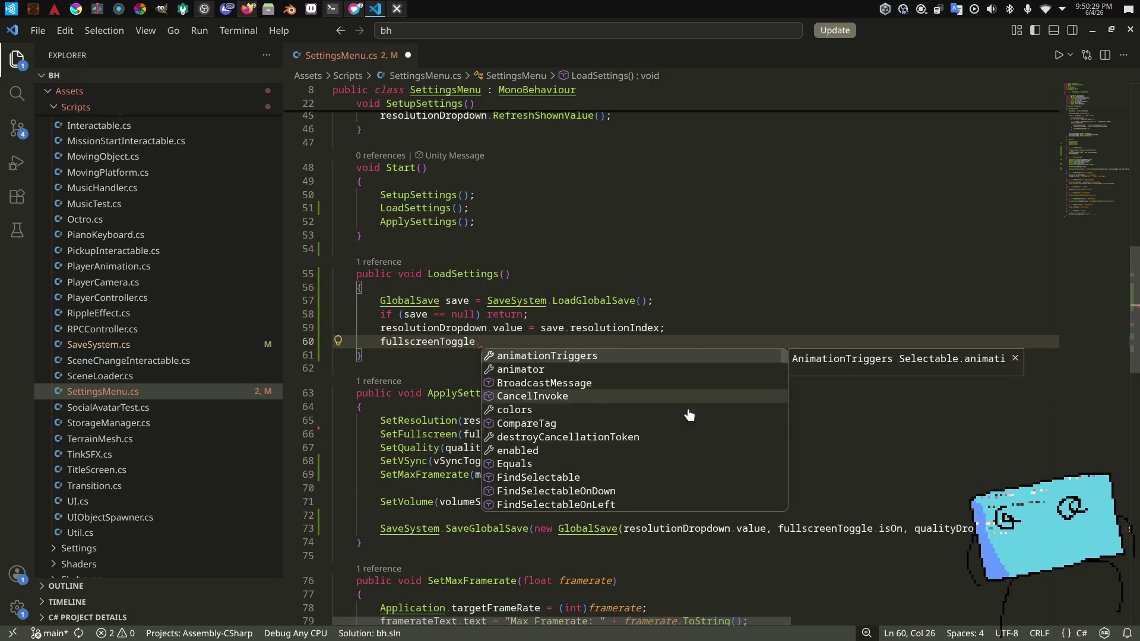
{"action": "scroll", "coordinate": [691, 409], "scroll_direction": "down", "scroll_amount": 10}
{"action": "type", "text": "togg"}
{"action": "key", "text": "BackSpace"}
{"action": "key", "text": "BackSpace"}
{"action": "key", "text": "BackSpace"}
{"action": "scroll", "coordinate": [686, 430], "scroll_direction": "down", "scroll_amount": 5}
{"action": "scroll", "coordinate": [685, 431], "scroll_direction": "down", "scroll_amount": 10}
{"action": "key", "text": "Escape"}
{"action": "type", "text": "isOn = save.fullscreen;"}
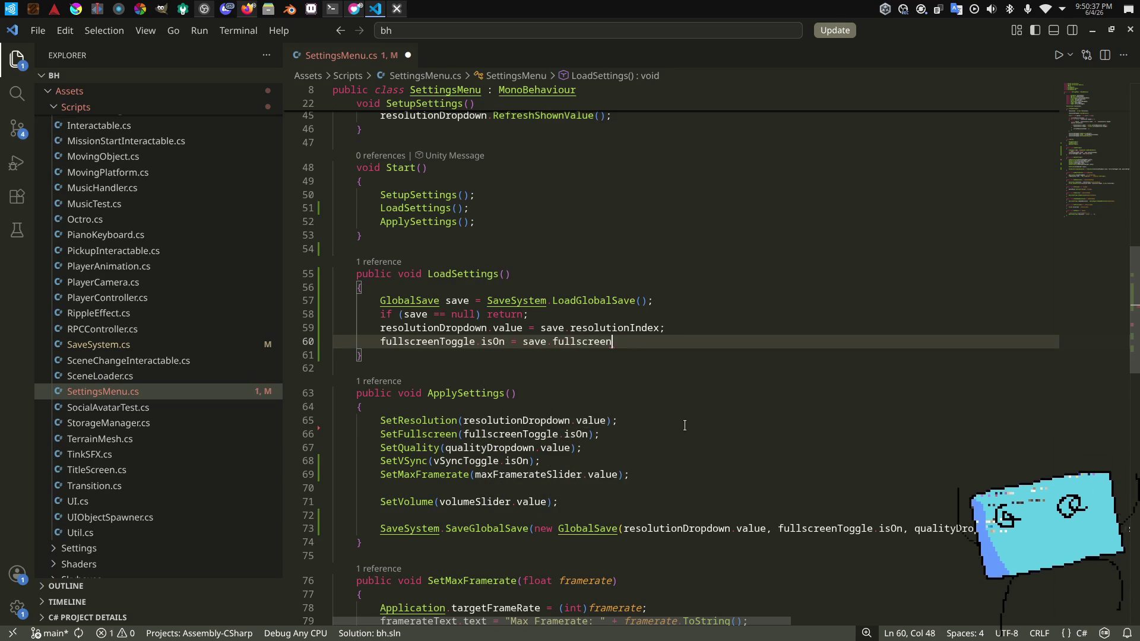
{"action": "key", "text": "Return"}
Step: Add 'qualityDropdown.value = save.qualityIndex;' and save the script
{"action": "type", "text": "qualityDropdown.value = save."}
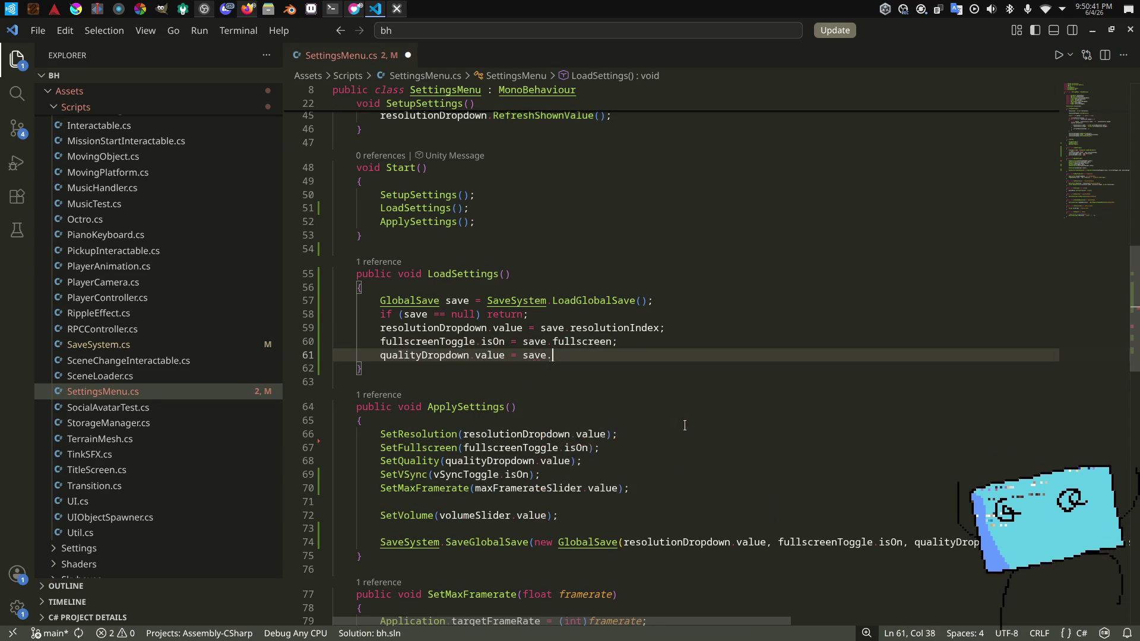
{"action": "type", "text": "qua"}
{"action": "key", "text": "Tab"}
{"action": "type", "text": ";"}
{"action": "key", "text": "Return"}
{"action": "key", "text": "ctrl+s"}
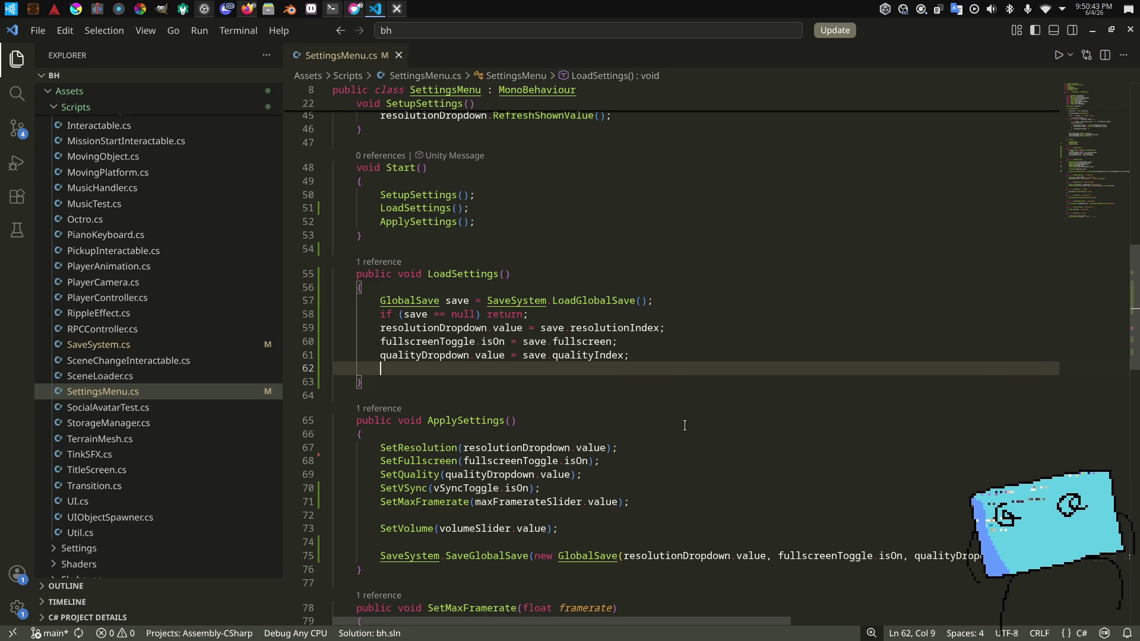
Step: Add 'vSyncToggle.isOn = save.vSync;' to LoadSettings
{"action": "type", "text": "vsyn"}
{"action": "key", "text": "Tab"}
{"action": "type", "text": ".isOn "}
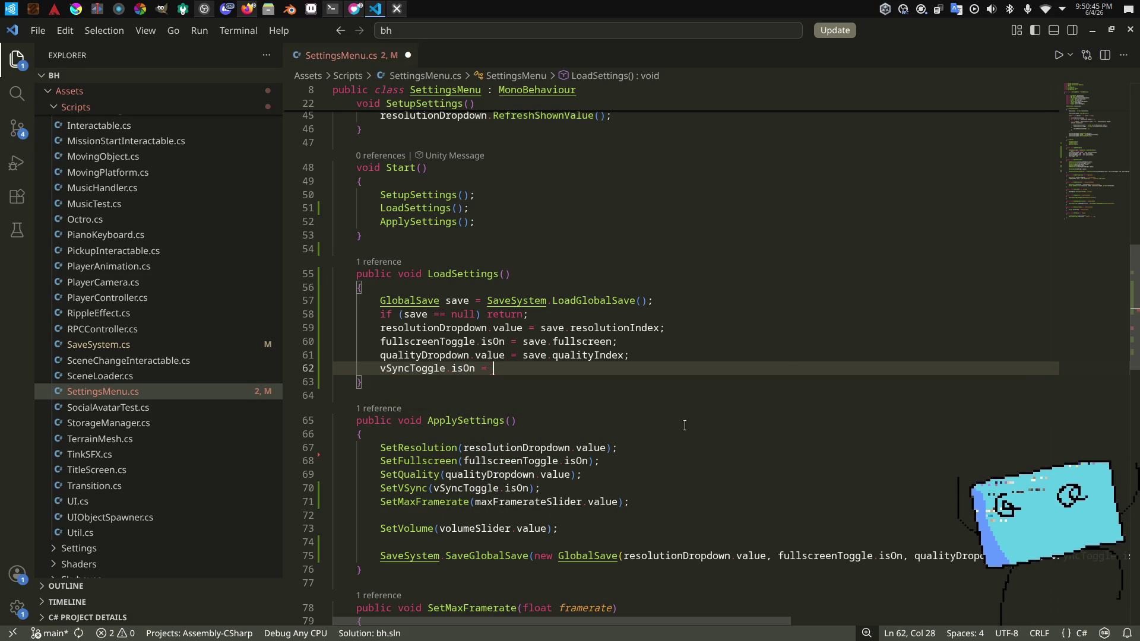
{"action": "type", "text": "save.vsy"}
{"action": "key", "text": "Tab"}
{"action": "type", "text": ";"}
{"action": "key", "text": "Return"}
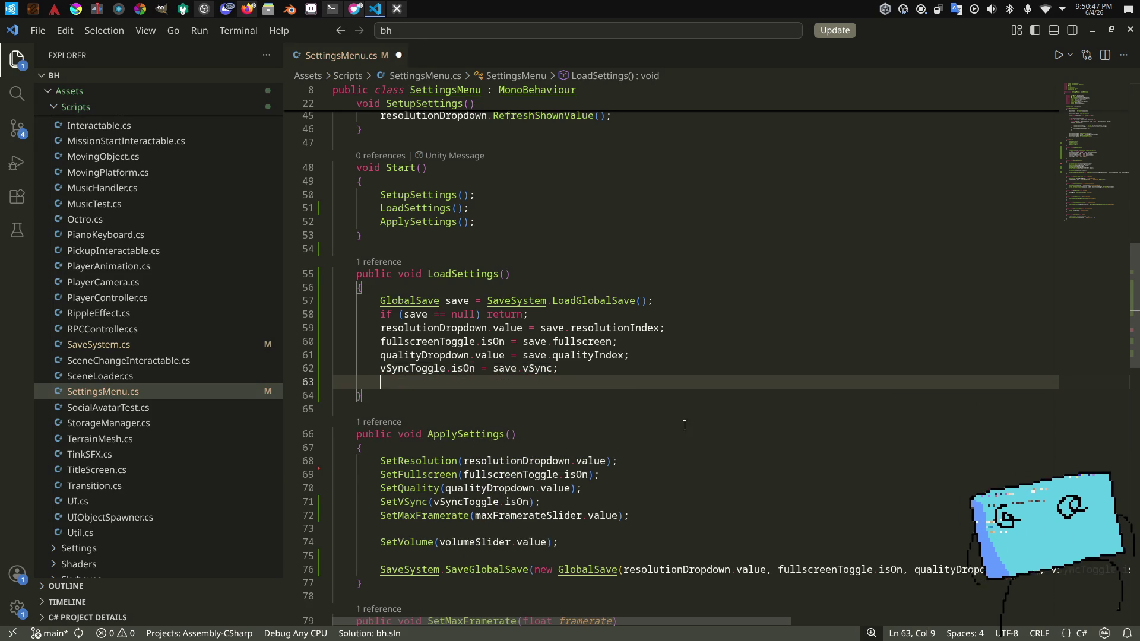
Step: Add 'maxFramerateSlider.value = save.maxFramerate;' and save the script
{"action": "type", "text": "maxFramerateSlider."}
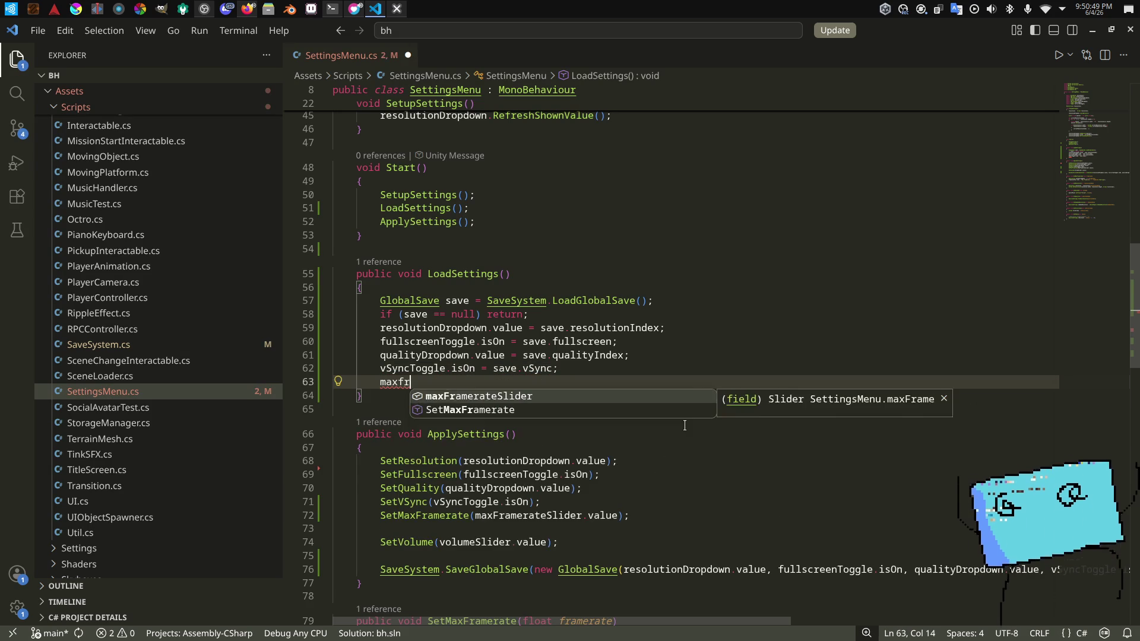
{"action": "key", "text": "Tab"}
{"action": "type", "text": ".va"}
{"action": "key", "text": "Tab"}
{"action": "type", "text": "sa"}
{"action": "type", "text": "ve.ma"}
{"action": "key", "text": "Tab"}
{"action": "type", "text": ";"}
{"action": "key", "text": "ctrl+s"}
Step: Add 'volumeSlider.value = save.volume;' and save the script
{"action": "key", "text": "Return"}
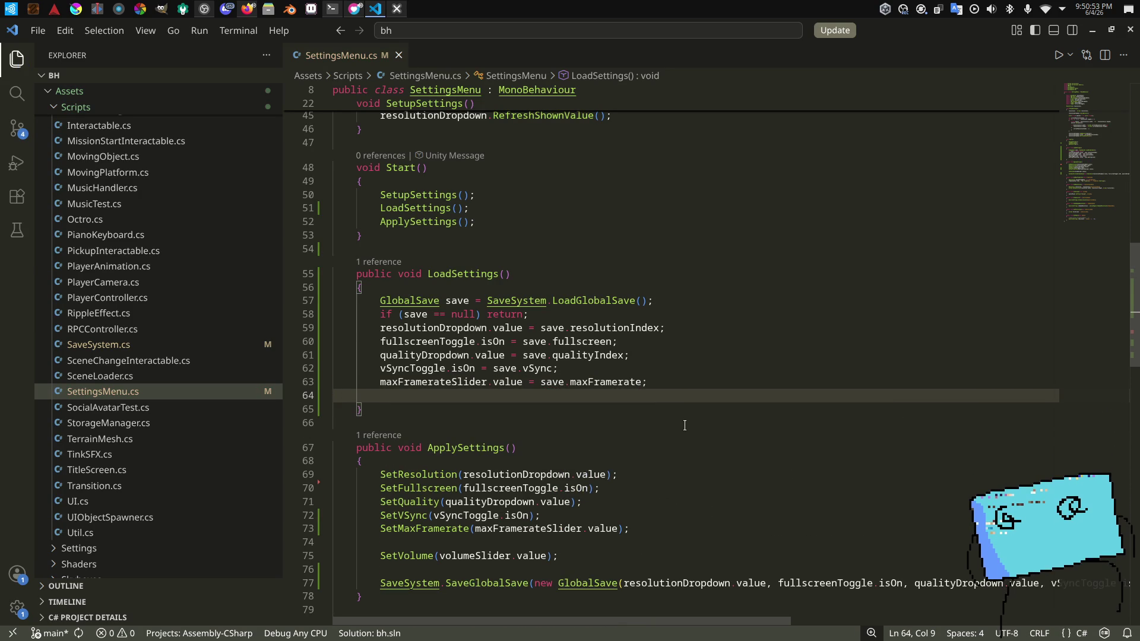
{"action": "key", "text": "Return"}
{"action": "type", "text": "volumeSl"}
{"action": "key", "text": "Tab"}
{"action": "type", "text": ".va"}
{"action": "key", "text": "Tab"}
{"action": "type", "text": "= sa"}
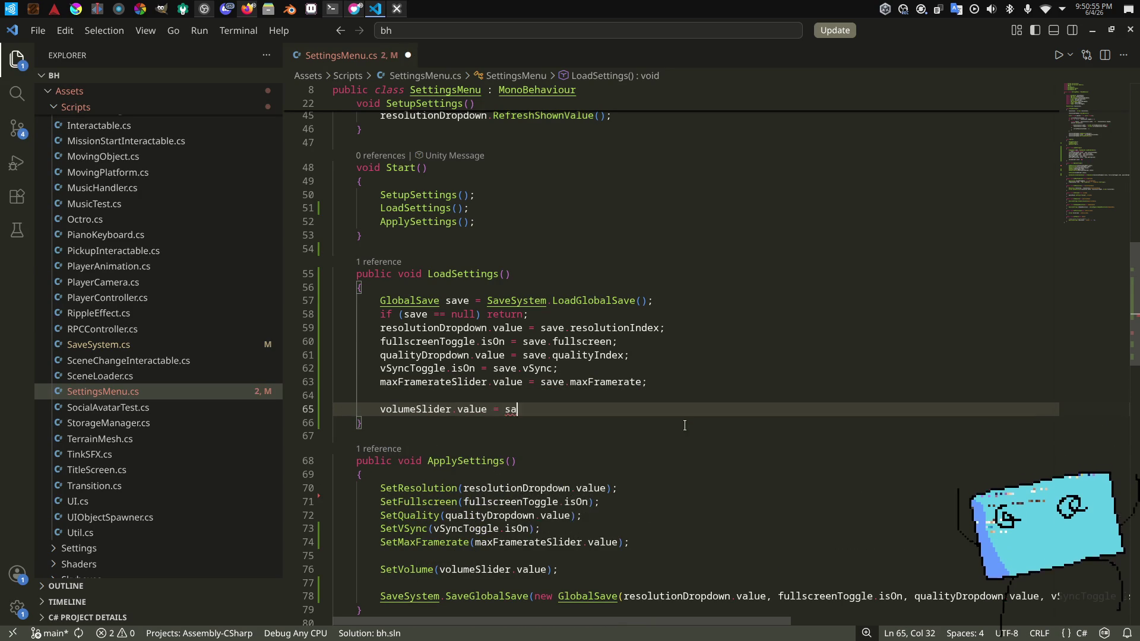
{"action": "type", "text": "ve.vol"}
{"action": "key", "text": "Tab"}
{"action": "type", "text": ";"}
{"action": "key", "text": "ctrl+s"}
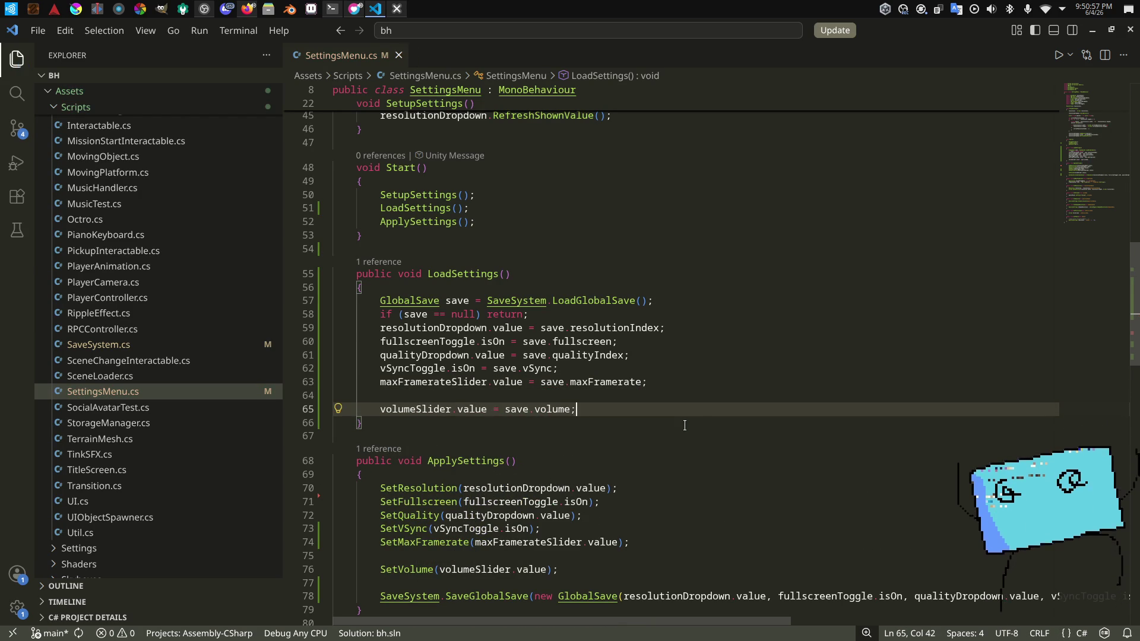
Step: Insert a blank line after the null-save check in LoadSettings
{"action": "left_click", "coordinate": [685, 425]}
{"action": "key", "text": "alt+Tab"}
{"action": "key", "text": "alt+Tab"}
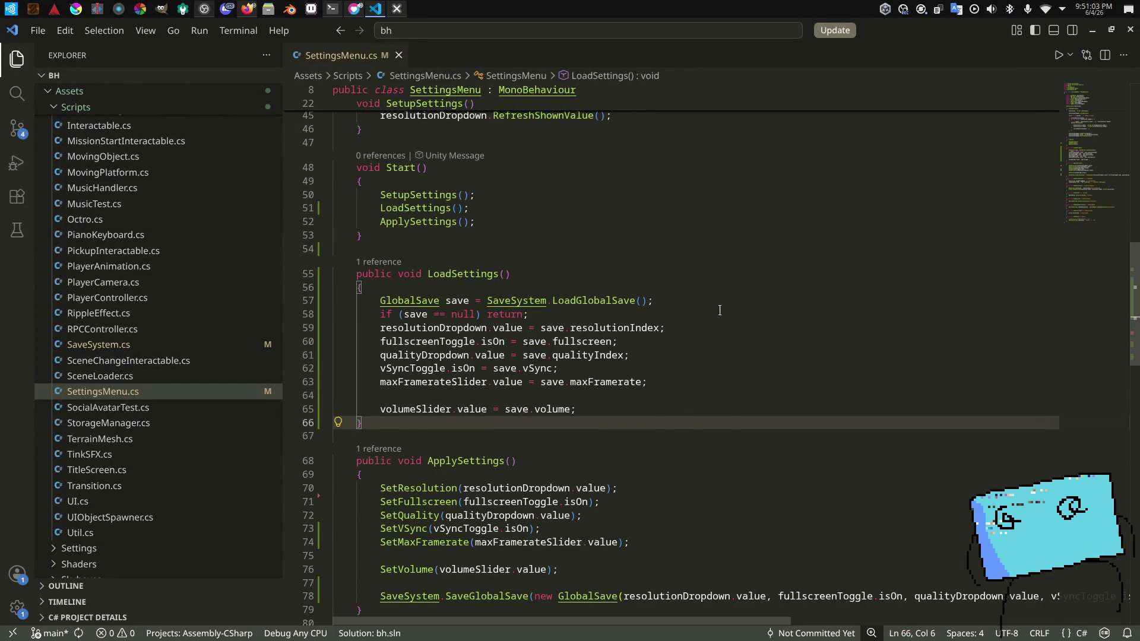
{"action": "left_click", "coordinate": [722, 313]}
{"action": "key", "text": "Return"}
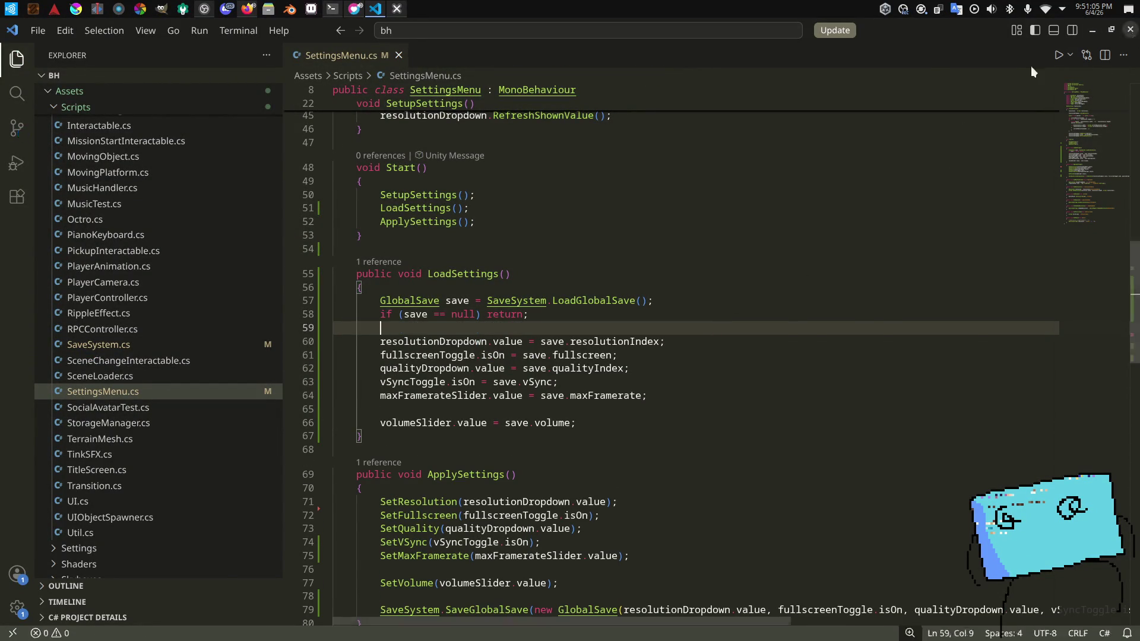
Step: Launch Konsole and change into Development/github/studio repo/bh
{"action": "key", "text": "alt+Tab"}
{"action": "key", "text": "alt+Tab"}
{"action": "key", "text": "alt+Tab"}
{"action": "key", "text": "alt+Tab"}
{"action": "key", "text": "alt+Tab"}
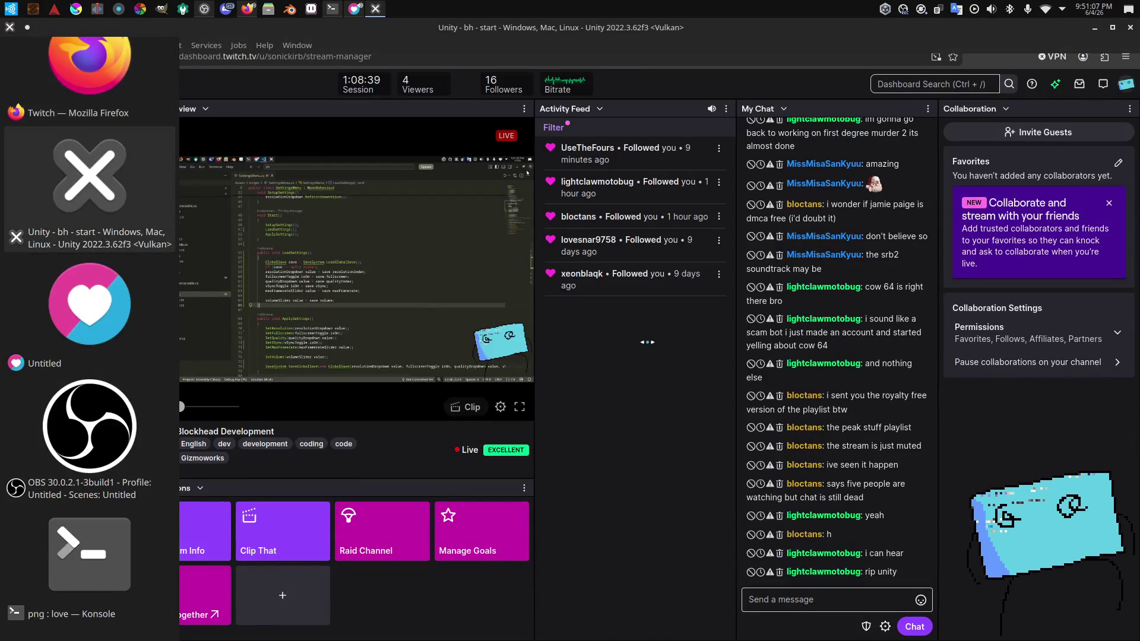
{"action": "key", "text": "super"}
{"action": "type", "text": "konsole"}
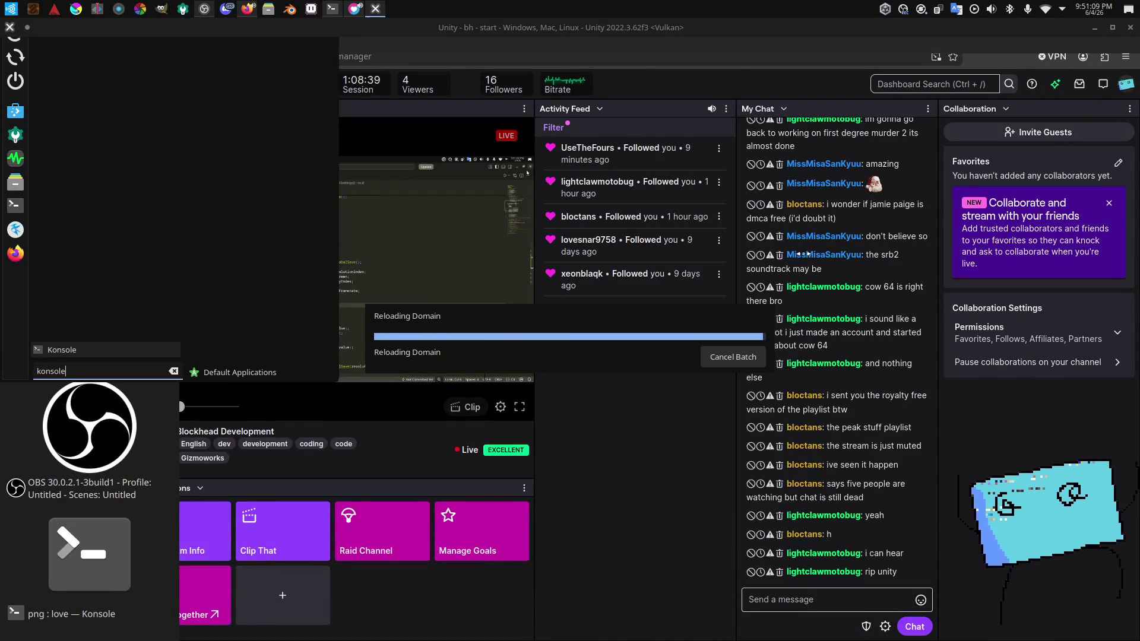
{"action": "key", "text": "Return"}
{"action": "type", "text": "cd Development"}
{"action": "key", "text": "Return"}
{"action": "type", "text": "cd github"}
{"action": "key", "text": "Return"}
{"action": "type", "text": "cd"}
{"action": "type", "text": "dios"}
{"action": "key", "text": "Return"}
{"action": "type", "text": "cd bh"}
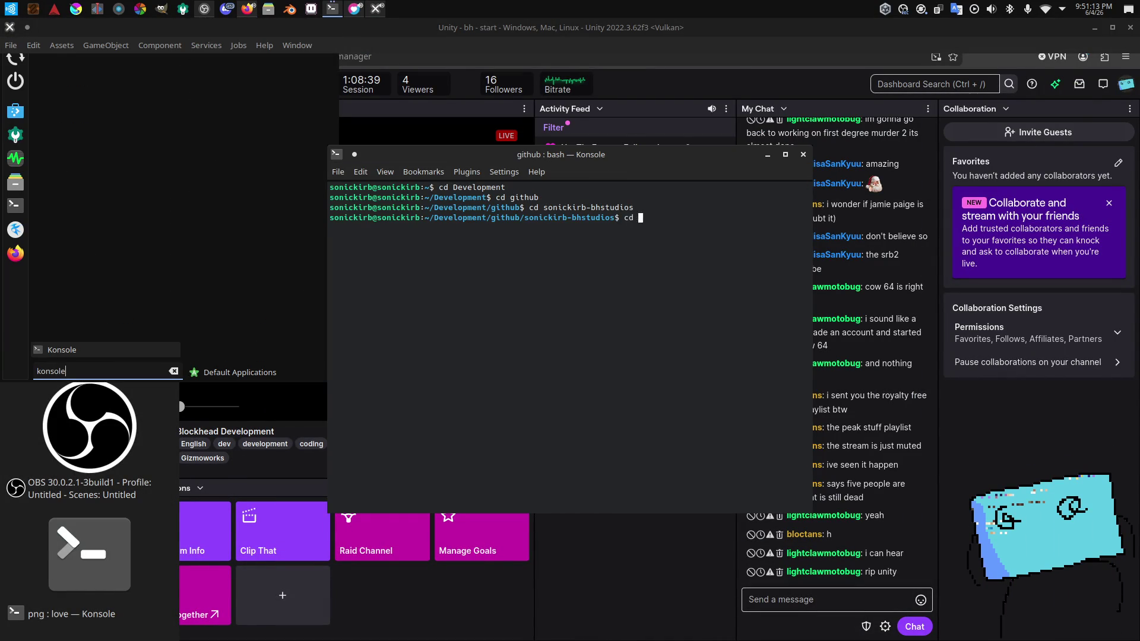
{"action": "key", "text": "Return"}
Step: Run push.bash with message 'settings save', then close the terminal
{"action": "type", "text": "bash push.bash \"settings save"}
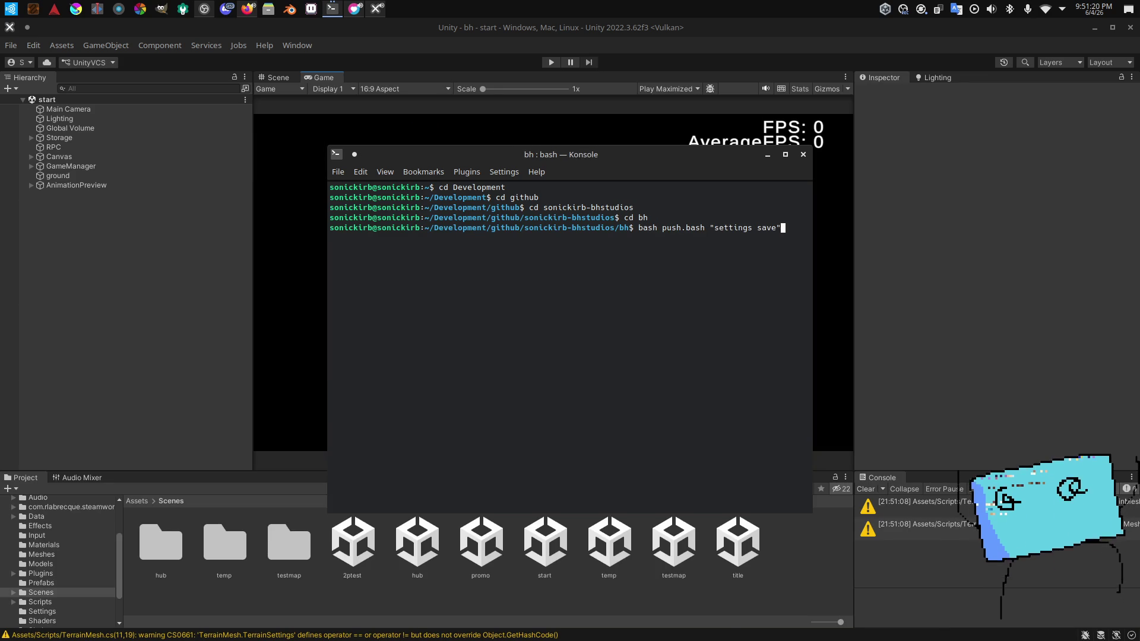
{"action": "key", "text": "Return"}
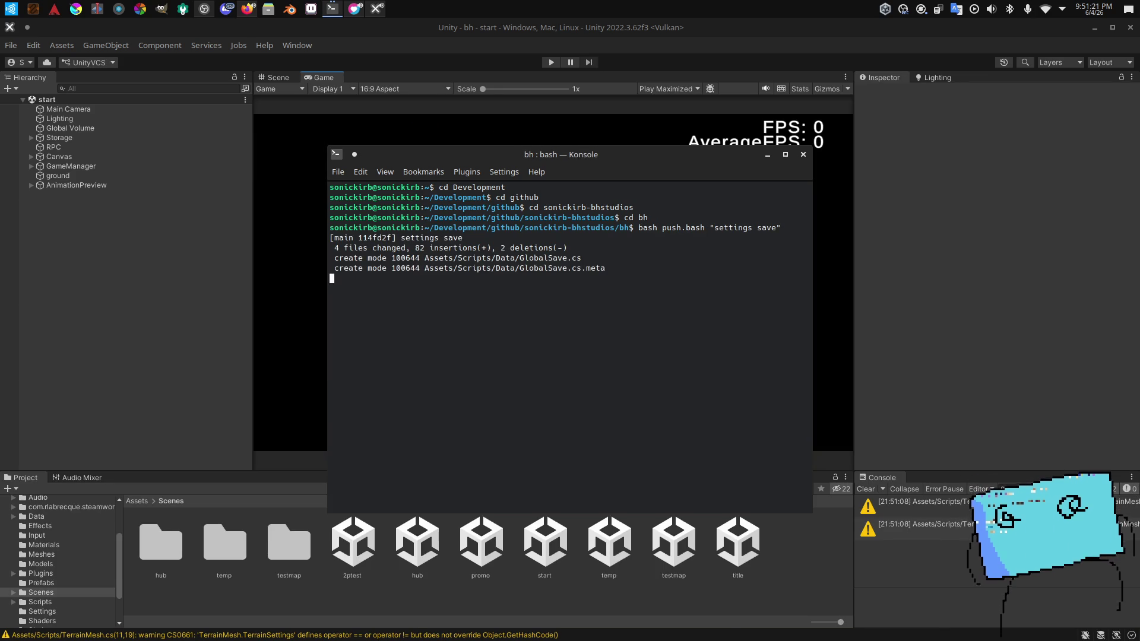
{"action": "left_click", "coordinate": [803, 155]}
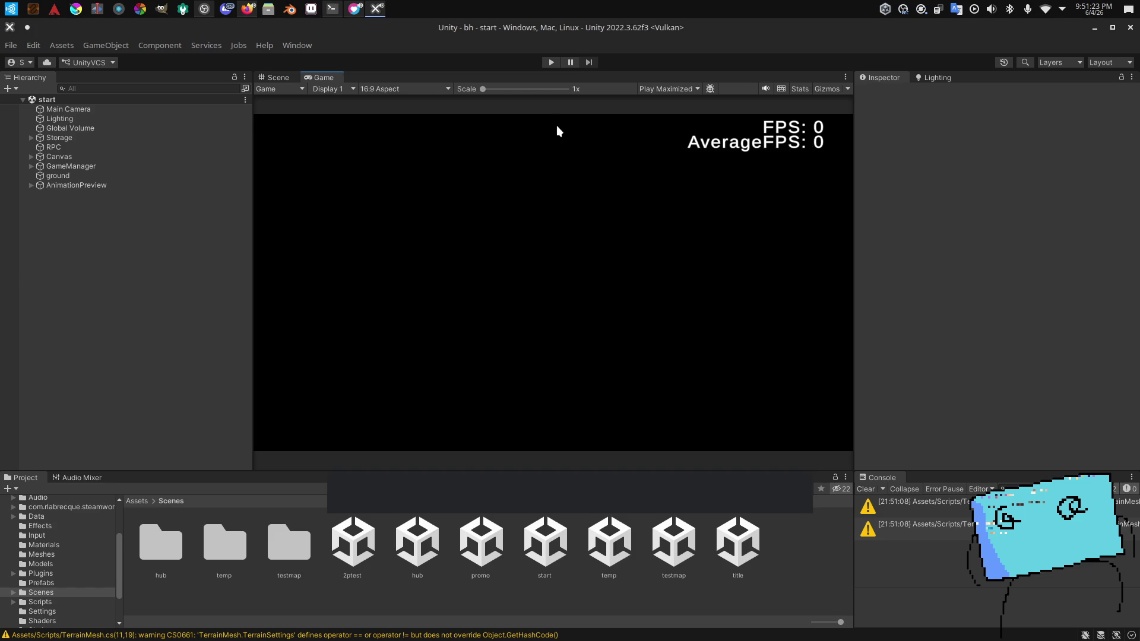
Step: Play-test the settings menu in Unity, stop play mode, then open the SettingsMenu script
{"action": "left_click", "coordinate": [551, 63]}
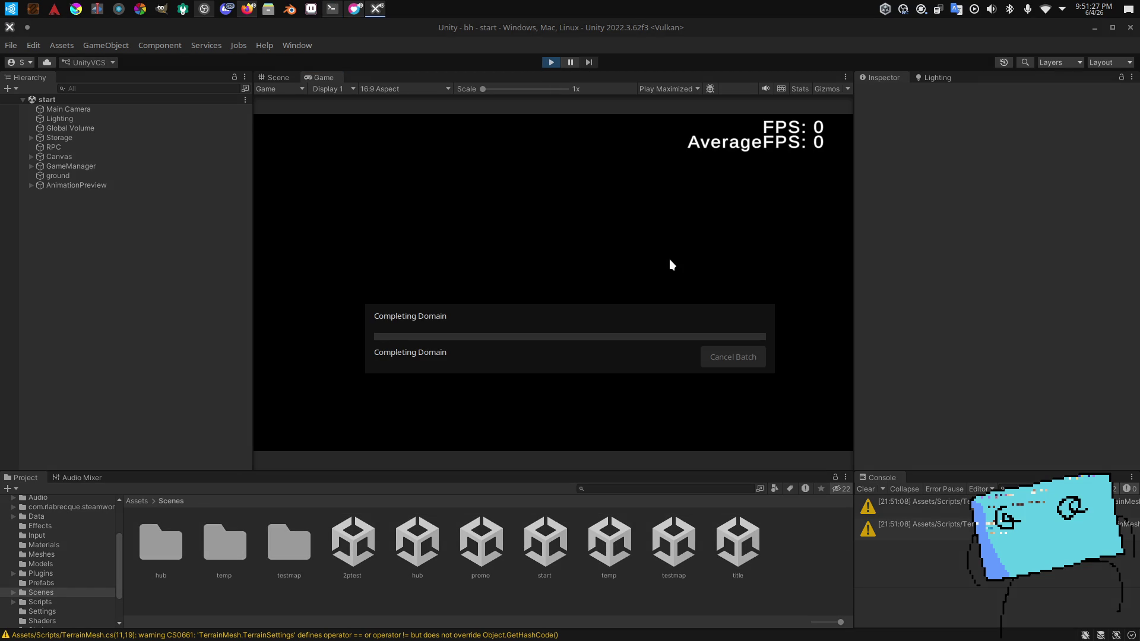
{"action": "key", "text": "alt+Tab"}
{"action": "key", "text": "alt+Tab"}
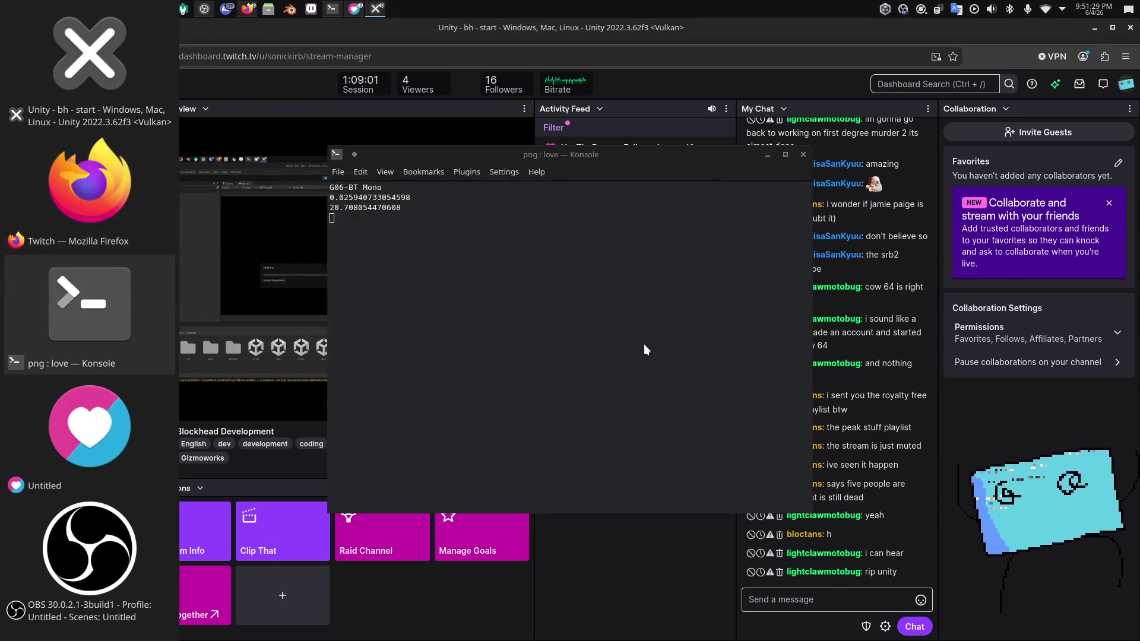
{"action": "key", "text": "alt+Tab"}
{"action": "key", "text": "alt+Tab"}
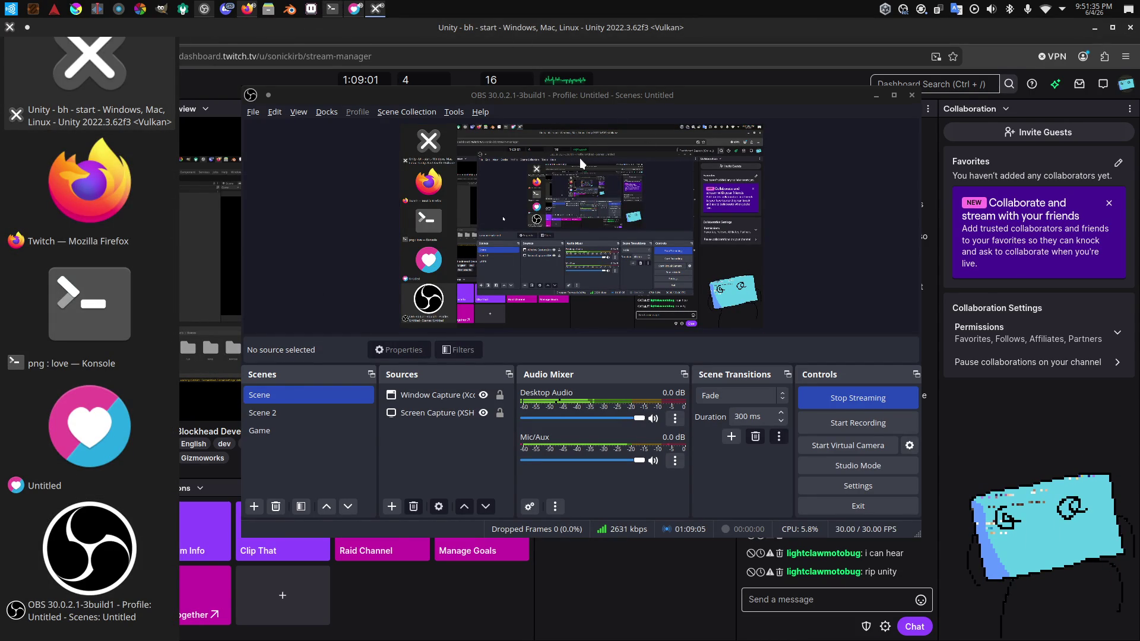
{"action": "key", "text": "Escape"}
{"action": "left_click", "coordinate": [543, 66]}
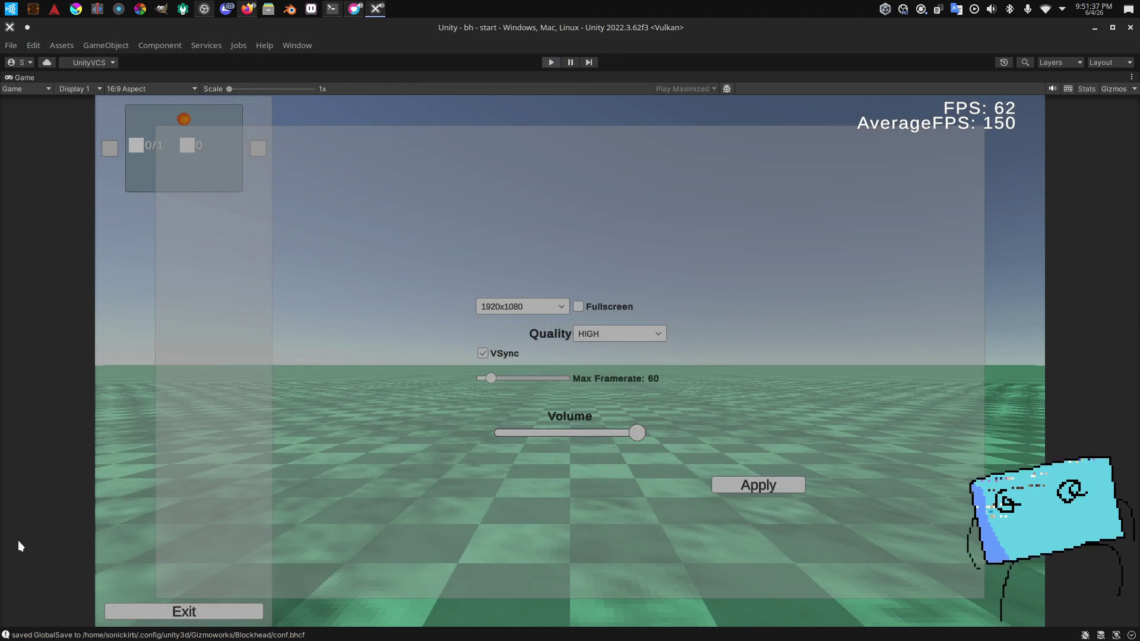
{"action": "scroll", "coordinate": [482, 575], "scroll_direction": "down", "scroll_amount": 5}
{"action": "left_click", "coordinate": [432, 564]}
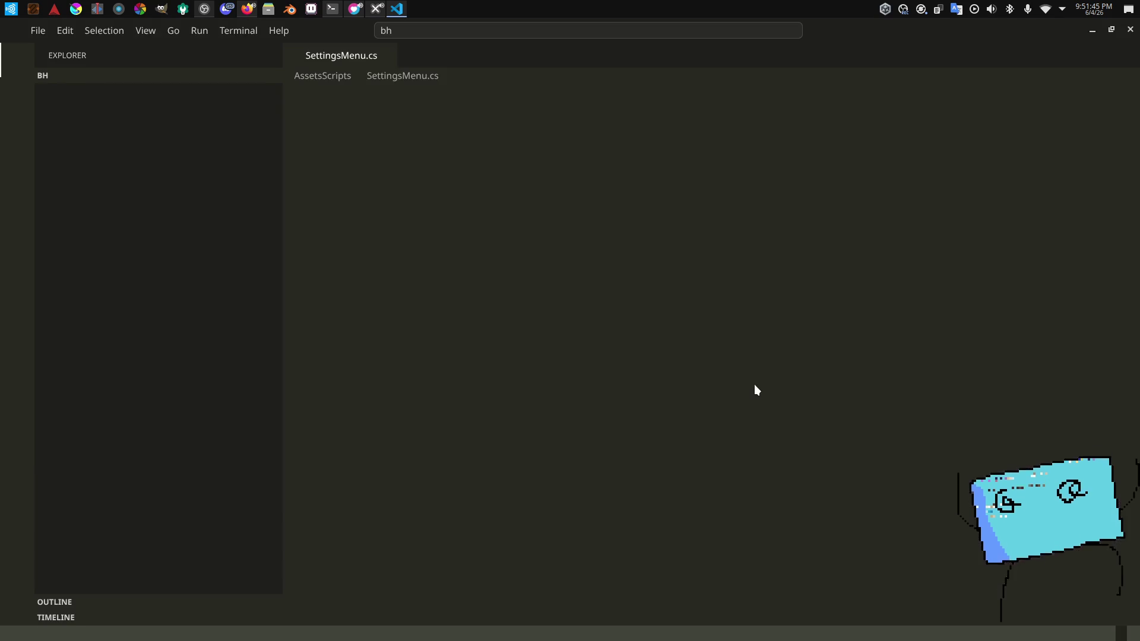
Step: Review SettingsMenu.cs from ApplySettings up to LoadSettings, then return to Unity
{"action": "left_click", "coordinate": [1102, 194]}
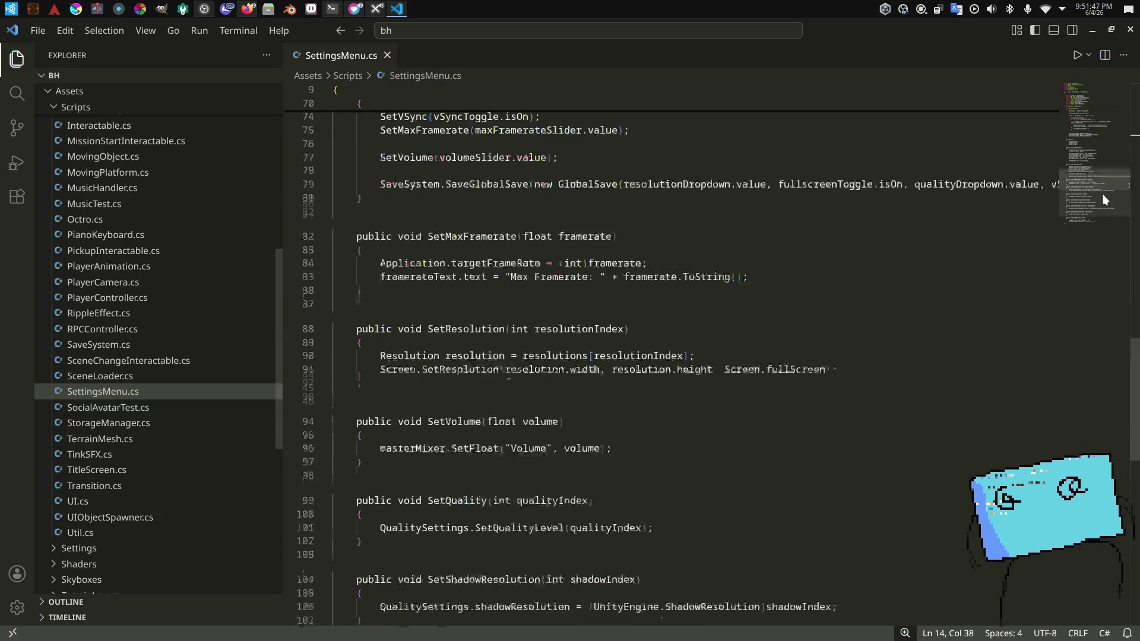
{"action": "left_click_drag", "start_coordinate": [1103, 192], "coordinate": [1111, 180]}
{"action": "scroll", "coordinate": [1122, 181], "scroll_direction": "up", "scroll_amount": 2}
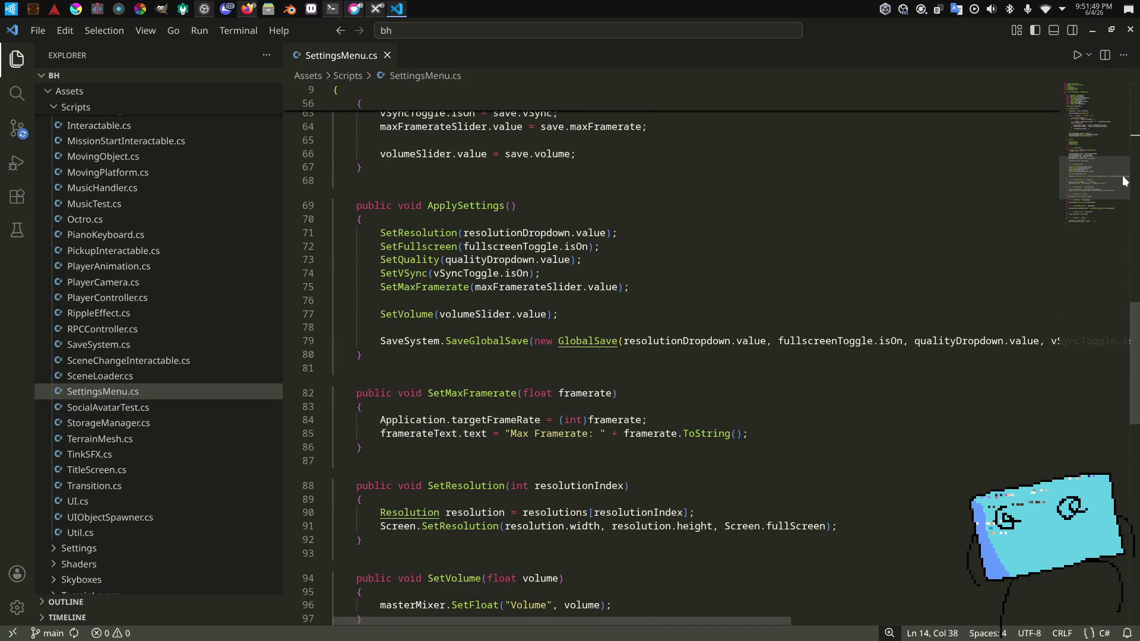
{"action": "key", "text": "alt+Tab"}
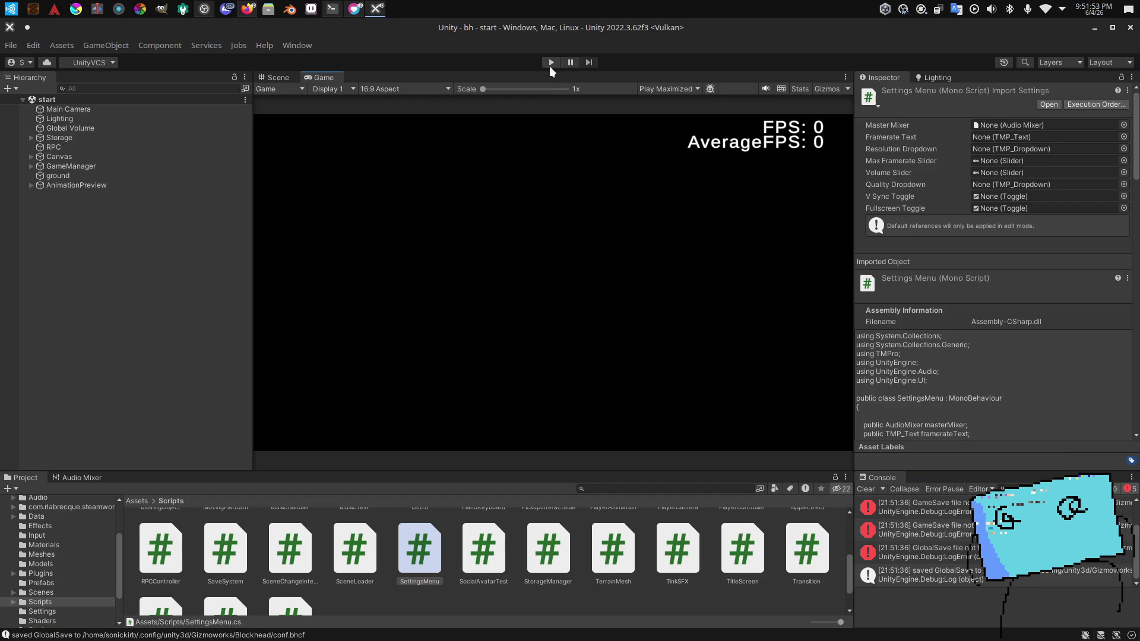
Step: Start play mode again, launch Konsole and change into the sonickirb-bhstudios/bh folder
{"action": "left_click", "coordinate": [552, 63]}
{"action": "key", "text": "super"}
{"action": "type", "text": "konsole"}
{"action": "key", "text": "Return"}
{"action": "type", "text": "cd Development"}
{"action": "key", "text": "Return"}
{"action": "type", "text": "cd github"}
{"action": "key", "text": "Return"}
{"action": "type", "text": "cd sonickirb-bhstudios"}
{"action": "key", "text": "Return"}
{"action": "type", "text": "cd bh"}
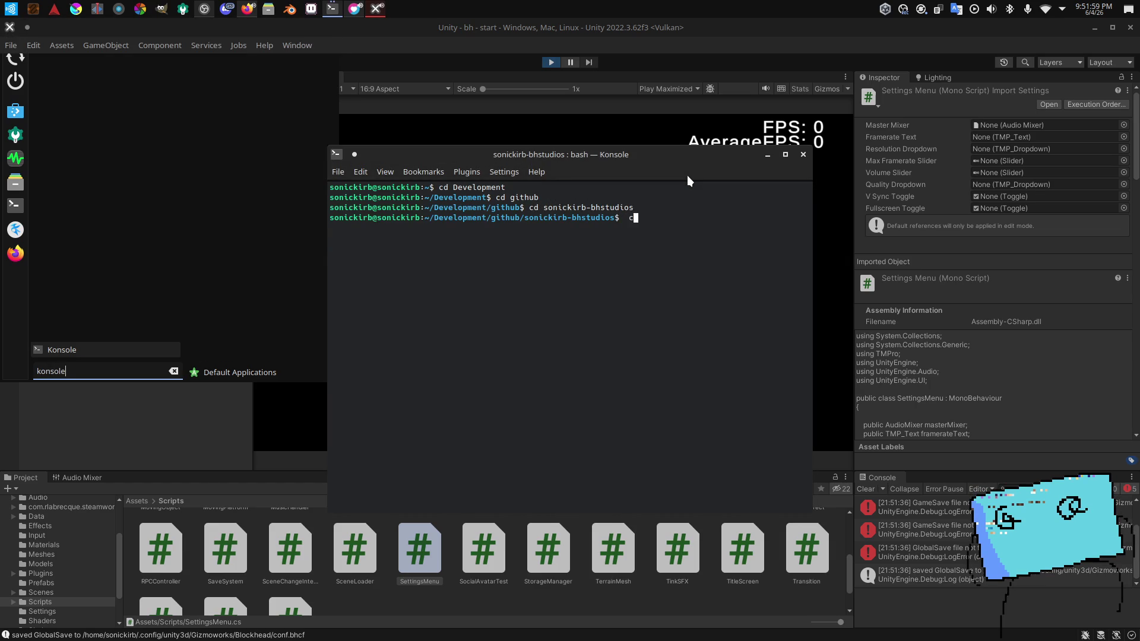
{"action": "key", "text": "Return"}
Step: Run 'bash push.bash "oops"', which finds nothing to commit, then close the terminal
{"action": "type", "text": "bash push.bash "}
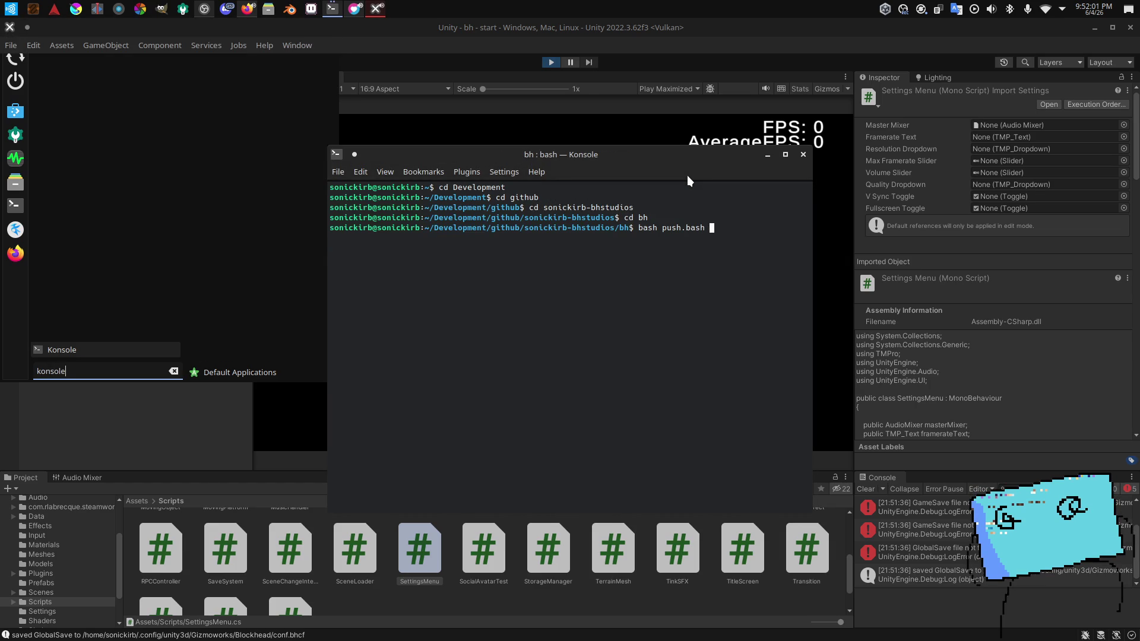
{"action": "type", "text": "\"oops\""}
{"action": "key", "text": "Return"}
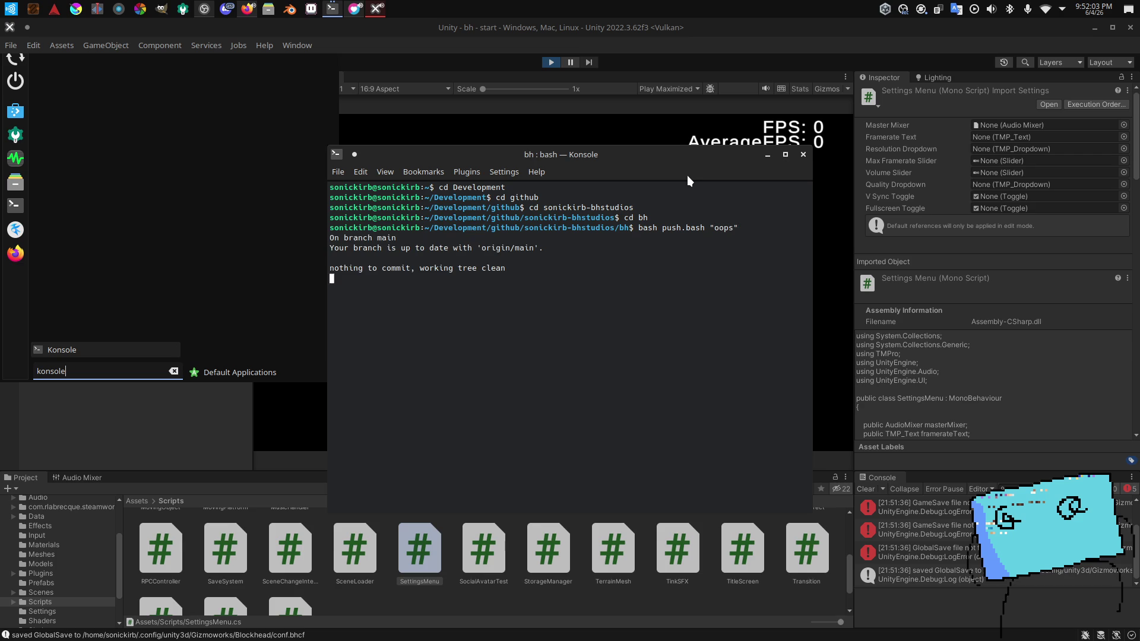
{"action": "left_click", "coordinate": [805, 154]}
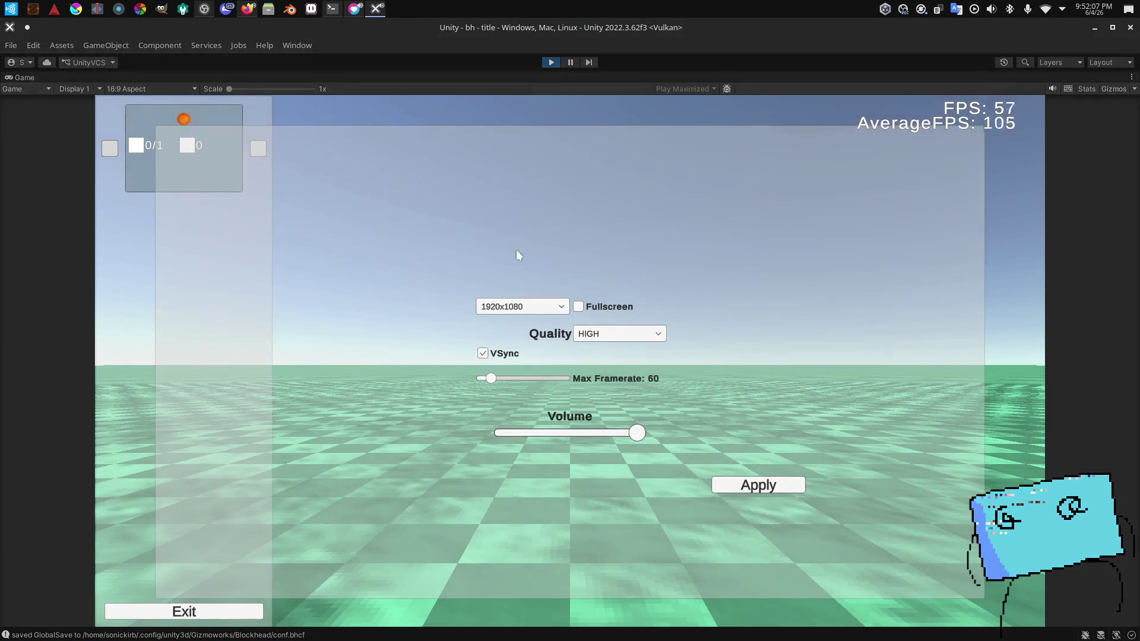
Step: In the Game view, keep resolution at 1920x1080 and set Quality to POTATO
{"action": "left_click", "coordinate": [523, 307]}
{"action": "left_click", "coordinate": [586, 347]}
{"action": "left_click", "coordinate": [594, 334]}
{"action": "left_click", "coordinate": [599, 350]}
Step: Verify Quality reads POTATO, then stop and restart play mode to check the saved settings reload
{"action": "left_click", "coordinate": [617, 333]}
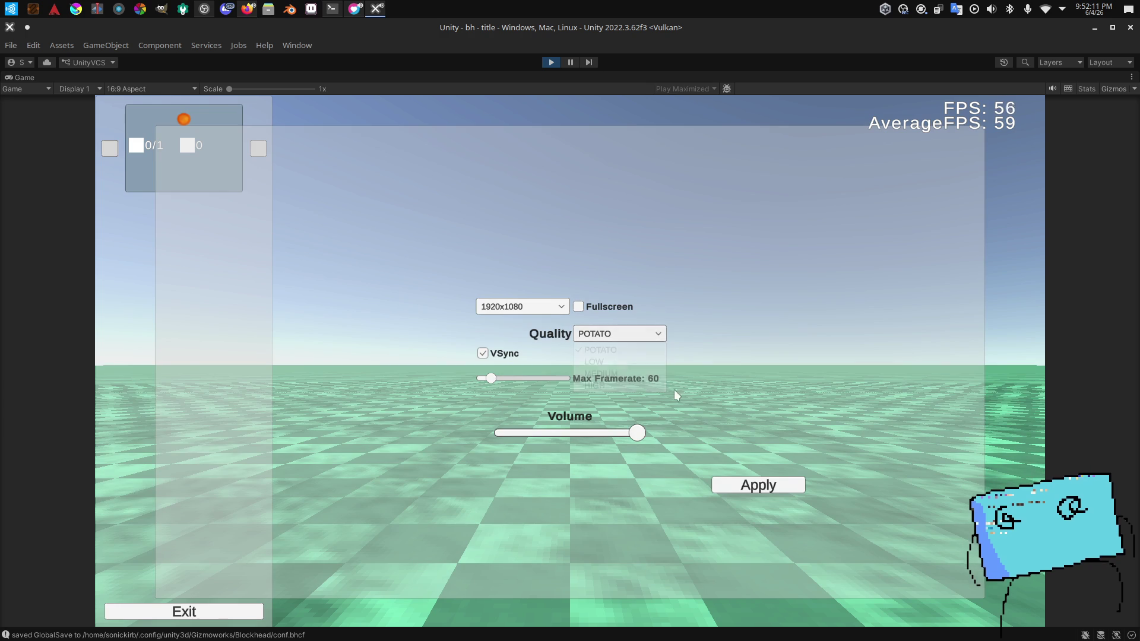
{"action": "key", "text": "Escape"}
{"action": "left_click", "coordinate": [547, 66]}
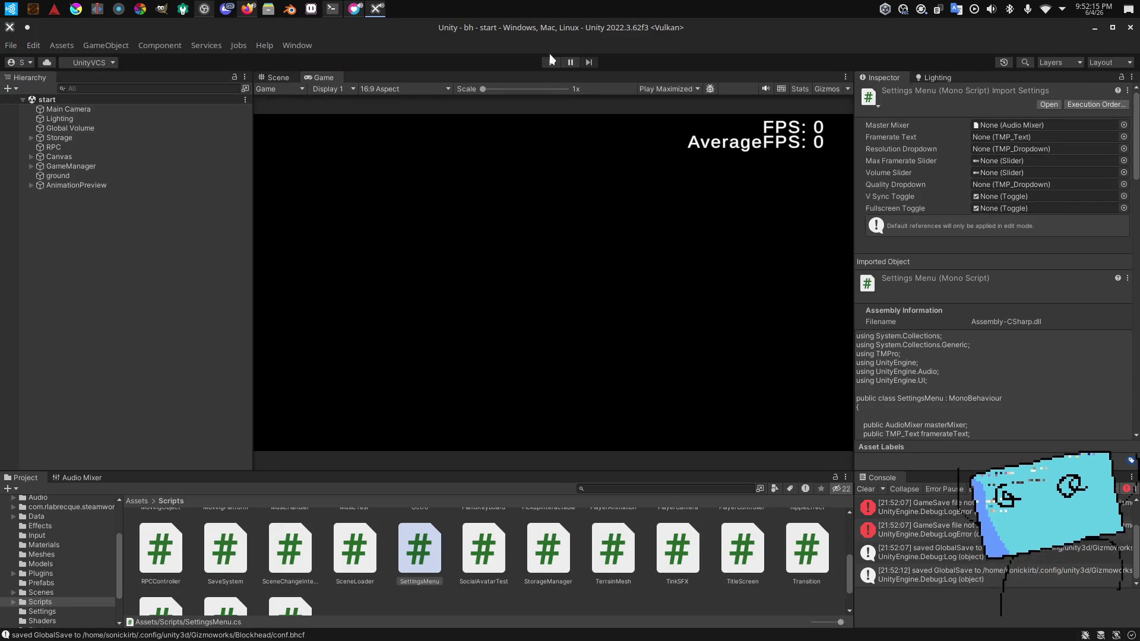
{"action": "left_click", "coordinate": [551, 62]}
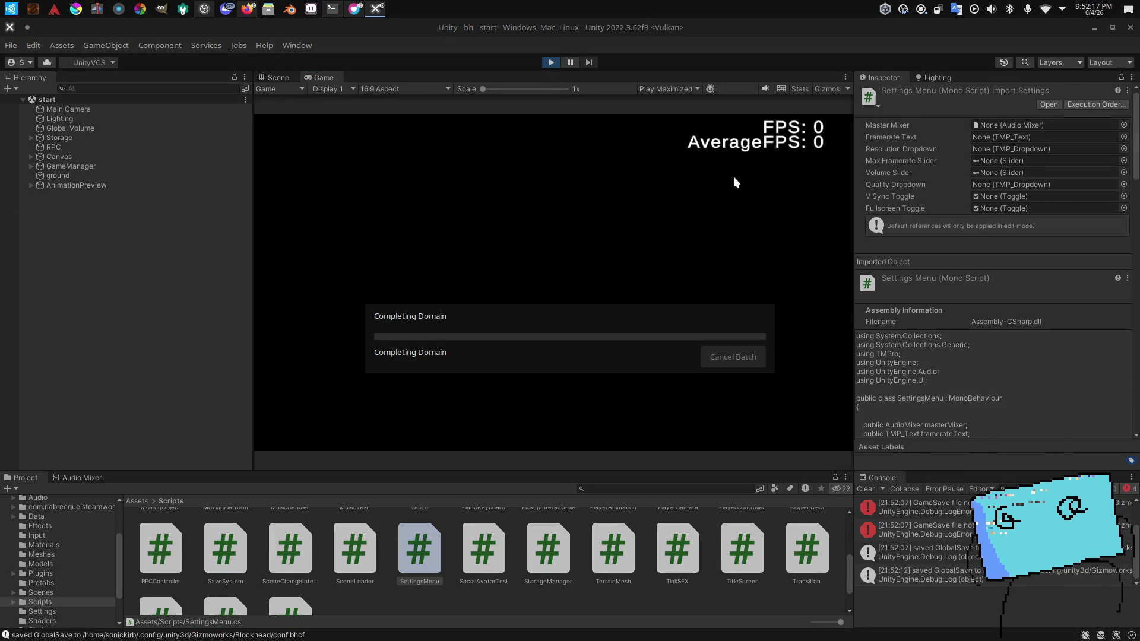
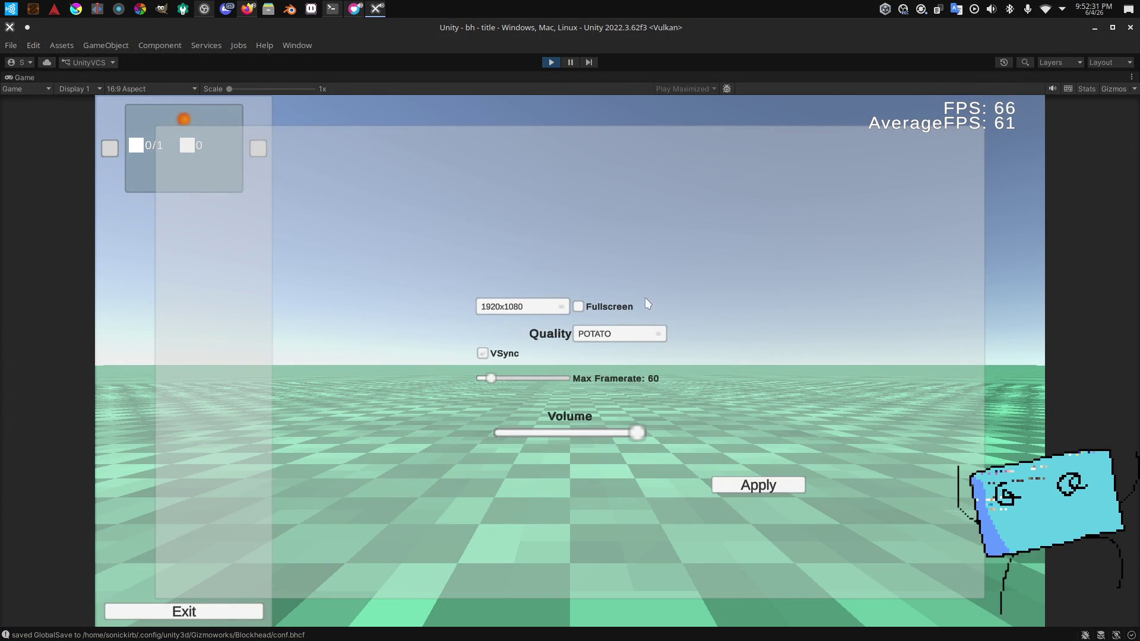
Step: Set the game's Quality to HIGH and apply it
{"action": "left_click", "coordinate": [627, 340]}
{"action": "left_click", "coordinate": [618, 387]}
{"action": "left_click", "coordinate": [745, 485]}
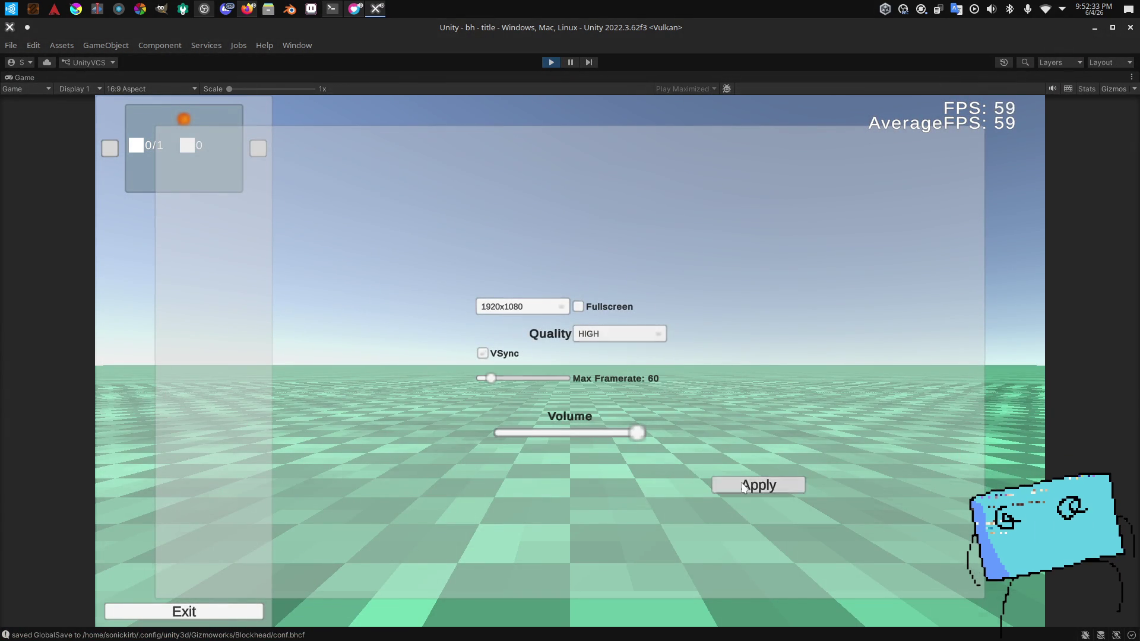
Step: Cycle through the open windows to bring the Dolphin file manager forward
{"action": "key", "text": "alt+Tab"}
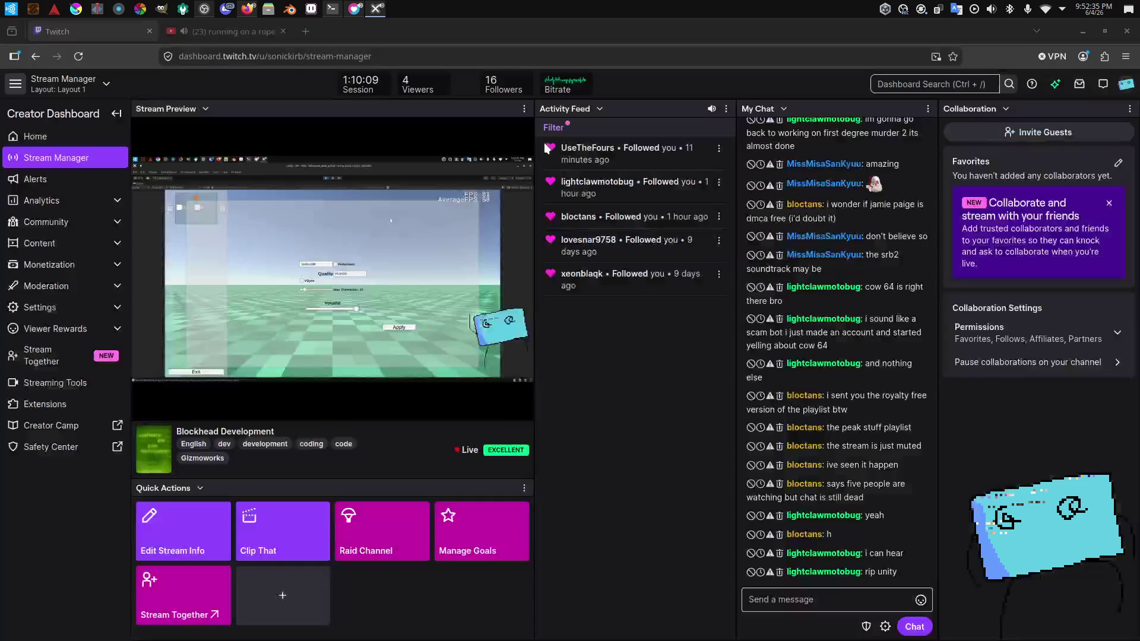
{"action": "key", "text": "alt+Tab"}
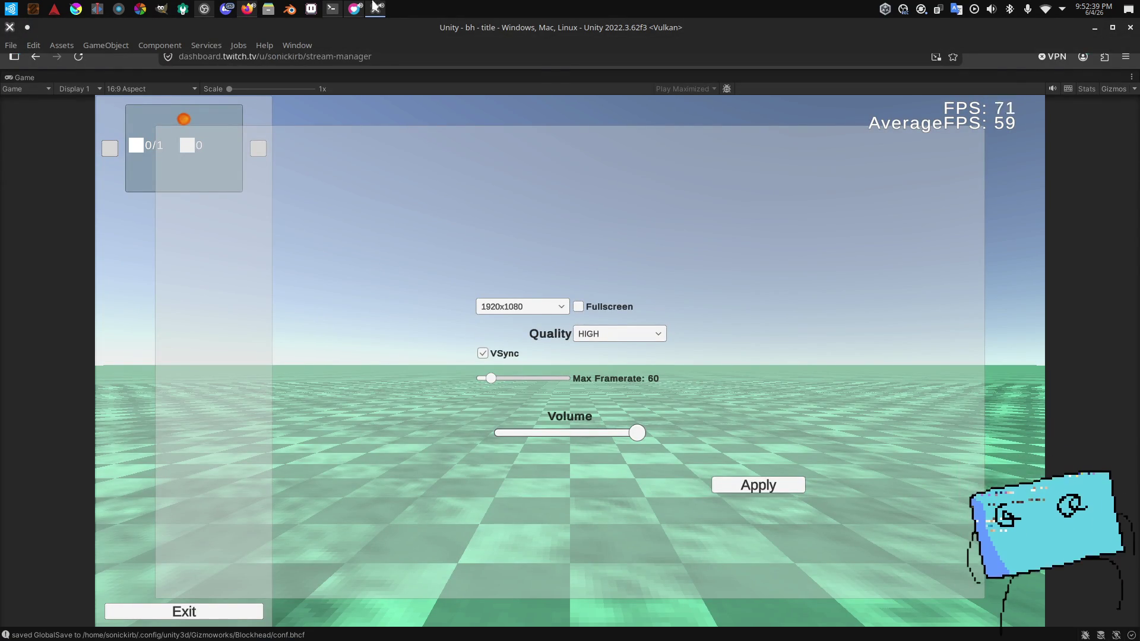
{"action": "key", "text": "alt+Tab"}
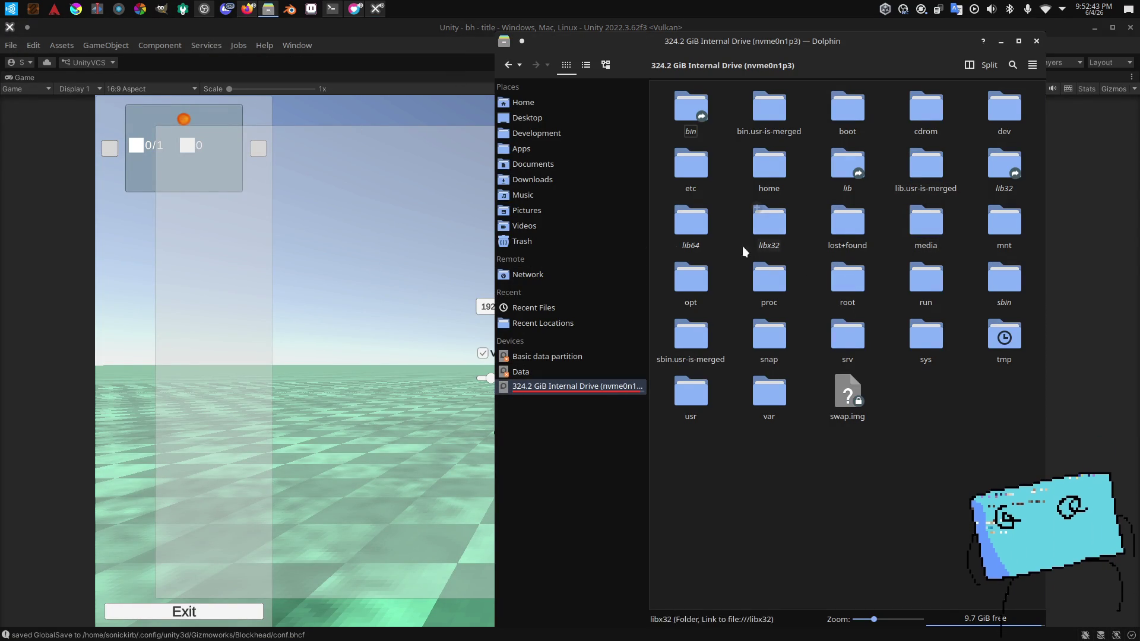
Step: Browse from the drive root through the home folder into .config and its Unity folder
{"action": "double_click", "coordinate": [769, 164]}
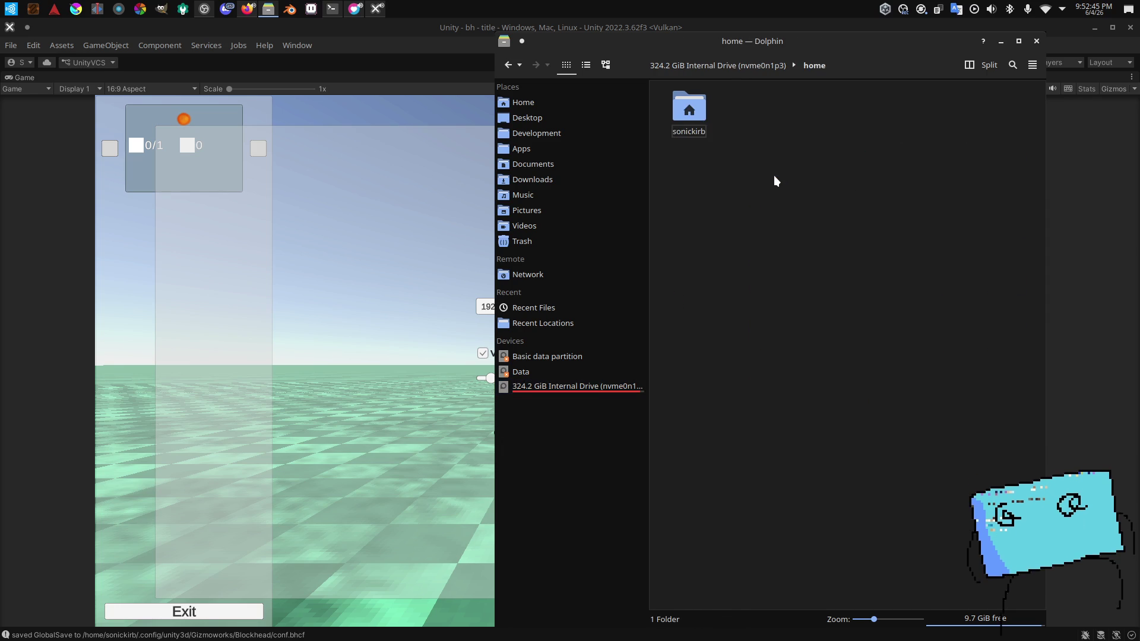
{"action": "double_click", "coordinate": [689, 108]}
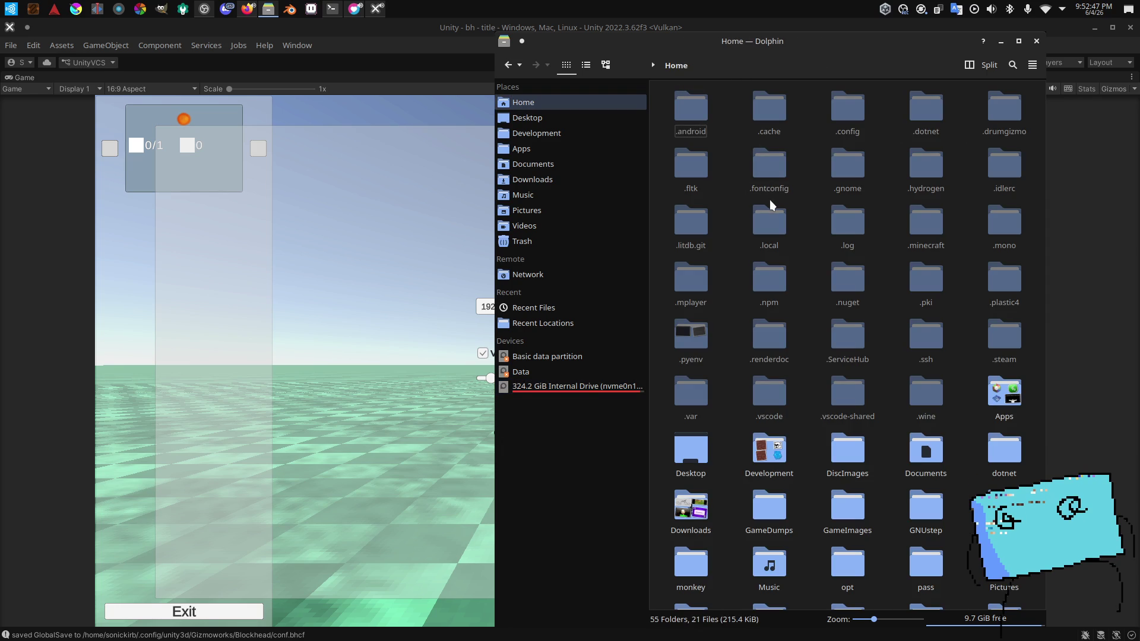
{"action": "double_click", "coordinate": [855, 121]}
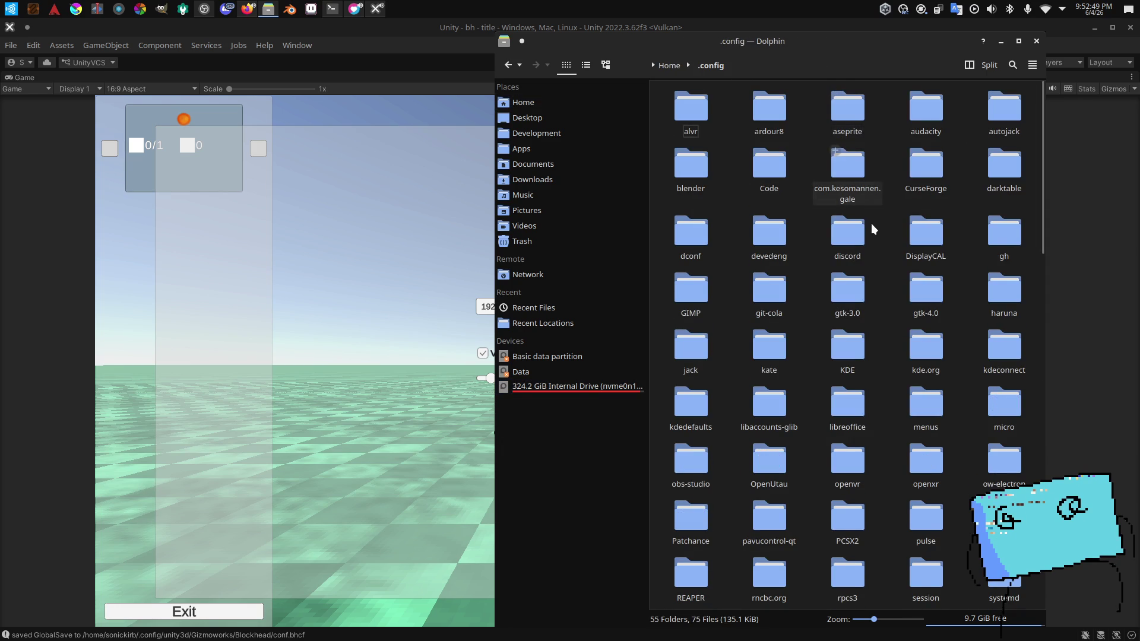
{"action": "scroll", "coordinate": [871, 223], "scroll_direction": "down", "scroll_amount": 10}
{"action": "scroll", "coordinate": [870, 223], "scroll_direction": "up", "scroll_amount": 10}
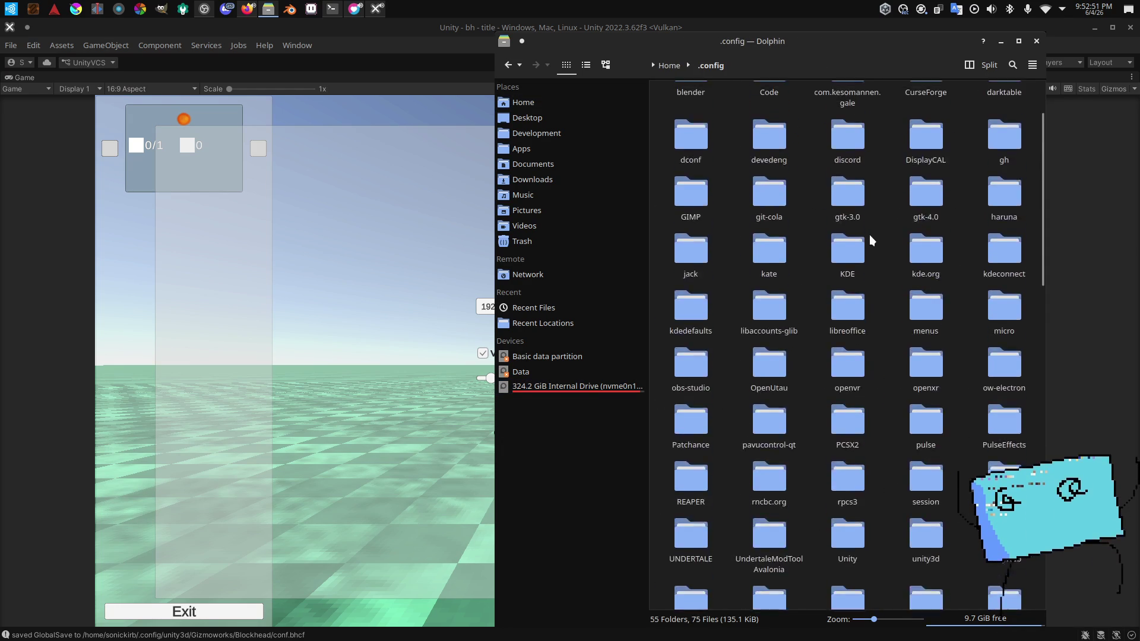
{"action": "scroll", "coordinate": [871, 225], "scroll_direction": "down", "scroll_amount": 1}
{"action": "scroll", "coordinate": [753, 478], "scroll_direction": "up", "scroll_amount": 1}
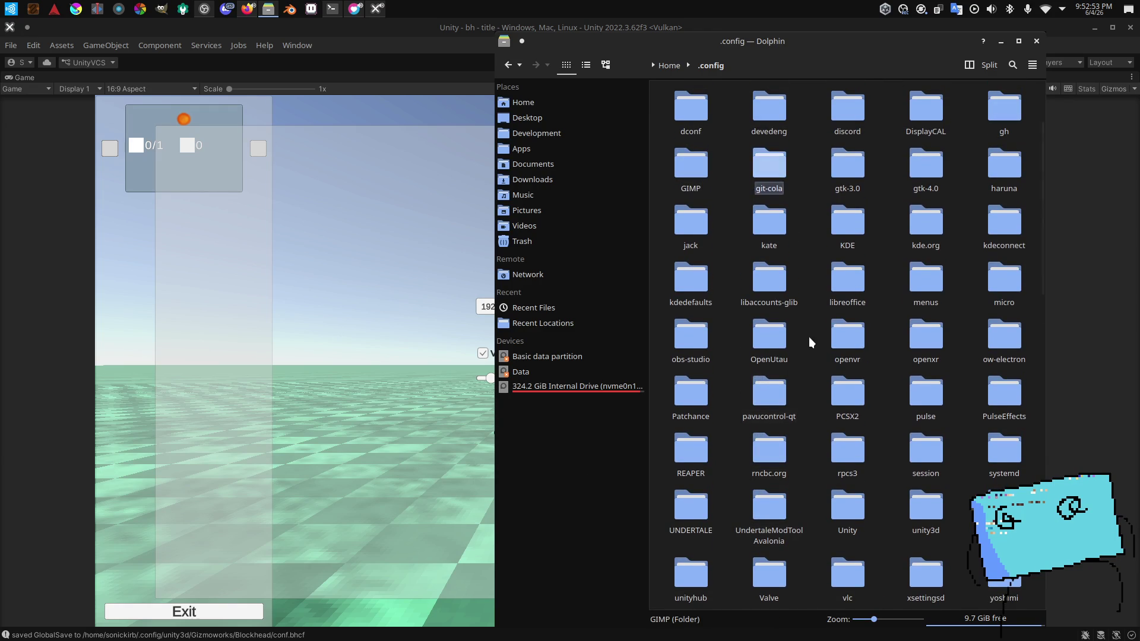
{"action": "double_click", "coordinate": [839, 523]}
Step: Look through .config, the home folder and .local, then close the file manager
{"action": "left_click", "coordinate": [709, 65]}
{"action": "type", "text": "gtkrc"}
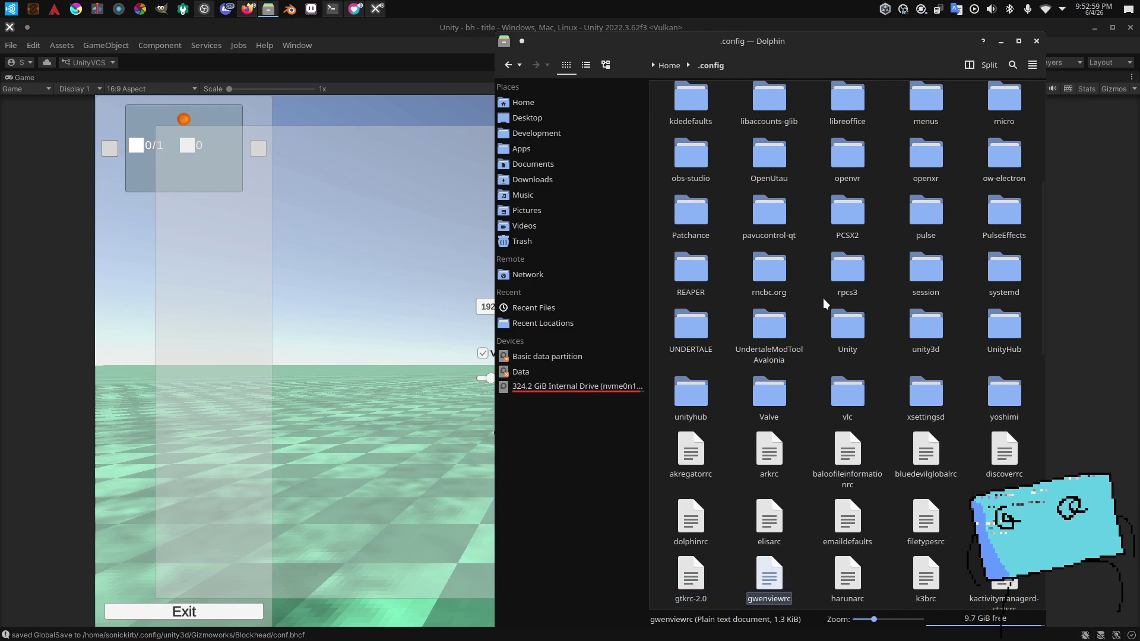
{"action": "scroll", "coordinate": [773, 134], "scroll_direction": "up", "scroll_amount": 5}
{"action": "left_click", "coordinate": [674, 65]}
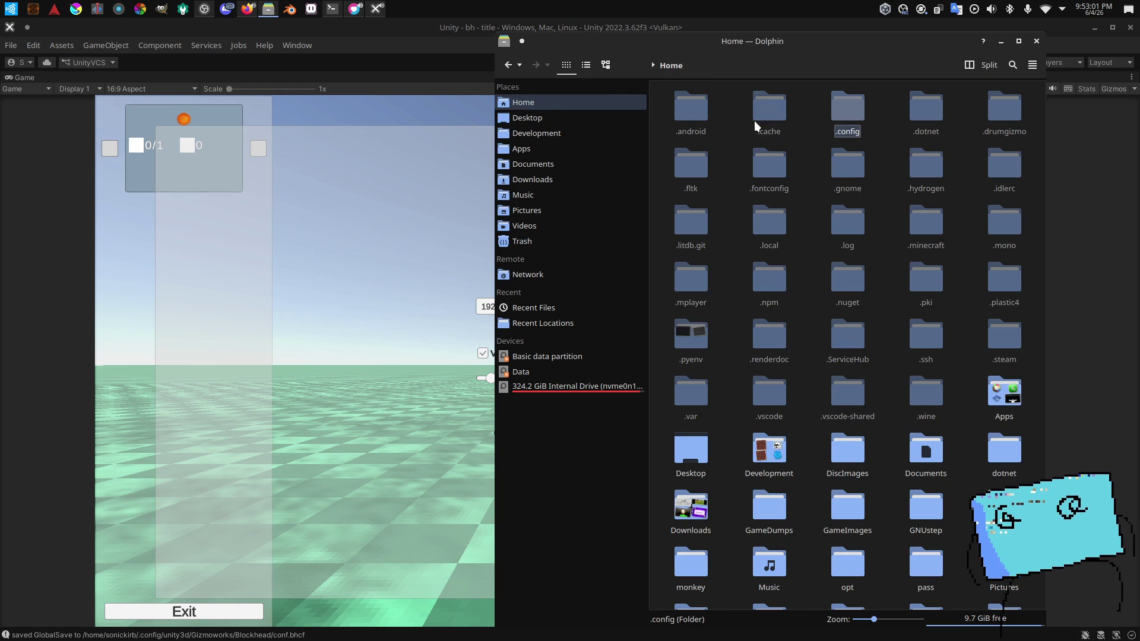
{"action": "double_click", "coordinate": [766, 245]}
{"action": "left_click", "coordinate": [670, 65]}
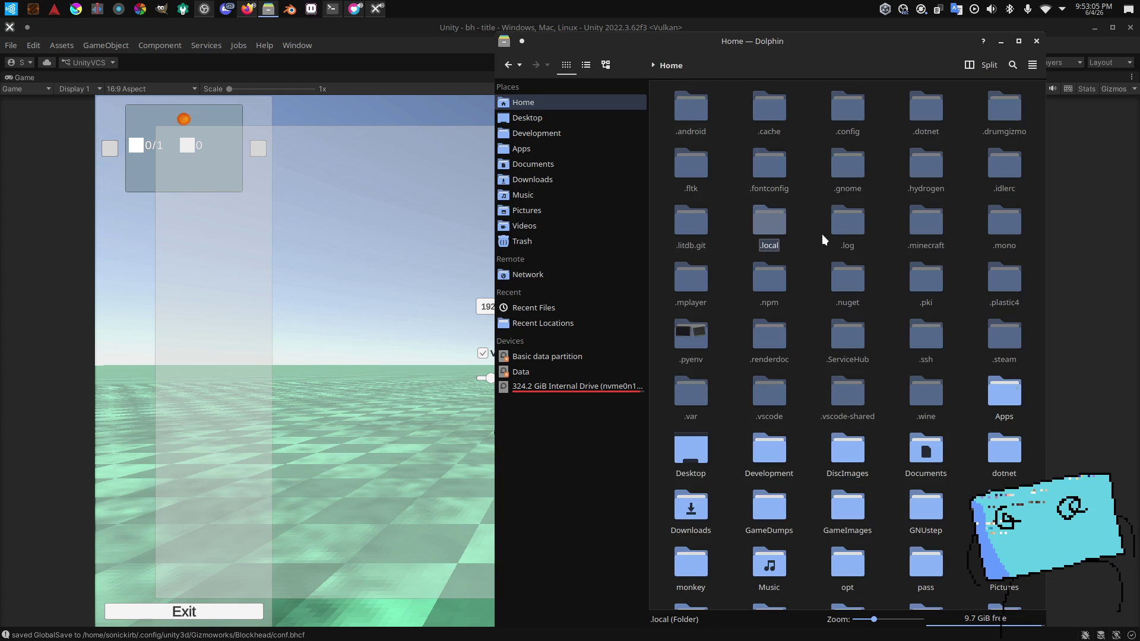
{"action": "left_click", "coordinate": [1036, 42]}
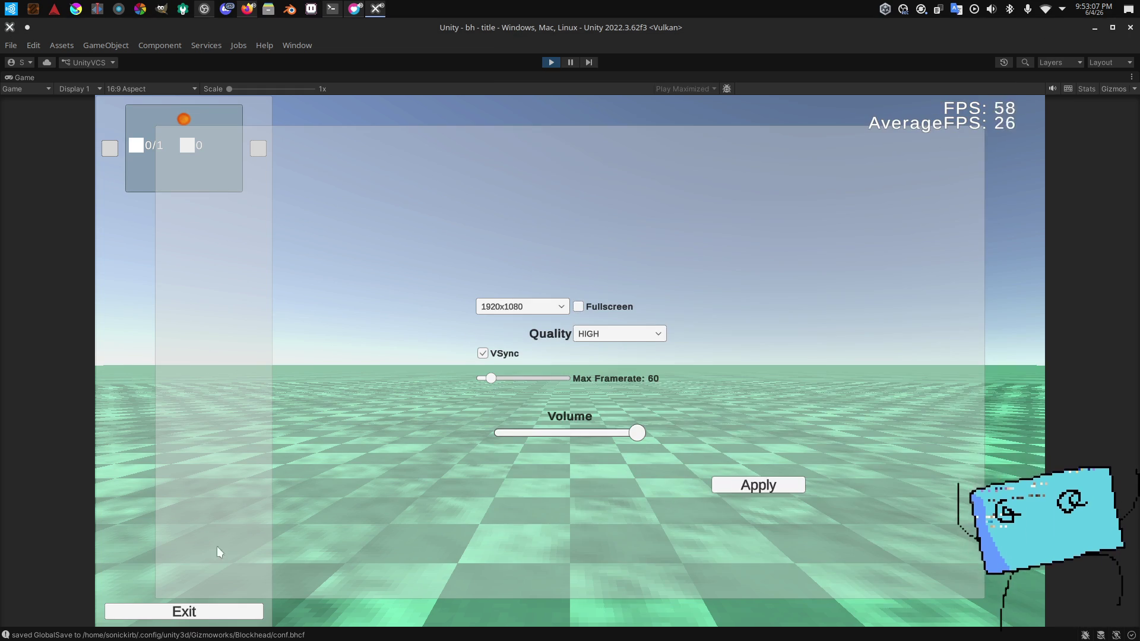
Step: Reopen Dolphin, go to ~/.config/unity3d/Gizmoworks, enter Blockhead and open conf.bhcf
{"action": "left_click", "coordinate": [270, 8]}
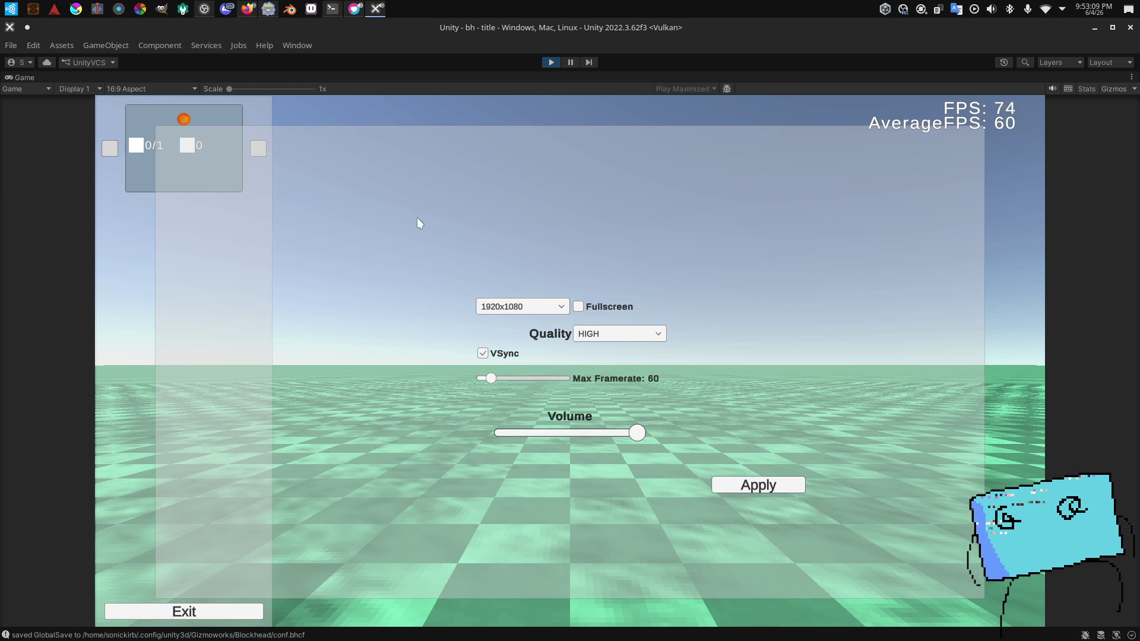
{"action": "left_click", "coordinate": [752, 70]}
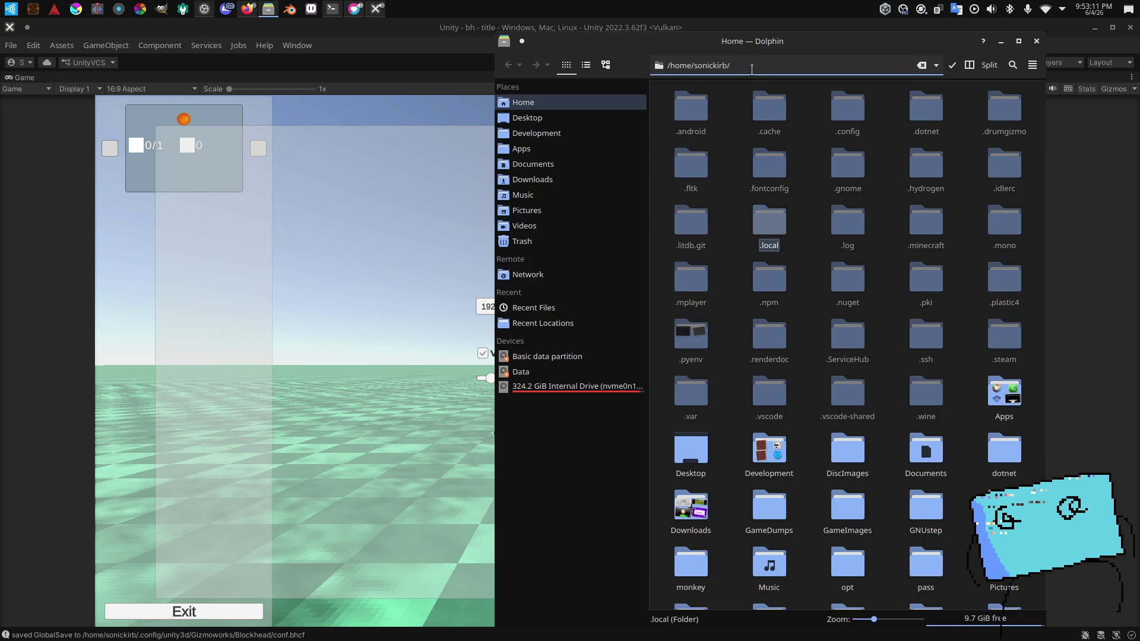
{"action": "type", "text": ".config/unity3d/Gizmoworks"}
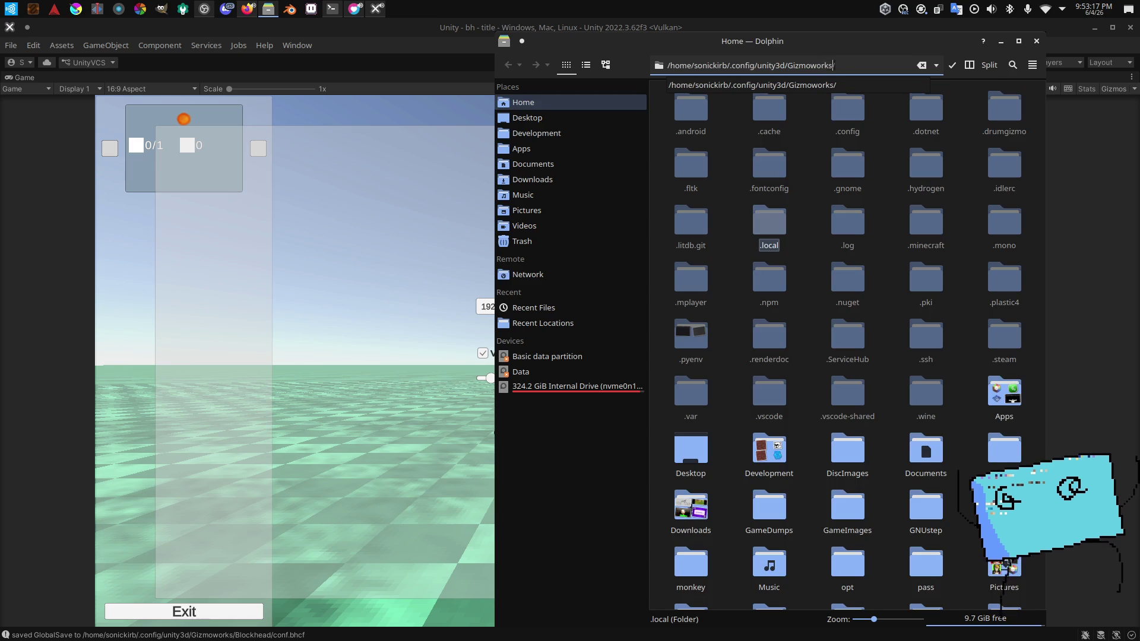
{"action": "key", "text": "Return"}
{"action": "double_click", "coordinate": [694, 109]}
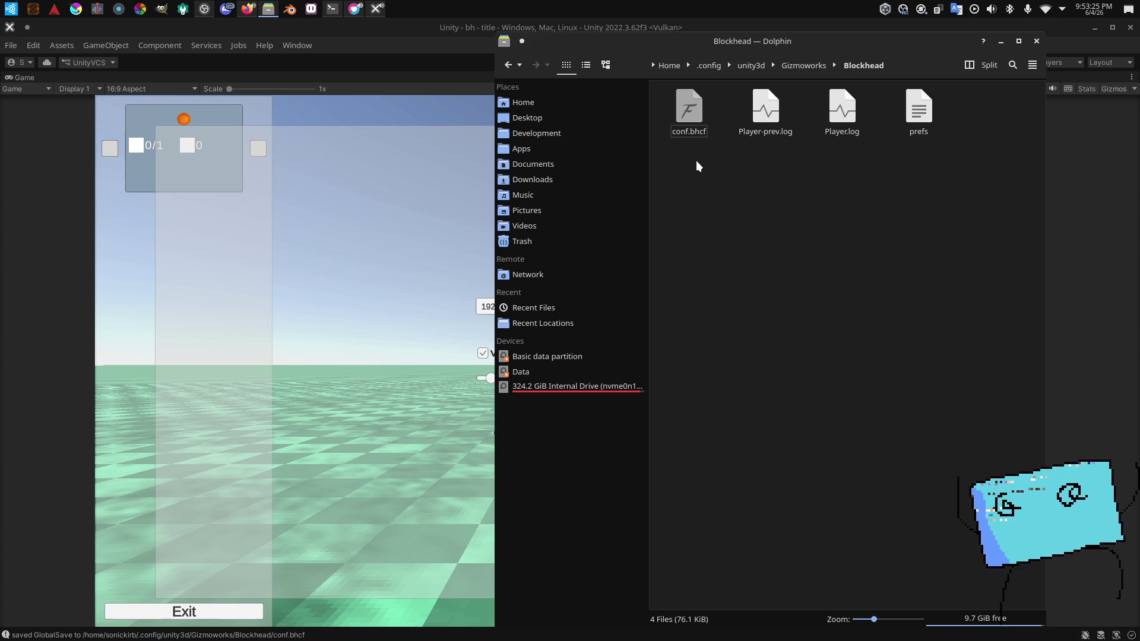
{"action": "double_click", "coordinate": [694, 129]}
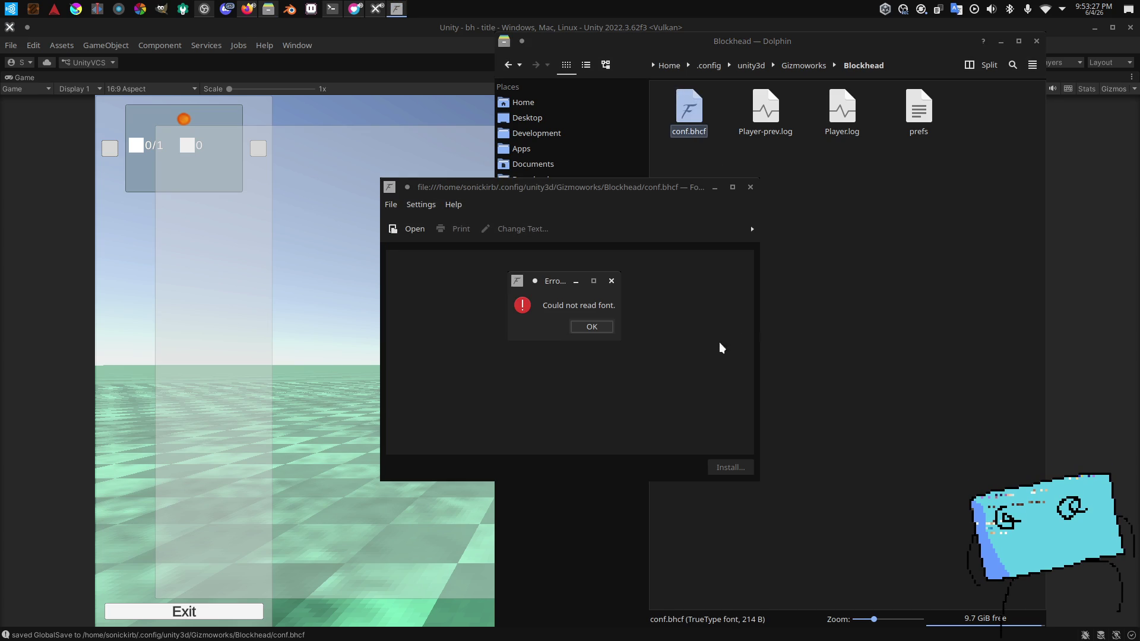
Step: Dismiss the could-not-read-font error and close the font viewer
{"action": "left_click", "coordinate": [588, 328]}
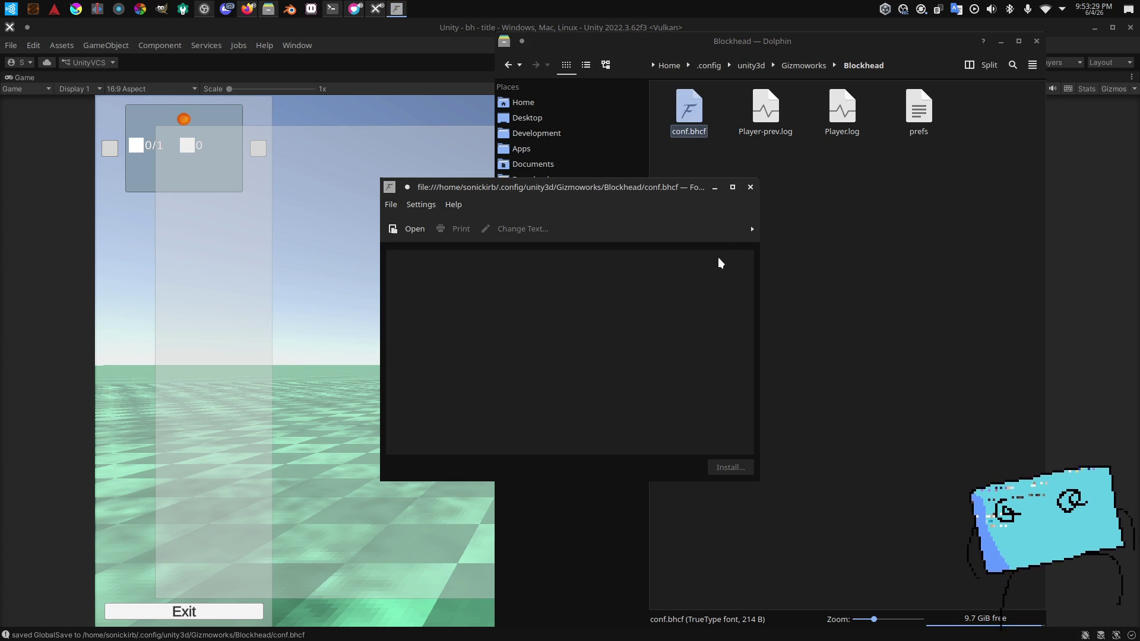
{"action": "left_click", "coordinate": [750, 188]}
{"action": "key", "text": "alt+Tab"}
{"action": "key", "text": "alt+Tab"}
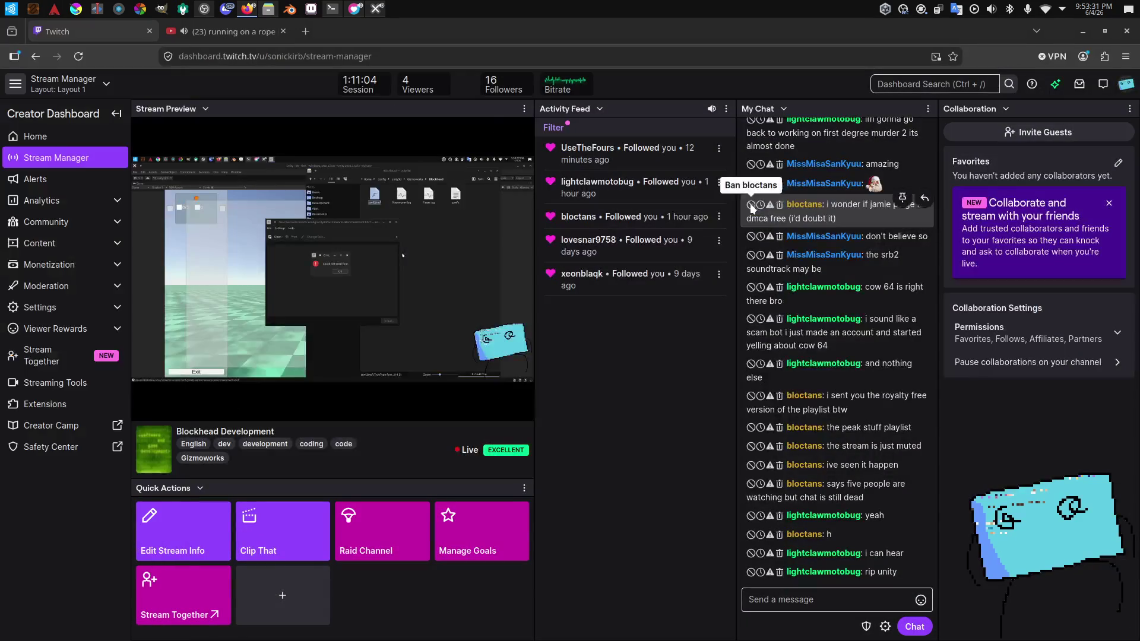
{"action": "key", "text": "alt+Tab"}
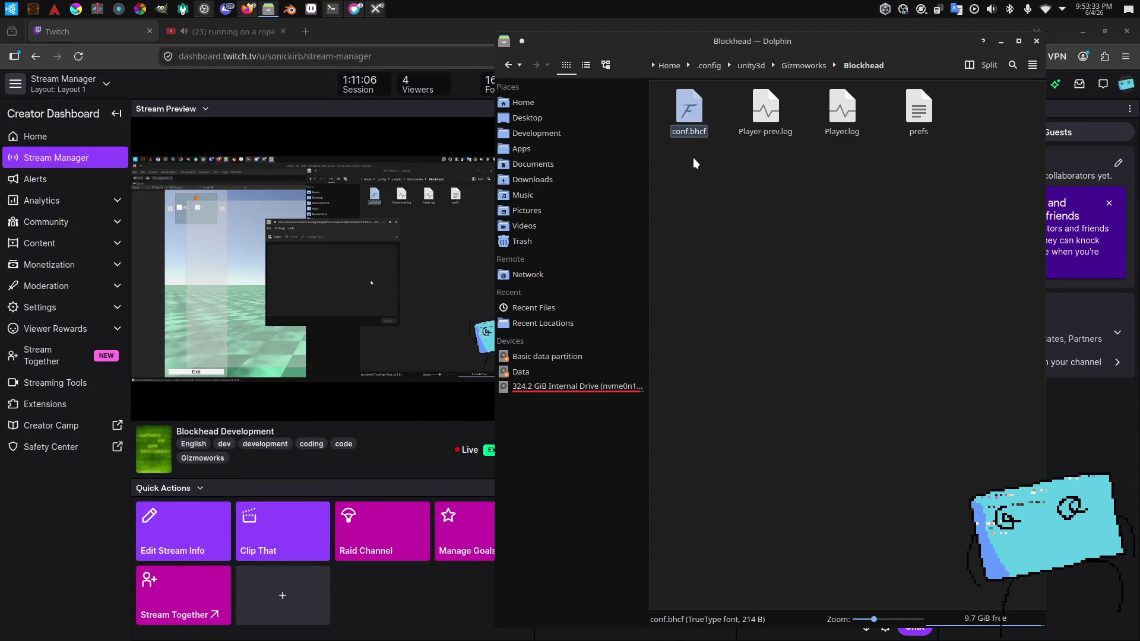
Step: Open conf.bhcf with Okteta from its context menu
{"action": "right_click", "coordinate": [693, 127]}
{"action": "mouse_move", "coordinate": [771, 149]}
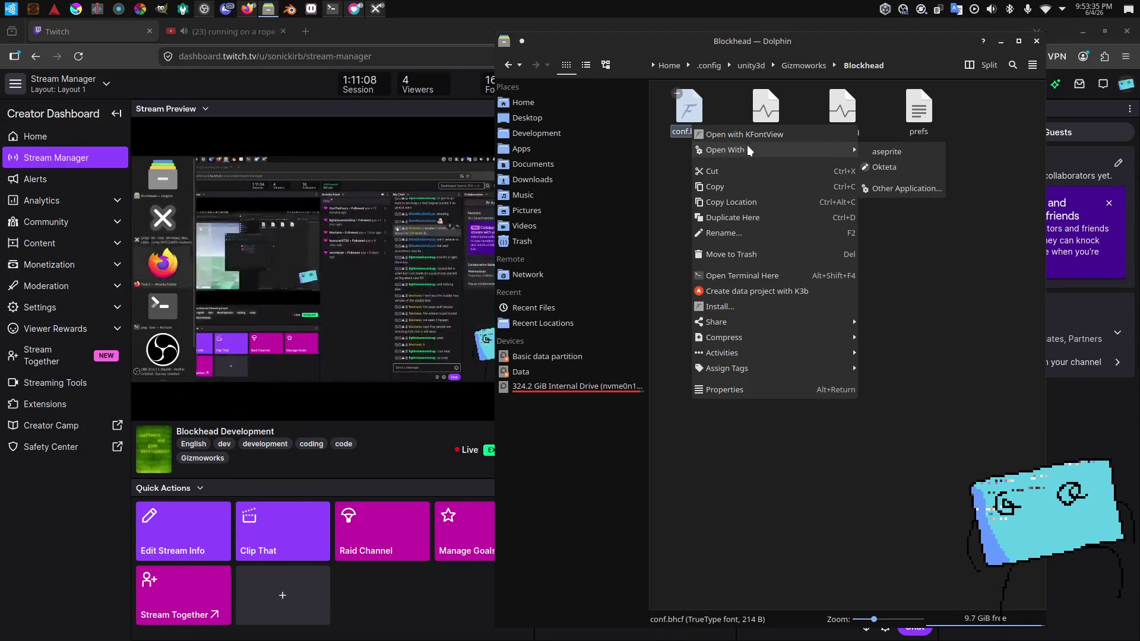
{"action": "left_click", "coordinate": [885, 167]}
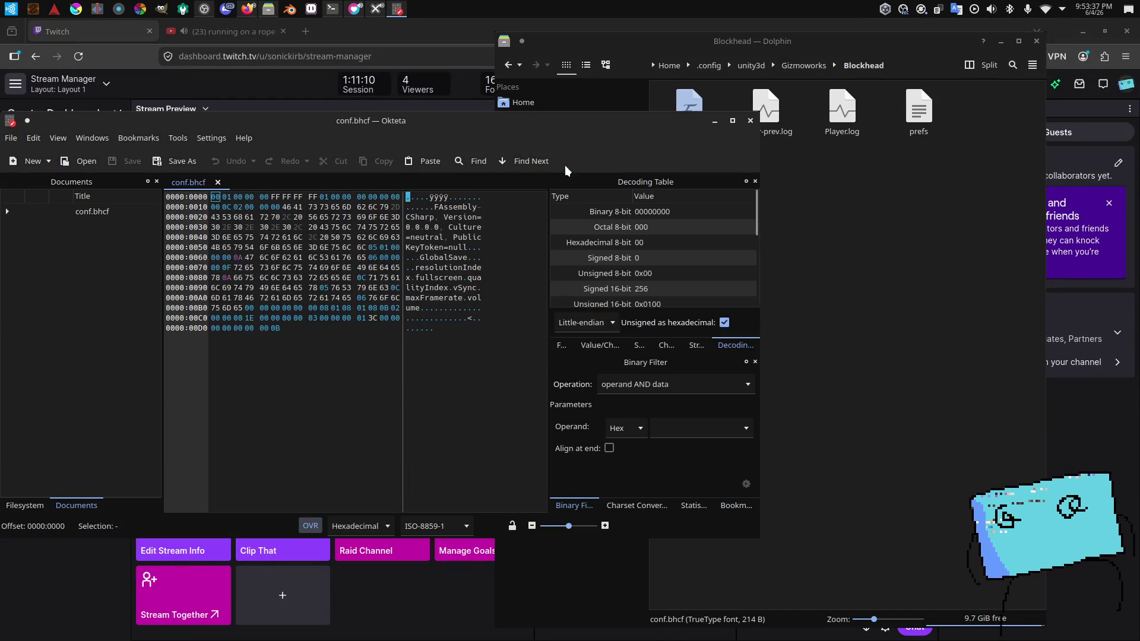
Step: Reposition Okteta and inspect the bytes around the quality and fullscreen fields
{"action": "left_click_drag", "start_coordinate": [570, 116], "coordinate": [749, 150]}
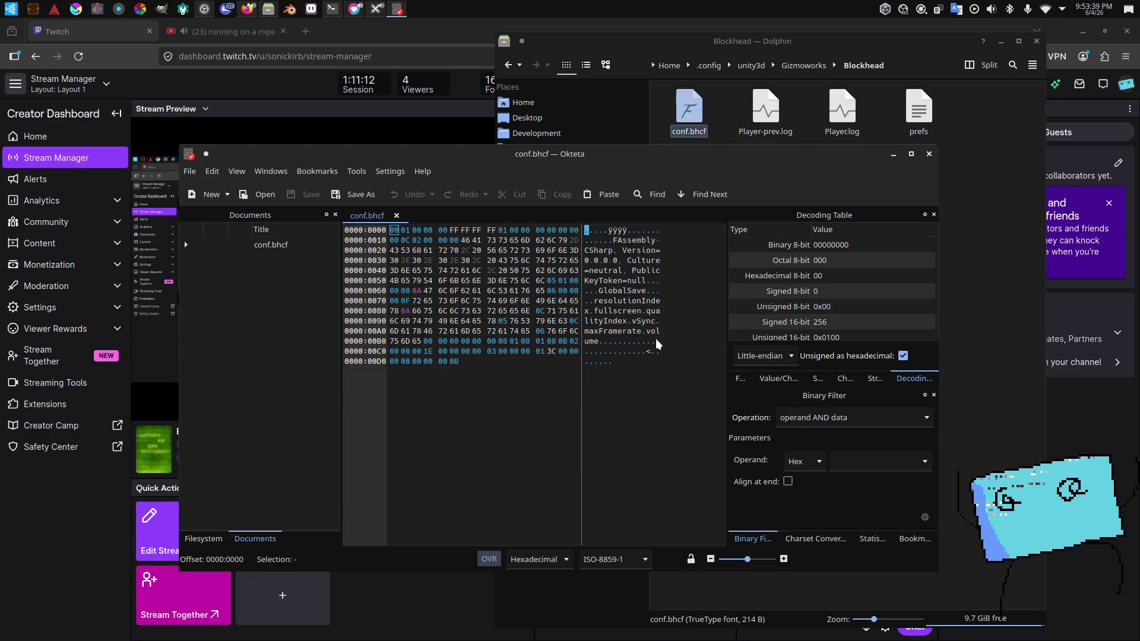
{"action": "left_click", "coordinate": [605, 342]}
{"action": "left_click", "coordinate": [605, 328]}
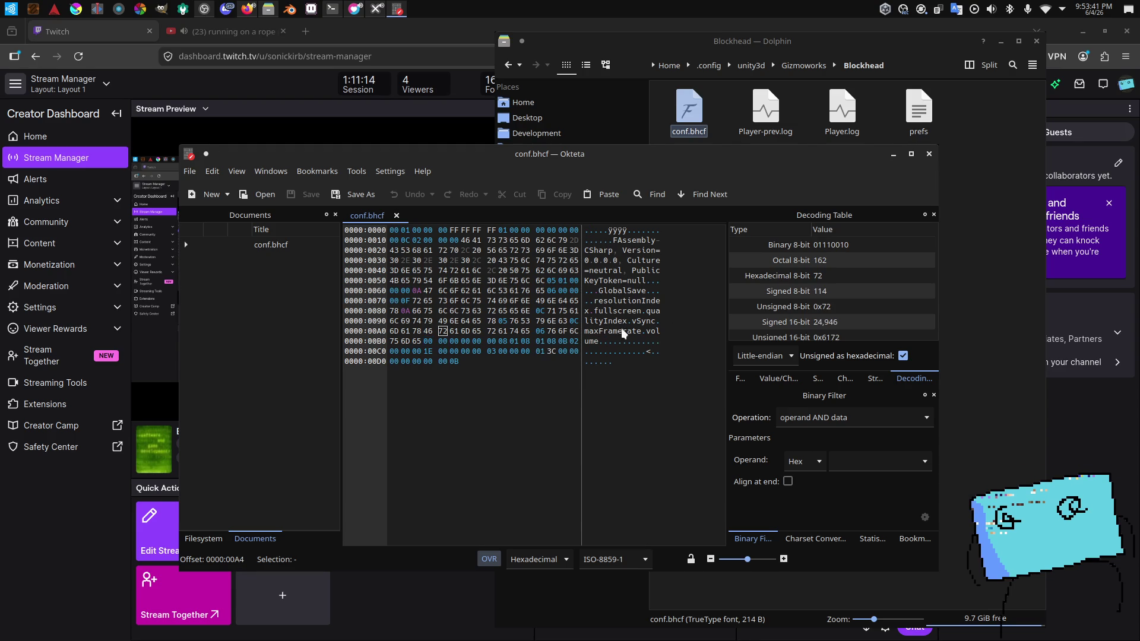
{"action": "left_click", "coordinate": [627, 323]}
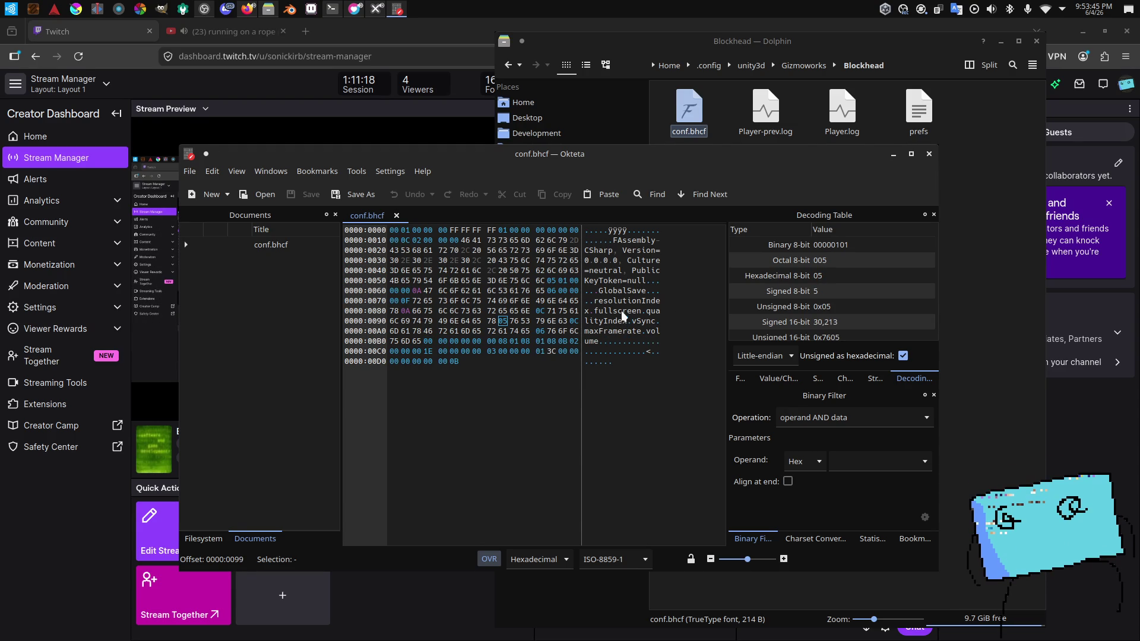
{"action": "left_click", "coordinate": [591, 311]}
{"action": "scroll", "coordinate": [786, 291], "scroll_direction": "down", "scroll_amount": 1}
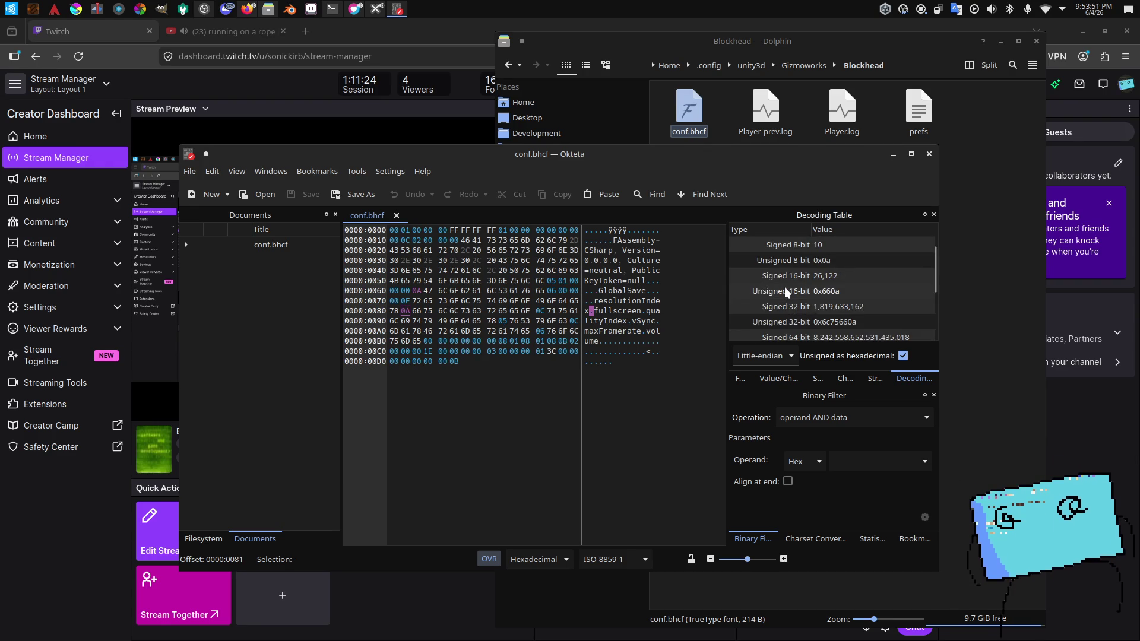
{"action": "scroll", "coordinate": [785, 290], "scroll_direction": "up", "scroll_amount": 1}
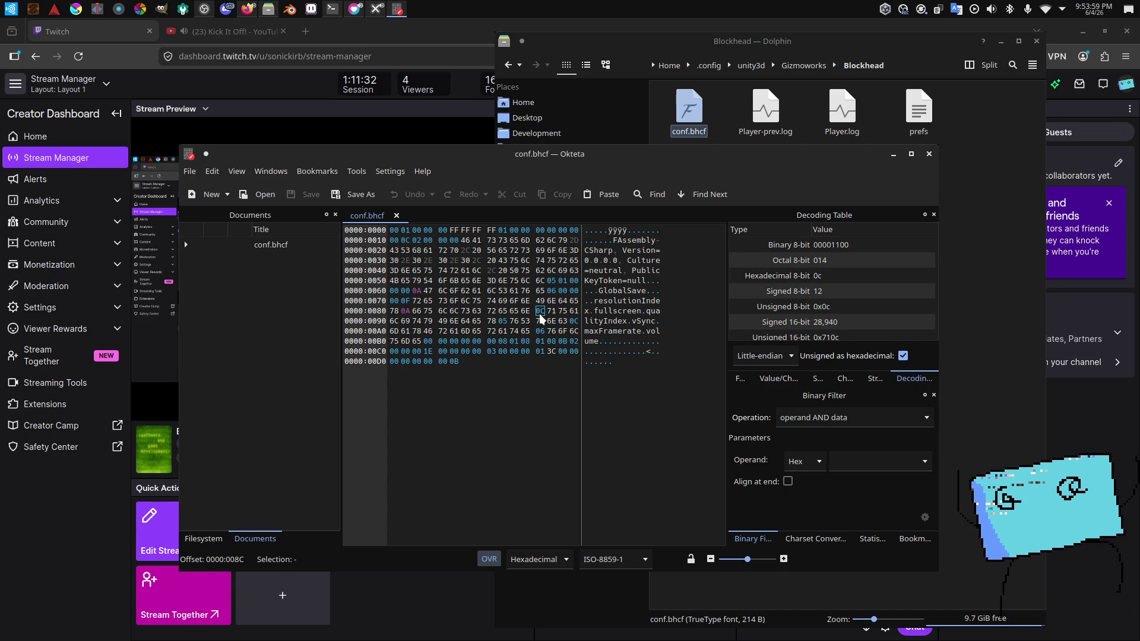
{"action": "scroll", "coordinate": [766, 290], "scroll_direction": "down", "scroll_amount": 3}
{"action": "scroll", "coordinate": [767, 293], "scroll_direction": "up", "scroll_amount": 3}
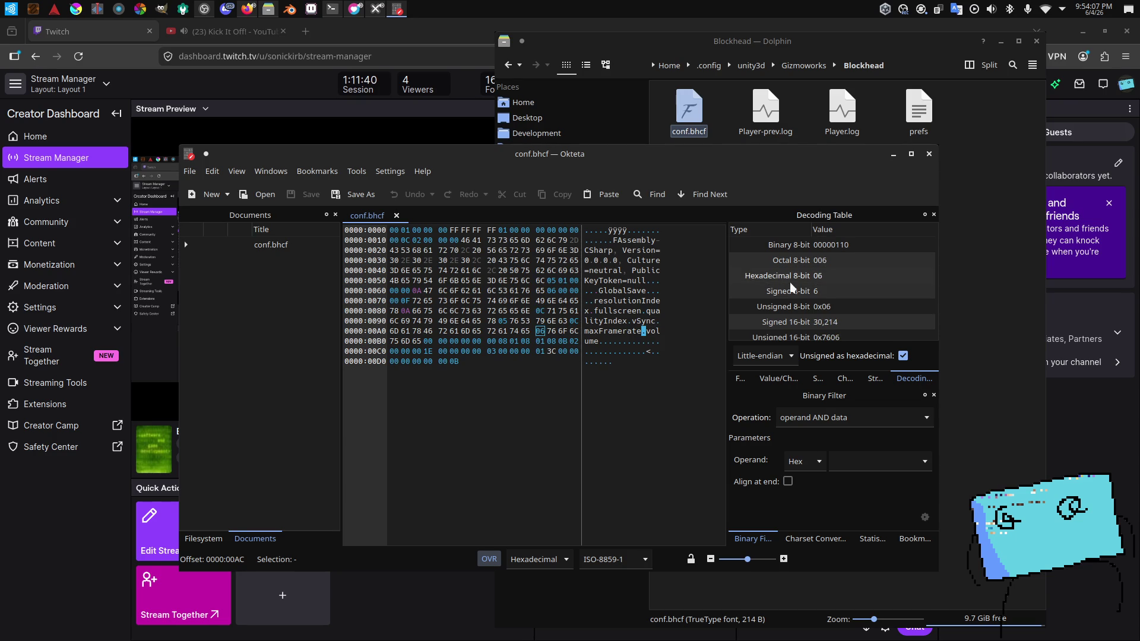
{"action": "scroll", "coordinate": [825, 283], "scroll_direction": "down", "scroll_amount": 3}
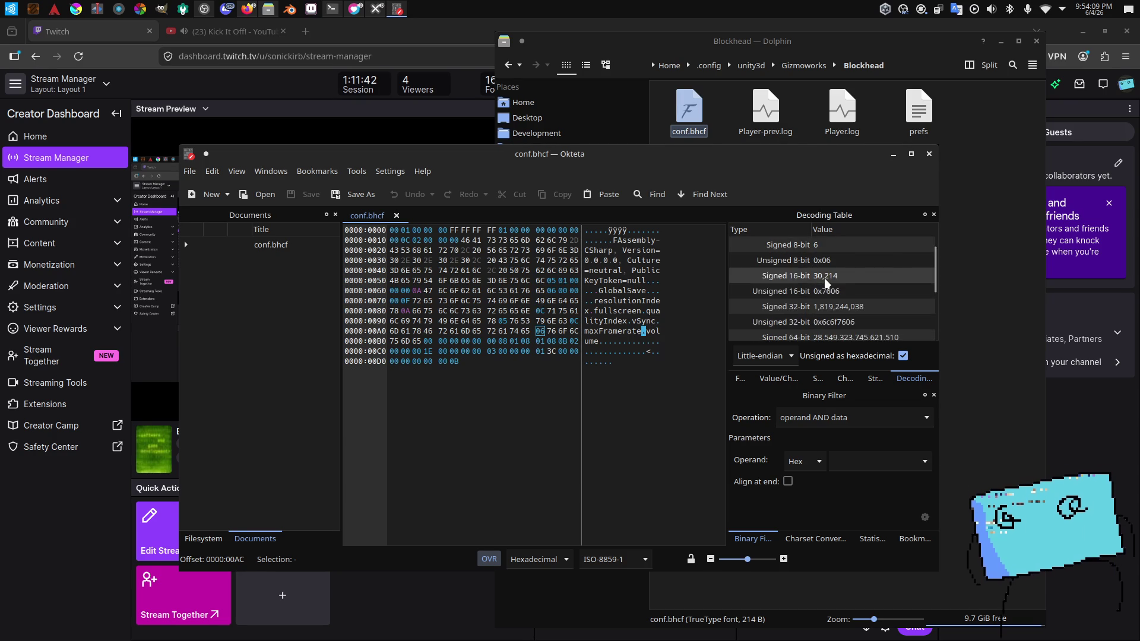
{"action": "scroll", "coordinate": [837, 302], "scroll_direction": "up", "scroll_amount": 3}
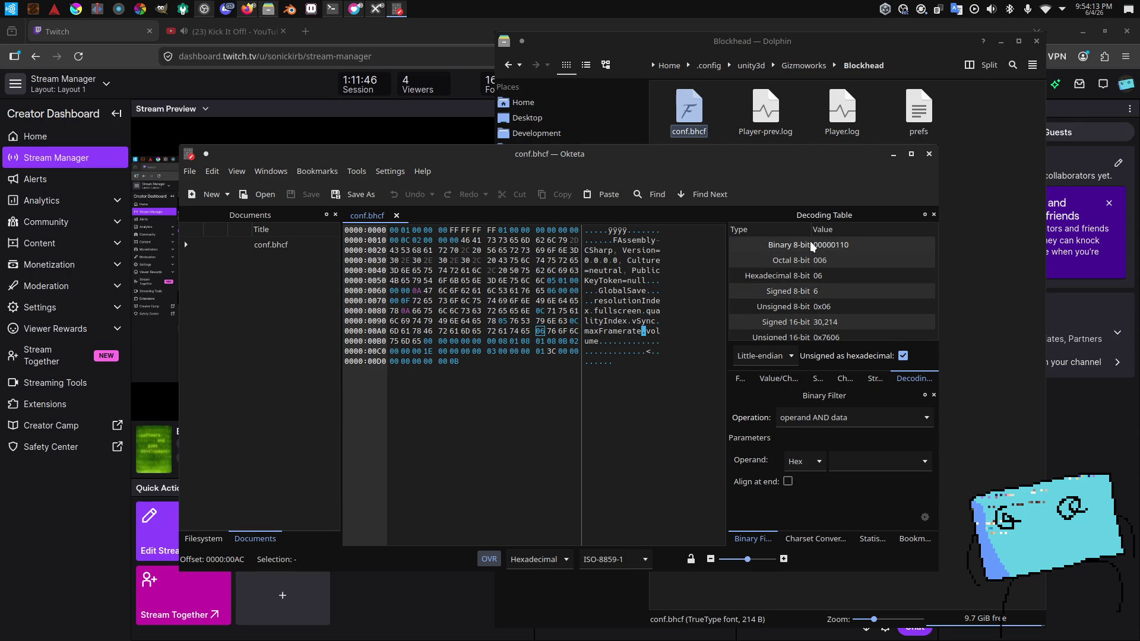
{"action": "scroll", "coordinate": [814, 262], "scroll_direction": "down", "scroll_amount": 3}
Step: Decode the bytes as Big-endian and compare the value/character and structures panels
{"action": "left_click", "coordinate": [762, 355]}
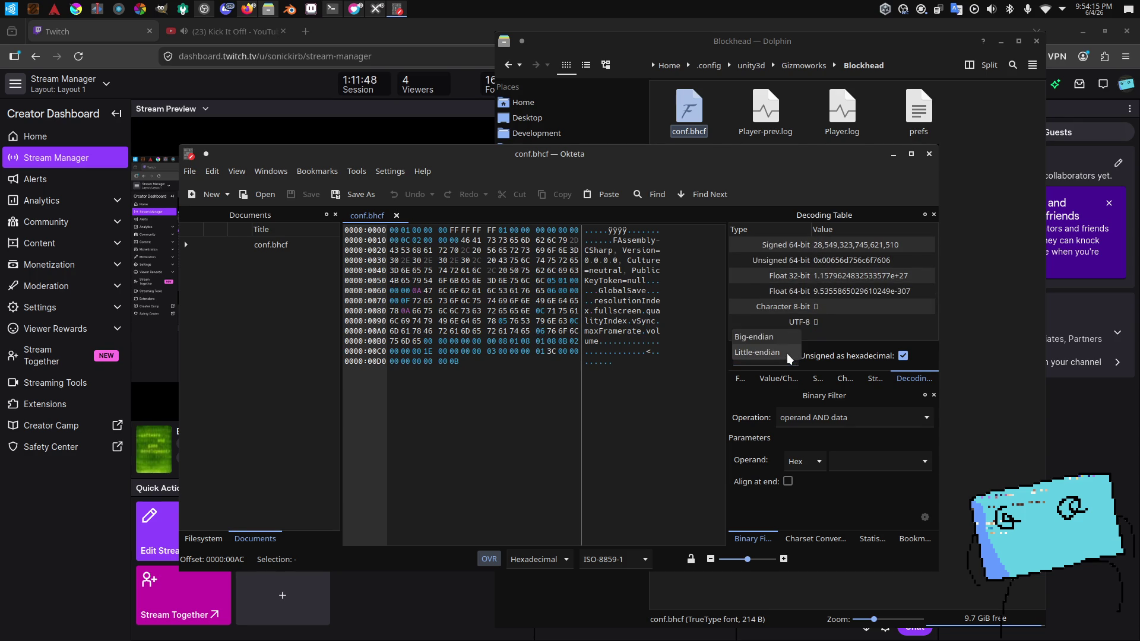
{"action": "left_click", "coordinate": [760, 340]}
{"action": "scroll", "coordinate": [846, 295], "scroll_direction": "up", "scroll_amount": 5}
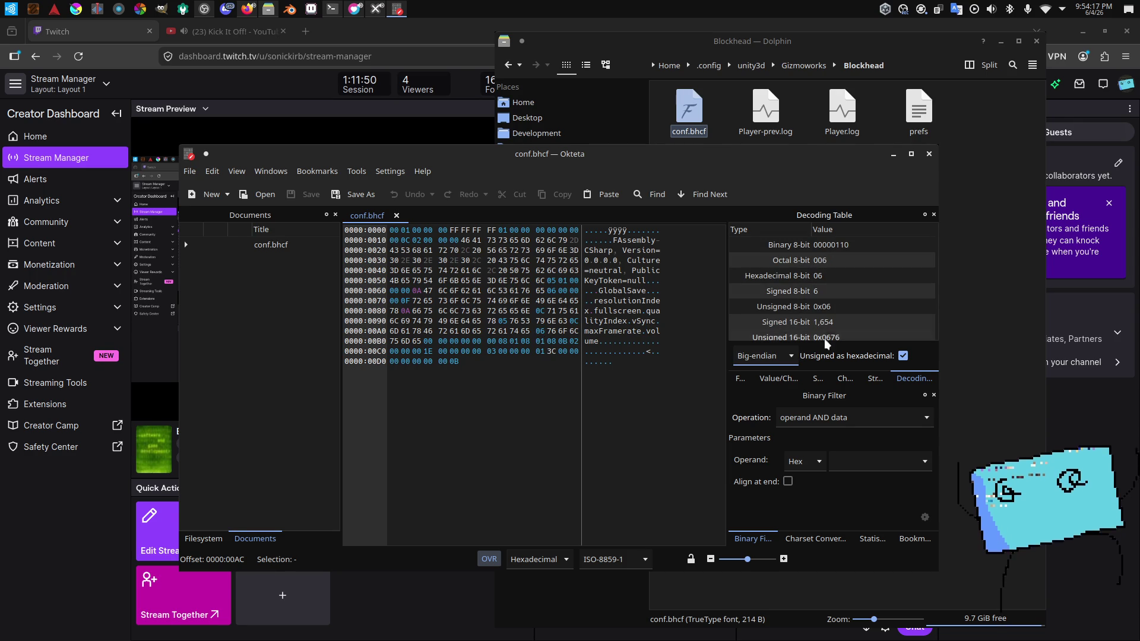
{"action": "left_click", "coordinate": [779, 378]}
{"action": "left_click", "coordinate": [910, 380]}
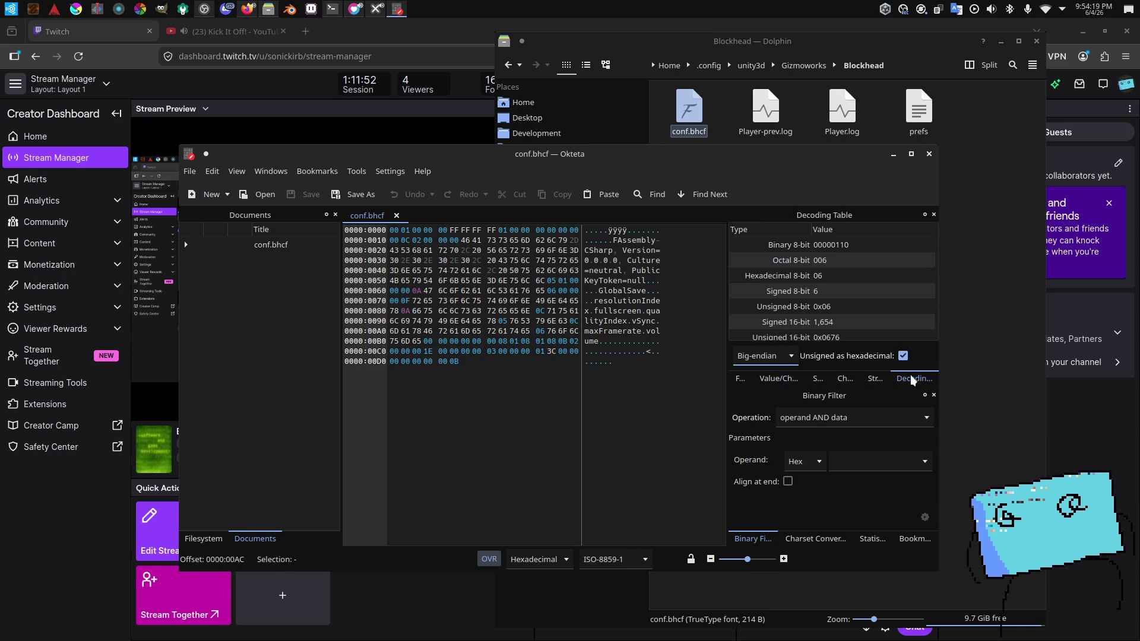
{"action": "left_click", "coordinate": [885, 381]}
{"action": "left_click", "coordinate": [907, 381]}
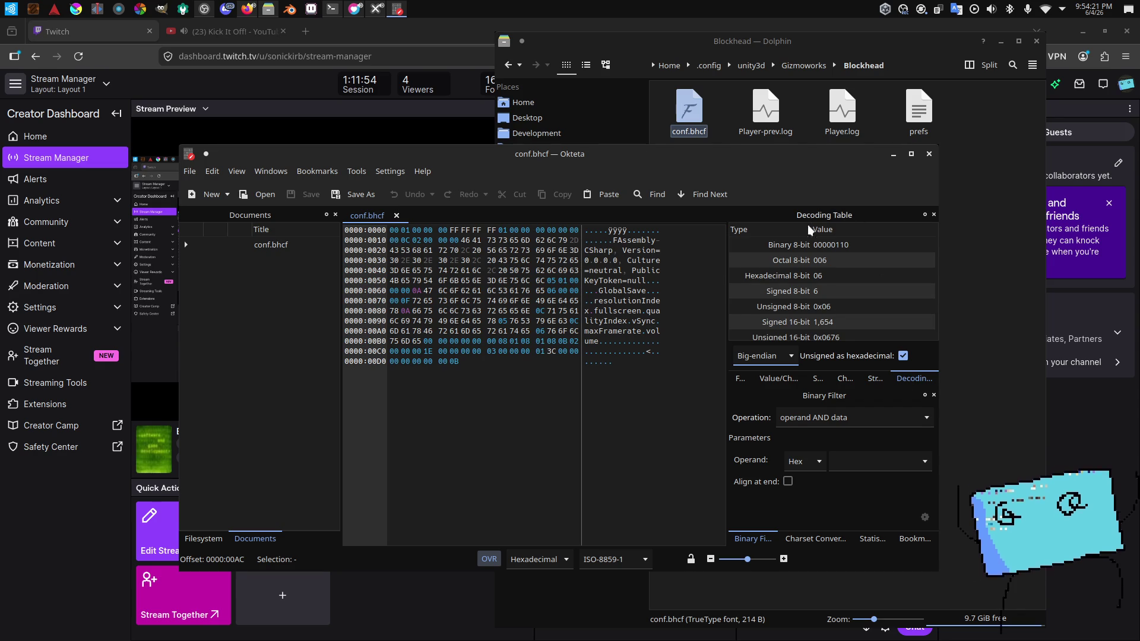
Step: Glance at the checksum, strings and file info panels, then close Okteta and Dolphin
{"action": "left_click", "coordinate": [847, 380]}
{"action": "left_click", "coordinate": [822, 380]}
{"action": "left_click", "coordinate": [800, 380]}
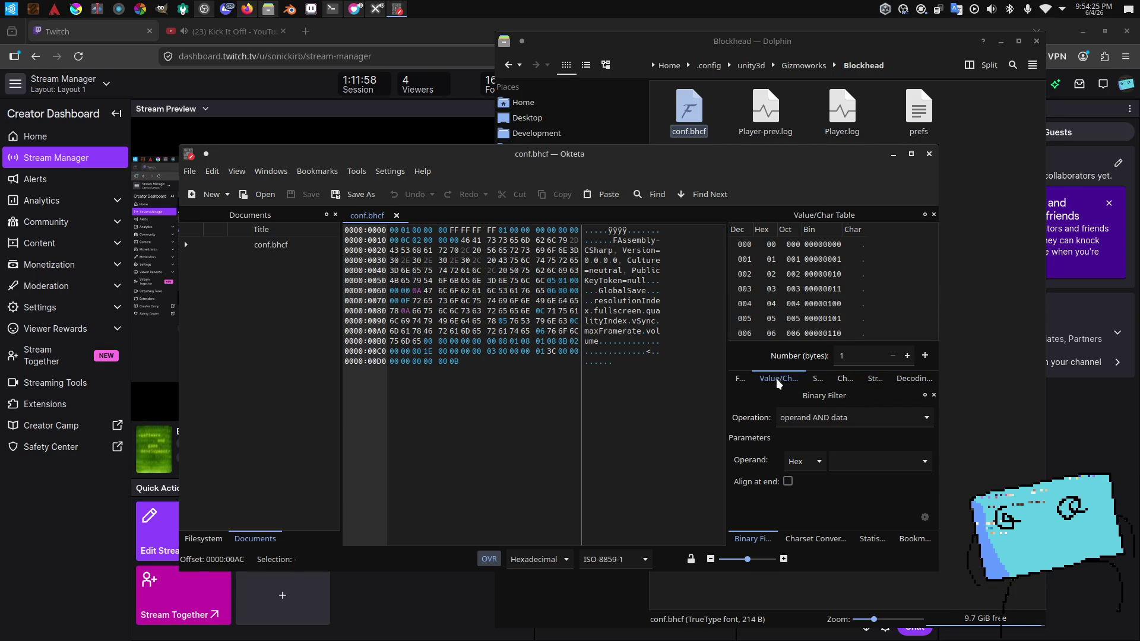
{"action": "left_click", "coordinate": [743, 380]}
{"action": "left_click", "coordinate": [915, 380]}
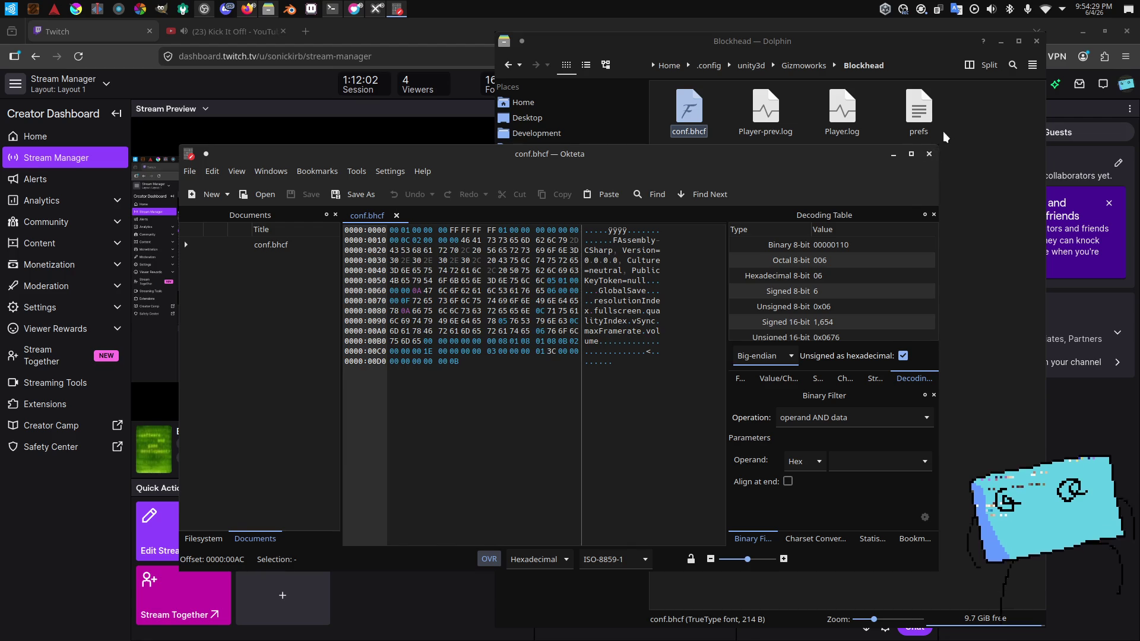
{"action": "left_click", "coordinate": [930, 154]}
{"action": "key", "text": "ctrl+q"}
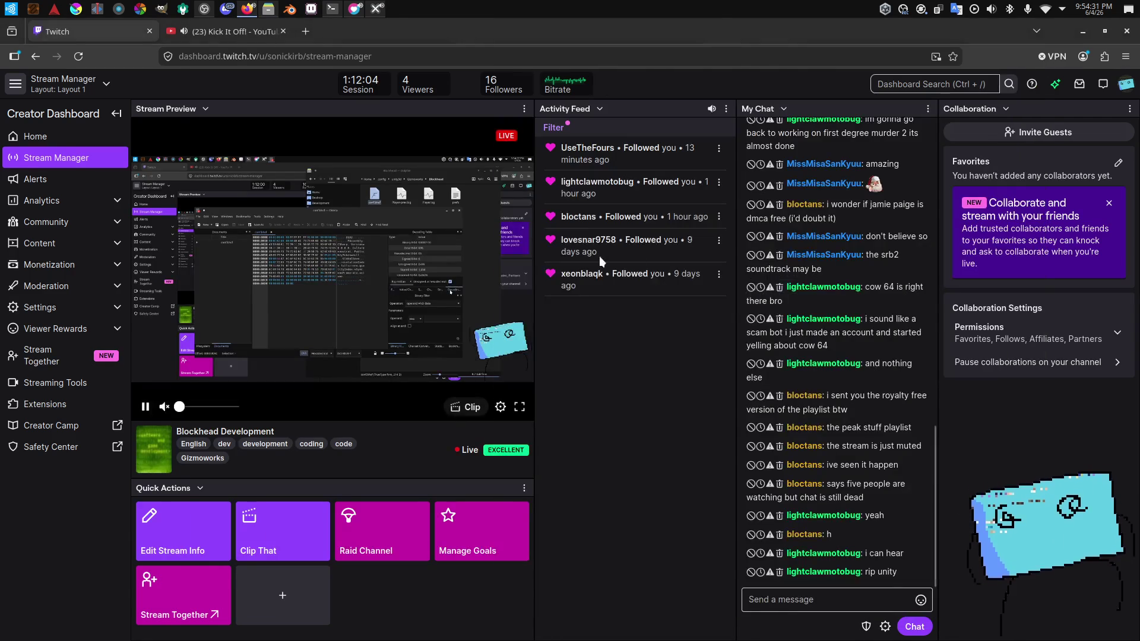
Step: Back in the game, walk into the testmap level and jump over the wall into the pool
{"action": "key", "text": "alt+Tab"}
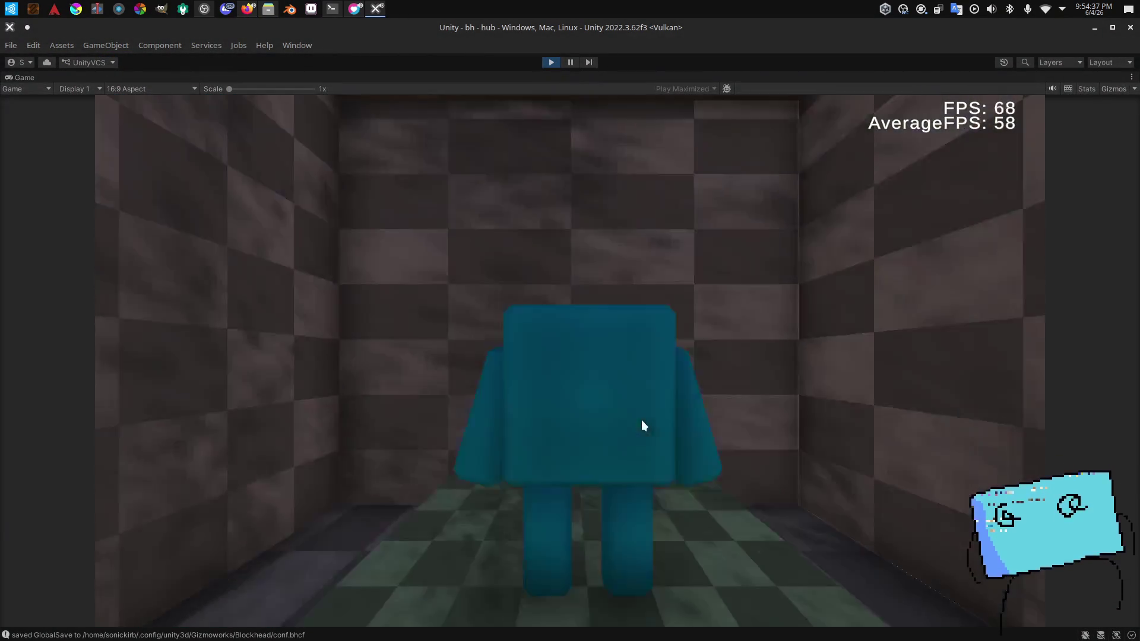
{"action": "key", "text": "w"}
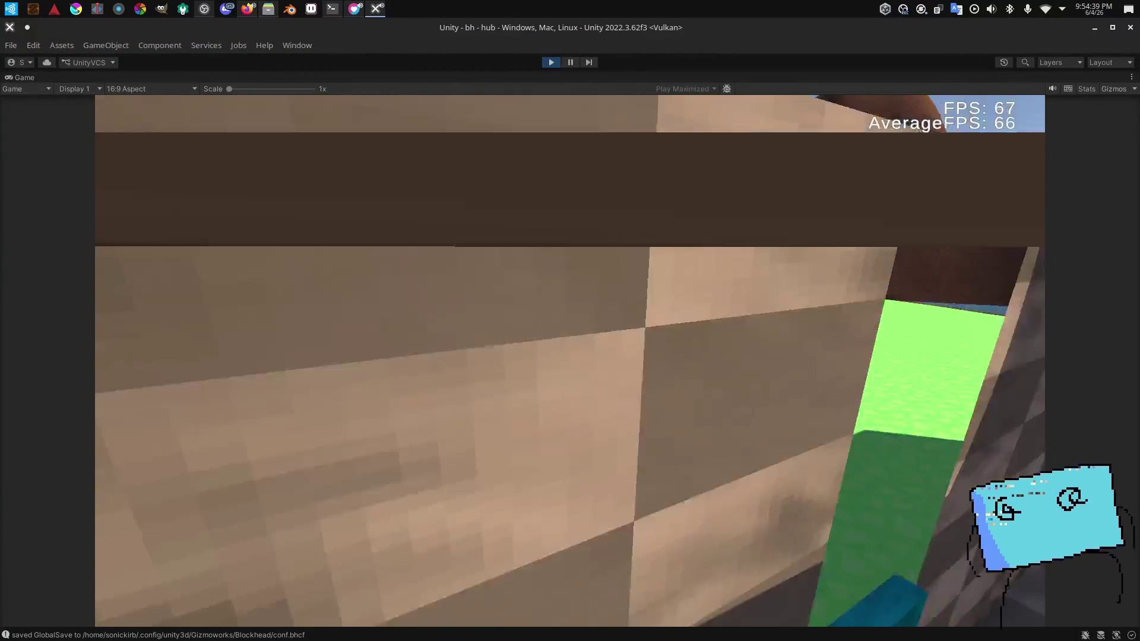
{"action": "key", "text": "w"}
{"action": "key", "text": "e"}
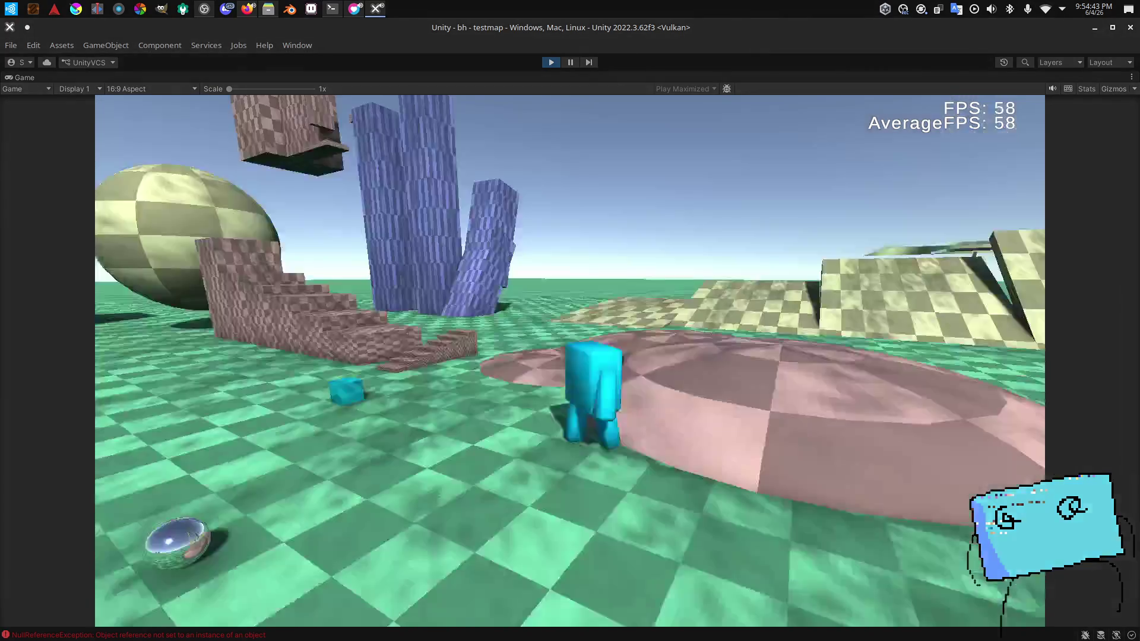
{"action": "key", "text": "w"}
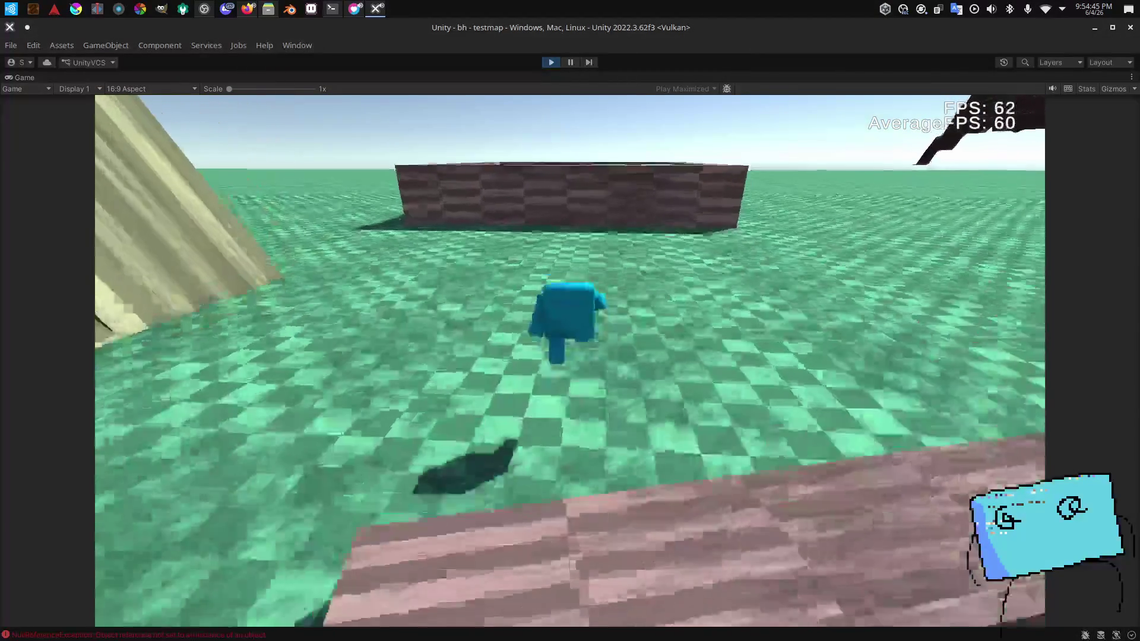
{"action": "key", "text": "space"}
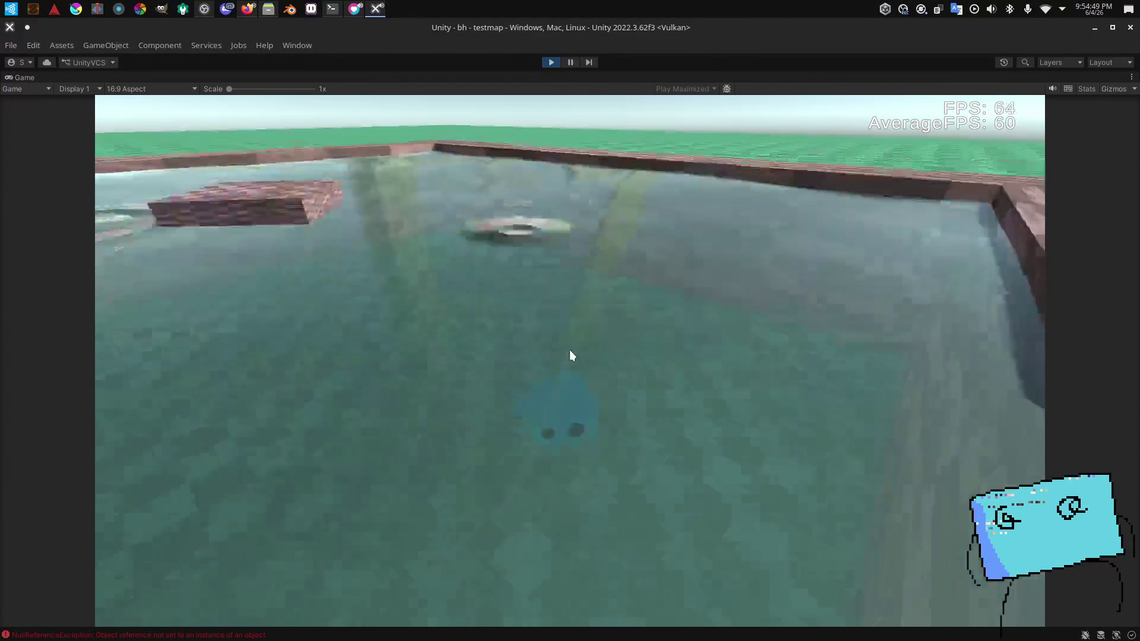
Step: Swim to the surface, climb out across the checkered ground, and drop back into the water
{"action": "key", "text": "space"}
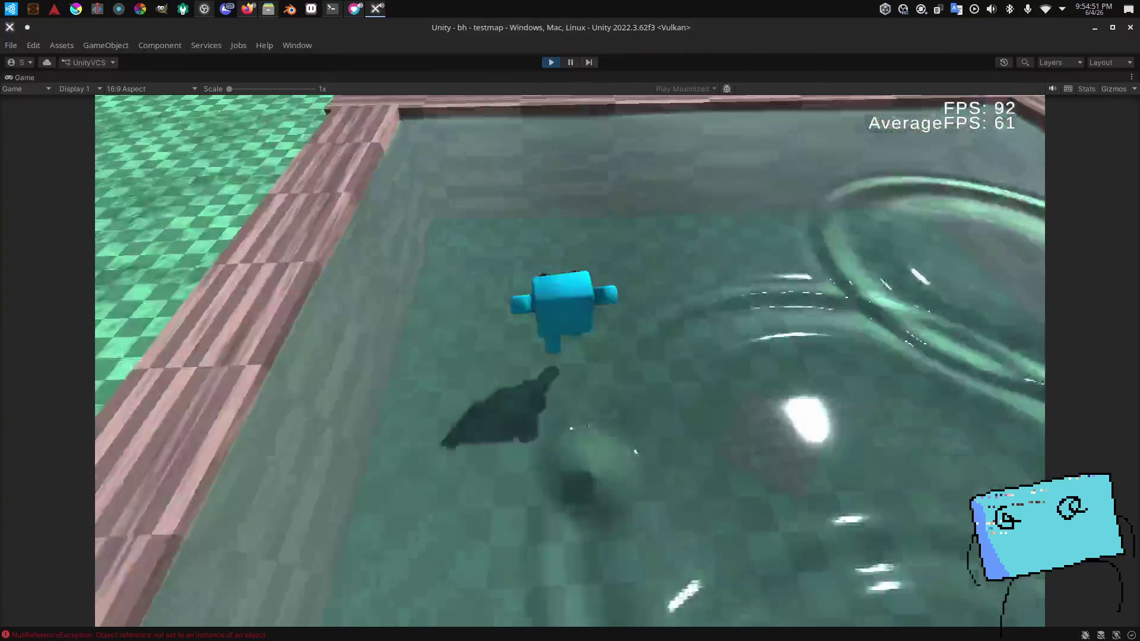
{"action": "key", "text": "space"}
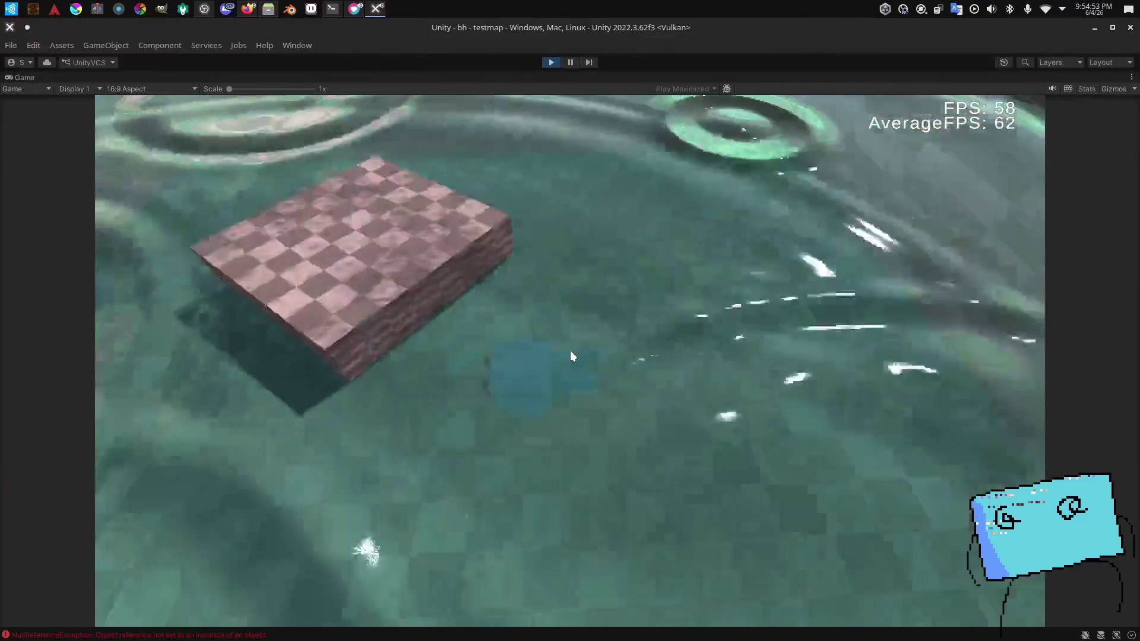
{"action": "key", "text": "space"}
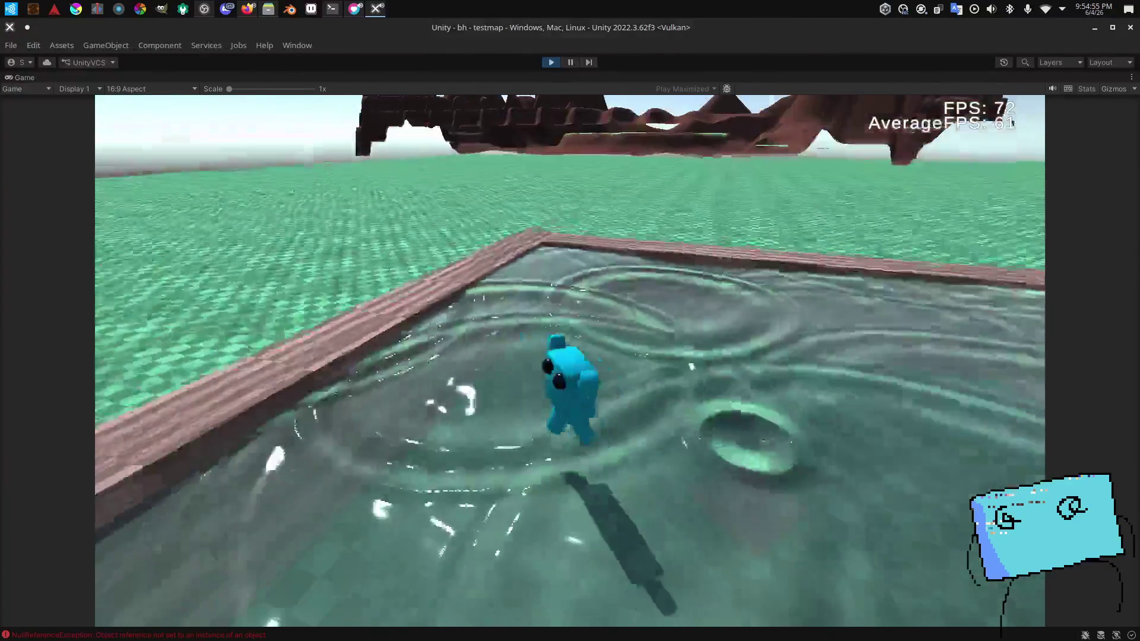
{"action": "key", "text": "w"}
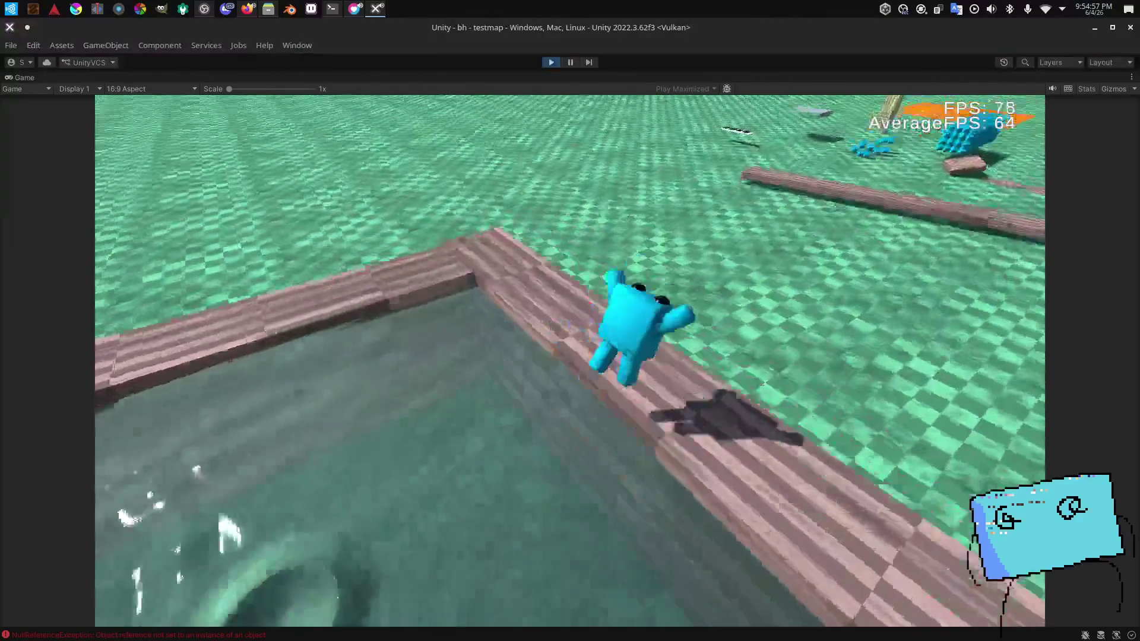
{"action": "key", "text": "w"}
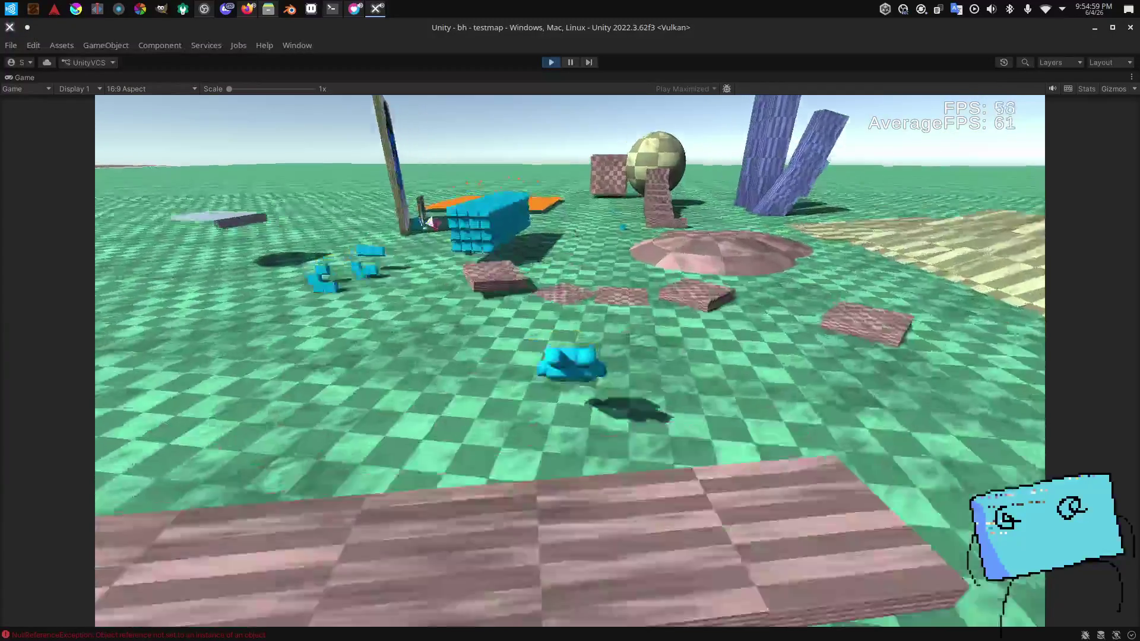
{"action": "key", "text": "w"}
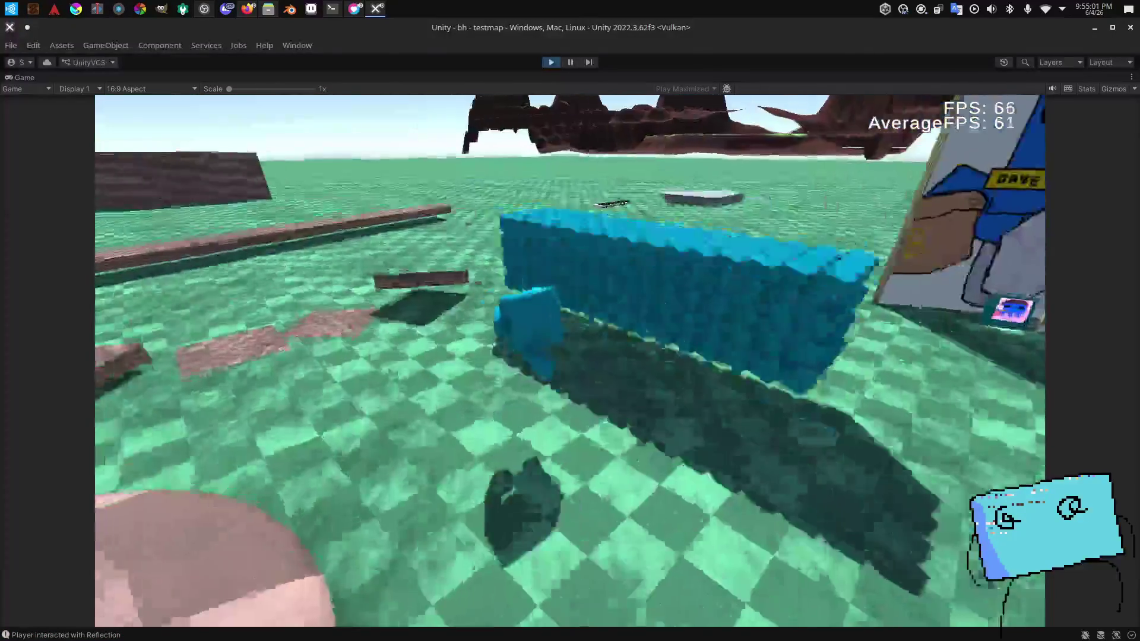
{"action": "key", "text": "w"}
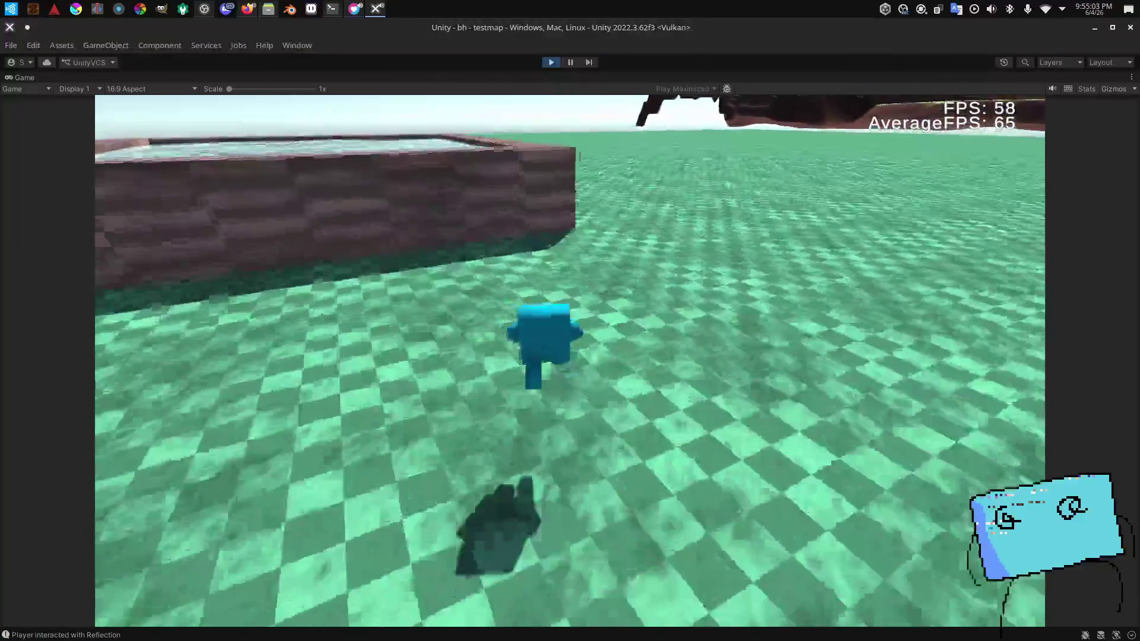
{"action": "key", "text": "w"}
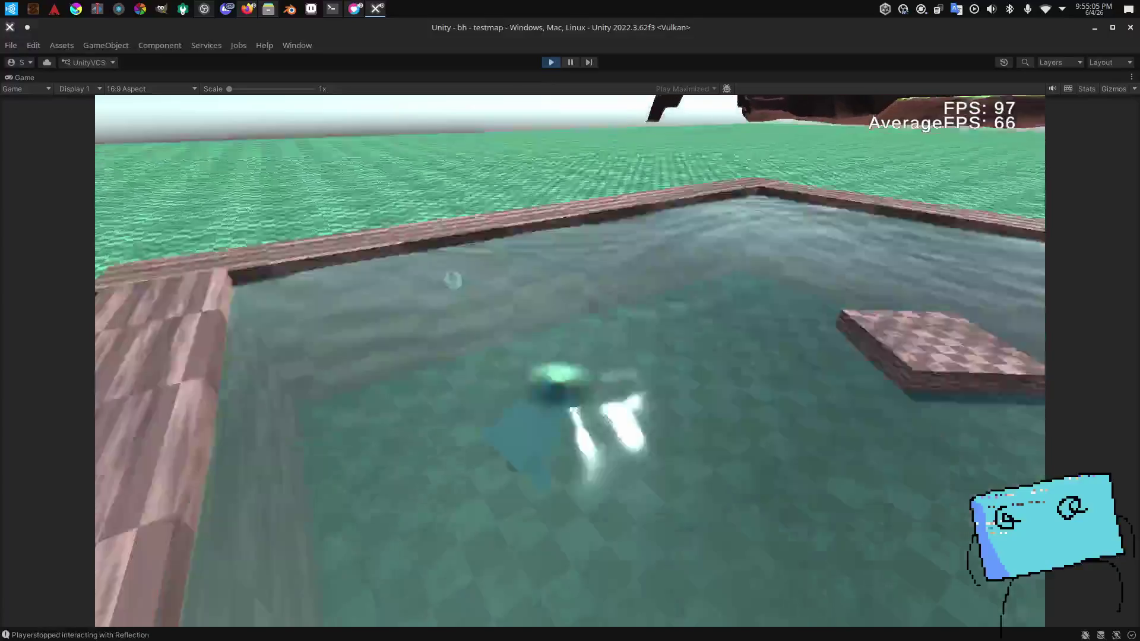
{"action": "key", "text": "w"}
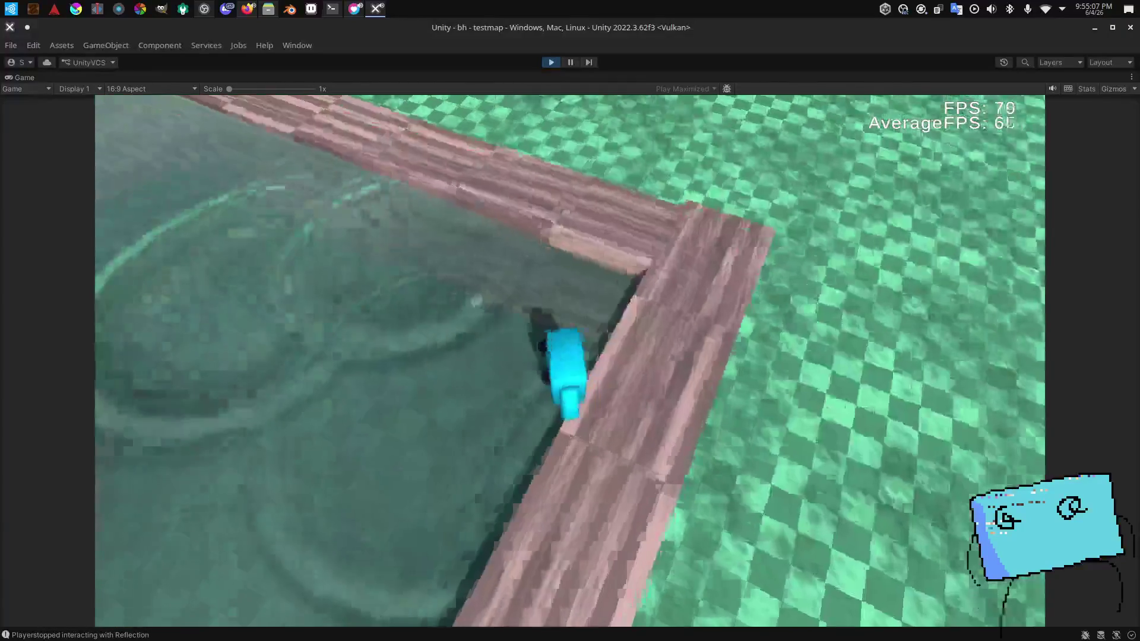
Step: Dive underwater to the far wall, step back onto the deck, then stop Play mode
{"action": "key", "text": "w"}
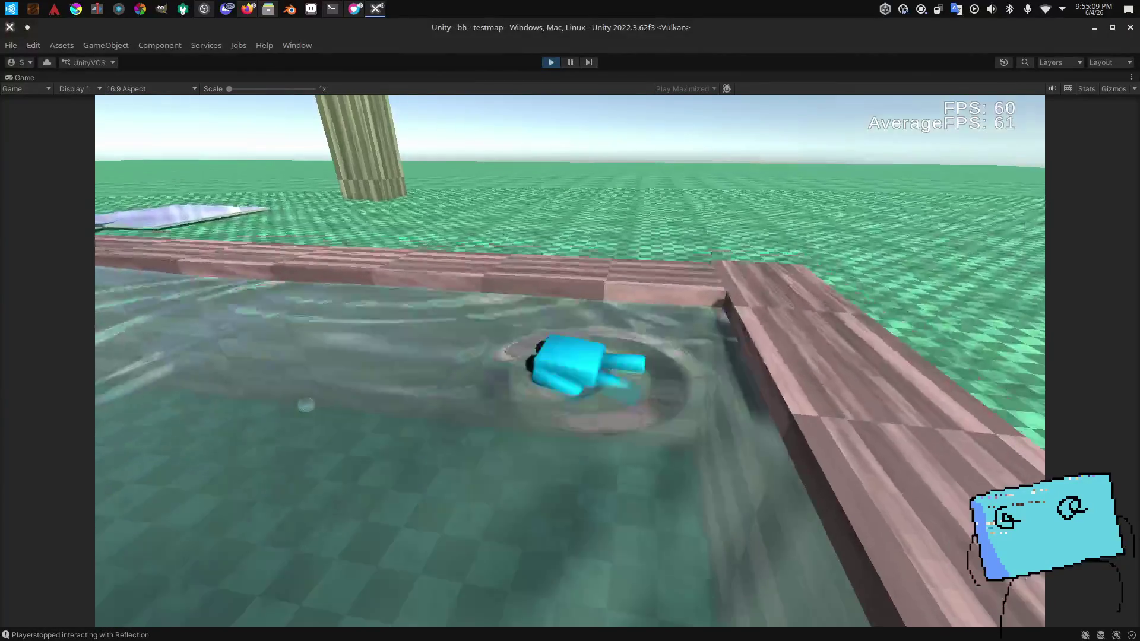
{"action": "key", "text": "w"}
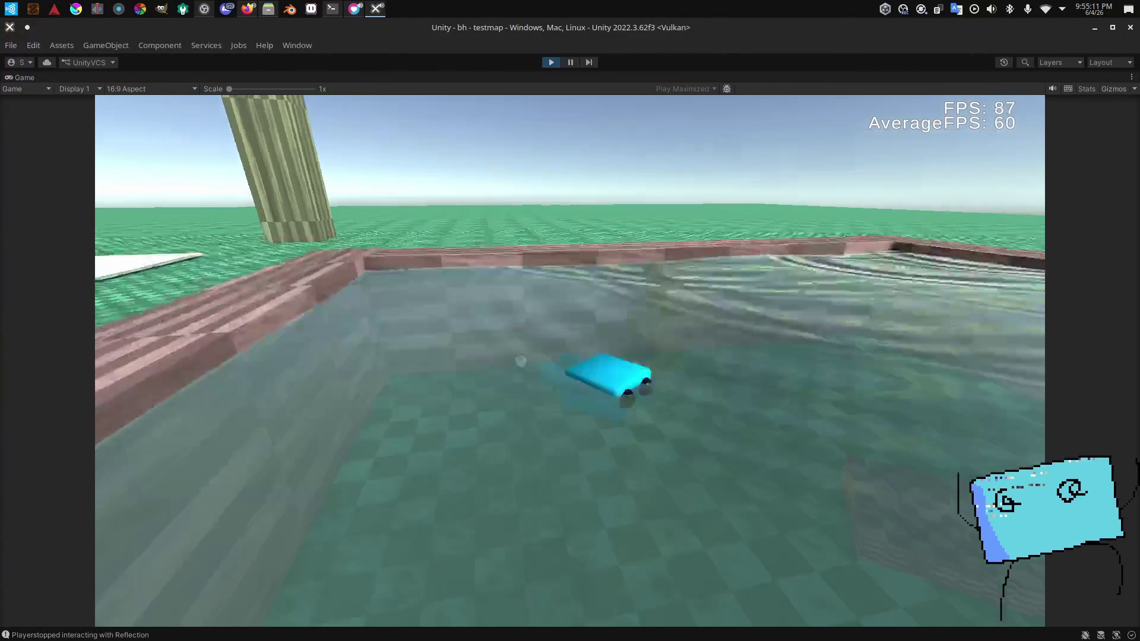
{"action": "key", "text": "w"}
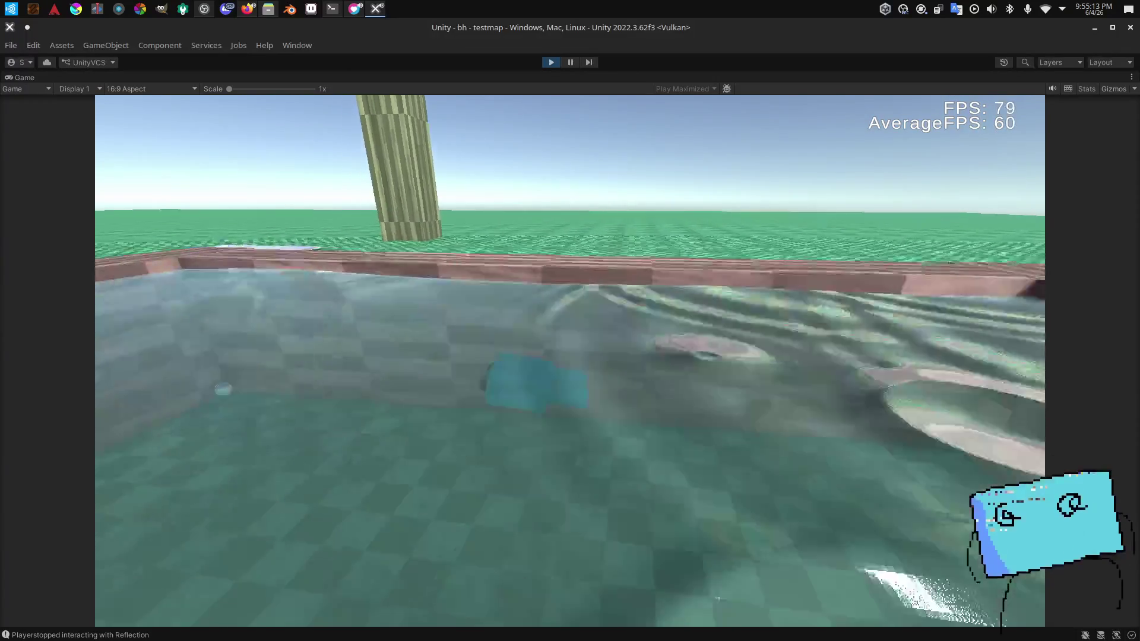
{"action": "key", "text": "w"}
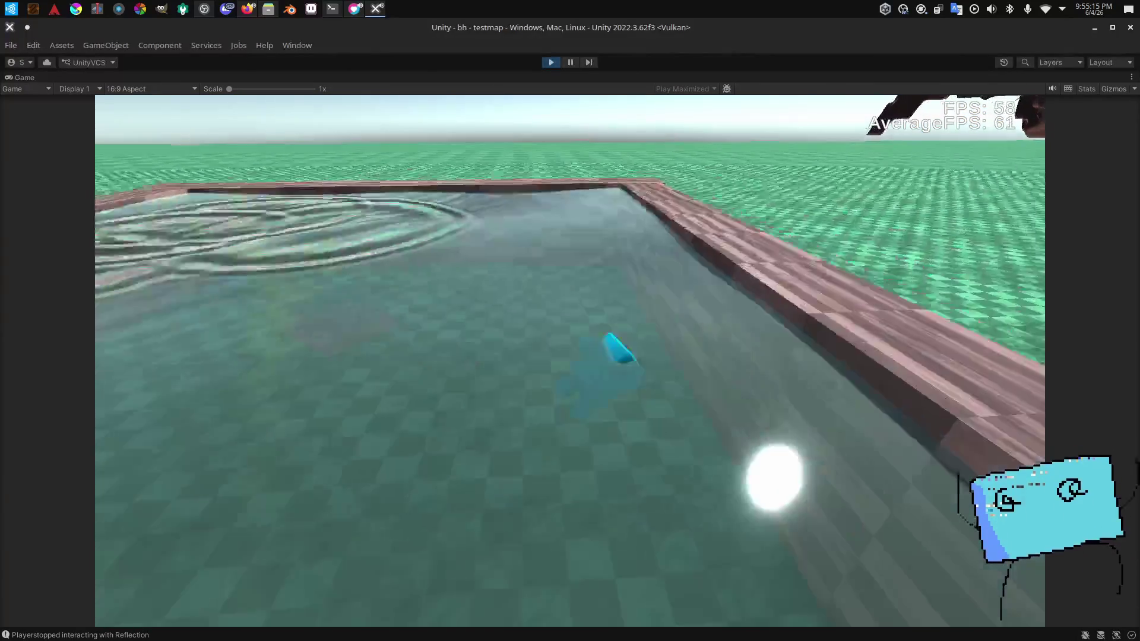
{"action": "key", "text": "w"}
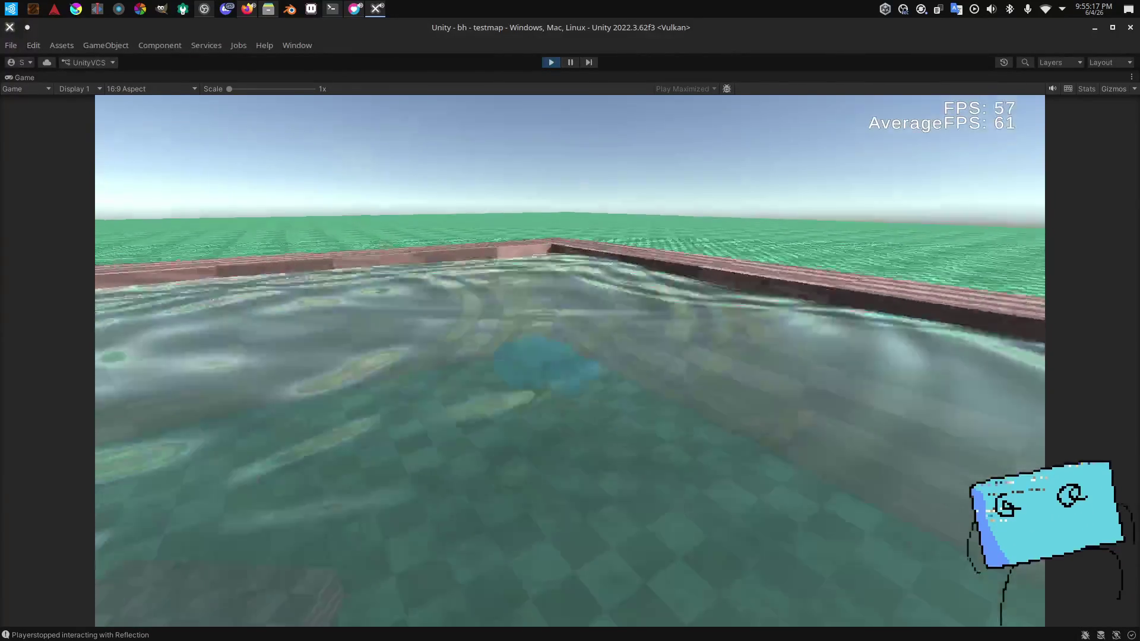
{"action": "key", "text": "w"}
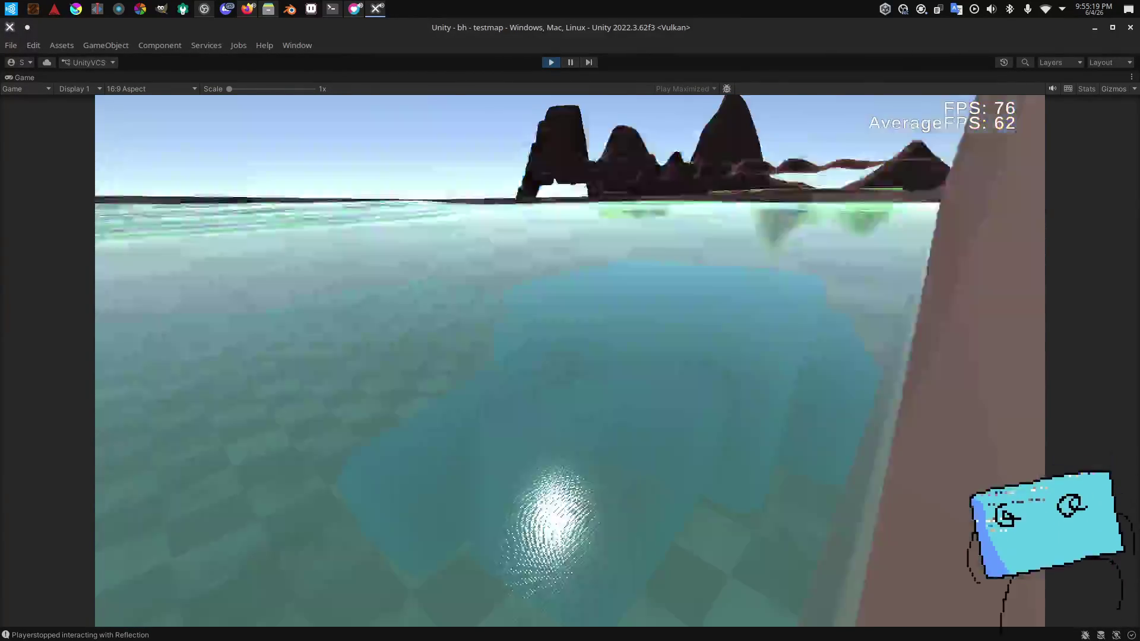
{"action": "key", "text": "s"}
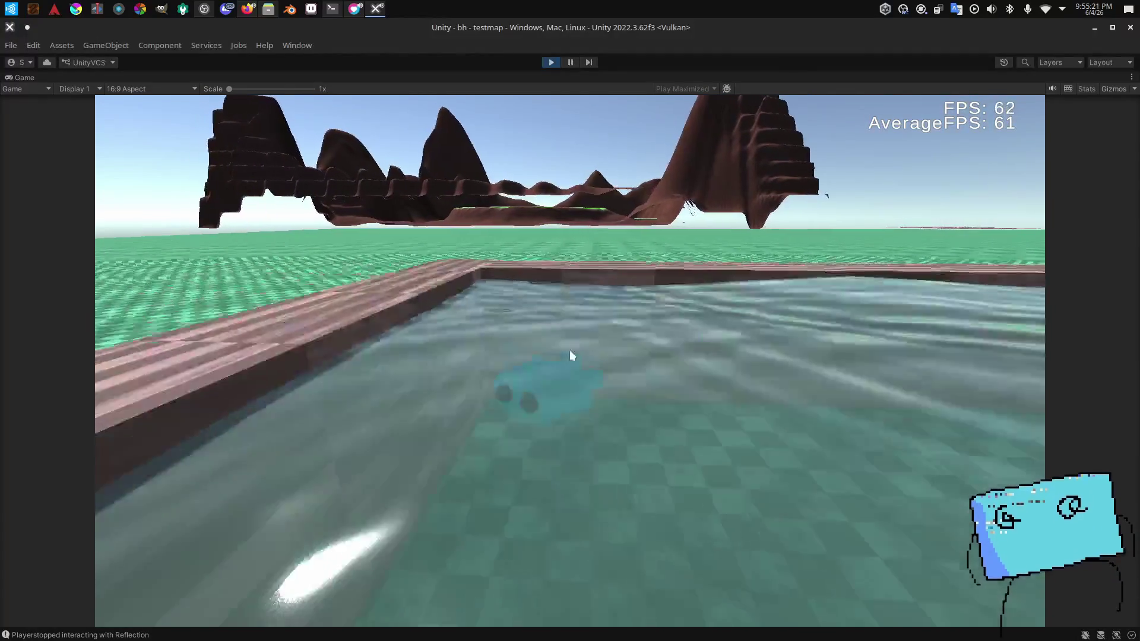
{"action": "key", "text": "w"}
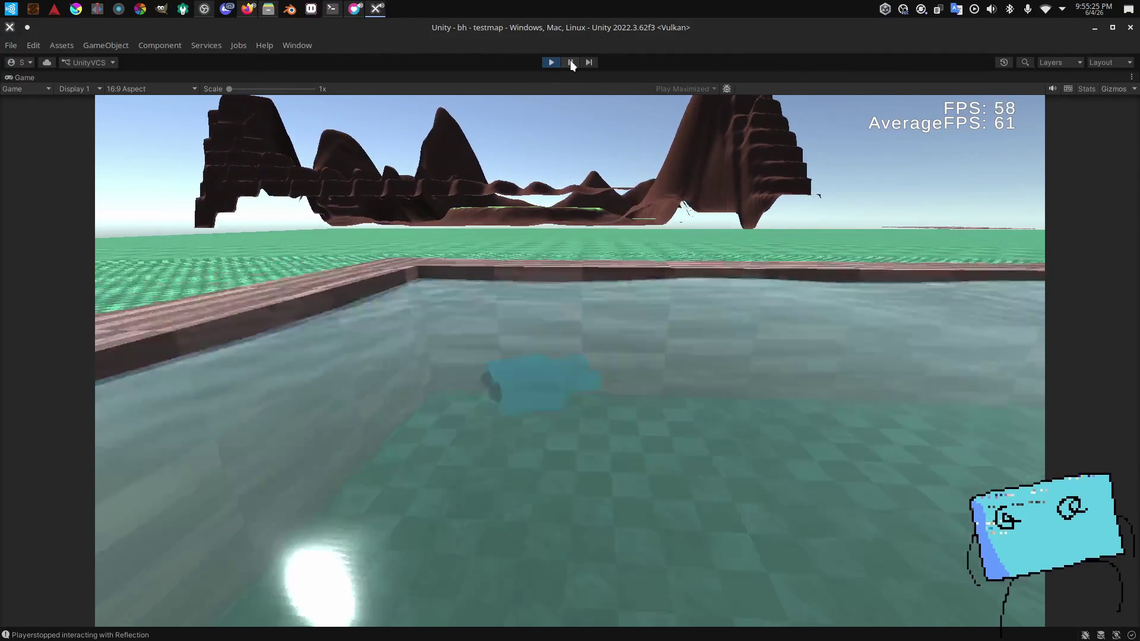
{"action": "left_click", "coordinate": [555, 62]}
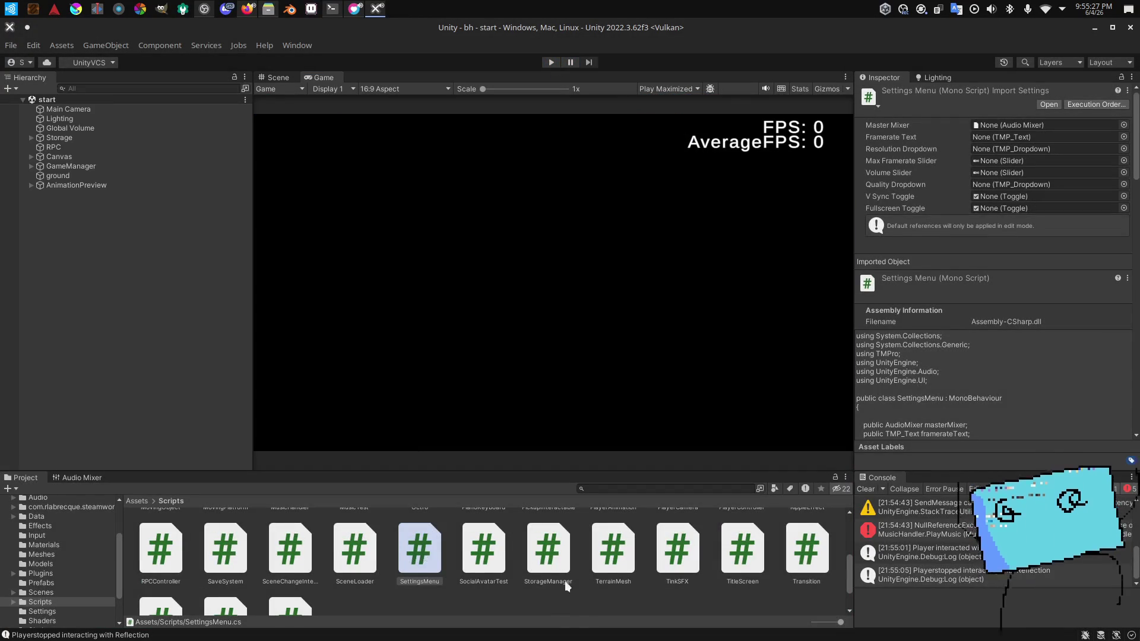
Step: Open RippleEffect.cs from the Project window's Scripts folder in VS Code
{"action": "left_click", "coordinate": [556, 613]}
{"action": "scroll", "coordinate": [355, 569], "scroll_direction": "up", "scroll_amount": 2}
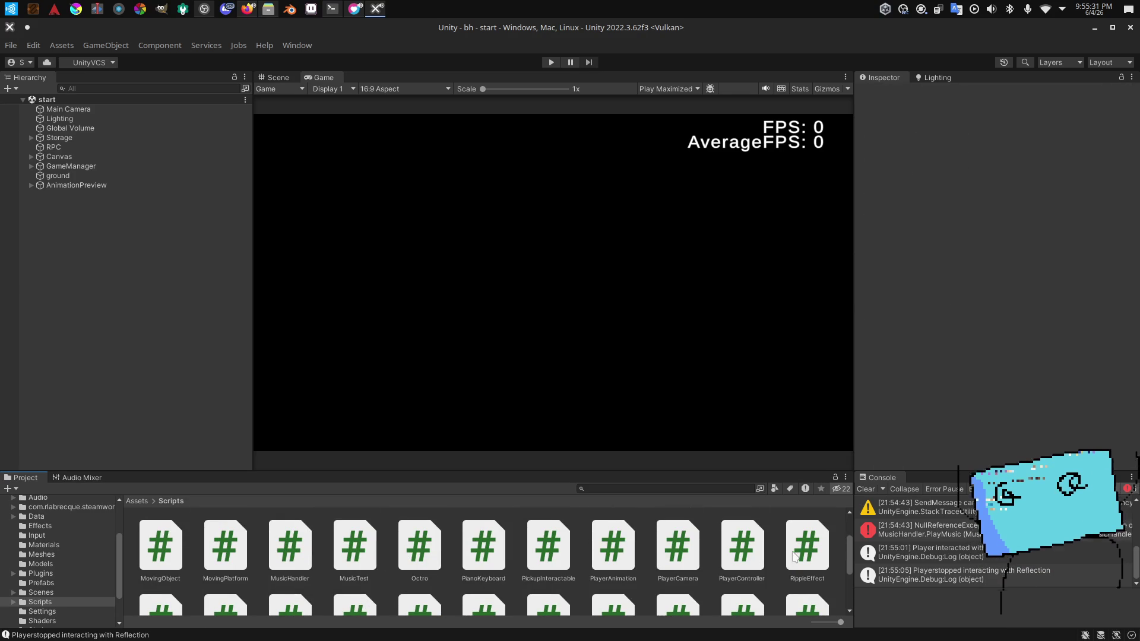
{"action": "left_click", "coordinate": [794, 556]}
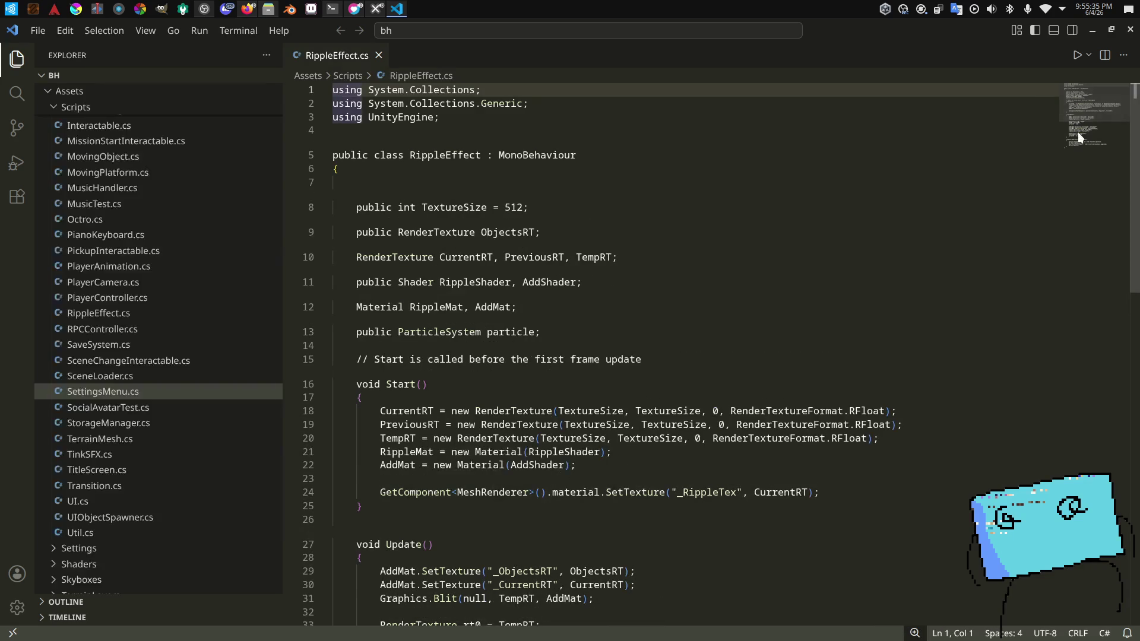
Step: Add a public Ripple(Vector3 at, float scale) method after Update and save
{"action": "scroll", "coordinate": [1075, 131], "scroll_direction": "down", "scroll_amount": 10}
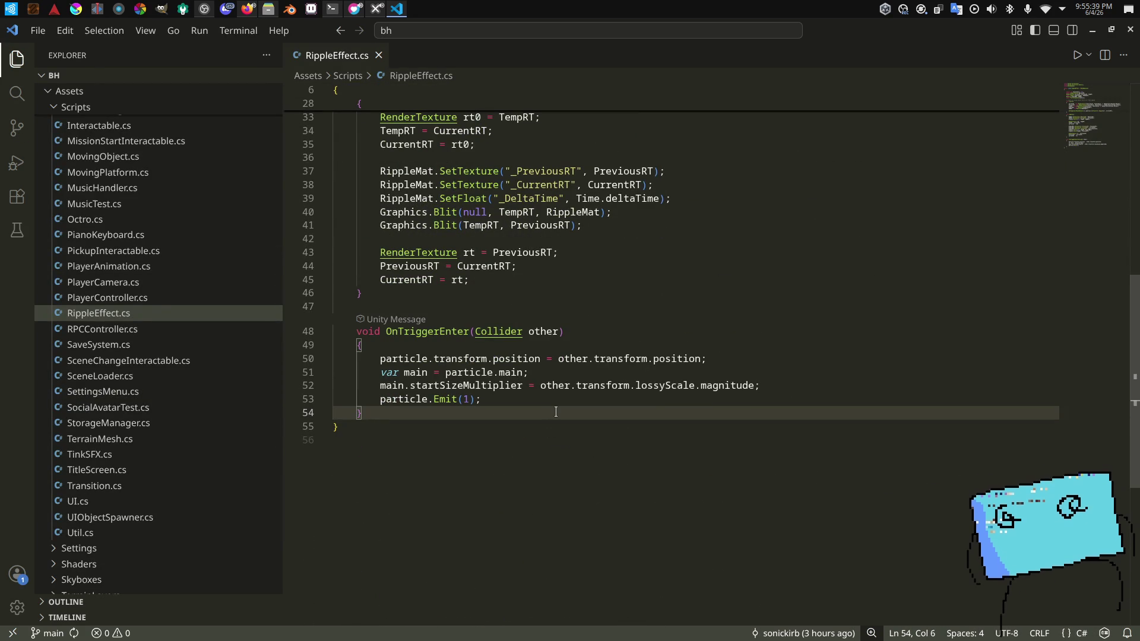
{"action": "left_click", "coordinate": [477, 294]}
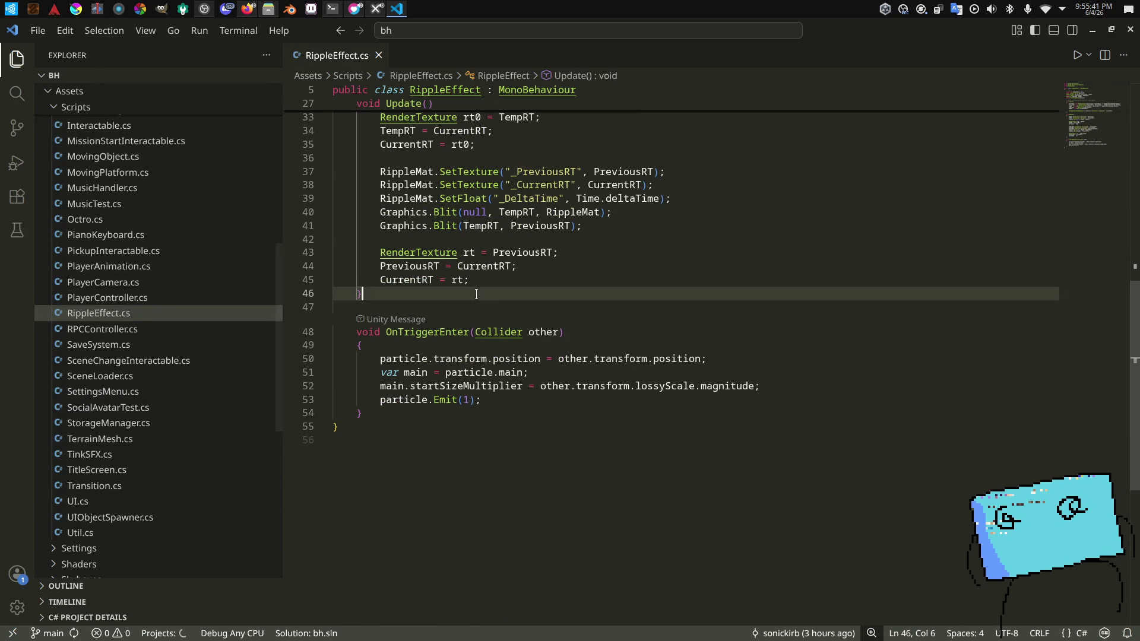
{"action": "key", "text": "Return"}
{"action": "key", "text": "Return"}
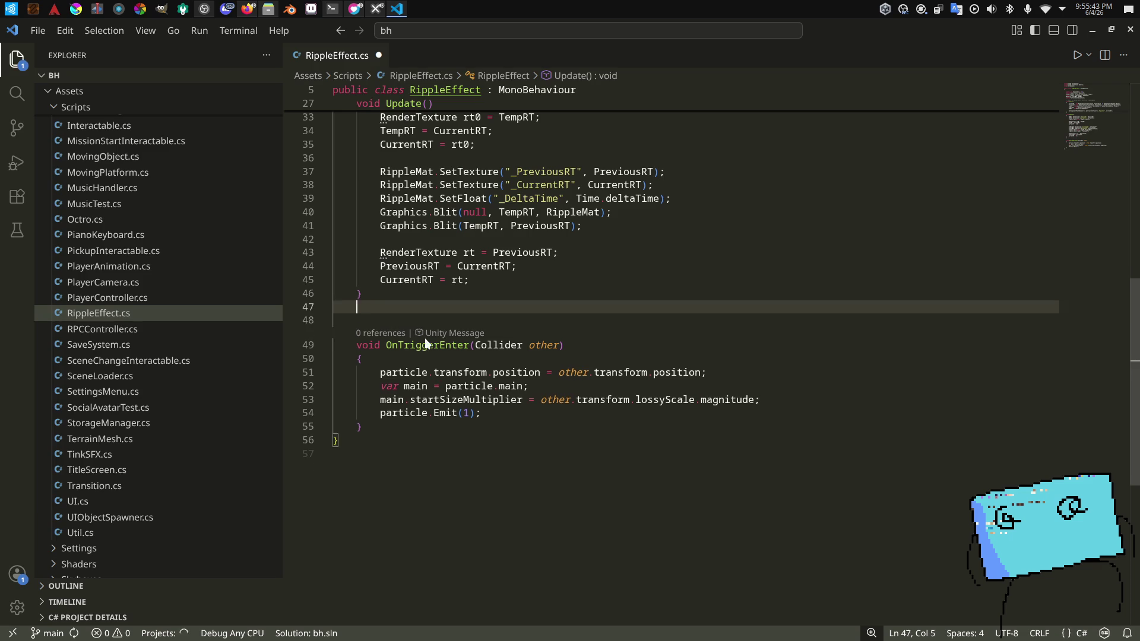
{"action": "type", "text": "publ"}
{"action": "type", "text": "EmitPa"}
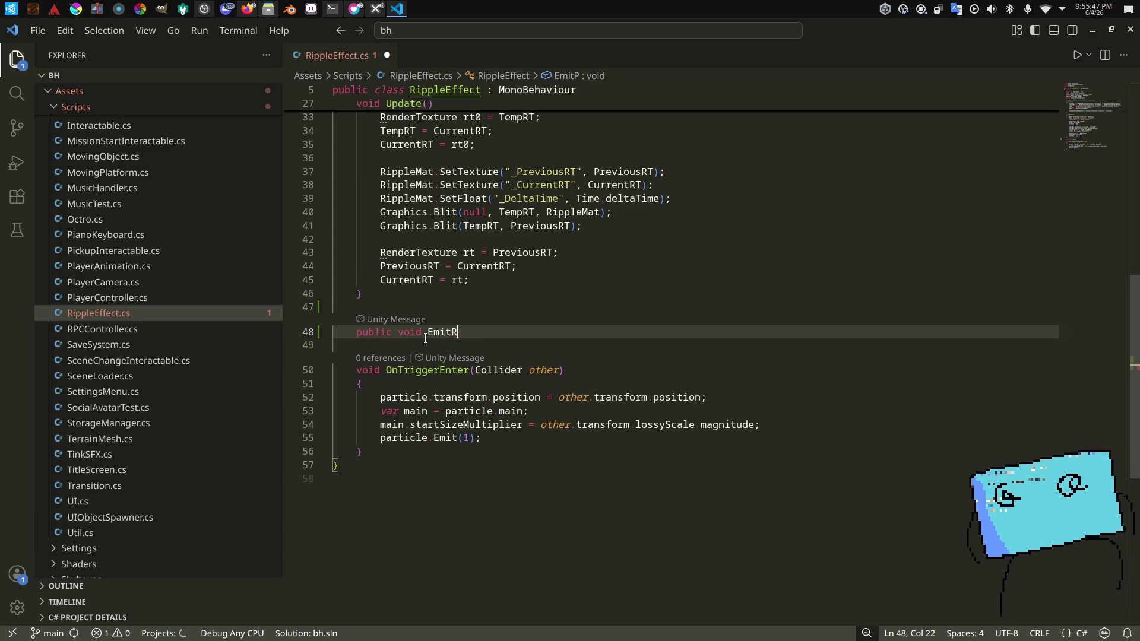
{"action": "type", "text": "Ripple("}
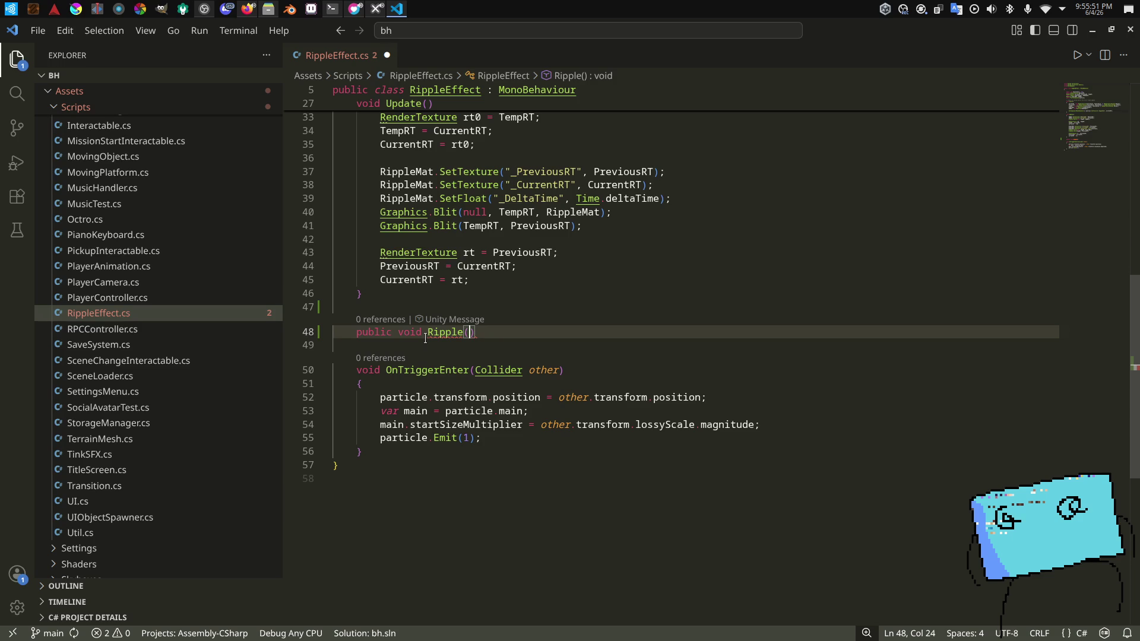
{"action": "type", "text": "{"}
{"action": "key", "text": "Return"}
{"action": "key", "text": "ctrl+s"}
Step: Move the four particle-emit statements from OnTriggerEnter into the Ripple body
{"action": "left_click_drag", "start_coordinate": [380, 446], "coordinate": [481, 489]}
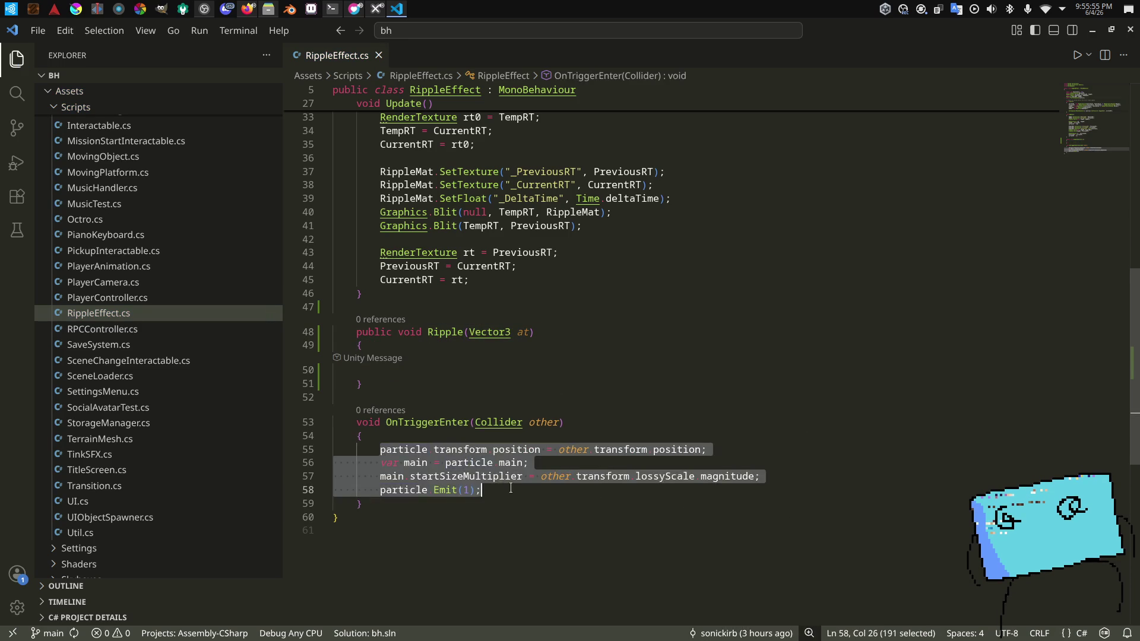
{"action": "key", "text": "ctrl+x"}
{"action": "left_click", "coordinate": [513, 370]}
{"action": "key", "text": "ctrl+v"}
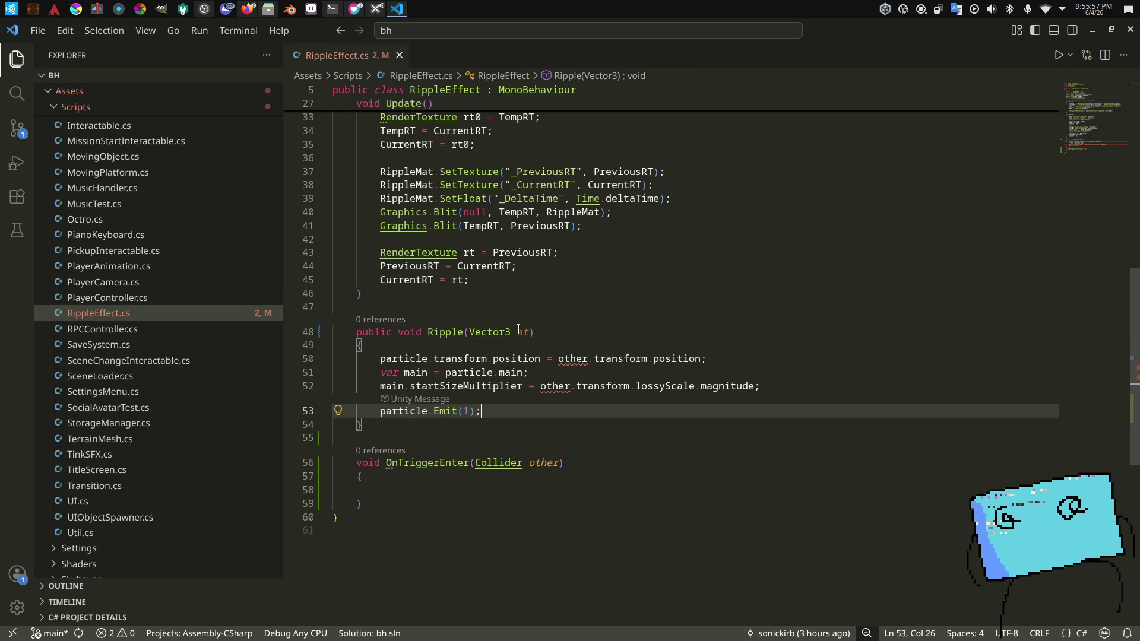
{"action": "double_click", "coordinate": [522, 332]}
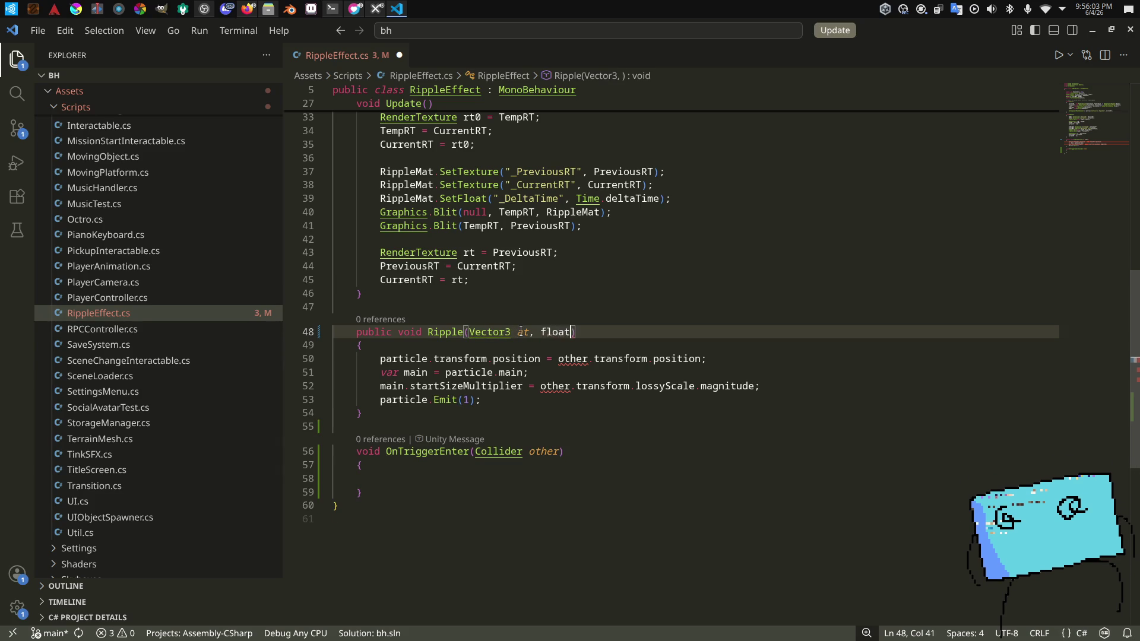
{"action": "type", "text": "scale)"}
{"action": "left_click", "coordinate": [576, 480]}
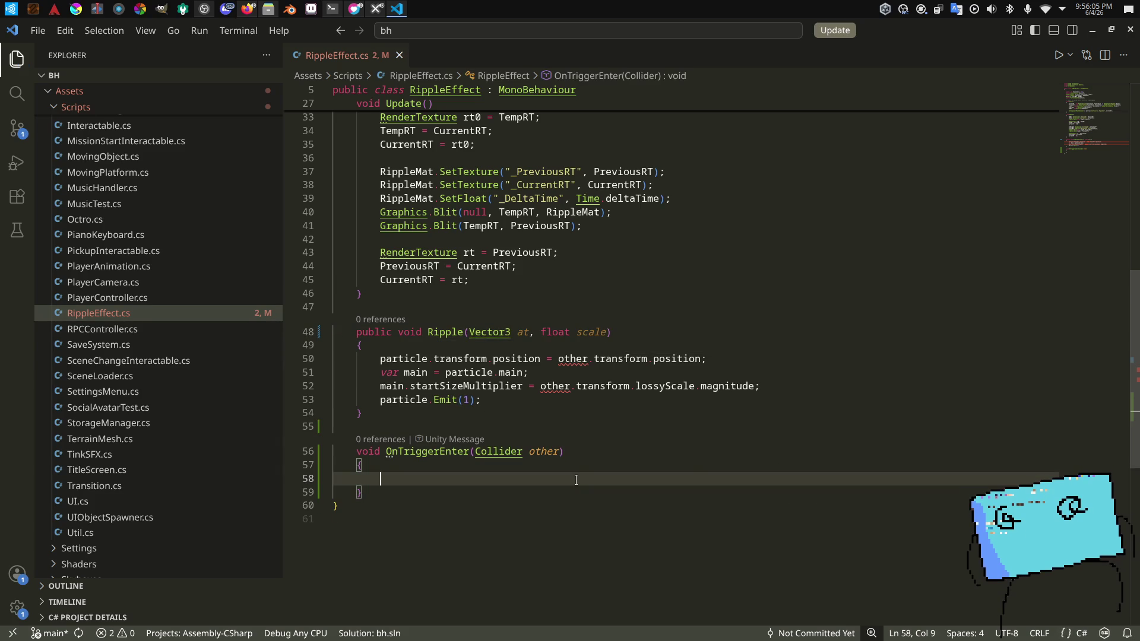
Step: Call Ripple(other.transform.position, other.transform.lossyScale.magnitude) inside OnTriggerEnter
{"action": "key", "text": "BackSpace"}
{"action": "key", "text": "Tab"}
{"action": "type", "text": "(other.transform.positi"}
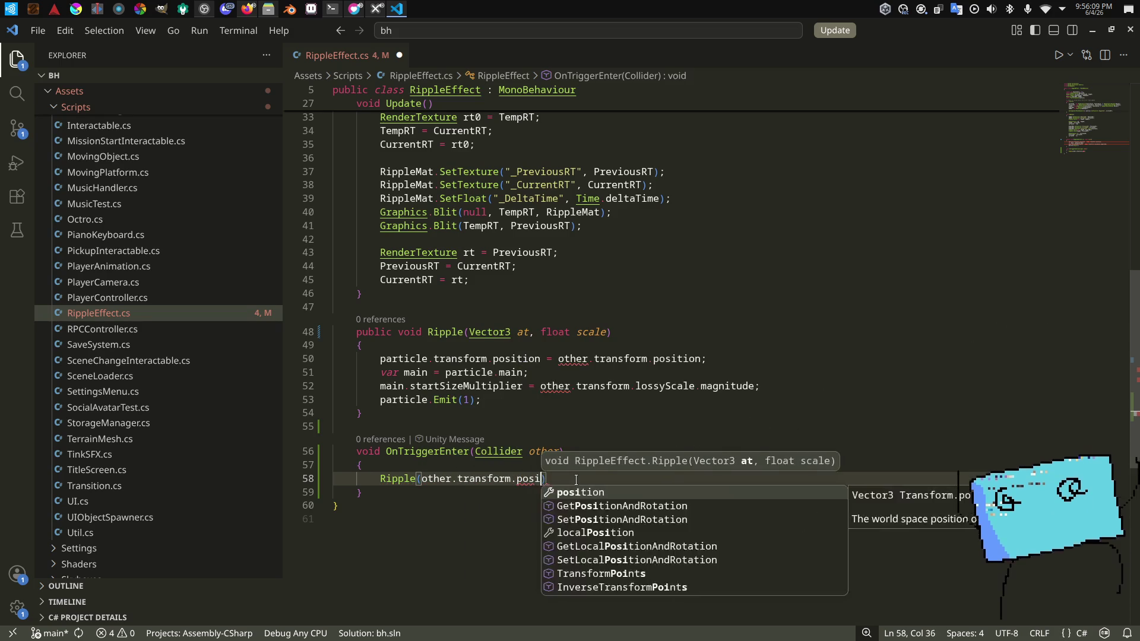
{"action": "type", "text": "on, other.trans"}
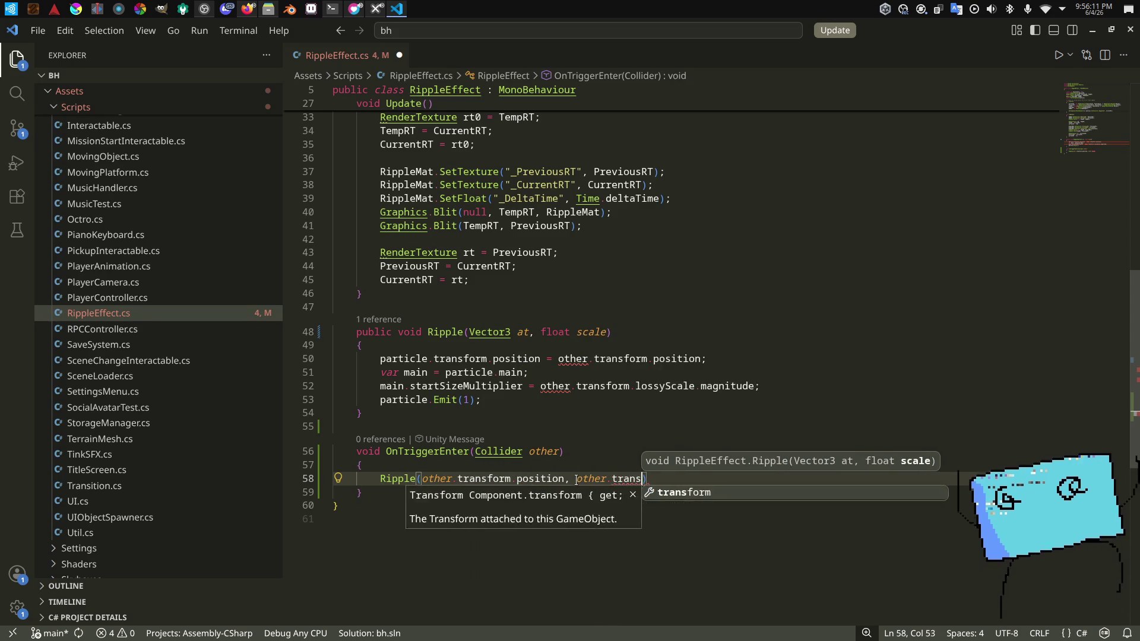
{"action": "type", "text": "form.lo"}
{"action": "type", "text": "ss"}
{"action": "key", "text": "Tab"}
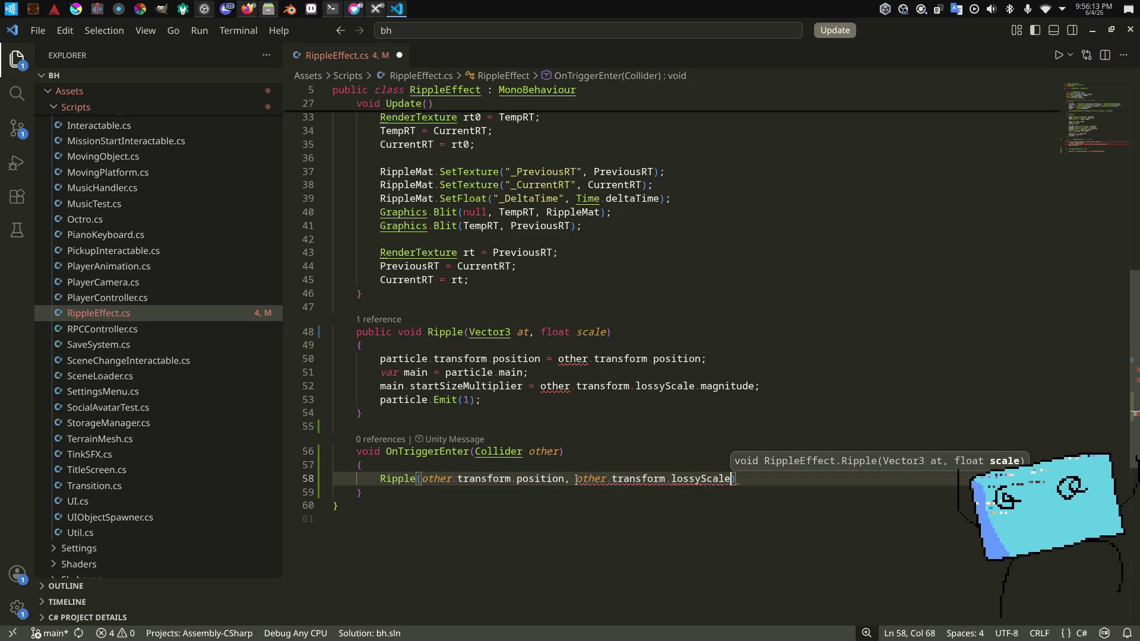
{"action": "type", "text": ".magnitude"}
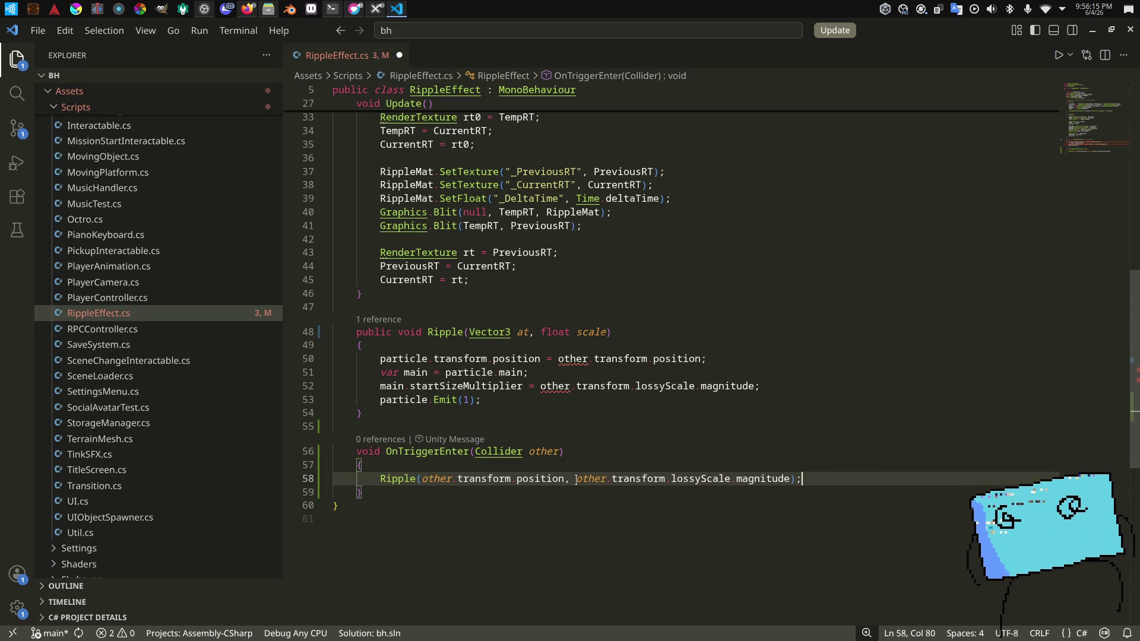
{"action": "type", "text": "at"}
Step: Replace the leftover size expression in Ripple with scale and select the OnTriggerEnter method
{"action": "left_click", "coordinate": [544, 386]}
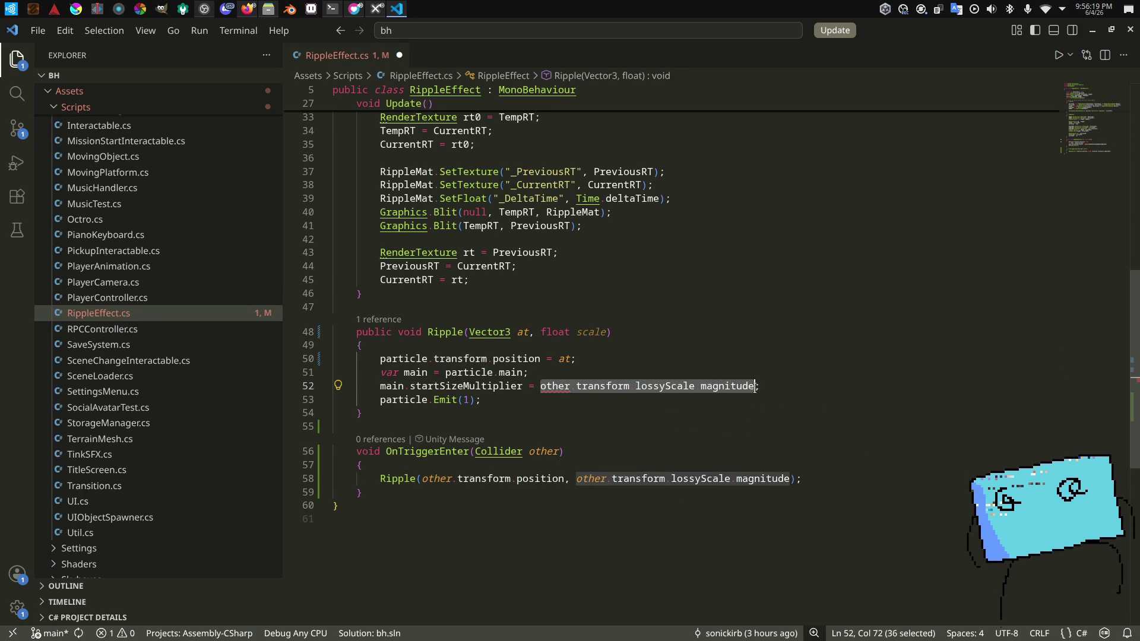
{"action": "type", "text": "le"}
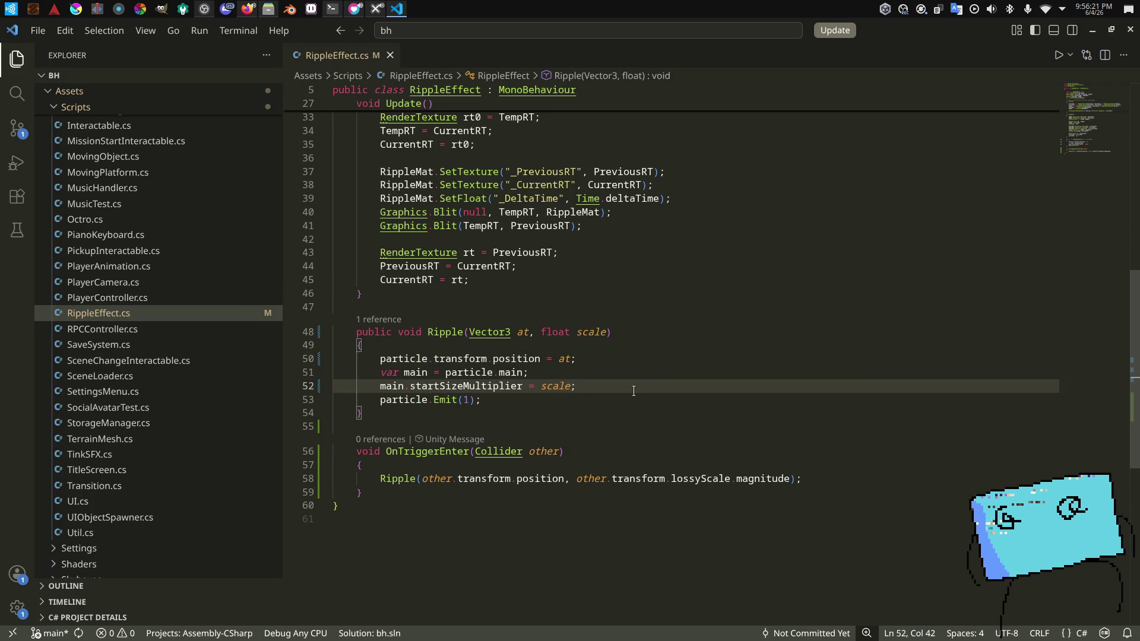
{"action": "left_click", "coordinate": [402, 493]}
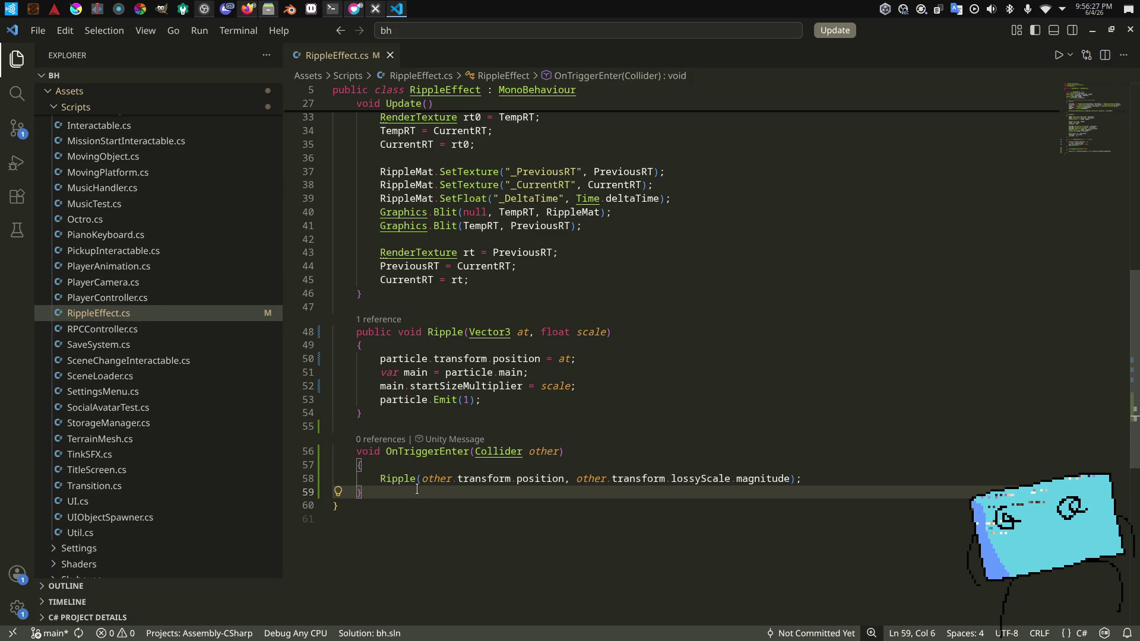
{"action": "left_click", "coordinate": [406, 426]}
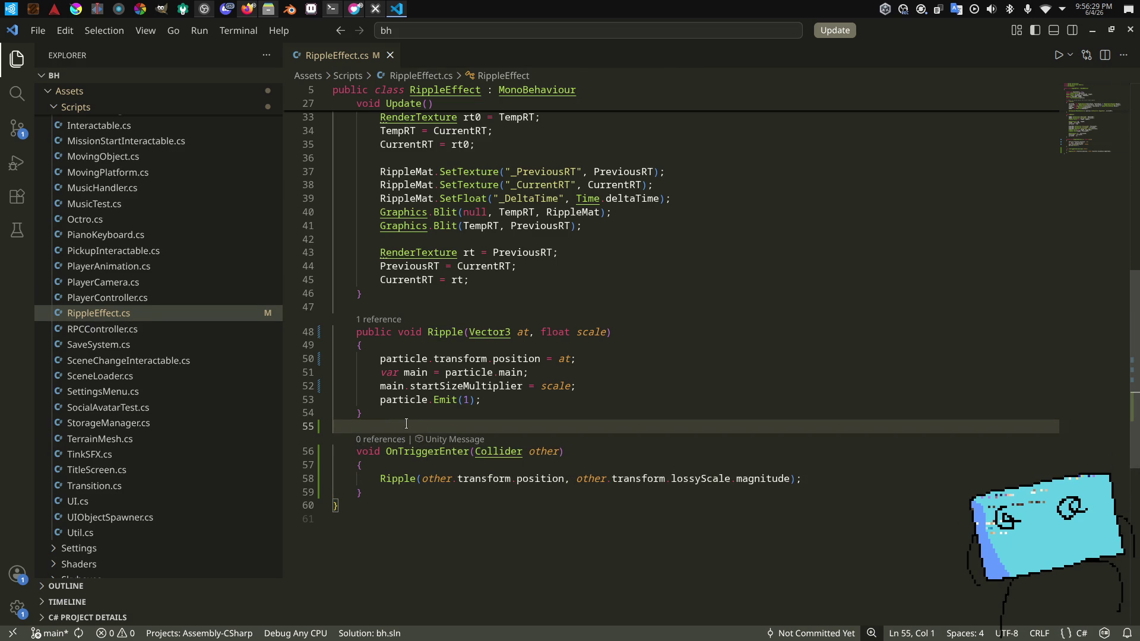
{"action": "left_click", "coordinate": [428, 492]}
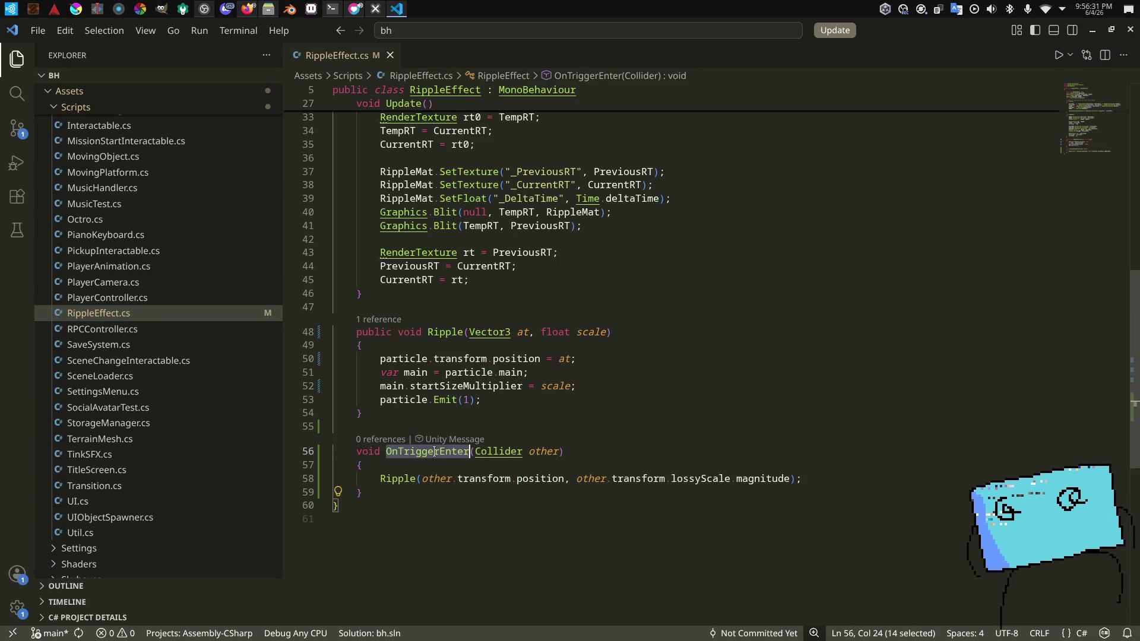
{"action": "key", "text": "shift+Up"}
{"action": "key", "text": "shift+Up"}
{"action": "key", "text": "shift+Up"}
Step: Duplicate OnTriggerEnter below itself and rename the copy OnTriggerStay
{"action": "key", "text": "shift+alt+Down"}
{"action": "key", "text": "shift+Up"}
{"action": "key", "text": "shift+Up"}
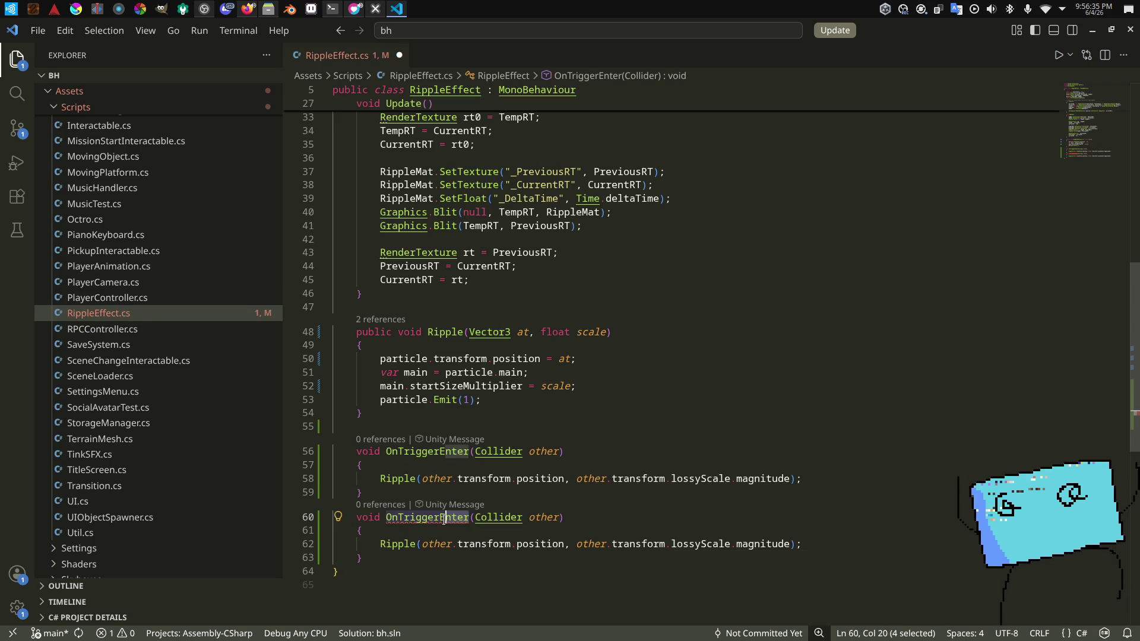
{"action": "key", "text": "BackSpace"}
{"action": "key", "text": "BackSpace"}
Step: Switch to Firefox and bring up the Kick It Off! YouTube tab
{"action": "key", "text": "alt+Tab"}
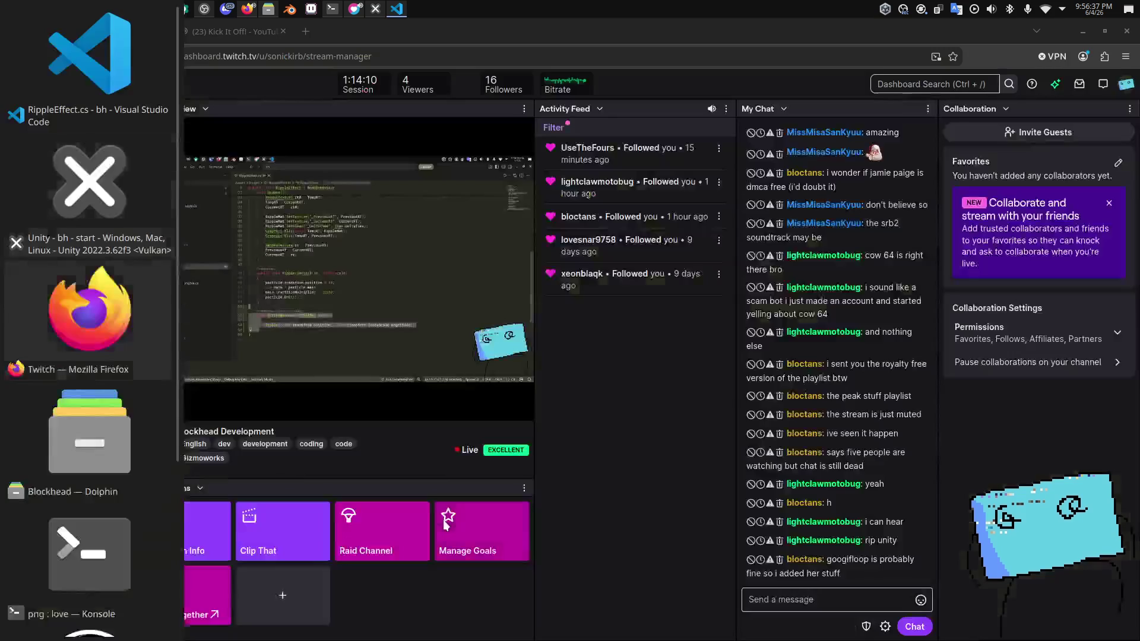
{"action": "key", "text": "alt+Tab"}
{"action": "key", "text": "alt+shift+Tab"}
{"action": "key", "text": "alt+shift+Tab"}
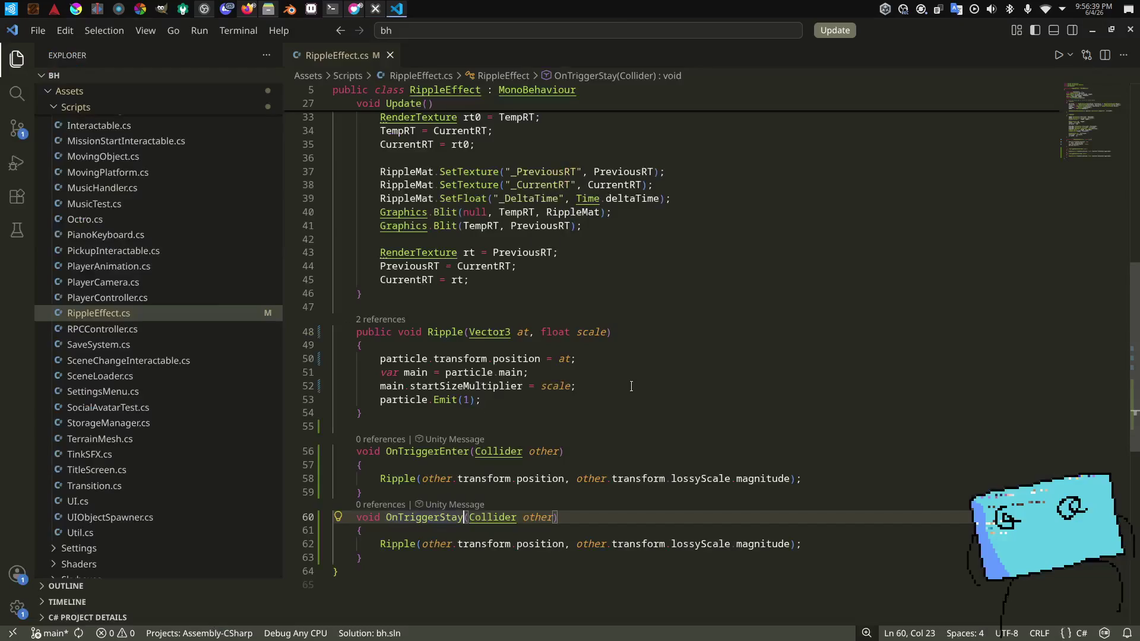
{"action": "key", "text": "alt+Tab"}
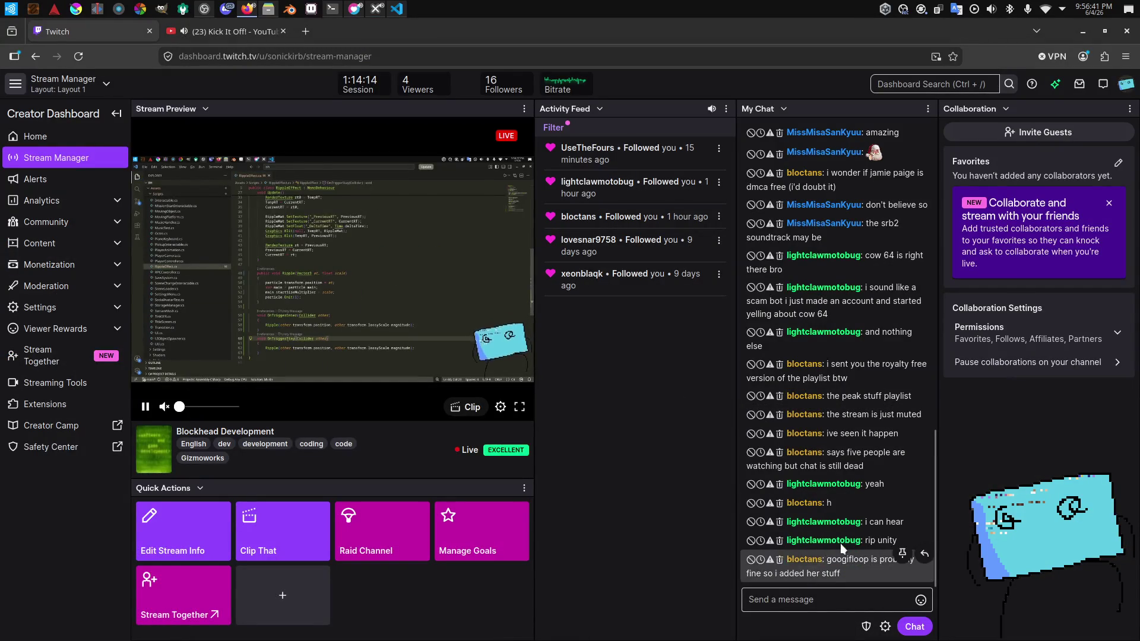
{"action": "left_click", "coordinate": [256, 30]}
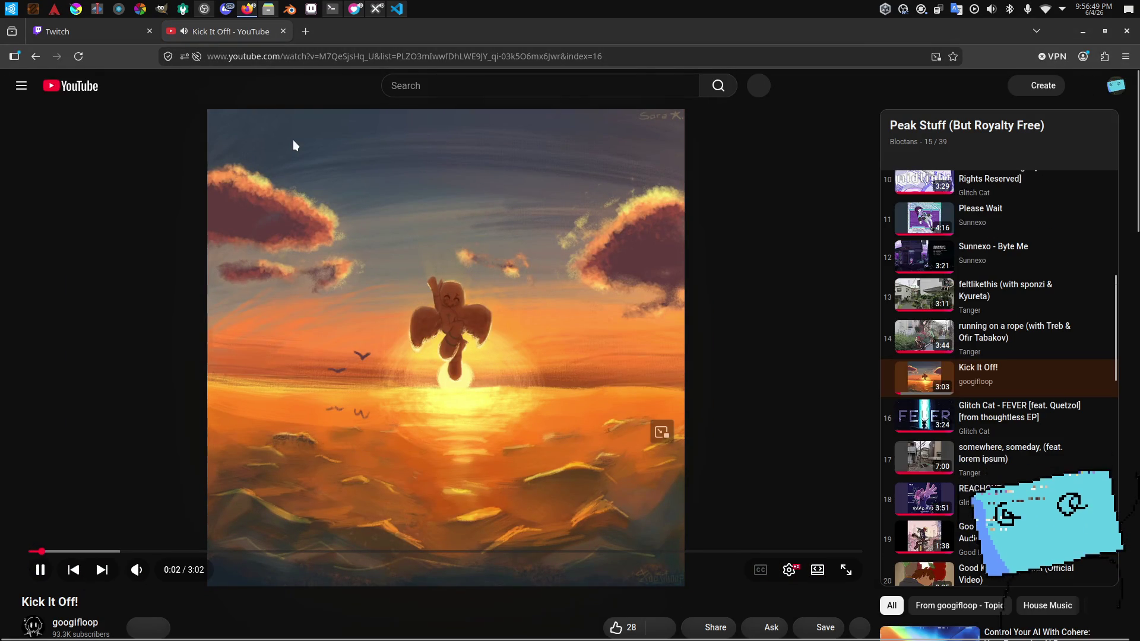
Step: Flip between the Twitch dashboard and Kick It Off! tabs, then head back toward Unity
{"action": "left_click", "coordinate": [103, 33]}
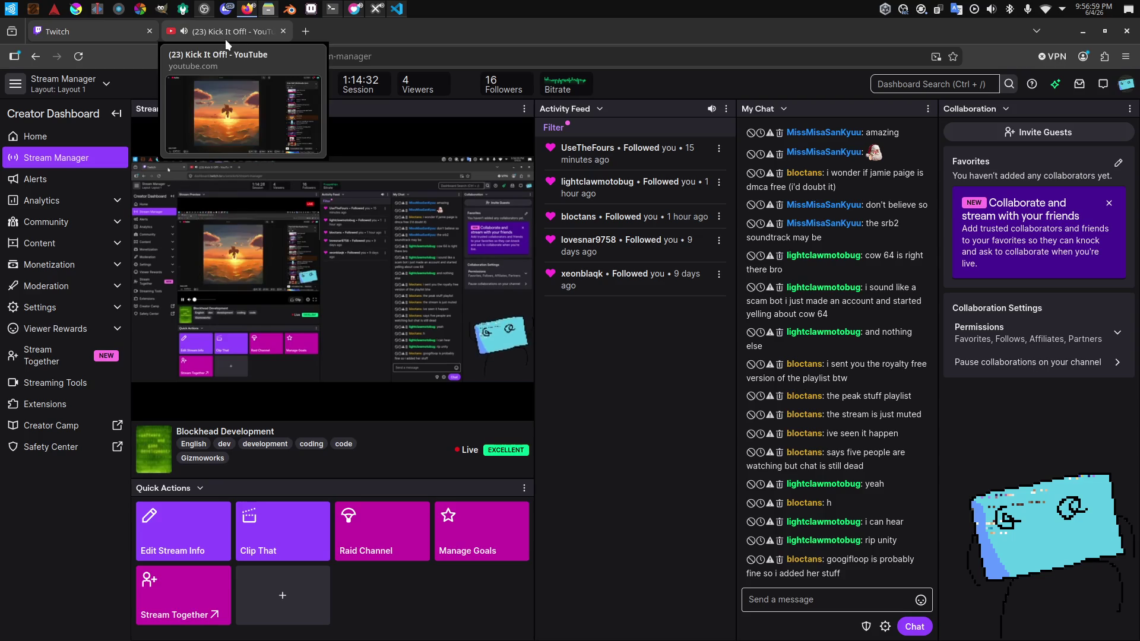
{"action": "left_click", "coordinate": [218, 39]}
{"action": "left_click", "coordinate": [84, 36]}
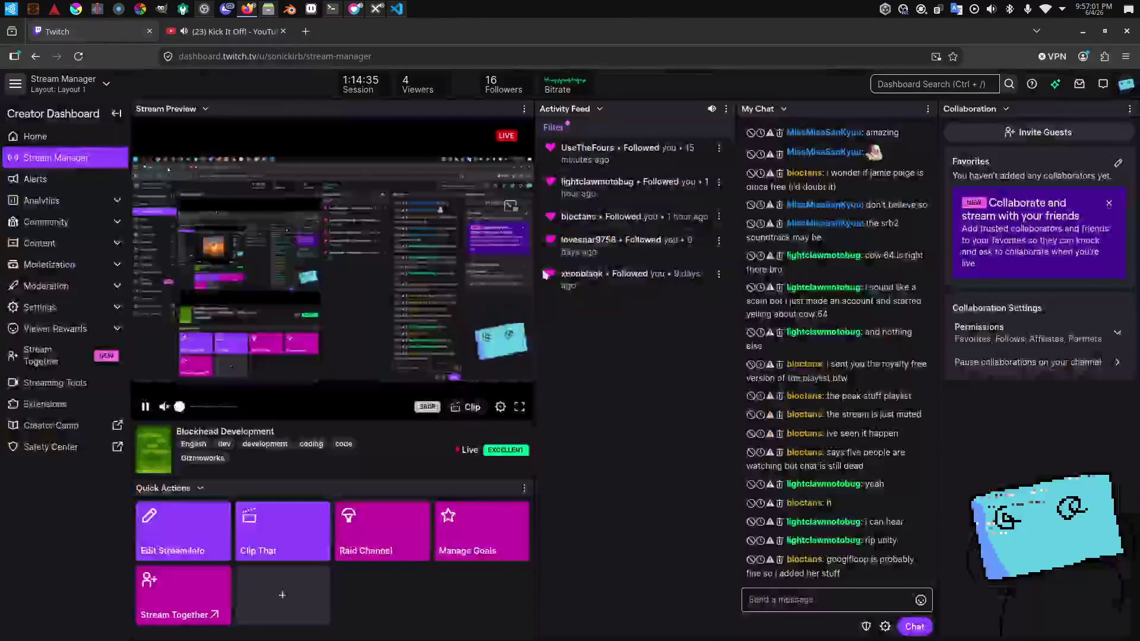
{"action": "key", "text": "alt+Tab"}
{"action": "key", "text": "alt+Tab"}
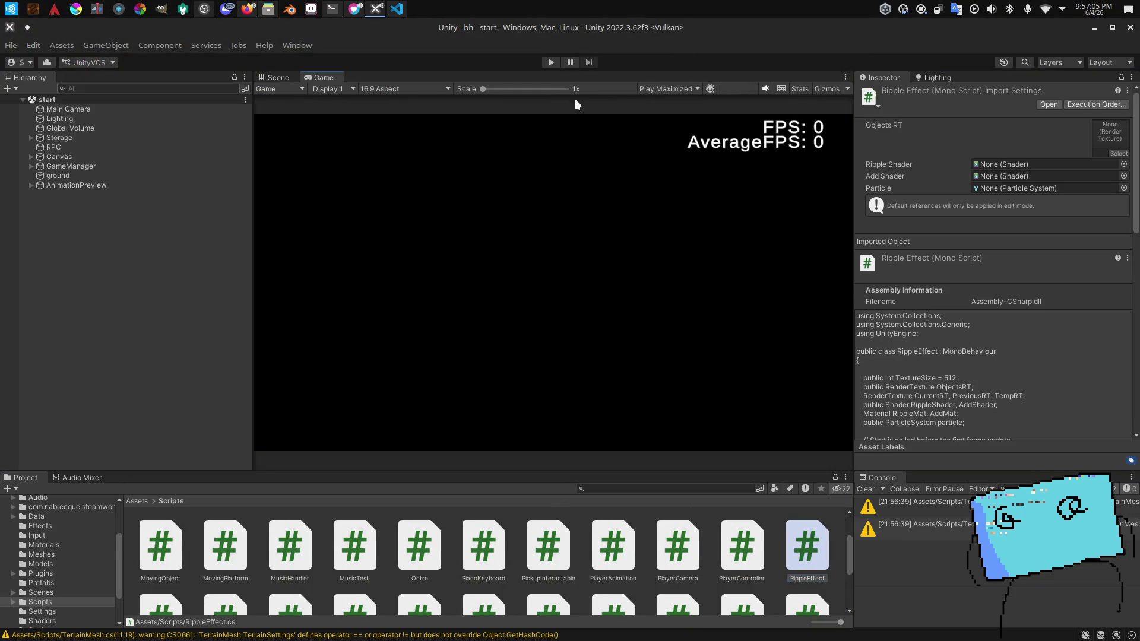
Step: Run the game with the reloaded scripts and load the saved game slot
{"action": "key", "text": "alt+Tab"}
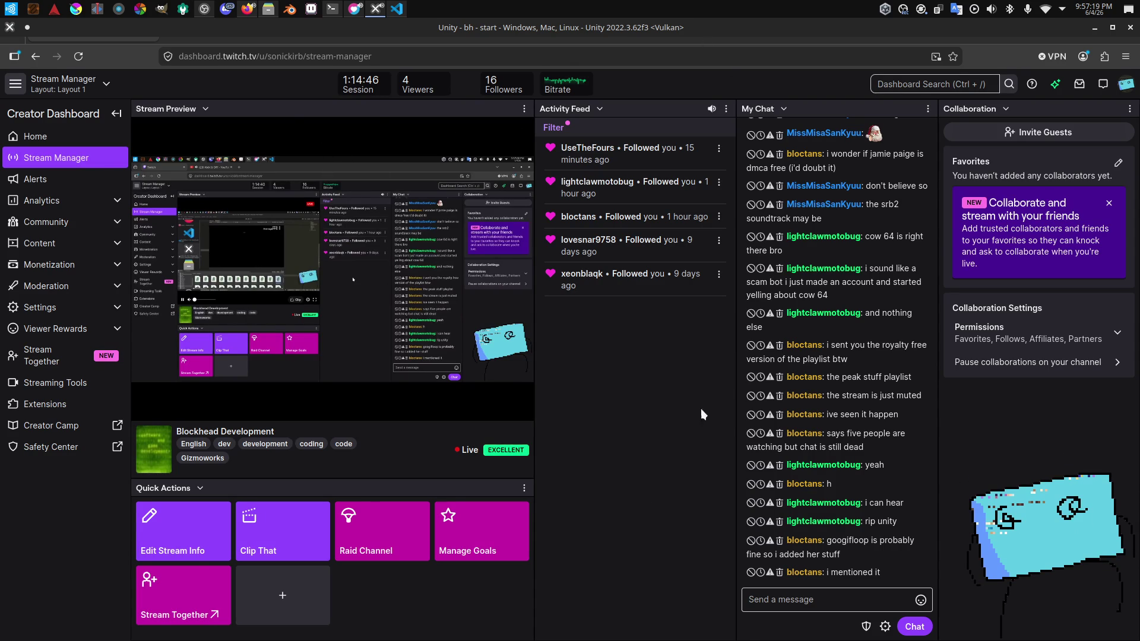
{"action": "key", "text": "ctrl+p"}
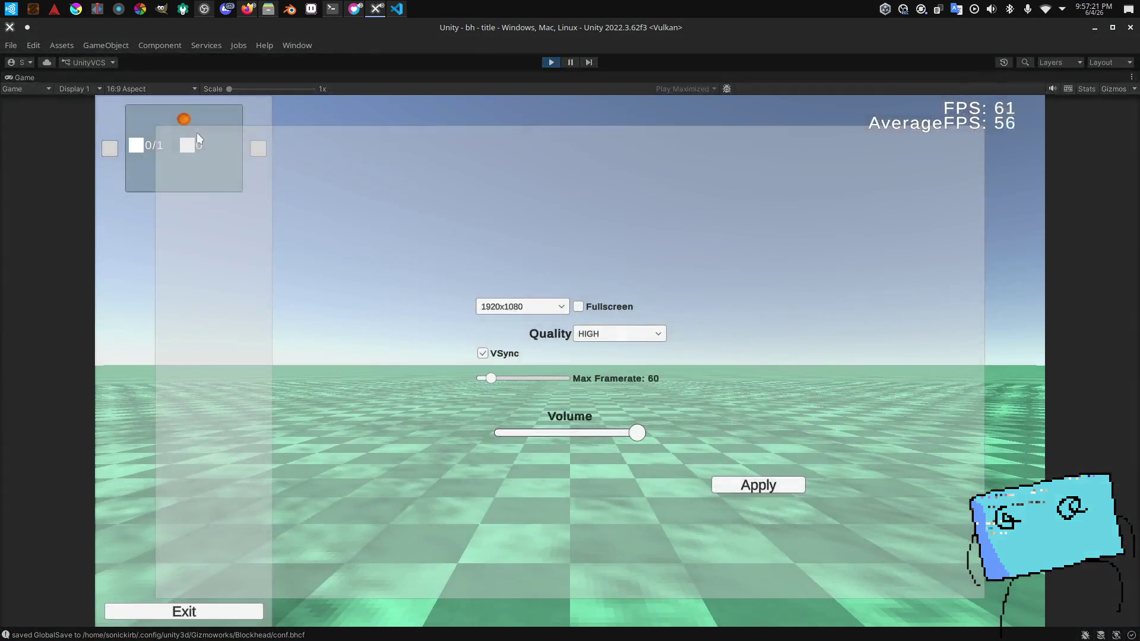
{"action": "left_click", "coordinate": [197, 133]}
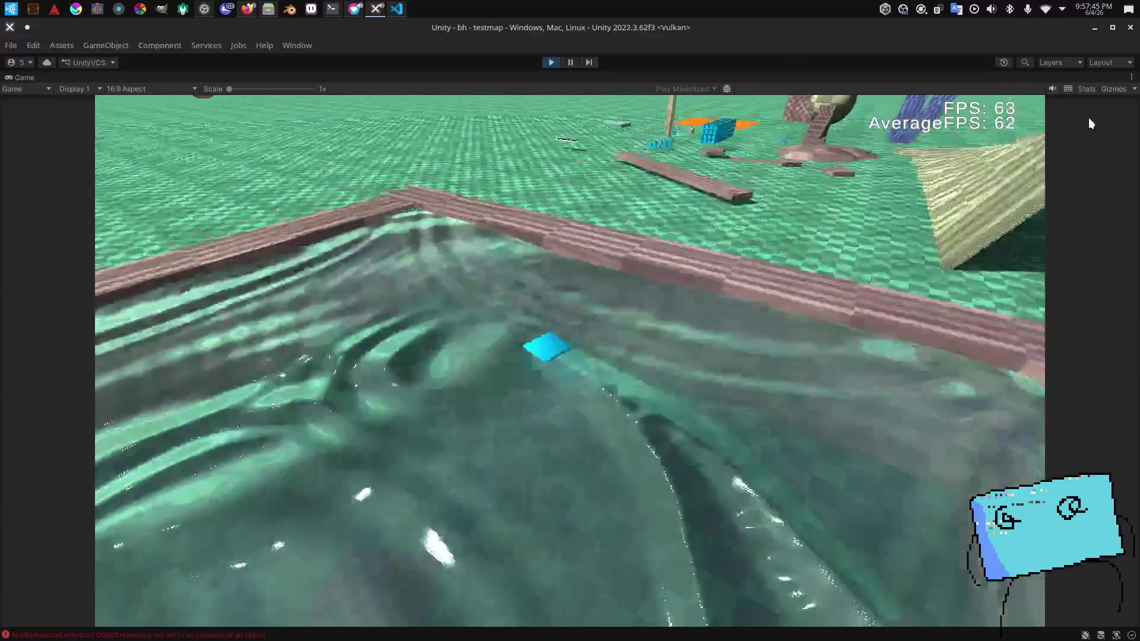
Step: Show the rendering statistics and walk the character along the pool rim, into the water and back out
{"action": "left_click", "coordinate": [1086, 89]}
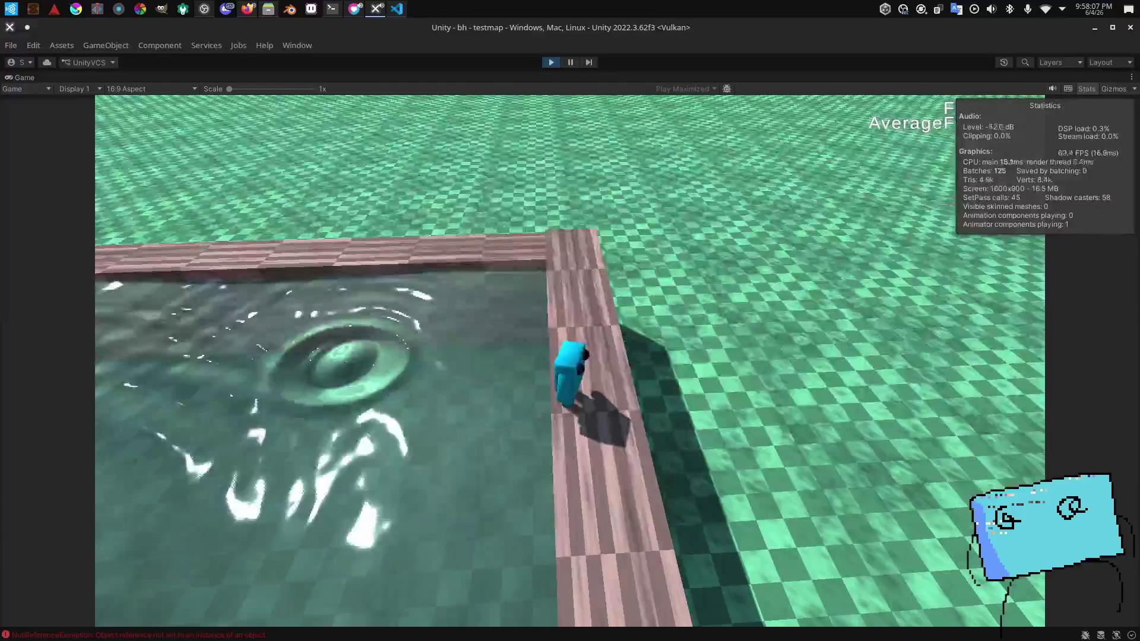
{"action": "key", "text": "alt+Tab"}
{"action": "key", "text": "alt+Tab"}
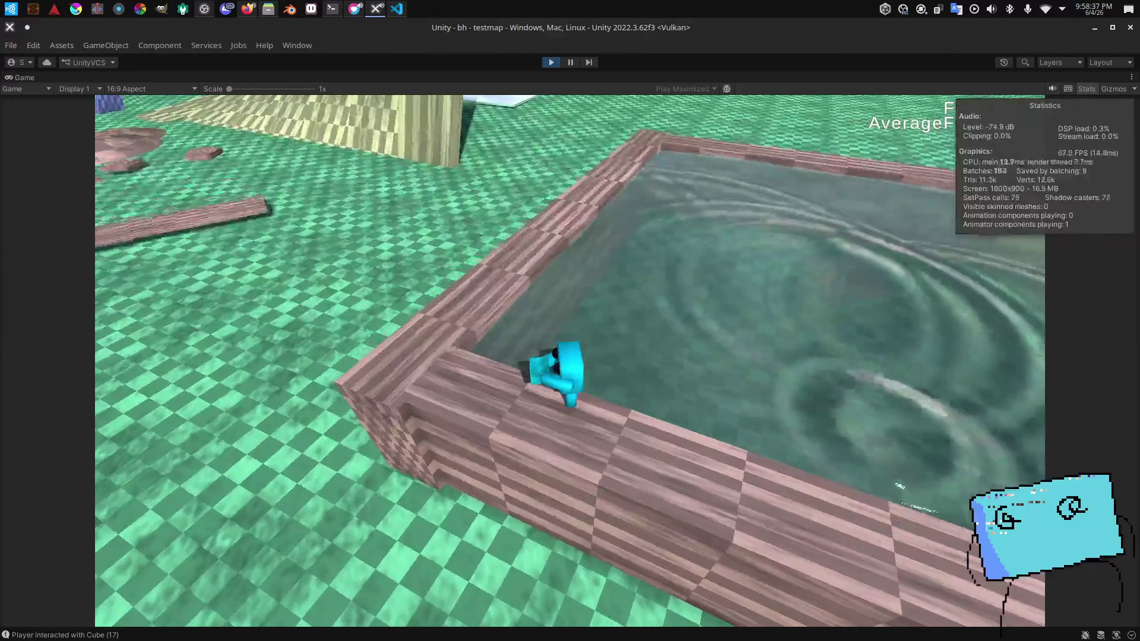
{"action": "key", "text": "alt+Tab"}
{"action": "key", "text": "alt+Tab"}
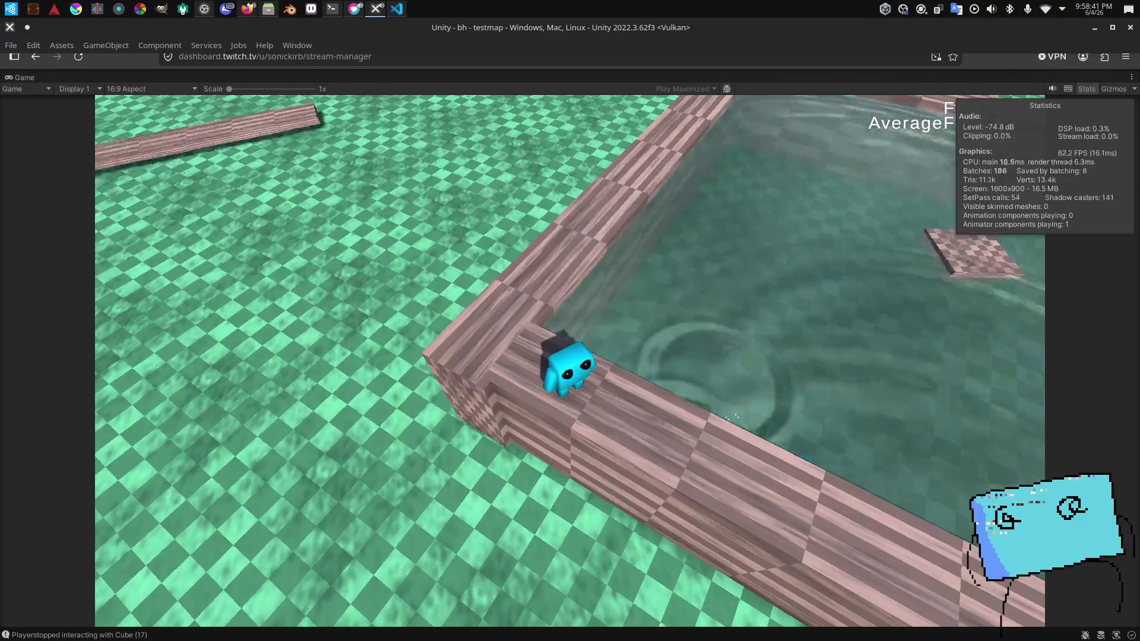
{"action": "key", "text": "w"}
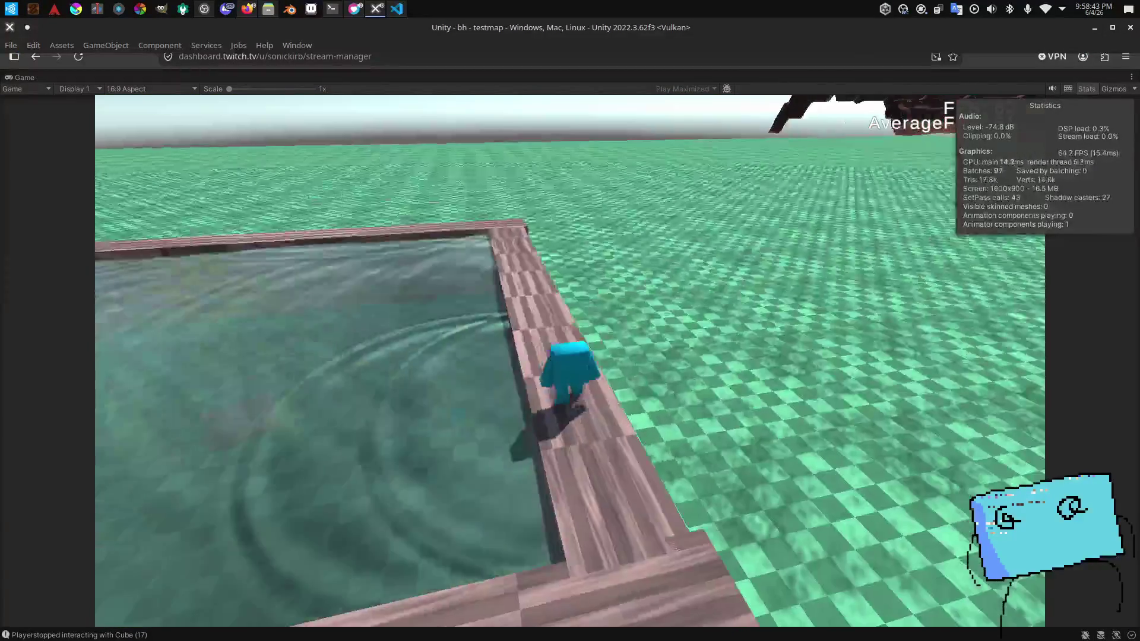
{"action": "key", "text": "a"}
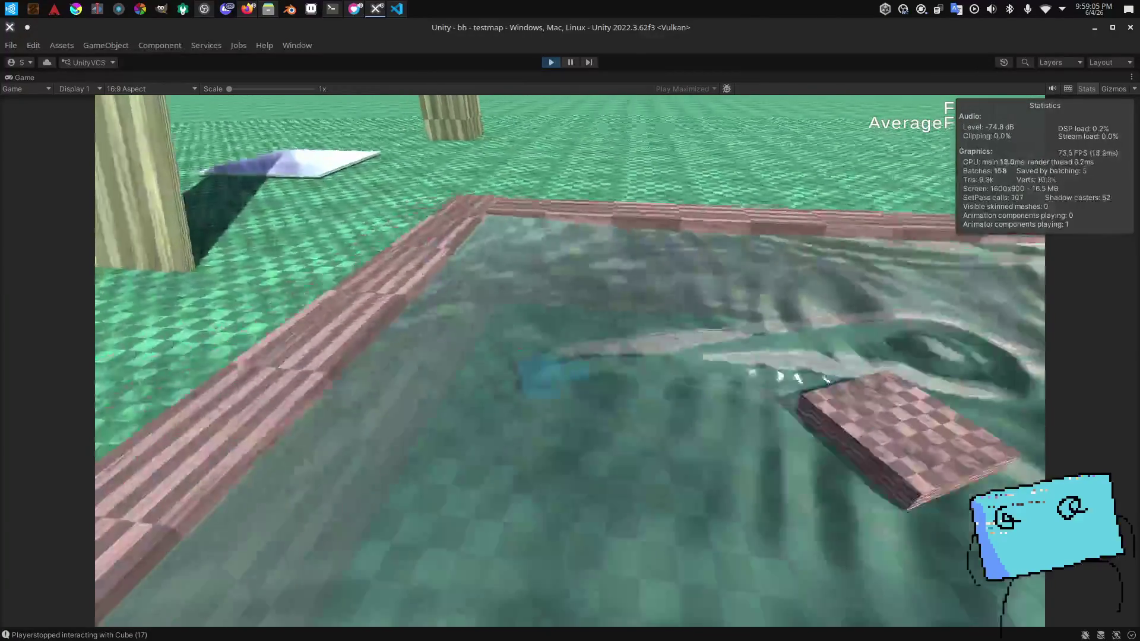
{"action": "key", "text": "alt+Tab"}
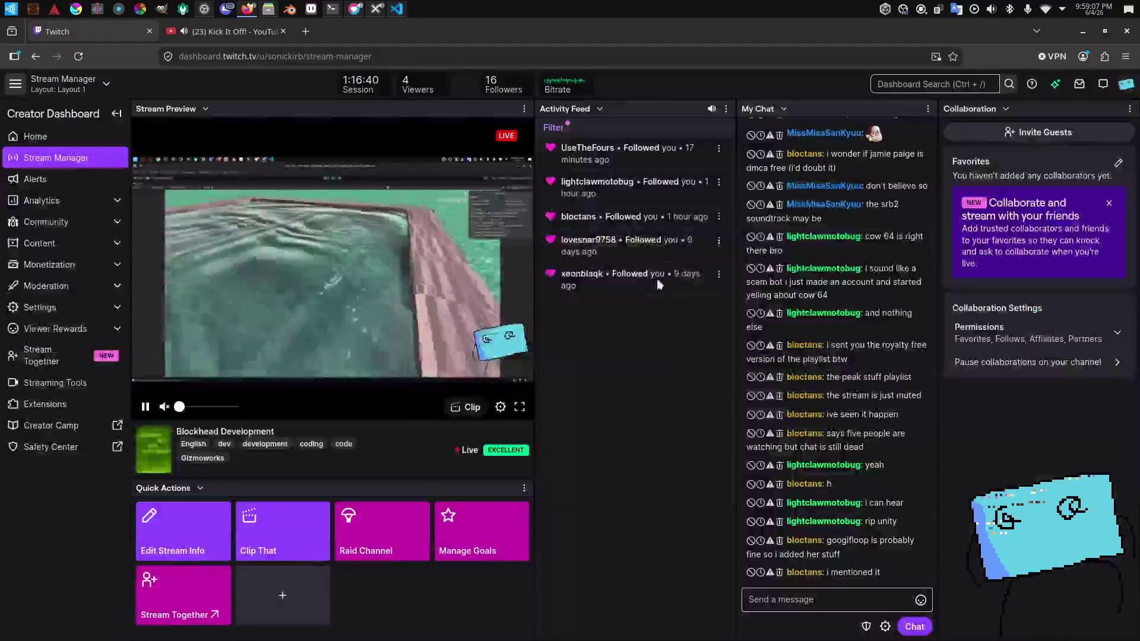
{"action": "key", "text": "alt+Tab"}
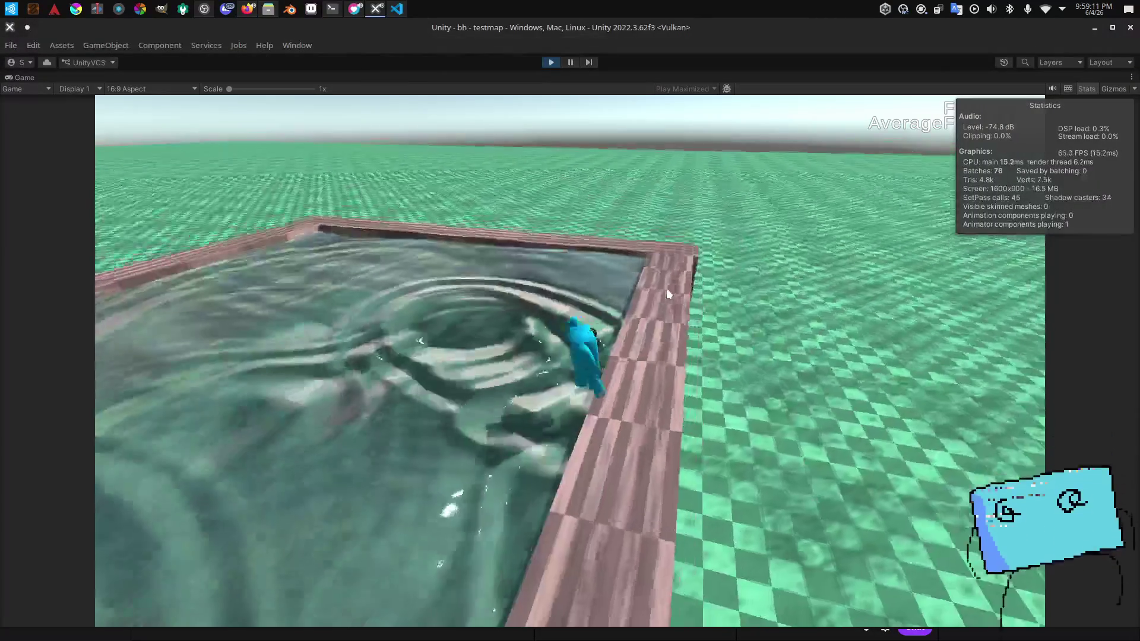
{"action": "key", "text": "w"}
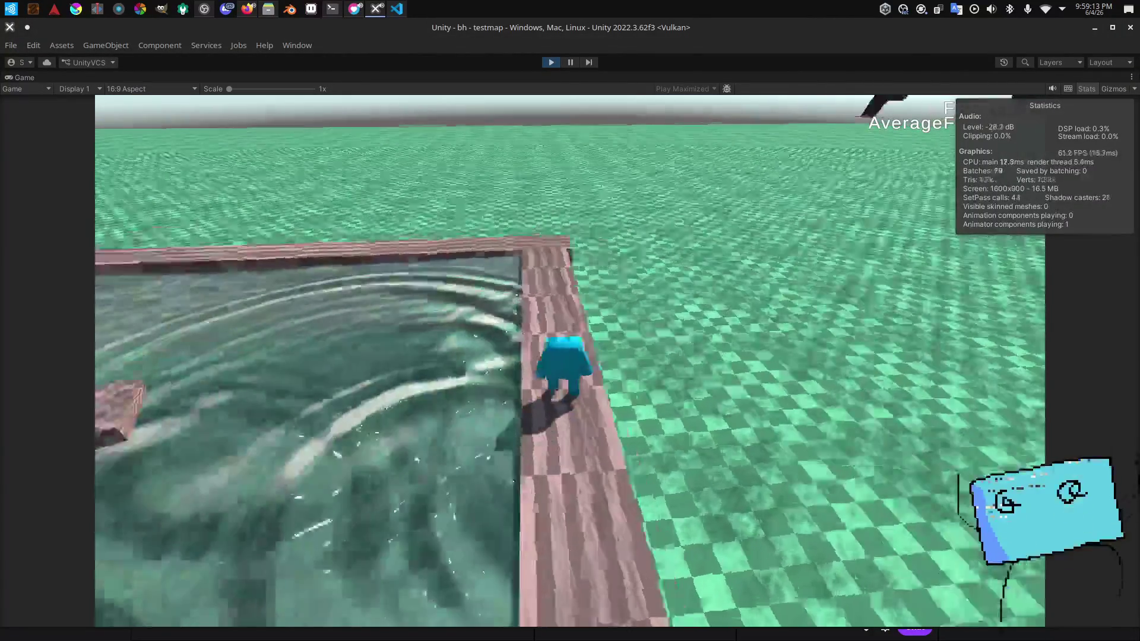
Step: Pause the game and bring back the full editor with the Scene view
{"action": "left_click", "coordinate": [570, 62]}
{"action": "left_click", "coordinate": [277, 78]}
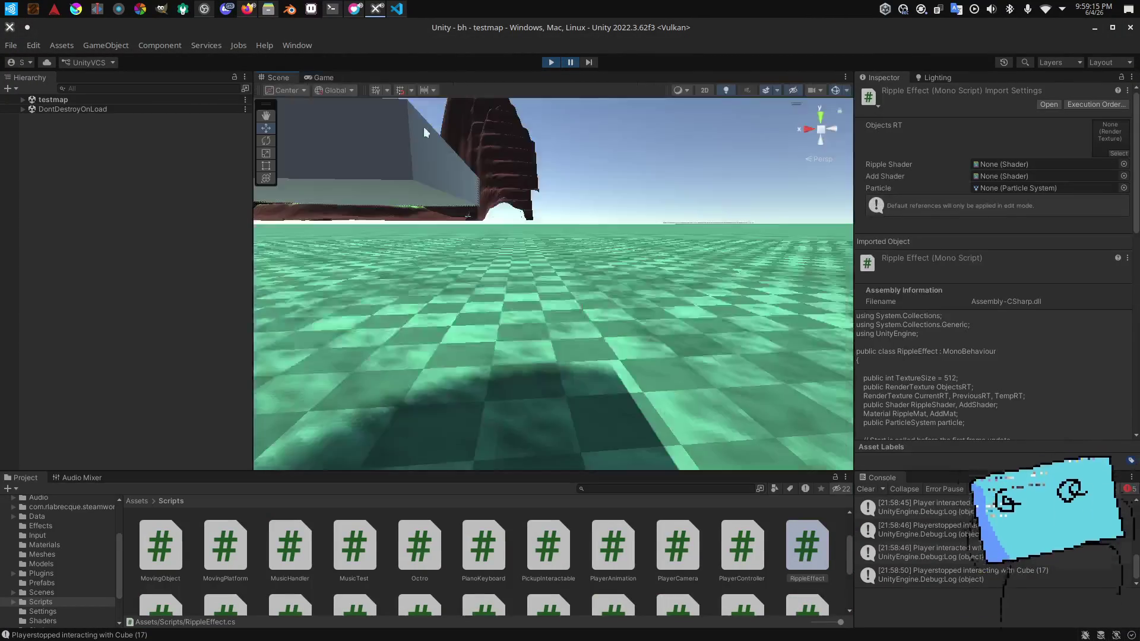
{"action": "mouse_move", "coordinate": [423, 126]}
{"action": "left_mouse_down"}
{"action": "mouse_move", "coordinate": [129, 220]}
{"action": "mouse_move", "coordinate": [145, 221]}
{"action": "mouse_move", "coordinate": [156, 190]}
{"action": "left_mouse_up"}
Step: Stop the playtest and open the testmap scene from the Scenes folder
{"action": "key", "text": "w"}
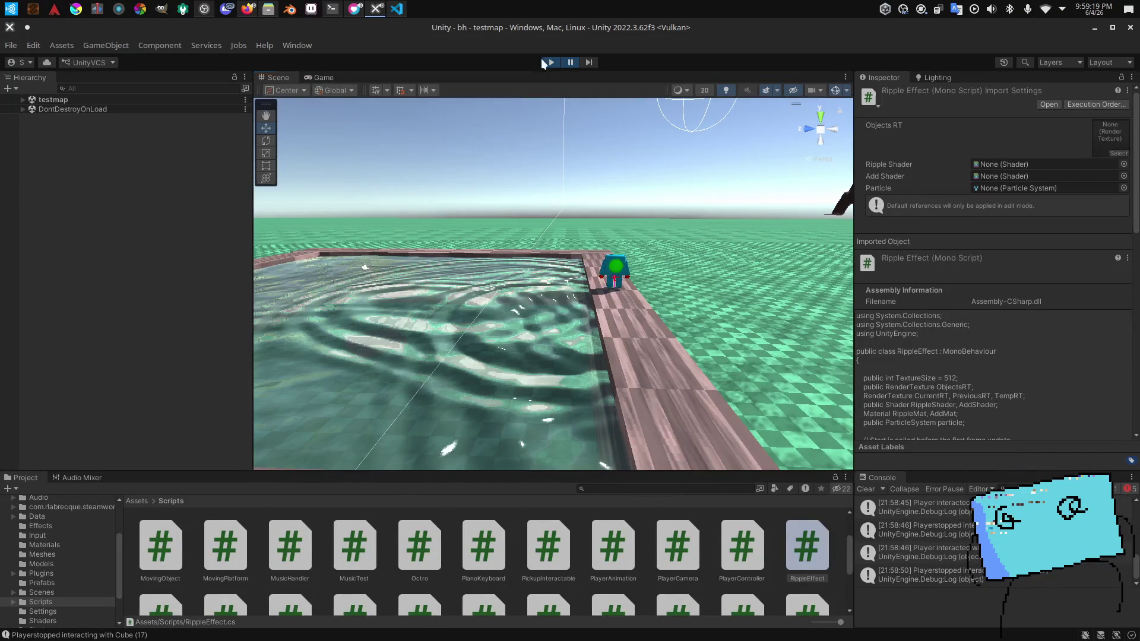
{"action": "left_click", "coordinate": [540, 59]}
{"action": "left_click", "coordinate": [72, 592]}
{"action": "double_click", "coordinate": [660, 560]}
{"action": "mouse_move", "coordinate": [500, 237]}
{"action": "left_mouse_down"}
{"action": "mouse_move", "coordinate": [433, 281]}
{"action": "mouse_move", "coordinate": [356, 261]}
{"action": "left_mouse_up"}
Step: Duplicate the map's Water object as Water (2)
{"action": "left_click", "coordinate": [31, 166]}
{"action": "scroll", "coordinate": [73, 219], "scroll_direction": "down", "scroll_amount": 5}
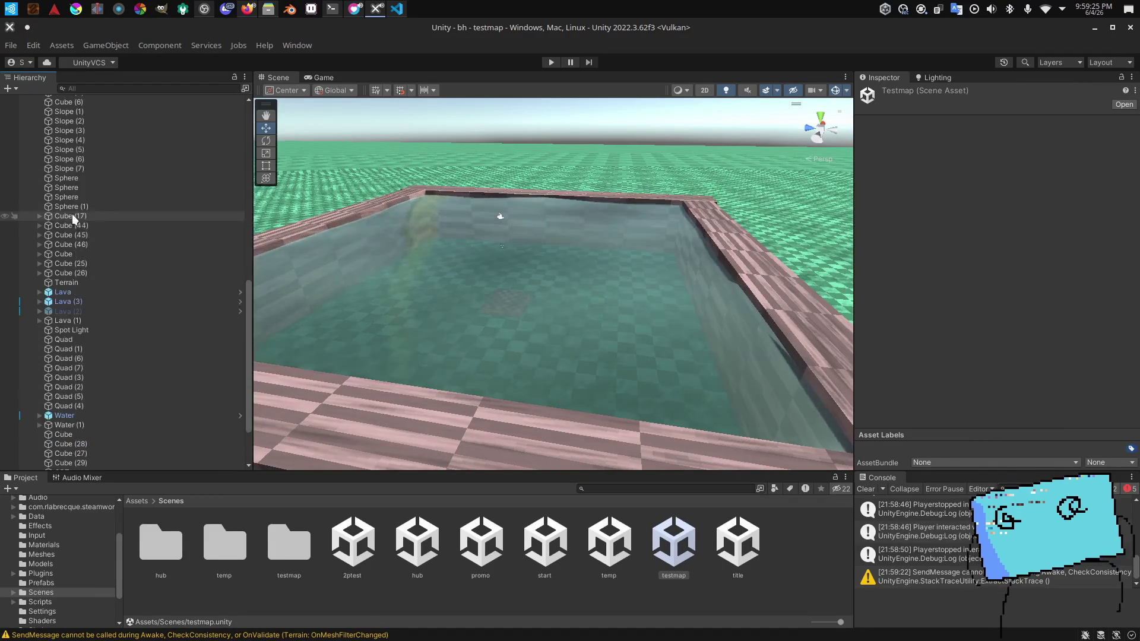
{"action": "scroll", "coordinate": [80, 255], "scroll_direction": "down", "scroll_amount": 2}
{"action": "left_click", "coordinate": [87, 415]}
{"action": "mouse_move", "coordinate": [380, 296]}
{"action": "left_mouse_down"}
{"action": "mouse_move", "coordinate": [761, 284]}
{"action": "mouse_move", "coordinate": [688, 250]}
{"action": "mouse_move", "coordinate": [719, 255]}
{"action": "left_mouse_up"}
{"action": "scroll", "coordinate": [396, 305], "scroll_direction": "down", "scroll_amount": 3}
{"action": "key", "text": "ctrl+d"}
Step: Check the duplicated water over the pool and list the project's Materials folder
{"action": "scroll", "coordinate": [720, 255], "scroll_direction": "up", "scroll_amount": 5}
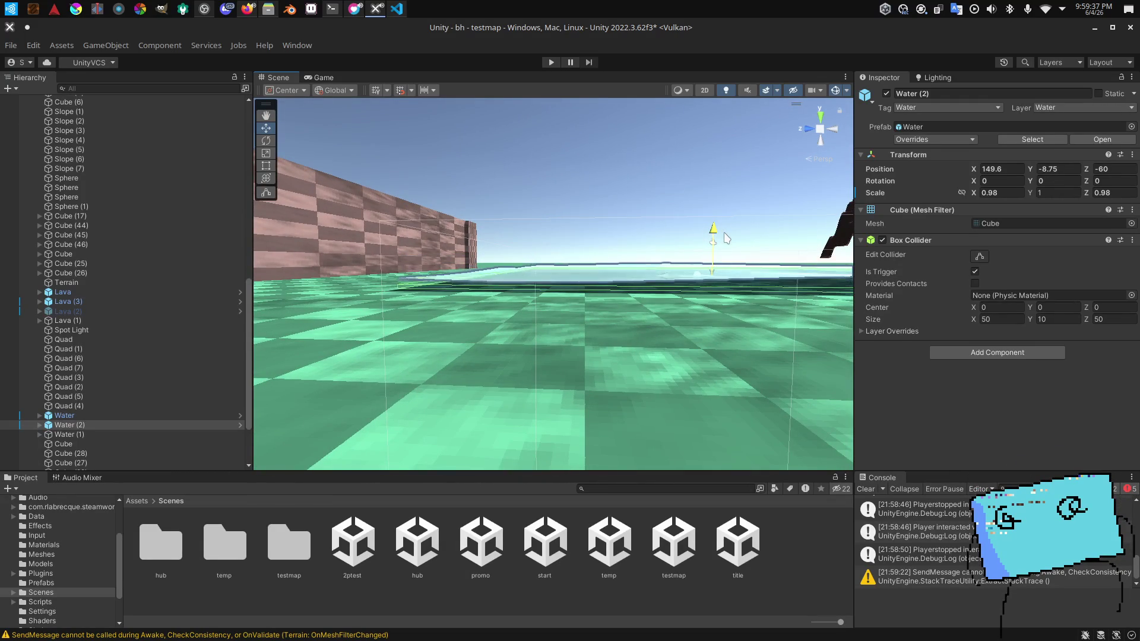
{"action": "left_click_drag", "start_coordinate": [698, 258], "coordinate": [695, 338]}
{"action": "left_click", "coordinate": [695, 338]}
{"action": "scroll", "coordinate": [655, 369], "scroll_direction": "up", "scroll_amount": 3}
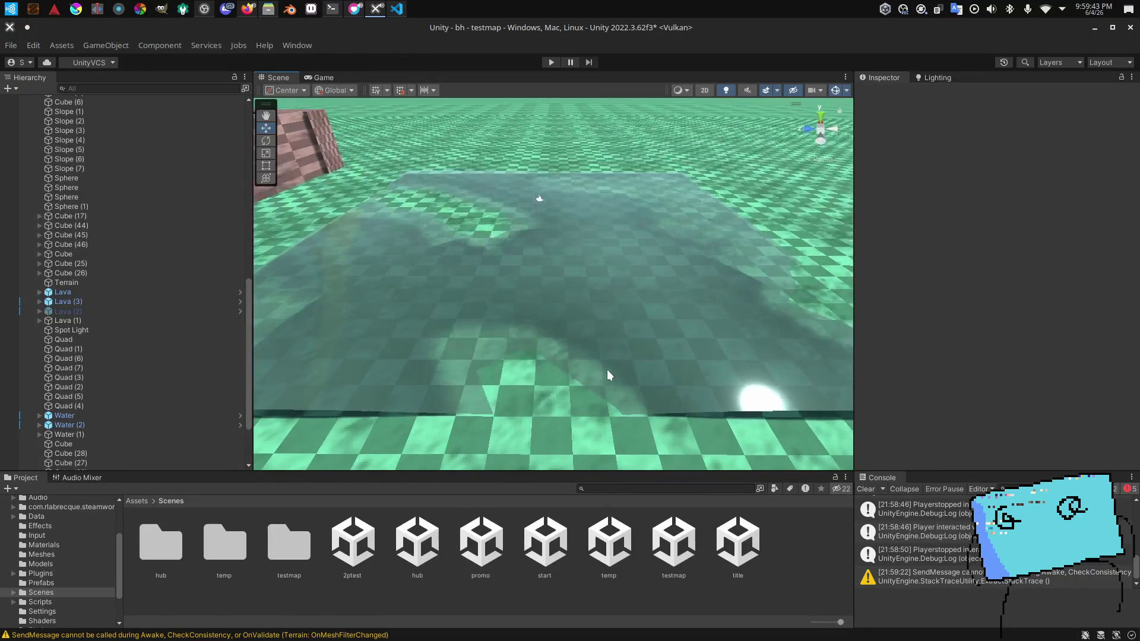
{"action": "left_click", "coordinate": [79, 602]}
{"action": "left_click", "coordinate": [53, 545]}
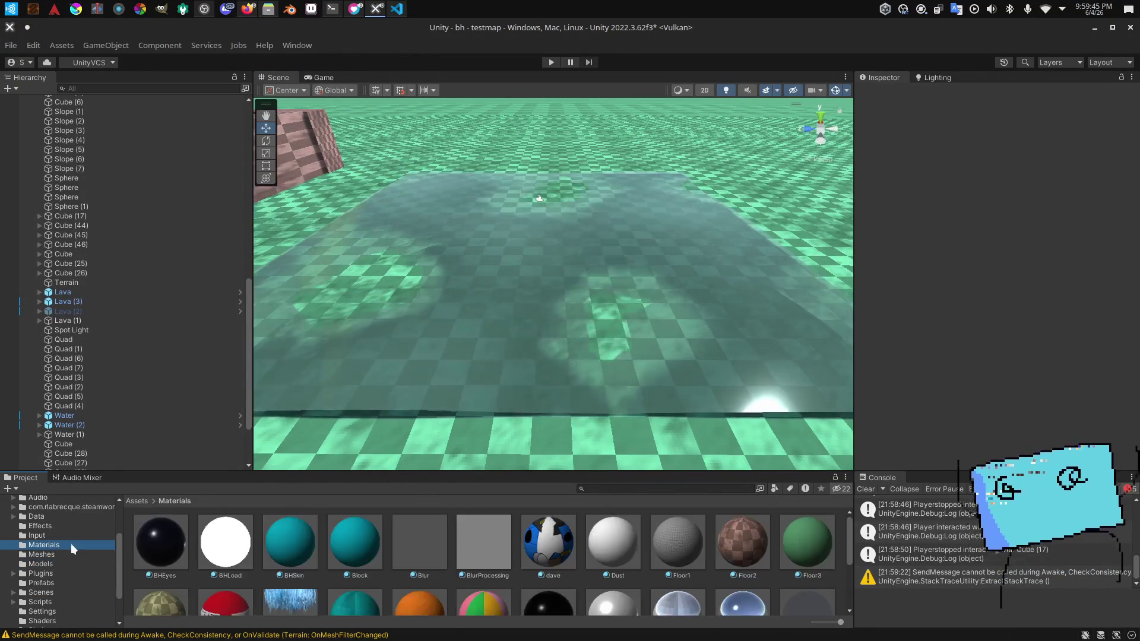
Step: Duplicate the Water 1 material and rename the original to w
{"action": "scroll", "coordinate": [383, 546], "scroll_direction": "down", "scroll_amount": 3}
{"action": "left_click", "coordinate": [545, 578]}
{"action": "key", "text": "ctrl+d"}
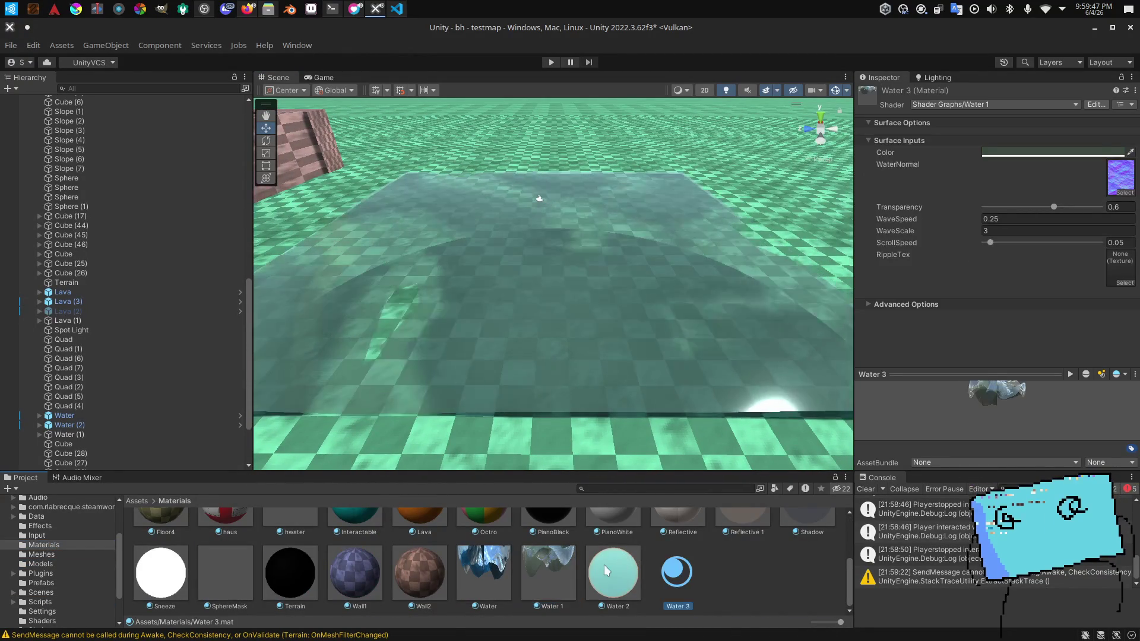
{"action": "right_click", "coordinate": [603, 565]}
{"action": "key", "text": "Escape"}
{"action": "right_click", "coordinate": [547, 582]}
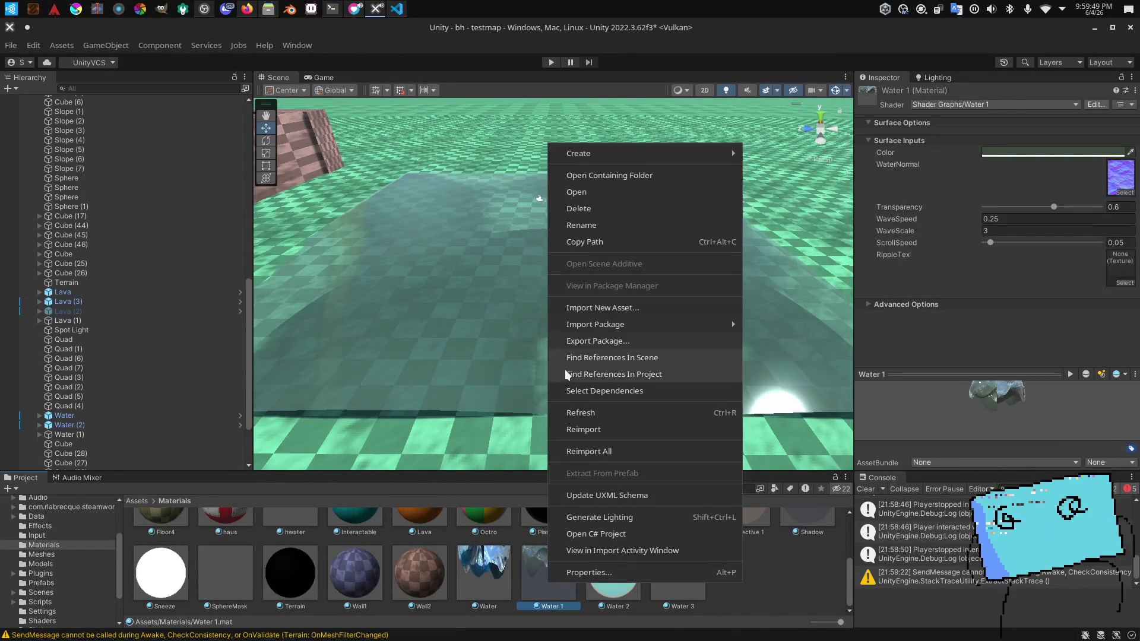
{"action": "left_click", "coordinate": [487, 593]}
{"action": "right_click", "coordinate": [547, 579]}
{"action": "left_click", "coordinate": [630, 226]}
{"action": "type", "text": "w"}
{"action": "key", "text": "Return"}
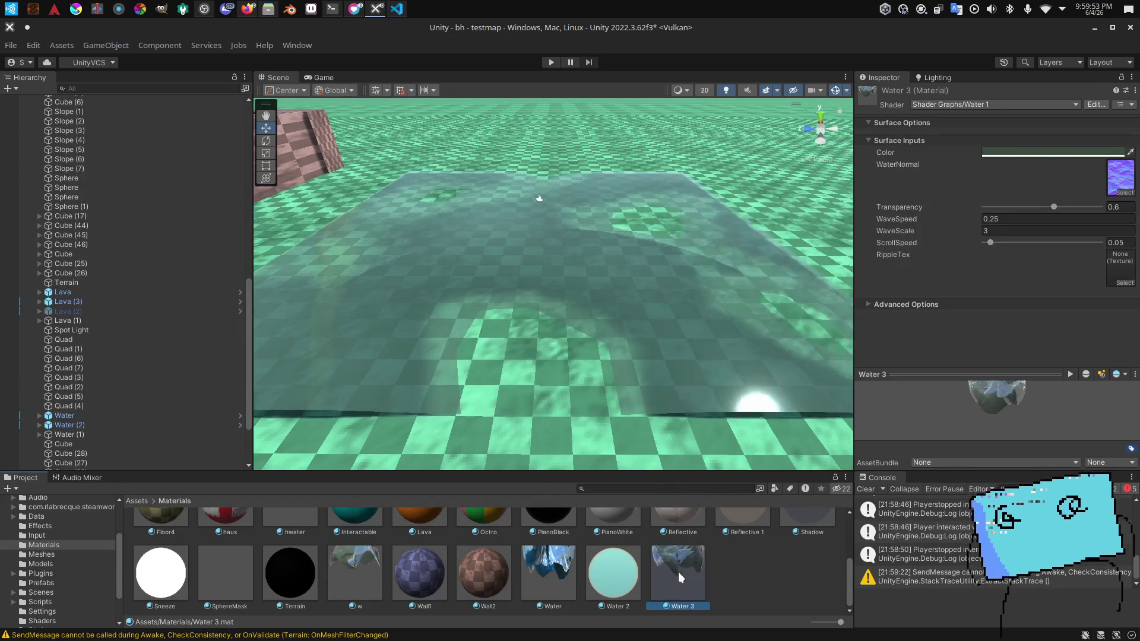
Step: Rename the copy wflat, set its WaveScale to 0, and apply it to the scene water
{"action": "right_click", "coordinate": [678, 572]}
{"action": "left_click", "coordinate": [700, 216]}
{"action": "type", "text": "wflat"}
{"action": "key", "text": "Return"}
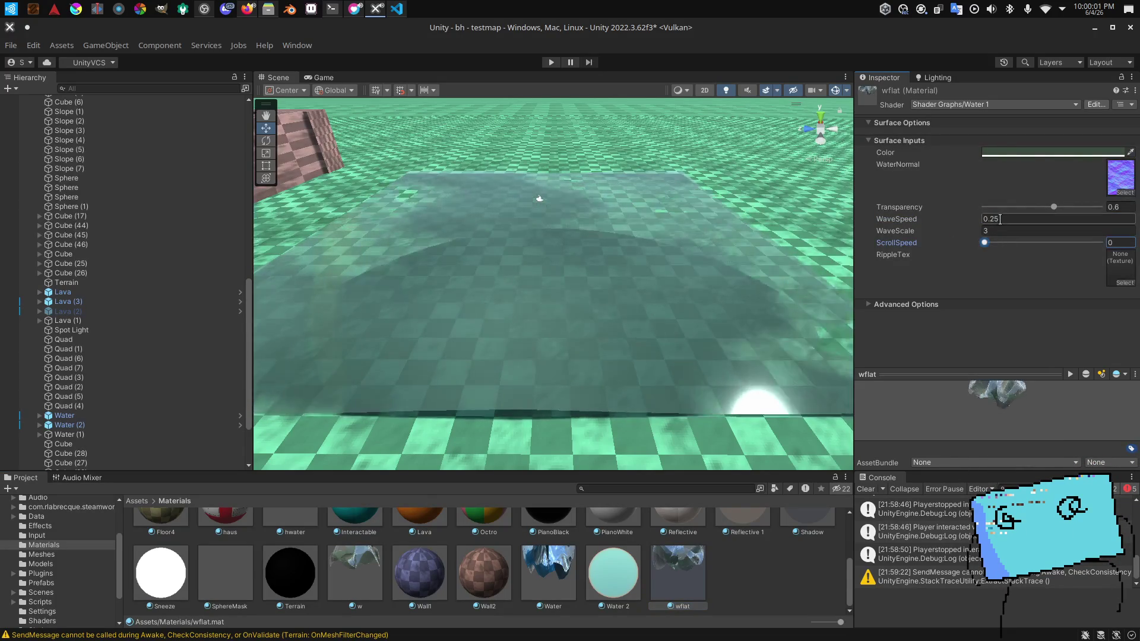
{"action": "type", "text": "0"}
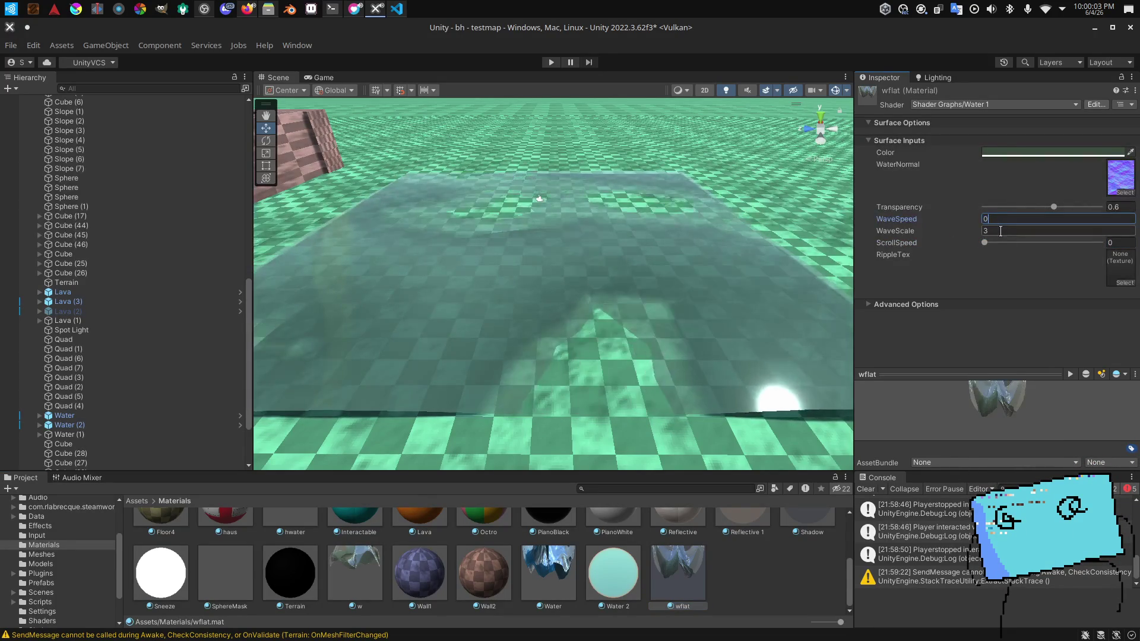
{"action": "type", "text": "0"}
{"action": "left_click_drag", "start_coordinate": [683, 403], "coordinate": [689, 358]}
{"action": "mouse_move", "coordinate": [703, 558]}
{"action": "left_mouse_down"}
{"action": "mouse_move", "coordinate": [725, 349]}
{"action": "mouse_move", "coordinate": [599, 315]}
{"action": "mouse_move", "coordinate": [1096, 261]}
{"action": "left_mouse_up"}
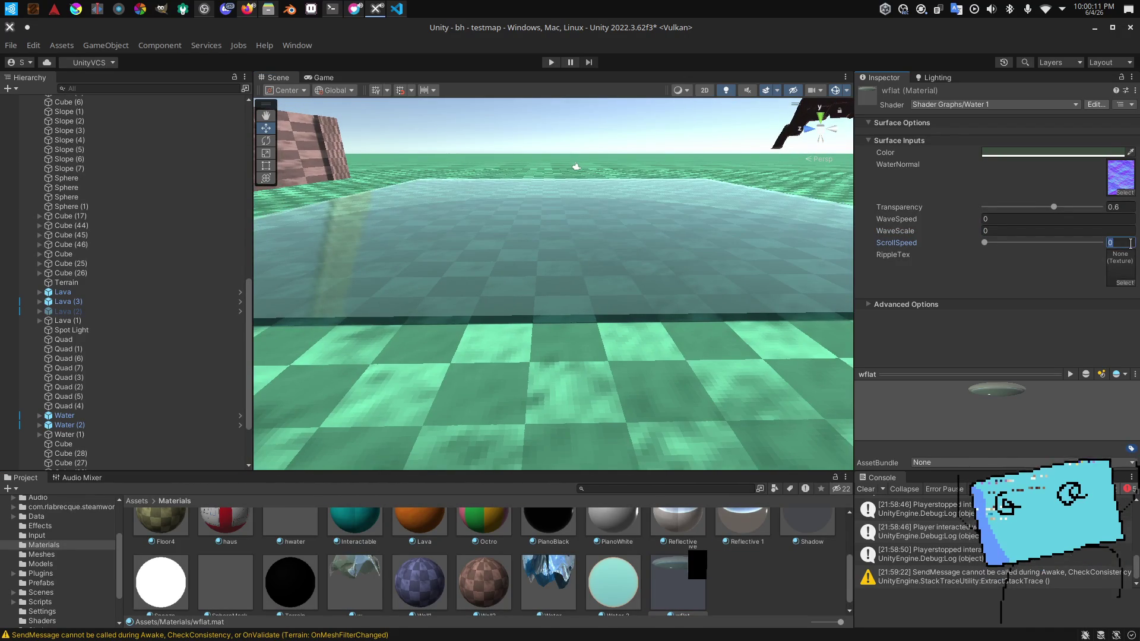
Step: Set the water material's WaveSpeed to 0.25 and WaveScale to 0.2
{"action": "left_click", "coordinate": [373, 586]}
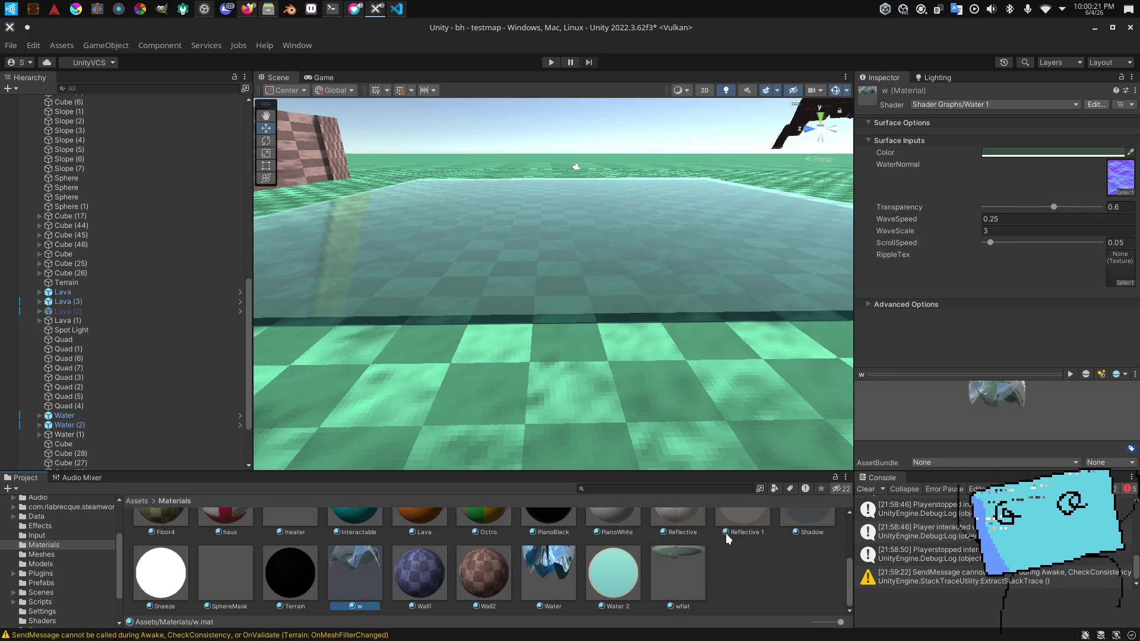
{"action": "type", "text": "5"}
{"action": "key", "text": "Return"}
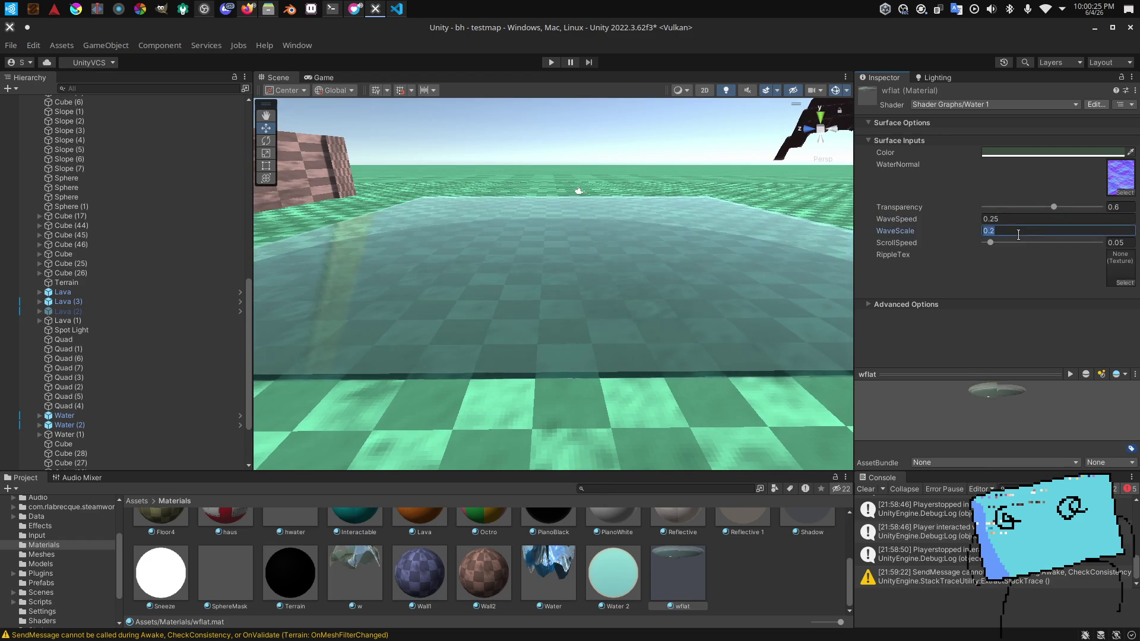
{"action": "type", "text": ".1"}
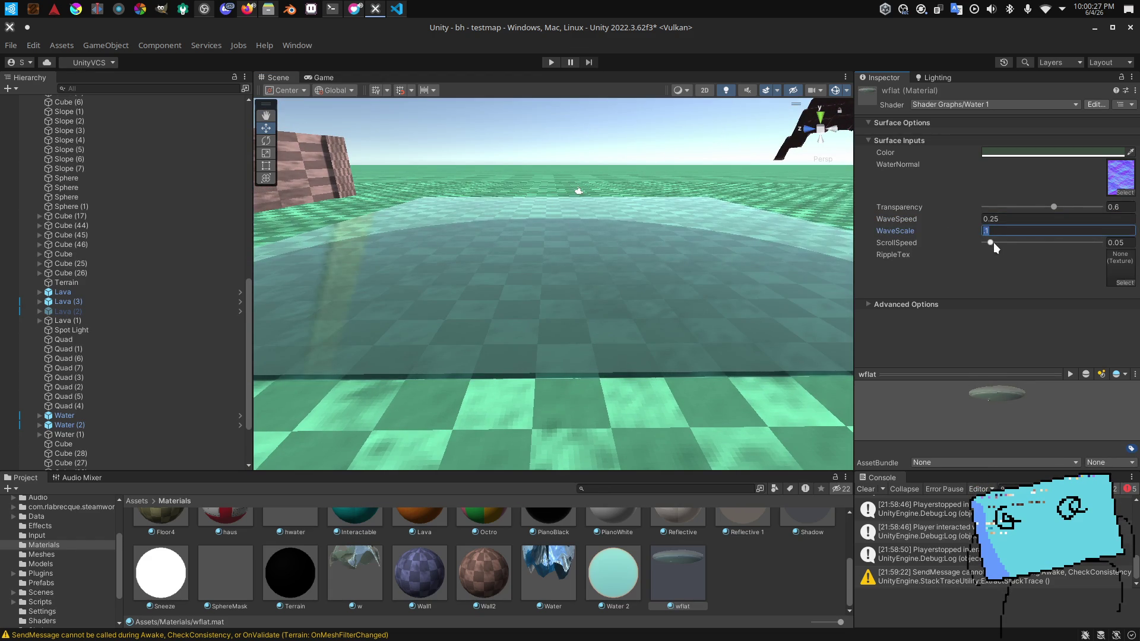
{"action": "type", "text": "2"}
{"action": "key", "text": "Return"}
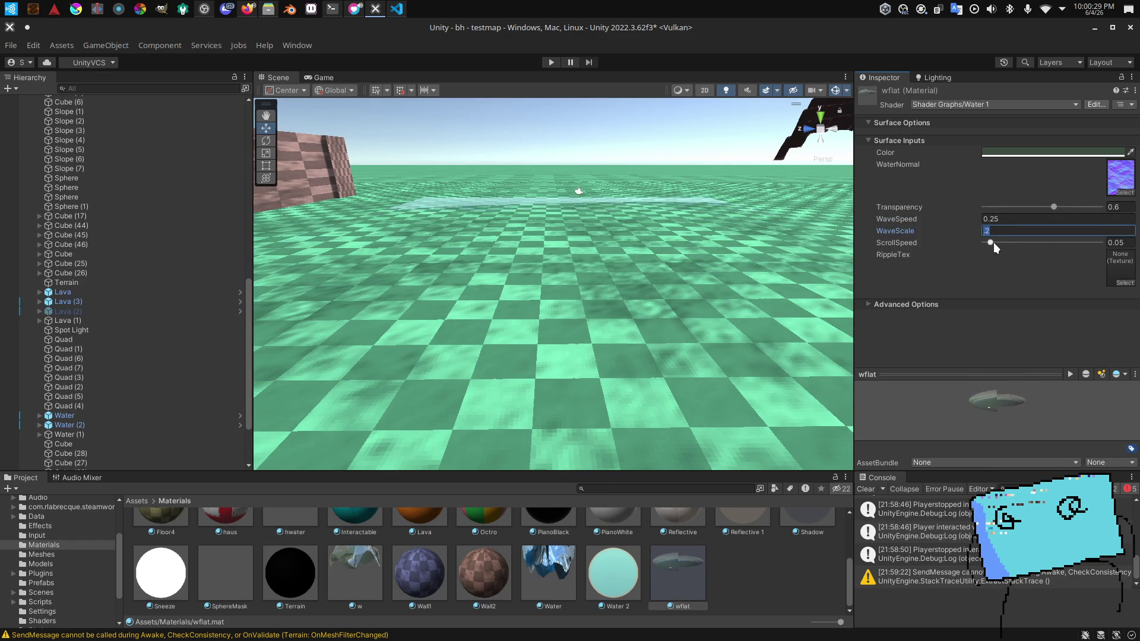
Step: Reposition the scene camera over the water and list the project's Shaders folder
{"action": "left_click_drag", "start_coordinate": [681, 284], "coordinate": [668, 264]}
{"action": "key", "text": "e"}
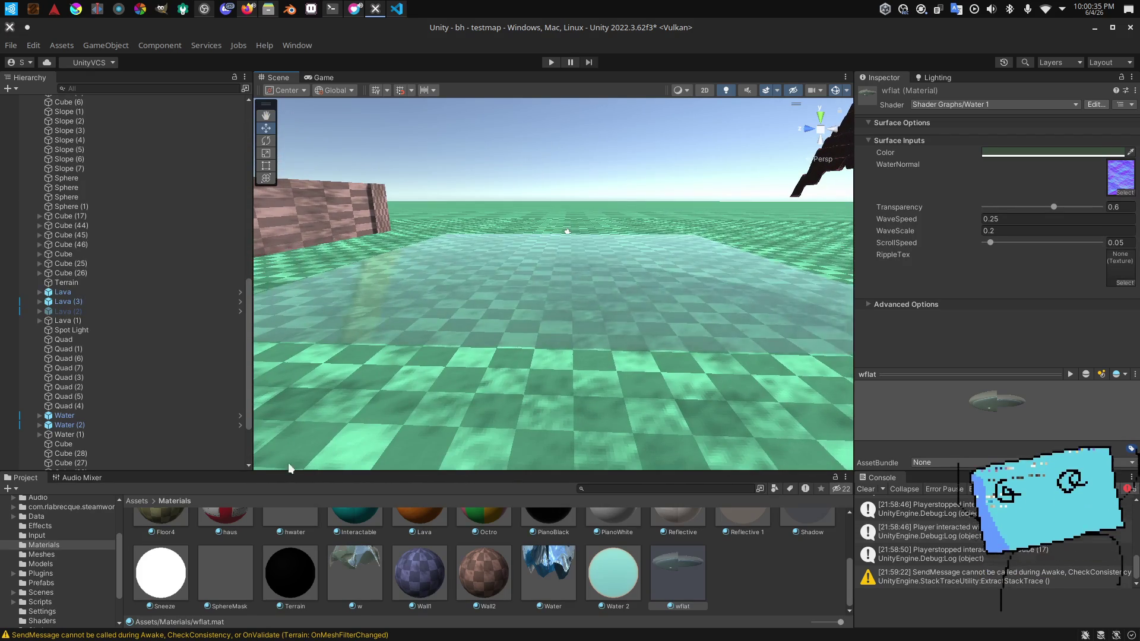
{"action": "left_click", "coordinate": [41, 573]}
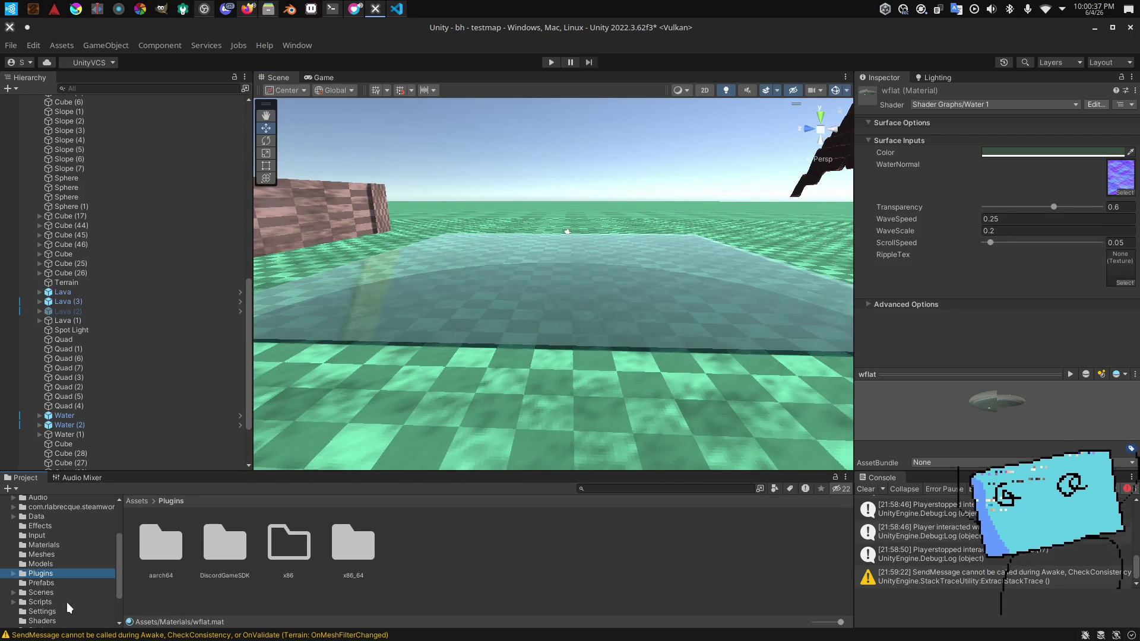
{"action": "left_click", "coordinate": [41, 621]}
{"action": "scroll", "coordinate": [457, 564], "scroll_direction": "down", "scroll_amount": 2}
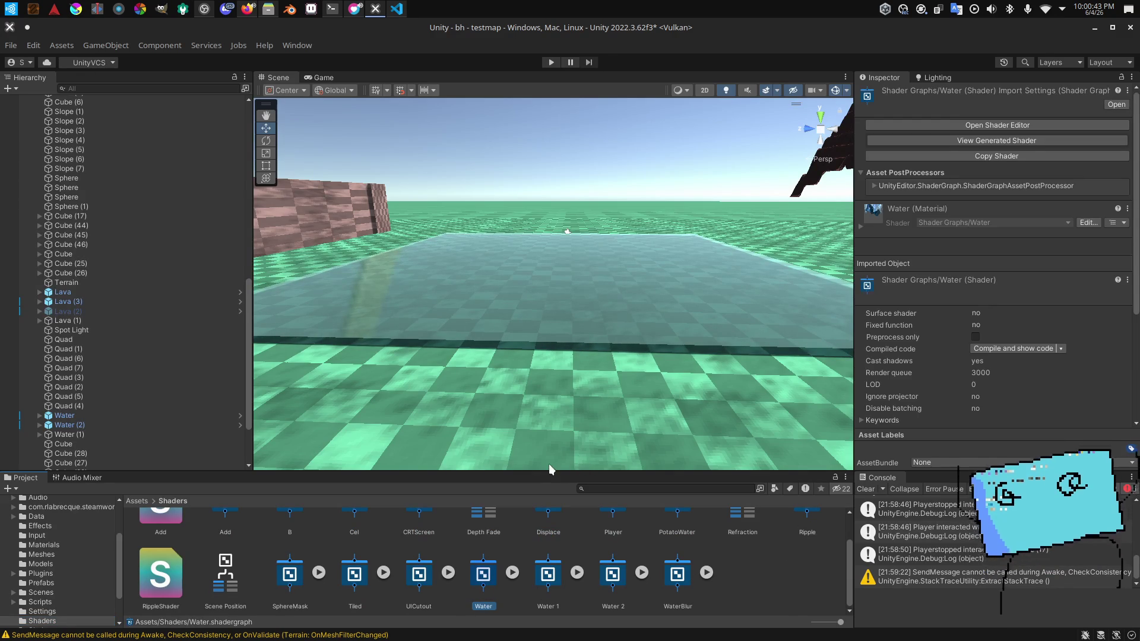
Step: Open the Water 1 shader graph and add a Subtract node fed by the Divide output
{"action": "double_click", "coordinate": [547, 582]}
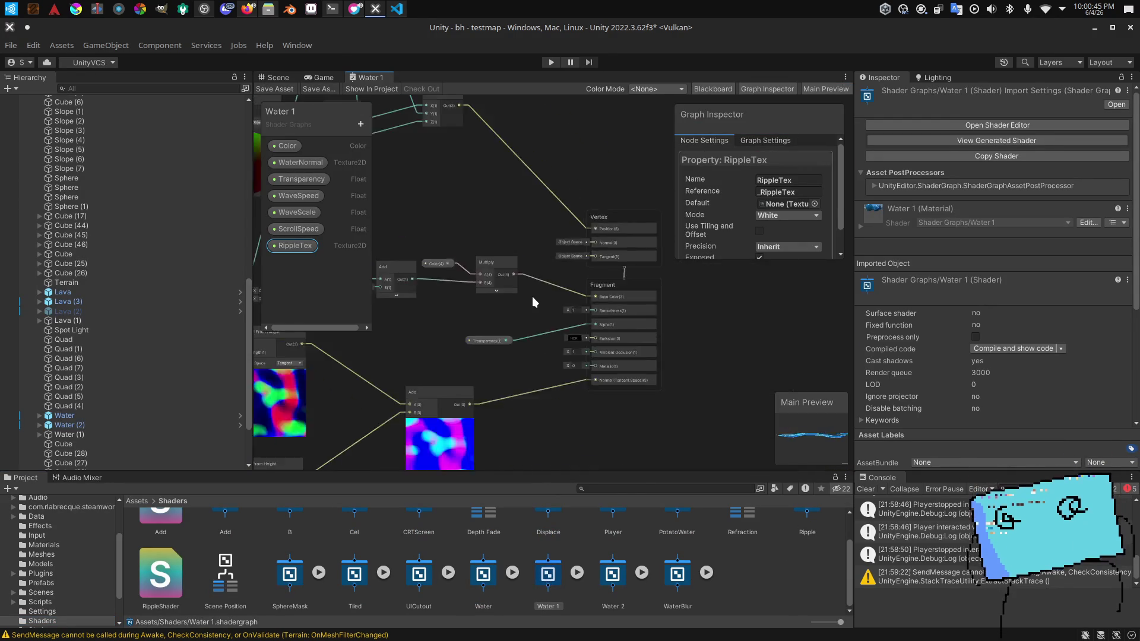
{"action": "scroll", "coordinate": [564, 342], "scroll_direction": "up", "scroll_amount": 5}
{"action": "scroll", "coordinate": [621, 368], "scroll_direction": "up", "scroll_amount": 2}
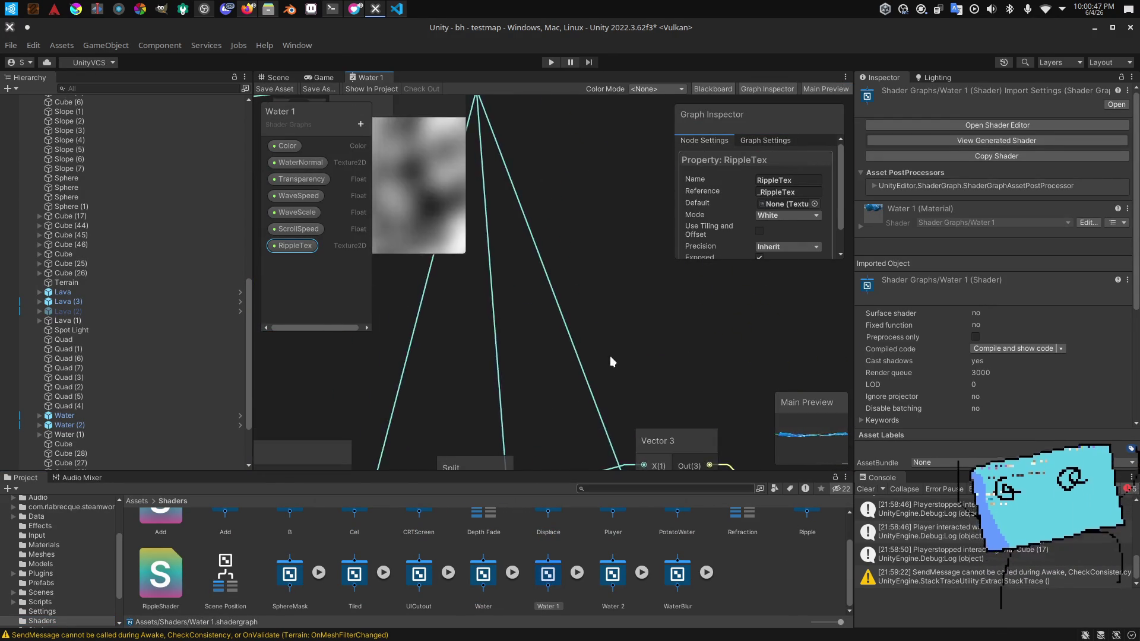
{"action": "scroll", "coordinate": [455, 301], "scroll_direction": "down", "scroll_amount": 2}
{"action": "left_click_drag", "start_coordinate": [494, 235], "coordinate": [608, 292]}
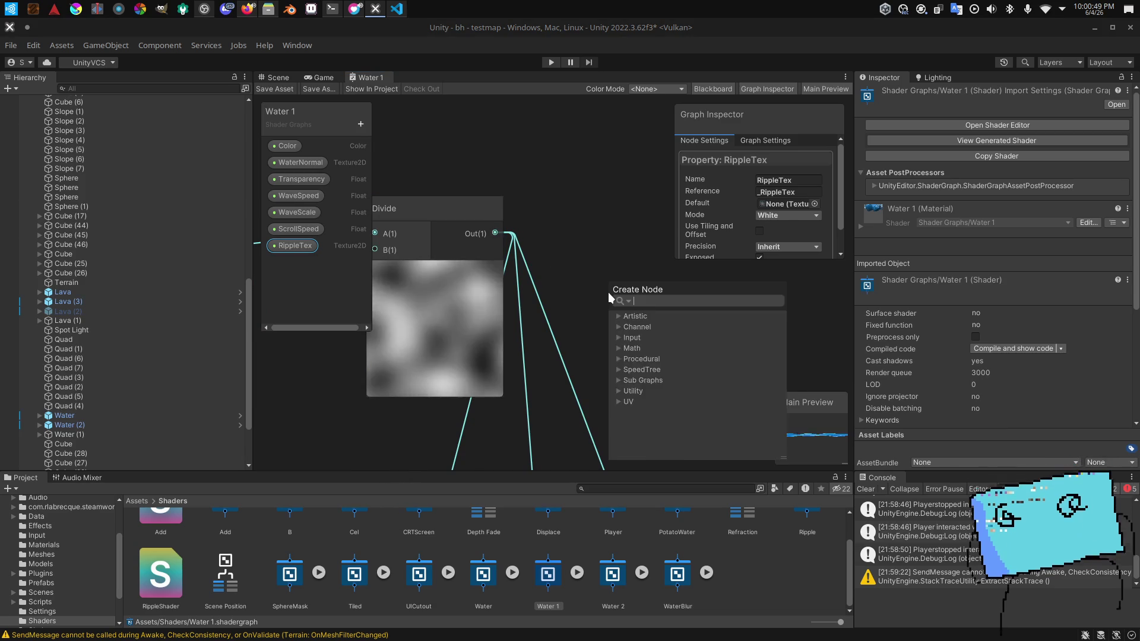
{"action": "type", "text": "subtract"}
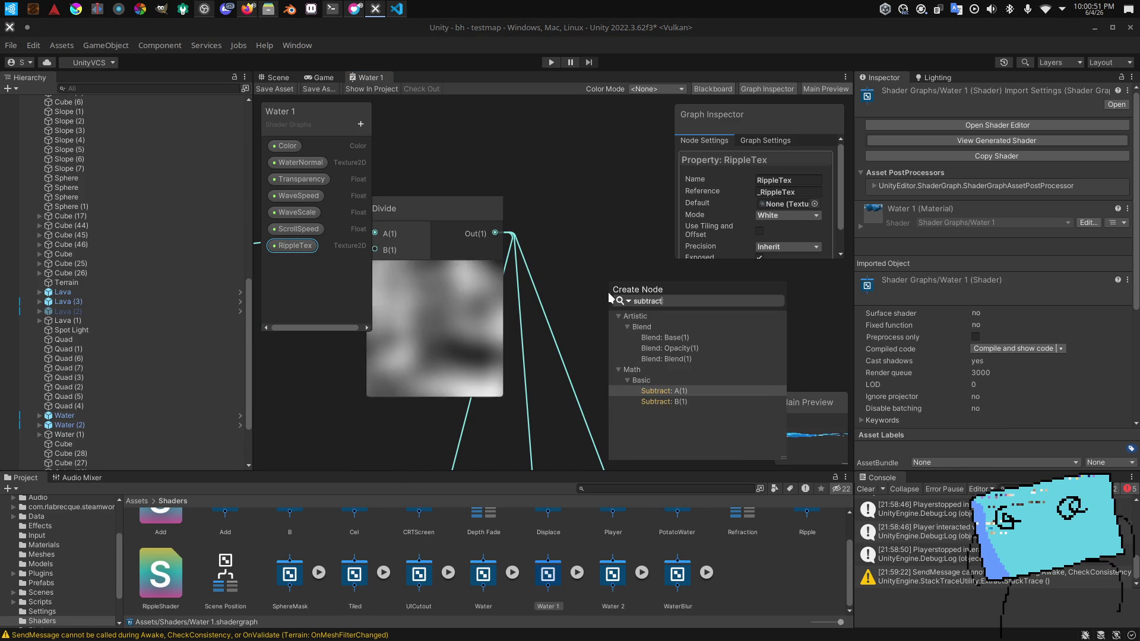
{"action": "key", "text": "Return"}
Step: Add a second Divide node wired into Subtract's B input and save the graph
{"action": "left_click", "coordinate": [658, 286]}
{"action": "scroll", "coordinate": [634, 294], "scroll_direction": "down", "scroll_amount": 2}
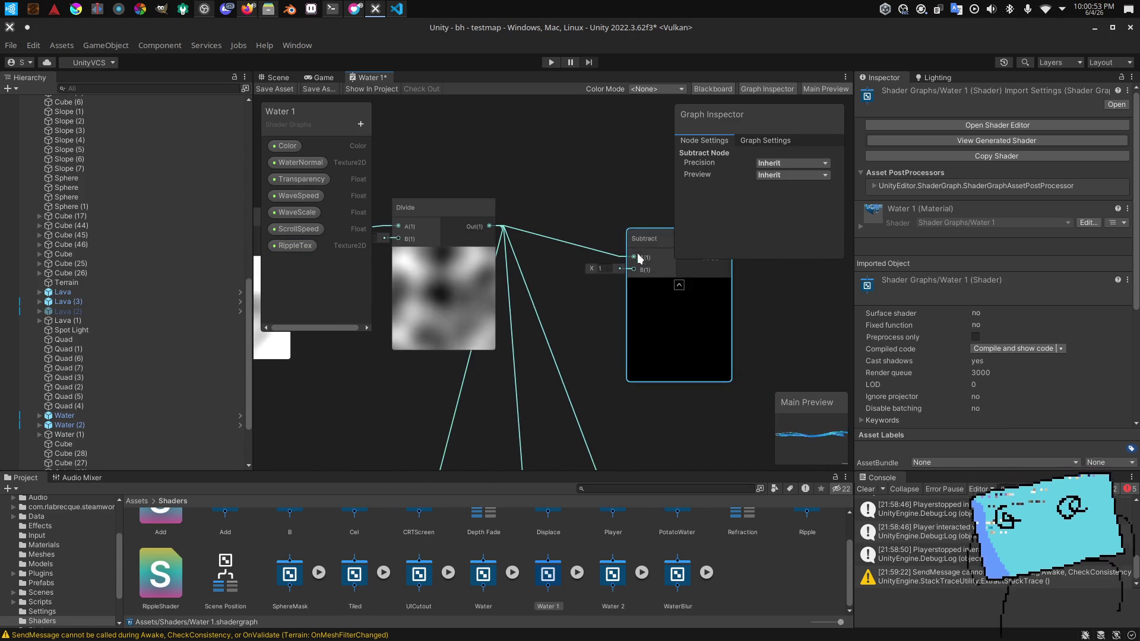
{"action": "left_click_drag", "start_coordinate": [603, 276], "coordinate": [605, 338]}
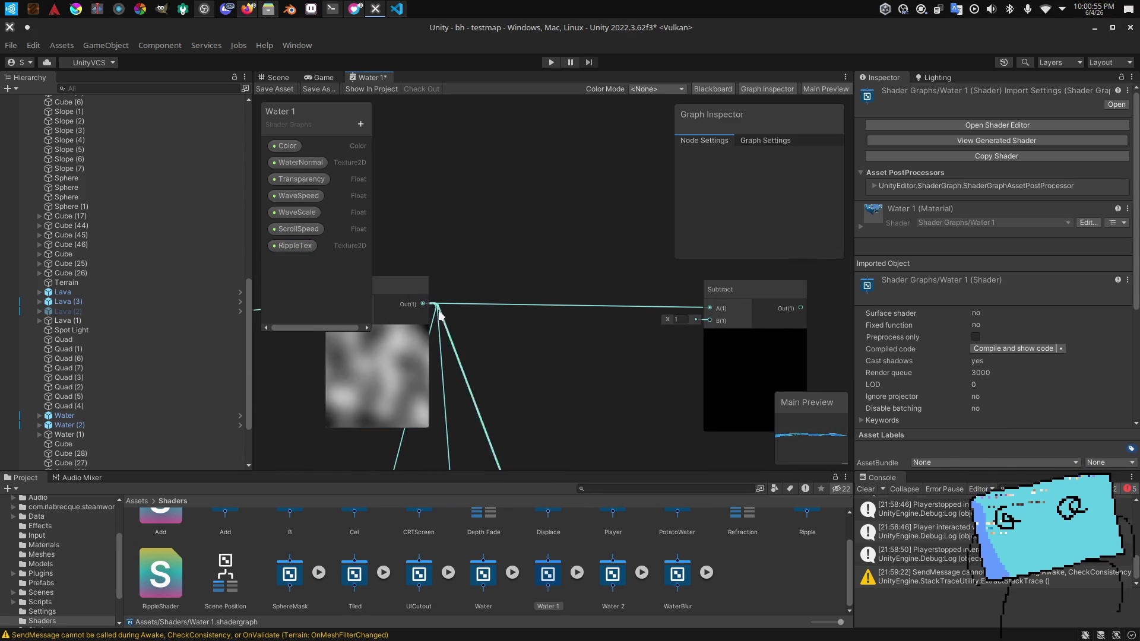
{"action": "key", "text": "space"}
{"action": "type", "text": "divide"}
{"action": "key", "text": "Return"}
{"action": "mouse_move", "coordinate": [461, 330]}
{"action": "left_mouse_down"}
{"action": "mouse_move", "coordinate": [536, 358]}
{"action": "mouse_move", "coordinate": [700, 319]}
{"action": "left_mouse_up"}
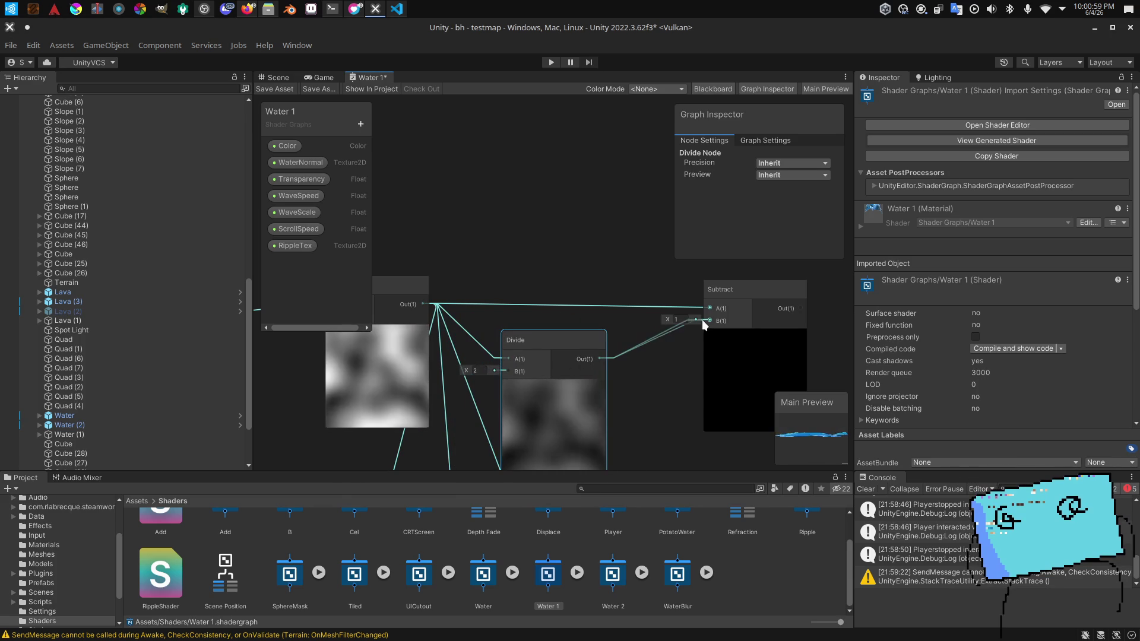
{"action": "left_click_drag", "start_coordinate": [640, 369], "coordinate": [605, 348]}
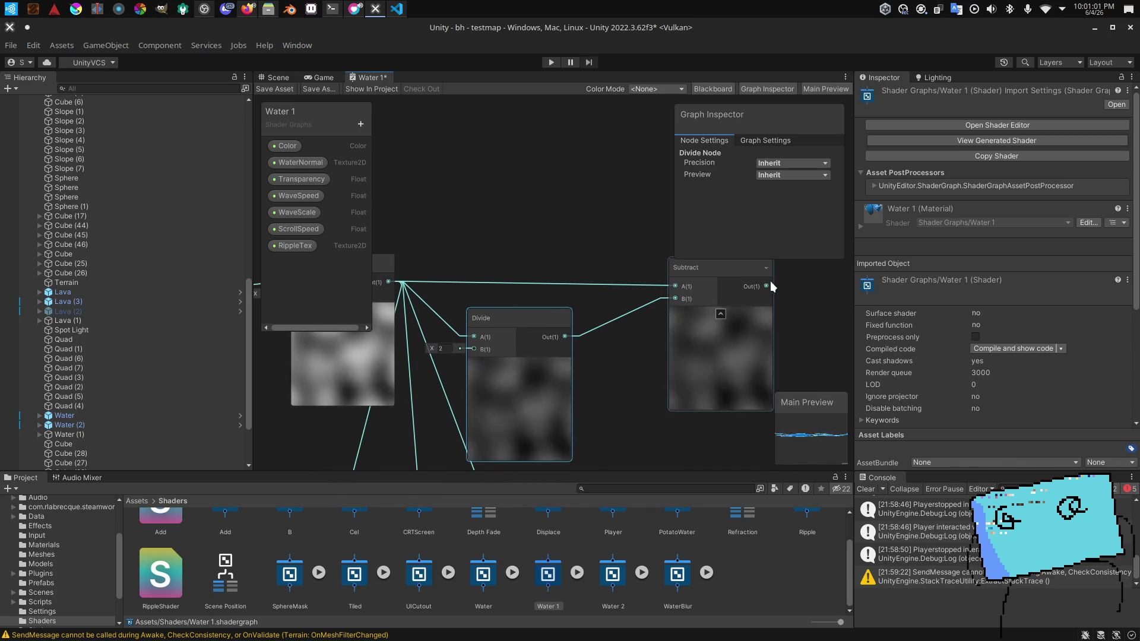
{"action": "mouse_move", "coordinate": [770, 280]}
{"action": "left_mouse_down"}
{"action": "mouse_move", "coordinate": [329, 339]}
{"action": "mouse_move", "coordinate": [433, 340]}
{"action": "left_mouse_up"}
{"action": "mouse_move", "coordinate": [538, 219]}
{"action": "left_mouse_down"}
{"action": "mouse_move", "coordinate": [660, 307]}
{"action": "mouse_move", "coordinate": [635, 350]}
{"action": "mouse_move", "coordinate": [554, 302]}
{"action": "left_mouse_up"}
{"action": "key", "text": "ctrl+s"}
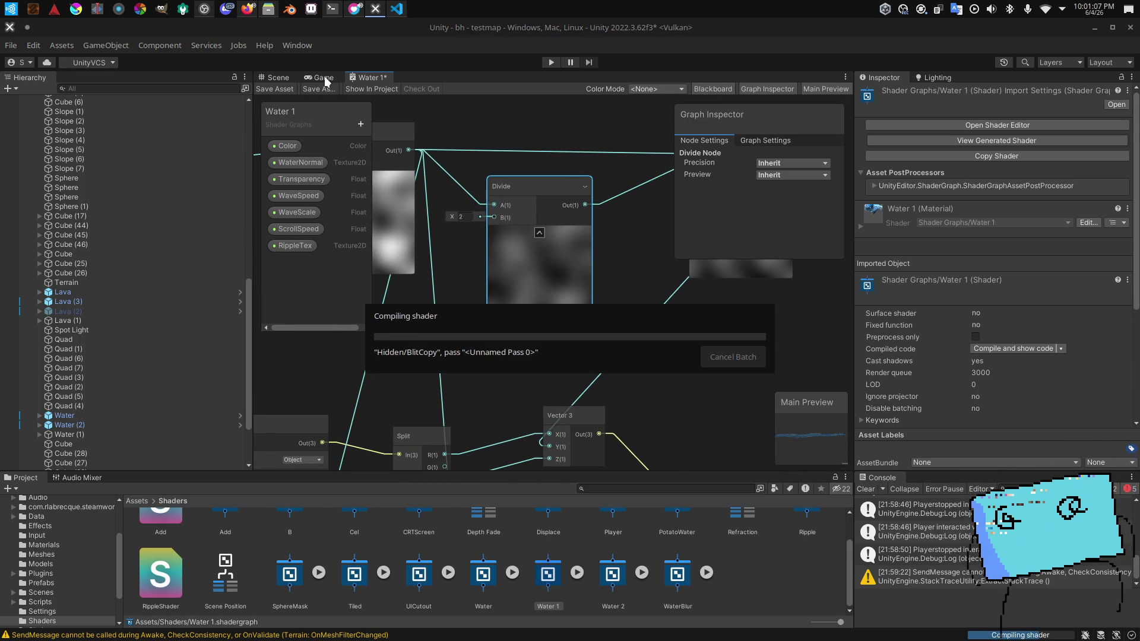
Step: Inspect the water's appearance in the 3D Scene view
{"action": "left_click", "coordinate": [277, 76]}
{"action": "left_click_drag", "start_coordinate": [534, 225], "coordinate": [548, 228]}
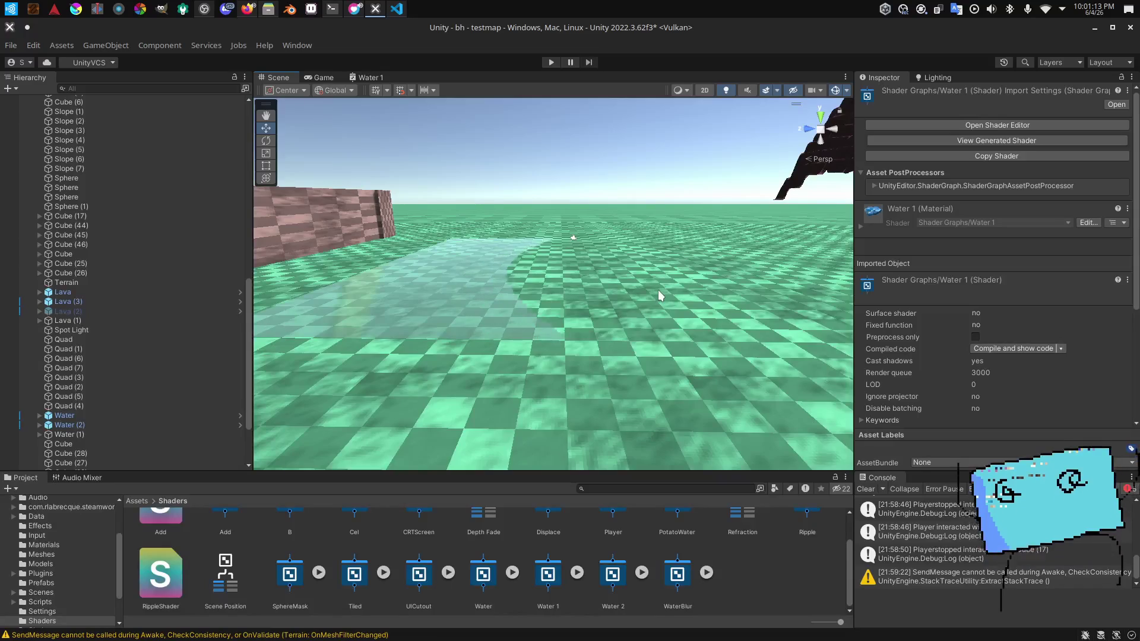
{"action": "mouse_move", "coordinate": [658, 290]}
{"action": "left_mouse_down"}
{"action": "mouse_move", "coordinate": [652, 274]}
{"action": "mouse_move", "coordinate": [554, 254]}
{"action": "mouse_move", "coordinate": [685, 250]}
{"action": "mouse_move", "coordinate": [674, 264]}
{"action": "left_mouse_up"}
Step: Replace the Subtract node with an Add node fed by Divide's output
{"action": "left_click", "coordinate": [367, 77]}
{"action": "scroll", "coordinate": [563, 336], "scroll_direction": "down", "scroll_amount": 2}
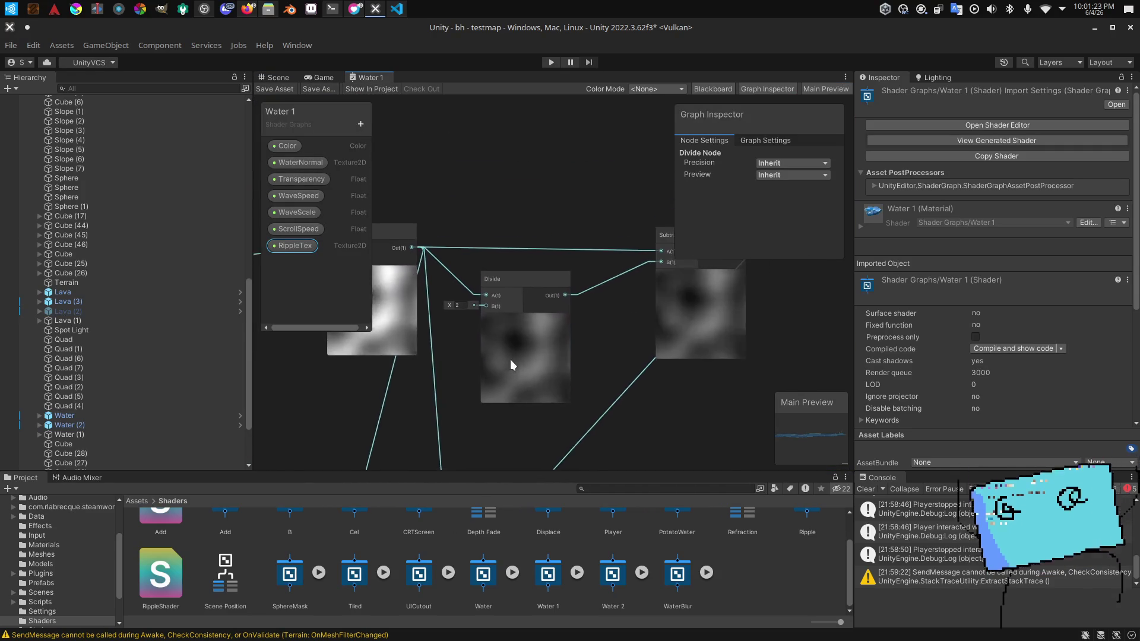
{"action": "right_click", "coordinate": [646, 350]}
{"action": "left_click", "coordinate": [646, 347]}
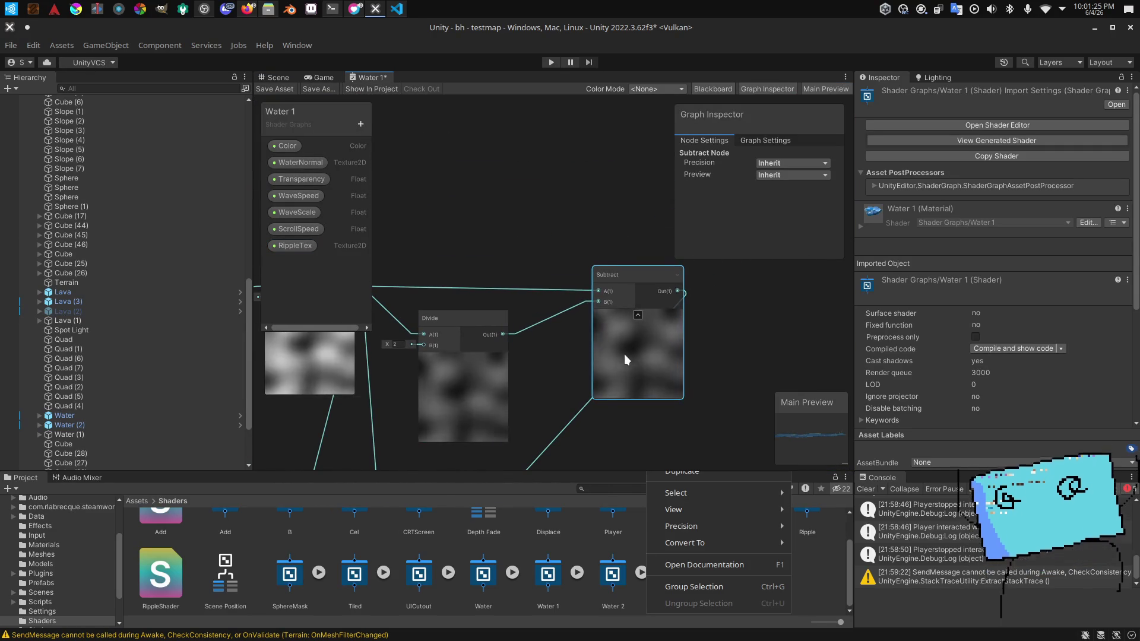
{"action": "scroll", "coordinate": [643, 314], "scroll_direction": "down", "scroll_amount": 3}
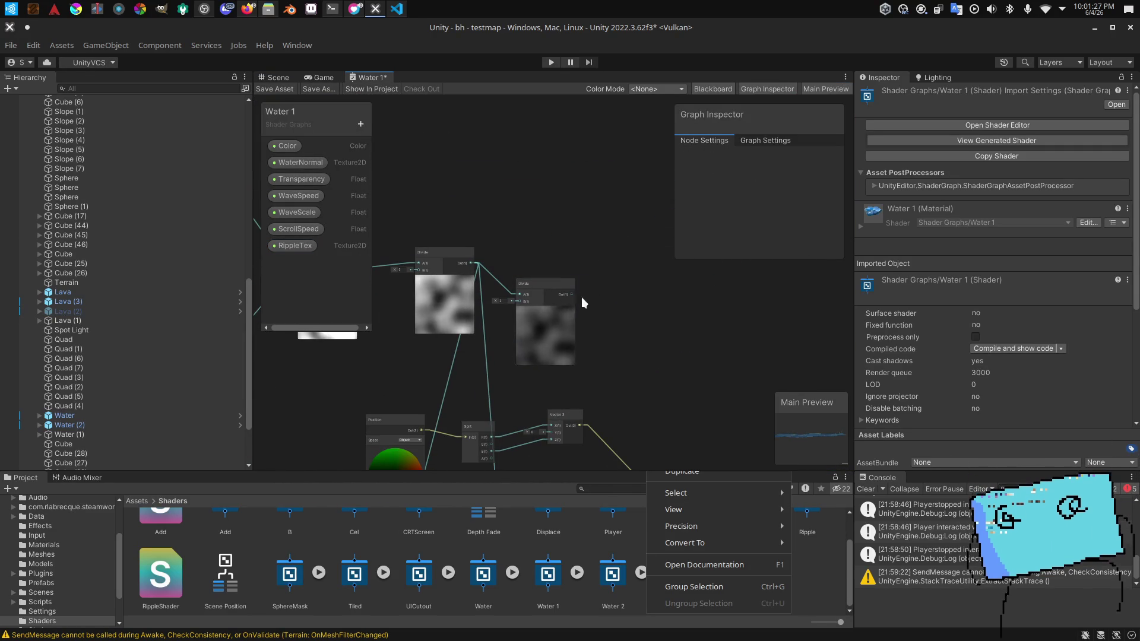
{"action": "left_click_drag", "start_coordinate": [599, 283], "coordinate": [600, 283]}
{"action": "type", "text": "add"}
{"action": "left_click", "coordinate": [657, 336]}
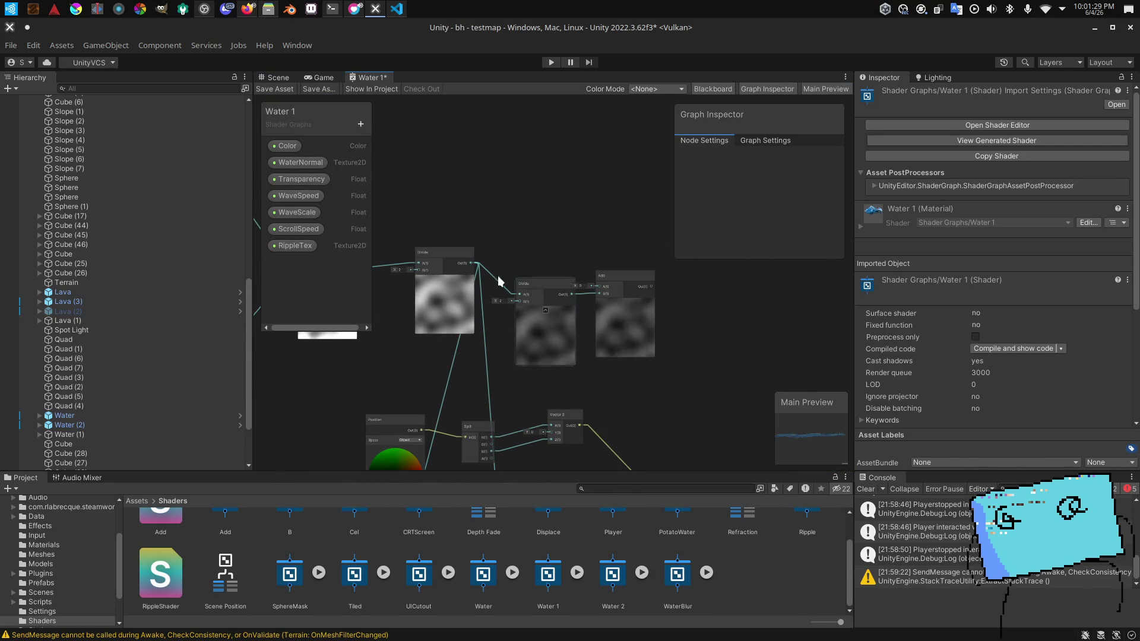
Step: Connect the Add output to Vector 3's X input and save the shader graph
{"action": "mouse_move", "coordinate": [653, 293]}
{"action": "left_mouse_down"}
{"action": "mouse_move", "coordinate": [547, 432]}
{"action": "mouse_move", "coordinate": [548, 392]}
{"action": "left_mouse_up"}
{"action": "left_click", "coordinate": [316, 84]}
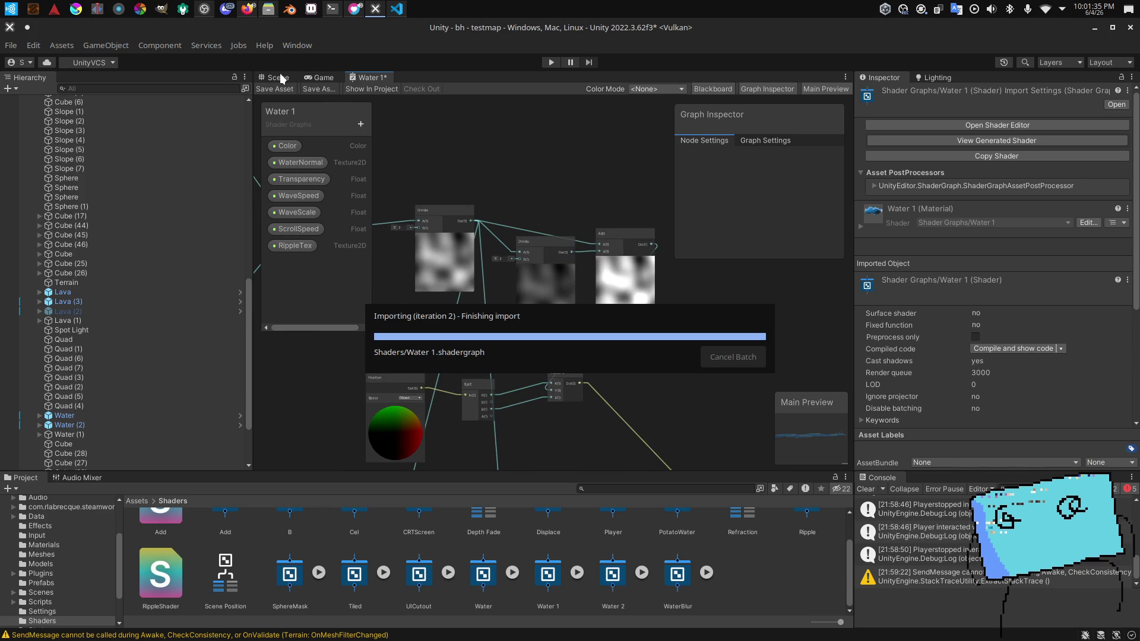
{"action": "left_click", "coordinate": [280, 73]}
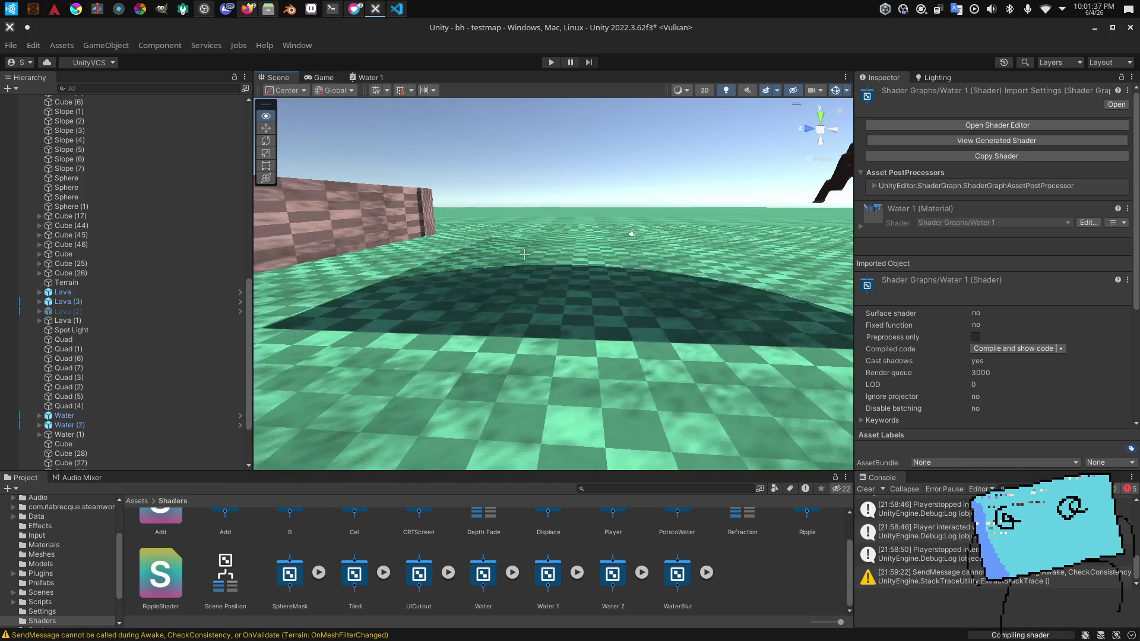
Step: Delete the extra Divide node feeding the Add node in the Water 1 graph
{"action": "mouse_move", "coordinate": [524, 253]}
{"action": "left_mouse_down"}
{"action": "mouse_move", "coordinate": [591, 334]}
{"action": "mouse_move", "coordinate": [725, 396]}
{"action": "mouse_move", "coordinate": [706, 394]}
{"action": "mouse_move", "coordinate": [664, 349]}
{"action": "mouse_move", "coordinate": [549, 357]}
{"action": "mouse_move", "coordinate": [530, 346]}
{"action": "left_mouse_up"}
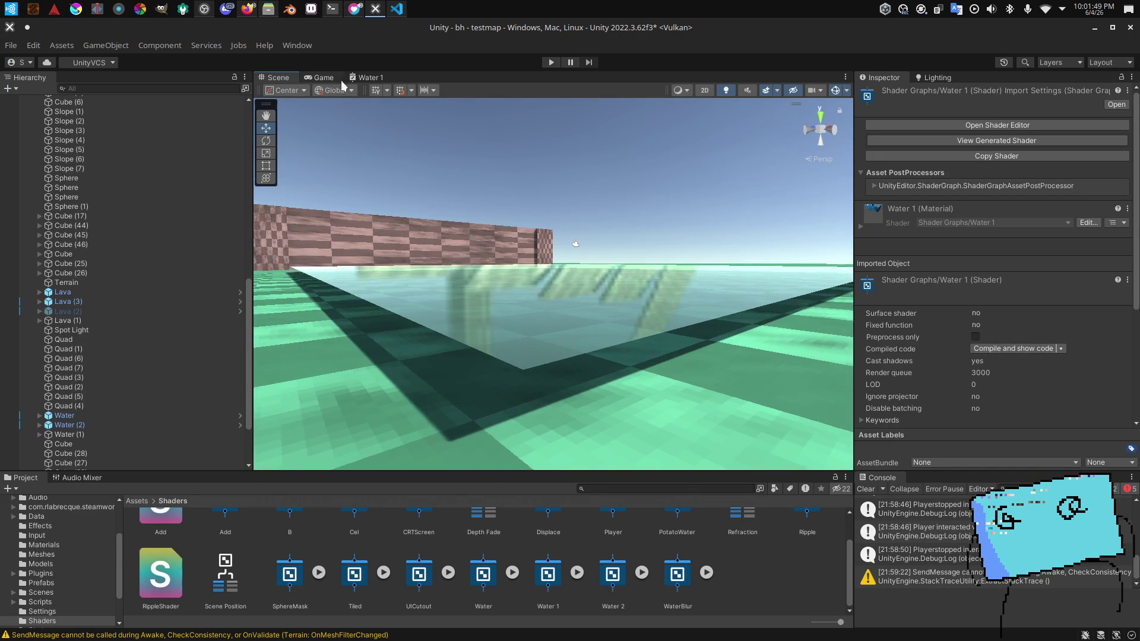
{"action": "left_click", "coordinate": [368, 78]}
{"action": "scroll", "coordinate": [524, 253], "scroll_direction": "up", "scroll_amount": 3}
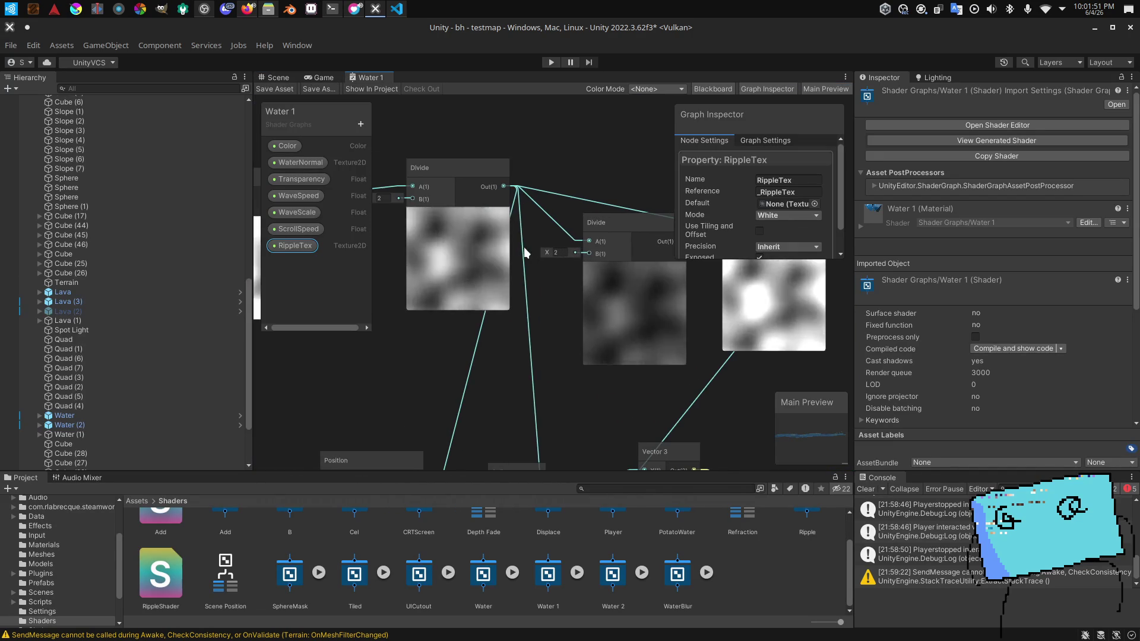
{"action": "mouse_move", "coordinate": [541, 318]}
{"action": "left_mouse_down"}
{"action": "mouse_move", "coordinate": [455, 351]}
{"action": "mouse_move", "coordinate": [321, 374]}
{"action": "mouse_move", "coordinate": [485, 344]}
{"action": "left_mouse_up"}
{"action": "left_click", "coordinate": [455, 351]}
{"action": "scroll", "coordinate": [344, 374], "scroll_direction": "down", "scroll_amount": 2}
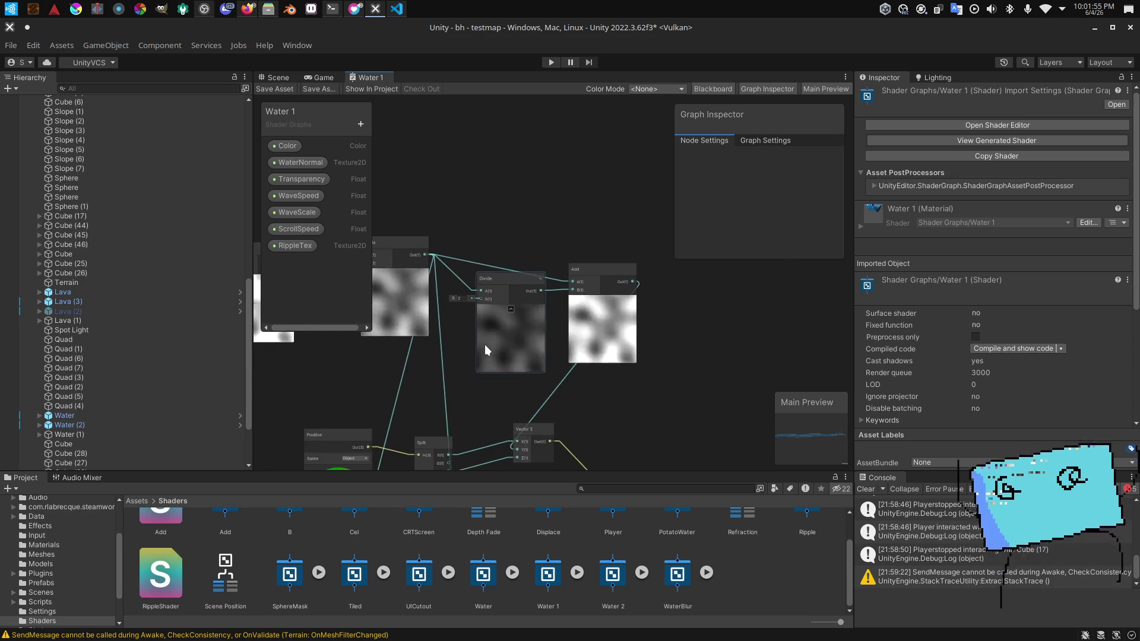
{"action": "left_click", "coordinate": [583, 343]}
{"action": "left_click", "coordinate": [526, 324]}
{"action": "key", "text": "Delete"}
Step: Drag the WaveScale property onto the graph canvas and check the water box in the Scene
{"action": "scroll", "coordinate": [518, 305], "scroll_direction": "up", "scroll_amount": 3}
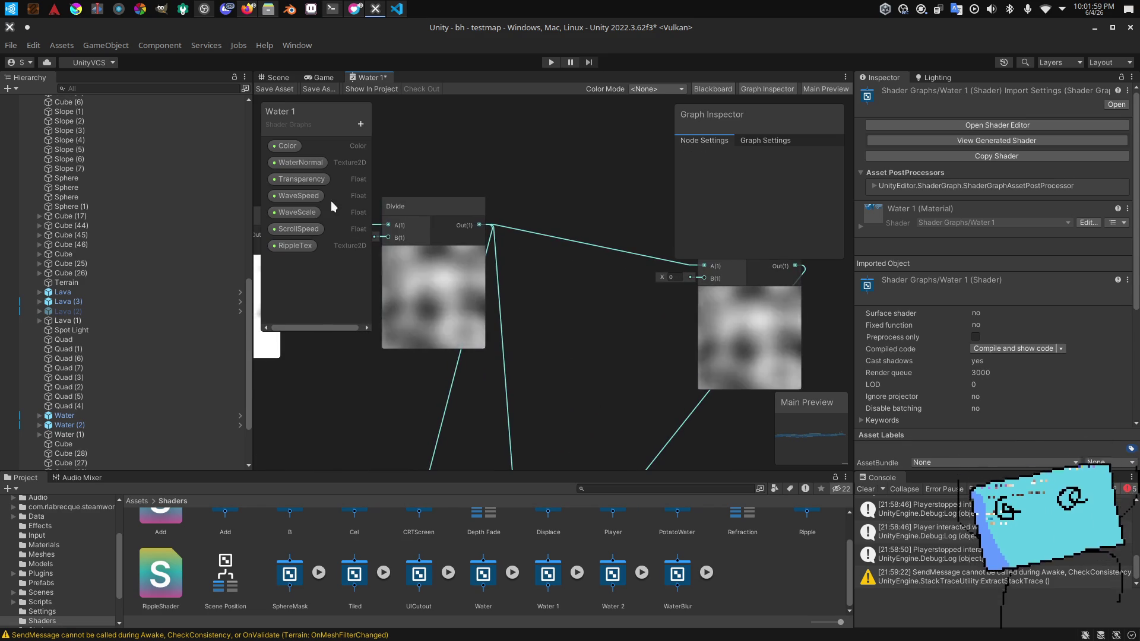
{"action": "mouse_move", "coordinate": [305, 212]}
{"action": "left_mouse_down"}
{"action": "mouse_move", "coordinate": [593, 340]}
{"action": "mouse_move", "coordinate": [704, 278]}
{"action": "left_mouse_up"}
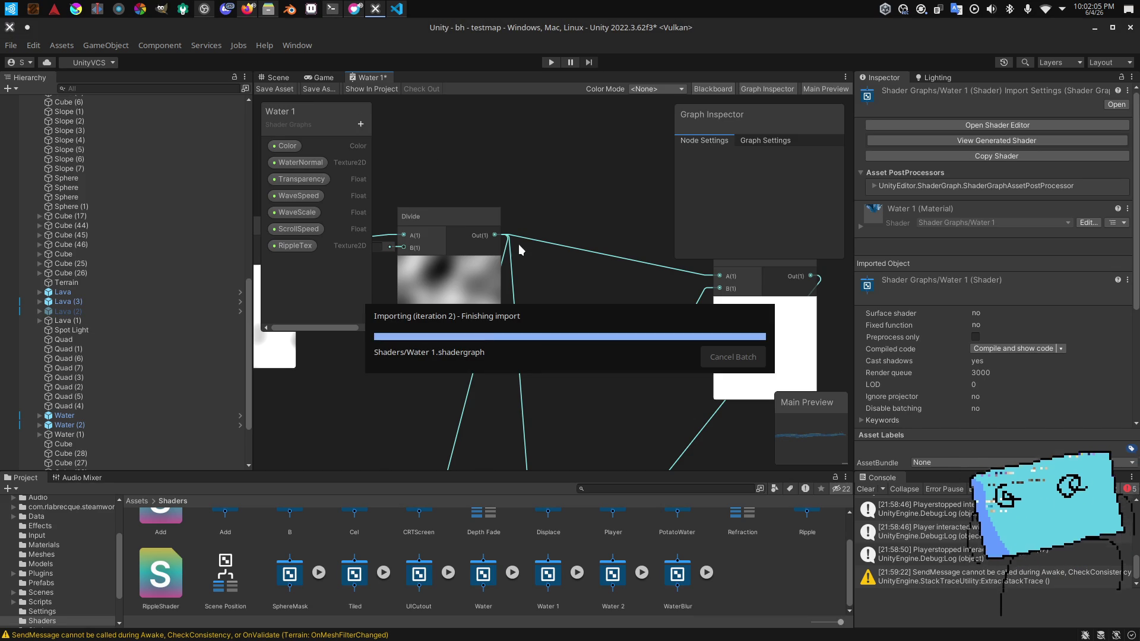
{"action": "left_click", "coordinate": [265, 77]}
{"action": "mouse_move", "coordinate": [534, 270]}
{"action": "left_mouse_down"}
{"action": "mouse_move", "coordinate": [523, 307]}
{"action": "mouse_move", "coordinate": [575, 205]}
{"action": "left_mouse_up"}
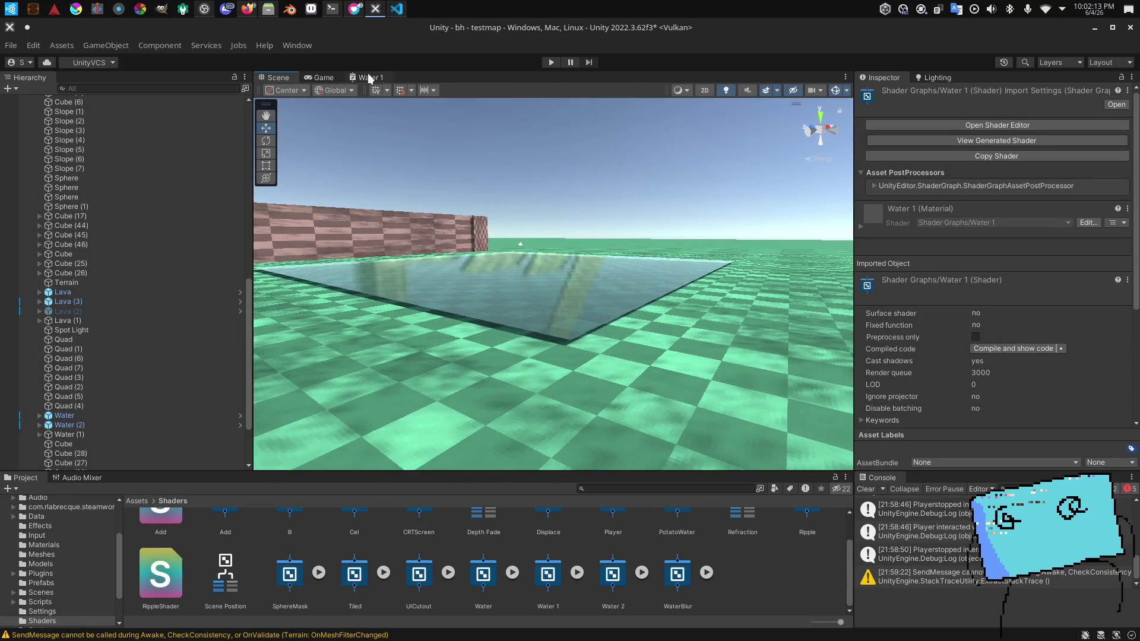
{"action": "left_click", "coordinate": [370, 77]}
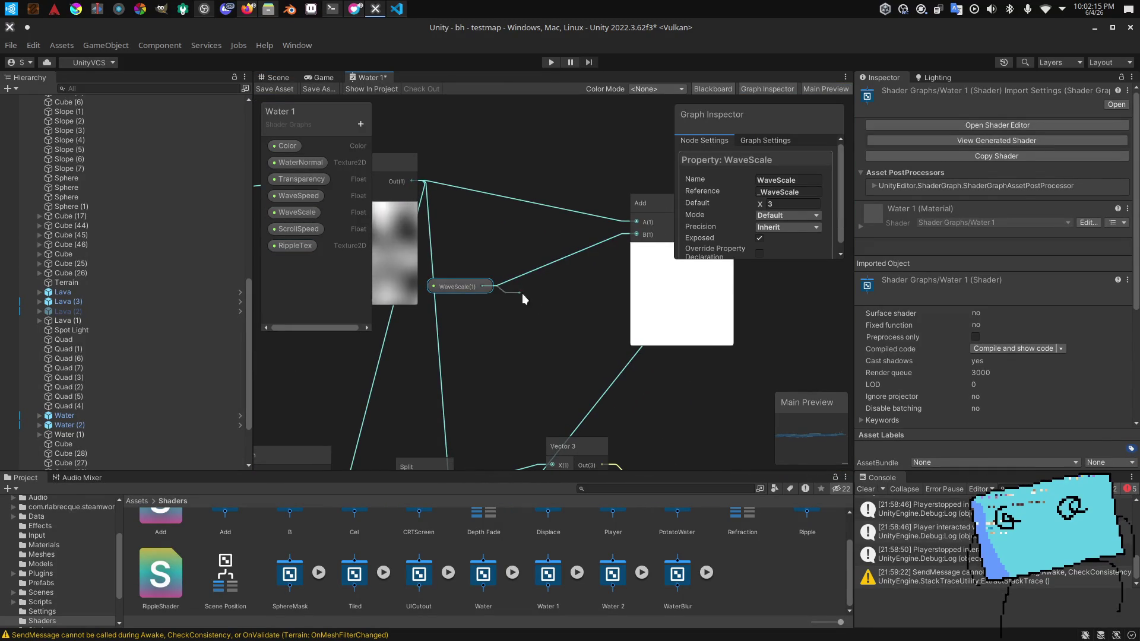
Step: Add a Divide node off WaveScale's output into Add's second input and save the graph
{"action": "left_click_drag", "start_coordinate": [507, 290], "coordinate": [533, 300]}
{"action": "type", "text": "div"}
{"action": "key", "text": "Return"}
{"action": "mouse_move", "coordinate": [638, 310]}
{"action": "left_mouse_down"}
{"action": "mouse_move", "coordinate": [634, 282]}
{"action": "mouse_move", "coordinate": [668, 279]}
{"action": "mouse_move", "coordinate": [642, 275]}
{"action": "left_mouse_up"}
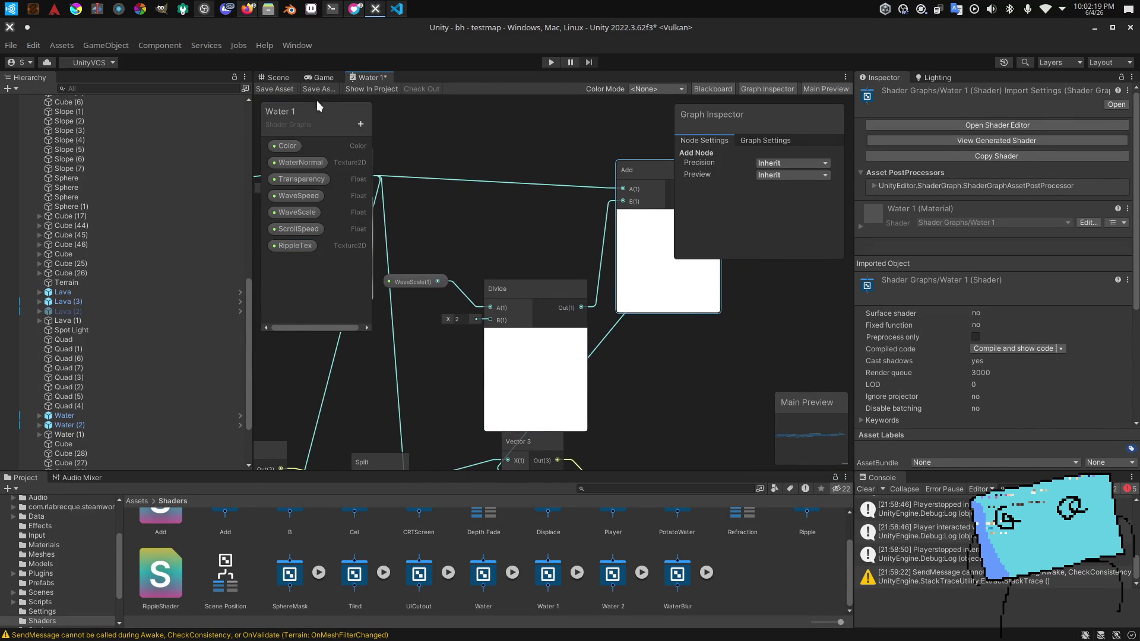
{"action": "key", "text": "ctrl+s"}
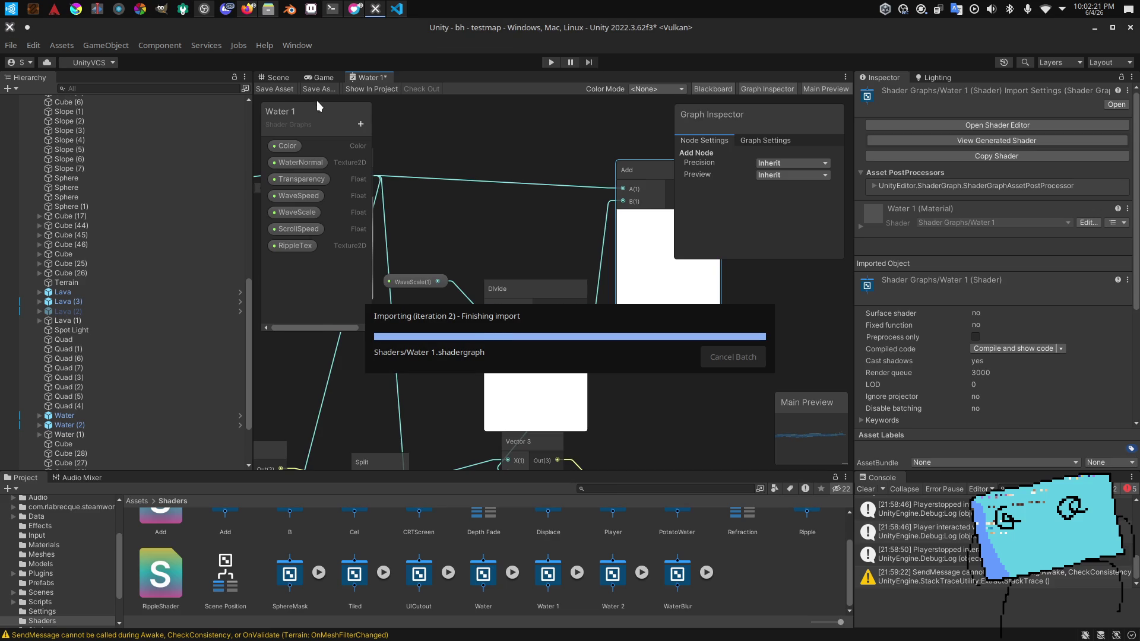
Step: Return to the Scene view and move the camera toward the water plane
{"action": "left_click", "coordinate": [274, 78]}
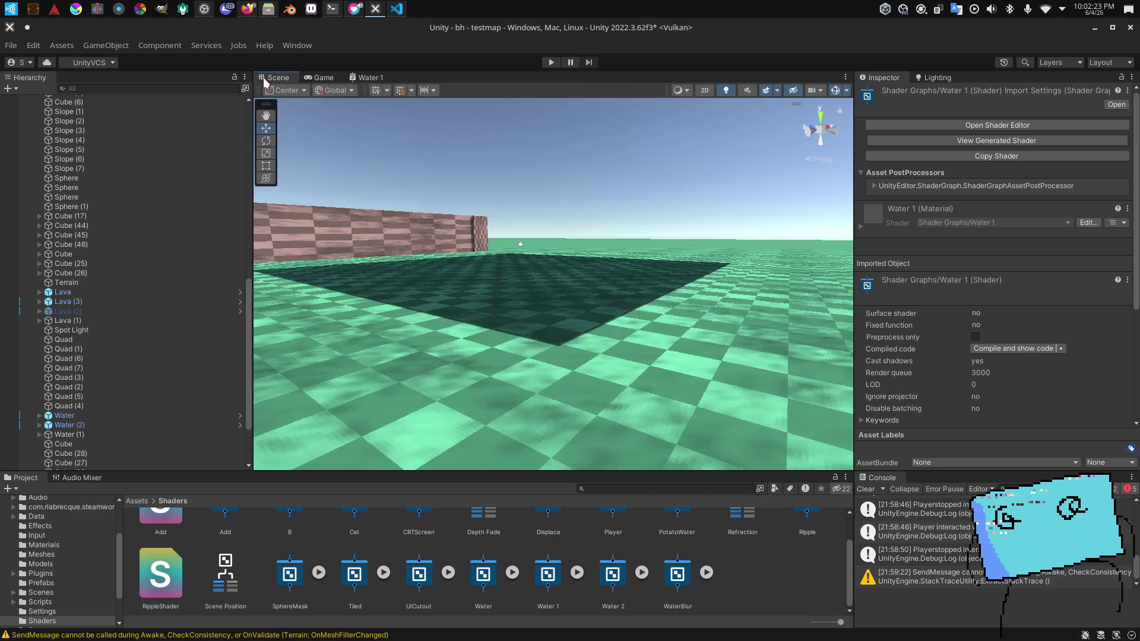
{"action": "key", "text": "alt+Tab"}
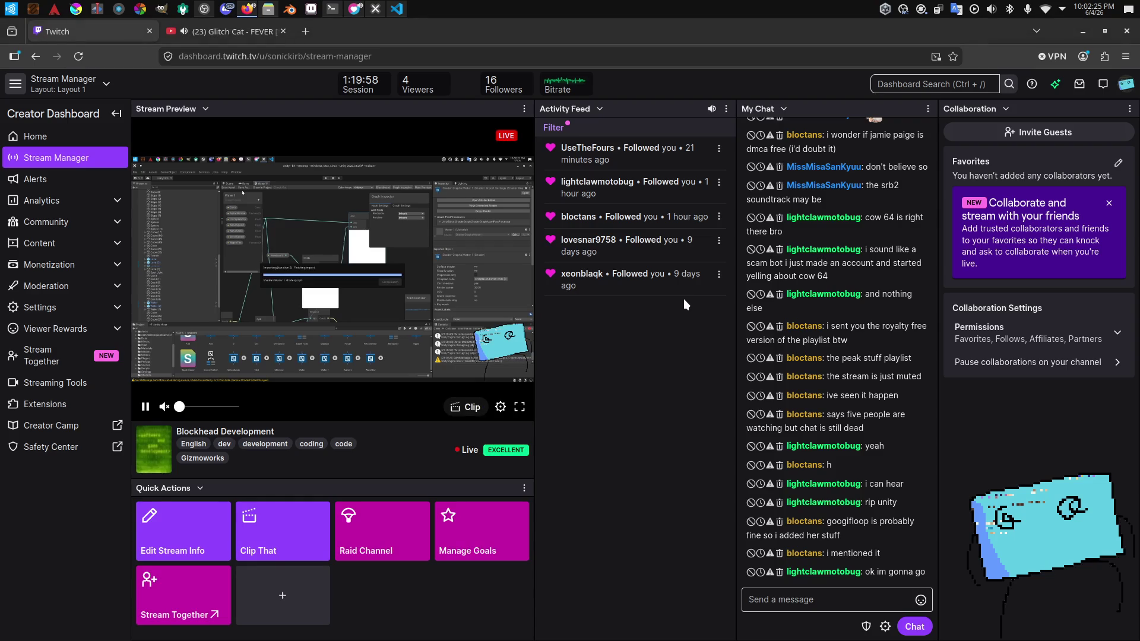
{"action": "key", "text": "alt+Tab"}
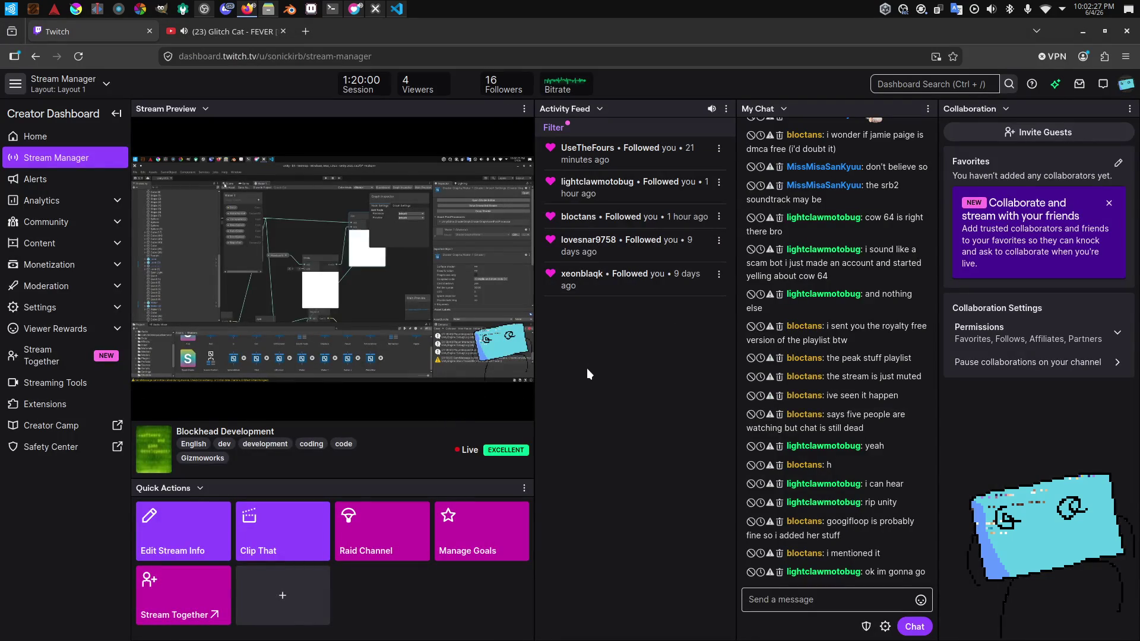
{"action": "key", "text": "alt+Tab"}
{"action": "mouse_move", "coordinate": [548, 299]}
{"action": "left_mouse_down"}
{"action": "mouse_move", "coordinate": [708, 371]}
{"action": "mouse_move", "coordinate": [754, 359]}
{"action": "left_mouse_up"}
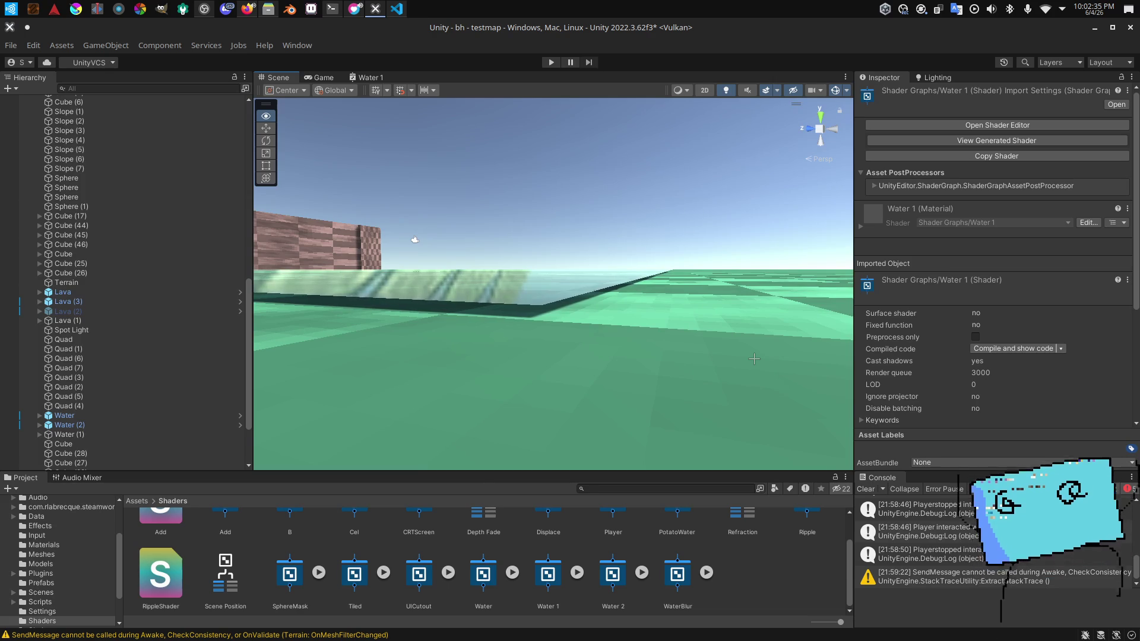
Step: Lower the camera onto the water surface and list the Materials folder down to wflat
{"action": "mouse_move", "coordinate": [754, 359]}
{"action": "left_mouse_down"}
{"action": "mouse_move", "coordinate": [709, 460]}
{"action": "mouse_move", "coordinate": [757, 371]}
{"action": "mouse_move", "coordinate": [375, 453]}
{"action": "left_mouse_up"}
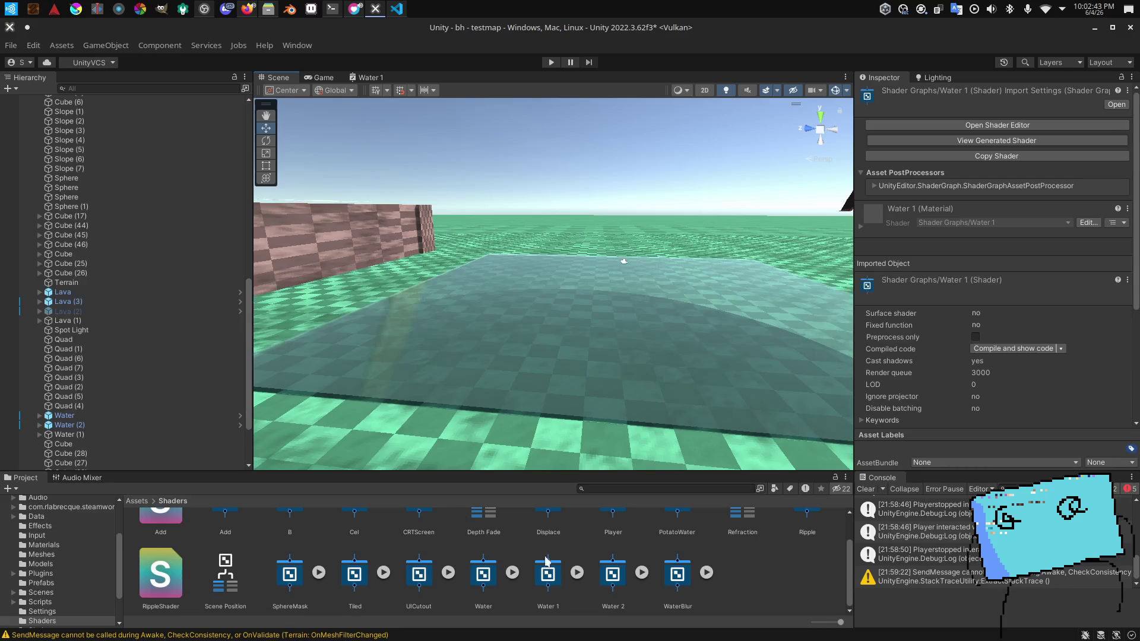
{"action": "left_click_drag", "start_coordinate": [643, 356], "coordinate": [552, 357]}
{"action": "left_click", "coordinate": [45, 545]}
{"action": "scroll", "coordinate": [410, 581], "scroll_direction": "down", "scroll_amount": 2}
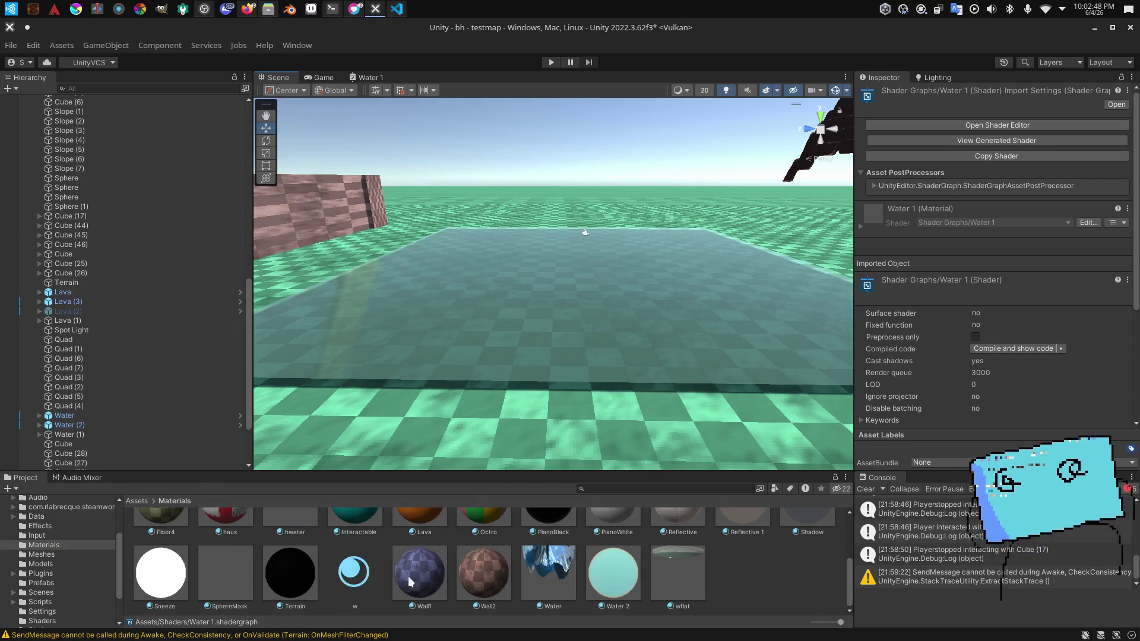
Step: Enter .01 into a property of the wflat material
{"action": "left_click", "coordinate": [677, 573]}
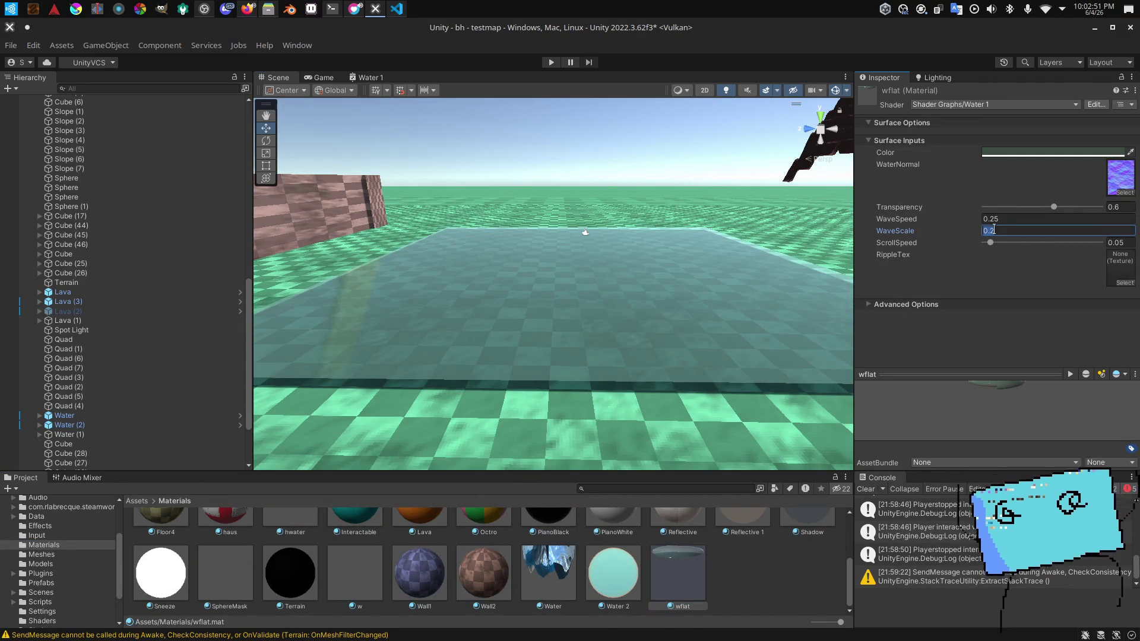
{"action": "type", "text": ".01"}
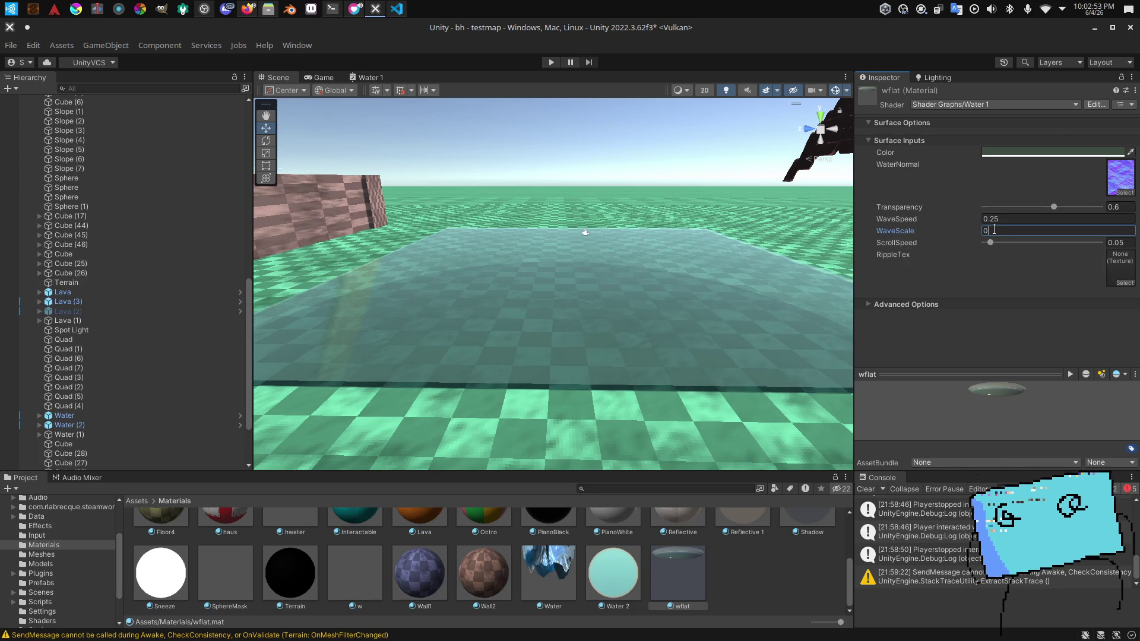
{"action": "left_click_drag", "start_coordinate": [535, 267], "coordinate": [236, 469]}
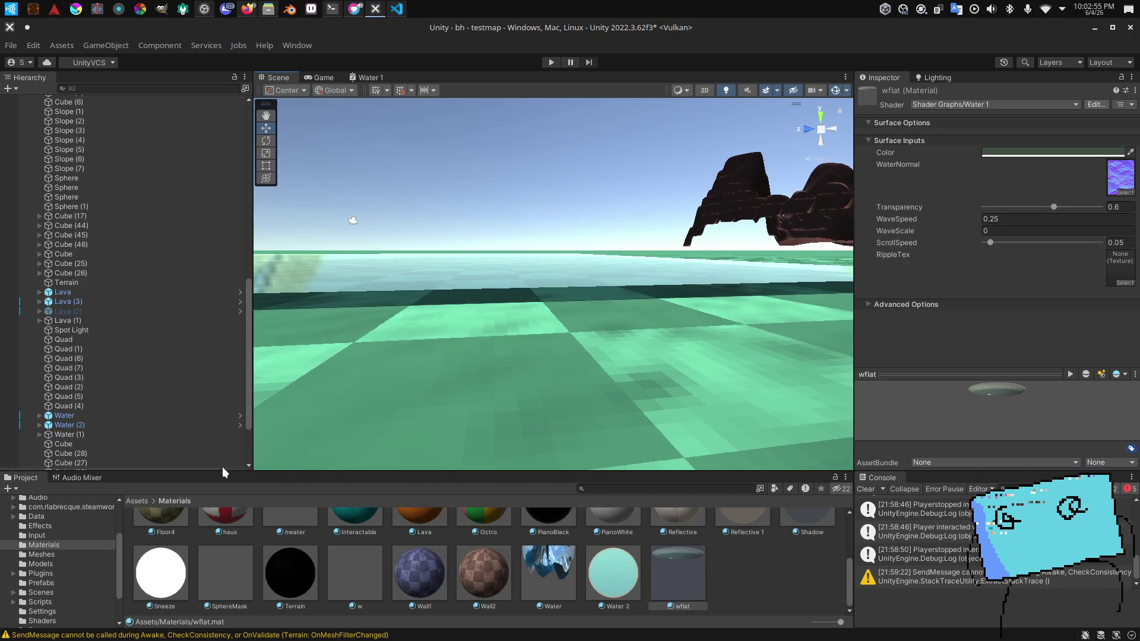
Step: Set Water (2)'s Position Y to -9.455 and fly over the pool to check its height
{"action": "left_click", "coordinate": [169, 425]}
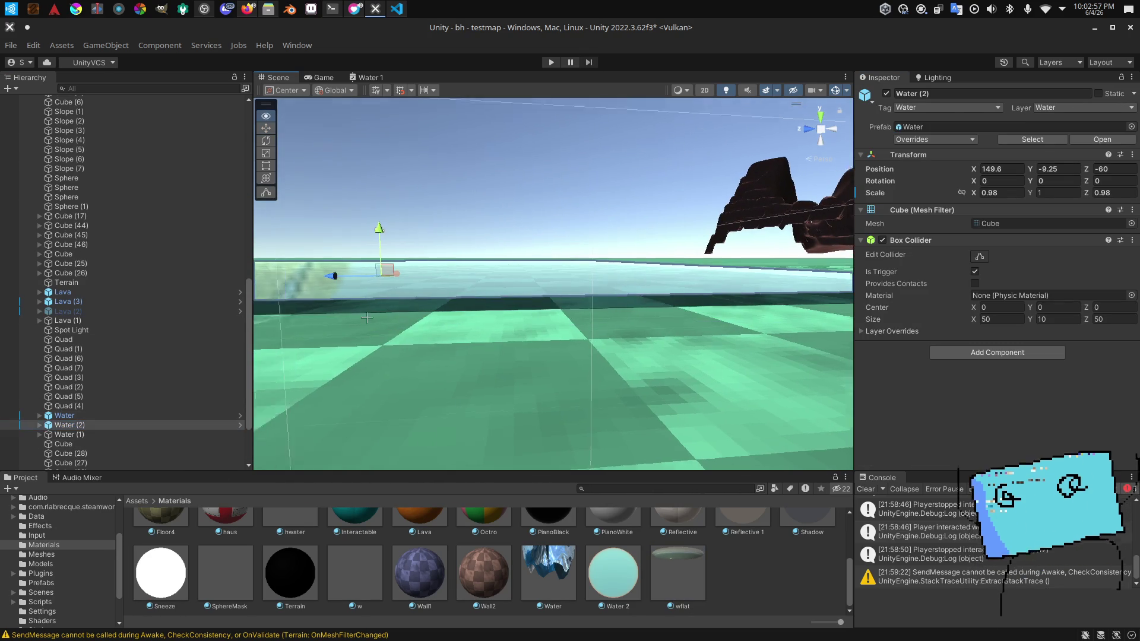
{"action": "left_click_drag", "start_coordinate": [415, 241], "coordinate": [414, 242]}
{"action": "key", "text": "Up"}
{"action": "key", "text": "Left"}
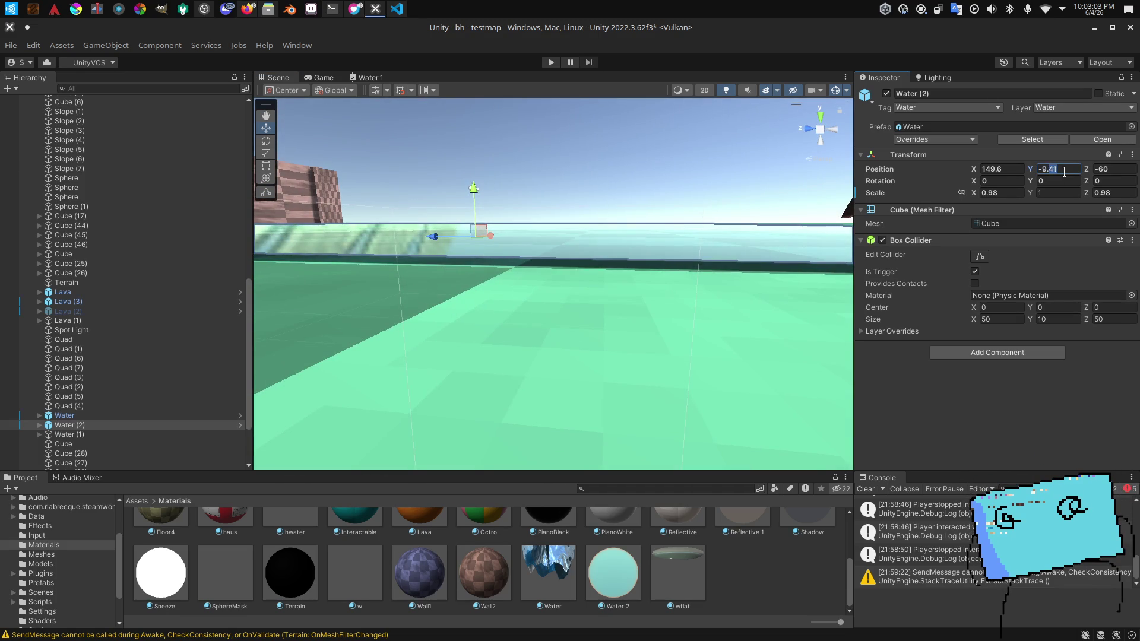
{"action": "type", "text": "-9.5"}
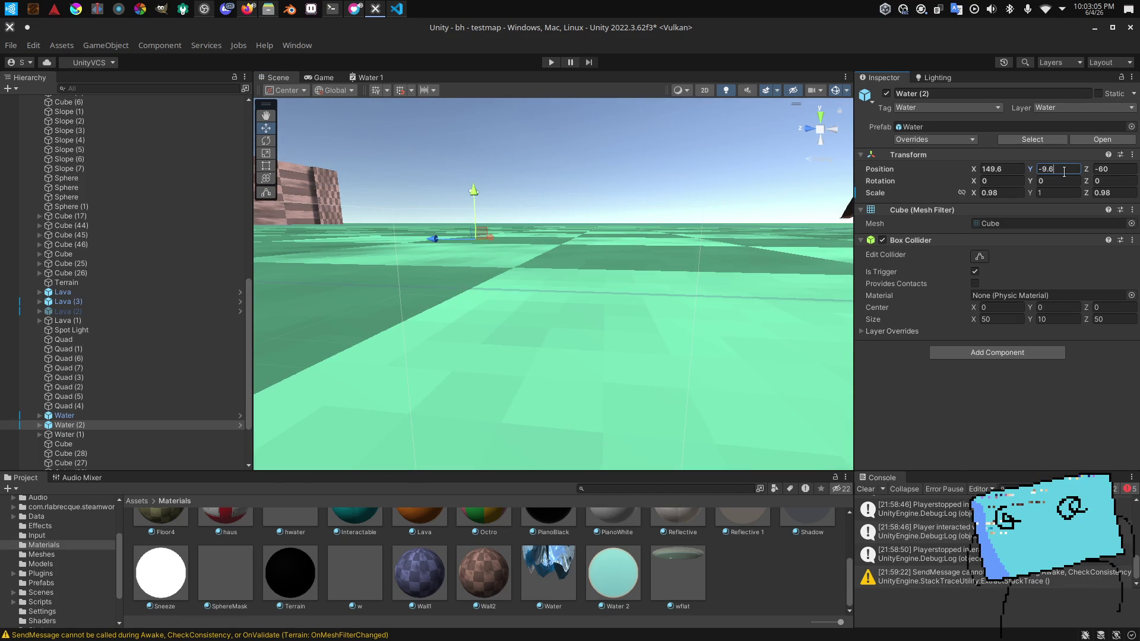
{"action": "key", "text": "BackSpace"}
{"action": "type", "text": "4"}
{"action": "type", "text": "75"}
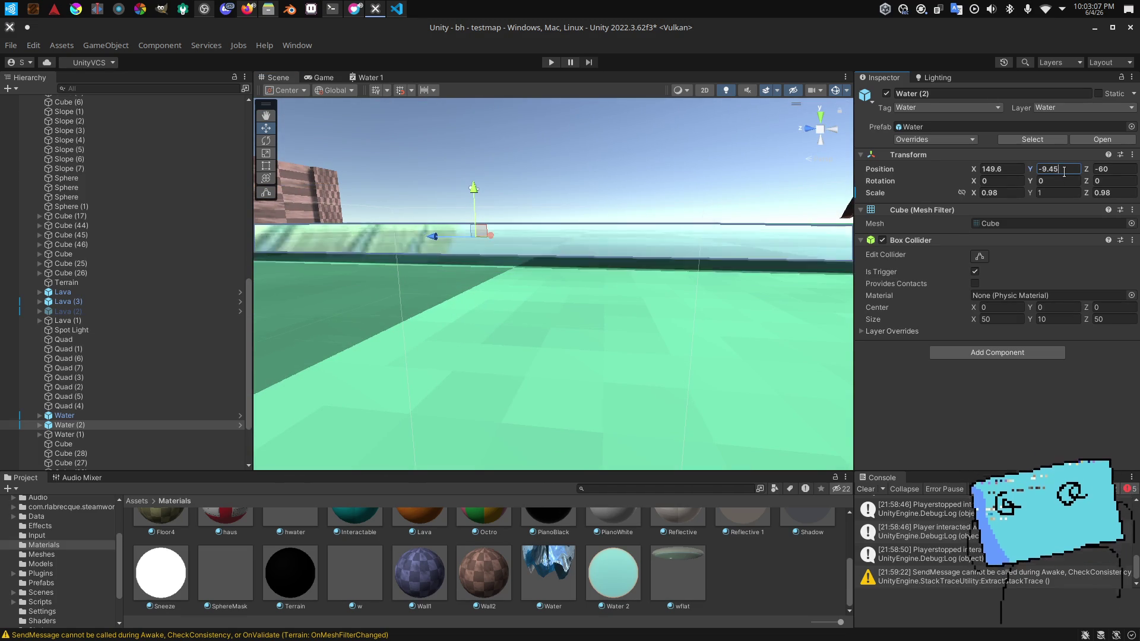
{"action": "key", "text": "BackSpace"}
{"action": "type", "text": "55"}
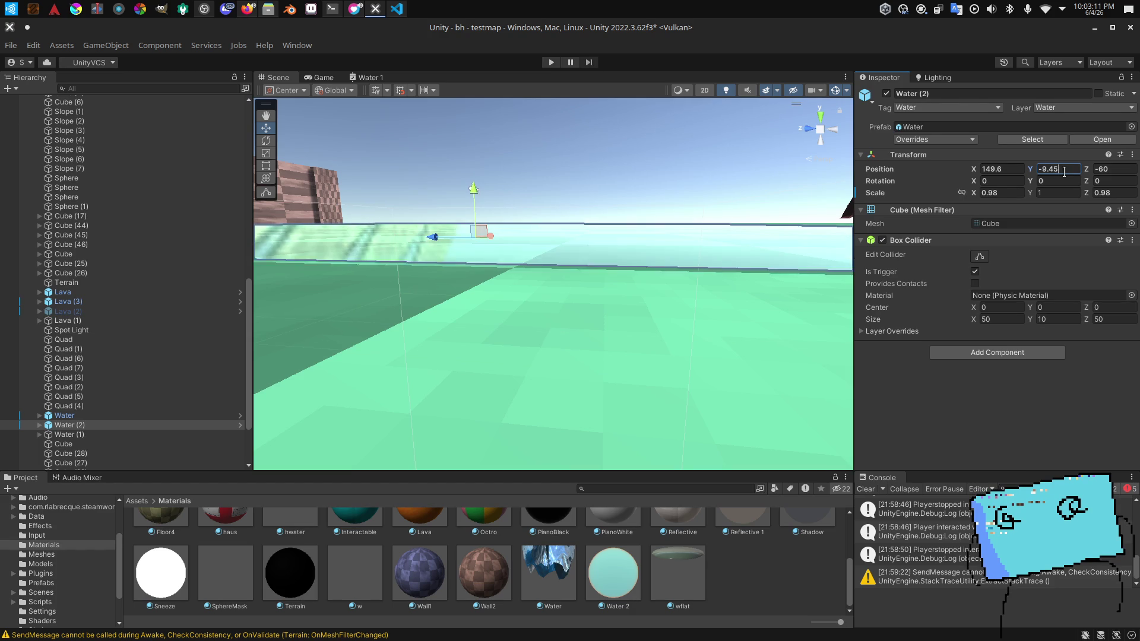
{"action": "mouse_move", "coordinate": [712, 309]}
{"action": "left_mouse_down"}
{"action": "mouse_move", "coordinate": [747, 314]}
{"action": "mouse_move", "coordinate": [730, 314]}
{"action": "left_mouse_up"}
{"action": "left_click", "coordinate": [677, 573]}
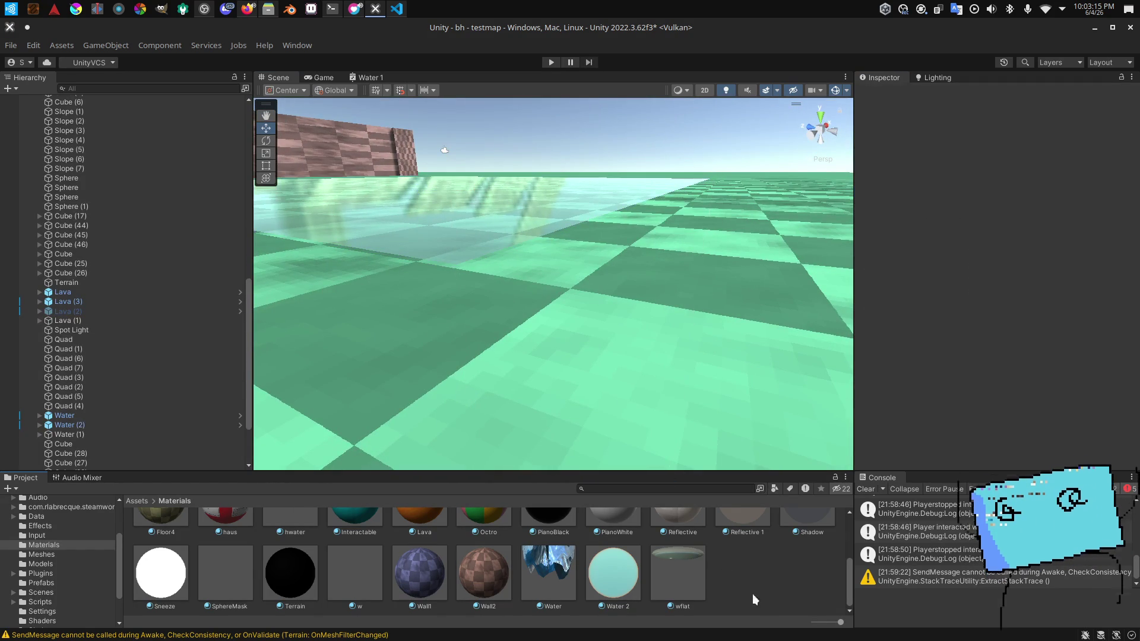
Step: Try WaveScale values of 0.01 and then 0.005 on the wflat material
{"action": "type", "text": ".01"}
{"action": "key", "text": "Return"}
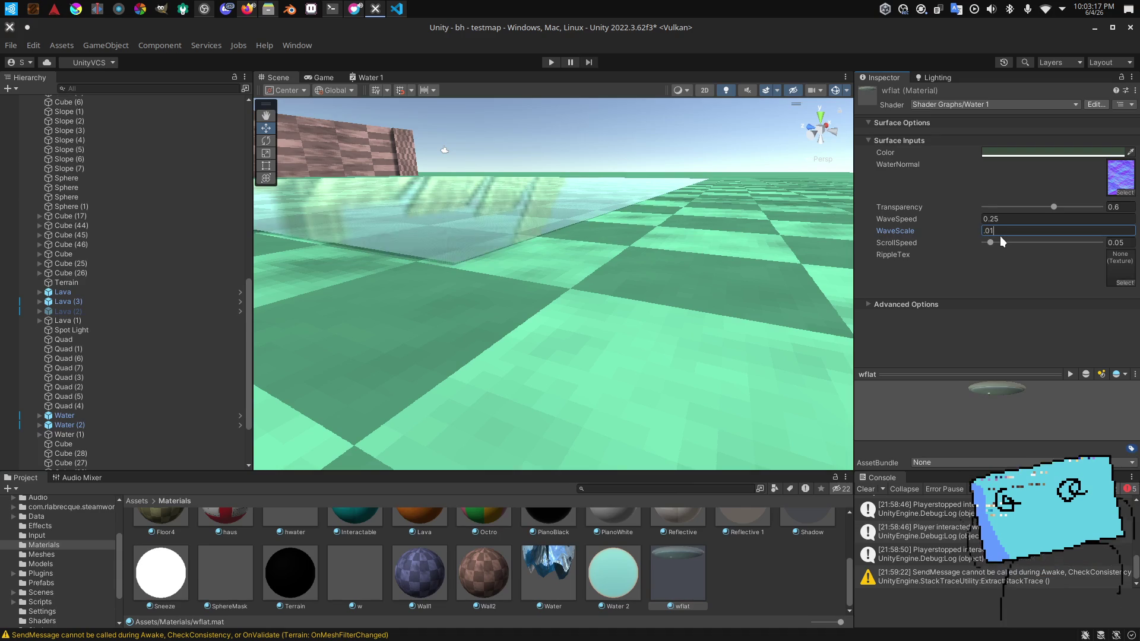
{"action": "left_click_drag", "start_coordinate": [489, 330], "coordinate": [460, 309]}
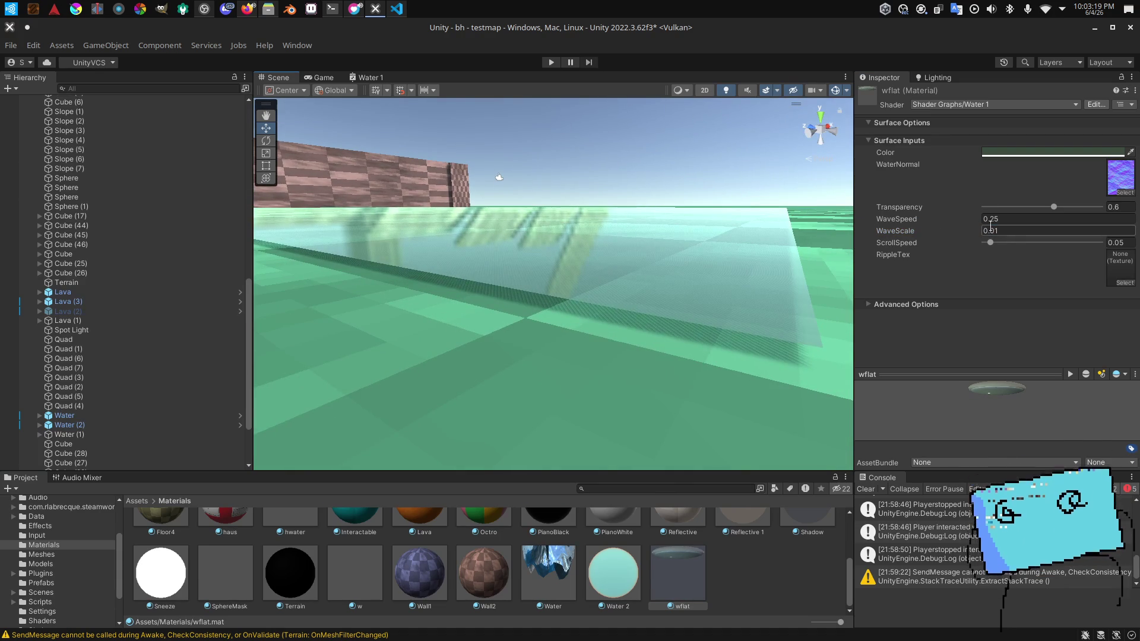
{"action": "type", "text": ".00"}
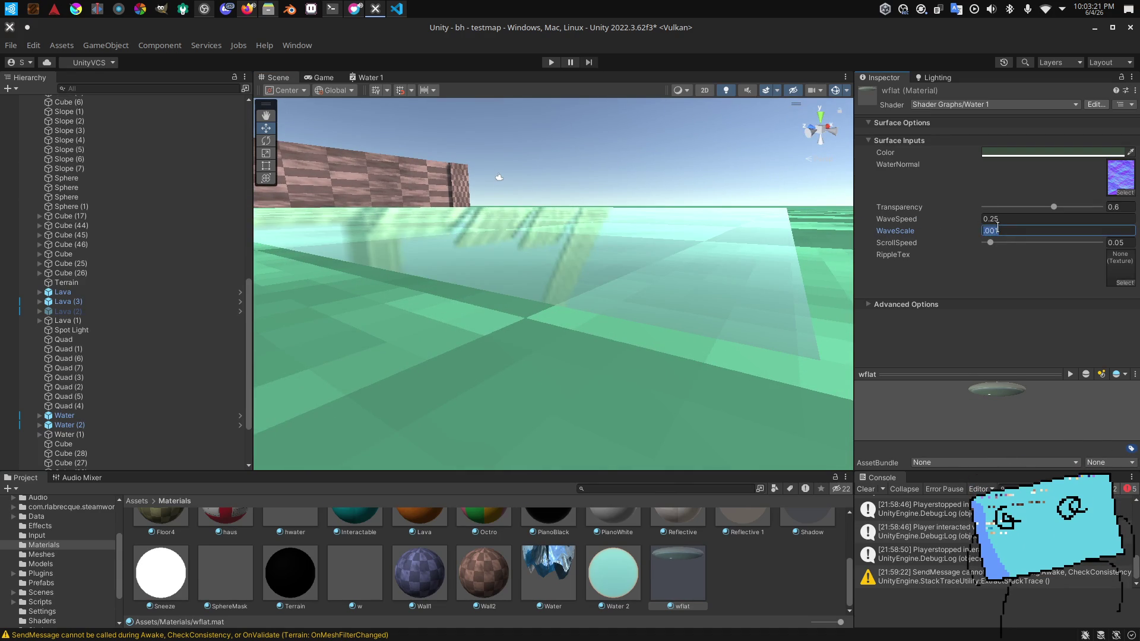
{"action": "type", "text": ".005"}
{"action": "type", "text": ".01"}
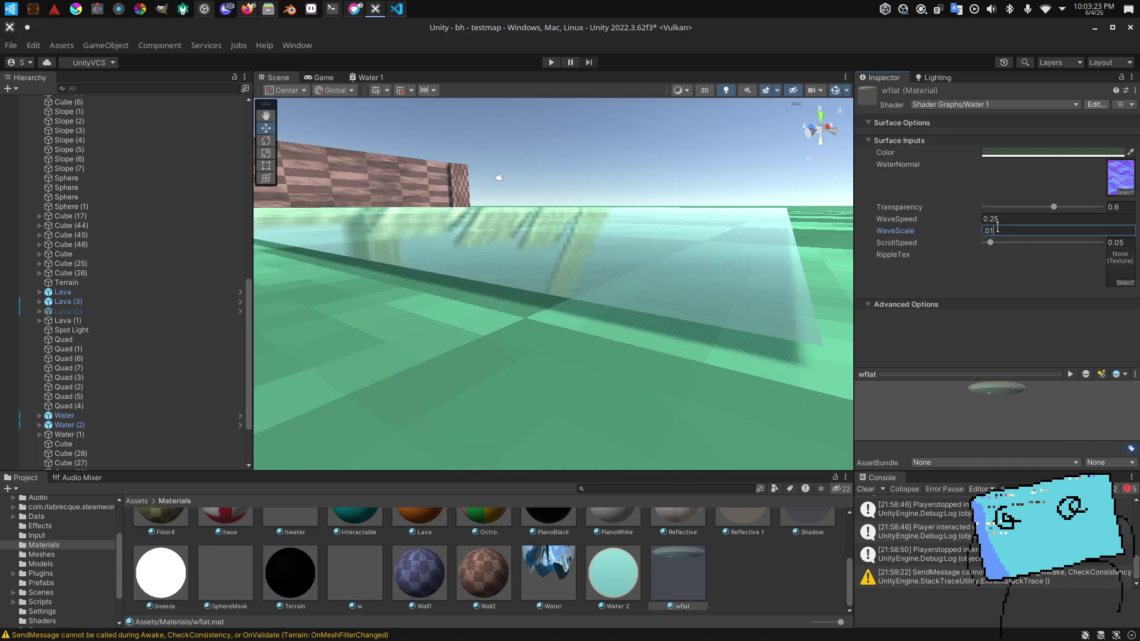
{"action": "type", "text": ".01"}
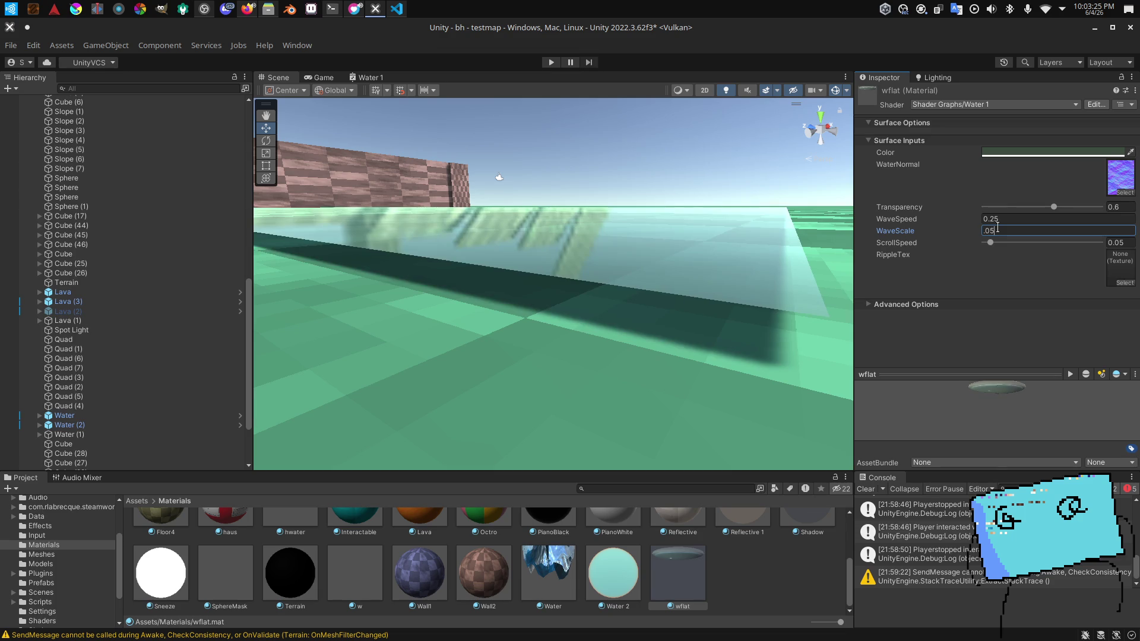
{"action": "key", "text": "BackSpace"}
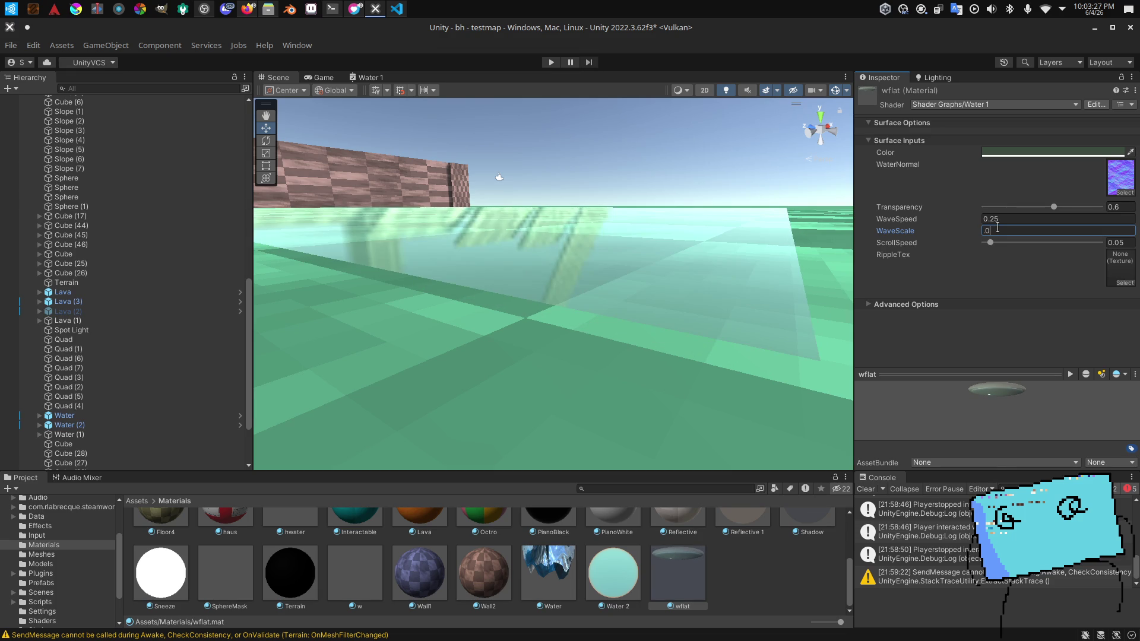
{"action": "type", "text": "1"}
{"action": "key", "text": "BackSpace"}
{"action": "type", "text": "05"}
{"action": "key", "text": "Return"}
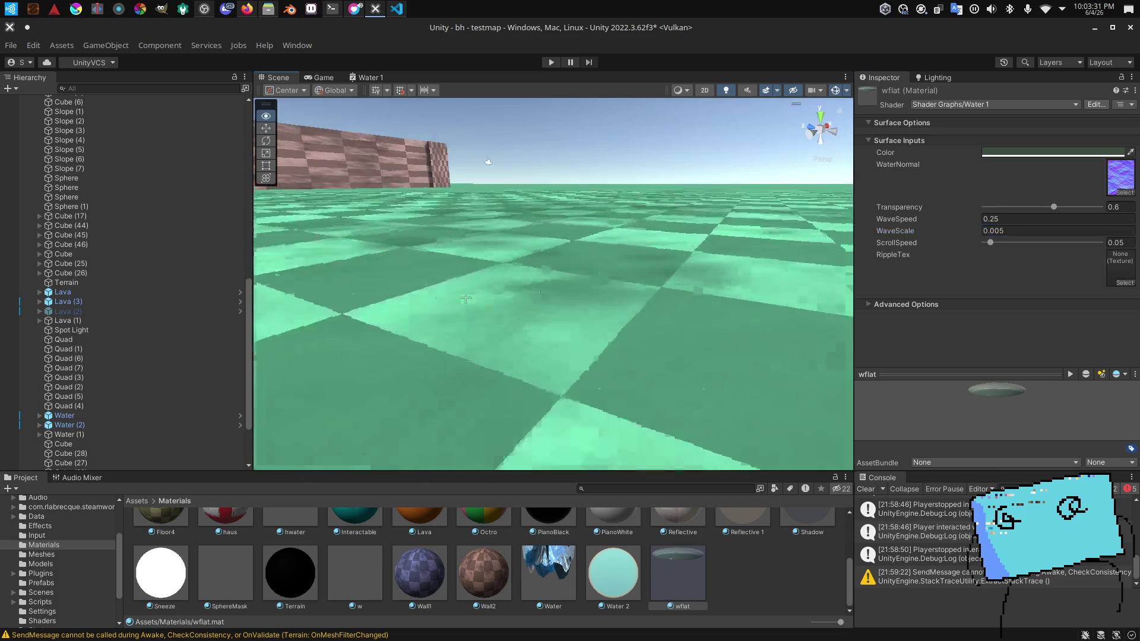
Step: Set WaveScale to 0.1, orbit to check the water, and glance at the stream dashboard
{"action": "key", "text": "e"}
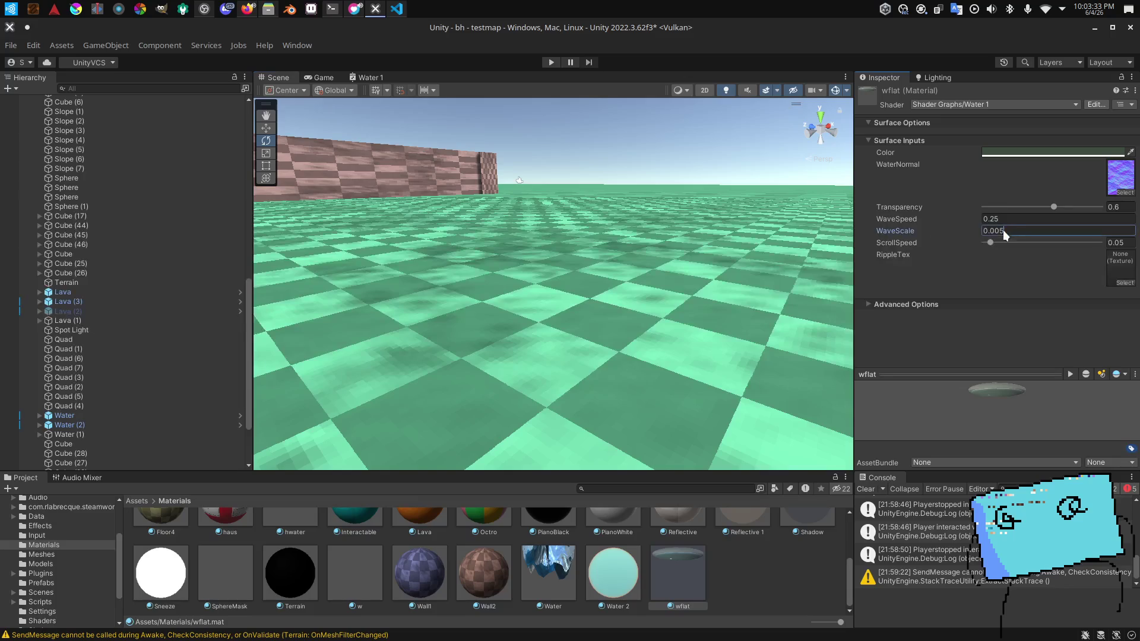
{"action": "type", "text": "0.1"}
{"action": "key", "text": "BackSpace"}
{"action": "key", "text": "BackSpace"}
{"action": "key", "text": "BackSpace"}
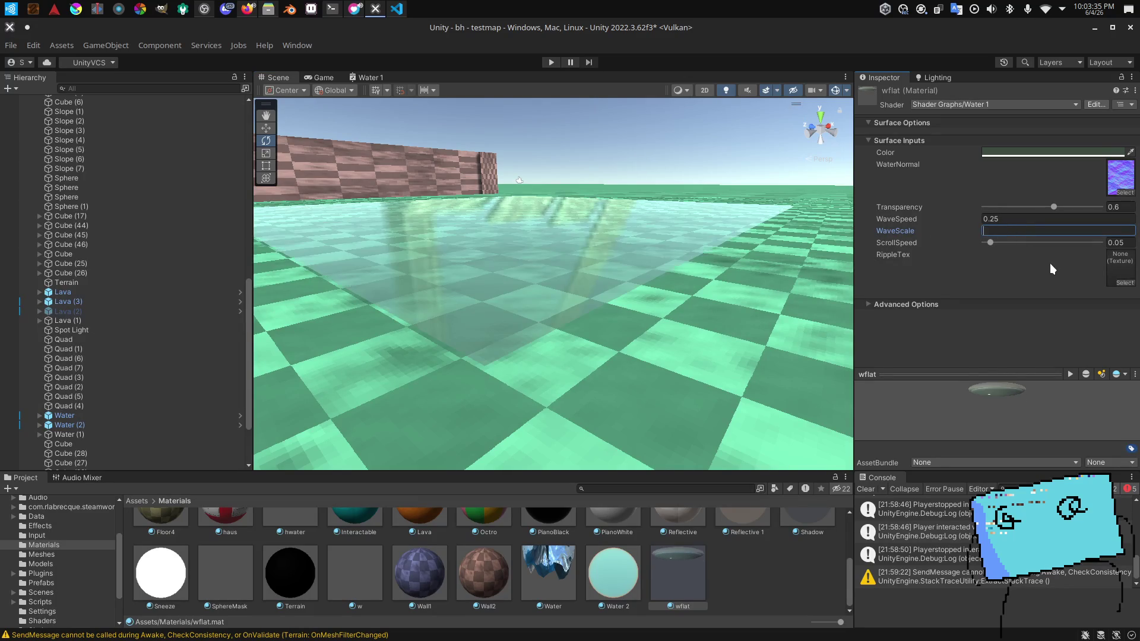
{"action": "type", "text": ".1"}
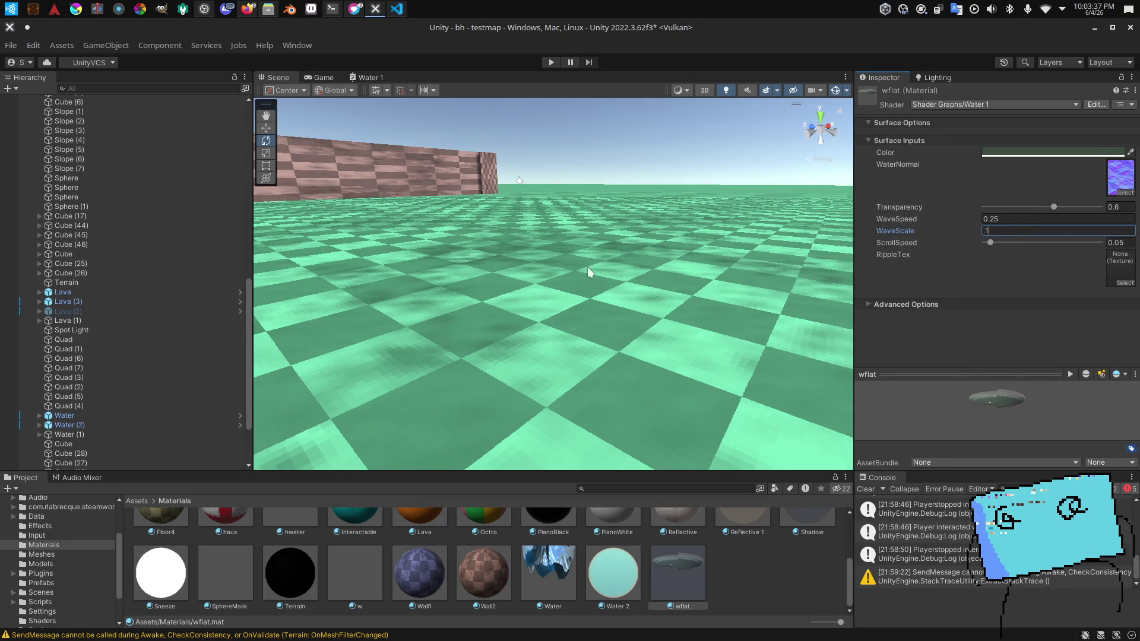
{"action": "key", "text": "Return"}
{"action": "left_click_drag", "start_coordinate": [530, 194], "coordinate": [816, 188]}
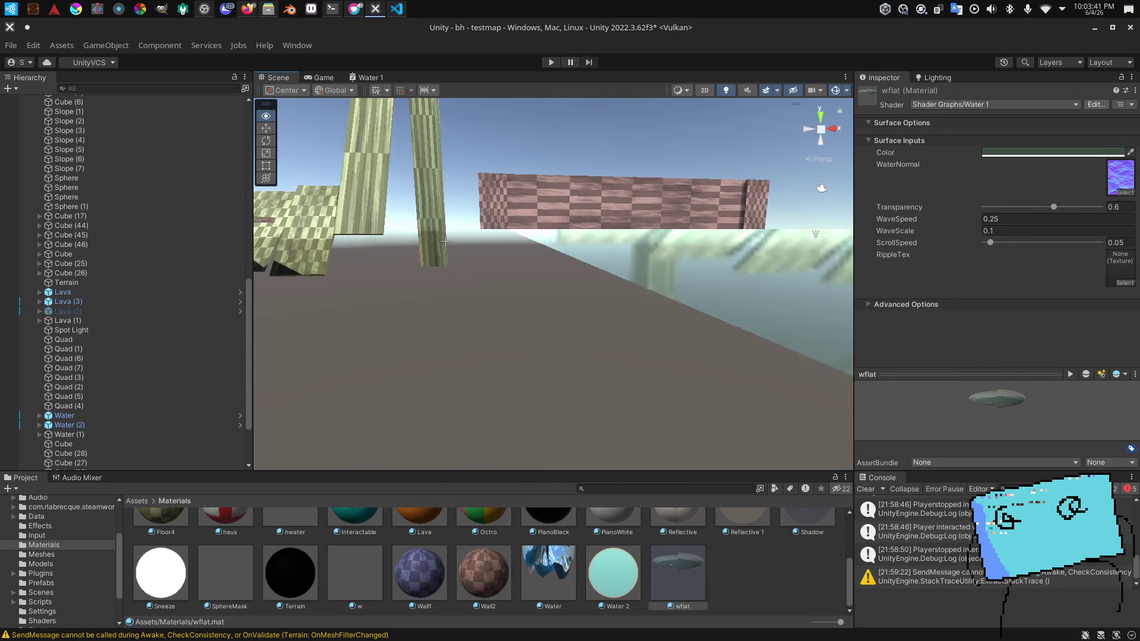
{"action": "left_click_drag", "start_coordinate": [721, 257], "coordinate": [722, 240]}
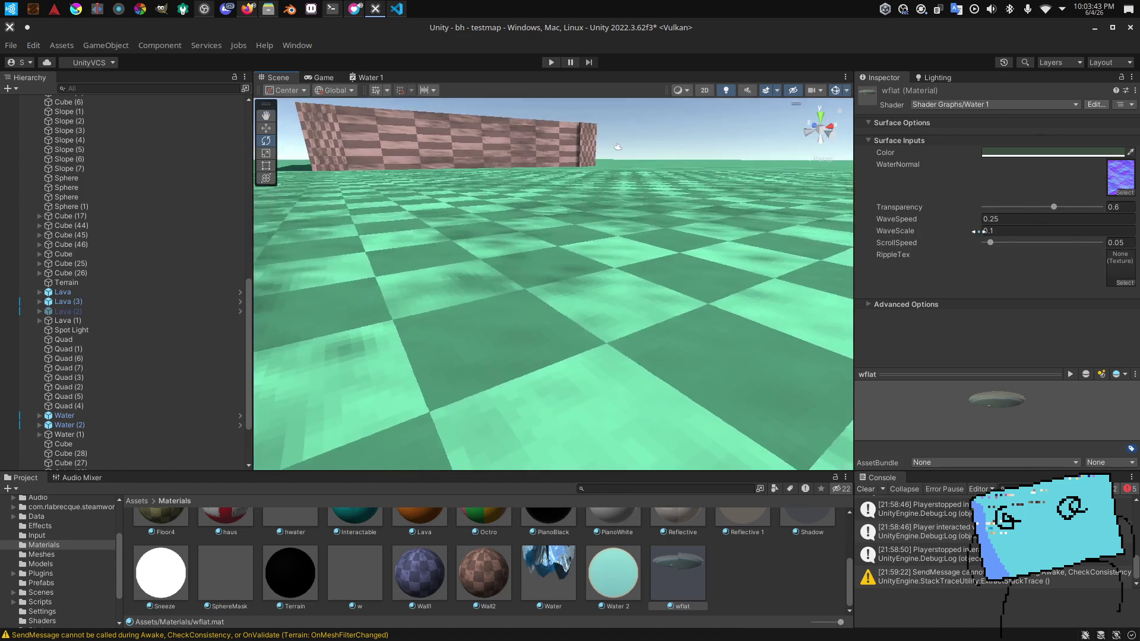
{"action": "key", "text": "alt+Tab"}
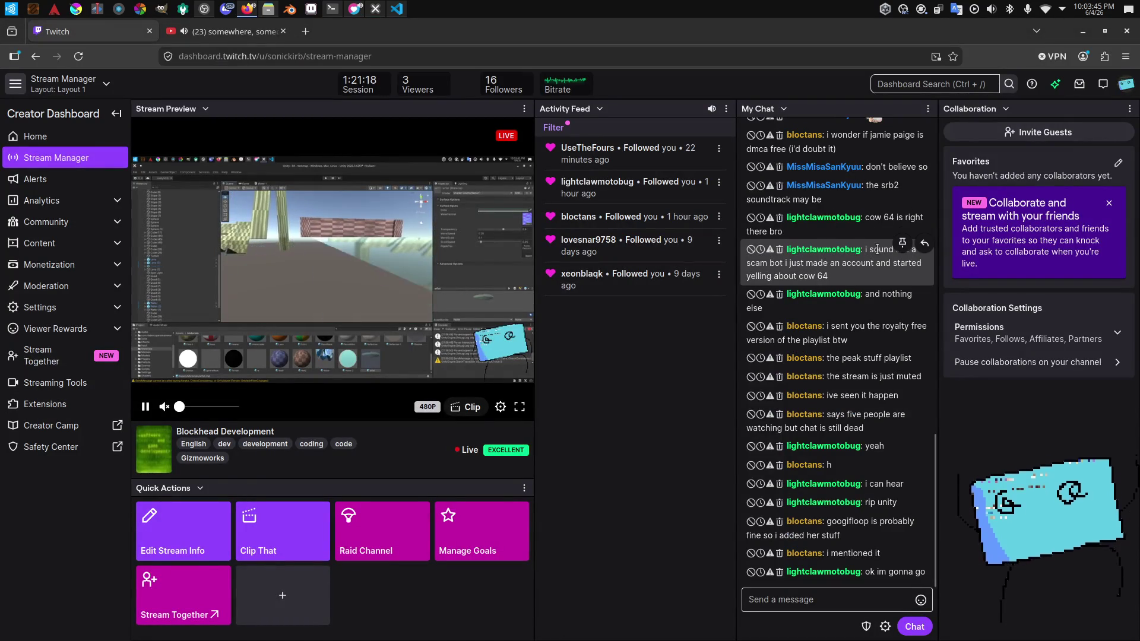
{"action": "key", "text": "alt+Tab"}
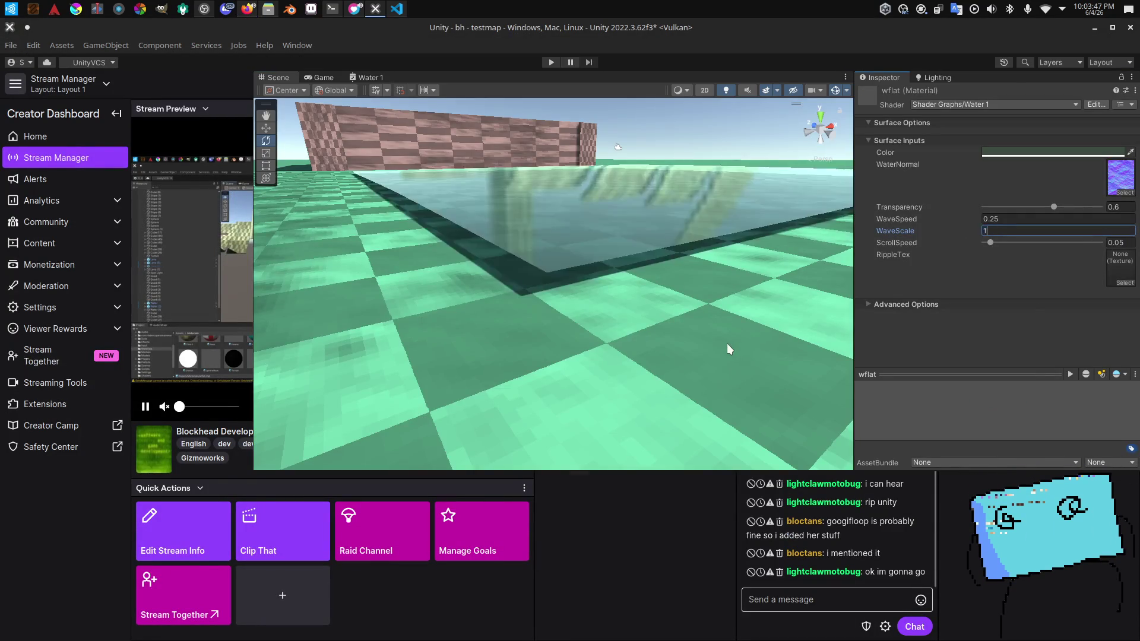
Step: Set the wflat WaveScale to 0 and save the project
{"action": "type", "text": "0"}
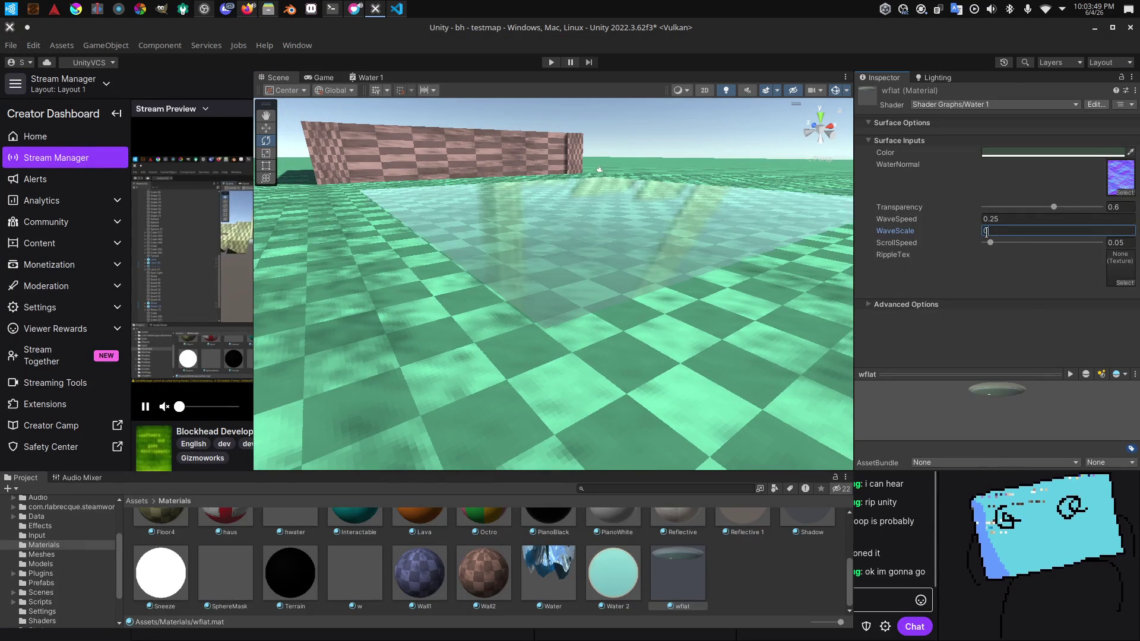
{"action": "scroll", "coordinate": [698, 370], "scroll_direction": "up", "scroll_amount": 5}
{"action": "key", "text": "ctrl+s"}
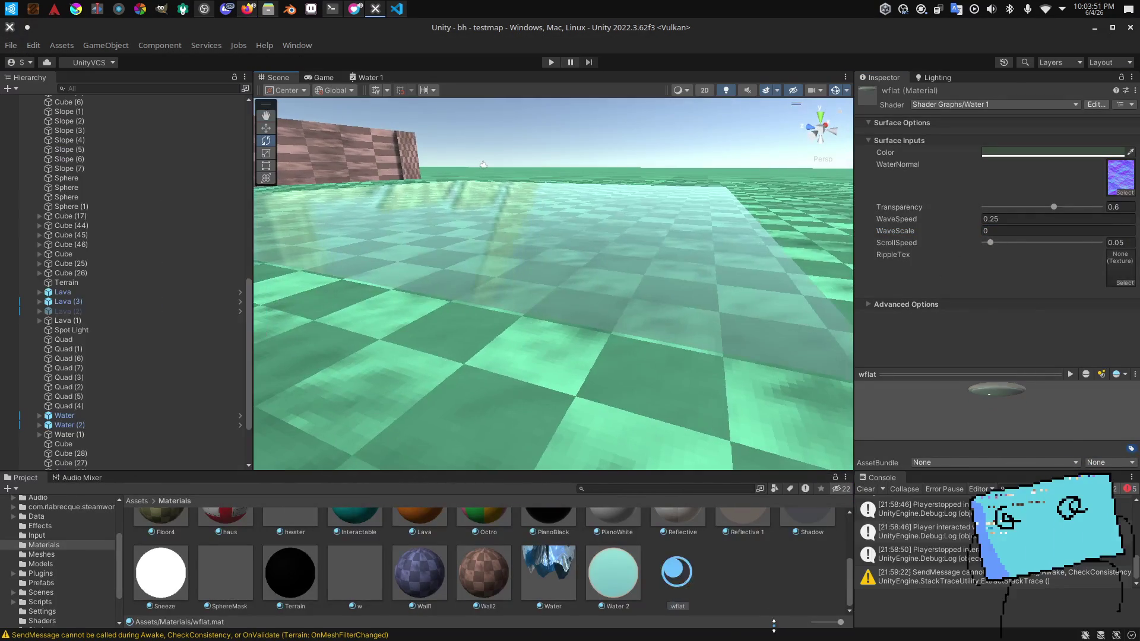
{"action": "mouse_move", "coordinate": [698, 369]}
{"action": "left_mouse_down"}
{"action": "mouse_move", "coordinate": [792, 398]}
{"action": "mouse_move", "coordinate": [830, 426]}
{"action": "left_mouse_up"}
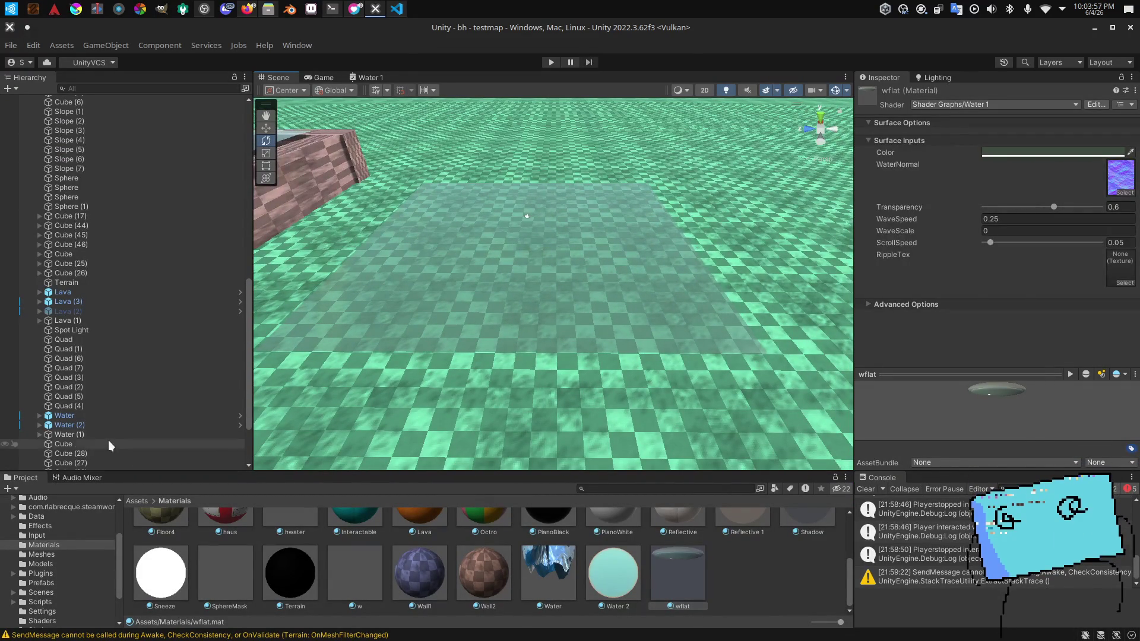
Step: Give Water (2) a scale of 1 and open the Water prefab from Prefabs
{"action": "left_click", "coordinate": [69, 425]}
{"action": "mouse_move", "coordinate": [364, 299]}
{"action": "left_mouse_down"}
{"action": "mouse_move", "coordinate": [419, 250]}
{"action": "mouse_move", "coordinate": [420, 289]}
{"action": "mouse_move", "coordinate": [425, 277]}
{"action": "left_mouse_up"}
{"action": "type", "text": ".5"}
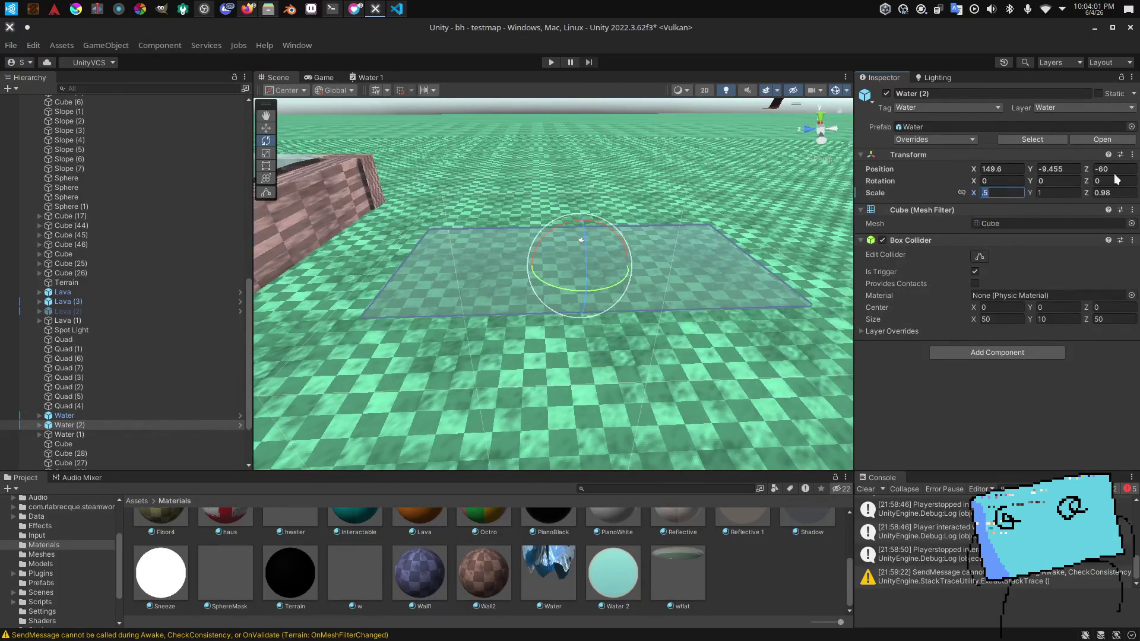
{"action": "type", "text": "1"}
{"action": "key", "text": "Return"}
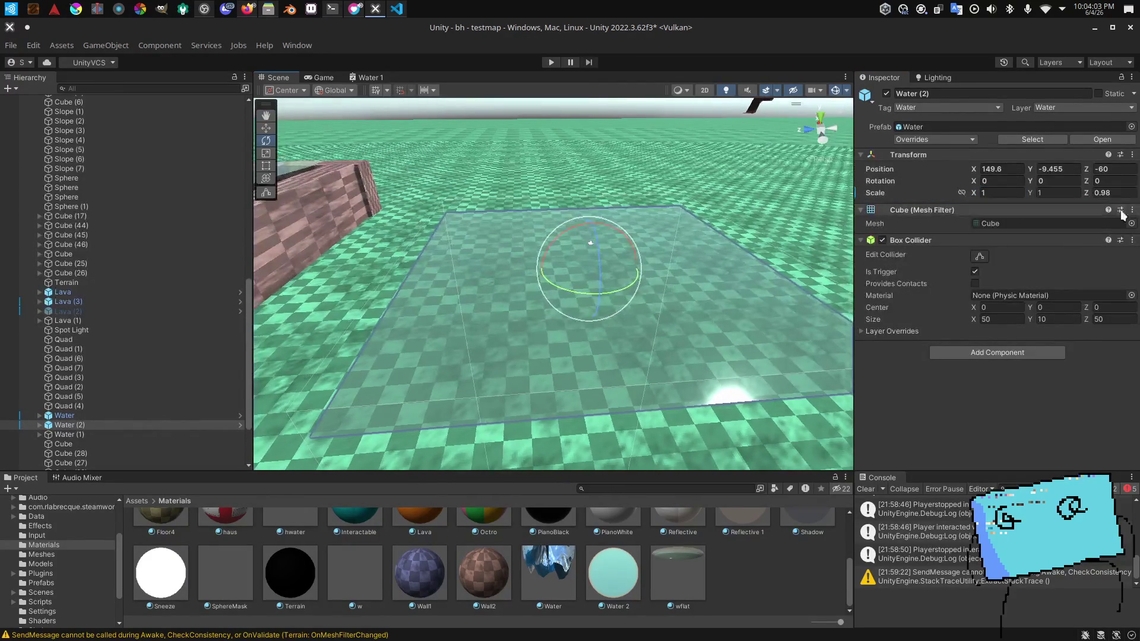
{"action": "type", "text": "1"}
{"action": "left_click_drag", "start_coordinate": [808, 276], "coordinate": [718, 298]}
{"action": "left_click", "coordinate": [56, 583]}
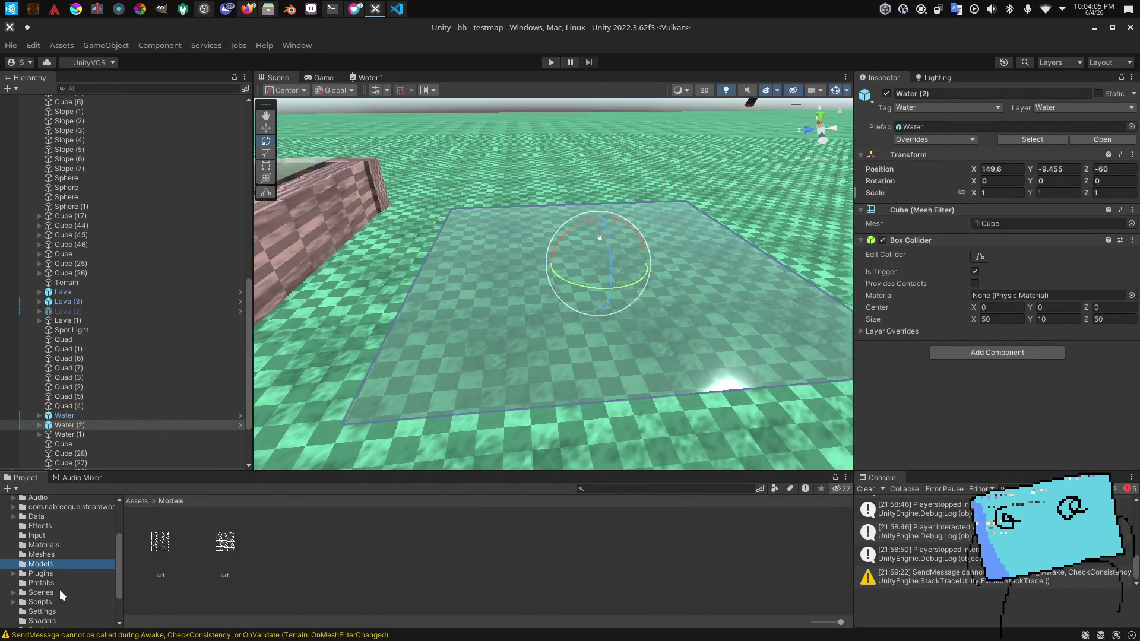
{"action": "double_click", "coordinate": [674, 553]}
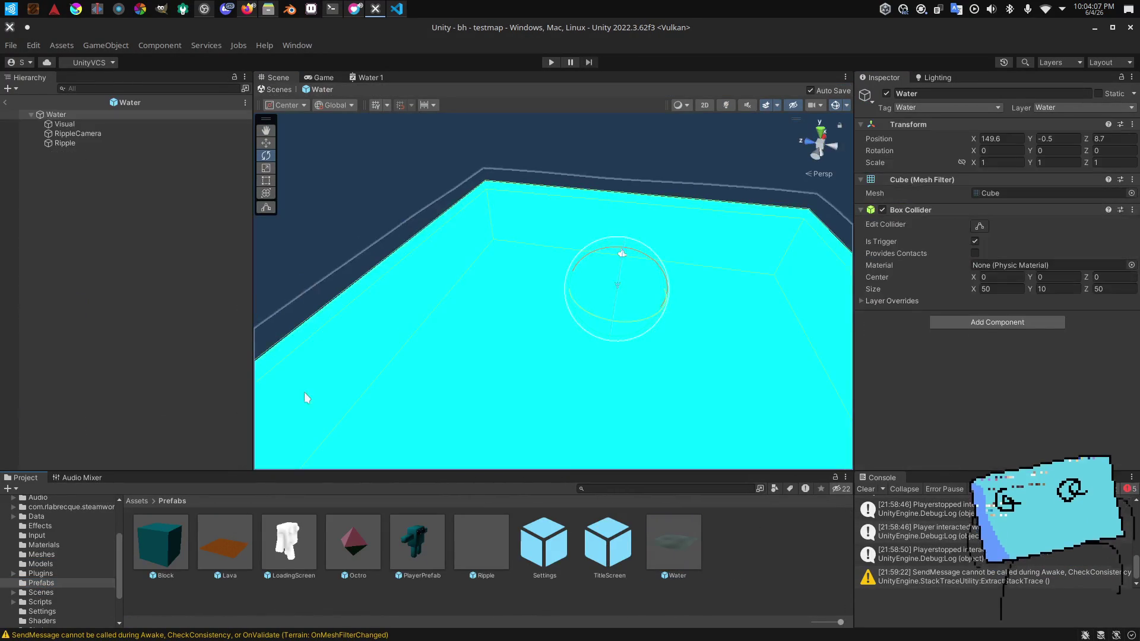
Step: Select the prefab's Visual child and set its Box Collider Center Y to 2
{"action": "left_click", "coordinate": [140, 143]}
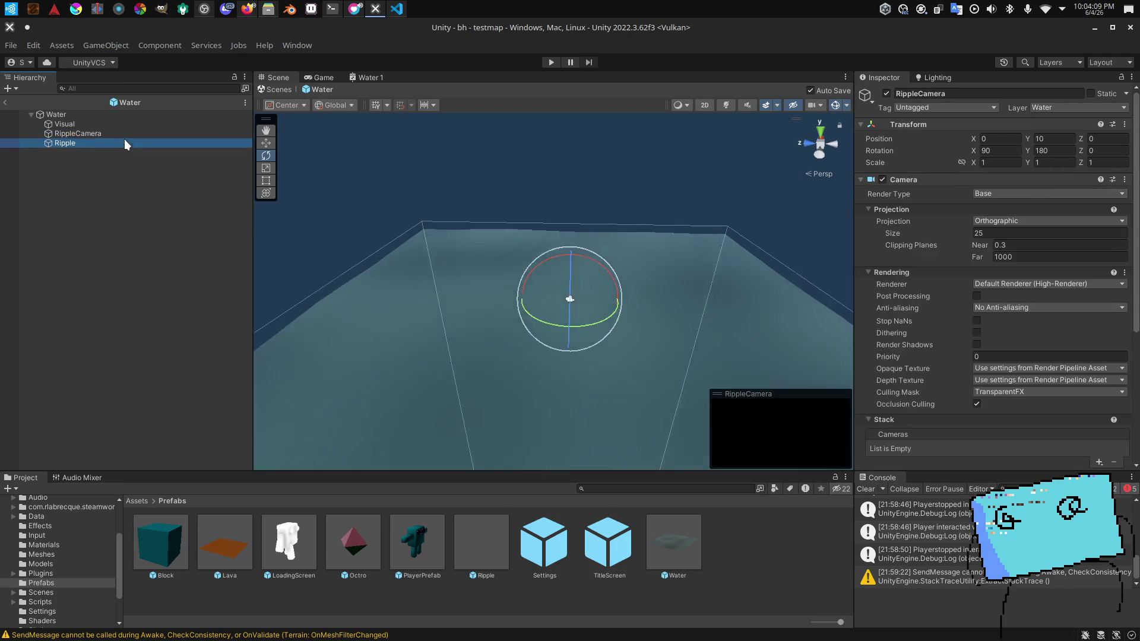
{"action": "left_click", "coordinate": [83, 130]}
{"action": "mouse_move", "coordinate": [400, 172]}
{"action": "left_mouse_down"}
{"action": "mouse_move", "coordinate": [338, 136]}
{"action": "mouse_move", "coordinate": [571, 145]}
{"action": "left_mouse_up"}
{"action": "scroll", "coordinate": [940, 255], "scroll_direction": "down", "scroll_amount": 5}
{"action": "mouse_move", "coordinate": [656, 291]}
{"action": "left_mouse_down"}
{"action": "mouse_move", "coordinate": [703, 282]}
{"action": "mouse_move", "coordinate": [610, 257]}
{"action": "mouse_move", "coordinate": [670, 237]}
{"action": "left_mouse_up"}
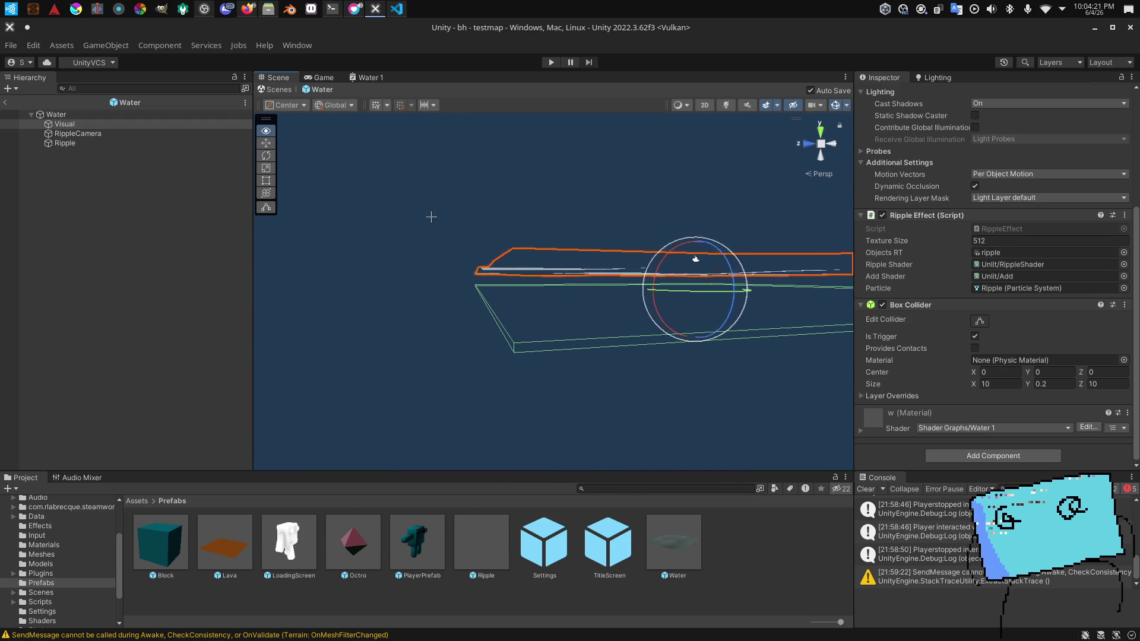
{"action": "left_click_drag", "start_coordinate": [431, 216], "coordinate": [440, 253]}
{"action": "left_click", "coordinate": [82, 145]}
{"action": "left_click", "coordinate": [65, 123]}
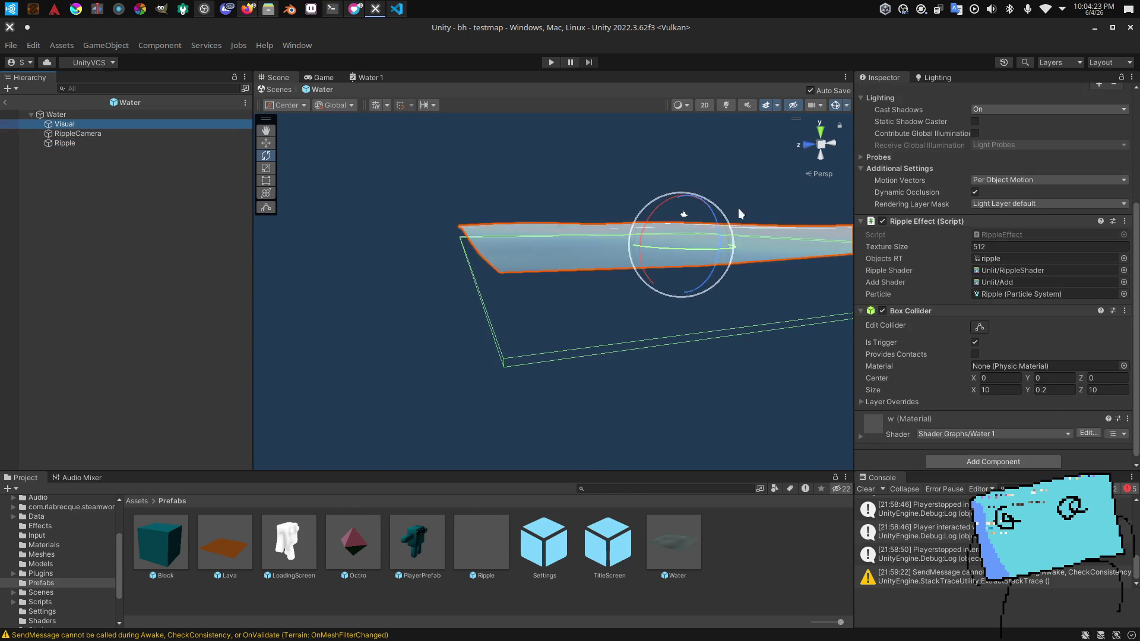
{"action": "mouse_move", "coordinate": [601, 176]}
{"action": "left_mouse_down"}
{"action": "mouse_move", "coordinate": [664, 317]}
{"action": "mouse_move", "coordinate": [663, 289]}
{"action": "left_mouse_up"}
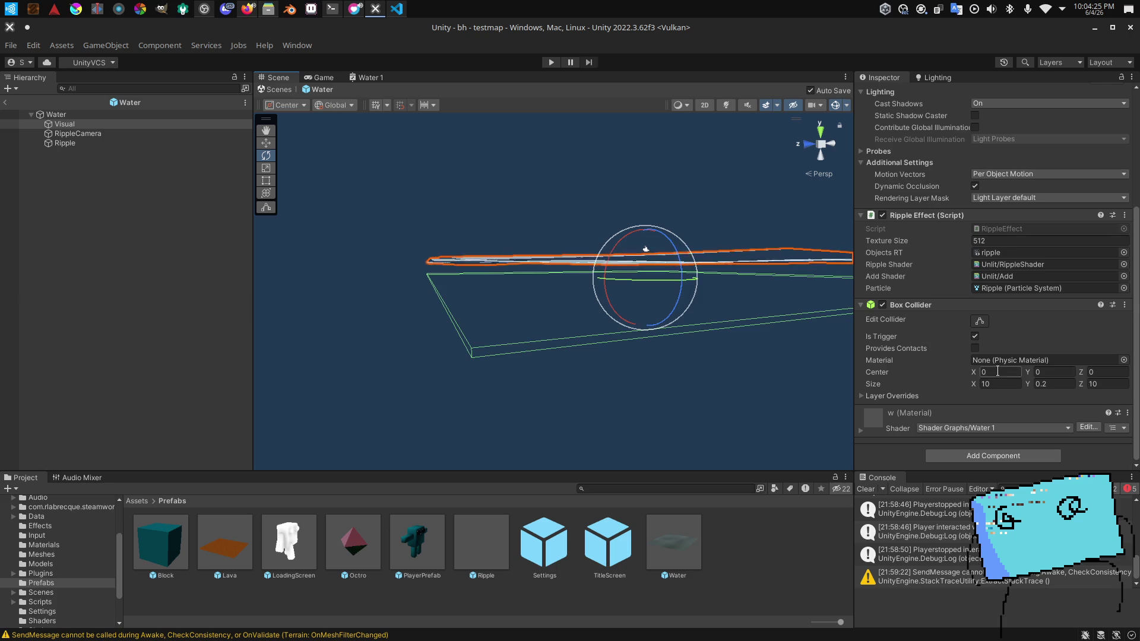
{"action": "left_click", "coordinate": [1037, 372]}
{"action": "mouse_move", "coordinate": [536, 287]}
{"action": "left_mouse_down"}
{"action": "mouse_move", "coordinate": [527, 300]}
{"action": "mouse_move", "coordinate": [501, 295]}
{"action": "mouse_move", "coordinate": [484, 275]}
{"action": "left_mouse_up"}
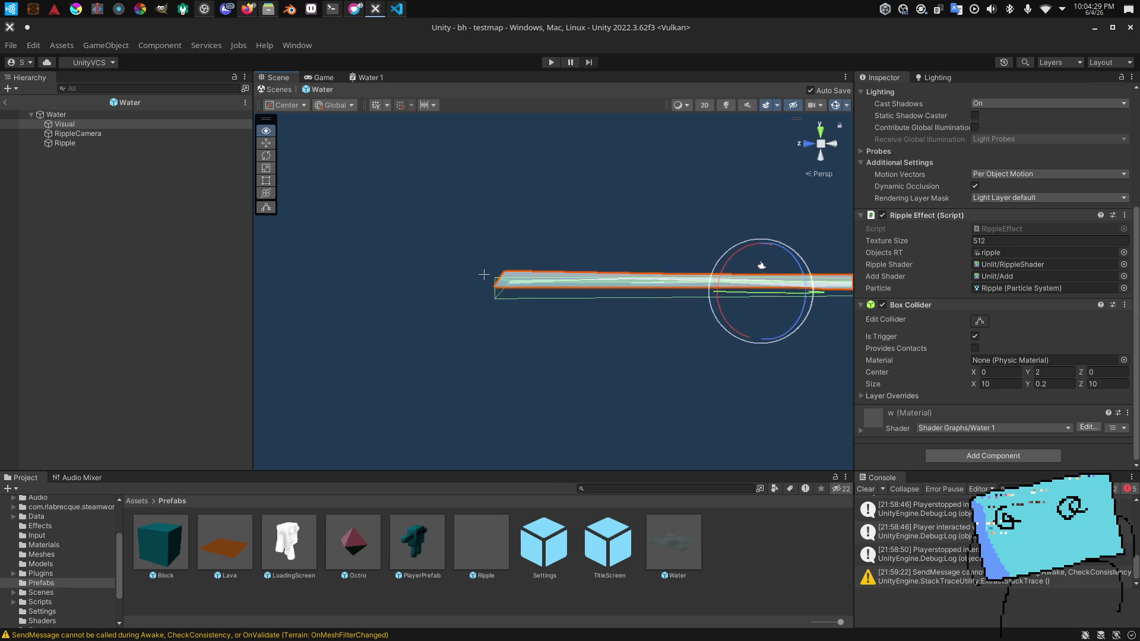
Step: Exit prefab mode and select Water (2) in the testmap scene
{"action": "left_click", "coordinate": [5, 102]}
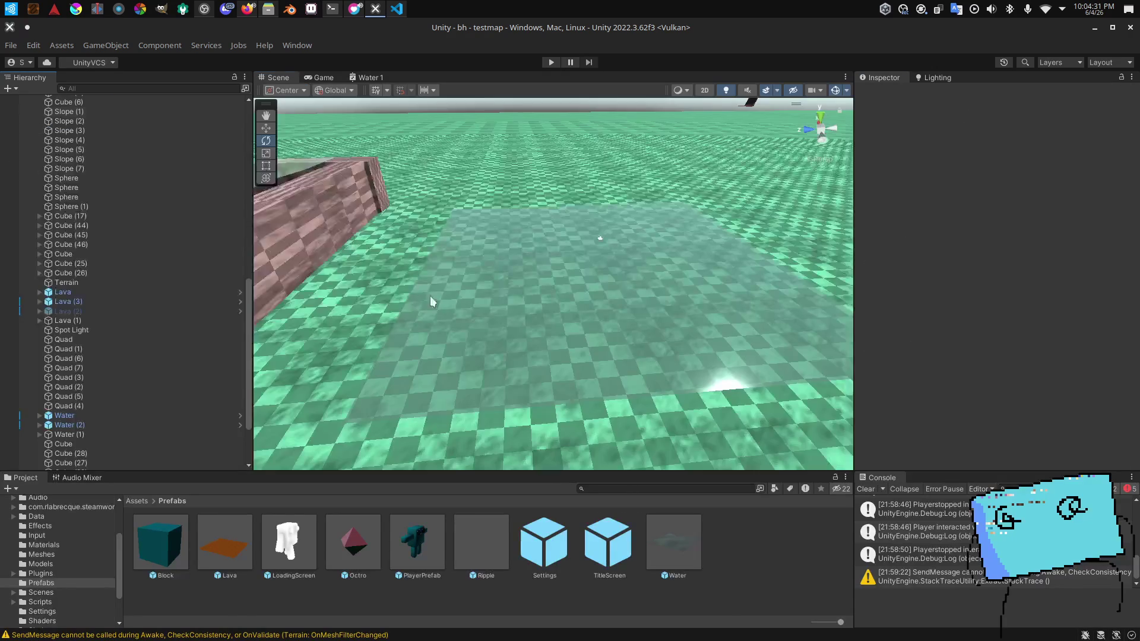
{"action": "left_click", "coordinate": [66, 425]}
{"action": "mouse_move", "coordinate": [434, 344]}
{"action": "left_mouse_down"}
{"action": "mouse_move", "coordinate": [395, 241]}
{"action": "mouse_move", "coordinate": [266, 250]}
{"action": "mouse_move", "coordinate": [481, 480]}
{"action": "left_mouse_up"}
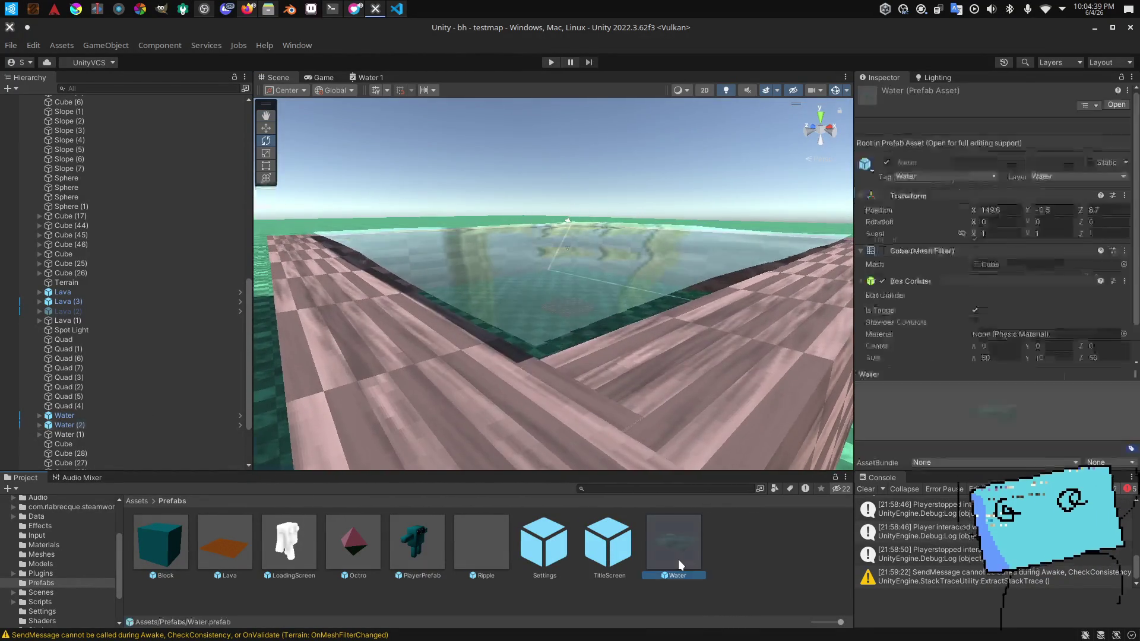
Step: Switch back and forth between the Water prefab and the level to compare water height
{"action": "double_click", "coordinate": [676, 555]}
{"action": "mouse_move", "coordinate": [664, 392]}
{"action": "left_mouse_down"}
{"action": "mouse_move", "coordinate": [408, 283]}
{"action": "mouse_move", "coordinate": [407, 232]}
{"action": "left_mouse_up"}
{"action": "left_click", "coordinate": [148, 124]}
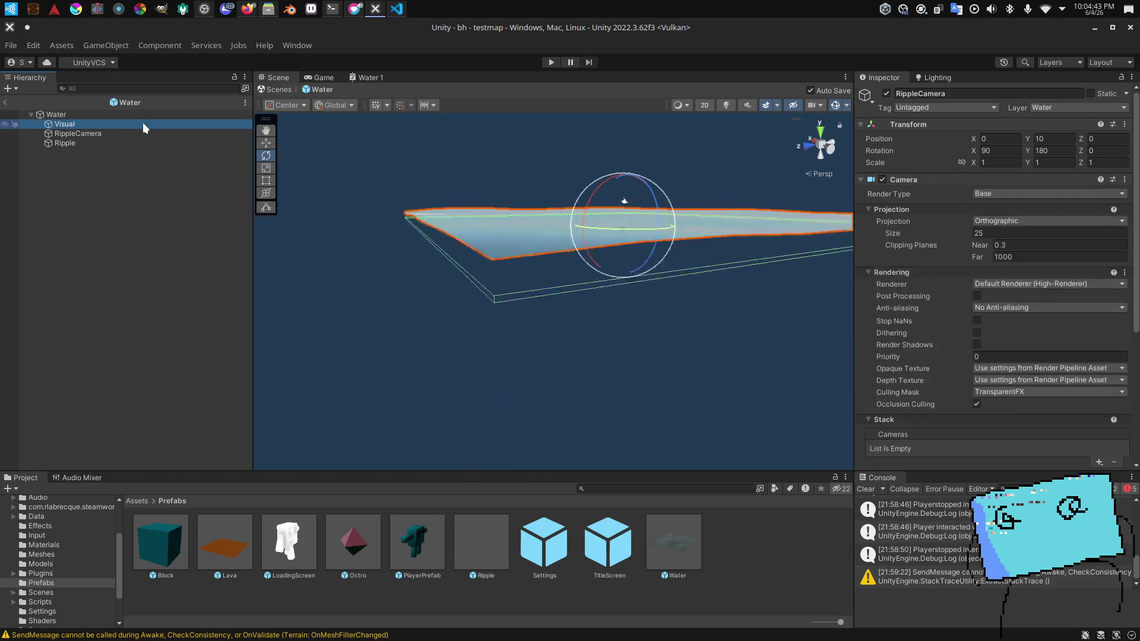
{"action": "scroll", "coordinate": [896, 278], "scroll_direction": "down", "scroll_amount": 5}
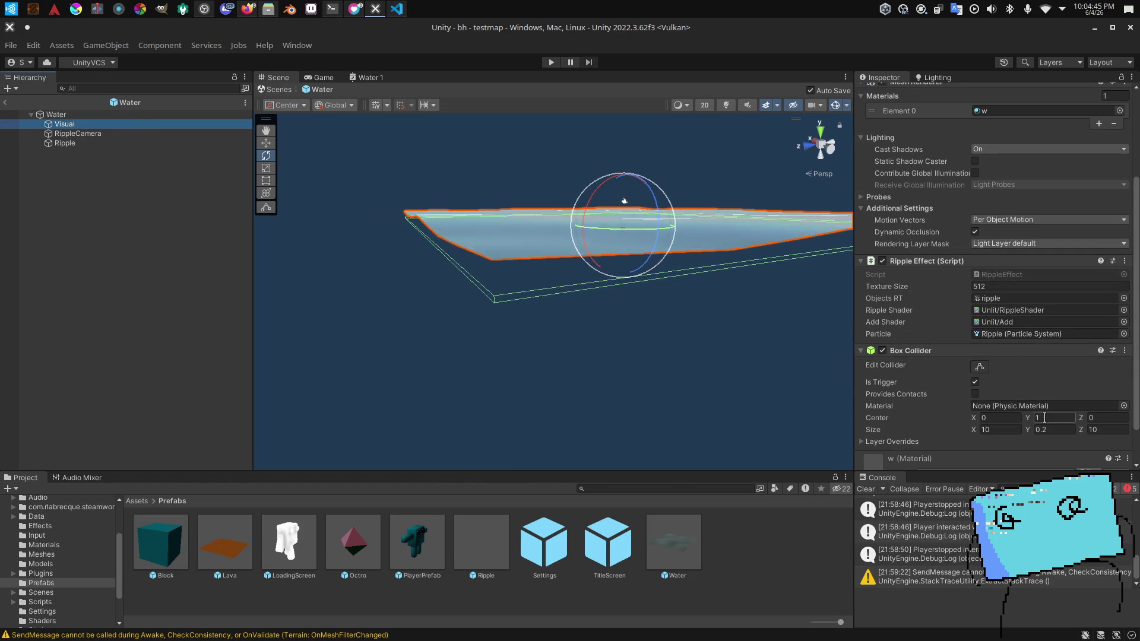
{"action": "scroll", "coordinate": [988, 234], "scroll_direction": "up", "scroll_amount": 3}
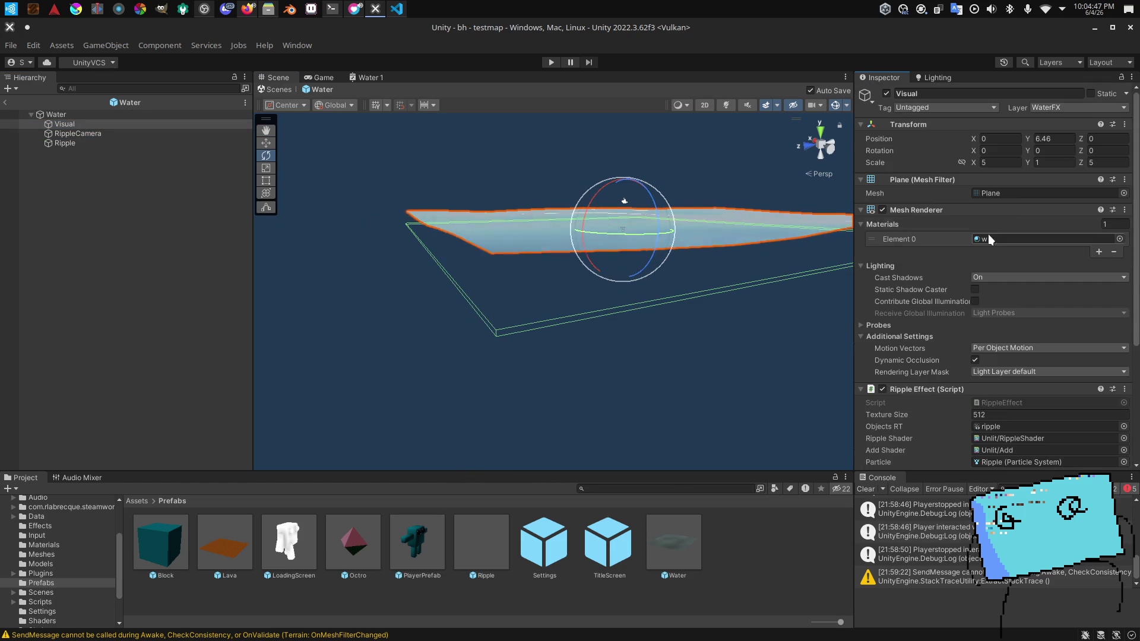
{"action": "left_click", "coordinate": [5, 102]}
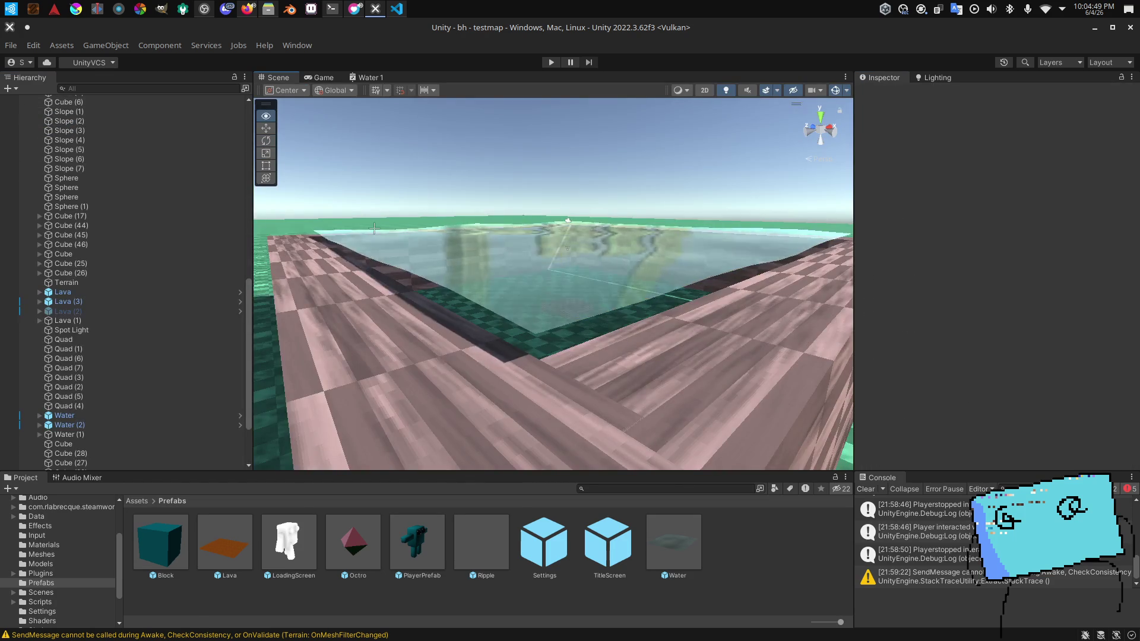
{"action": "double_click", "coordinate": [694, 558]}
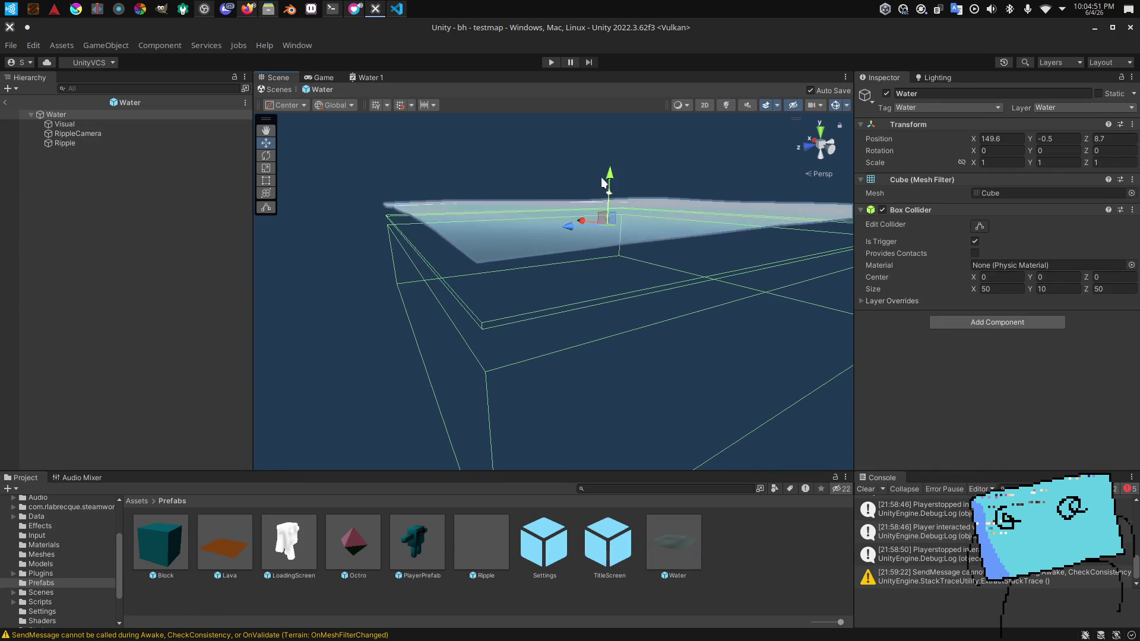
{"action": "left_click", "coordinate": [4, 103]}
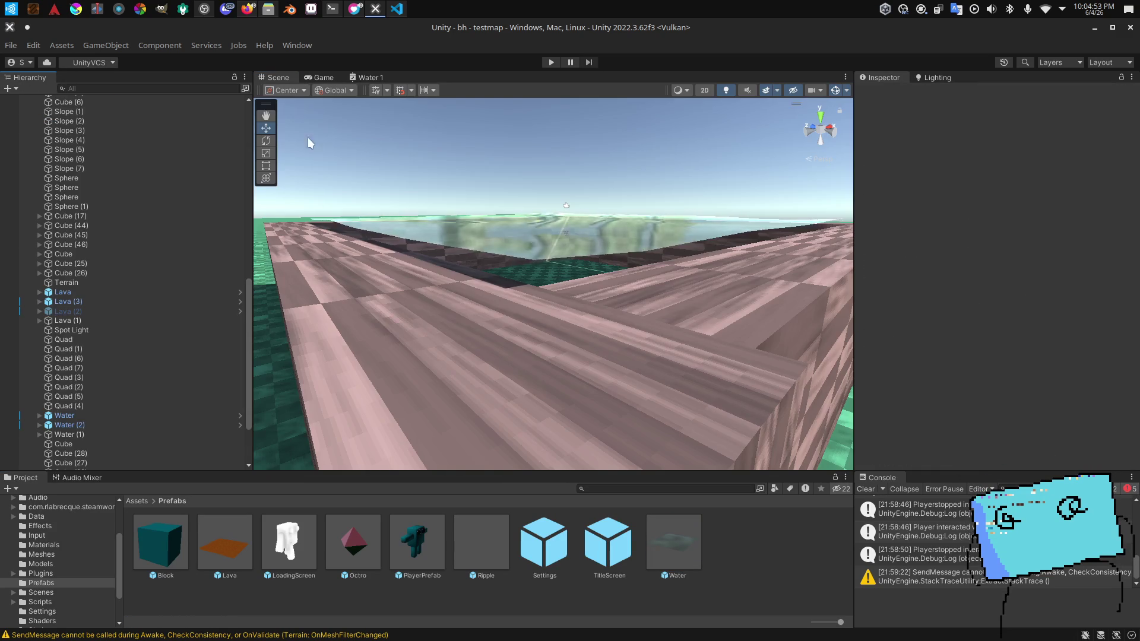
{"action": "double_click", "coordinate": [661, 534]}
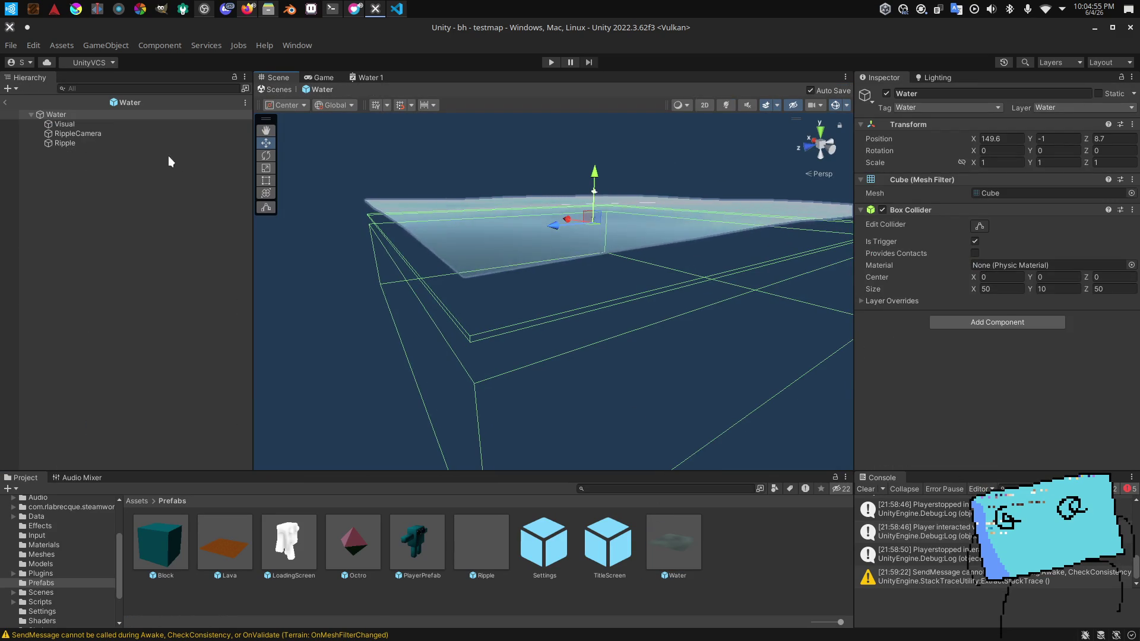
{"action": "left_click", "coordinate": [154, 123]}
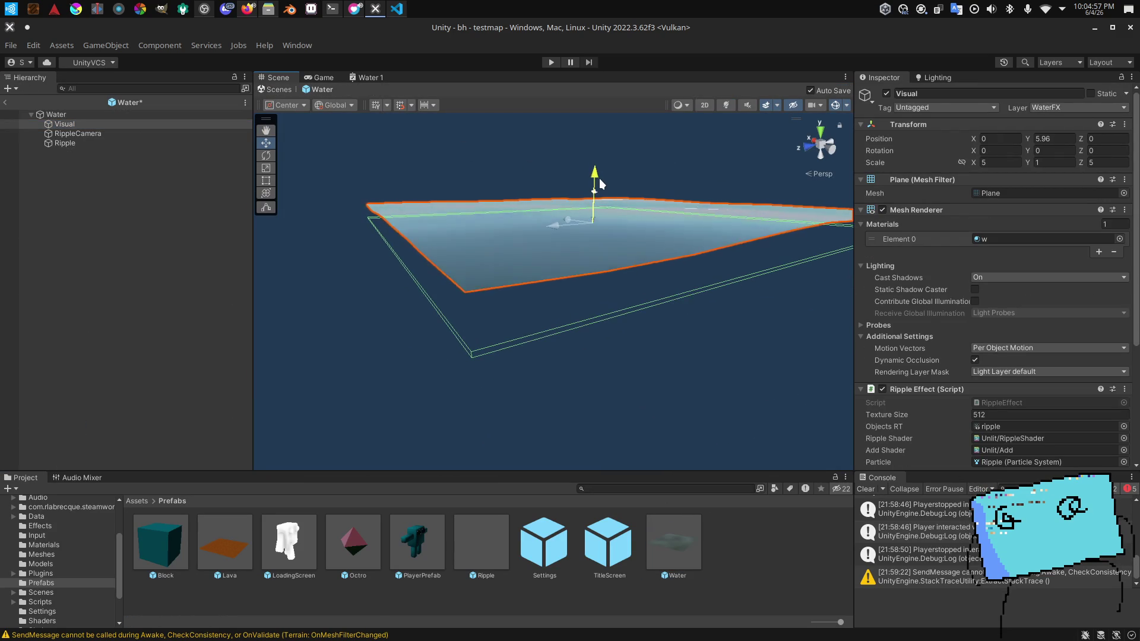
{"action": "left_click", "coordinate": [276, 89]}
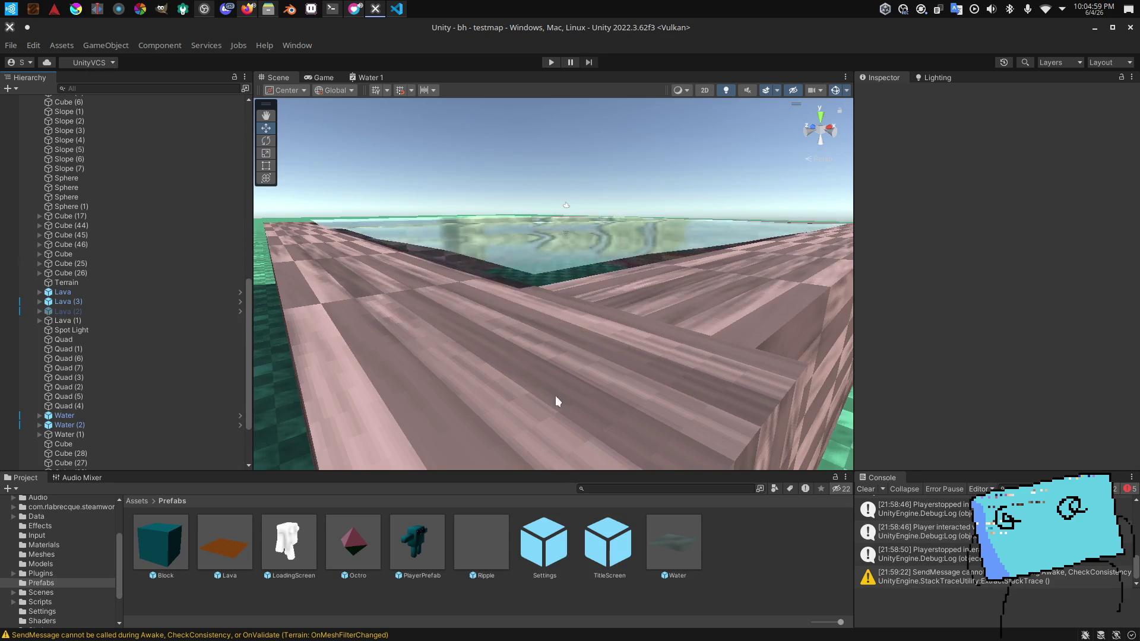
{"action": "double_click", "coordinate": [674, 542]}
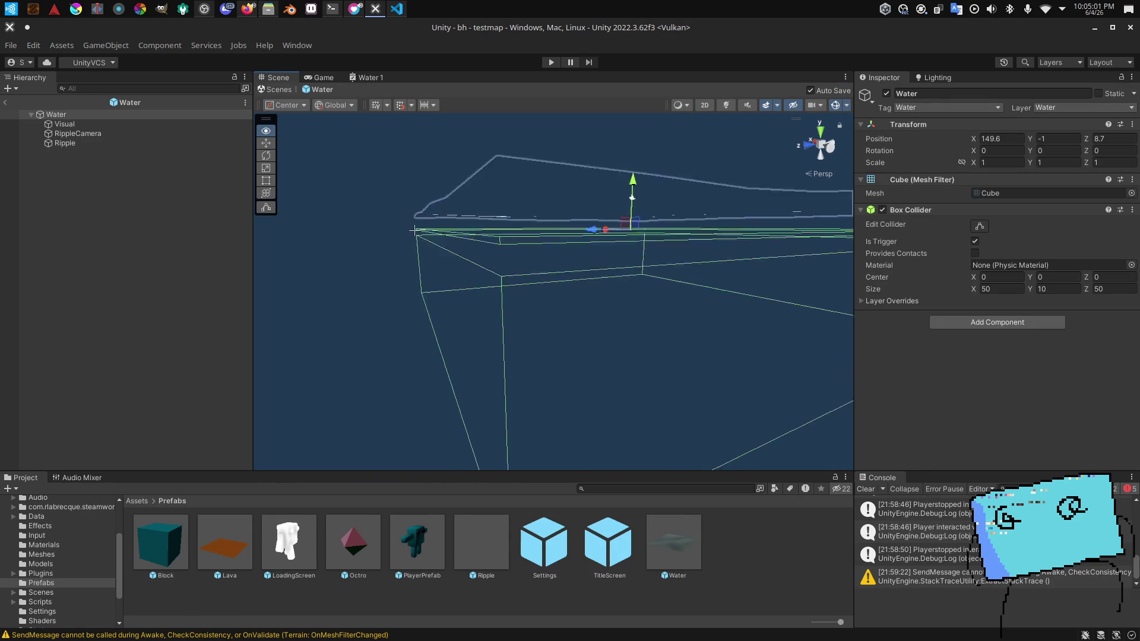
Step: Inspect the prefab's Visual plane and Water root collider from several angles
{"action": "left_click", "coordinate": [95, 125]}
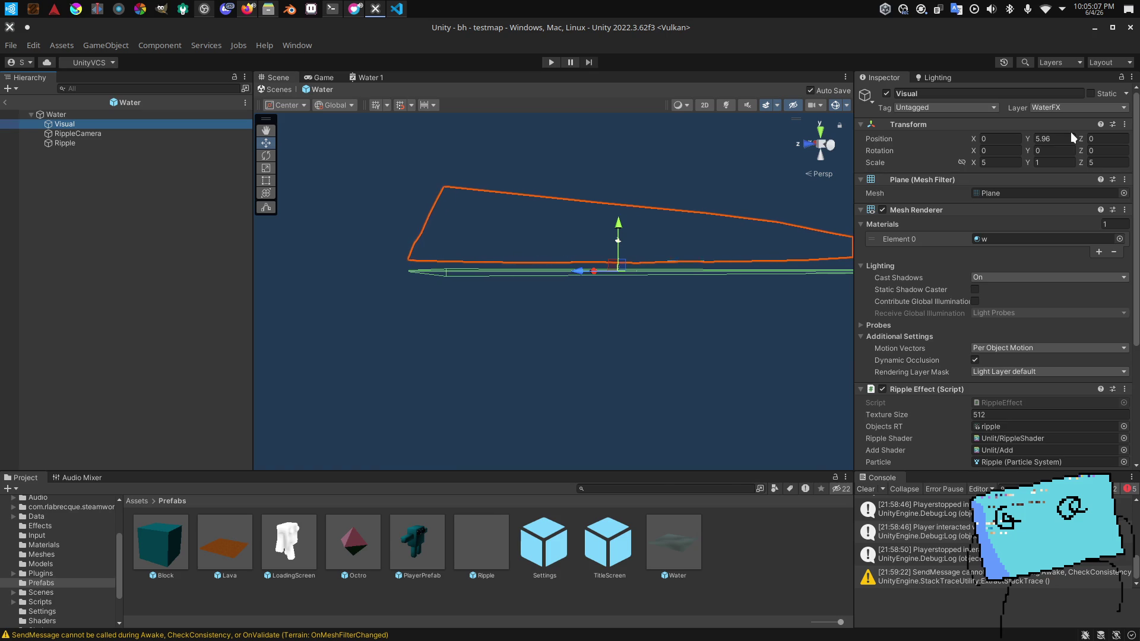
{"action": "left_click", "coordinate": [66, 115]}
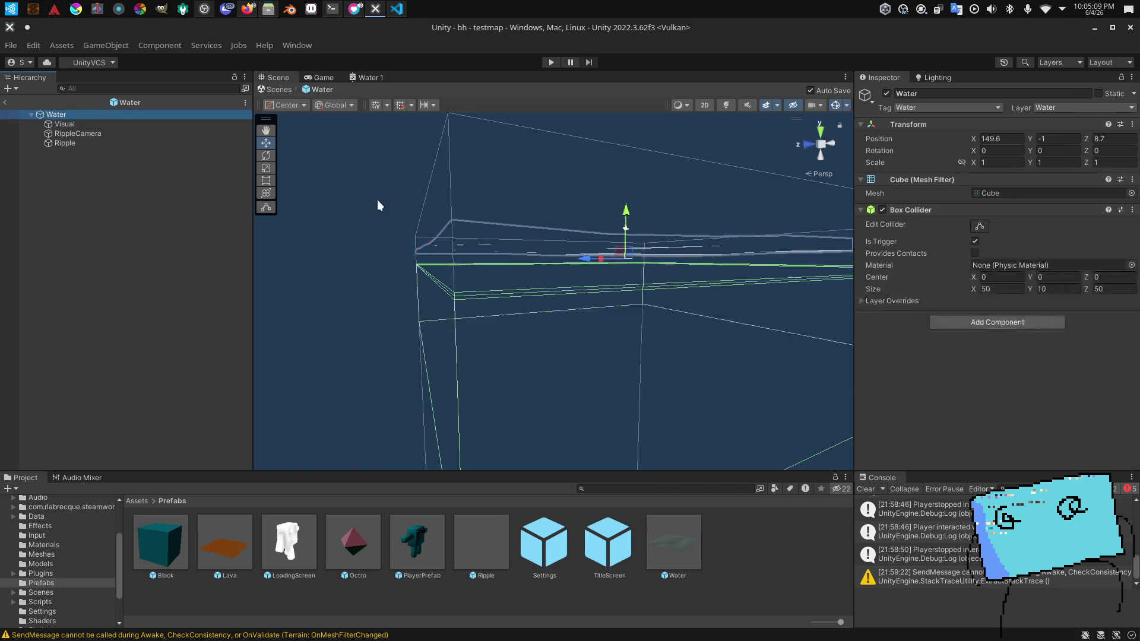
{"action": "mouse_move", "coordinate": [386, 206]}
{"action": "left_mouse_down"}
{"action": "mouse_move", "coordinate": [373, 195]}
{"action": "mouse_move", "coordinate": [382, 184]}
{"action": "left_mouse_up"}
{"action": "left_click", "coordinate": [58, 127]}
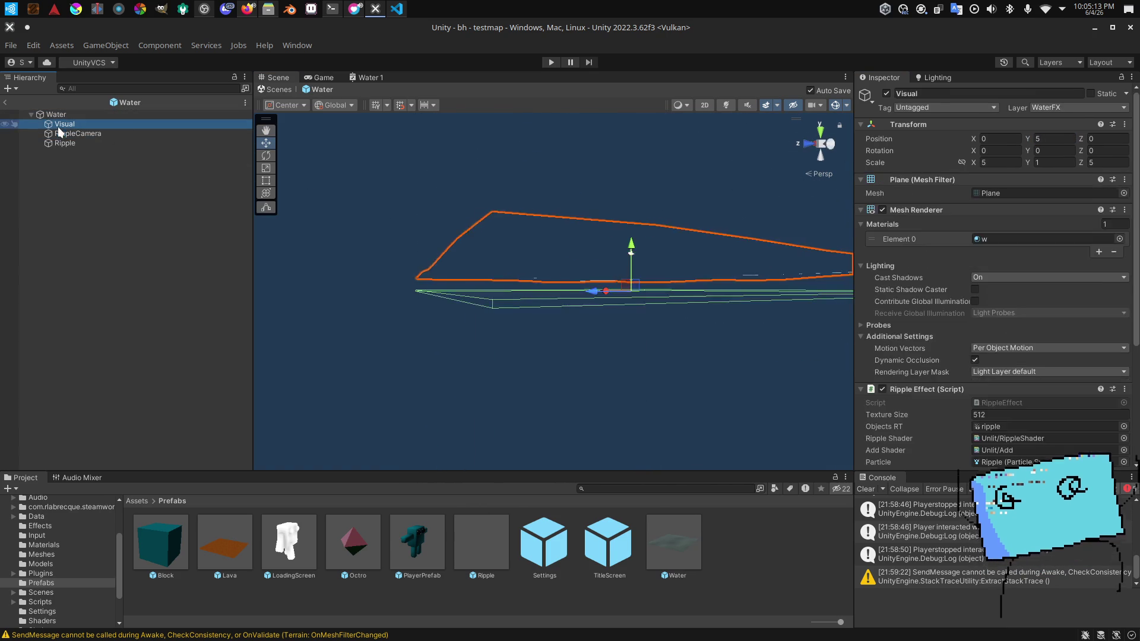
{"action": "scroll", "coordinate": [949, 254], "scroll_direction": "down", "scroll_amount": 5}
{"action": "mouse_move", "coordinate": [535, 285]}
{"action": "left_mouse_down"}
{"action": "mouse_move", "coordinate": [568, 273]}
{"action": "mouse_move", "coordinate": [547, 266]}
{"action": "mouse_move", "coordinate": [821, 242]}
{"action": "left_mouse_up"}
{"action": "scroll", "coordinate": [1003, 191], "scroll_direction": "up", "scroll_amount": 5}
{"action": "scroll", "coordinate": [1003, 191], "scroll_direction": "down", "scroll_amount": 1}
{"action": "mouse_move", "coordinate": [653, 237]}
{"action": "left_mouse_down"}
{"action": "mouse_move", "coordinate": [621, 227]}
{"action": "mouse_move", "coordinate": [674, 224]}
{"action": "left_mouse_up"}
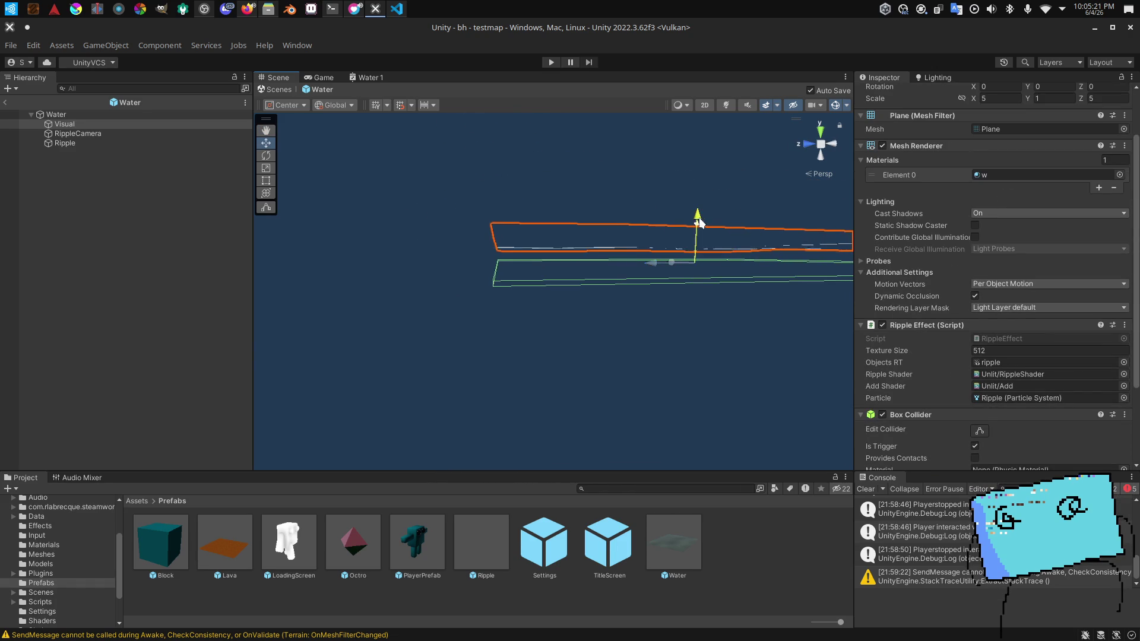
Step: Set the Visual plane's Box Collider Center Y to 2 and return to the level
{"action": "left_click", "coordinate": [108, 115]}
{"action": "left_click_drag", "start_coordinate": [455, 201], "coordinate": [493, 193]}
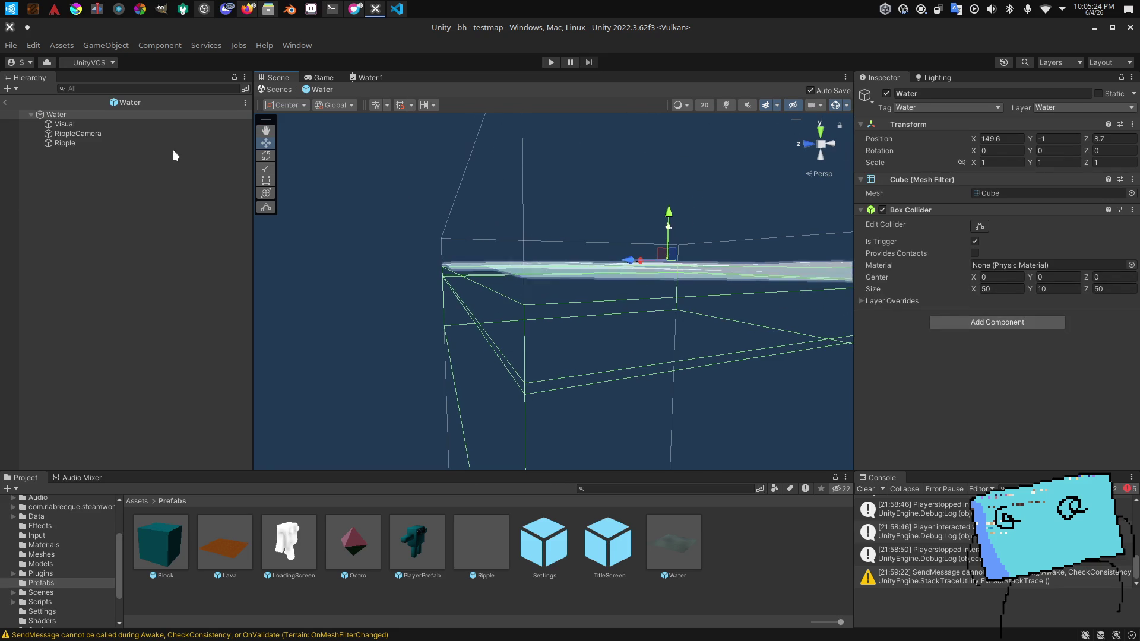
{"action": "left_click", "coordinate": [112, 123]}
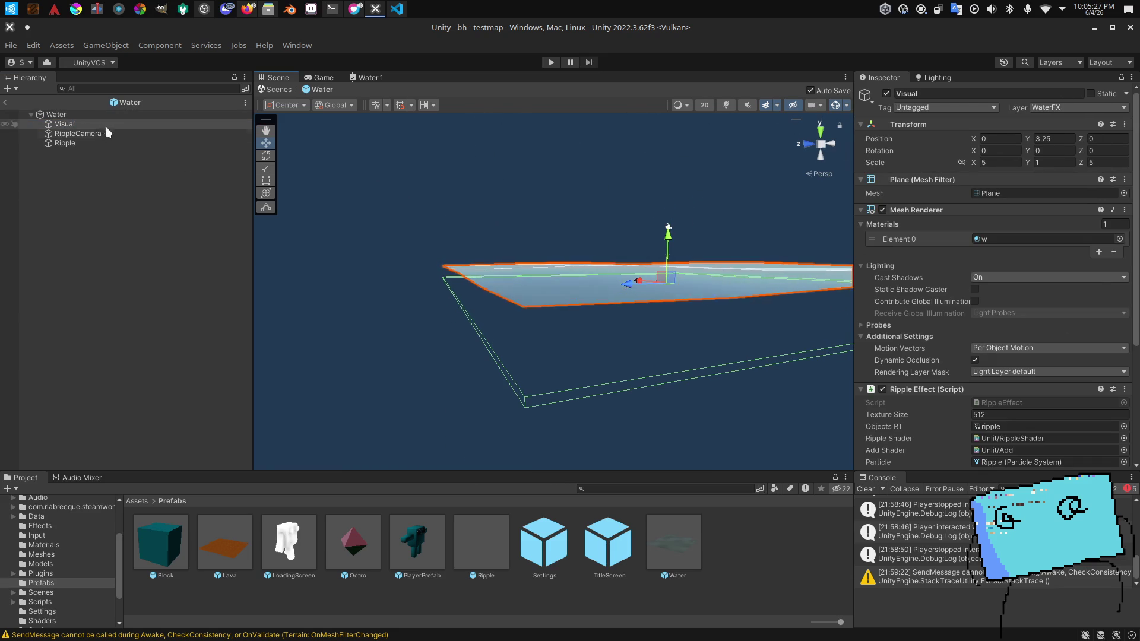
{"action": "left_click", "coordinate": [126, 115]}
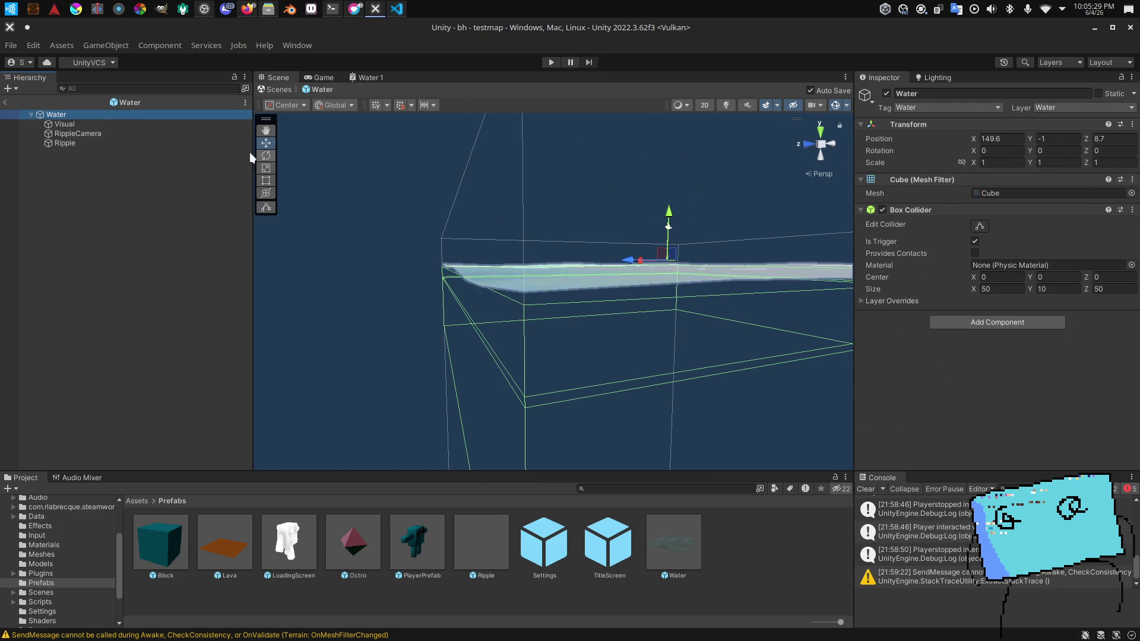
{"action": "left_click", "coordinate": [94, 124]}
{"action": "scroll", "coordinate": [950, 313], "scroll_direction": "down", "scroll_amount": 5}
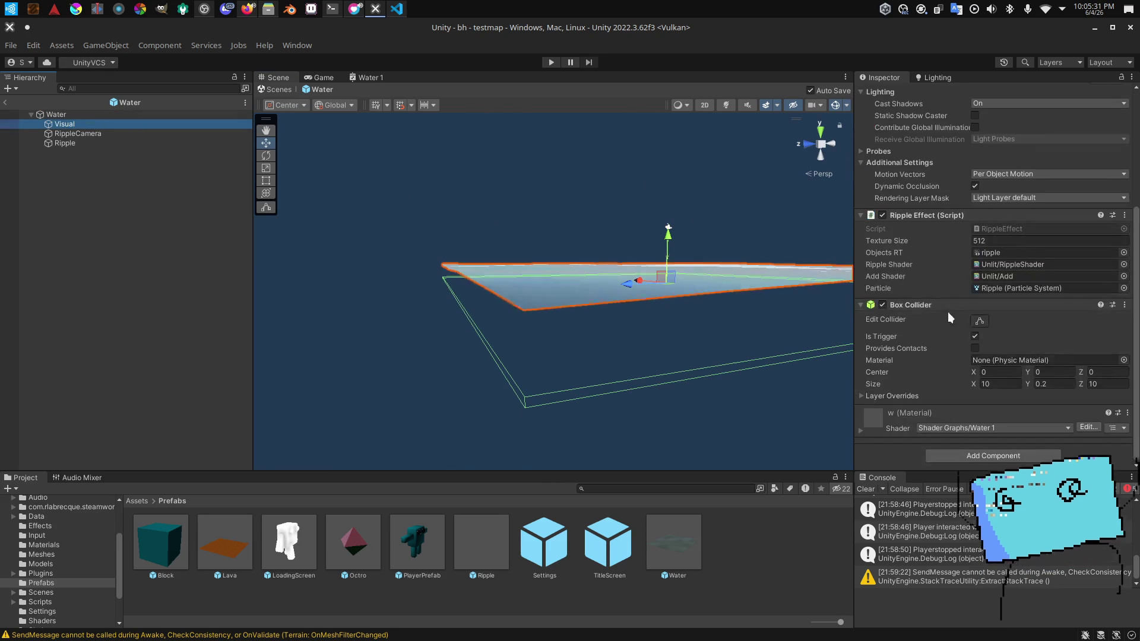
{"action": "left_click", "coordinate": [1065, 372]}
{"action": "type", "text": "2"}
{"action": "key", "text": "Return"}
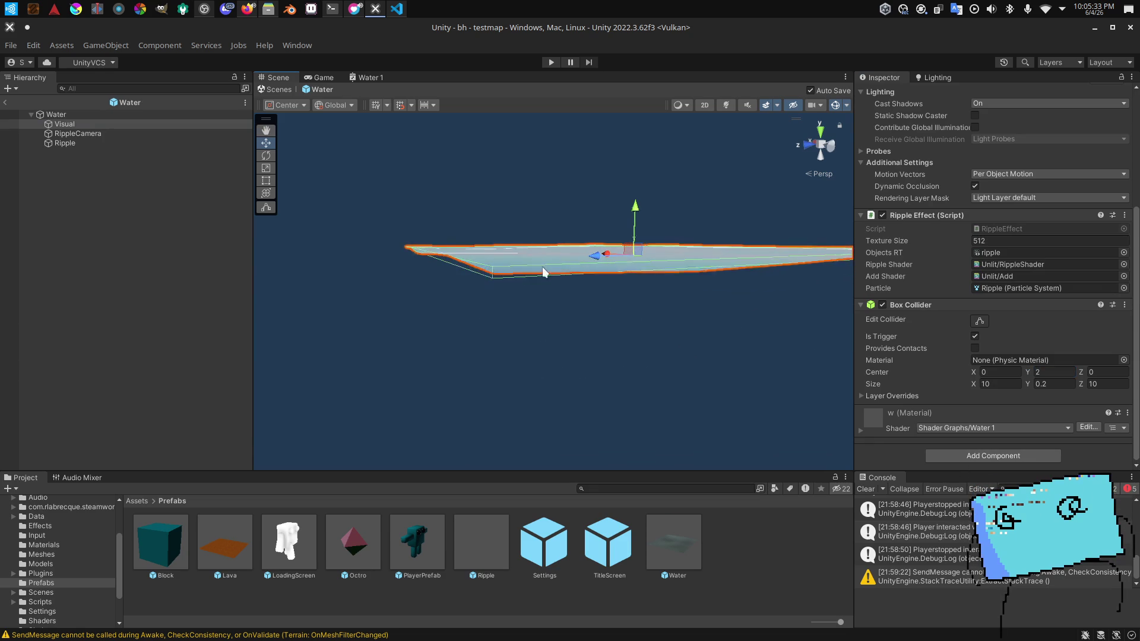
{"action": "double_click", "coordinate": [238, 114]}
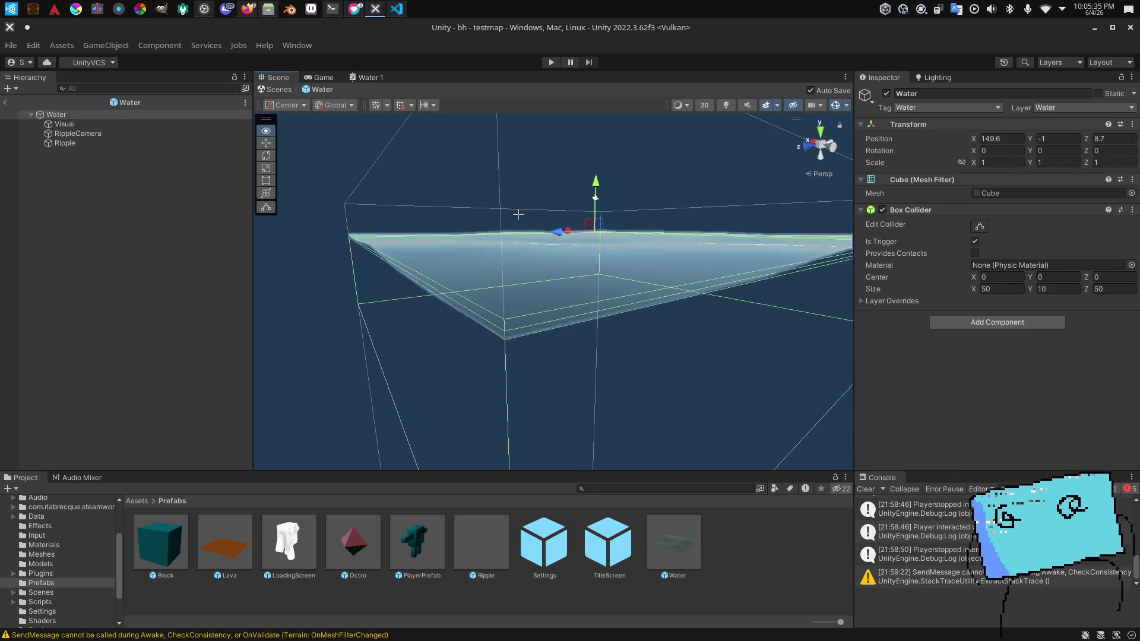
{"action": "left_click", "coordinate": [4, 103]}
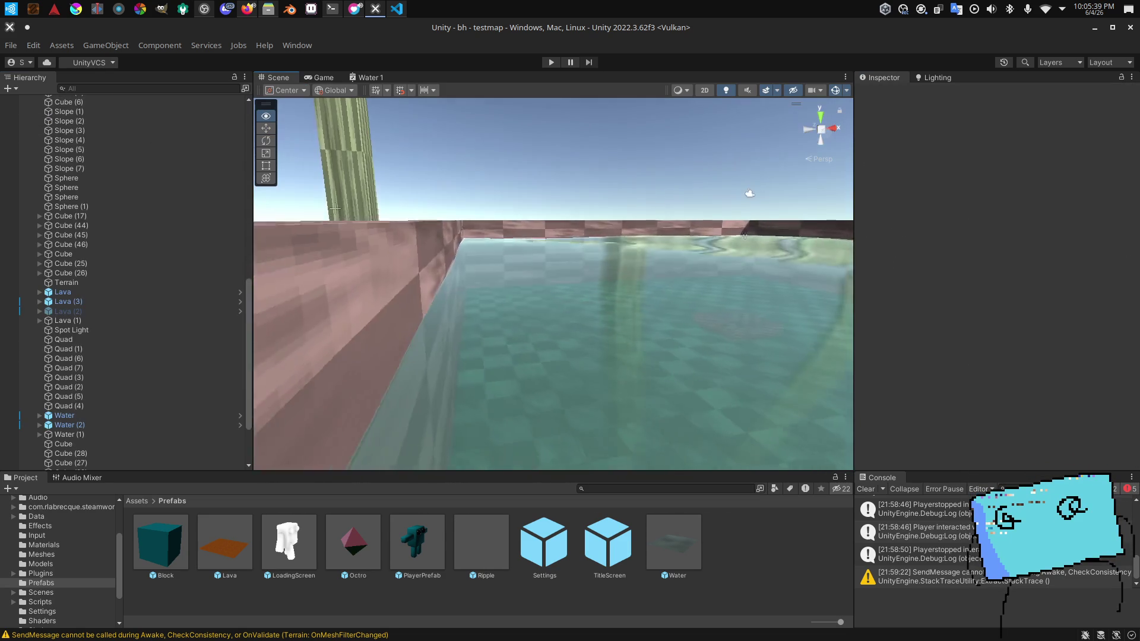
Step: Set Water (2)'s Position Y to -6.2 and view the pool from over the wall
{"action": "double_click", "coordinate": [133, 425]}
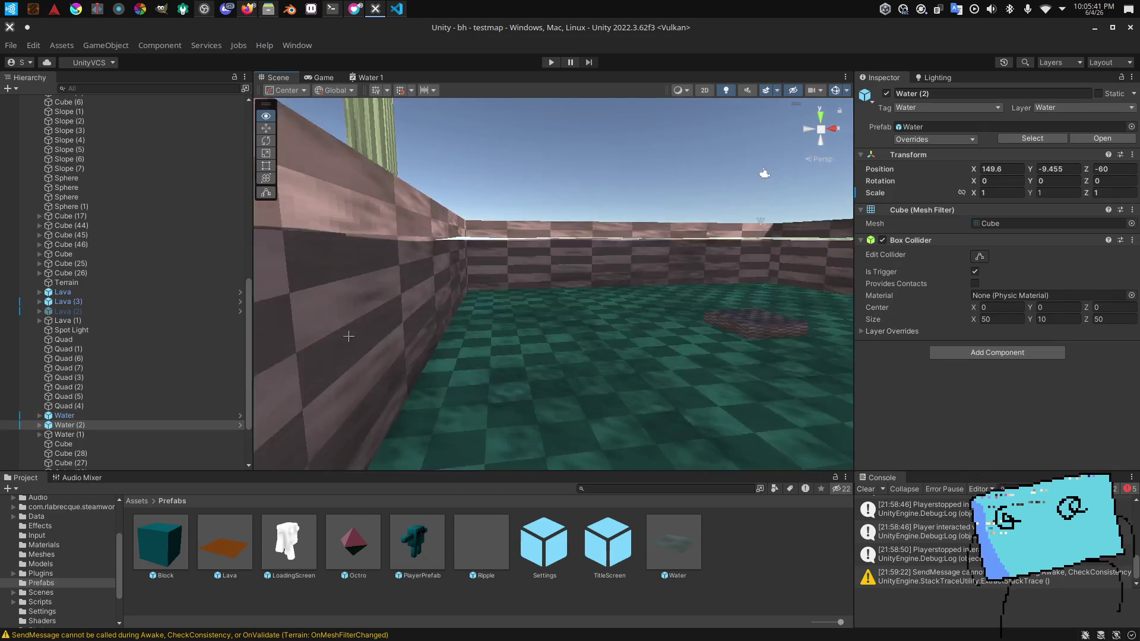
{"action": "left_click_drag", "start_coordinate": [356, 337], "coordinate": [676, 361]}
{"action": "key", "text": "e"}
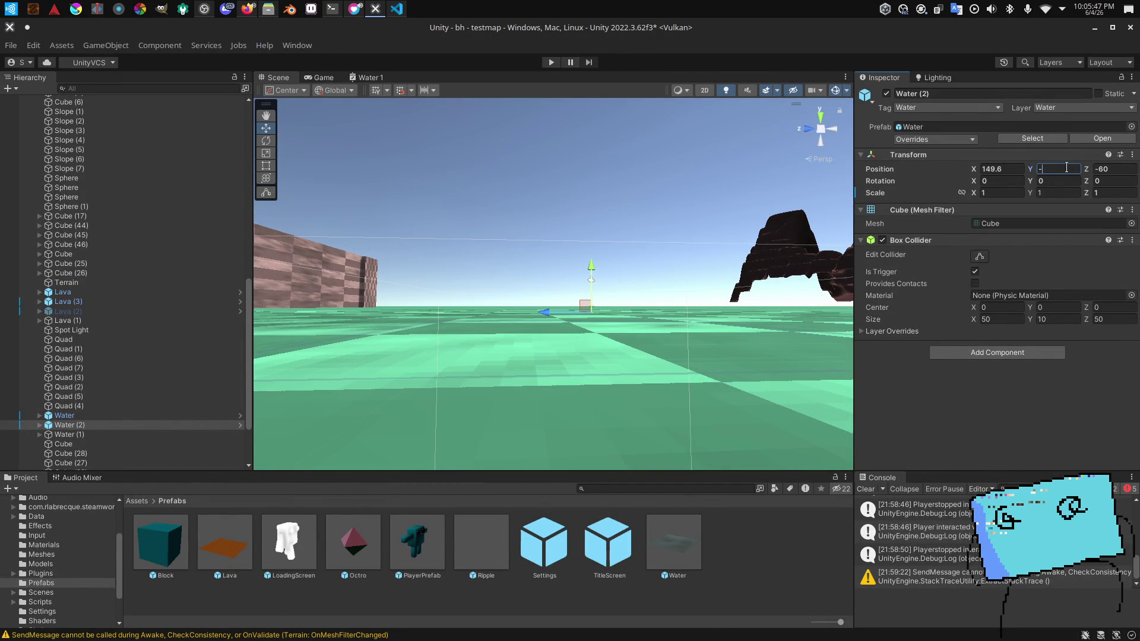
{"action": "mouse_move", "coordinate": [845, 170]}
{"action": "left_mouse_down"}
{"action": "mouse_move", "coordinate": [819, 190]}
{"action": "mouse_move", "coordinate": [838, 190]}
{"action": "left_mouse_up"}
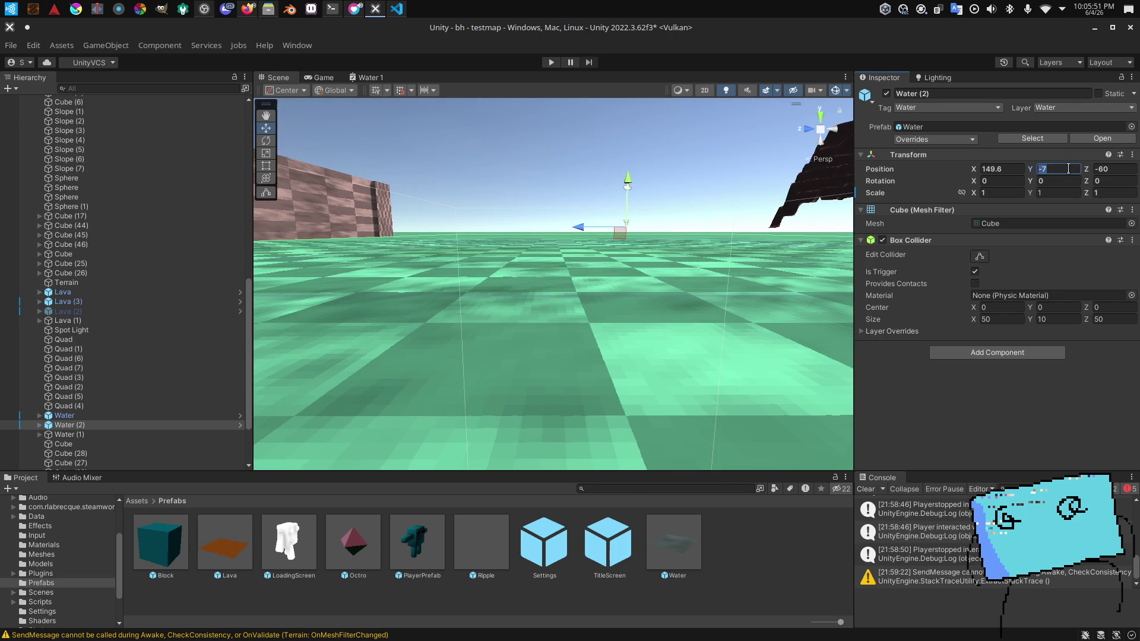
{"action": "type", "text": ".2"}
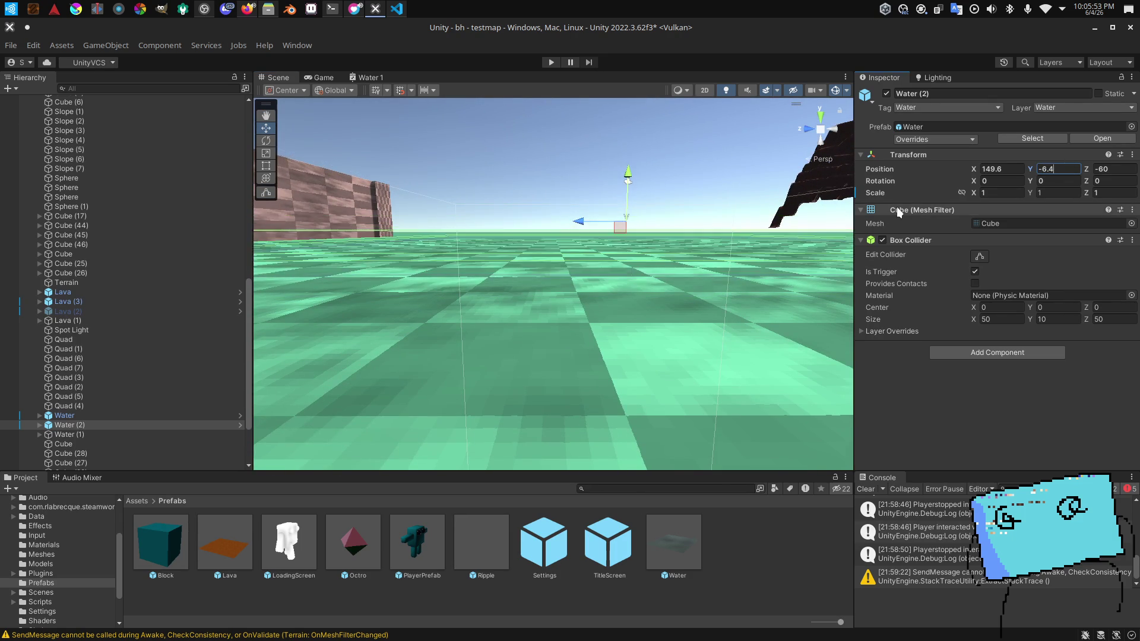
{"action": "left_click_drag", "start_coordinate": [415, 267], "coordinate": [374, 248]}
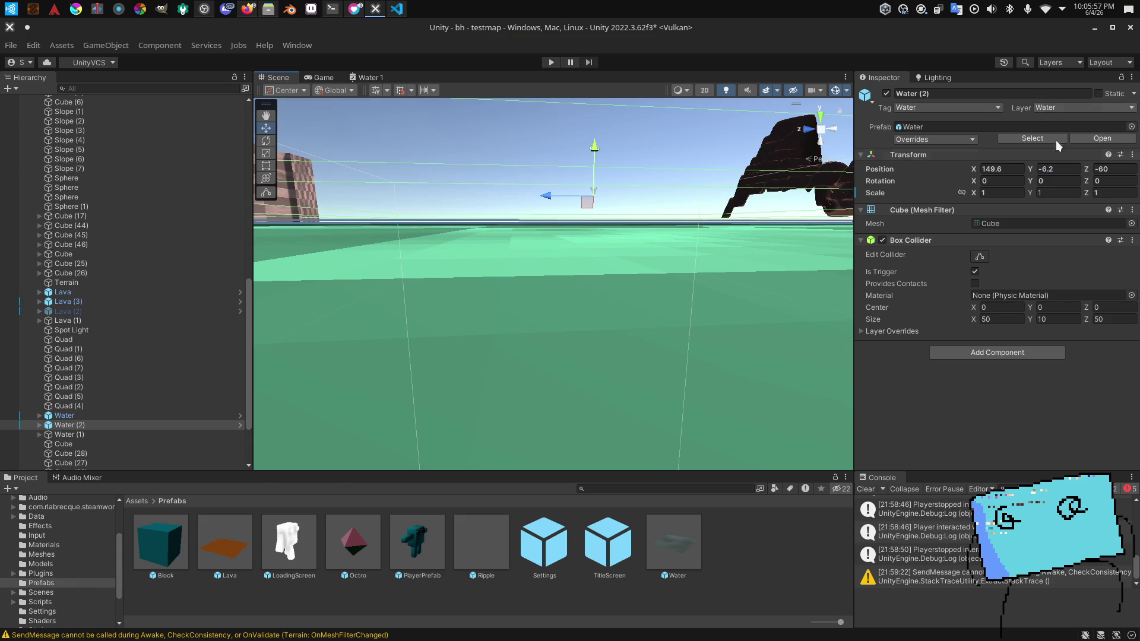
{"action": "left_click_drag", "start_coordinate": [623, 189], "coordinate": [514, 275]}
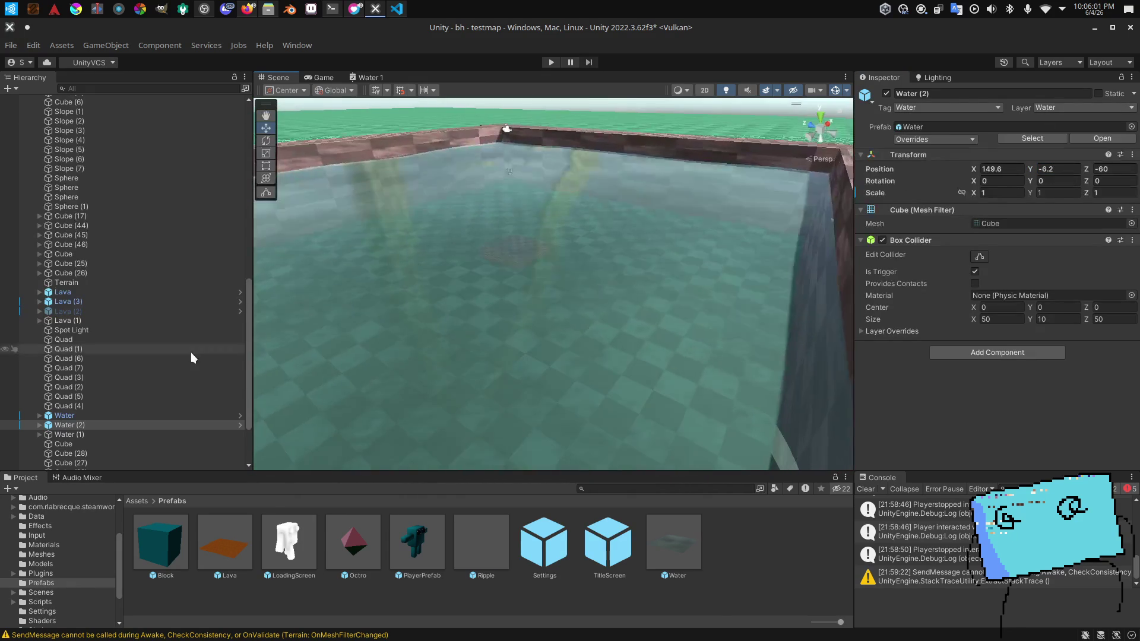
{"action": "double_click", "coordinate": [64, 415]}
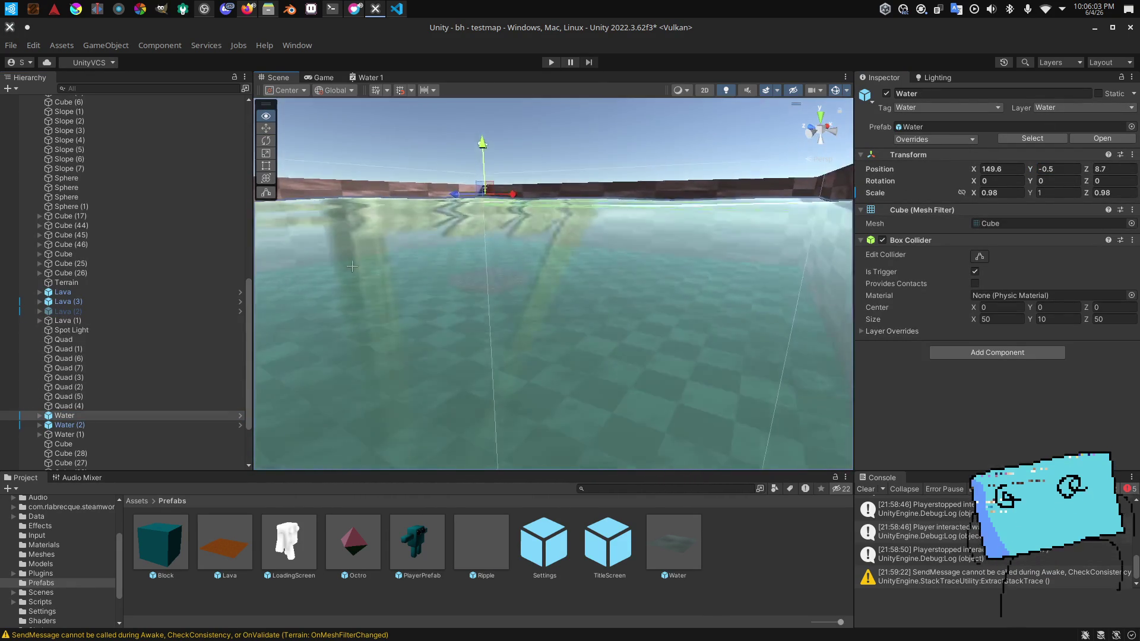